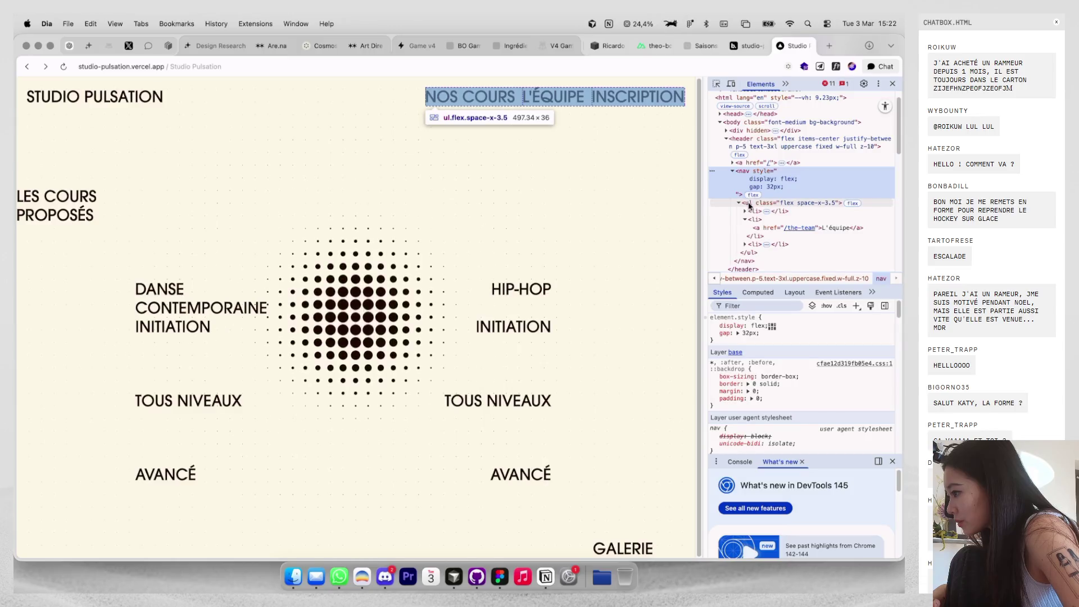
Give the header's nav list an inline margin of 12px in element.style.
{"action": "left_click", "coordinate": [775, 329]}
{"action": "type", "text": "margi"}
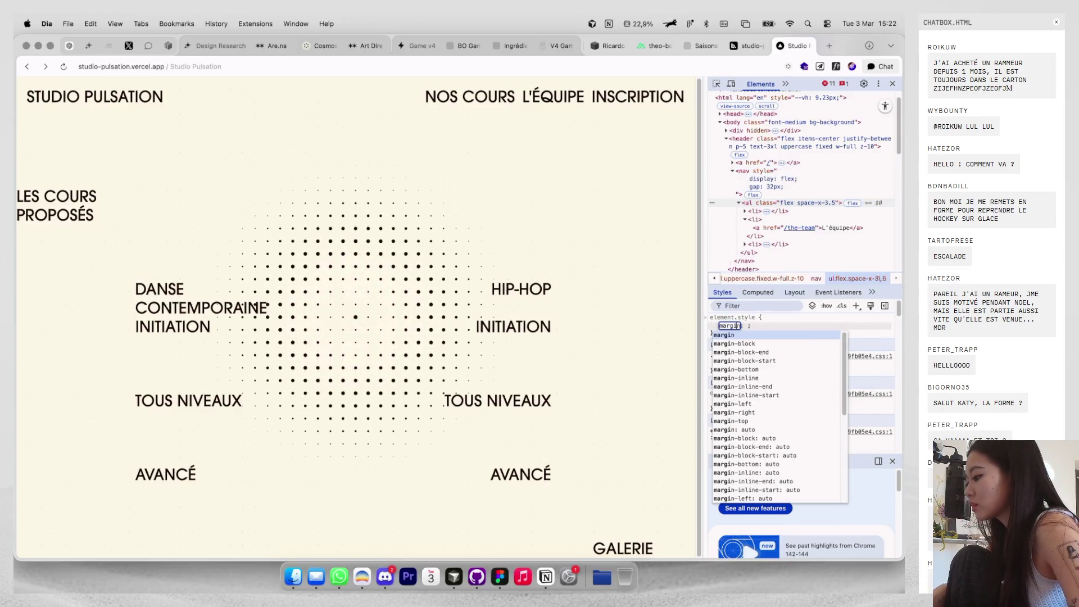
{"action": "key", "text": "Tab"}
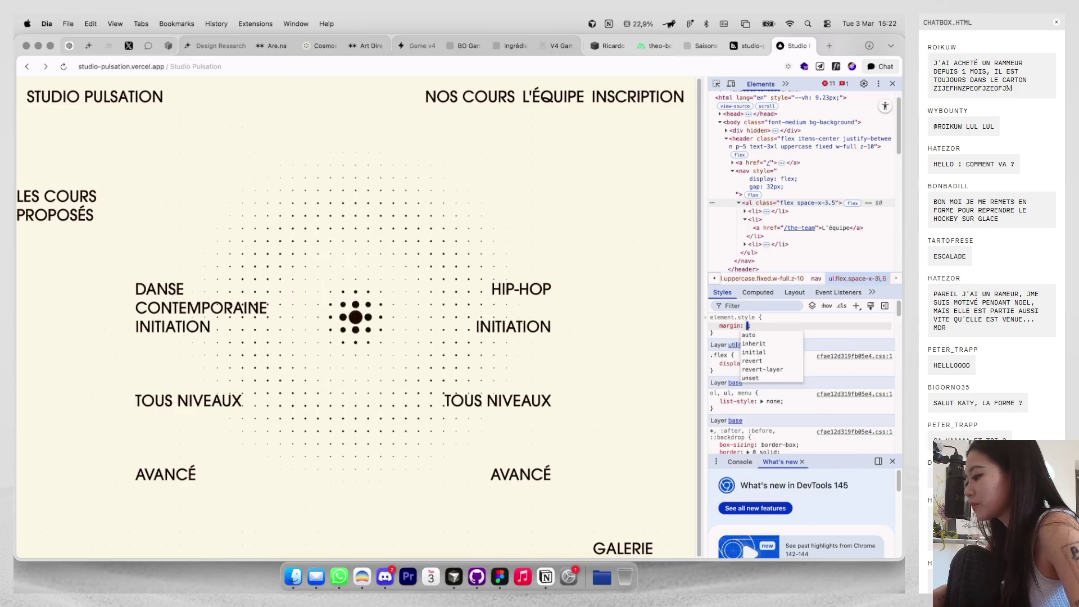
{"action": "type", "text": "32px"}
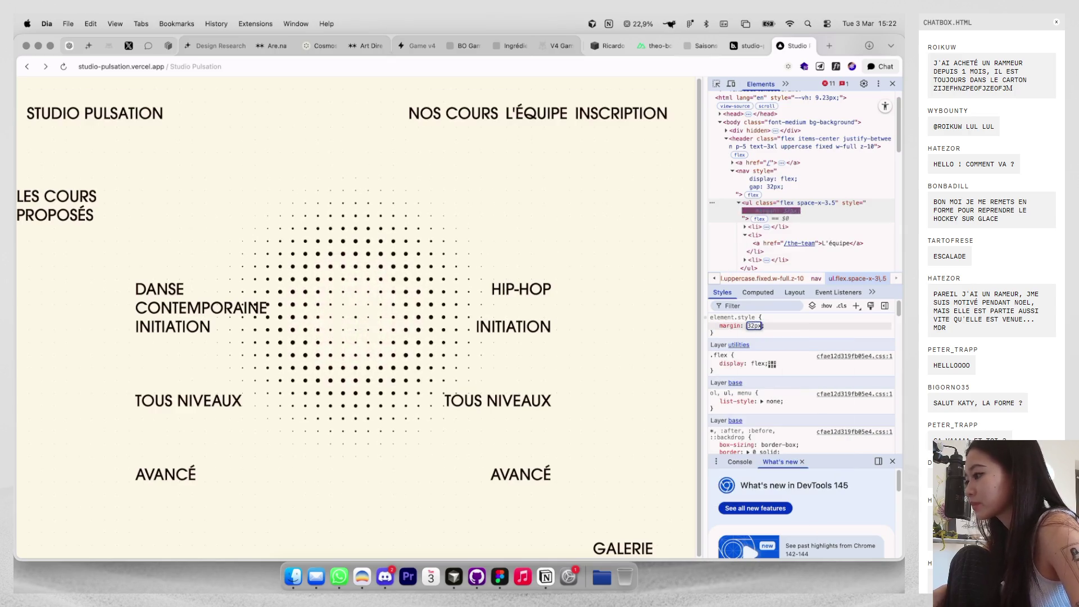
{"action": "key", "text": "shift+Down"}
{"action": "key", "text": "shift+Down"}
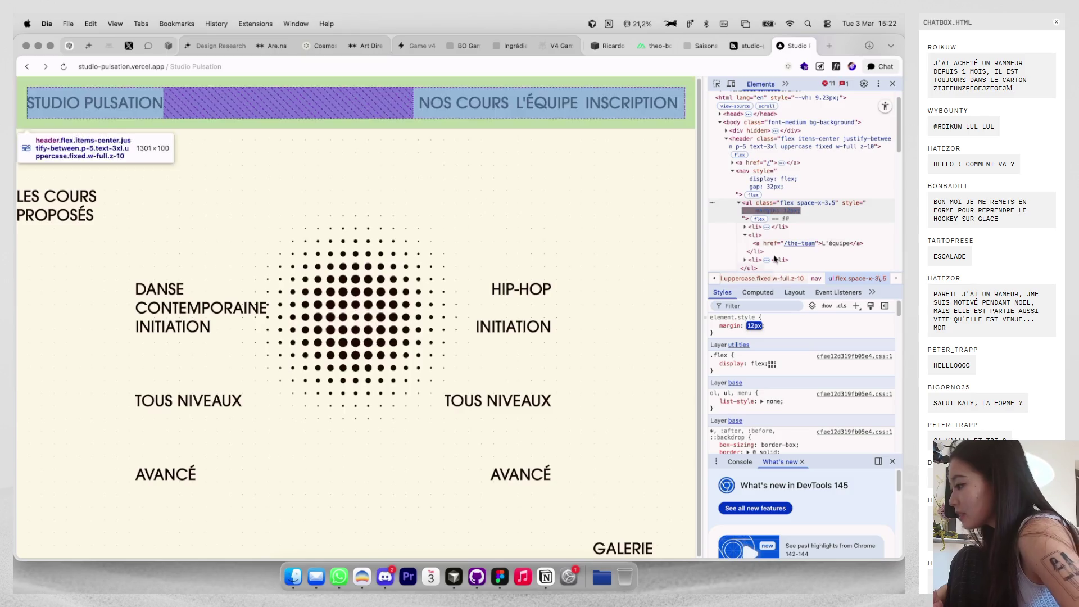
Give the first nav item a 42px right margin, then close DevTools.
{"action": "left_click", "coordinate": [756, 226]}
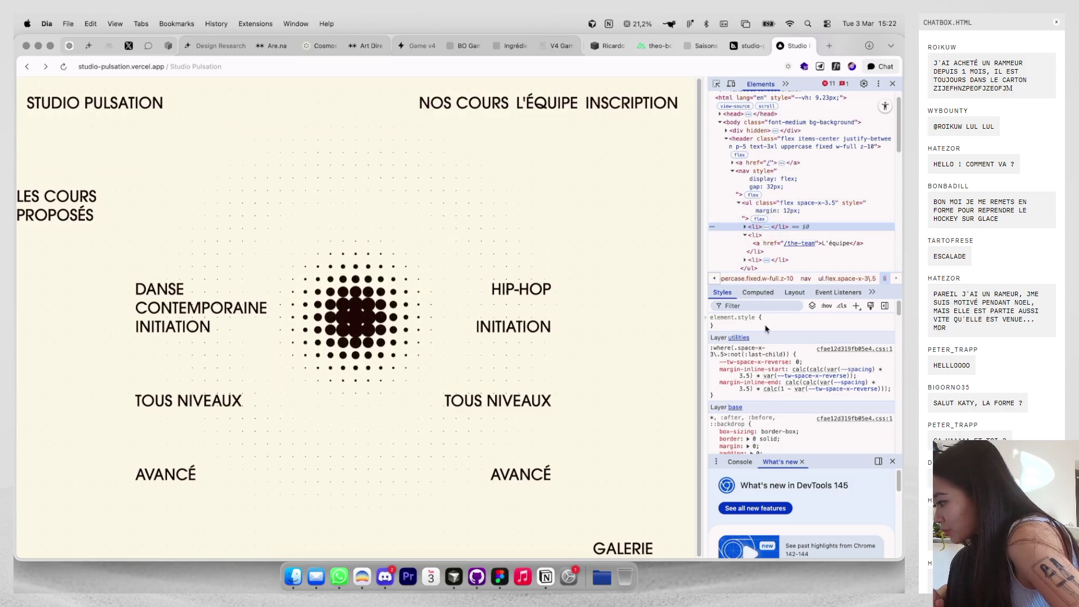
{"action": "left_click", "coordinate": [767, 324]}
{"action": "type", "text": "margin-right:3"}
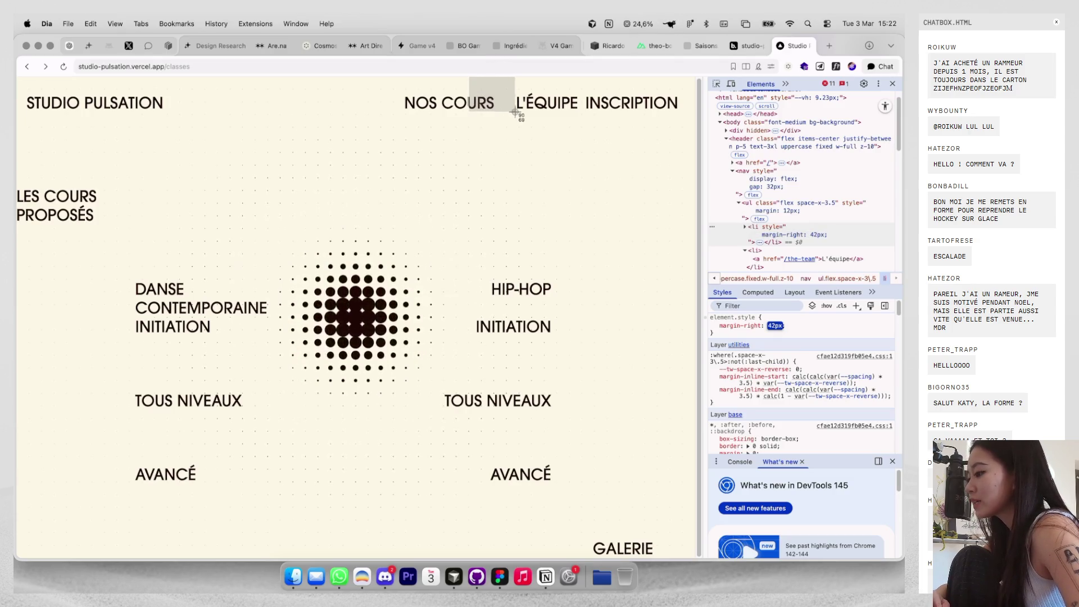
{"action": "left_click", "coordinate": [892, 84]}
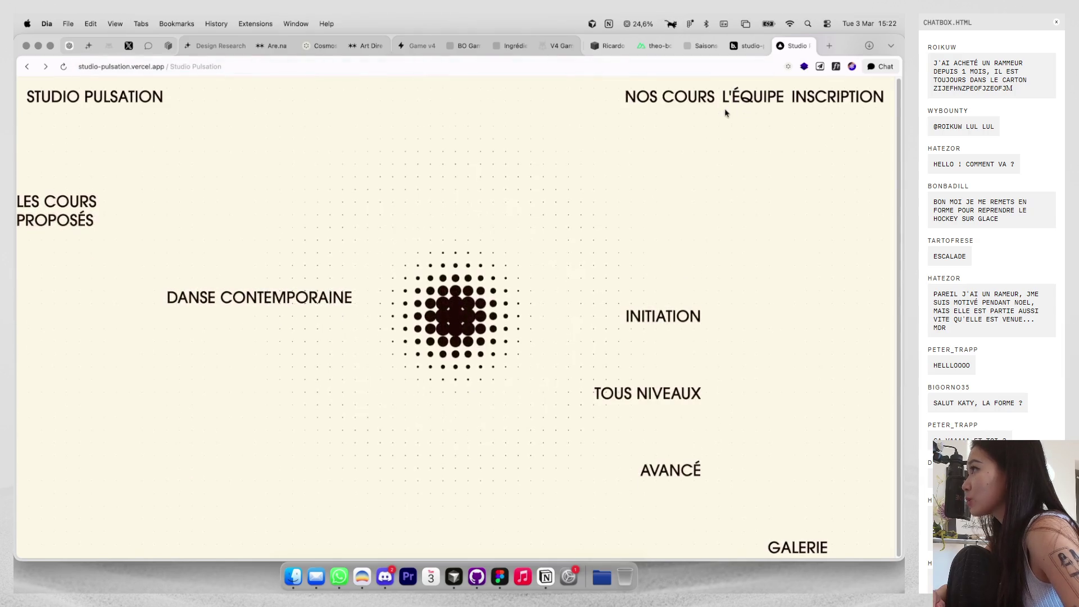
{"action": "left_click", "coordinate": [763, 101]}
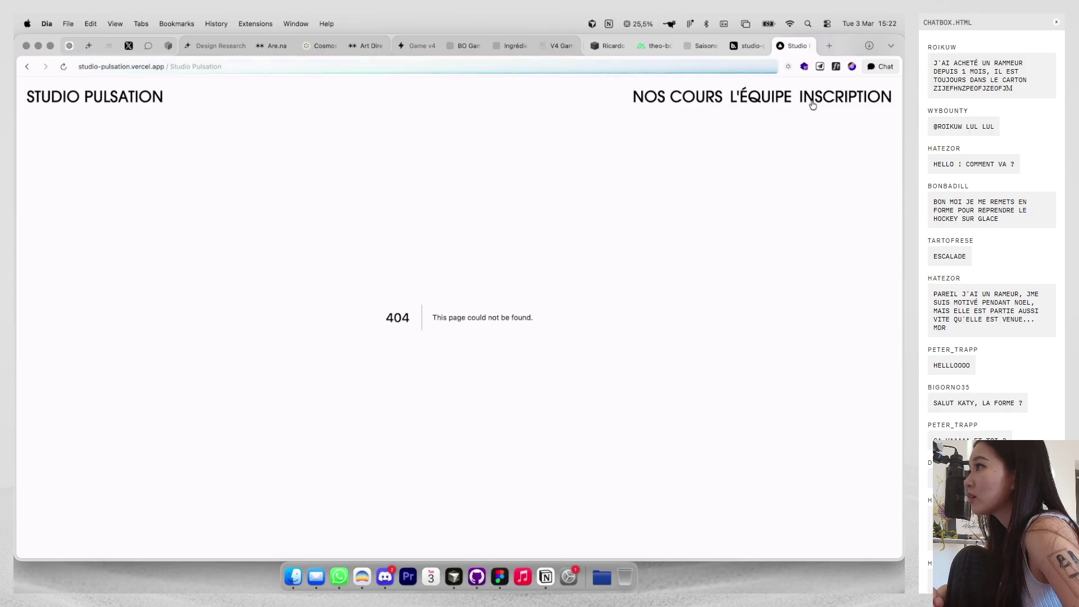
{"action": "left_click", "coordinate": [151, 108]}
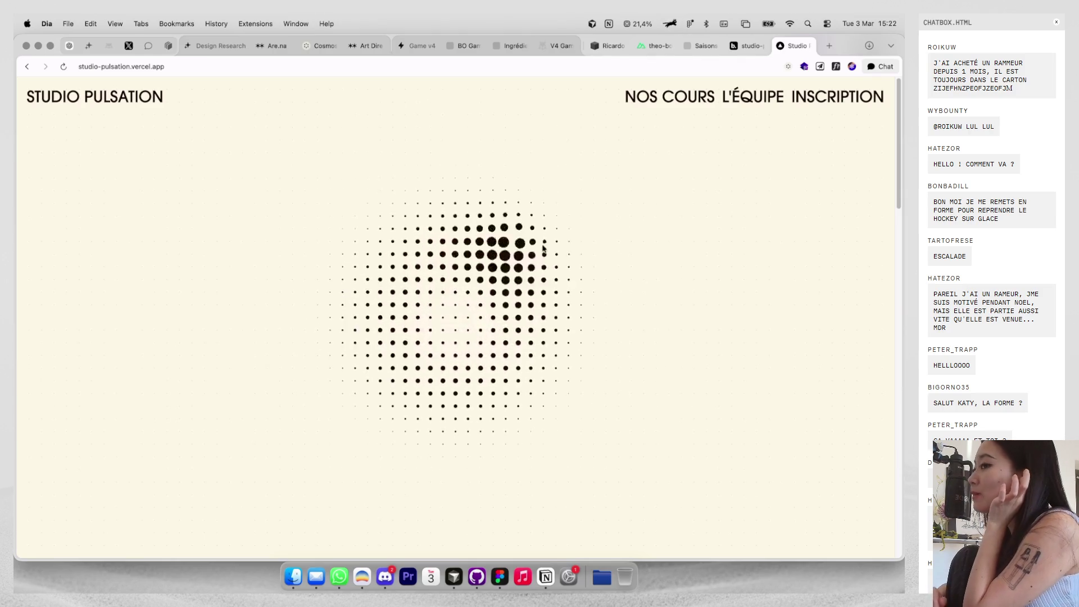
{"action": "scroll", "coordinate": [569, 301], "scroll_direction": "down", "scroll_amount": 5}
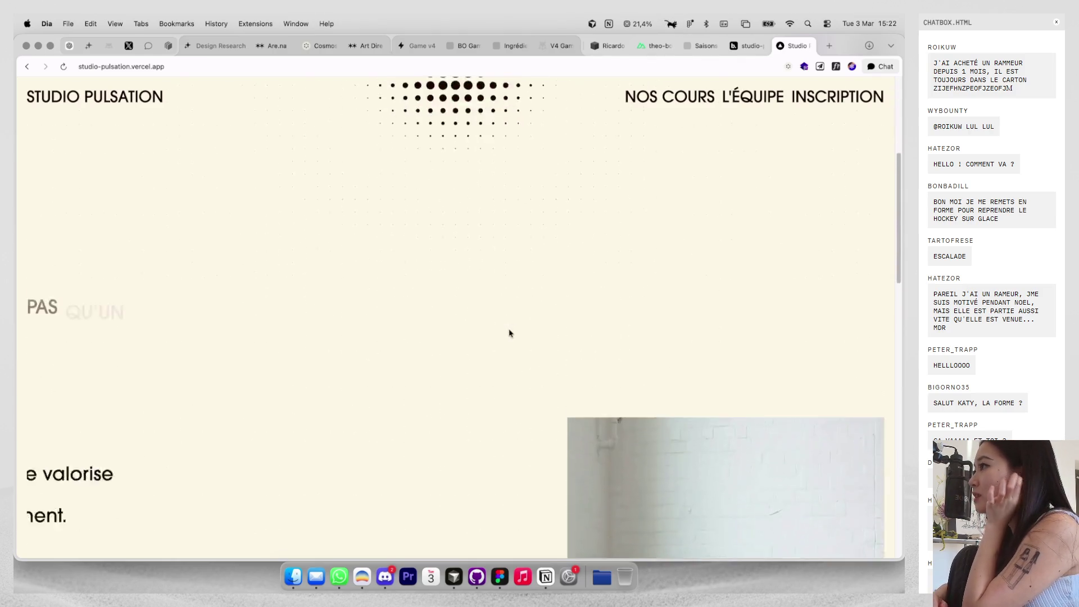
{"action": "scroll", "coordinate": [510, 333], "scroll_direction": "down", "scroll_amount": 2}
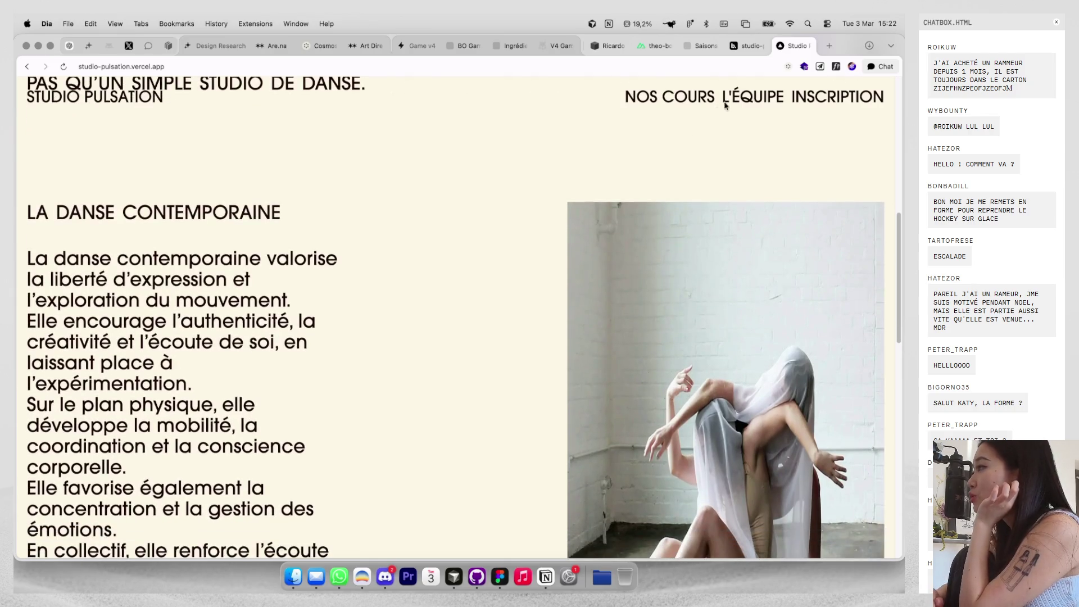
{"action": "scroll", "coordinate": [698, 130], "scroll_direction": "down", "scroll_amount": 10}
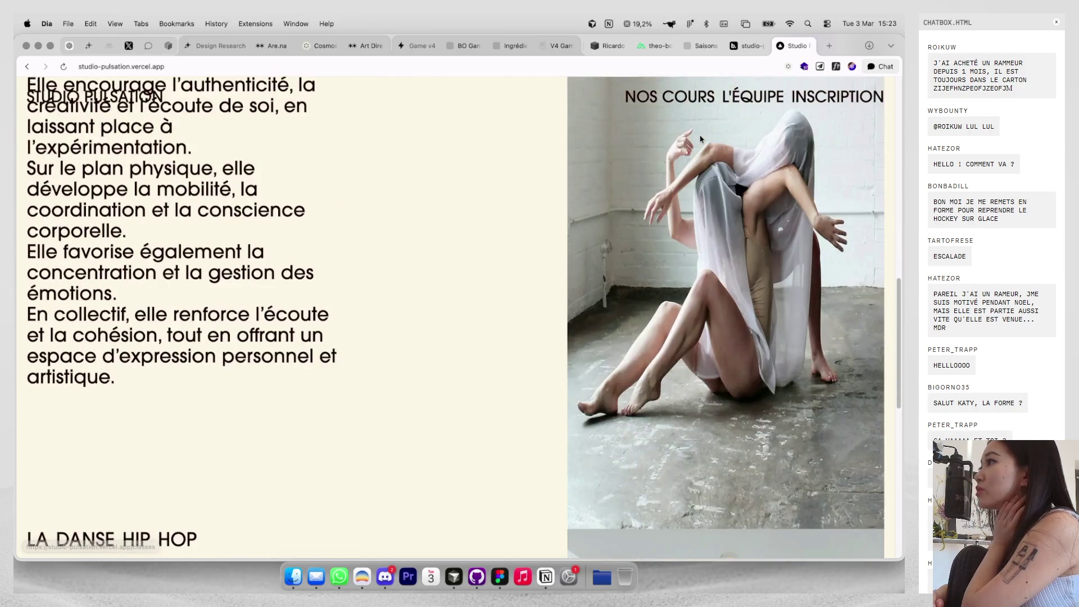
{"action": "scroll", "coordinate": [701, 138], "scroll_direction": "down", "scroll_amount": 3}
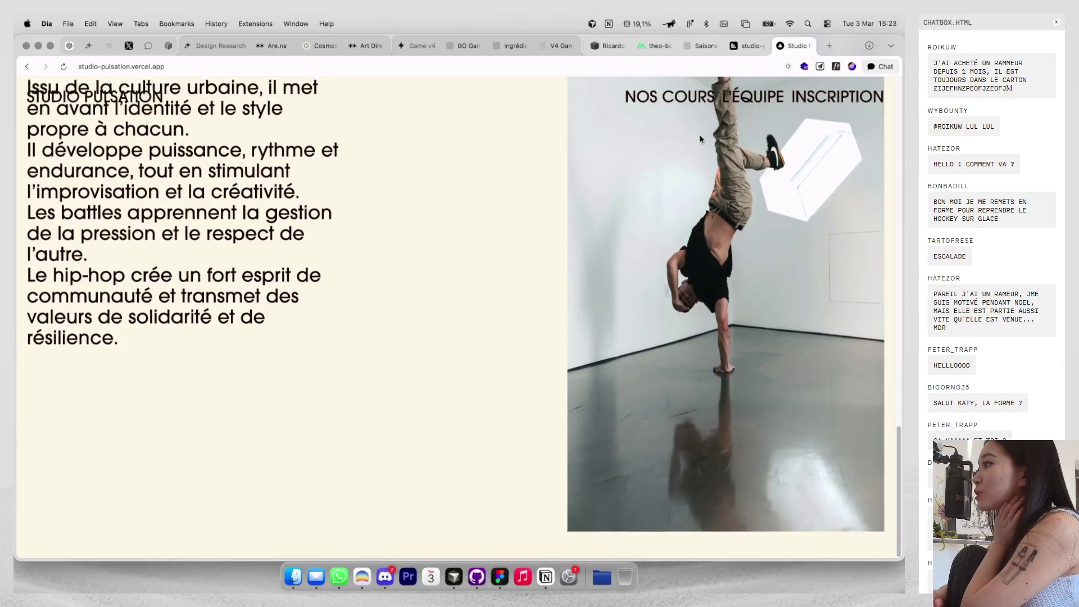
{"action": "scroll", "coordinate": [700, 137], "scroll_direction": "up", "scroll_amount": 15}
{"action": "scroll", "coordinate": [730, 179], "scroll_direction": "down", "scroll_amount": 7}
{"action": "scroll", "coordinate": [764, 221], "scroll_direction": "up", "scroll_amount": 1}
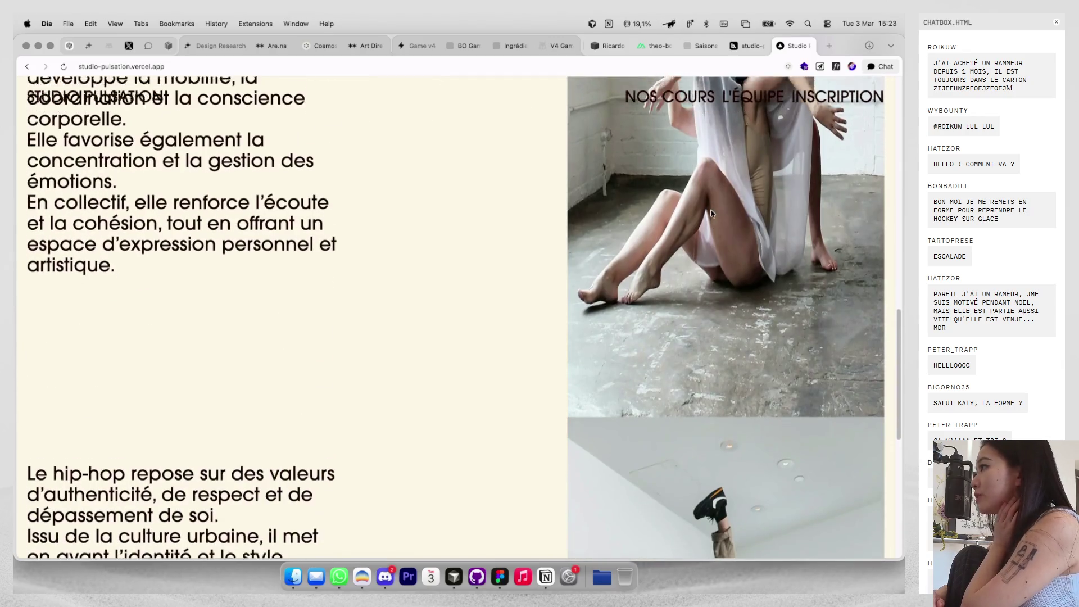
{"action": "scroll", "coordinate": [693, 219], "scroll_direction": "up", "scroll_amount": 3}
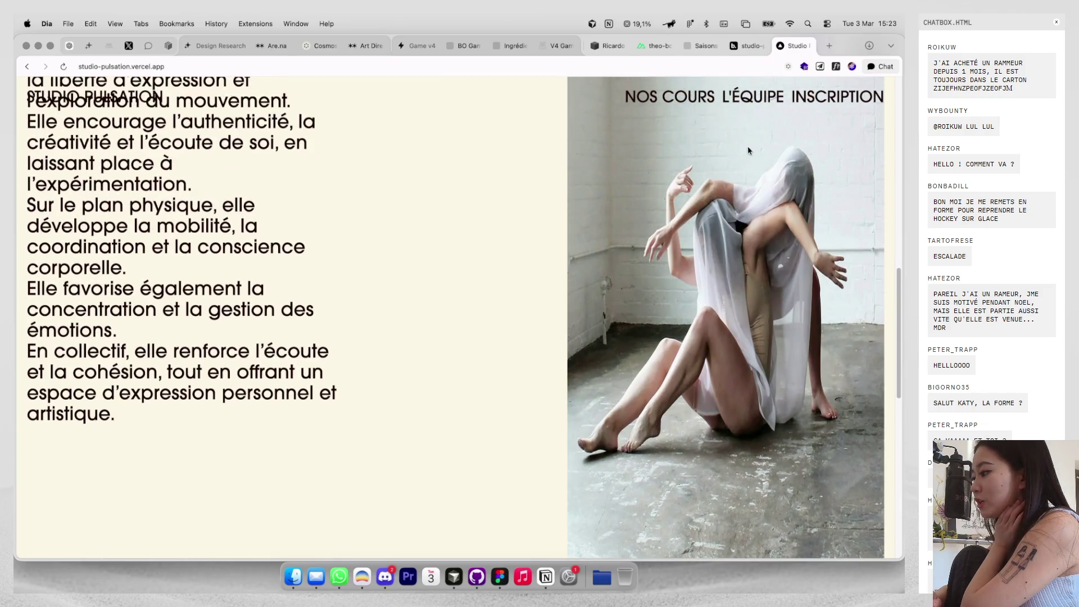
{"action": "scroll", "coordinate": [748, 151], "scroll_direction": "up", "scroll_amount": 6}
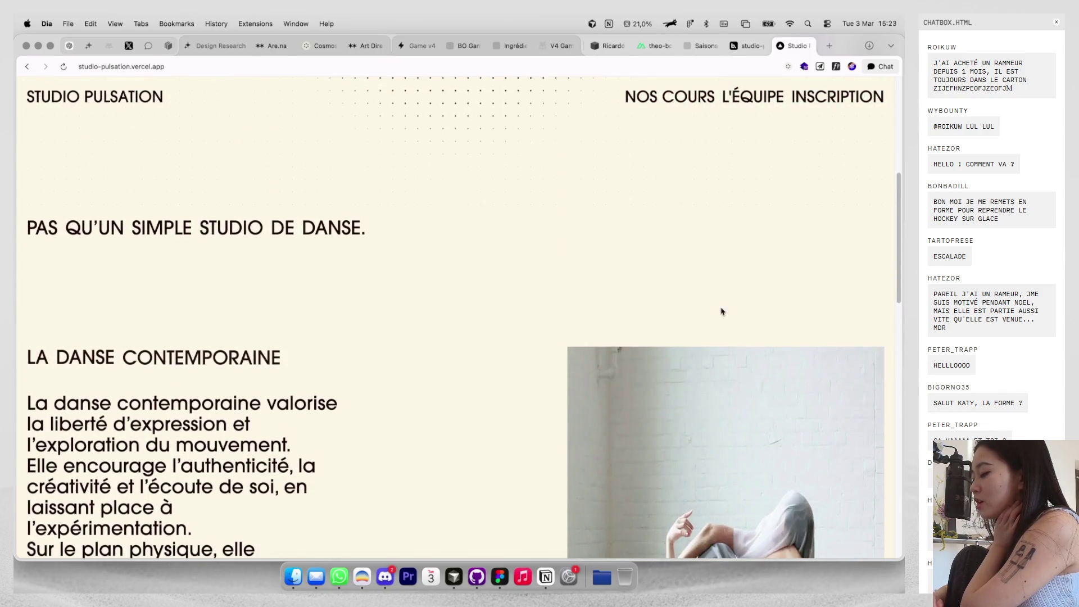
{"action": "scroll", "coordinate": [724, 106], "scroll_direction": "down", "scroll_amount": 15}
{"action": "scroll", "coordinate": [725, 104], "scroll_direction": "up", "scroll_amount": 3}
{"action": "left_click", "coordinate": [738, 98]}
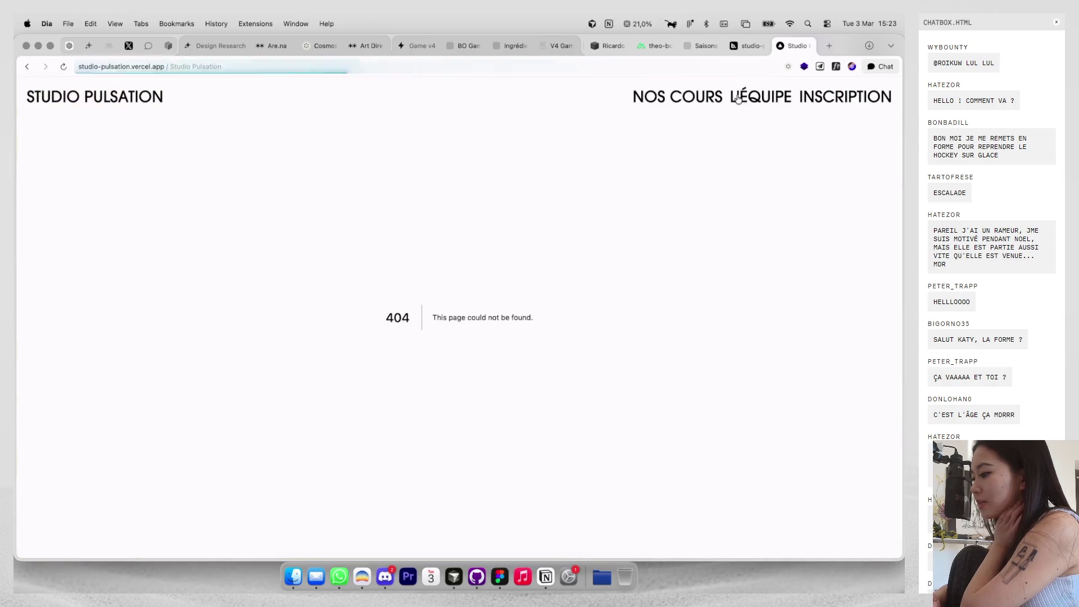
{"action": "left_click", "coordinate": [27, 66]}
{"action": "scroll", "coordinate": [485, 392], "scroll_direction": "down", "scroll_amount": 10}
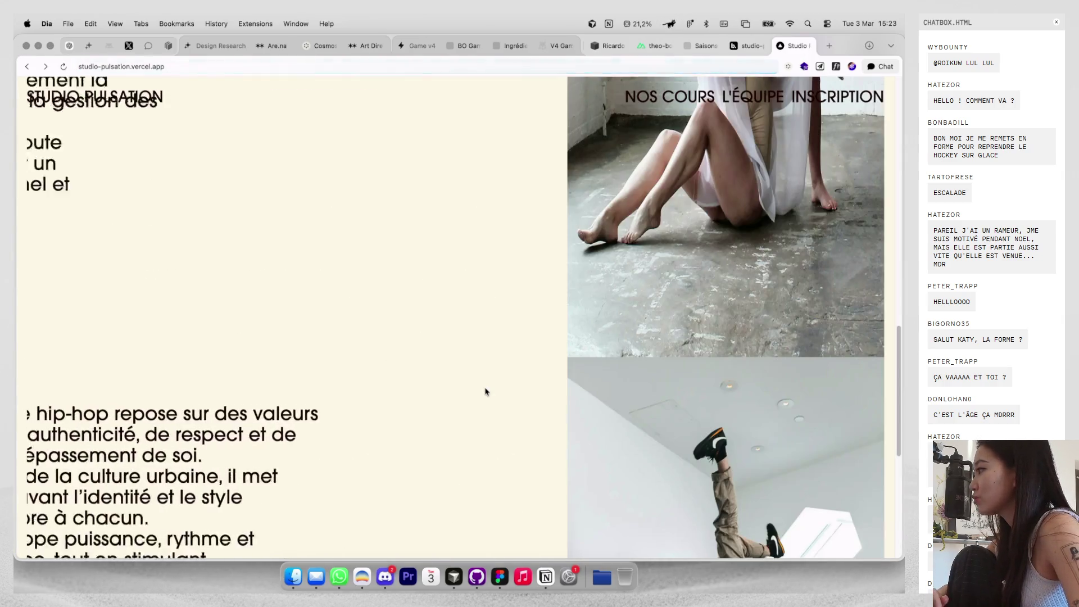
{"action": "scroll", "coordinate": [486, 392], "scroll_direction": "up", "scroll_amount": 10}
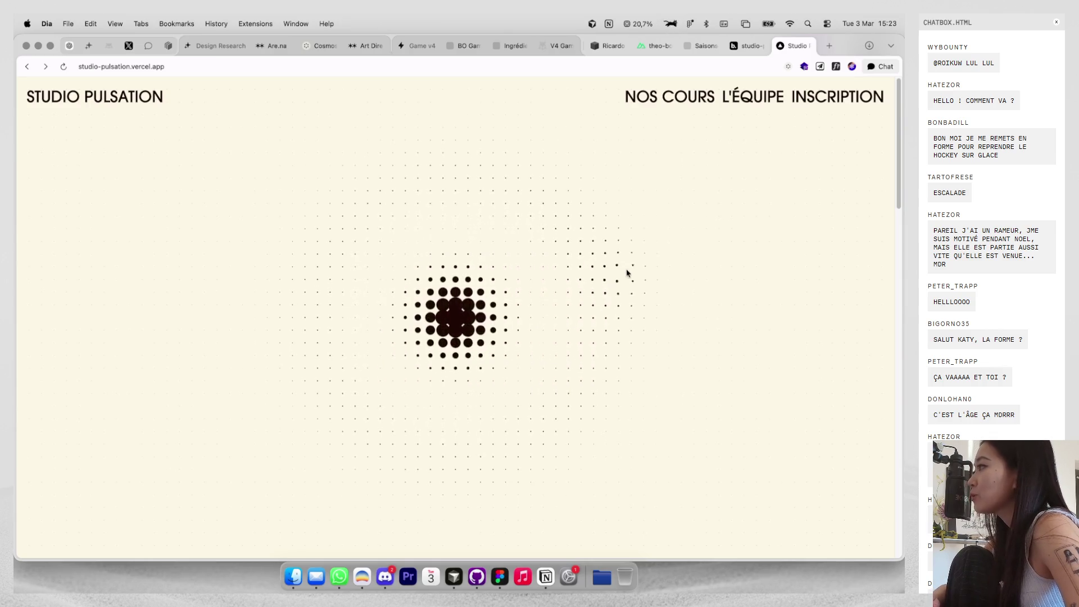
Close the live Studio Pulsation site and open the BOTW Studio Pulsation Figma submission.
{"action": "left_click", "coordinate": [807, 46]}
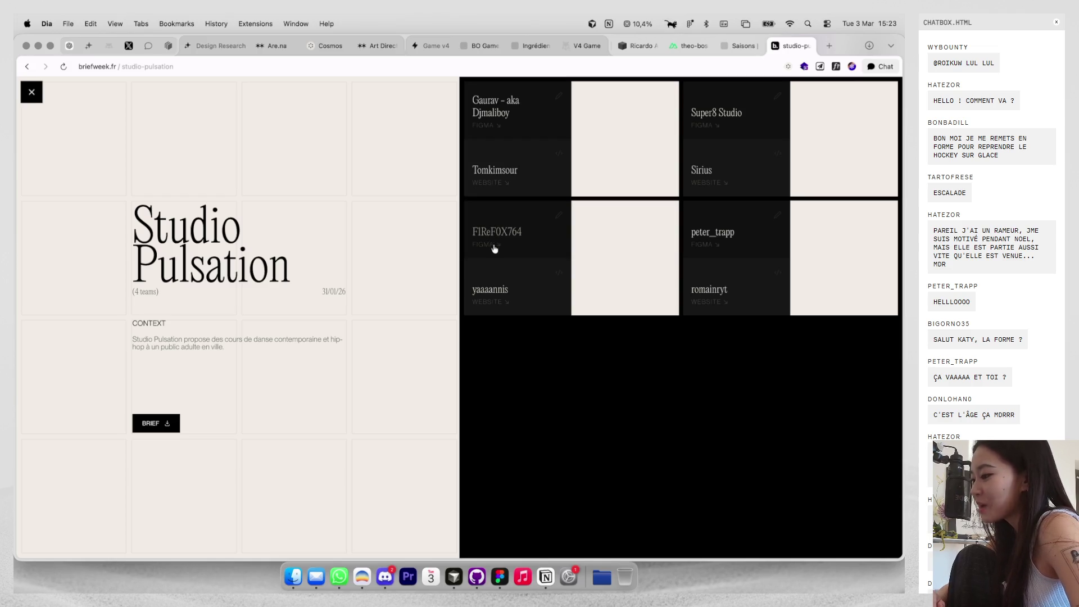
{"action": "left_click", "coordinate": [491, 248]}
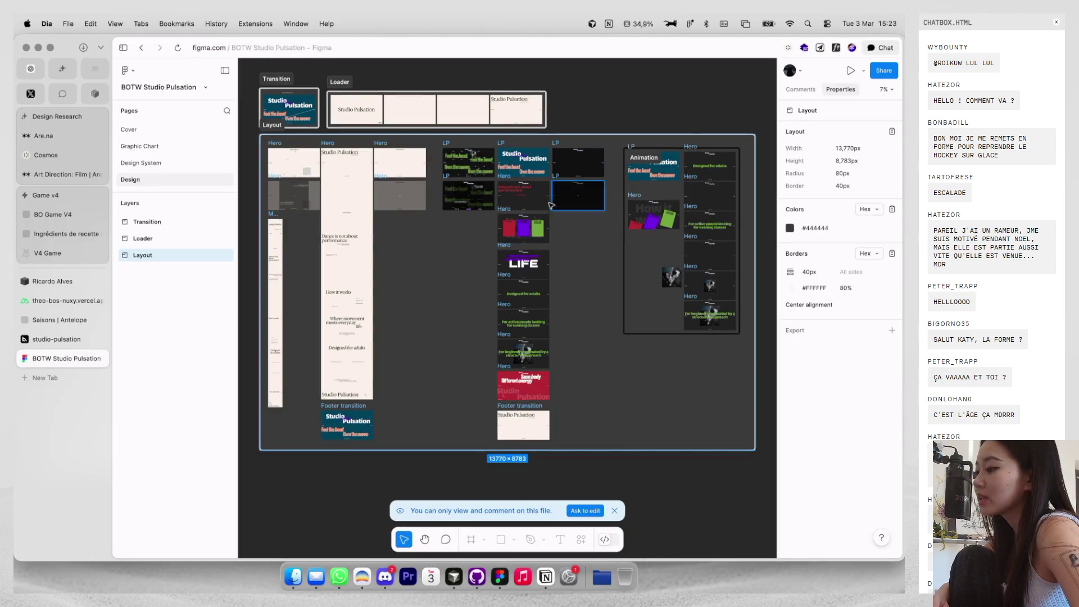
Pan and zoom the Design page canvas until the Hero homepage frames are in view.
{"action": "scroll", "coordinate": [396, 111], "scroll_direction": "up", "scroll_amount": 10}
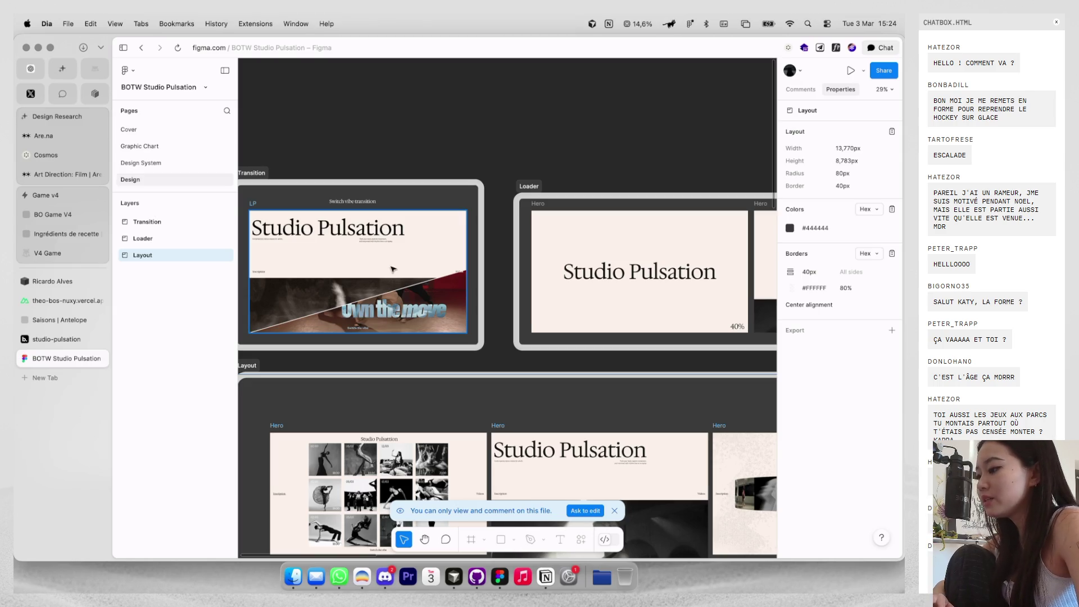
{"action": "scroll", "coordinate": [455, 280], "scroll_direction": "up", "scroll_amount": 8}
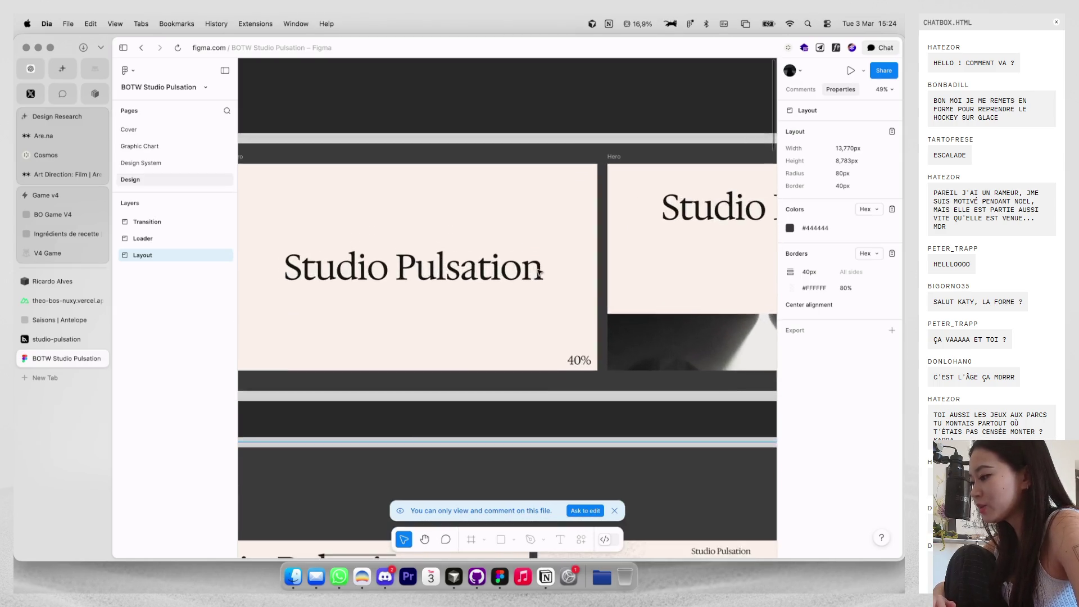
{"action": "scroll", "coordinate": [639, 337], "scroll_direction": "right", "scroll_amount": 5}
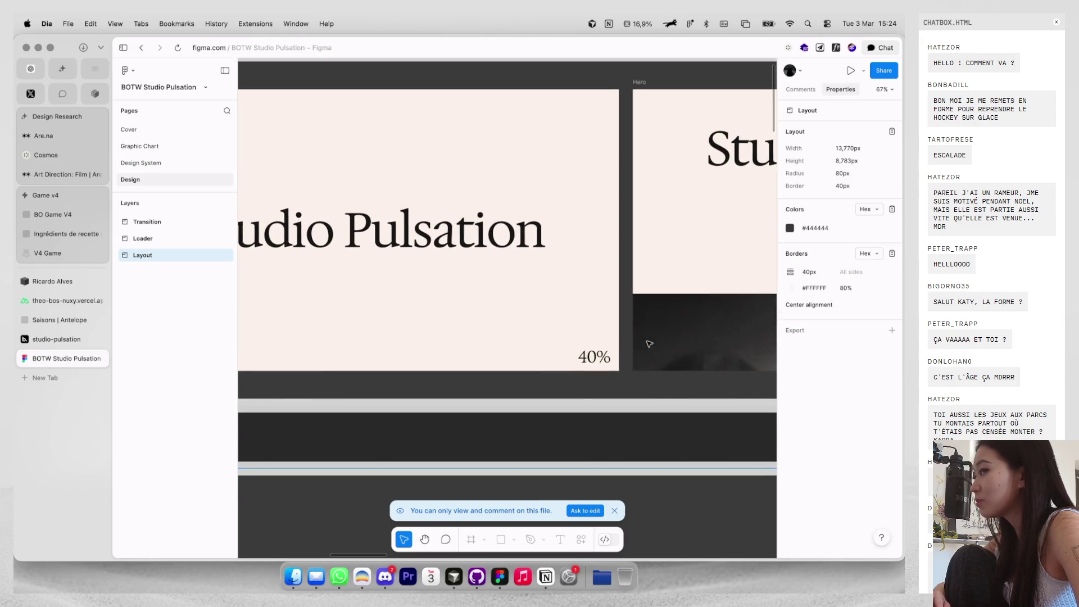
{"action": "scroll", "coordinate": [649, 344], "scroll_direction": "right", "scroll_amount": 10}
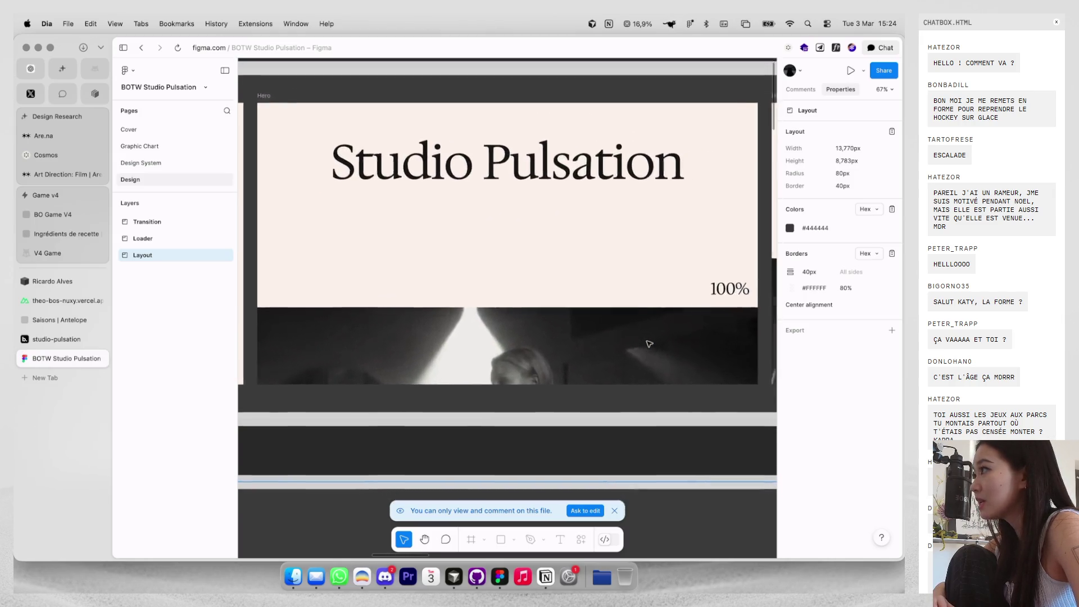
{"action": "scroll", "coordinate": [649, 343], "scroll_direction": "right", "scroll_amount": 5}
{"action": "scroll", "coordinate": [649, 343], "scroll_direction": "down", "scroll_amount": 3}
{"action": "scroll", "coordinate": [649, 343], "scroll_direction": "right", "scroll_amount": 10}
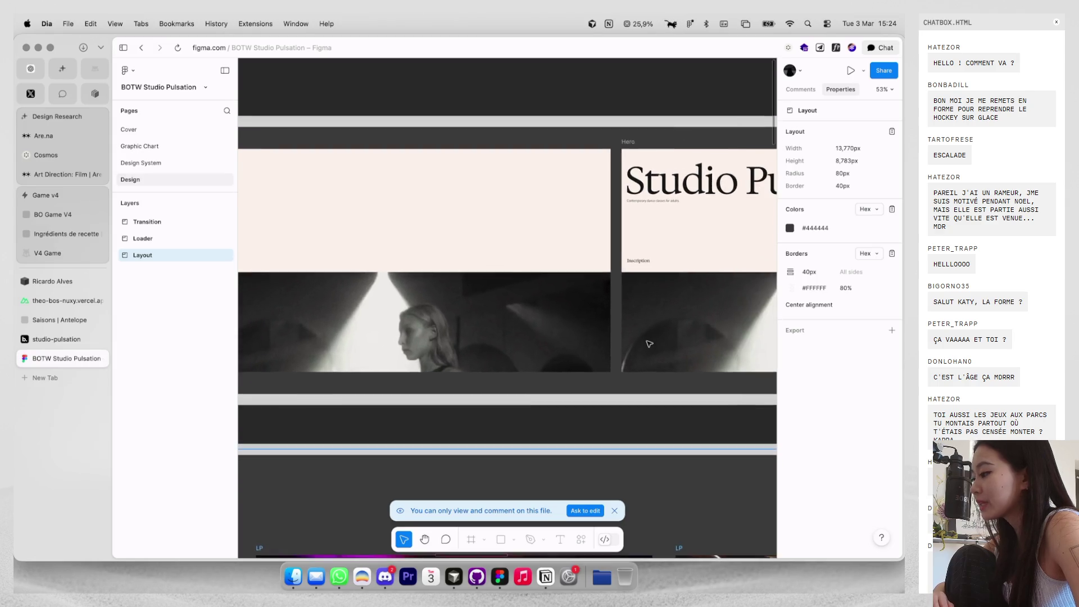
{"action": "scroll", "coordinate": [619, 153], "scroll_direction": "up", "scroll_amount": 3}
{"action": "scroll", "coordinate": [619, 154], "scroll_direction": "left", "scroll_amount": 5}
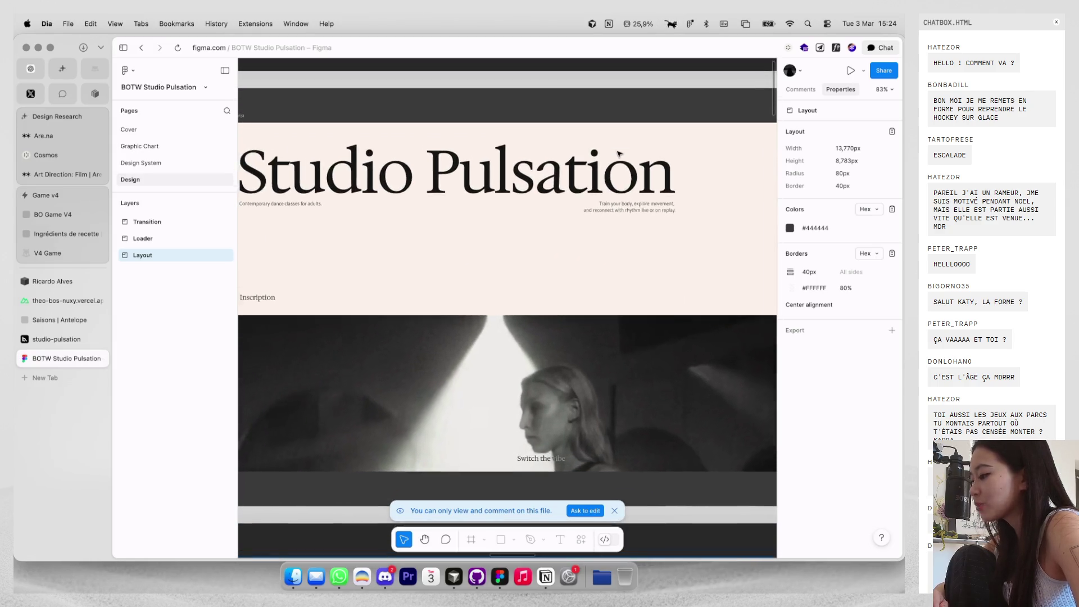
{"action": "scroll", "coordinate": [619, 154], "scroll_direction": "down", "scroll_amount": 3}
{"action": "scroll", "coordinate": [619, 156], "scroll_direction": "up", "scroll_amount": 3}
{"action": "scroll", "coordinate": [619, 155], "scroll_direction": "up", "scroll_amount": 3}
{"action": "scroll", "coordinate": [618, 155], "scroll_direction": "left", "scroll_amount": 5}
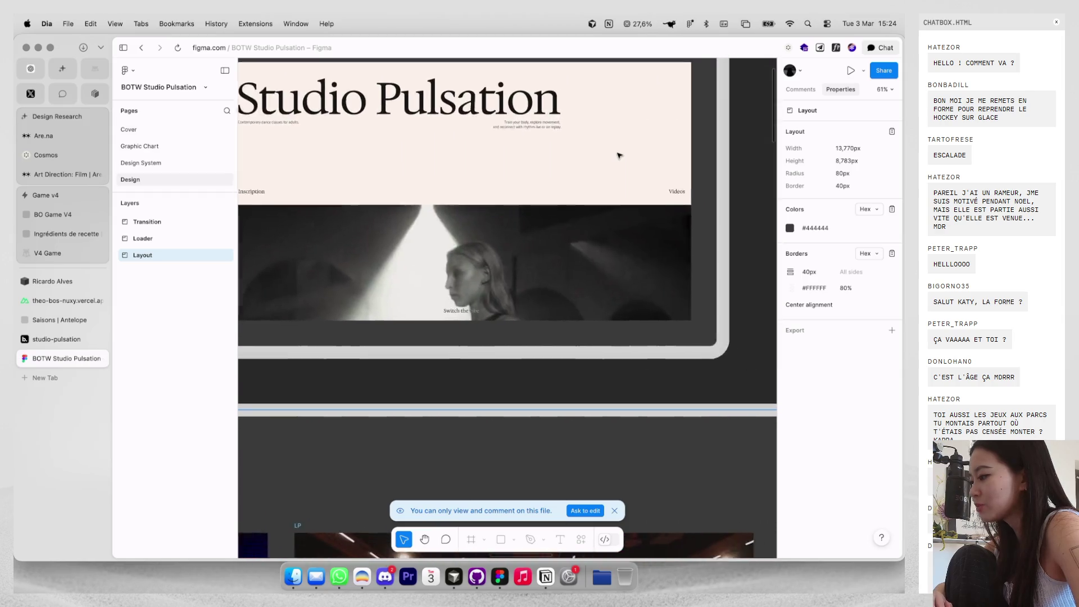
{"action": "scroll", "coordinate": [624, 169], "scroll_direction": "up", "scroll_amount": 10}
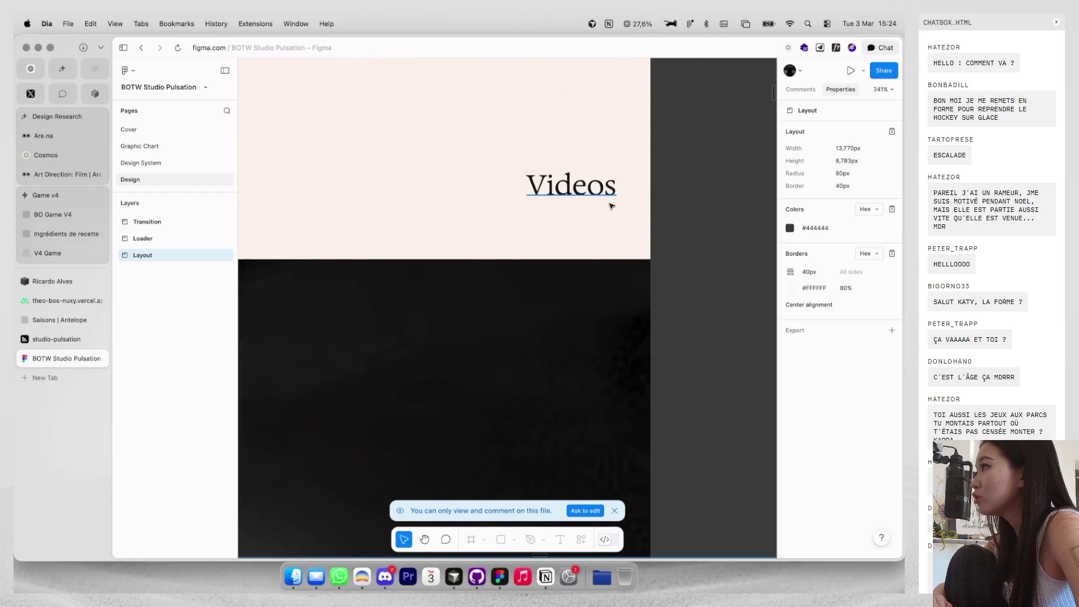
{"action": "scroll", "coordinate": [612, 207], "scroll_direction": "up", "scroll_amount": 5}
{"action": "scroll", "coordinate": [608, 178], "scroll_direction": "up", "scroll_amount": 2}
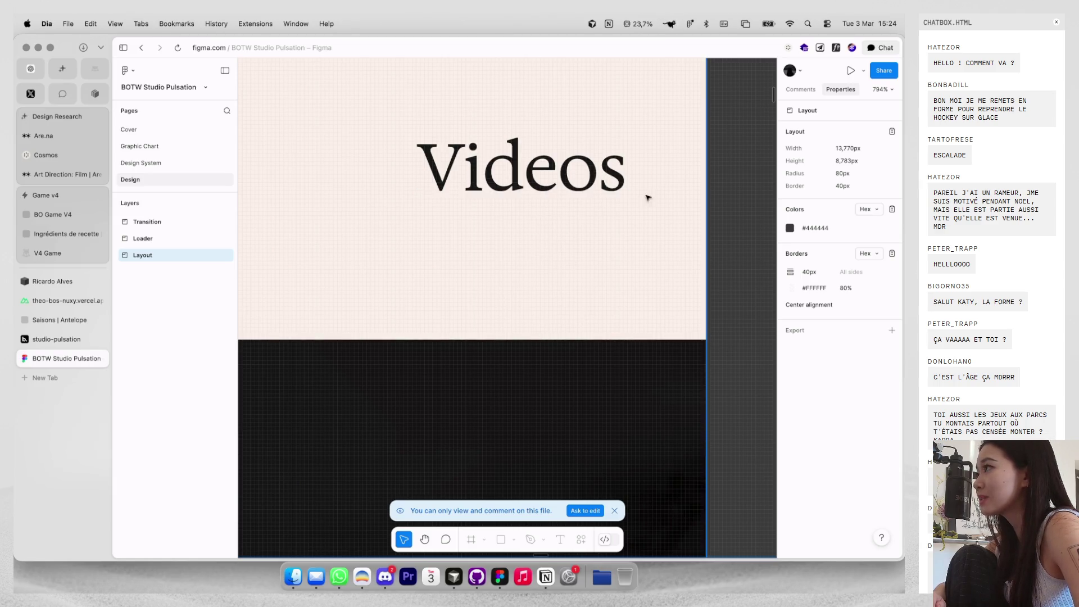
{"action": "scroll", "coordinate": [643, 209], "scroll_direction": "down", "scroll_amount": 20}
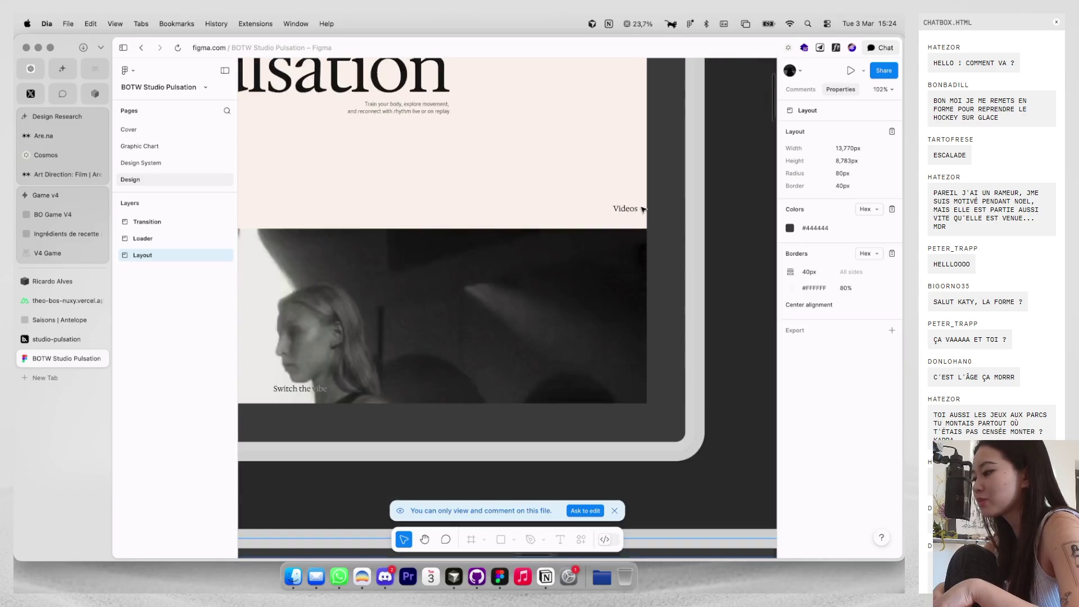
{"action": "scroll", "coordinate": [644, 210], "scroll_direction": "left", "scroll_amount": 1}
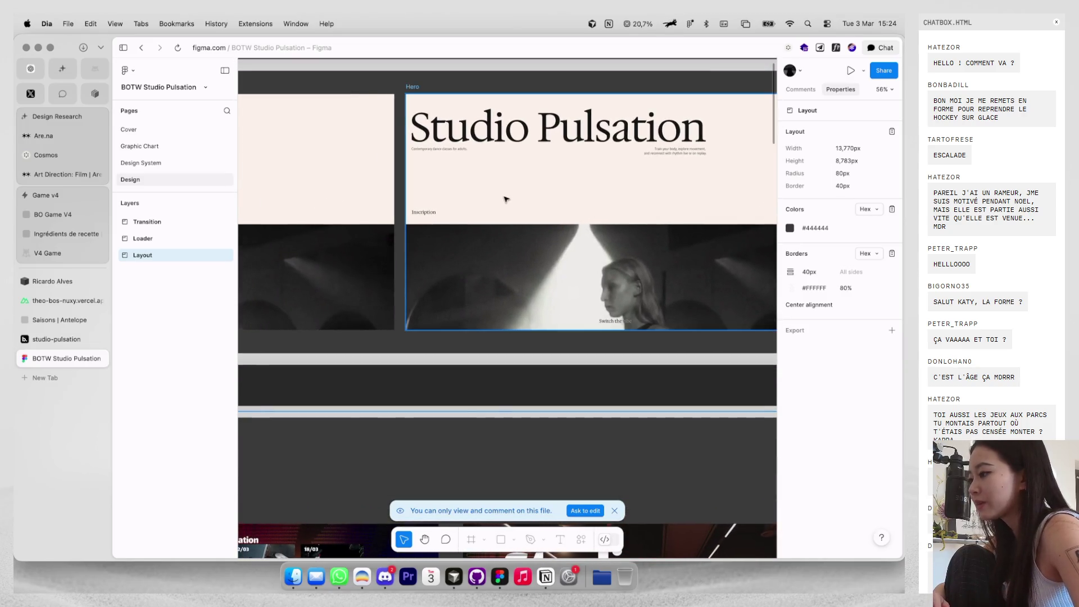
{"action": "scroll", "coordinate": [506, 199], "scroll_direction": "down", "scroll_amount": 5}
{"action": "scroll", "coordinate": [506, 199], "scroll_direction": "up", "scroll_amount": 5}
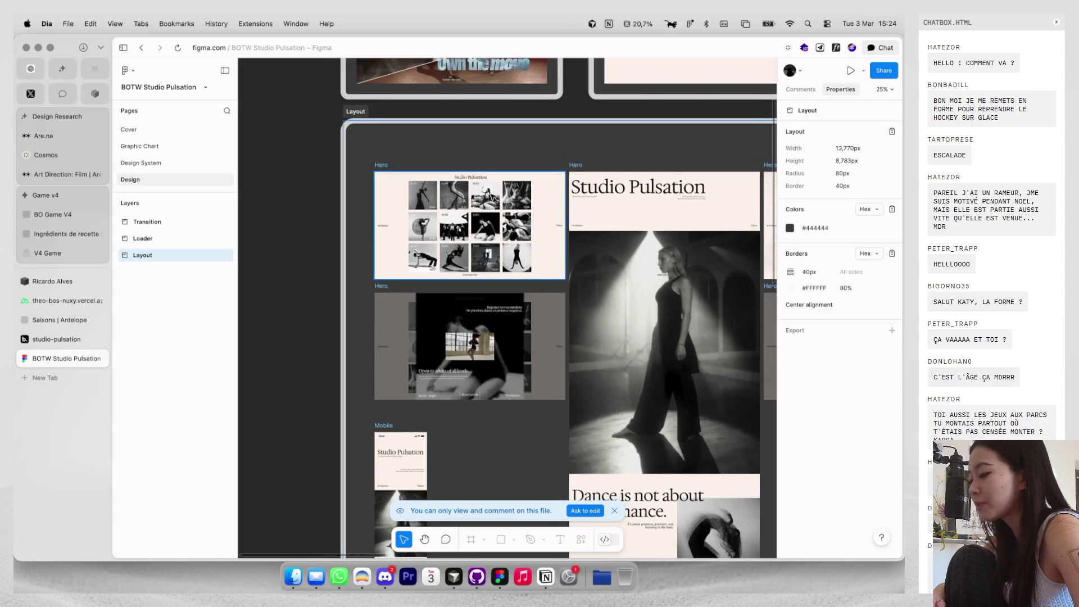
Zoom out over the Layout frame's Hero boards, then return to the Briefweek brief tab.
{"action": "scroll", "coordinate": [446, 184], "scroll_direction": "up", "scroll_amount": 3}
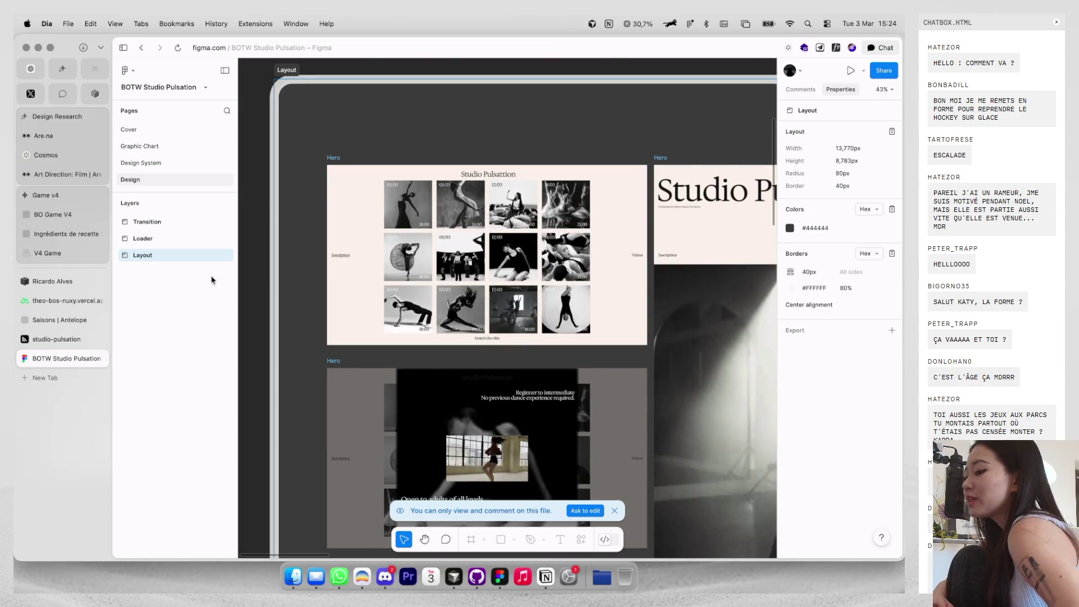
{"action": "left_click", "coordinate": [57, 343]}
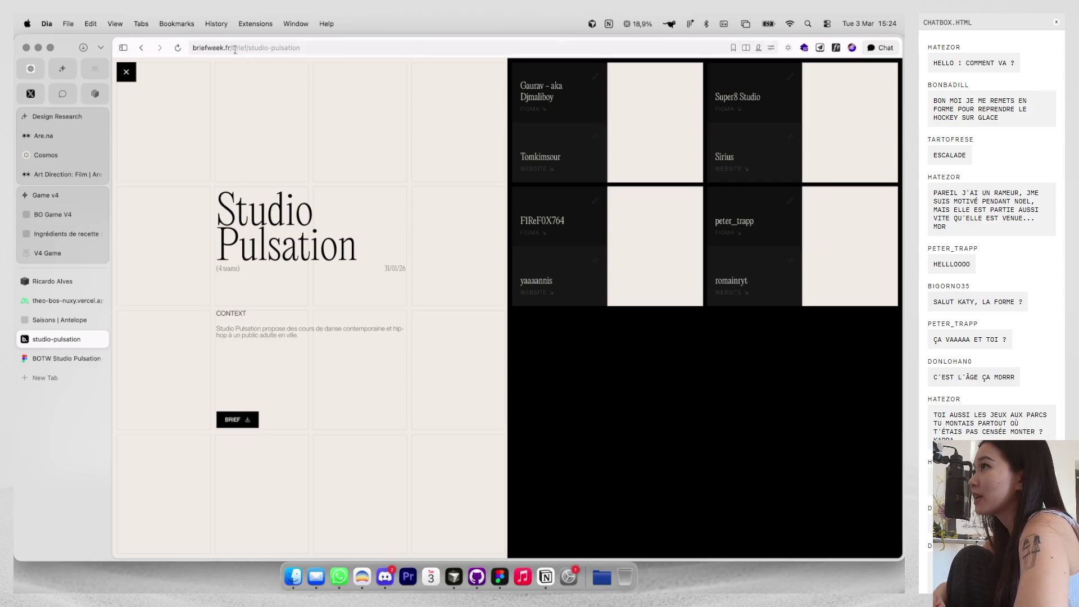
Trim the URL to load the Briefweek home page, then reopen Studio Pulsation from BRIEFS.
{"action": "left_click", "coordinate": [380, 48]}
{"action": "key", "text": "BackSpace"}
{"action": "key", "text": "Return"}
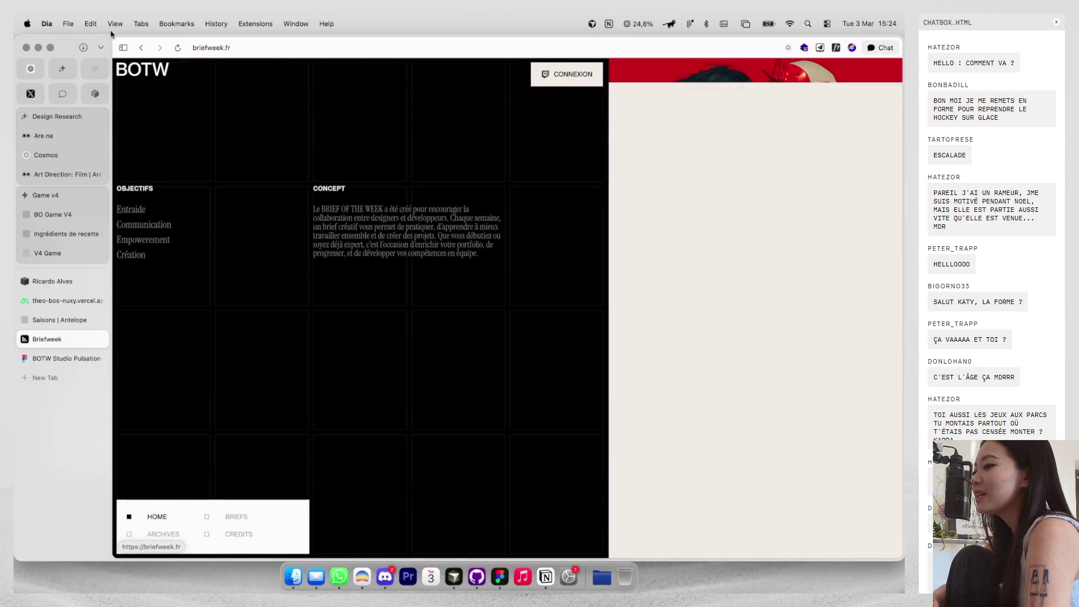
{"action": "left_click", "coordinate": [141, 49]}
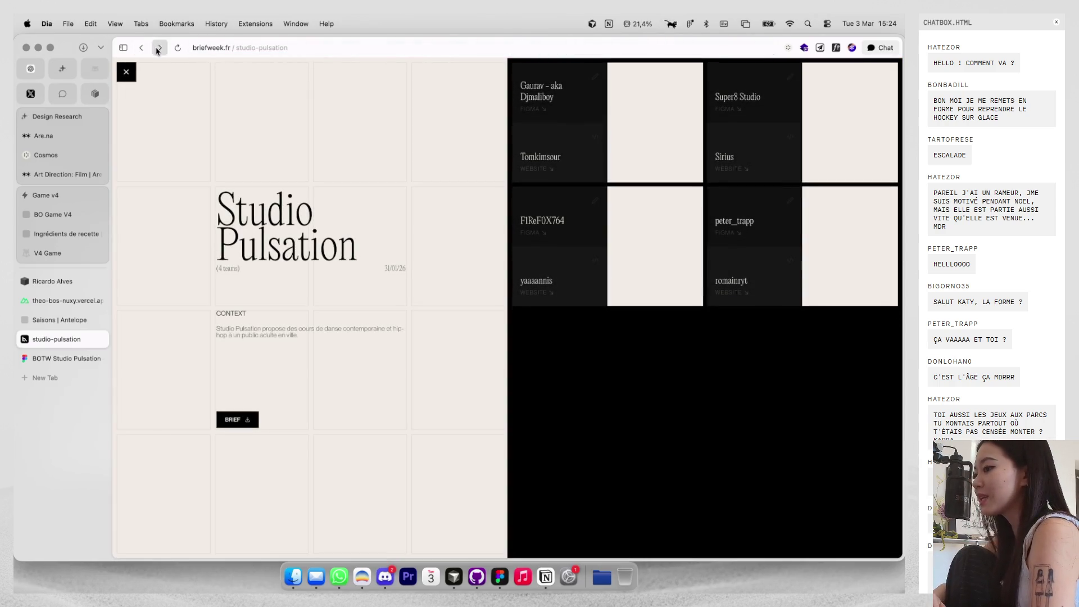
{"action": "left_click", "coordinate": [159, 49]}
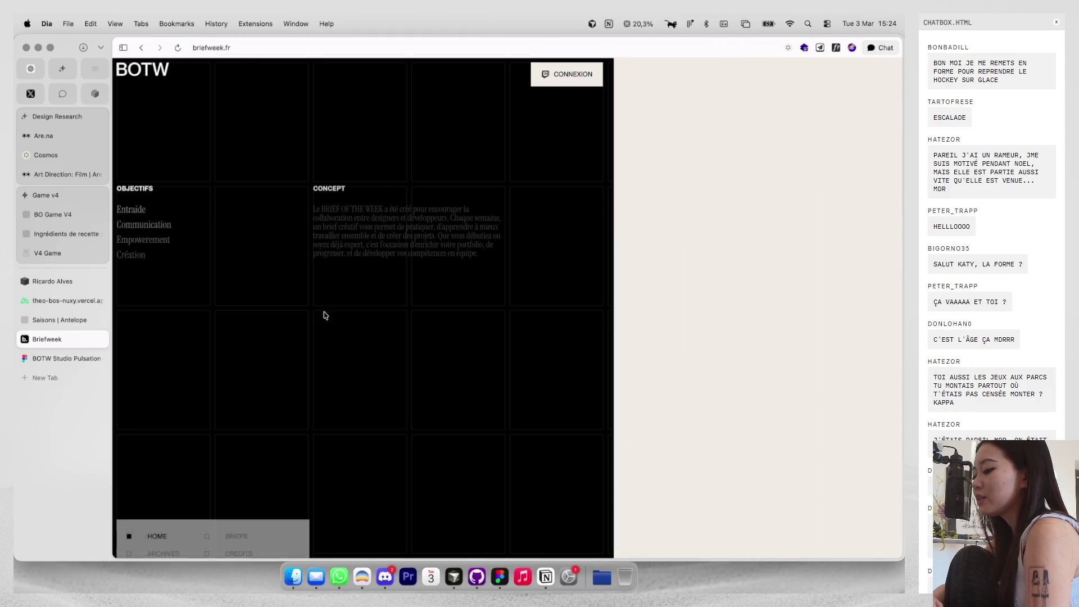
{"action": "left_click", "coordinate": [237, 517]}
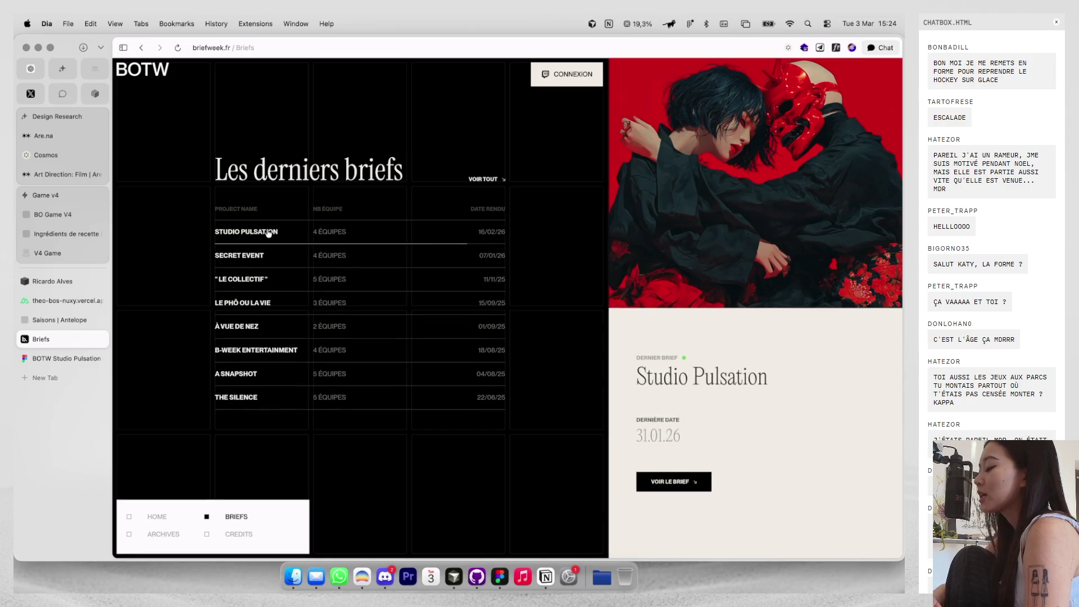
{"action": "left_click", "coordinate": [268, 232]}
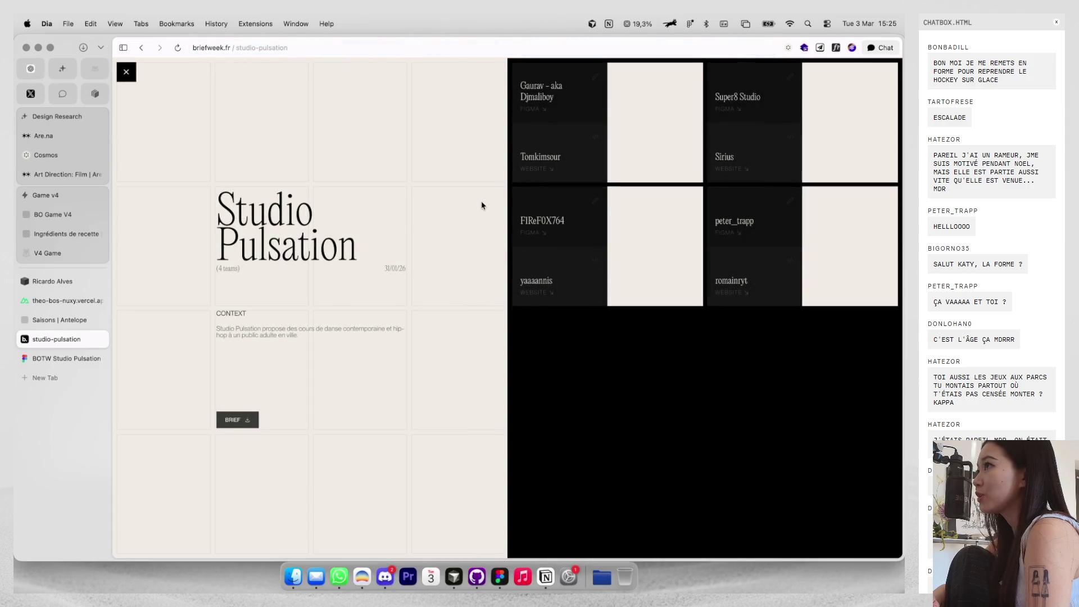
Open and close two team profiles, then go back to the BOTW Studio Pulsation Figma file.
{"action": "left_click", "coordinate": [546, 224]}
{"action": "left_click", "coordinate": [683, 214]}
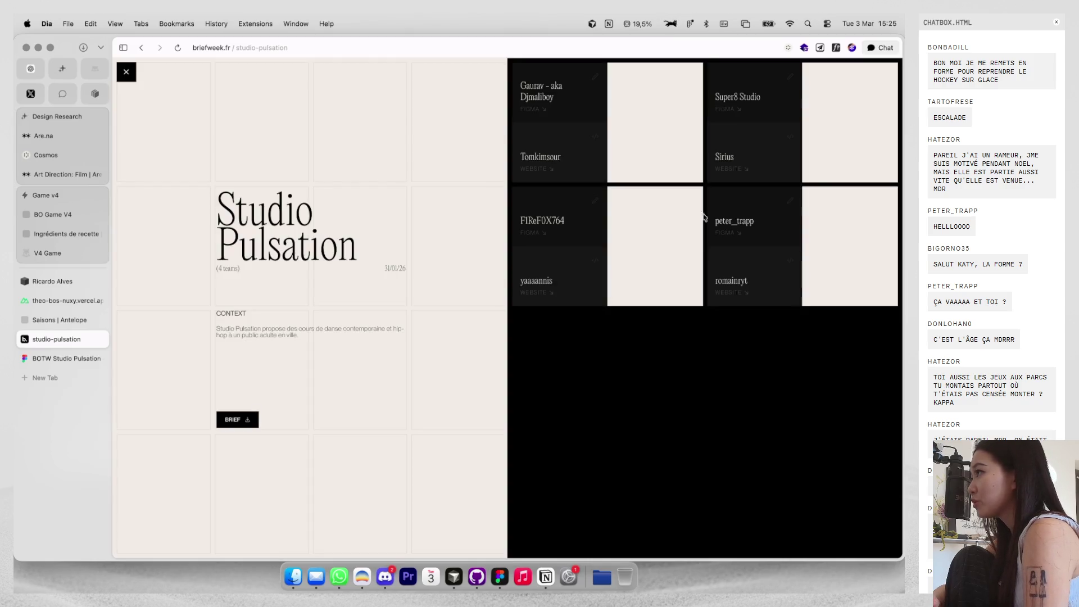
{"action": "left_click", "coordinate": [733, 226]}
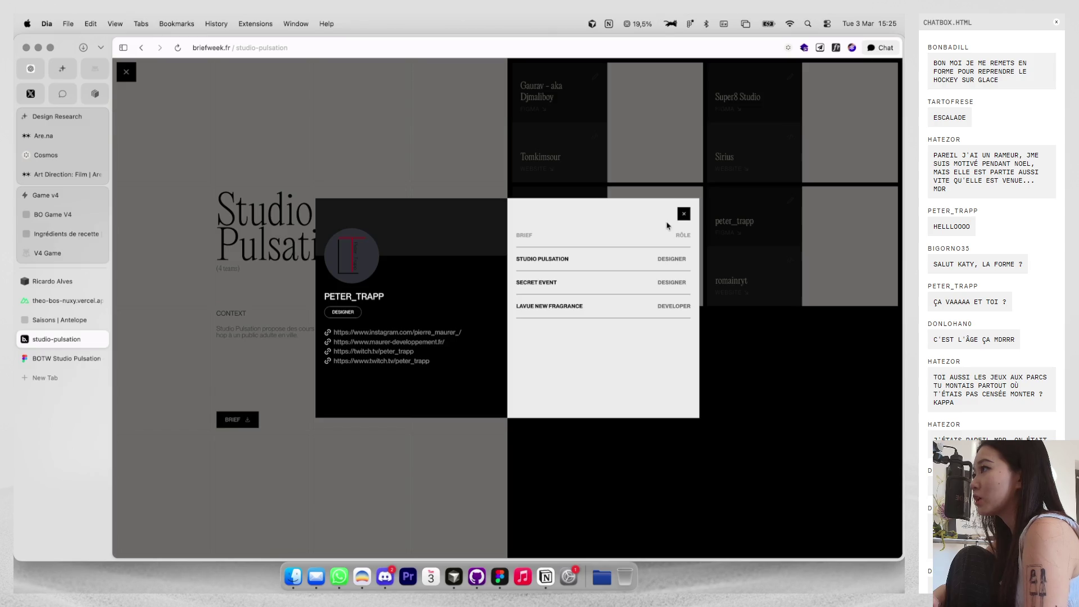
{"action": "left_click", "coordinate": [682, 215]}
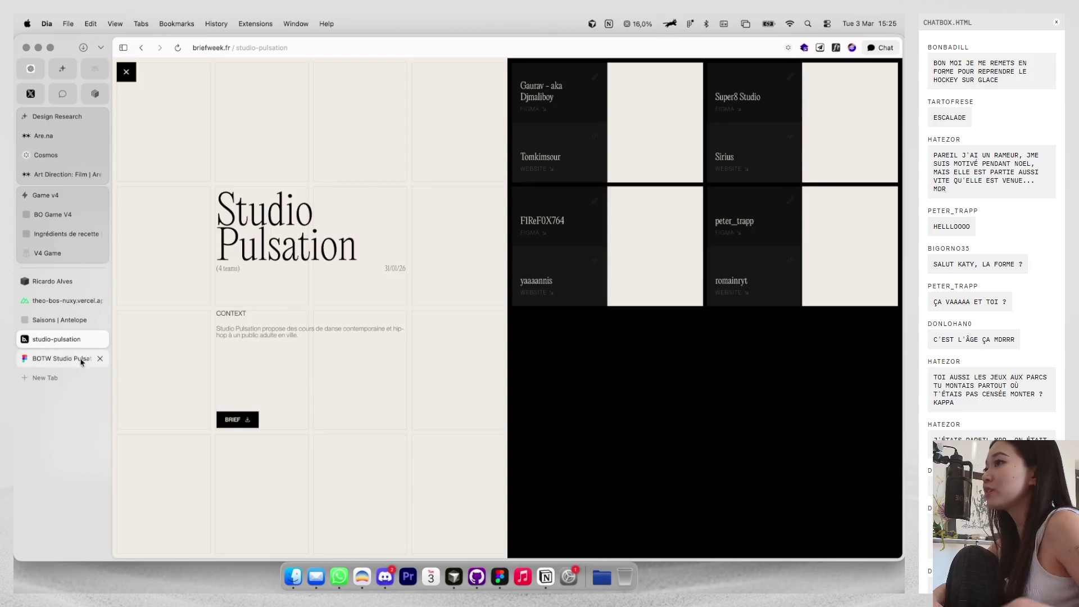
{"action": "left_click", "coordinate": [61, 358]}
{"action": "scroll", "coordinate": [392, 334], "scroll_direction": "down", "scroll_amount": 5}
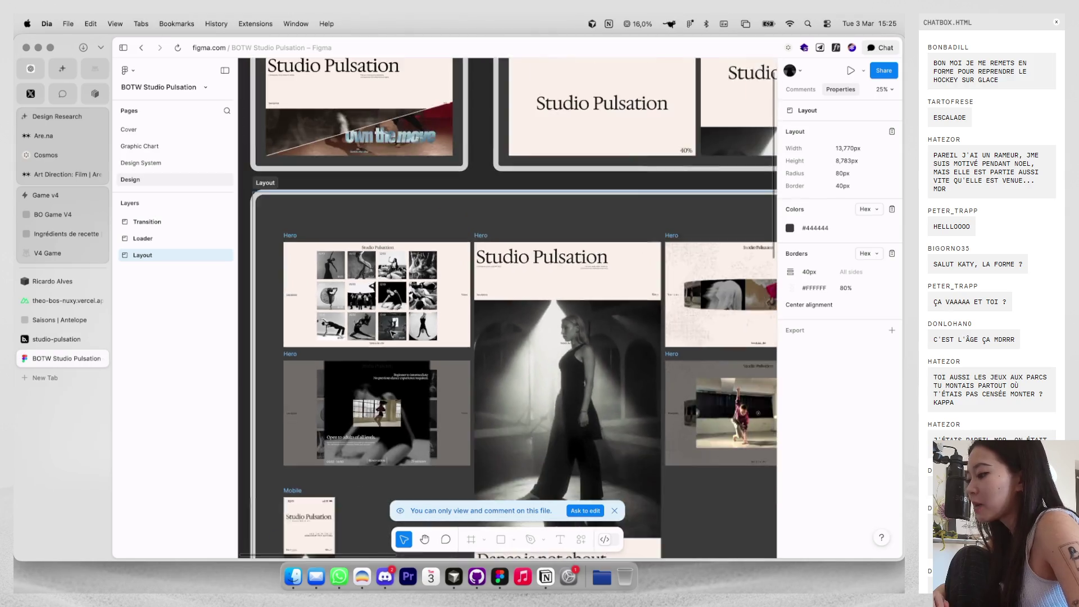
Scroll and zoom across the Hero, Mobile and Desktop frames to review the designs.
{"action": "scroll", "coordinate": [376, 323], "scroll_direction": "down", "scroll_amount": 2}
{"action": "scroll", "coordinate": [375, 319], "scroll_direction": "up", "scroll_amount": 5}
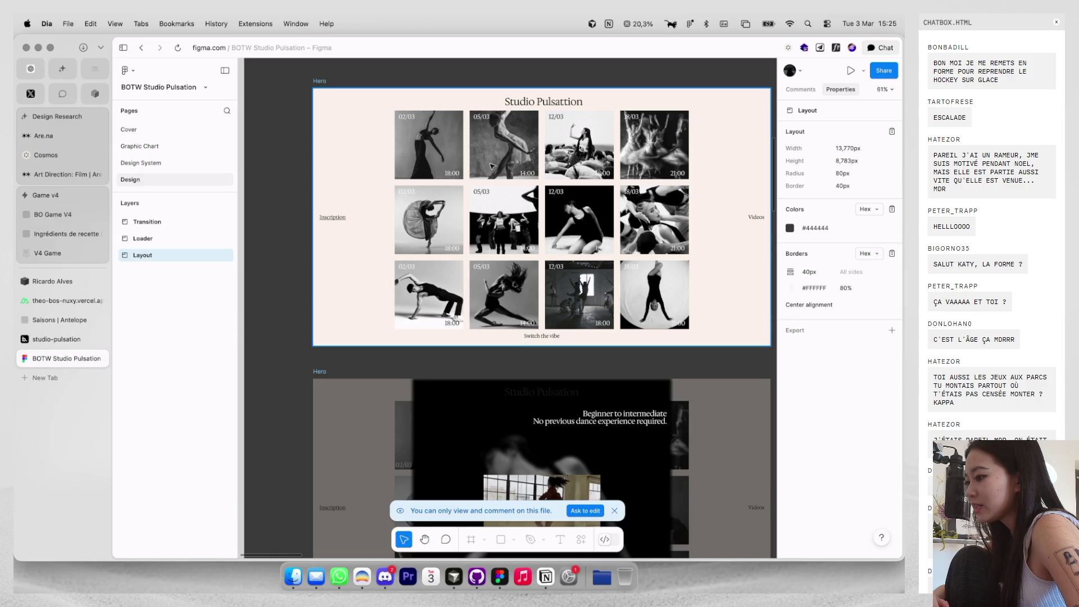
{"action": "scroll", "coordinate": [492, 167], "scroll_direction": "up", "scroll_amount": 5}
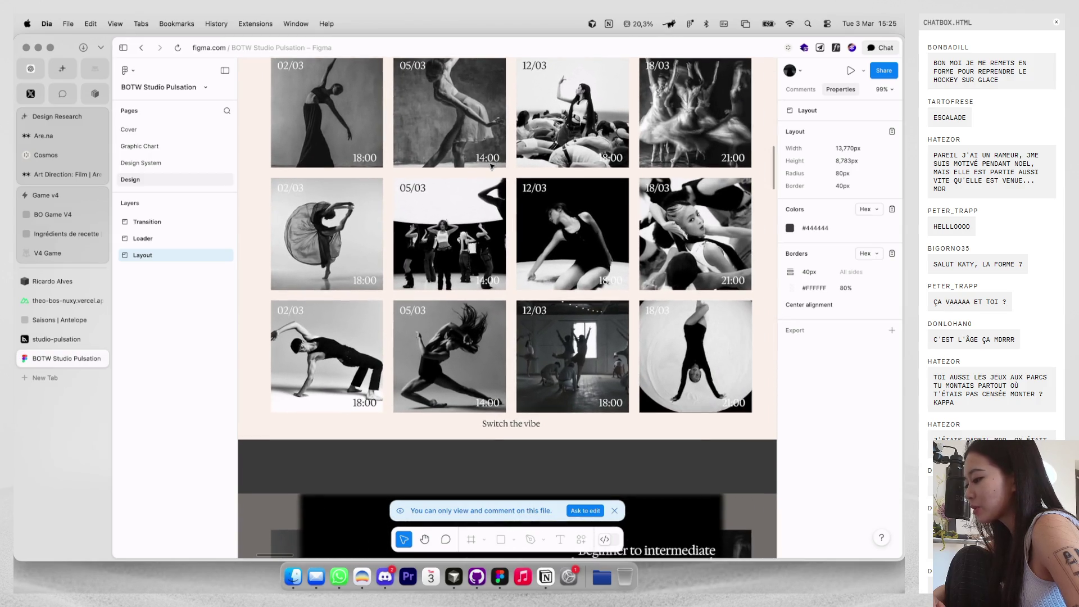
{"action": "scroll", "coordinate": [491, 167], "scroll_direction": "up", "scroll_amount": 2}
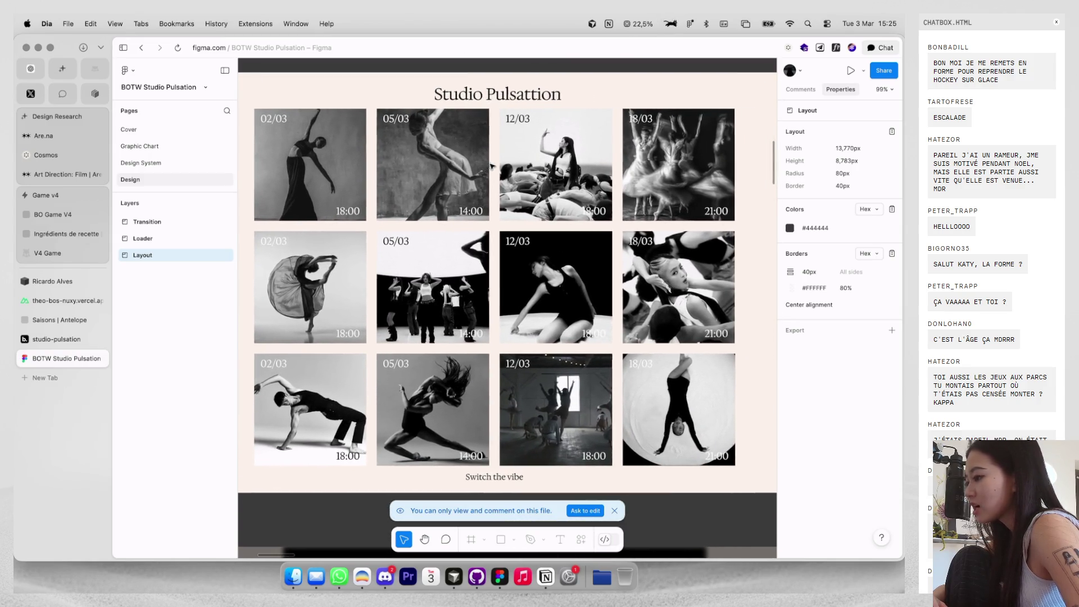
{"action": "scroll", "coordinate": [491, 166], "scroll_direction": "down", "scroll_amount": 3}
{"action": "scroll", "coordinate": [538, 152], "scroll_direction": "up", "scroll_amount": 5}
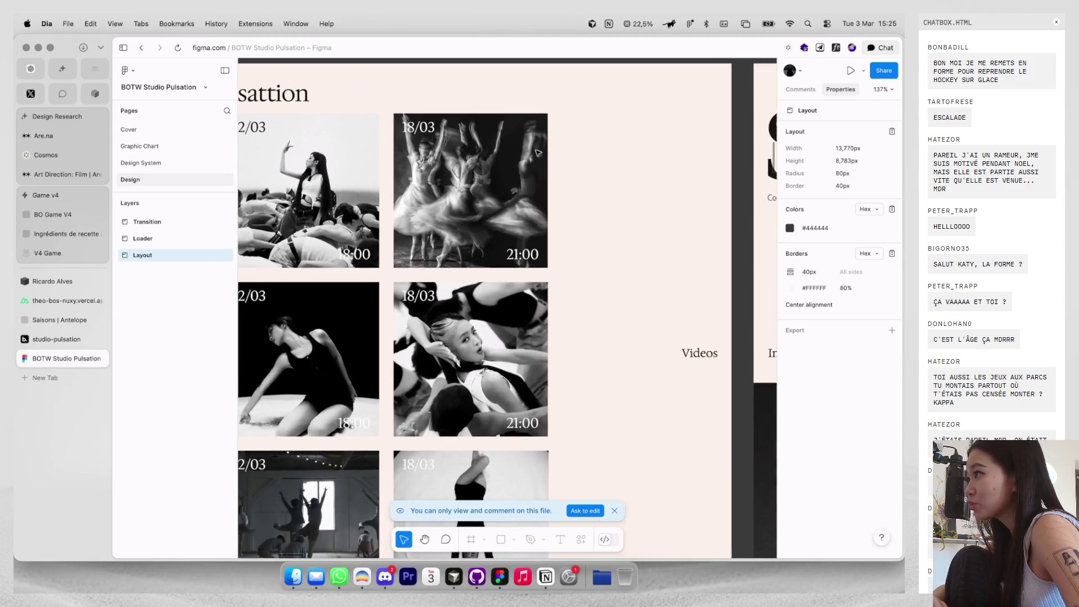
{"action": "scroll", "coordinate": [538, 153], "scroll_direction": "down", "scroll_amount": 5}
{"action": "scroll", "coordinate": [486, 232], "scroll_direction": "down", "scroll_amount": 5}
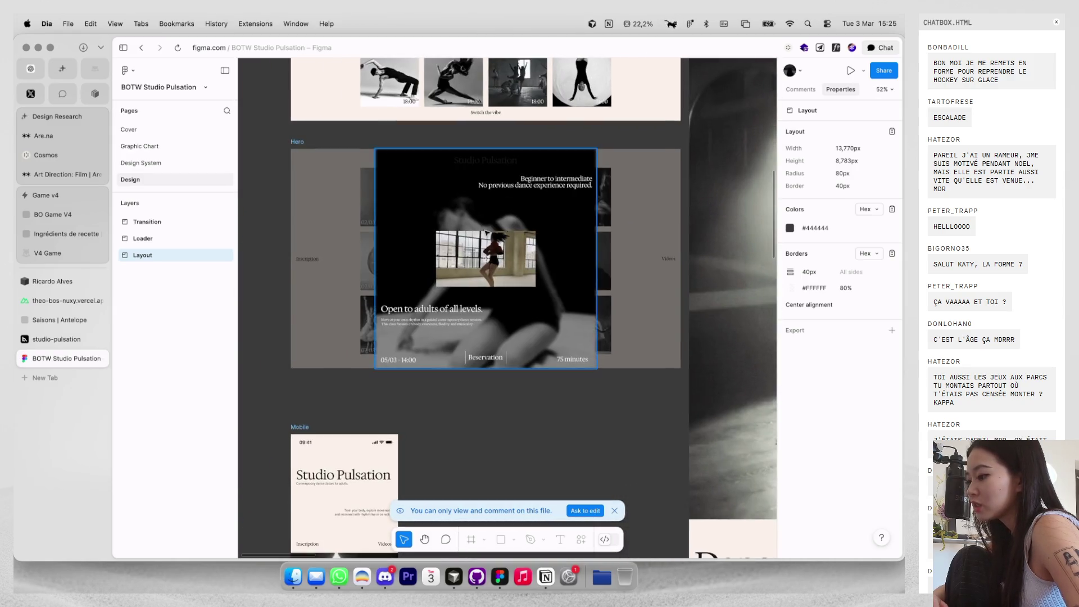
{"action": "scroll", "coordinate": [486, 233], "scroll_direction": "up", "scroll_amount": 3}
{"action": "scroll", "coordinate": [485, 235], "scroll_direction": "down", "scroll_amount": 4}
{"action": "scroll", "coordinate": [482, 237], "scroll_direction": "down", "scroll_amount": 3}
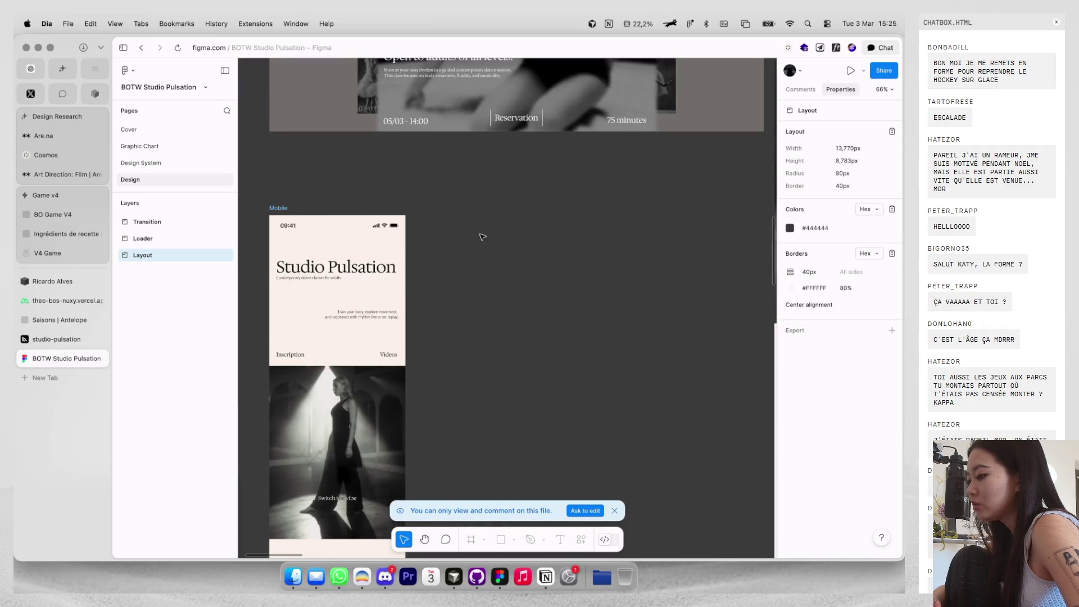
{"action": "scroll", "coordinate": [482, 237], "scroll_direction": "down", "scroll_amount": 5}
{"action": "scroll", "coordinate": [480, 236], "scroll_direction": "down", "scroll_amount": 4}
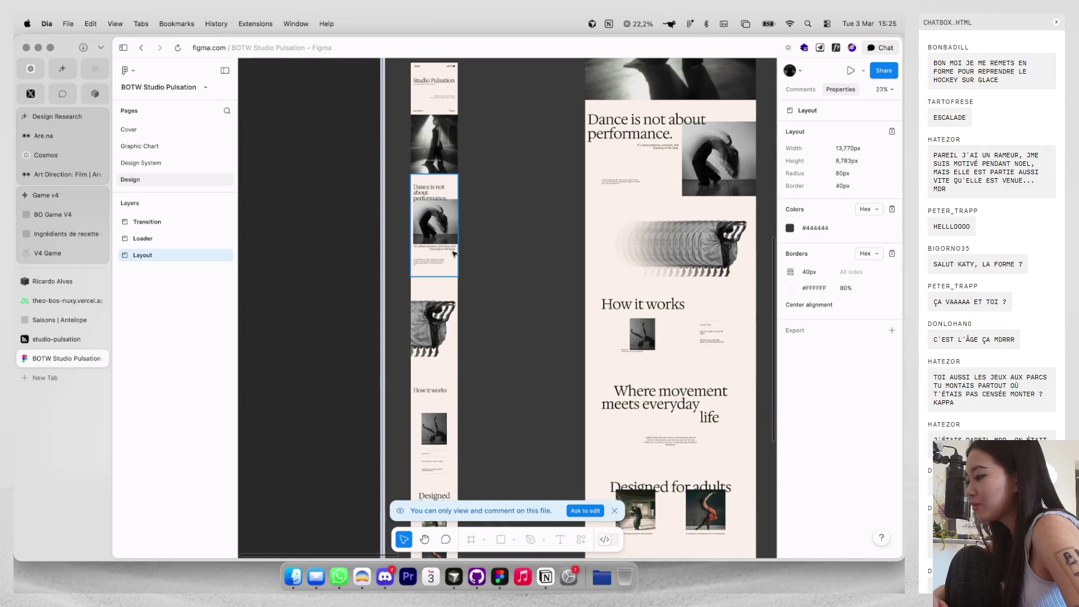
{"action": "scroll", "coordinate": [455, 254], "scroll_direction": "up", "scroll_amount": 3}
{"action": "scroll", "coordinate": [454, 254], "scroll_direction": "down", "scroll_amount": 3}
{"action": "scroll", "coordinate": [454, 254], "scroll_direction": "up", "scroll_amount": 5}
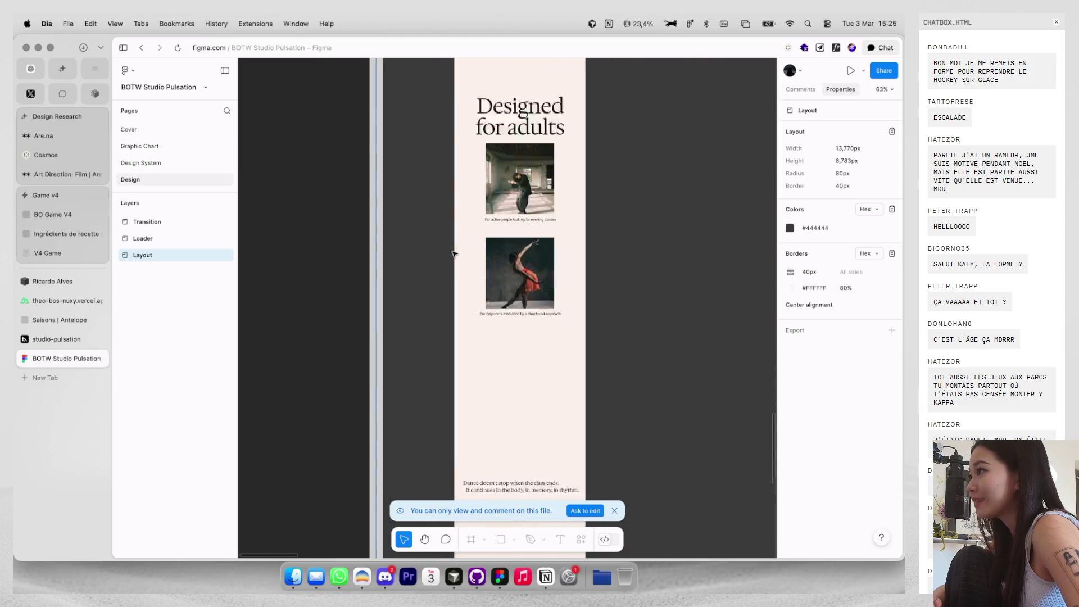
{"action": "scroll", "coordinate": [454, 254], "scroll_direction": "down", "scroll_amount": 5}
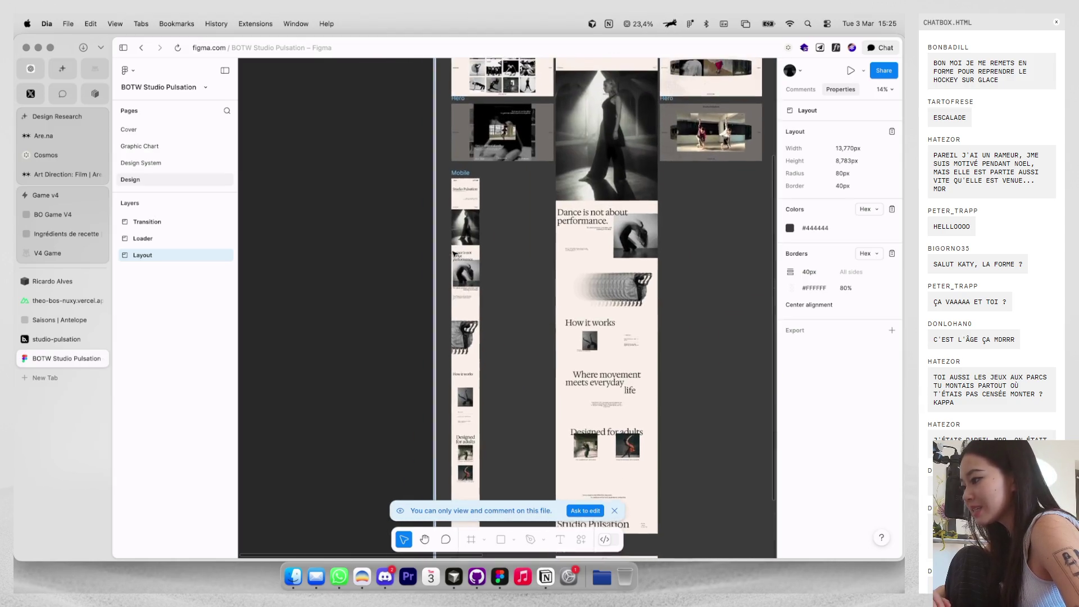
{"action": "scroll", "coordinate": [518, 126], "scroll_direction": "up", "scroll_amount": 5}
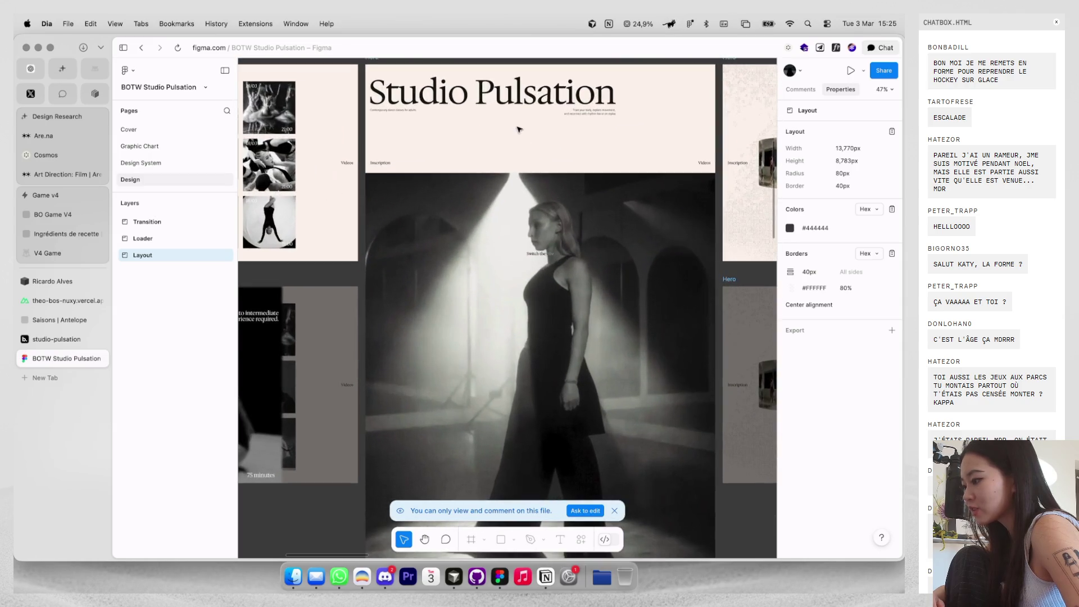
{"action": "scroll", "coordinate": [528, 198], "scroll_direction": "down", "scroll_amount": 5}
{"action": "scroll", "coordinate": [529, 198], "scroll_direction": "down", "scroll_amount": 3}
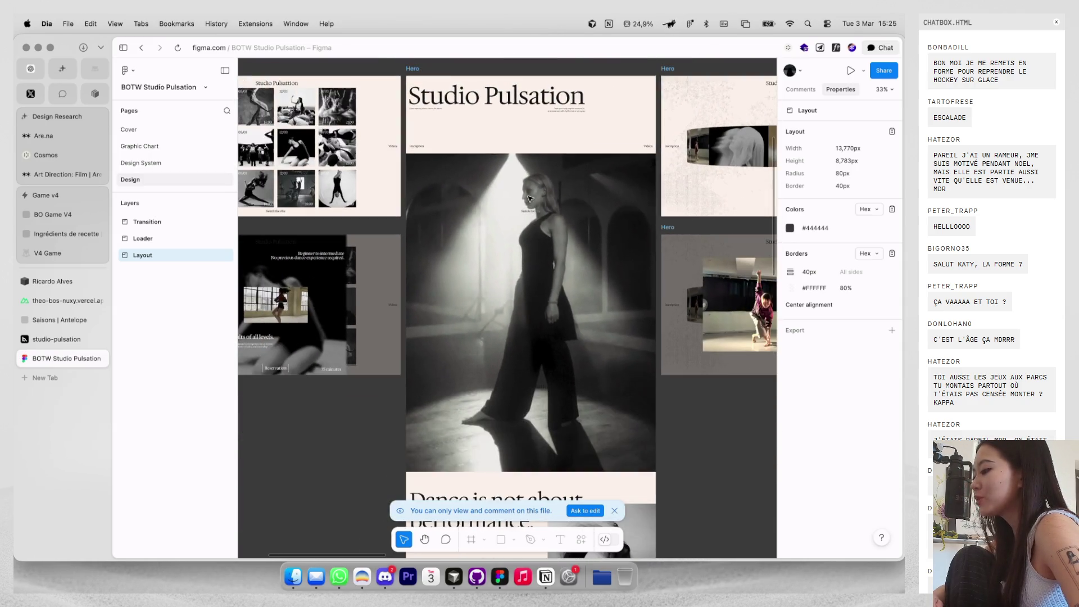
{"action": "scroll", "coordinate": [535, 214], "scroll_direction": "up", "scroll_amount": 5}
{"action": "scroll", "coordinate": [535, 213], "scroll_direction": "down", "scroll_amount": 5}
{"action": "scroll", "coordinate": [535, 213], "scroll_direction": "up", "scroll_amount": 5}
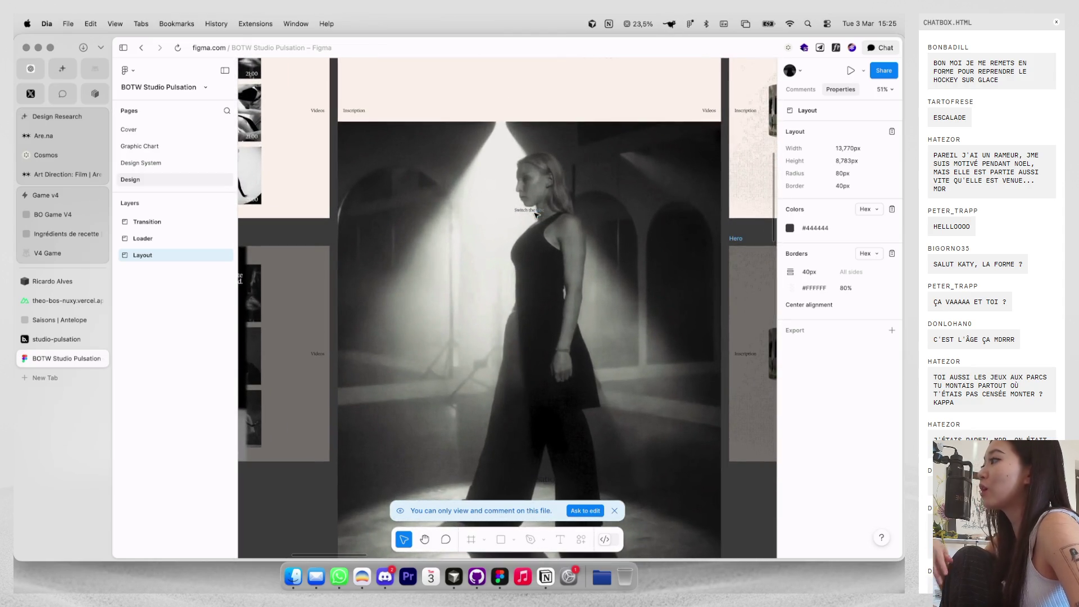
{"action": "scroll", "coordinate": [535, 213], "scroll_direction": "down", "scroll_amount": 3}
{"action": "scroll", "coordinate": [535, 213], "scroll_direction": "right", "scroll_amount": 2}
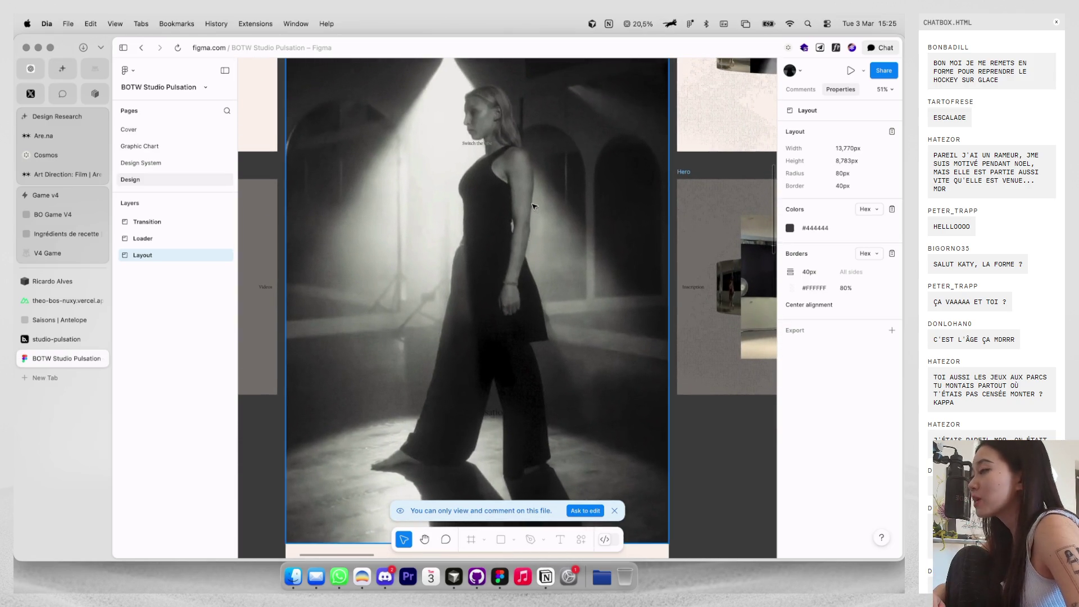
{"action": "scroll", "coordinate": [534, 206], "scroll_direction": "left", "scroll_amount": 2}
{"action": "scroll", "coordinate": [534, 206], "scroll_direction": "down", "scroll_amount": 3}
{"action": "scroll", "coordinate": [534, 206], "scroll_direction": "up", "scroll_amount": 3}
{"action": "scroll", "coordinate": [534, 206], "scroll_direction": "down", "scroll_amount": 3}
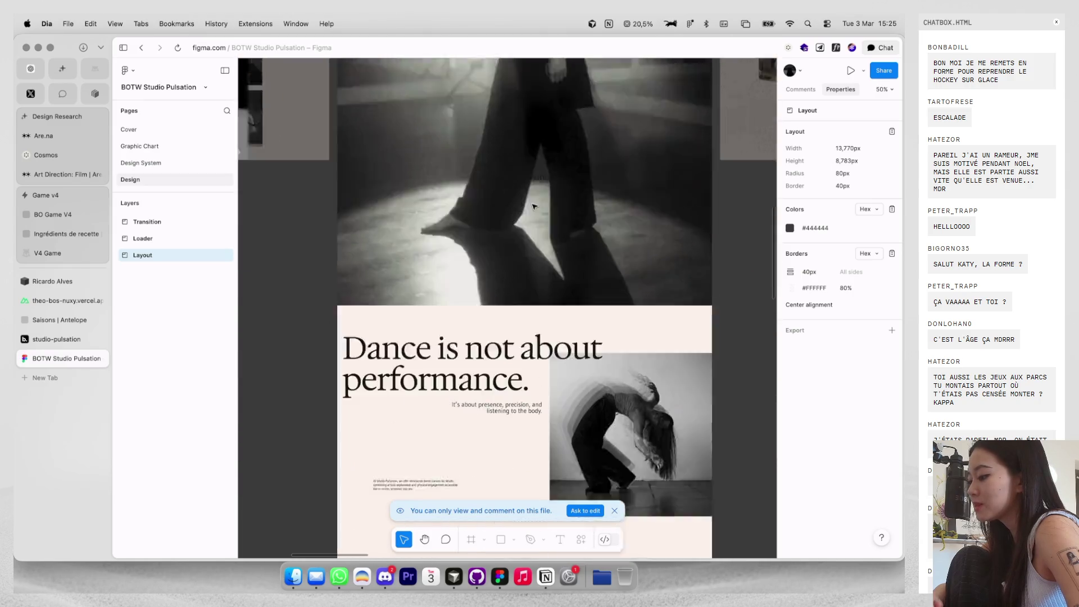
{"action": "scroll", "coordinate": [535, 207], "scroll_direction": "down", "scroll_amount": 2}
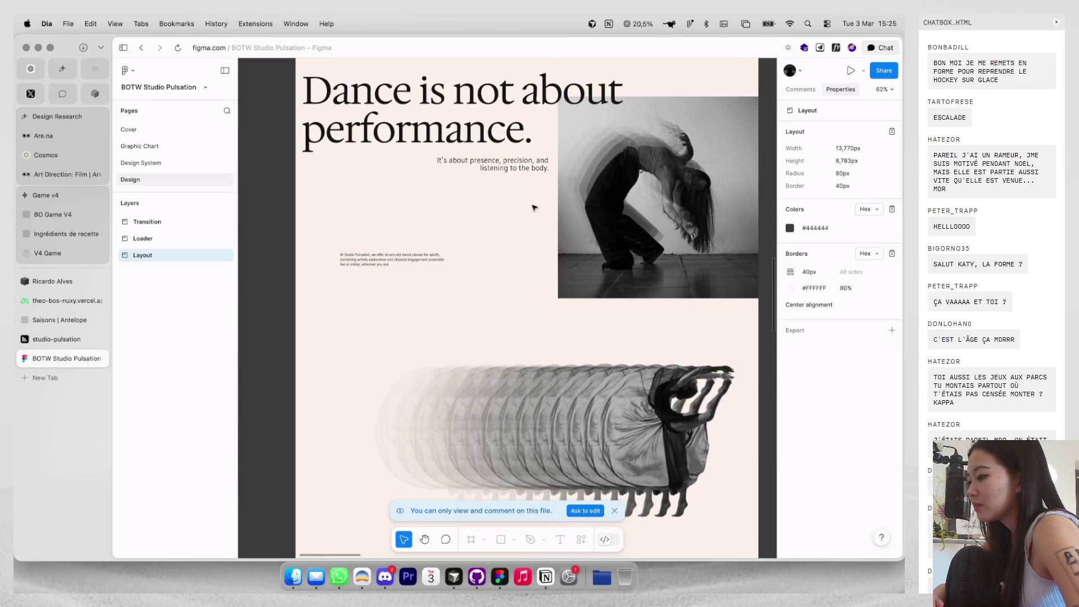
{"action": "scroll", "coordinate": [534, 208], "scroll_direction": "down", "scroll_amount": 4}
{"action": "scroll", "coordinate": [562, 236], "scroll_direction": "down", "scroll_amount": 5}
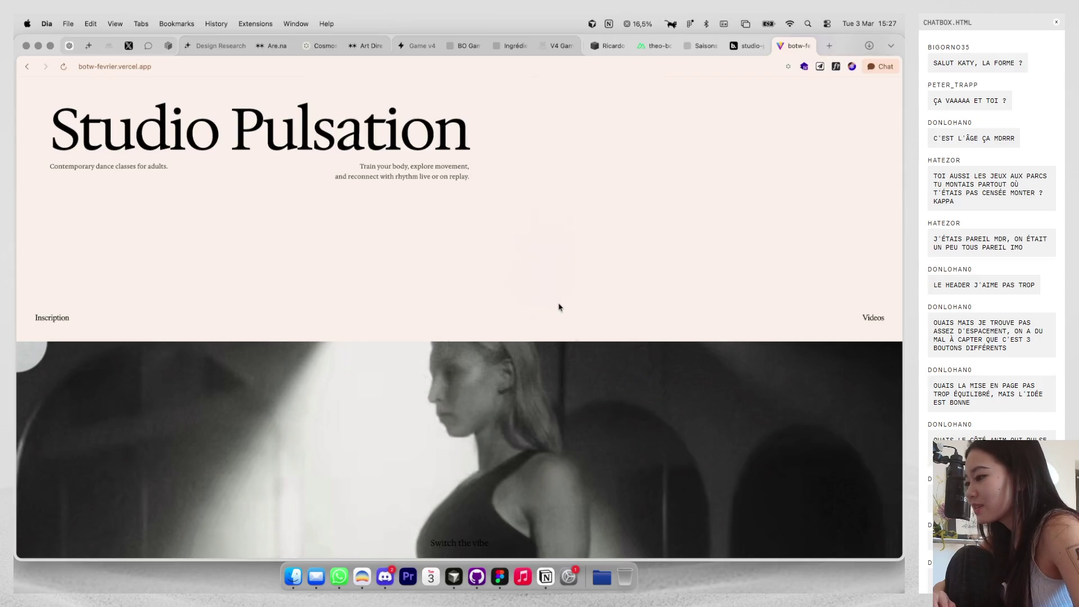
{"action": "scroll", "coordinate": [559, 307], "scroll_direction": "down", "scroll_amount": 5}
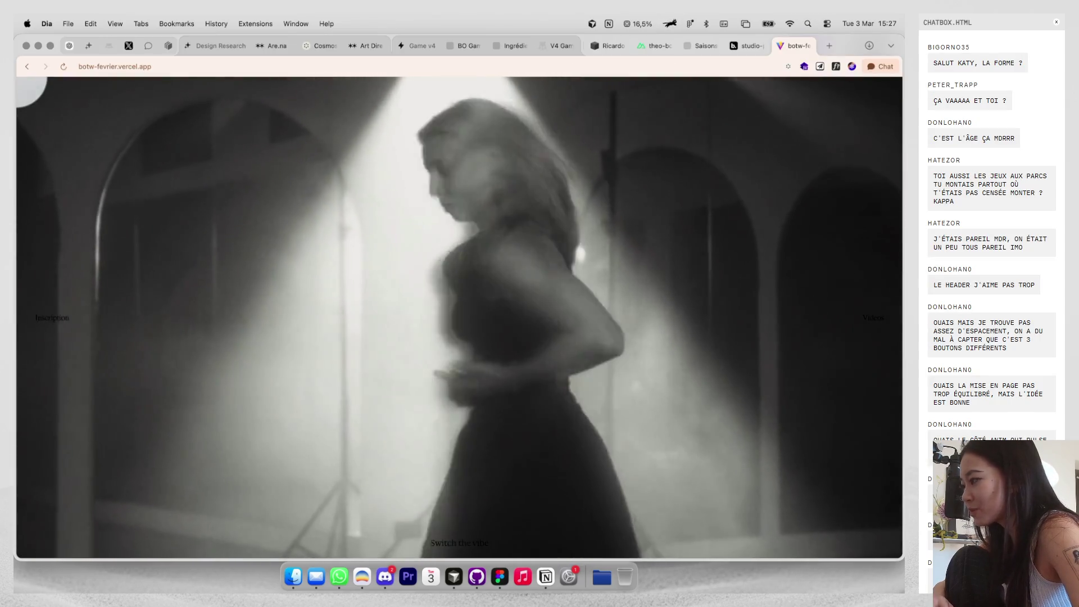
{"action": "left_click", "coordinate": [804, 67]}
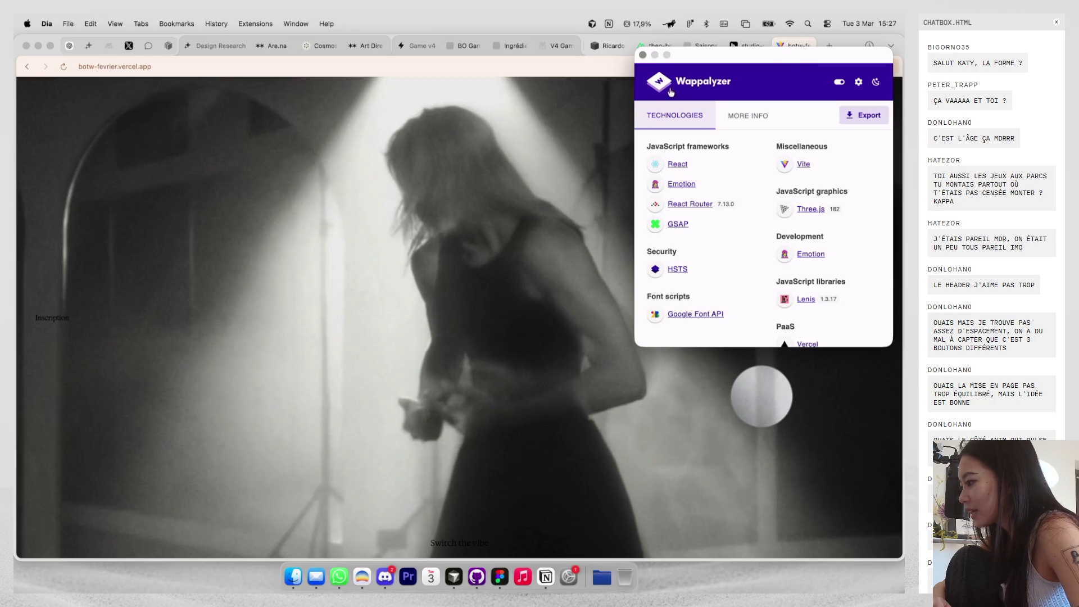
{"action": "left_click", "coordinate": [643, 55]}
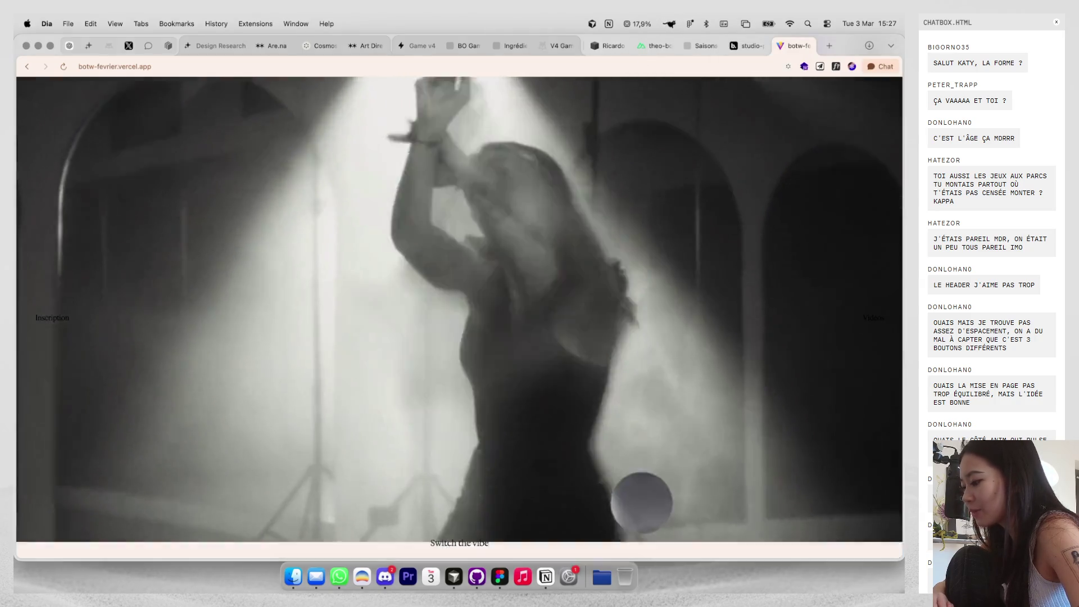
{"action": "scroll", "coordinate": [643, 182], "scroll_direction": "down", "scroll_amount": 5}
{"action": "scroll", "coordinate": [642, 182], "scroll_direction": "down", "scroll_amount": 5}
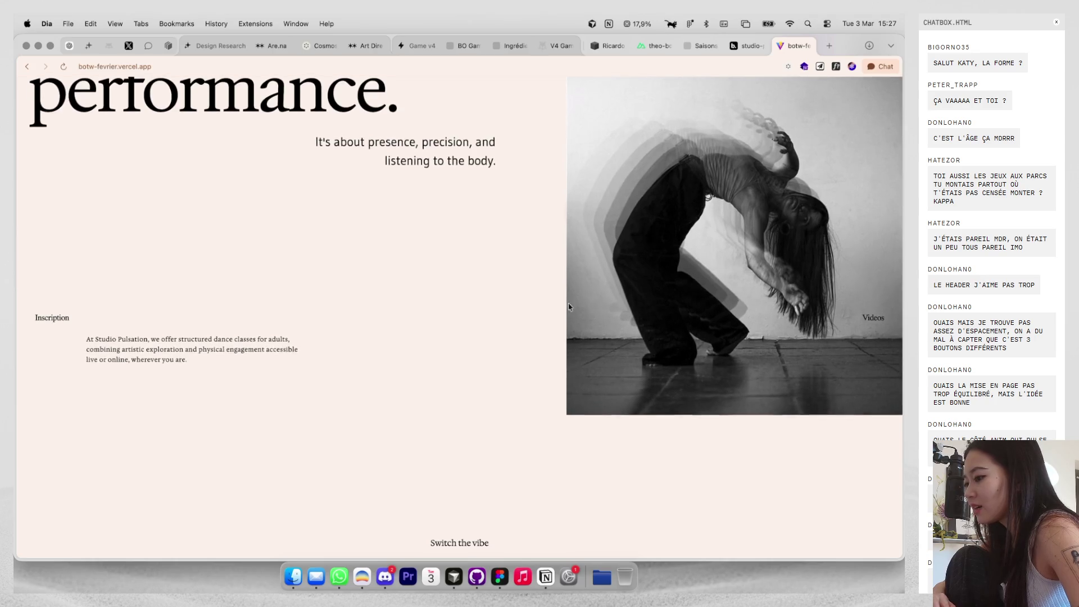
{"action": "scroll", "coordinate": [563, 316], "scroll_direction": "down", "scroll_amount": 5}
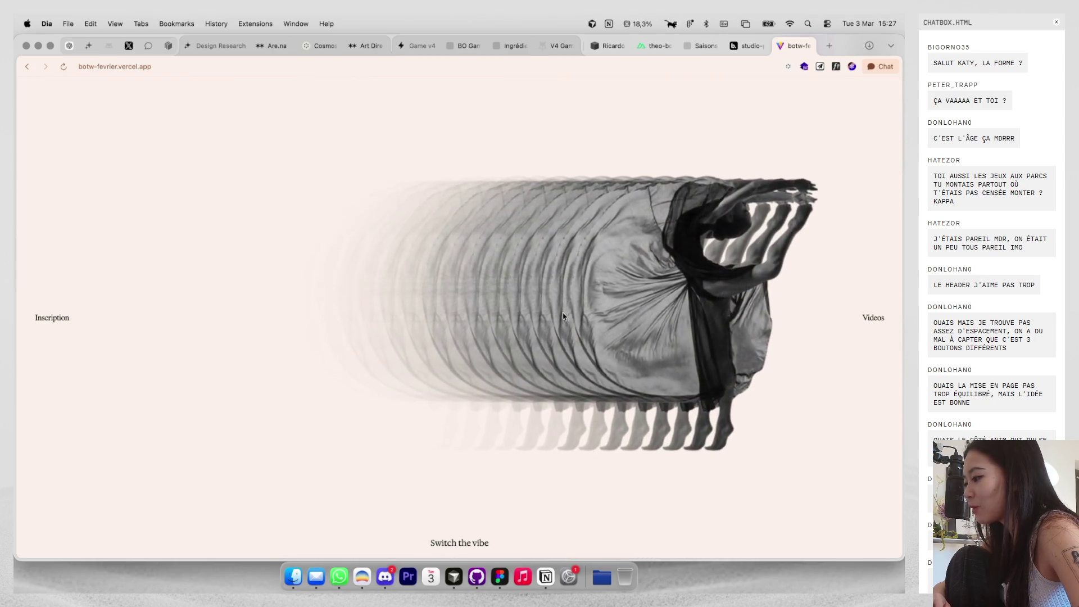
{"action": "scroll", "coordinate": [585, 278], "scroll_direction": "up", "scroll_amount": 5}
{"action": "scroll", "coordinate": [585, 275], "scroll_direction": "down", "scroll_amount": 8}
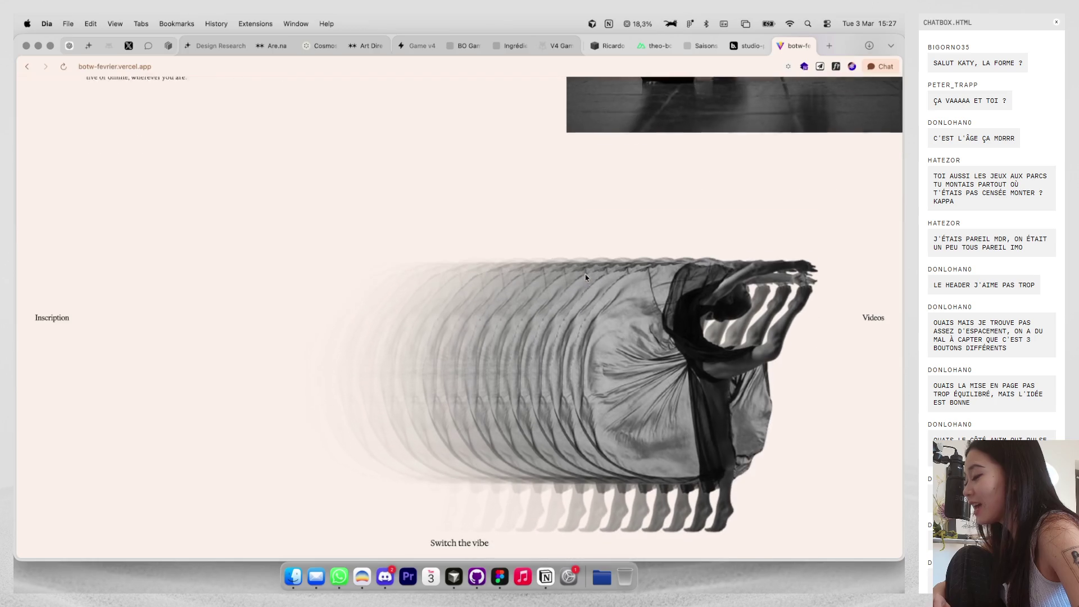
{"action": "scroll", "coordinate": [585, 268], "scroll_direction": "down", "scroll_amount": 10}
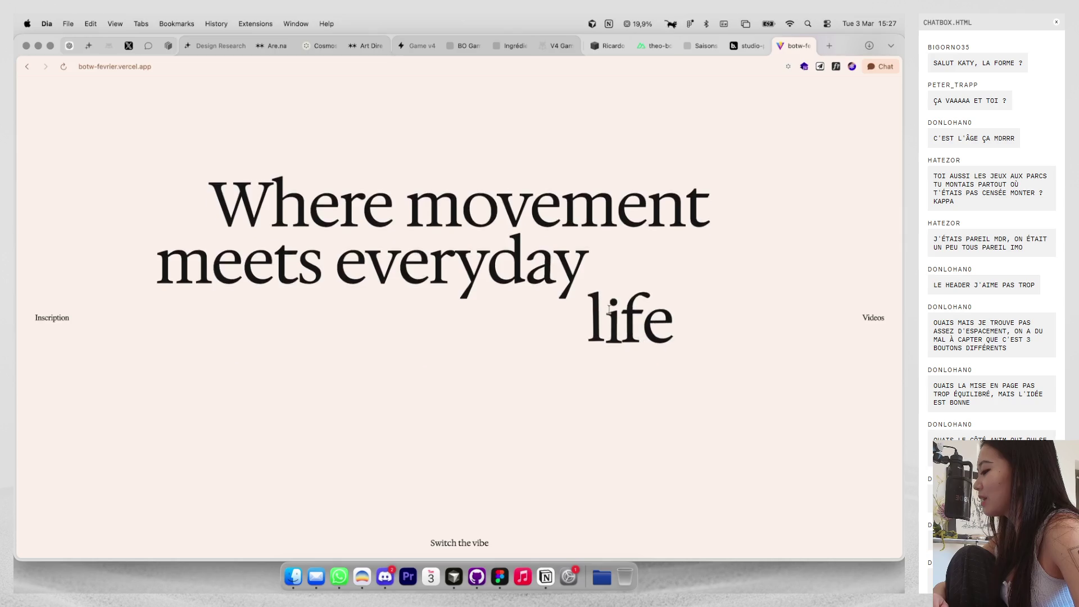
{"action": "scroll", "coordinate": [610, 312], "scroll_direction": "up", "scroll_amount": 5}
{"action": "scroll", "coordinate": [639, 317], "scroll_direction": "down", "scroll_amount": 5}
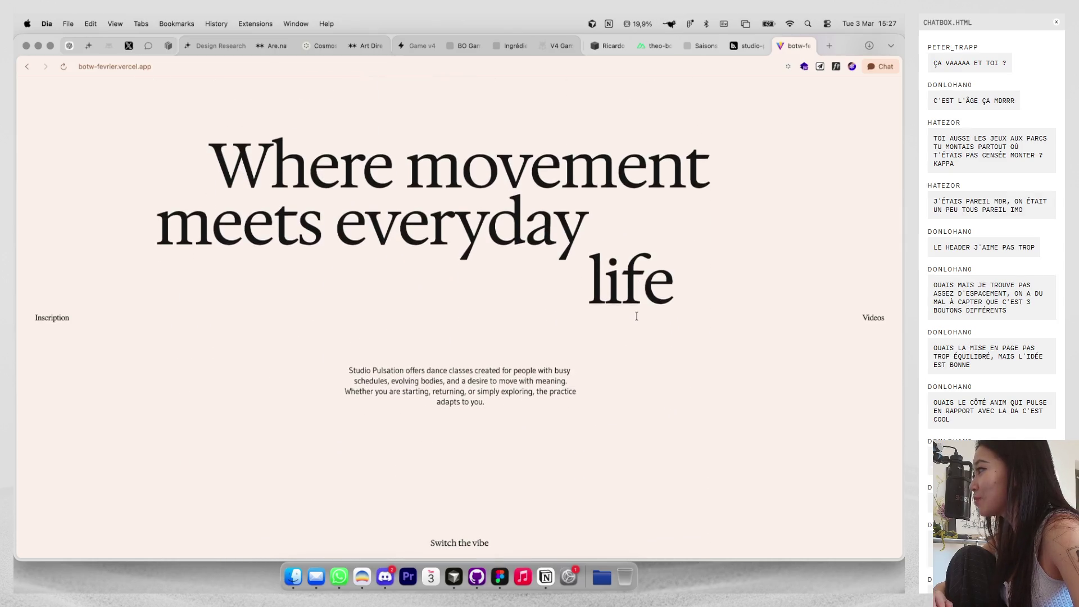
{"action": "scroll", "coordinate": [637, 319], "scroll_direction": "down", "scroll_amount": 2}
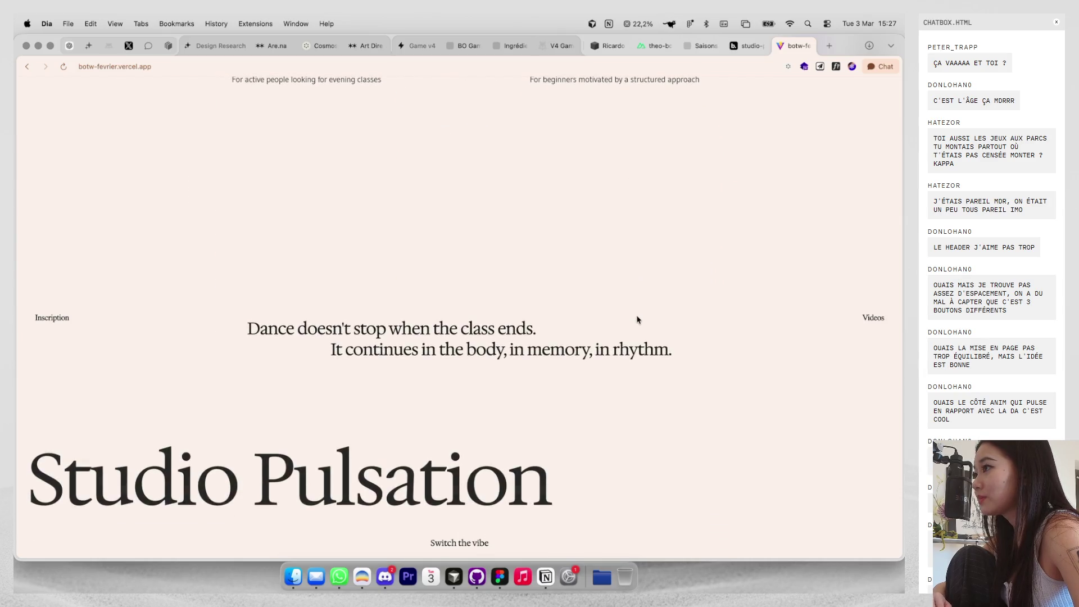
{"action": "scroll", "coordinate": [638, 506], "scroll_direction": "up", "scroll_amount": 10}
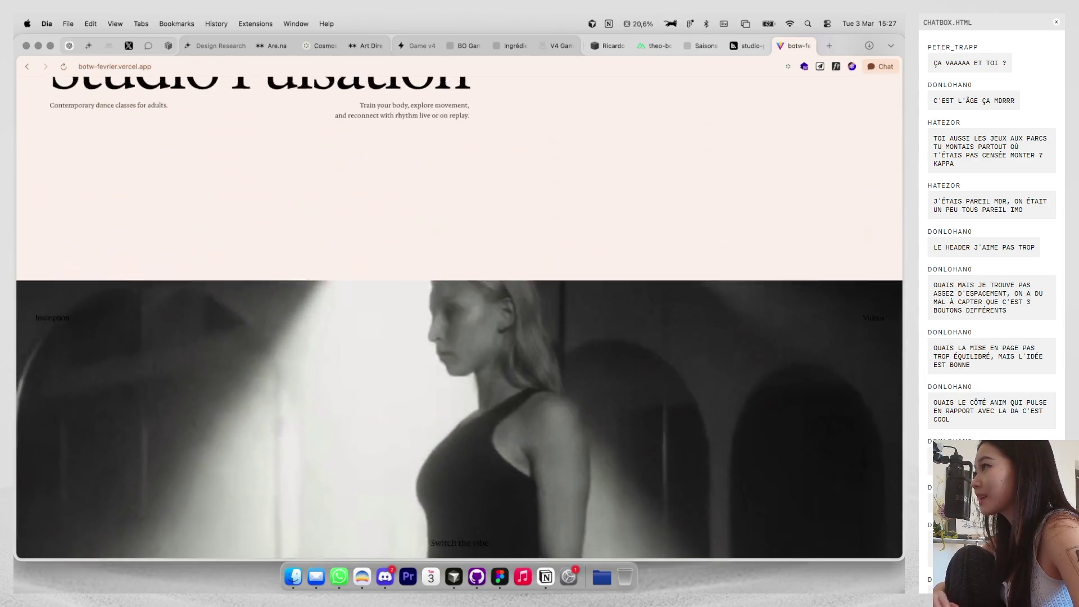
{"action": "scroll", "coordinate": [642, 518], "scroll_direction": "down", "scroll_amount": 3}
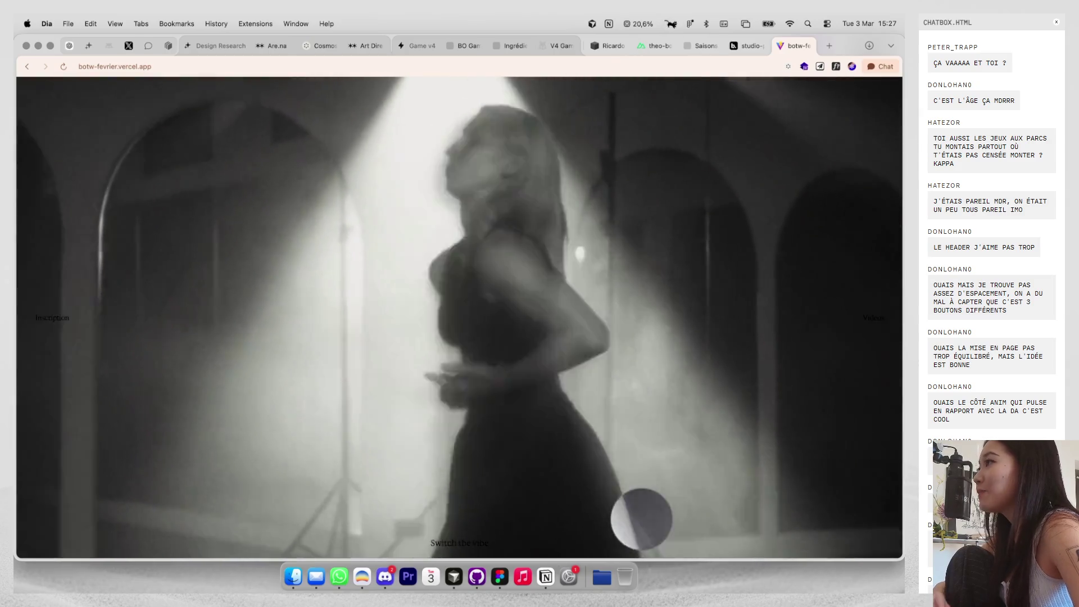
{"action": "scroll", "coordinate": [640, 506], "scroll_direction": "up", "scroll_amount": 5}
{"action": "scroll", "coordinate": [638, 320], "scroll_direction": "down", "scroll_amount": 5}
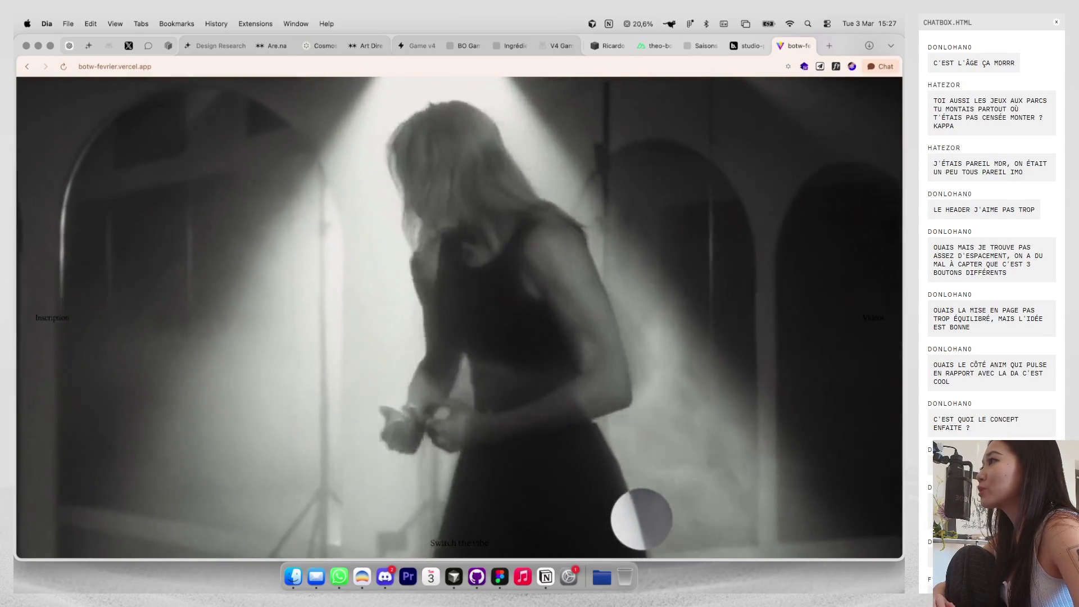
{"action": "scroll", "coordinate": [638, 318], "scroll_direction": "down", "scroll_amount": 5}
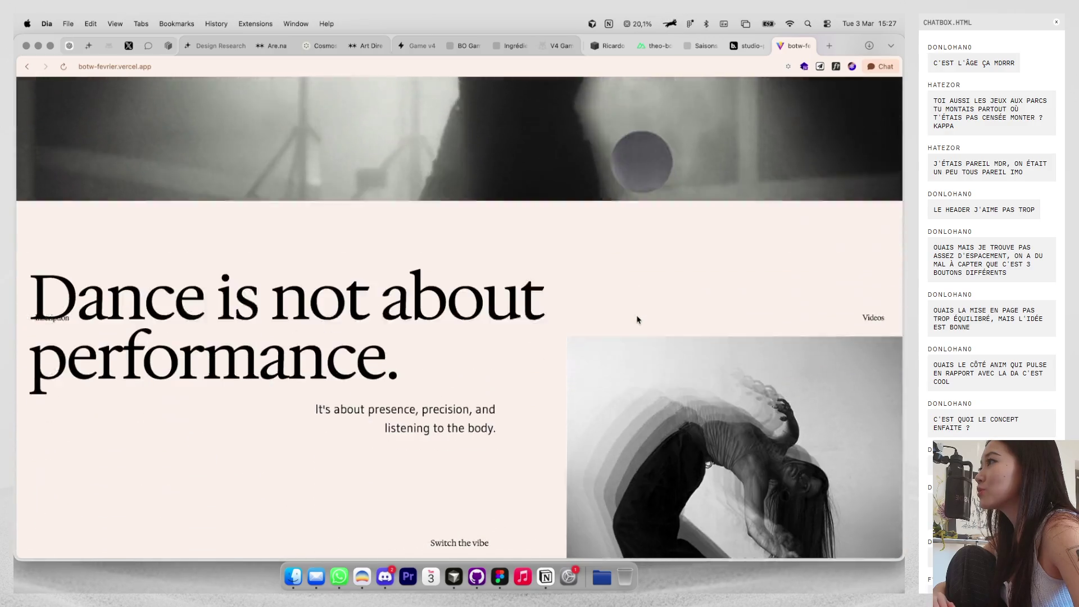
{"action": "scroll", "coordinate": [638, 318], "scroll_direction": "up", "scroll_amount": 5}
{"action": "scroll", "coordinate": [639, 318], "scroll_direction": "up", "scroll_amount": 5}
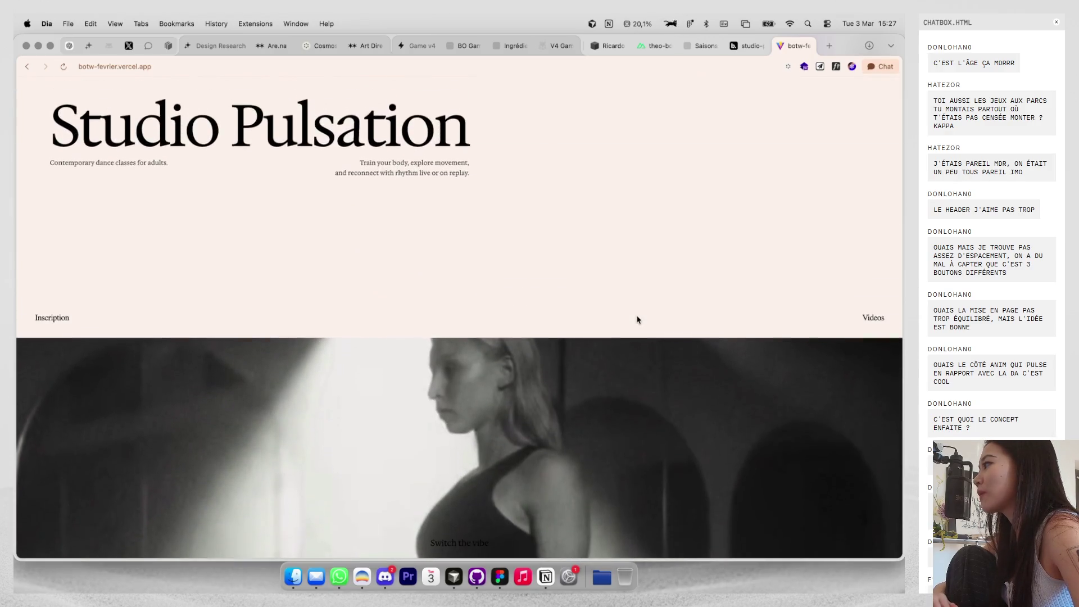
{"action": "scroll", "coordinate": [638, 318], "scroll_direction": "down", "scroll_amount": 5}
{"action": "scroll", "coordinate": [638, 318], "scroll_direction": "down", "scroll_amount": 10}
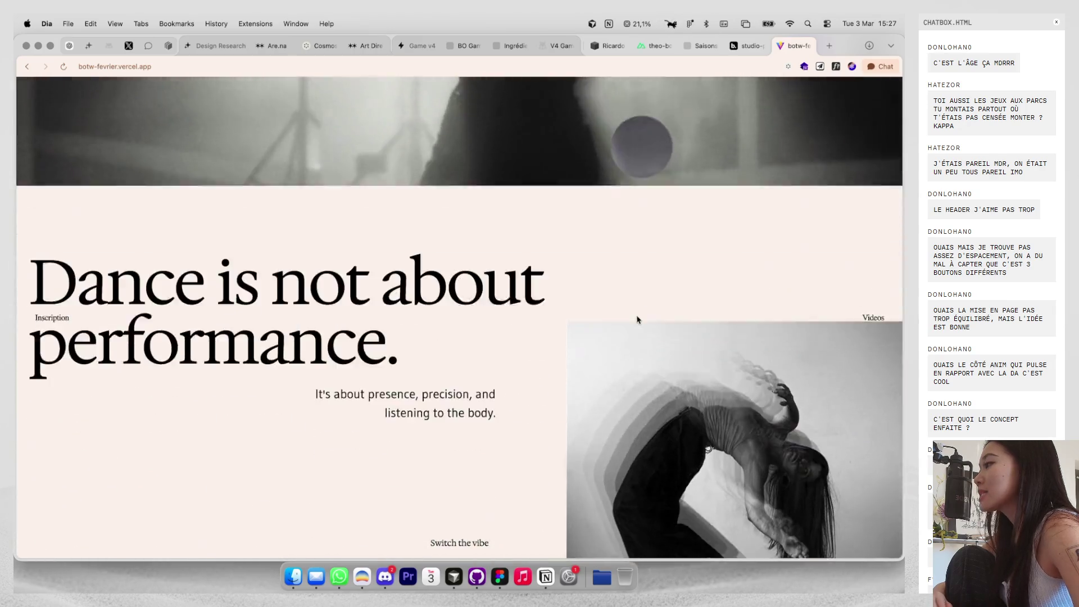
{"action": "scroll", "coordinate": [758, 246], "scroll_direction": "down", "scroll_amount": 5}
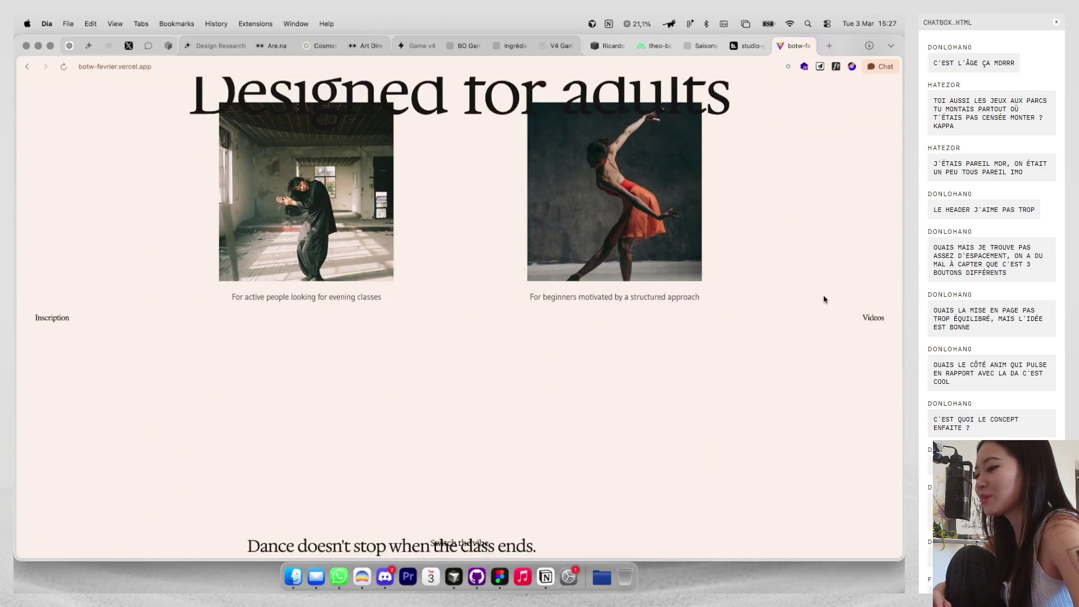
{"action": "left_click", "coordinate": [873, 318]}
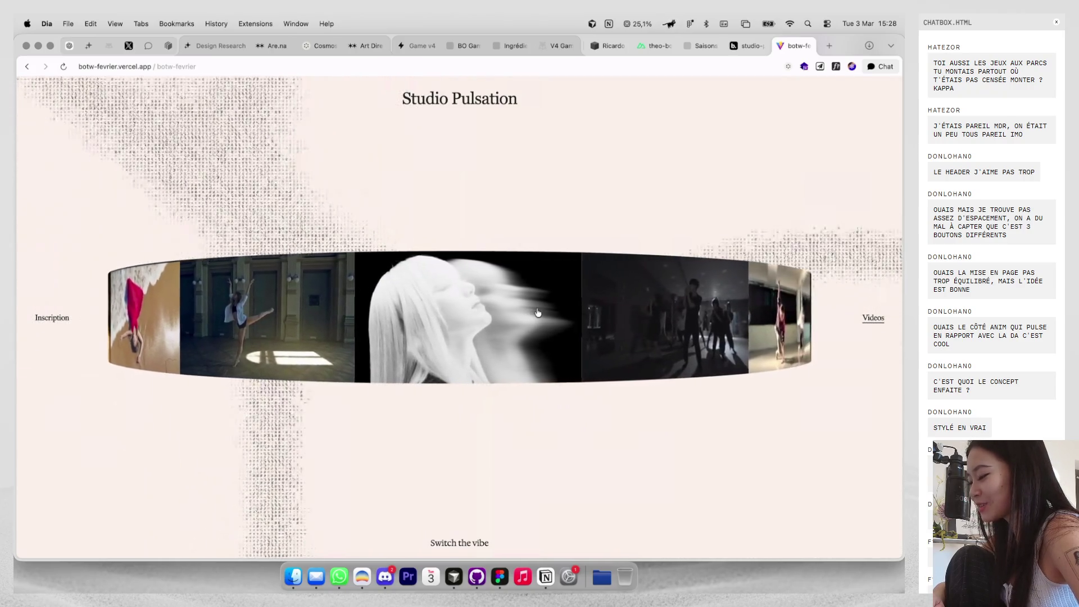
Play and close two carousel dance clips, then switch the site to its dark neon vibe.
{"action": "left_click", "coordinate": [534, 309]}
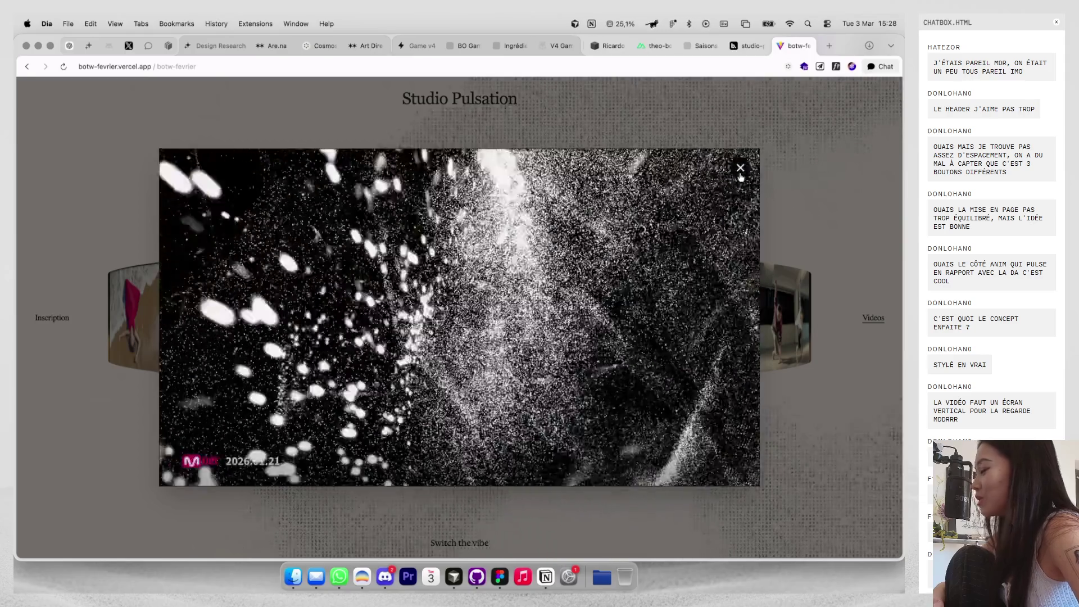
{"action": "left_click", "coordinate": [740, 168]}
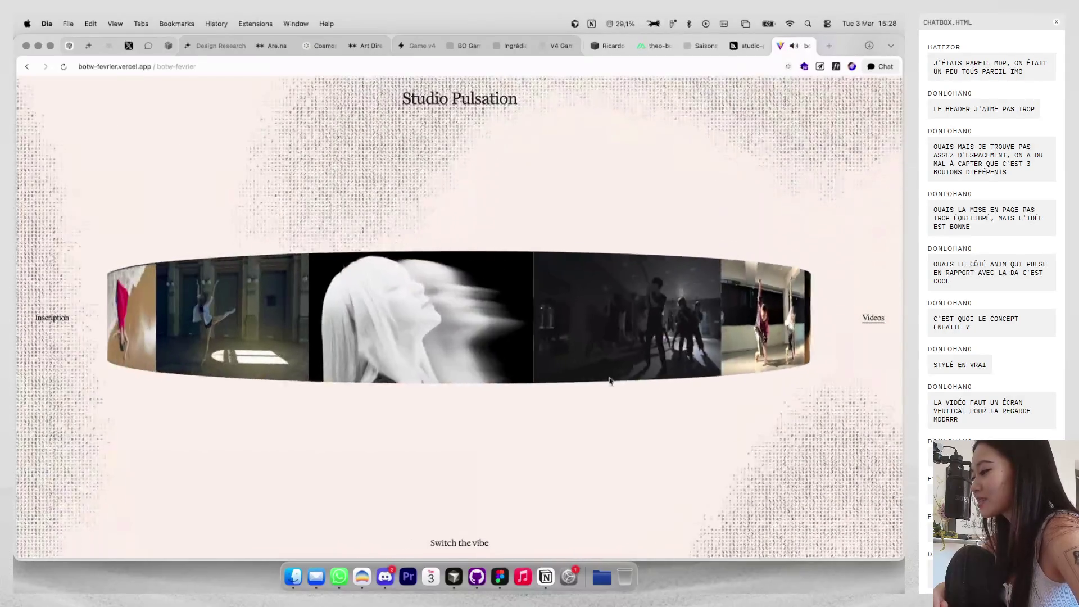
{"action": "left_click", "coordinate": [529, 325]}
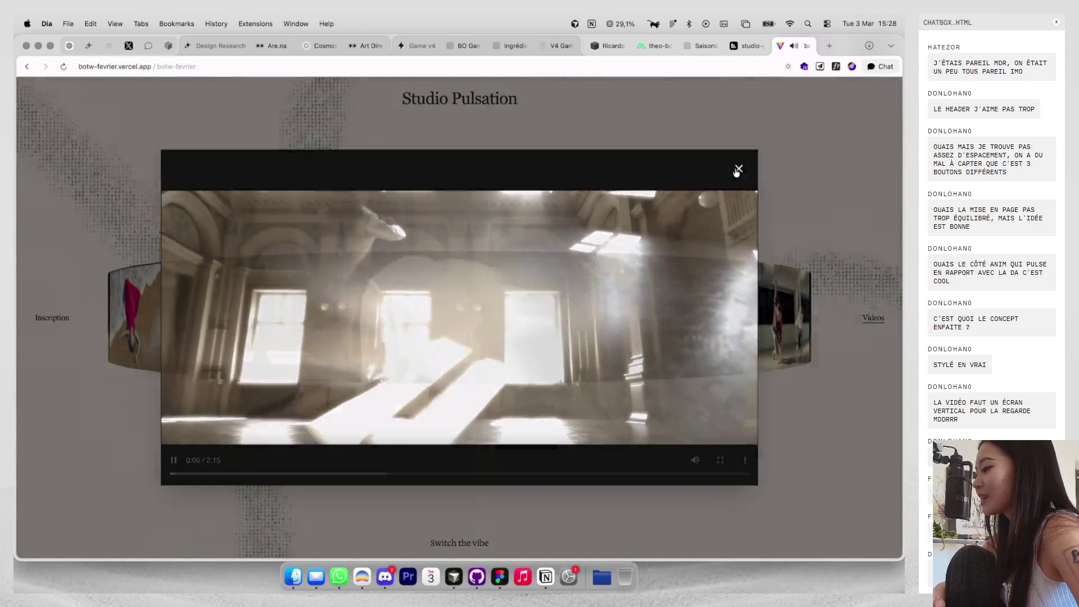
{"action": "left_click", "coordinate": [738, 169]}
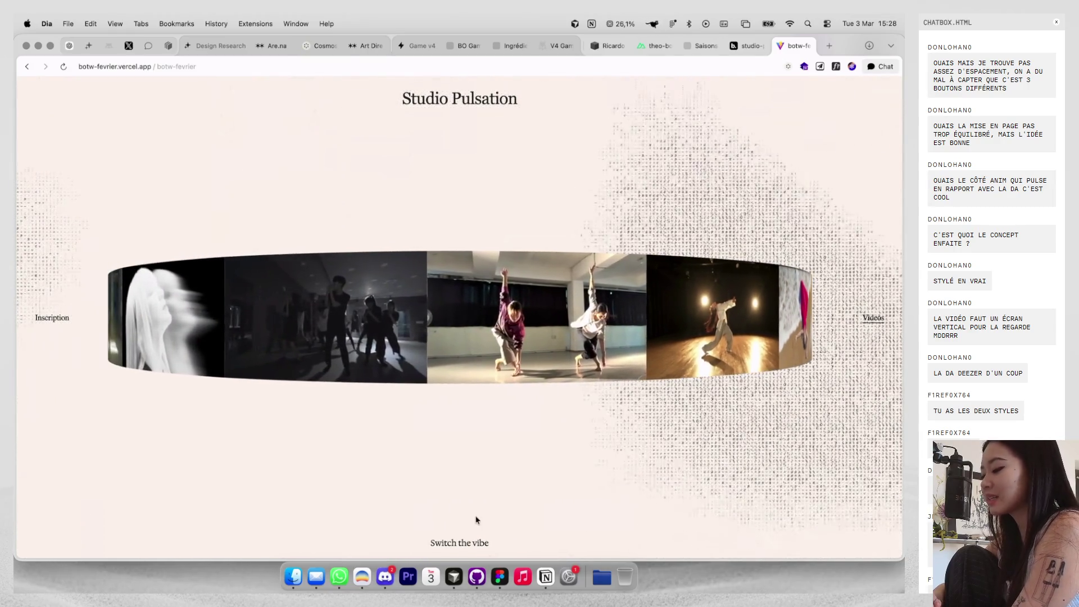
{"action": "left_click", "coordinate": [449, 543]}
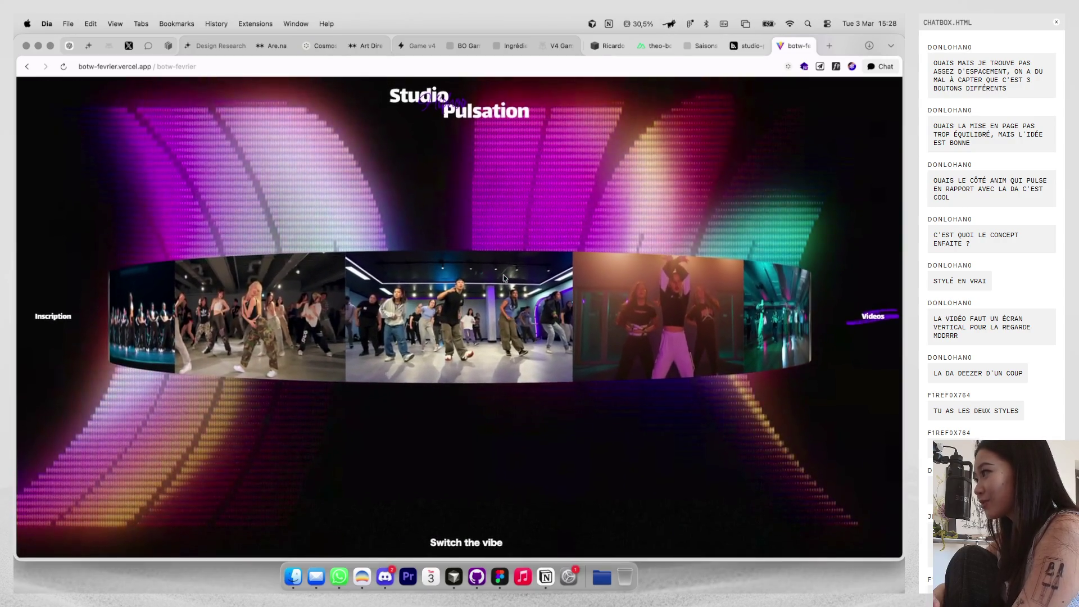
Return to the site's full-screen home page and move the browser tabs into a side panel.
{"action": "left_click", "coordinate": [461, 111]}
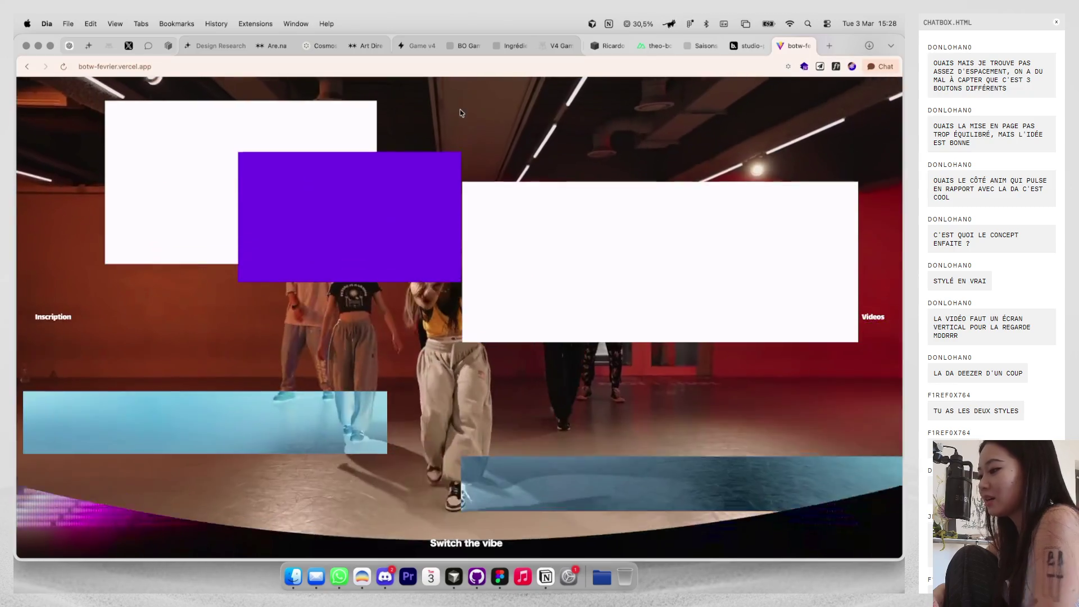
{"action": "key", "text": "super+s"}
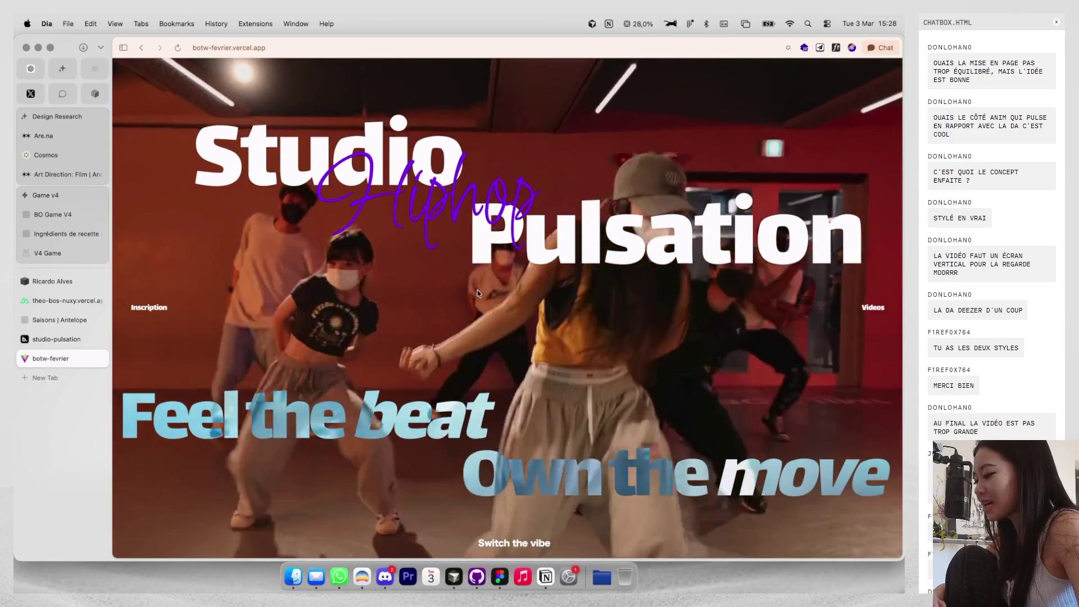
{"action": "scroll", "coordinate": [560, 309], "scroll_direction": "down", "scroll_amount": 5}
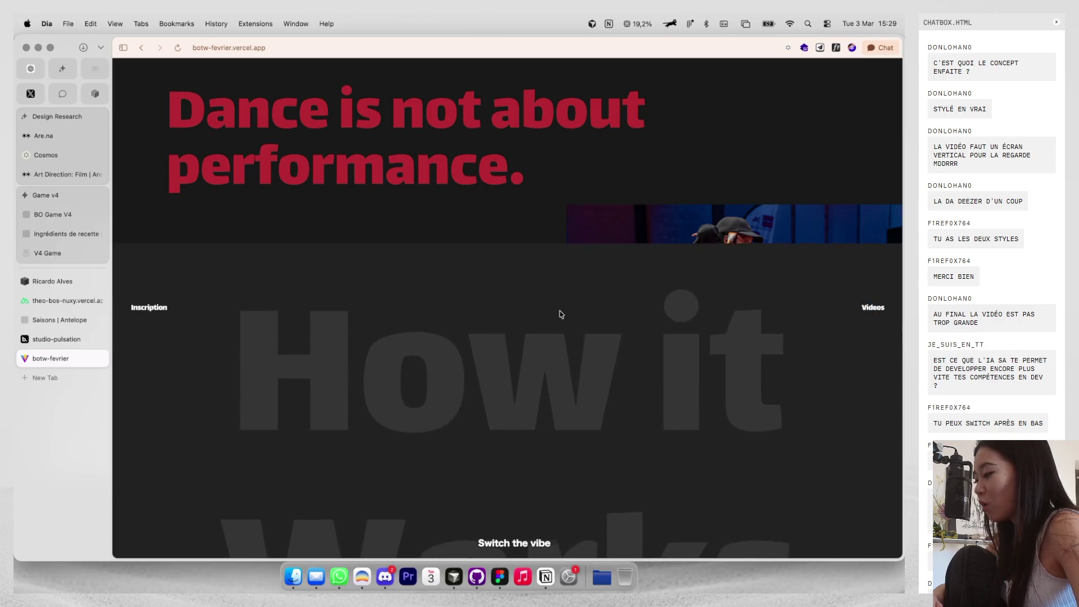
{"action": "scroll", "coordinate": [560, 314], "scroll_direction": "up", "scroll_amount": 5}
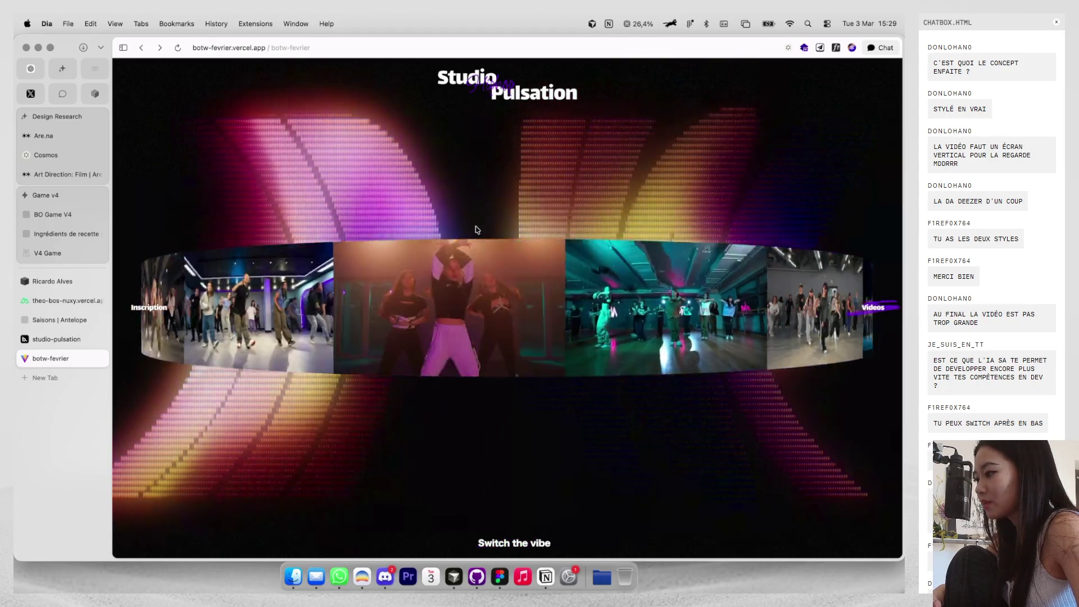
Scroll through the page, switch to the light theme, and open the main page via the centre video.
{"action": "scroll", "coordinate": [484, 76], "scroll_direction": "down", "scroll_amount": 3}
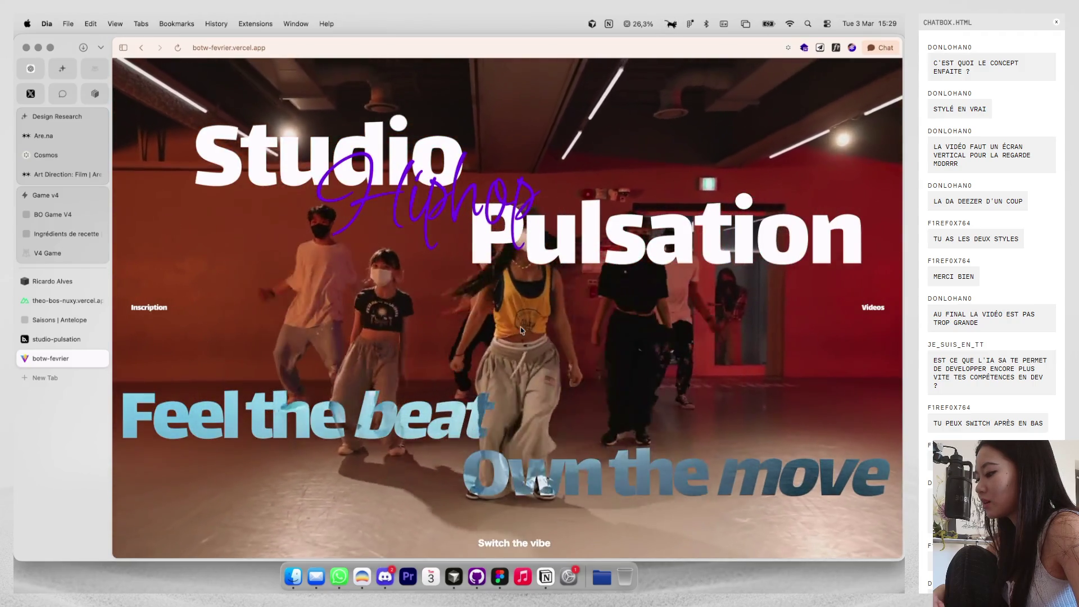
{"action": "scroll", "coordinate": [612, 318], "scroll_direction": "down", "scroll_amount": 10}
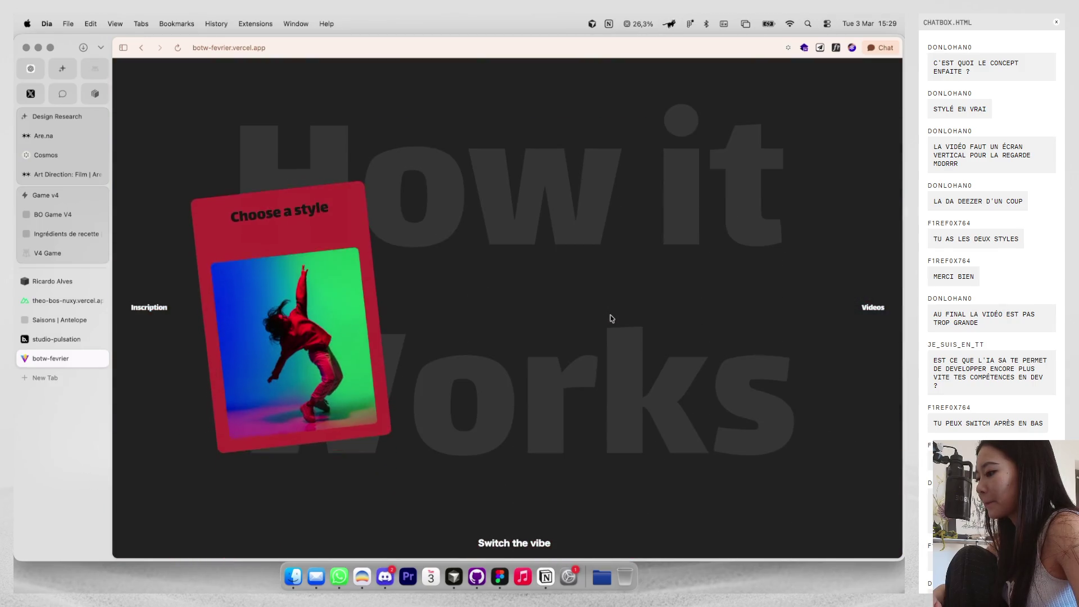
{"action": "scroll", "coordinate": [611, 318], "scroll_direction": "down", "scroll_amount": 5}
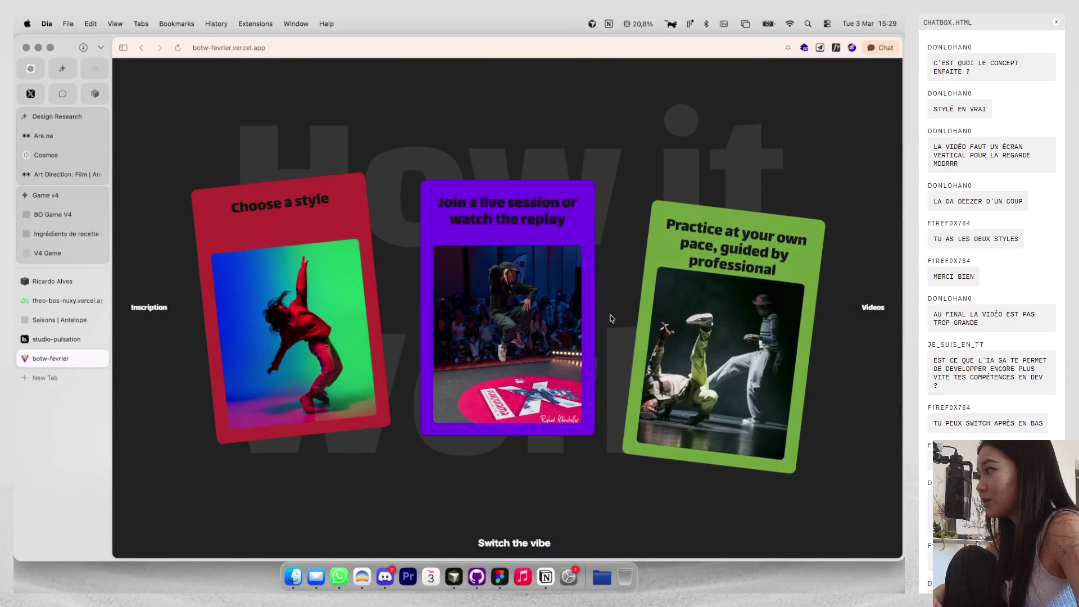
{"action": "scroll", "coordinate": [612, 315], "scroll_direction": "down", "scroll_amount": 5}
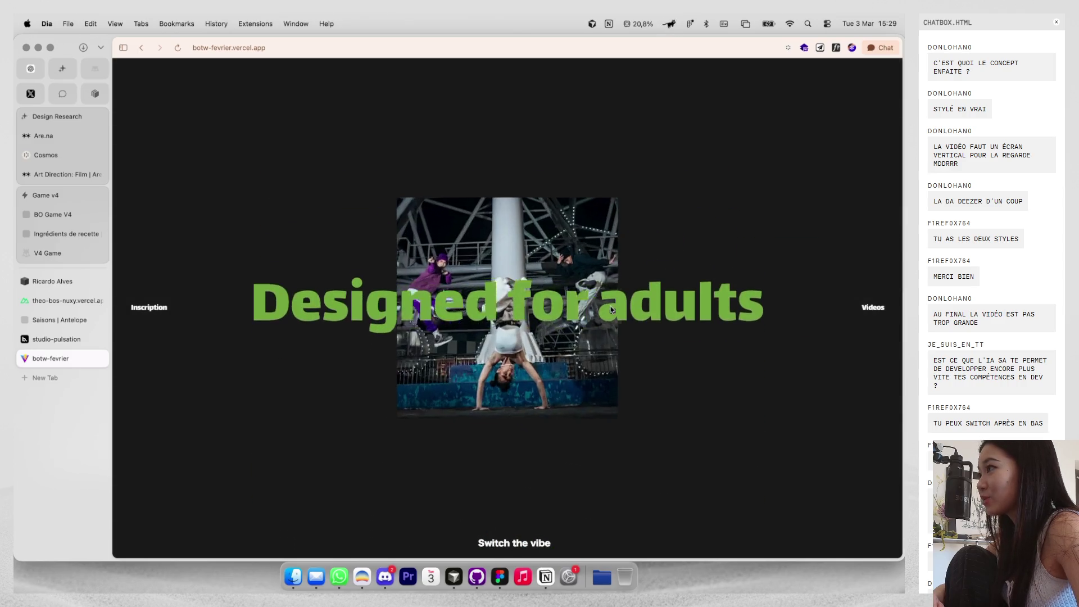
{"action": "scroll", "coordinate": [611, 309], "scroll_direction": "down", "scroll_amount": 3}
{"action": "scroll", "coordinate": [611, 309], "scroll_direction": "down", "scroll_amount": 3}
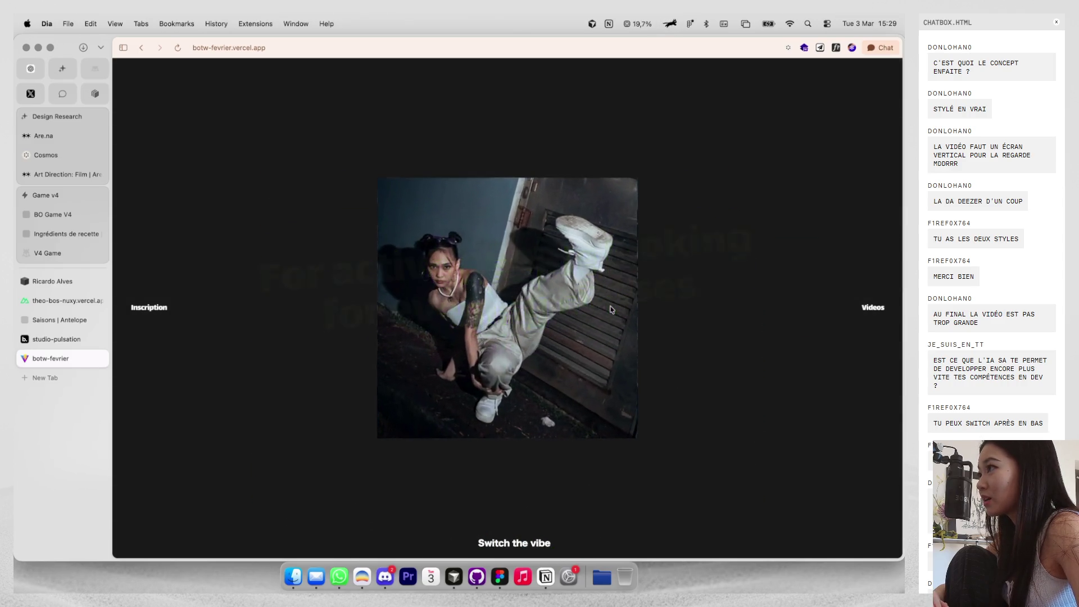
{"action": "scroll", "coordinate": [611, 309], "scroll_direction": "down", "scroll_amount": 5}
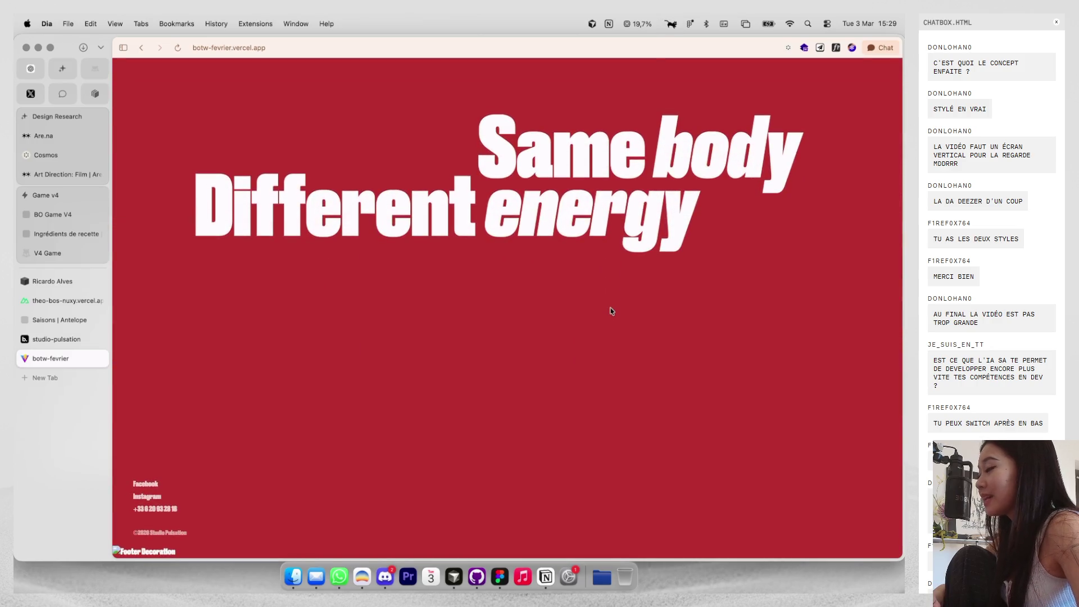
{"action": "scroll", "coordinate": [611, 318], "scroll_direction": "up", "scroll_amount": 5}
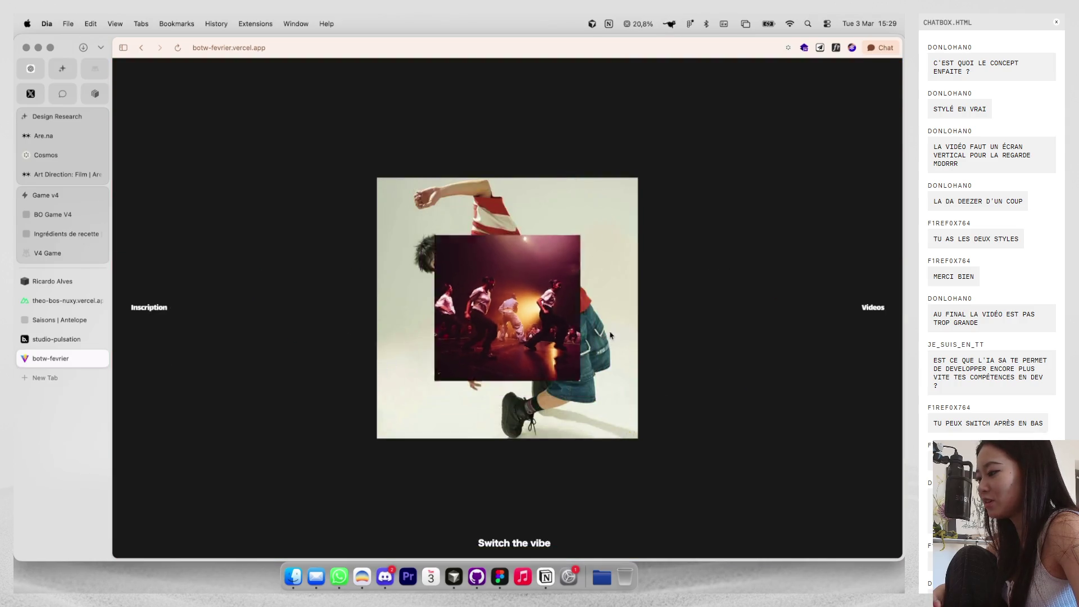
{"action": "scroll", "coordinate": [611, 335], "scroll_direction": "up", "scroll_amount": 10}
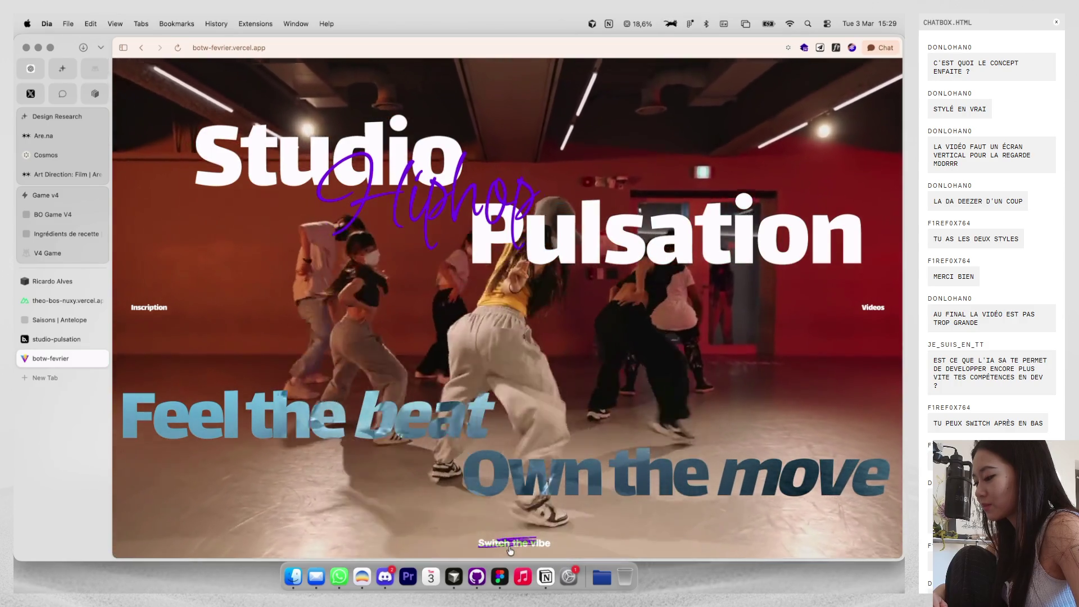
{"action": "scroll", "coordinate": [787, 313], "scroll_direction": "down", "scroll_amount": 5}
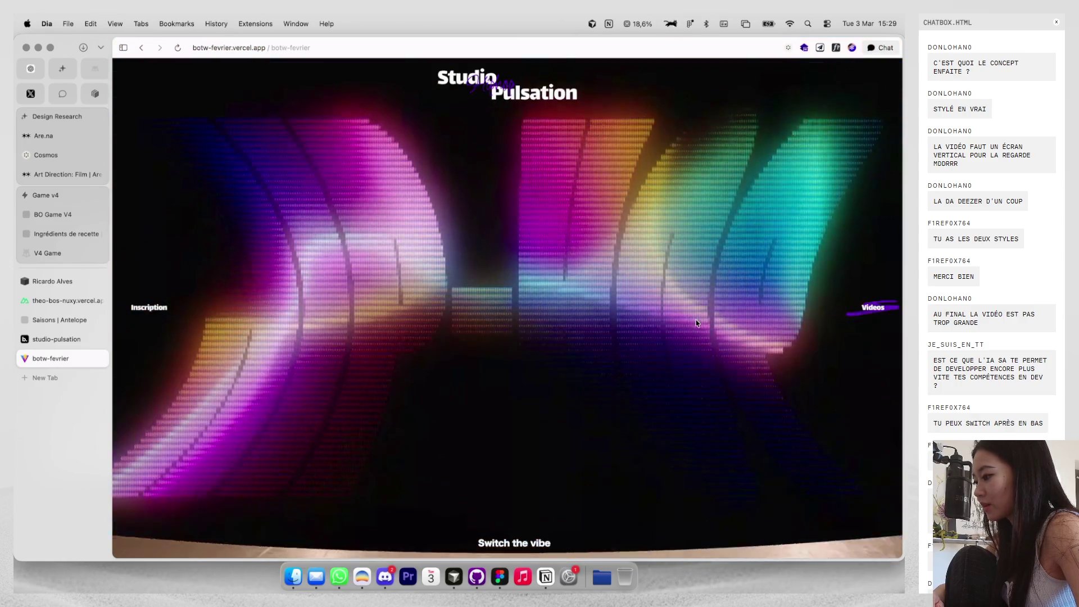
{"action": "scroll", "coordinate": [695, 324], "scroll_direction": "down", "scroll_amount": 3}
{"action": "scroll", "coordinate": [692, 328], "scroll_direction": "down", "scroll_amount": 5}
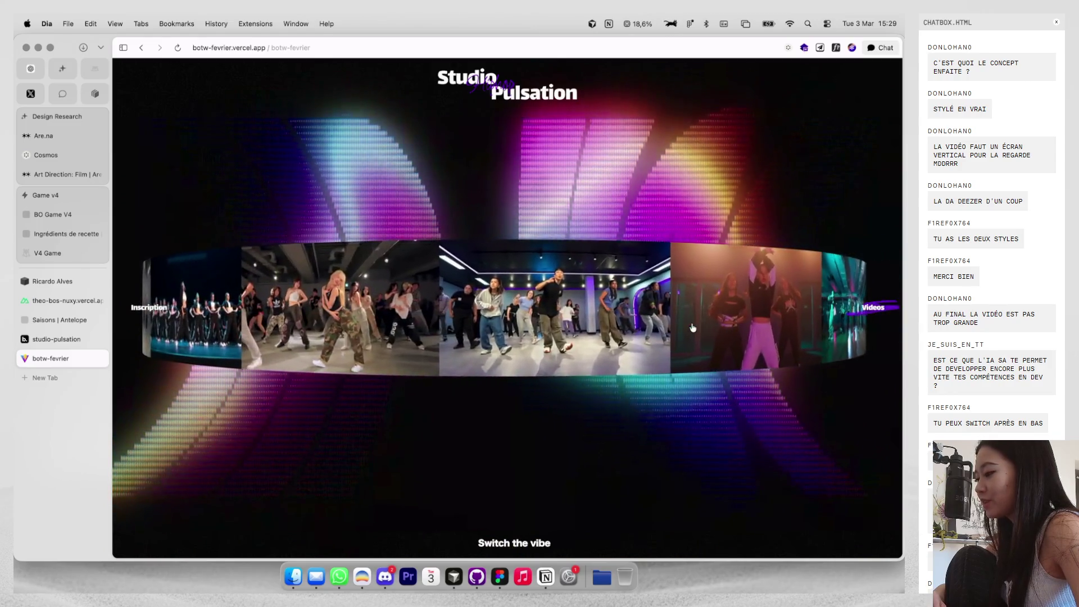
{"action": "scroll", "coordinate": [692, 328], "scroll_direction": "up", "scroll_amount": 5}
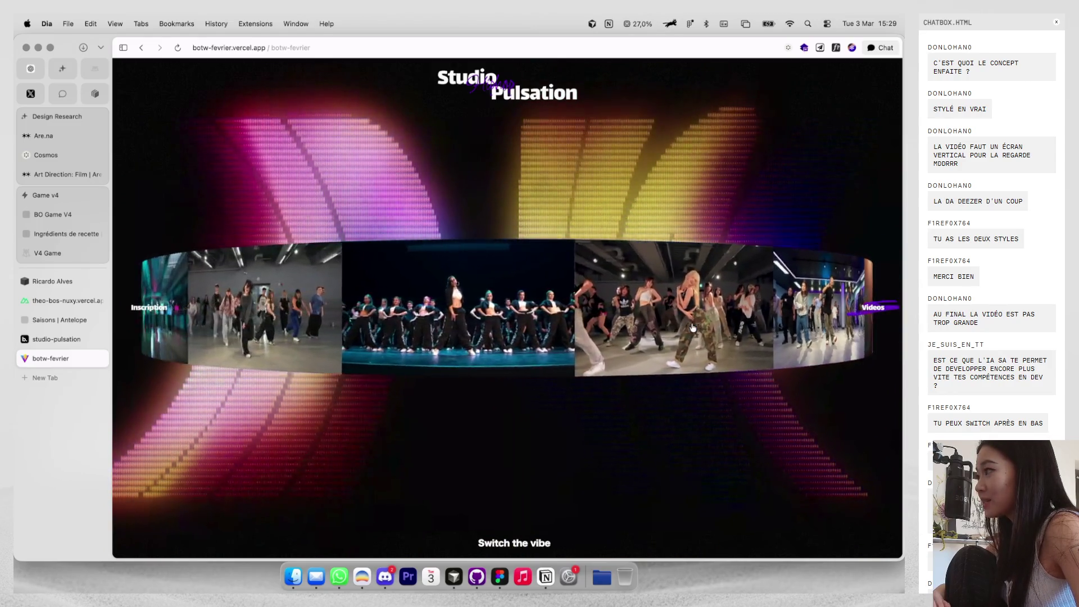
{"action": "scroll", "coordinate": [692, 329], "scroll_direction": "down", "scroll_amount": 5}
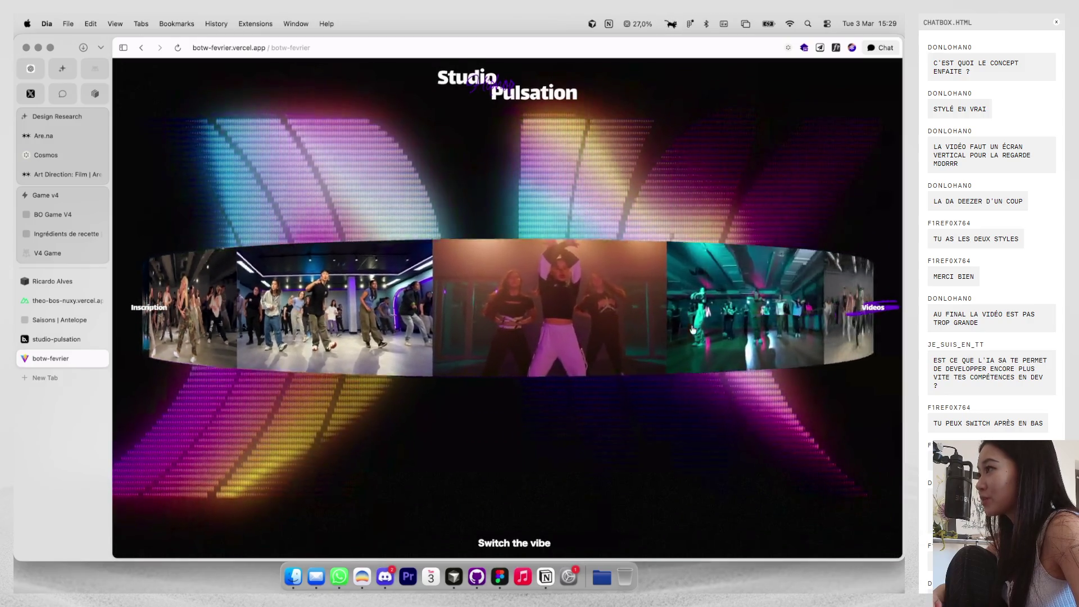
{"action": "left_click", "coordinate": [542, 544]}
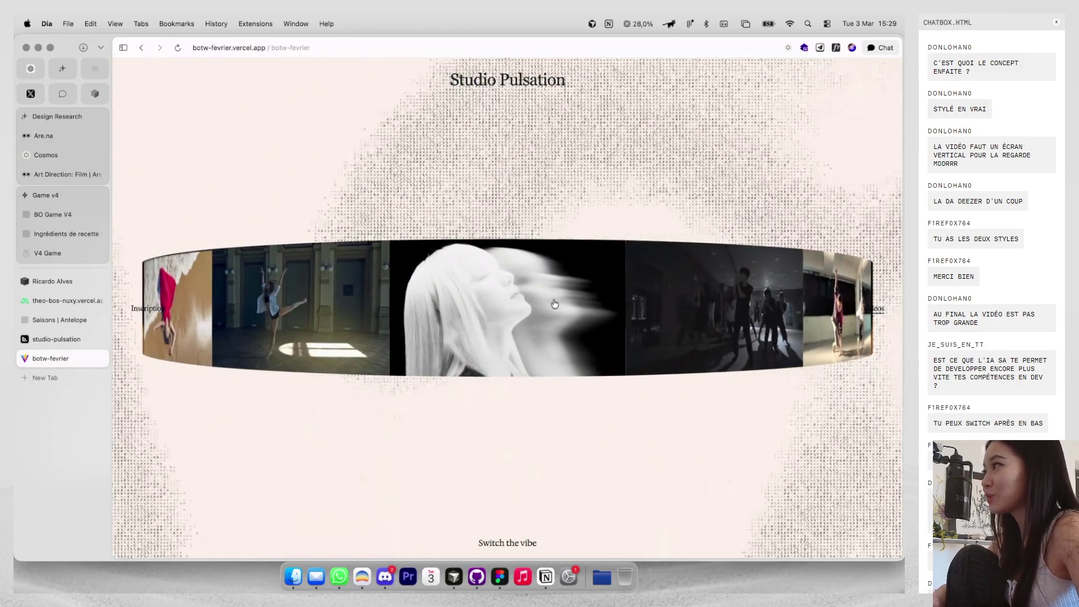
{"action": "left_click", "coordinate": [544, 84]}
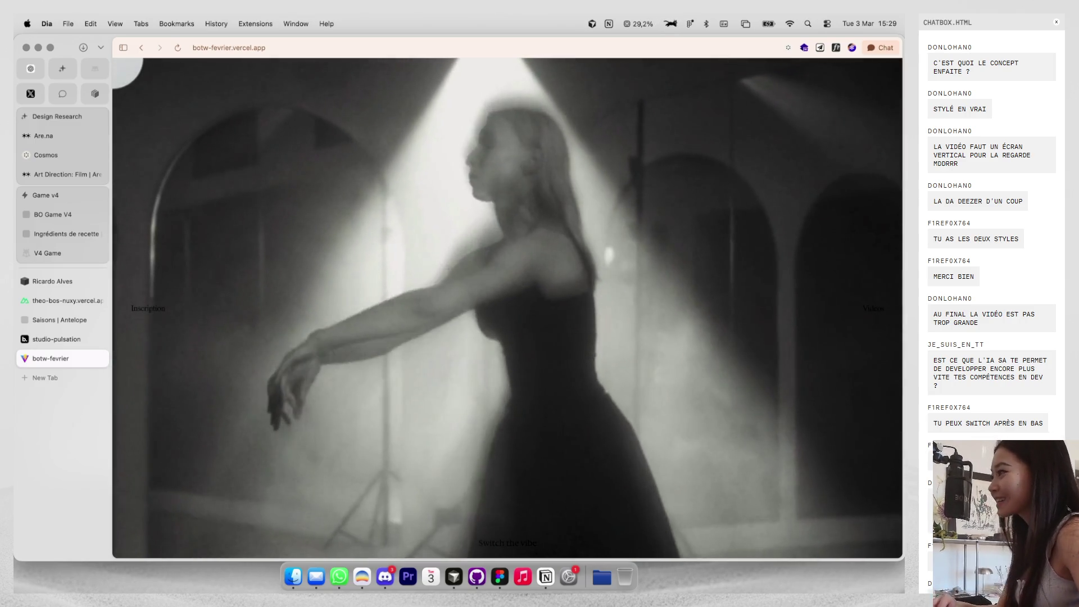
Scroll through the main page's sections, then return to the /botw-fevrier grid of dated classes.
{"action": "scroll", "coordinate": [538, 179], "scroll_direction": "down", "scroll_amount": 10}
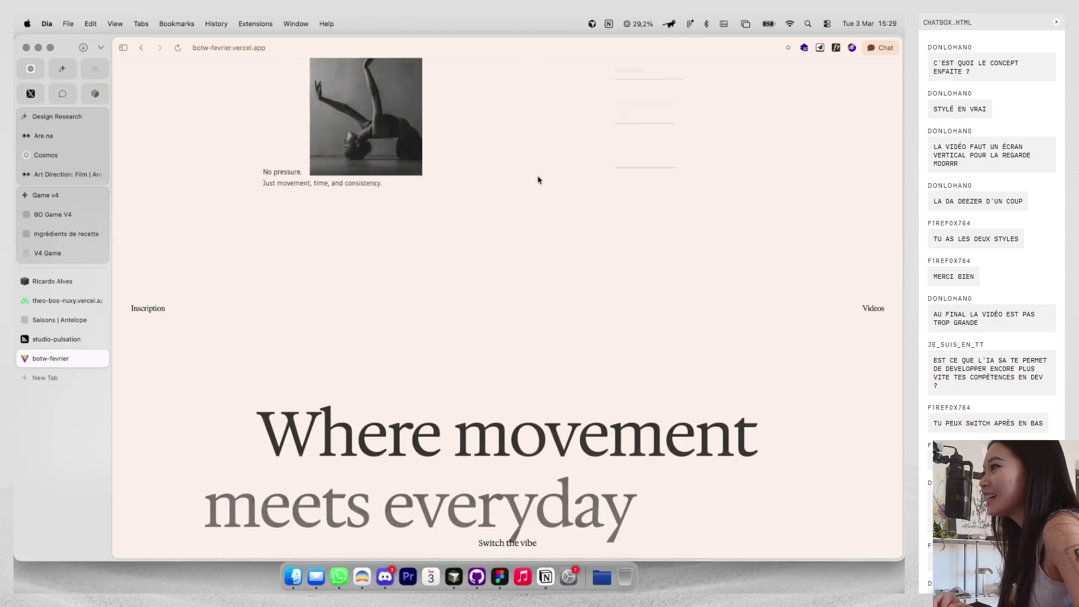
{"action": "scroll", "coordinate": [538, 180], "scroll_direction": "down", "scroll_amount": 10}
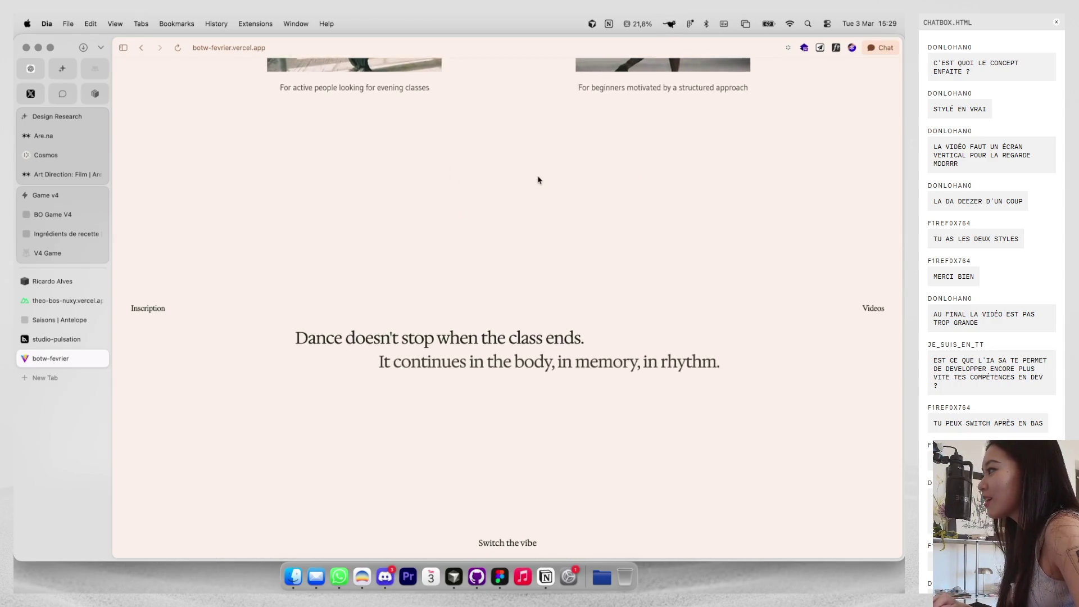
{"action": "scroll", "coordinate": [537, 180], "scroll_direction": "down", "scroll_amount": 15}
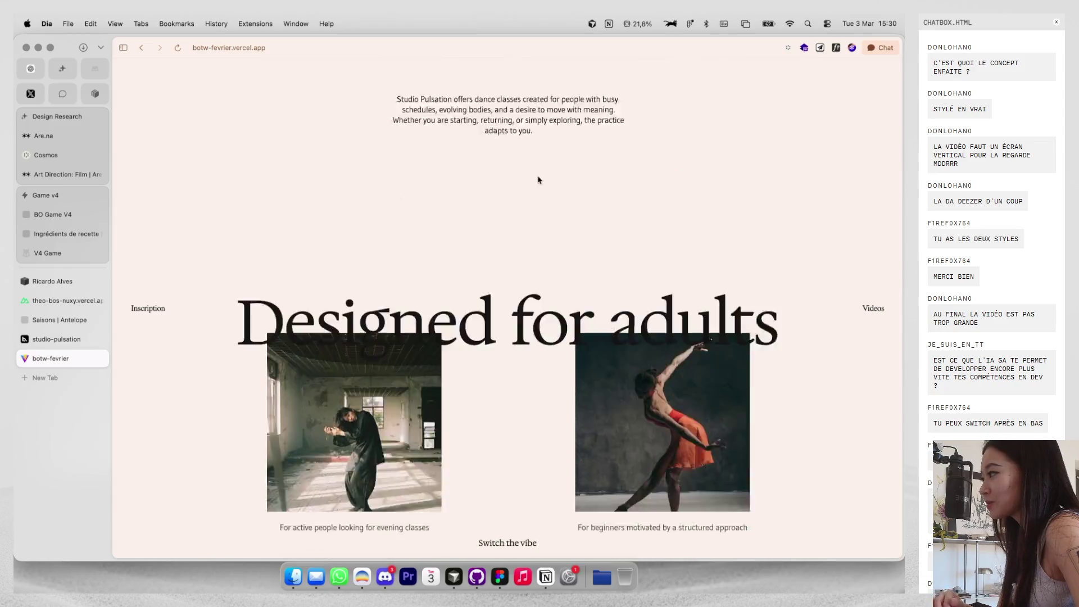
{"action": "scroll", "coordinate": [538, 180], "scroll_direction": "down", "scroll_amount": 2}
{"action": "scroll", "coordinate": [538, 179], "scroll_direction": "up", "scroll_amount": 10}
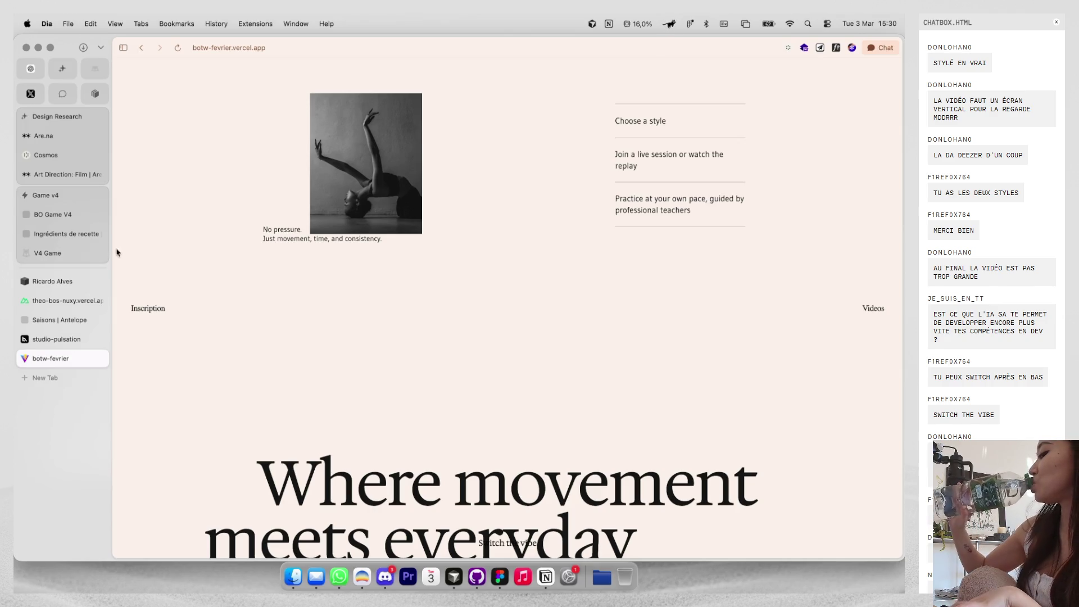
{"action": "left_click", "coordinate": [167, 309]}
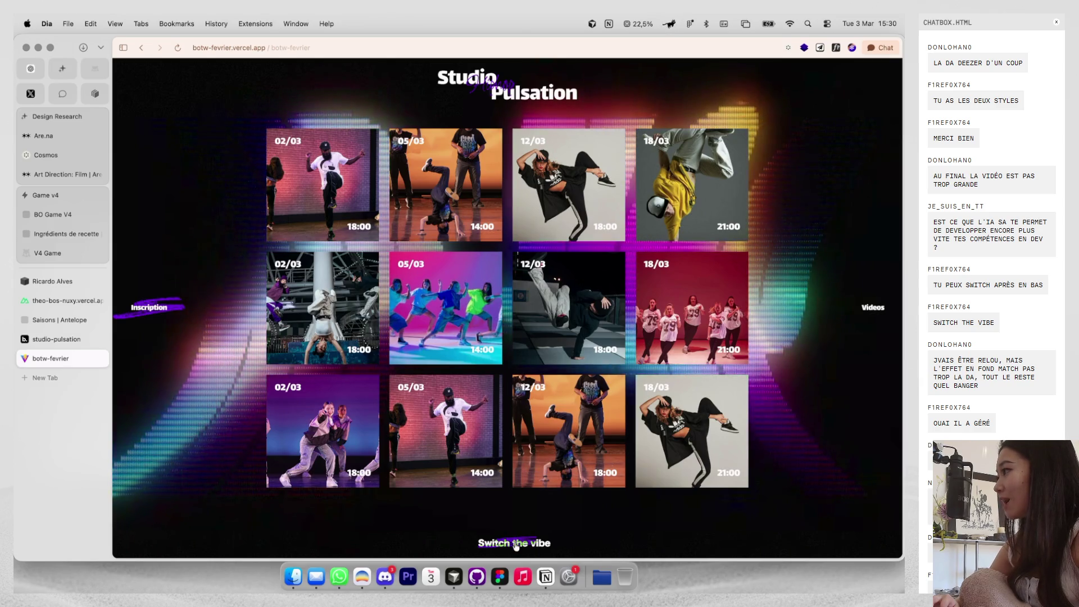
Toggle the vibe to black-and-white and back, then preview and close the 02/03 class details.
{"action": "left_click", "coordinate": [515, 542]}
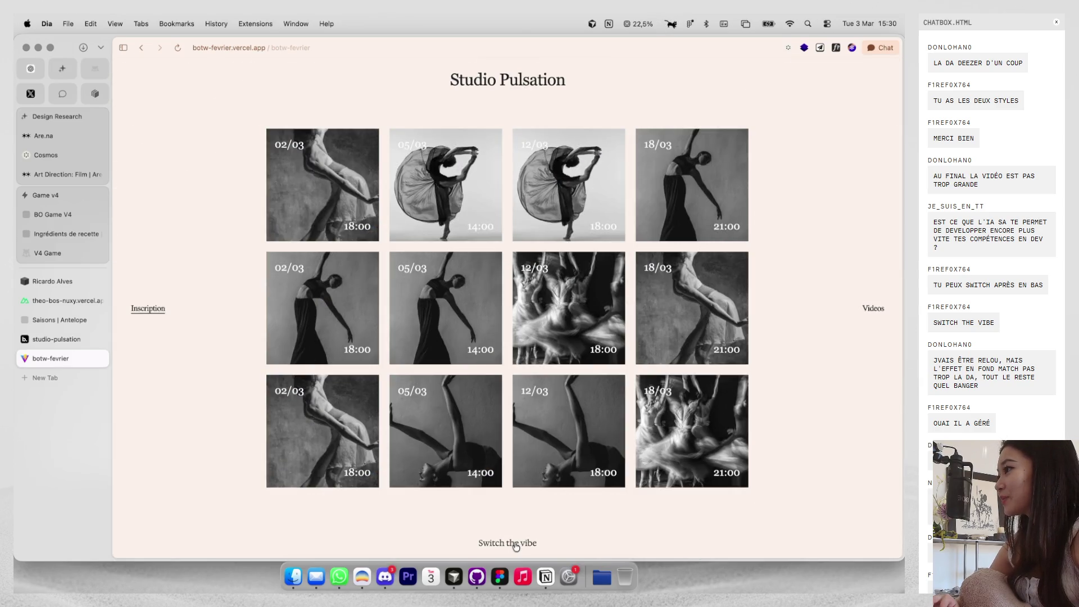
{"action": "left_click", "coordinate": [515, 543]}
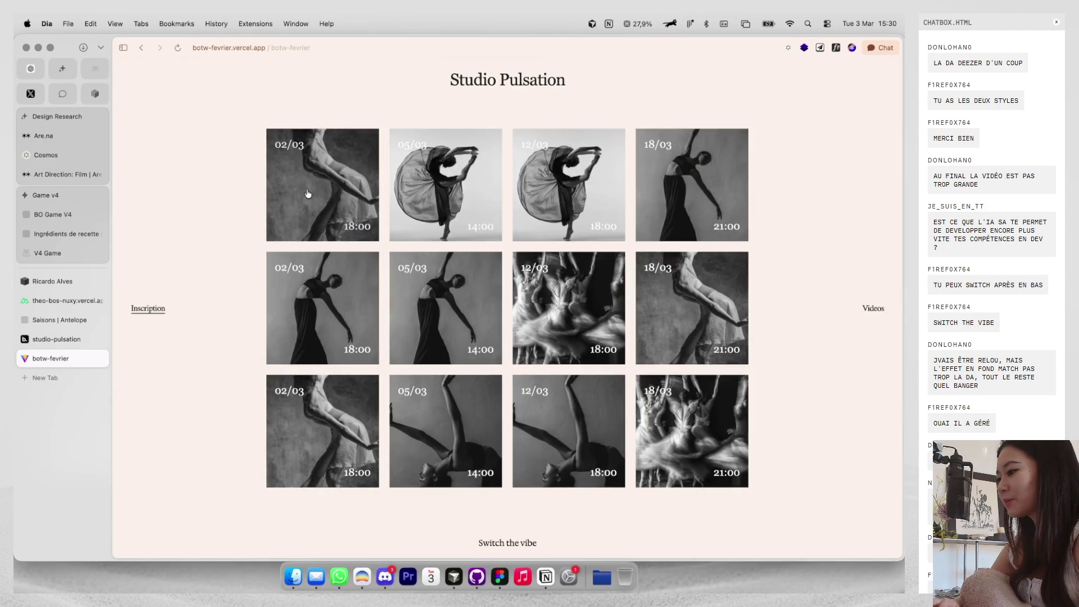
{"action": "left_click", "coordinate": [309, 189]}
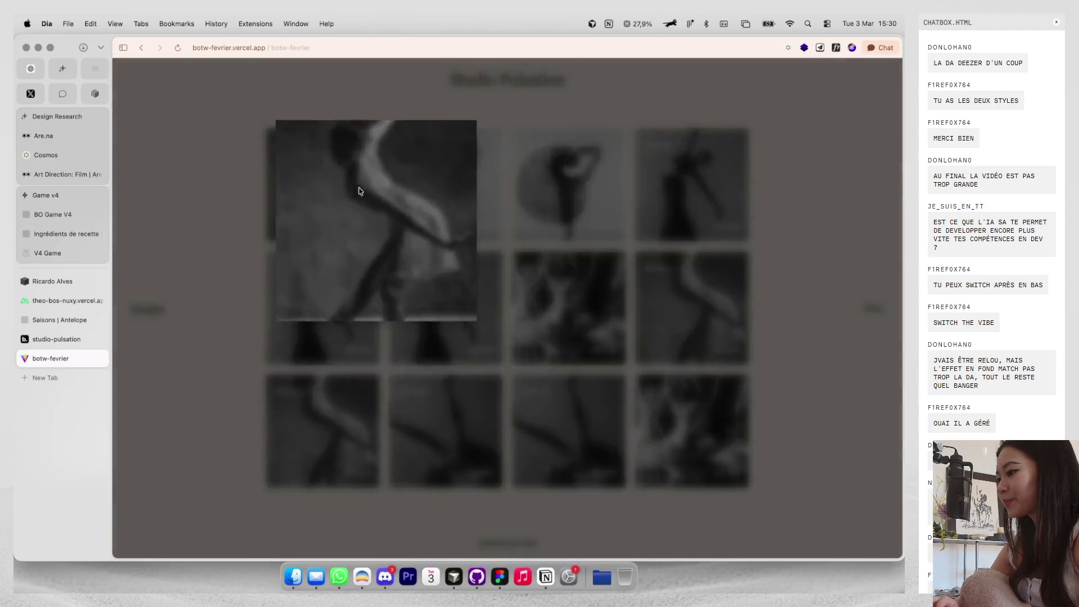
{"action": "left_click", "coordinate": [768, 214]}
Preview and close the 18/03 class details, then close the Studio Pulsation demo tab.
{"action": "left_click", "coordinate": [662, 198]}
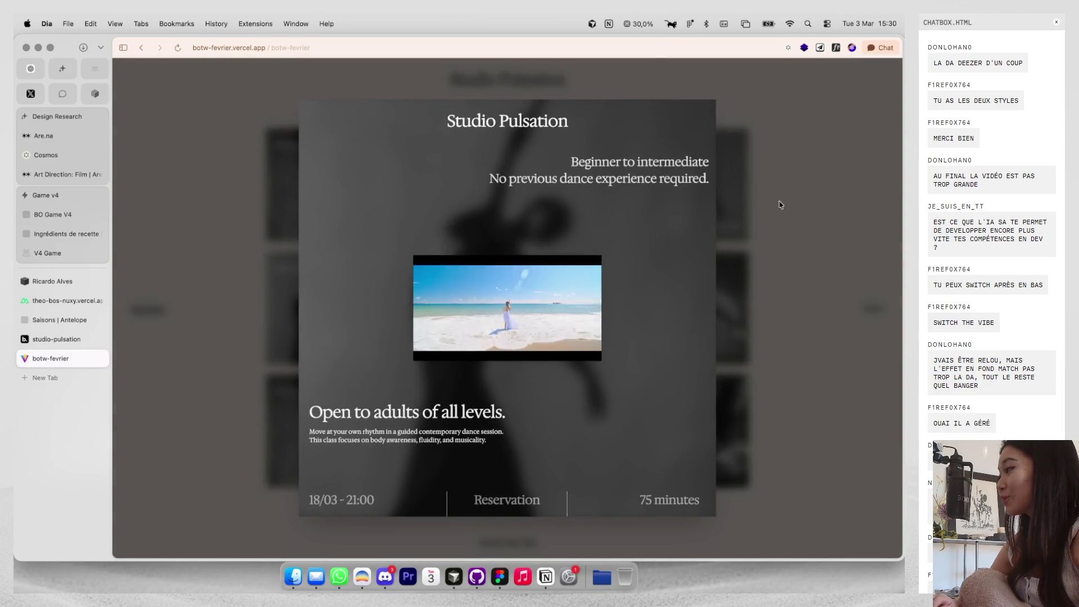
{"action": "left_click", "coordinate": [779, 204]}
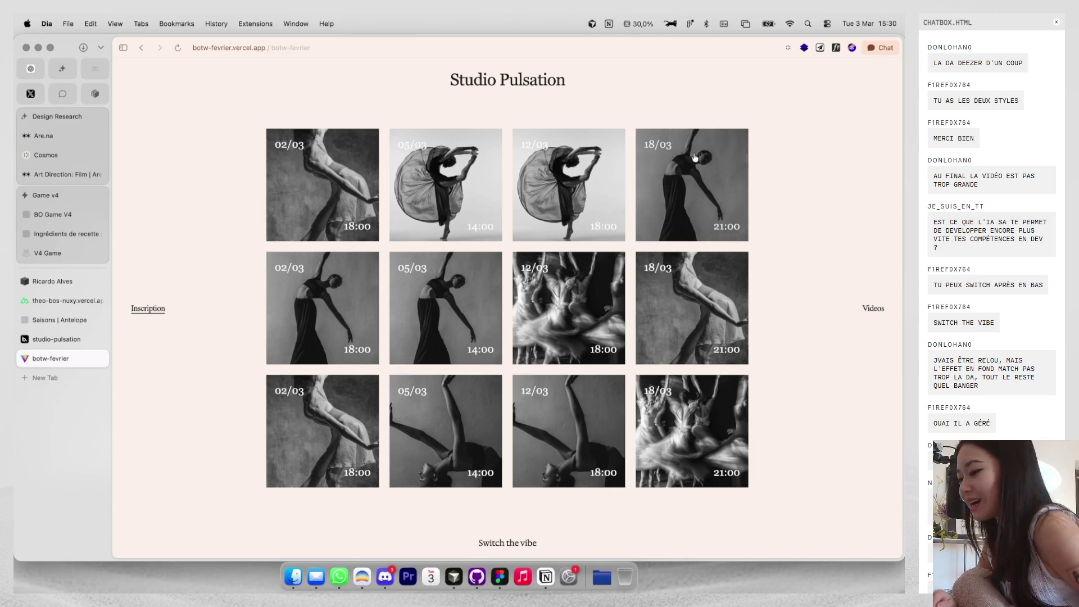
{"action": "key", "text": "super+w"}
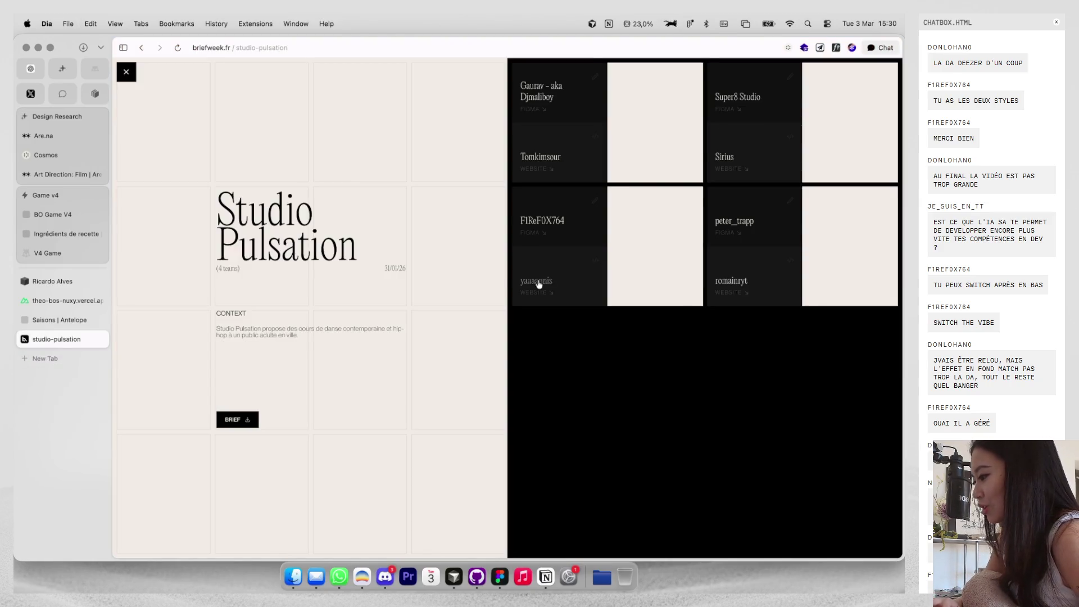
Open a team developer's profile, try their website and X links, and close both failed tabs.
{"action": "left_click", "coordinate": [538, 284]}
{"action": "scroll", "coordinate": [535, 335], "scroll_direction": "down", "scroll_amount": 2}
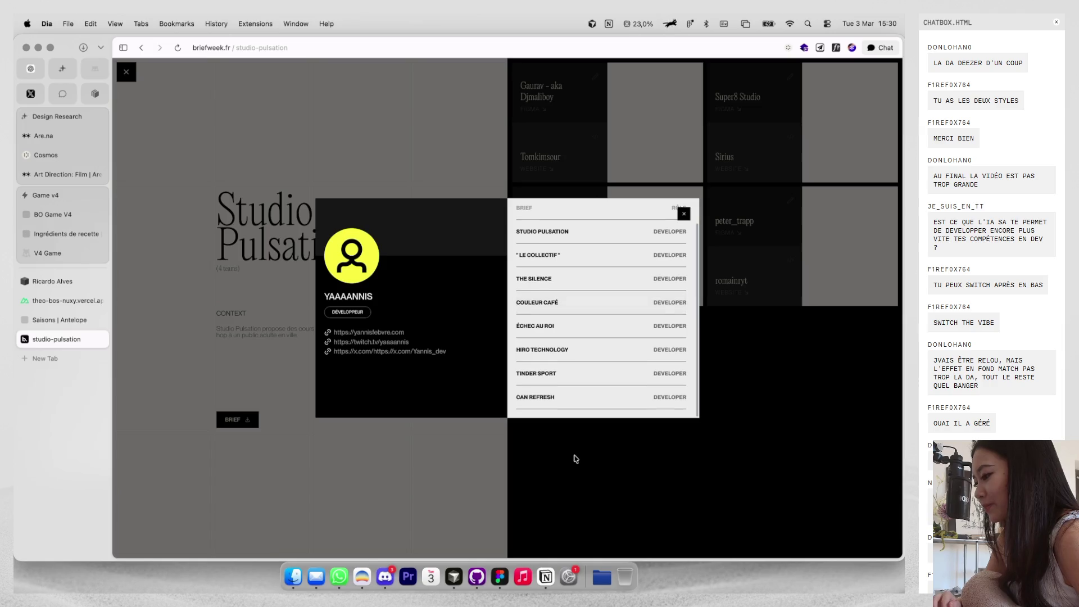
{"action": "left_click", "coordinate": [392, 336]}
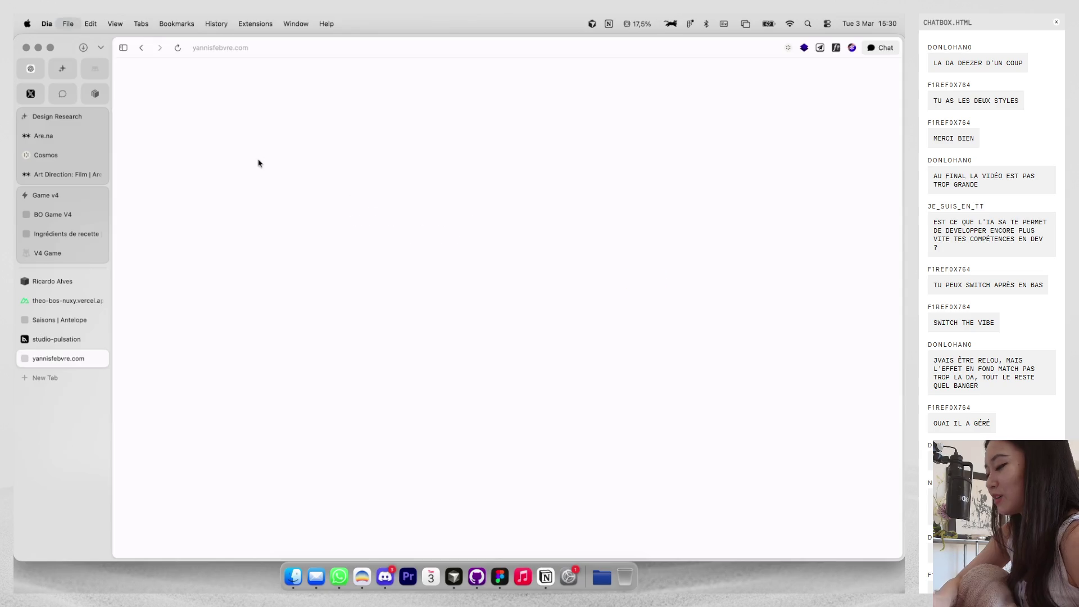
{"action": "key", "text": "super+w"}
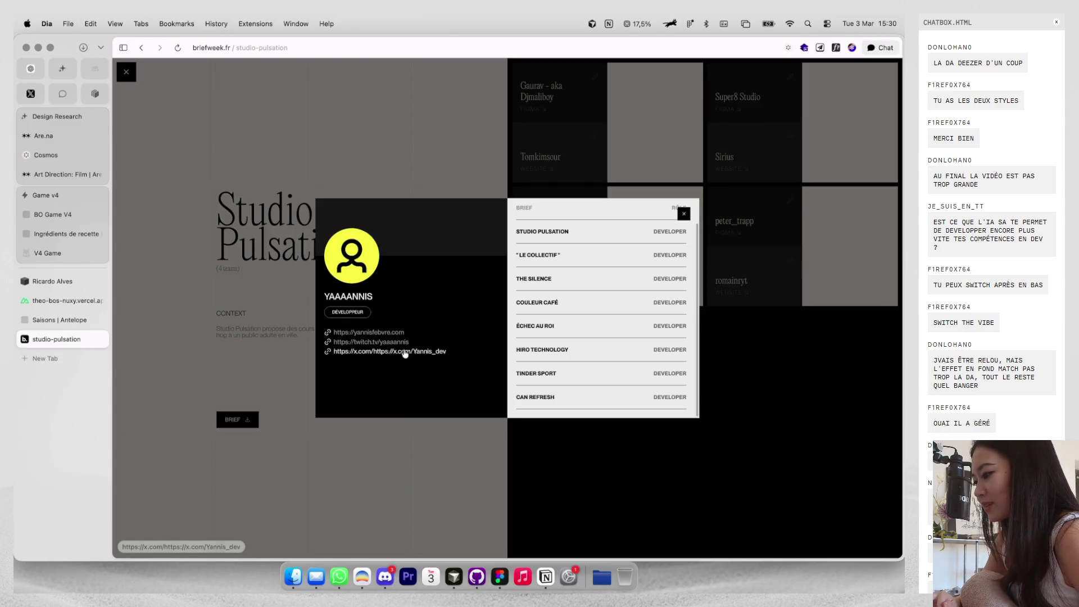
{"action": "left_click", "coordinate": [405, 352]}
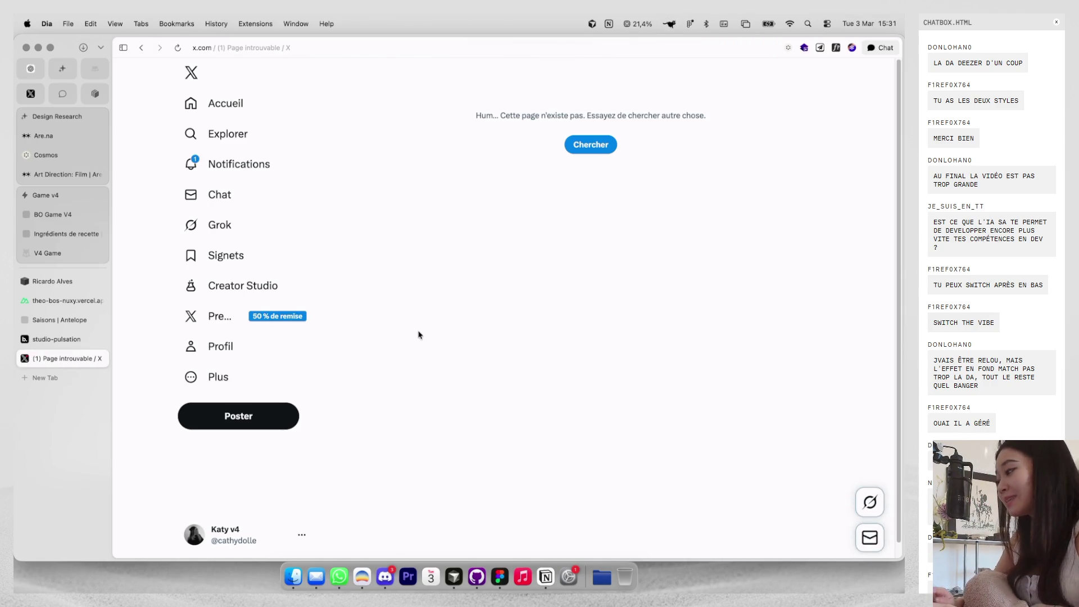
{"action": "key", "text": "super+w"}
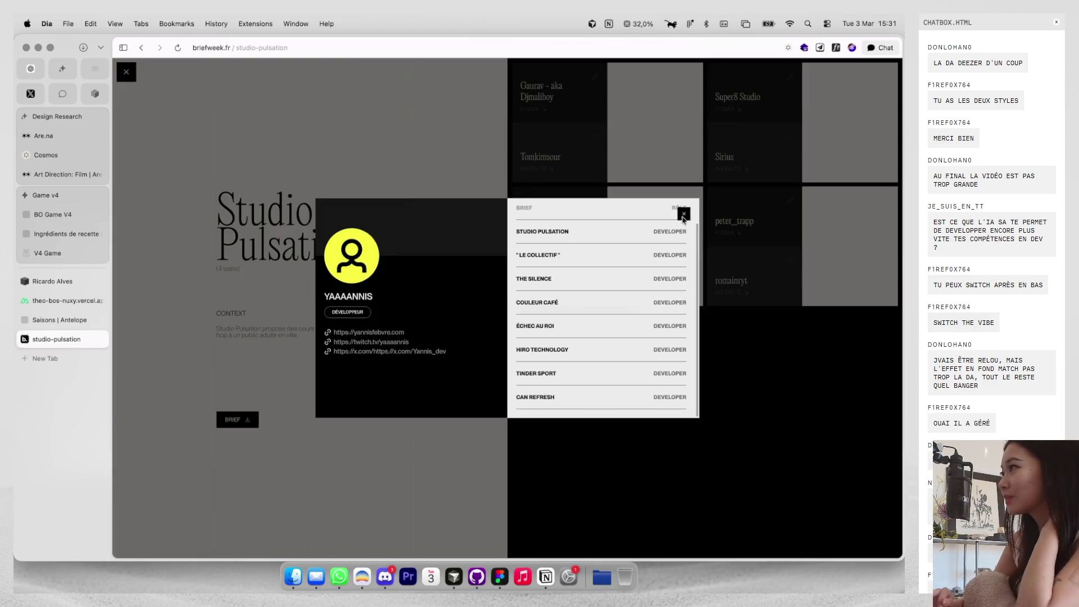
Switch to the team designer's profile and open their 'Creative Developer' portfolio site.
{"action": "left_click", "coordinate": [685, 219]}
{"action": "left_click", "coordinate": [544, 226]}
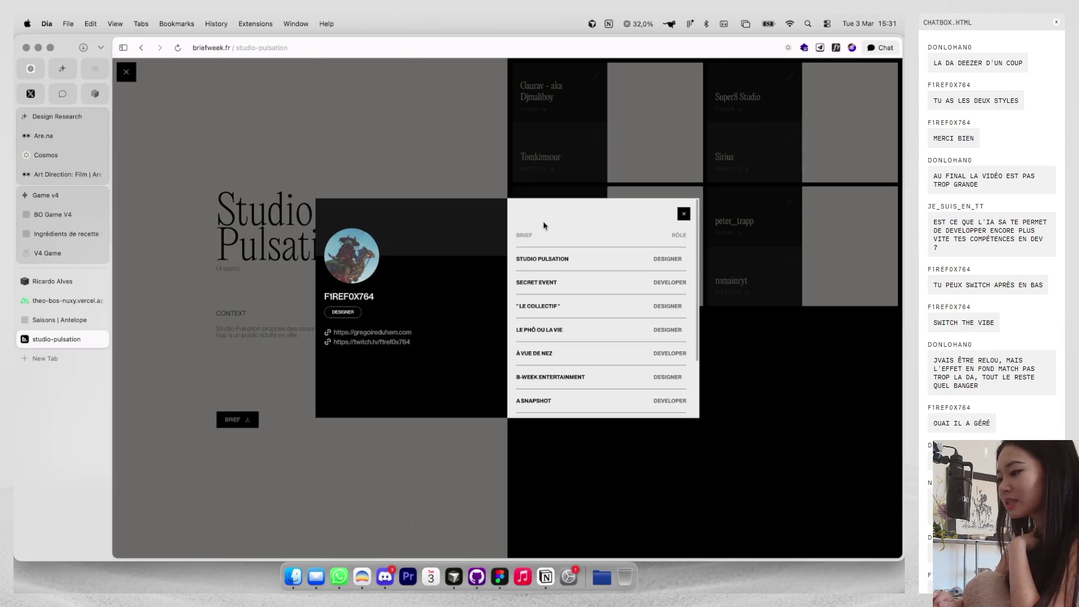
{"action": "left_click", "coordinate": [409, 334]}
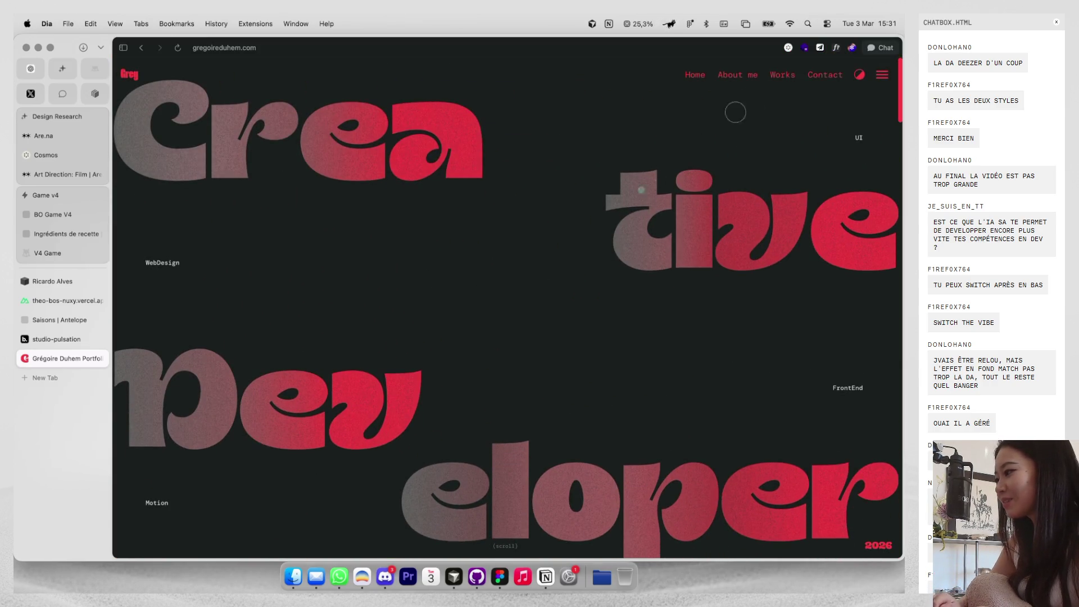
Check the portfolio's technologies list, then scroll through its home page.
{"action": "left_click", "coordinate": [803, 49]}
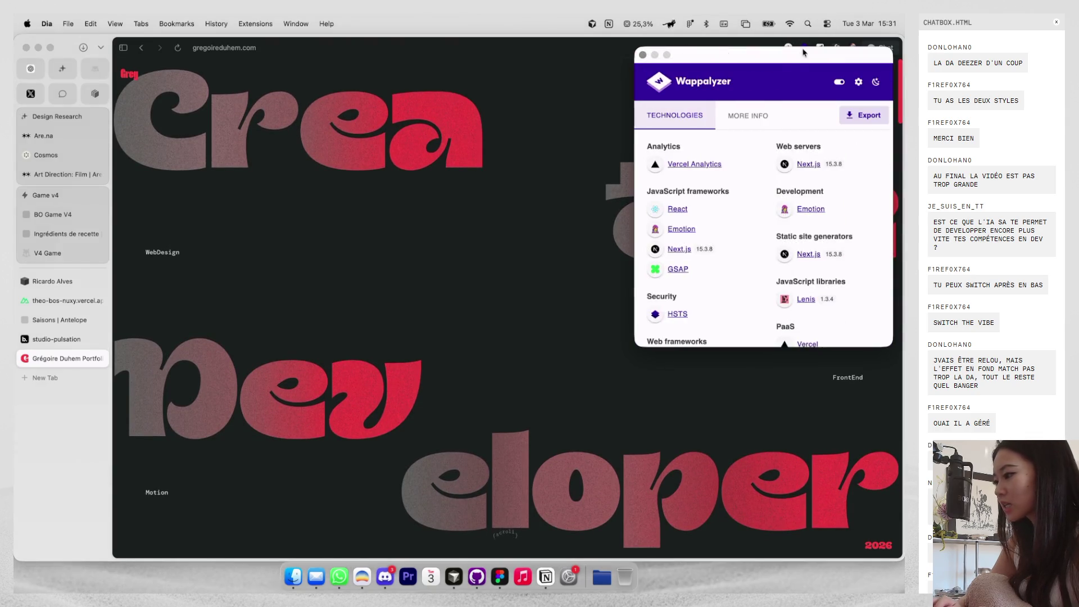
{"action": "left_click", "coordinate": [643, 54]}
{"action": "scroll", "coordinate": [639, 225], "scroll_direction": "down", "scroll_amount": 10}
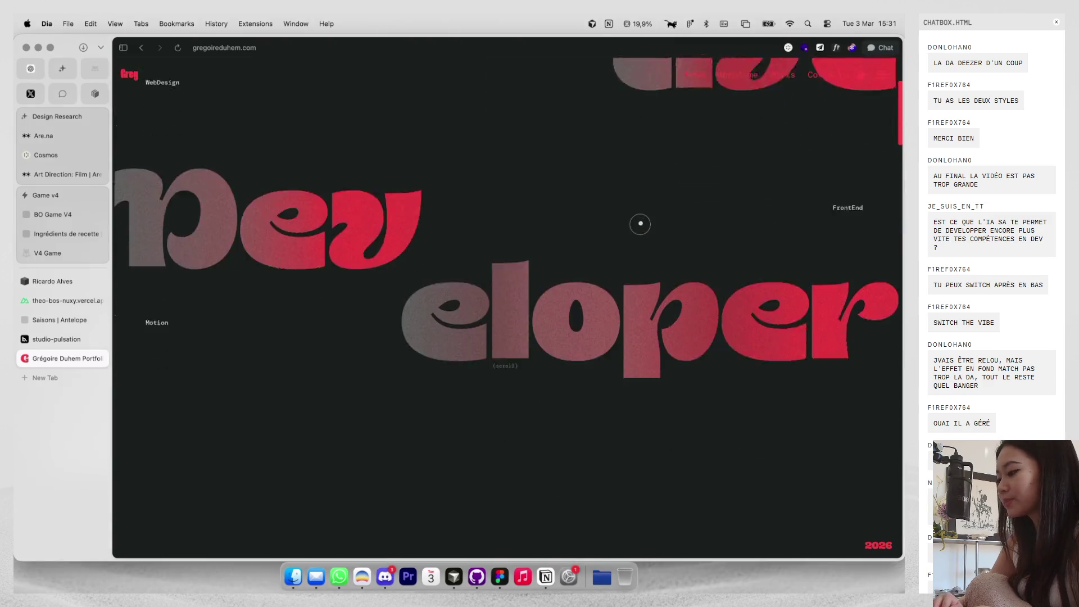
{"action": "scroll", "coordinate": [639, 224], "scroll_direction": "down", "scroll_amount": 7}
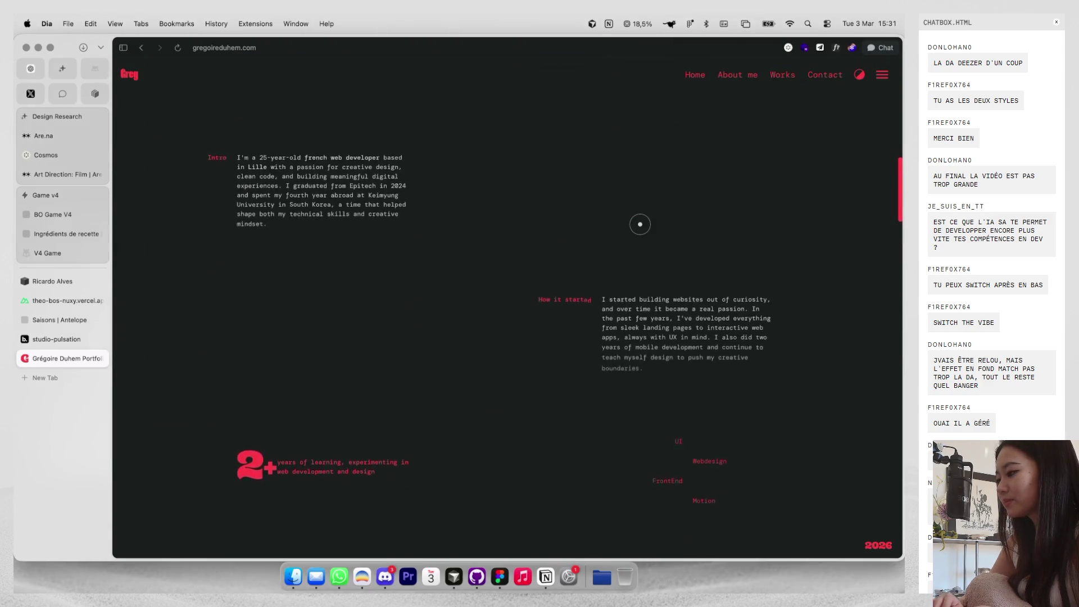
{"action": "scroll", "coordinate": [640, 224], "scroll_direction": "down", "scroll_amount": 10}
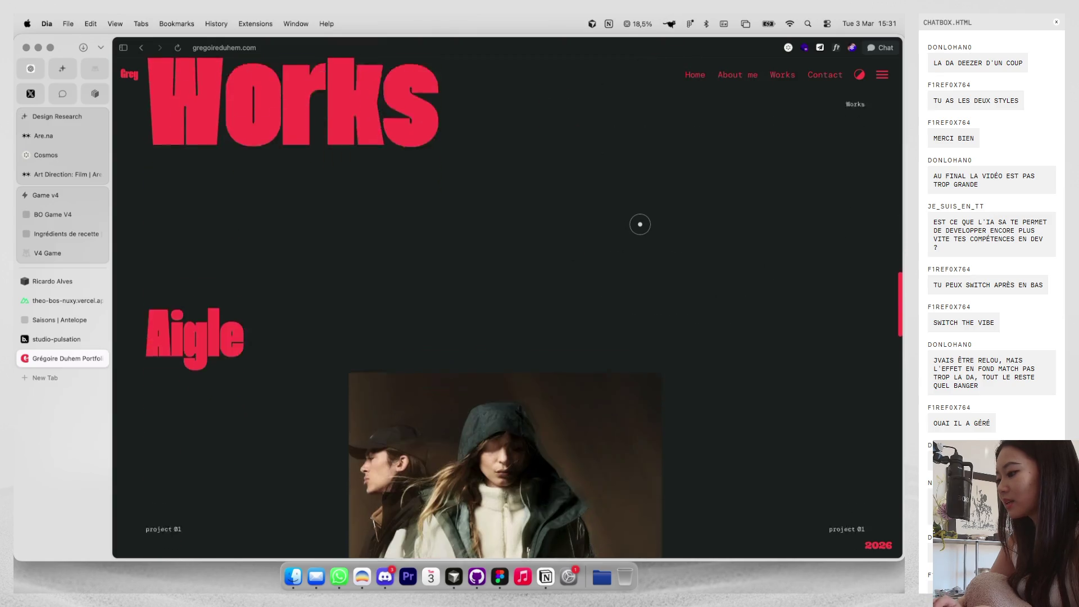
{"action": "scroll", "coordinate": [639, 224], "scroll_direction": "down", "scroll_amount": 5}
{"action": "scroll", "coordinate": [639, 224], "scroll_direction": "up", "scroll_amount": 10}
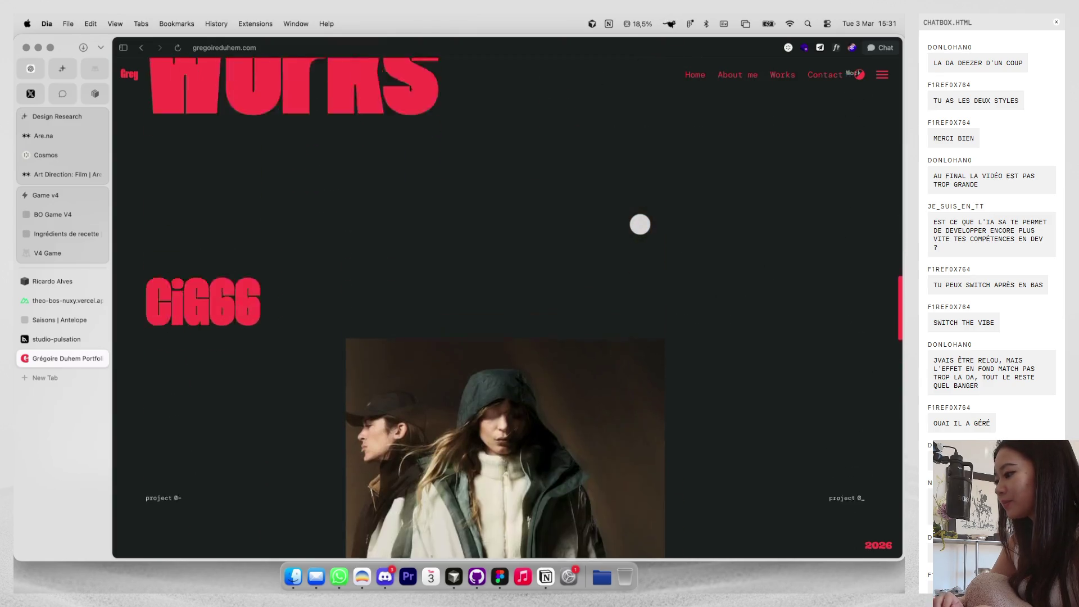
{"action": "scroll", "coordinate": [639, 225], "scroll_direction": "down", "scroll_amount": 10}
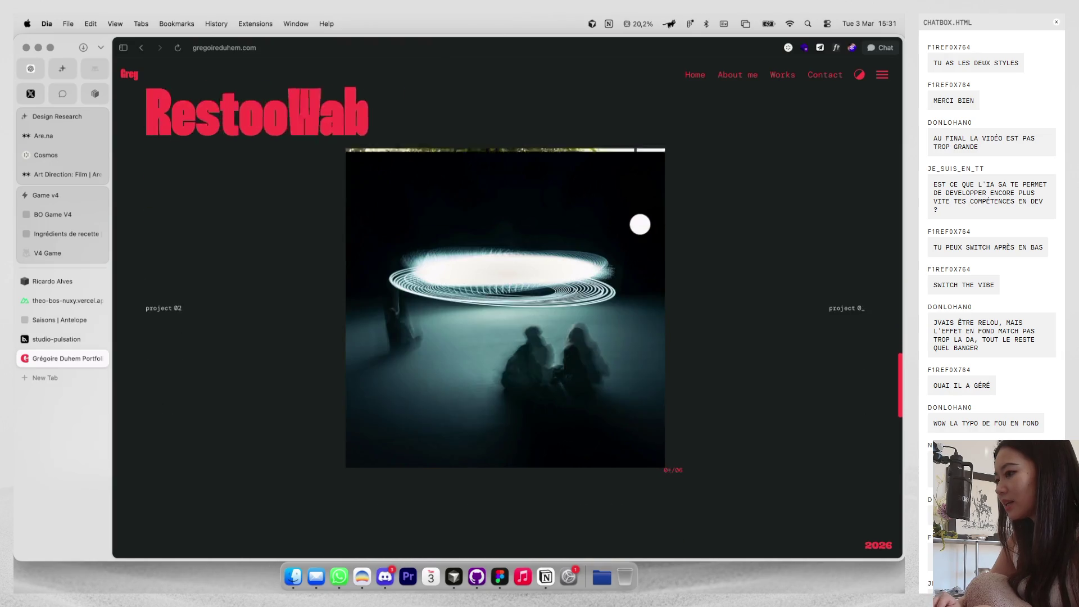
{"action": "scroll", "coordinate": [640, 224], "scroll_direction": "down", "scroll_amount": 15}
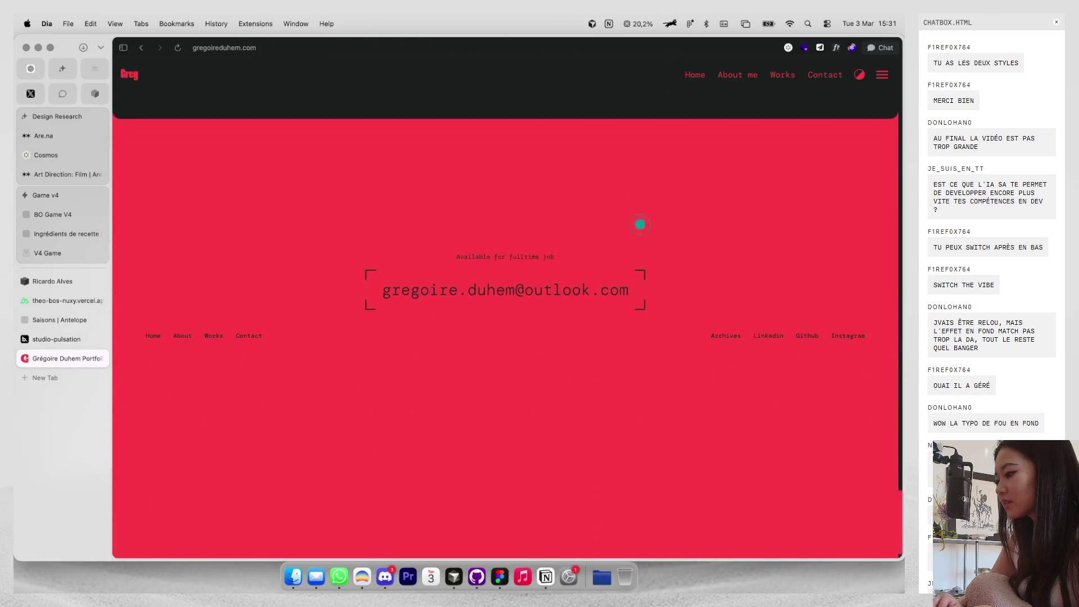
Browse the Works gallery, return to its top, and switch the site to its light theme.
{"action": "left_click", "coordinate": [788, 74]}
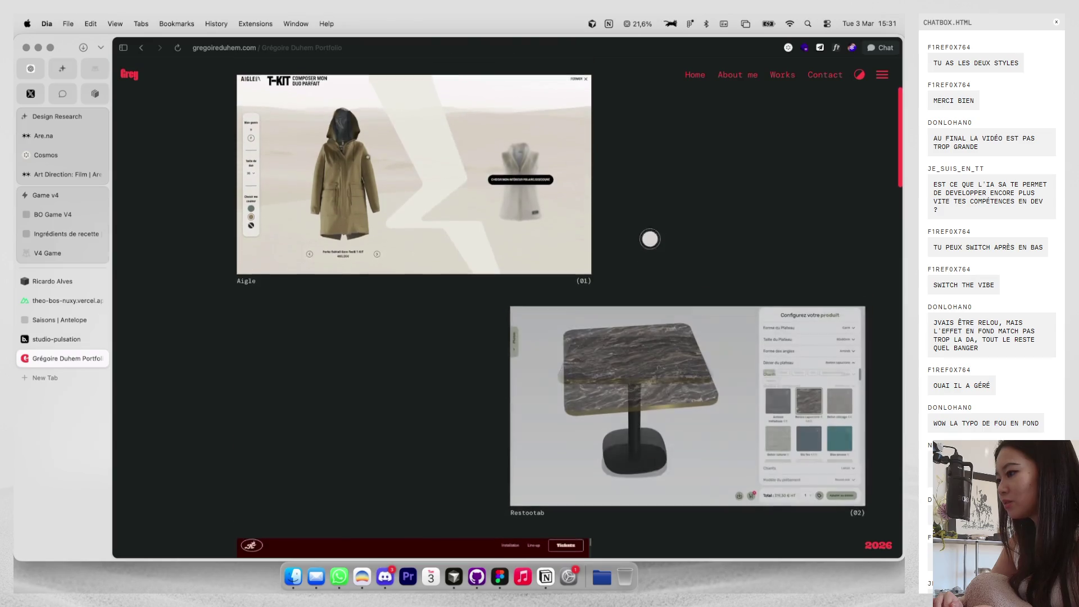
{"action": "scroll", "coordinate": [650, 239], "scroll_direction": "down", "scroll_amount": 5}
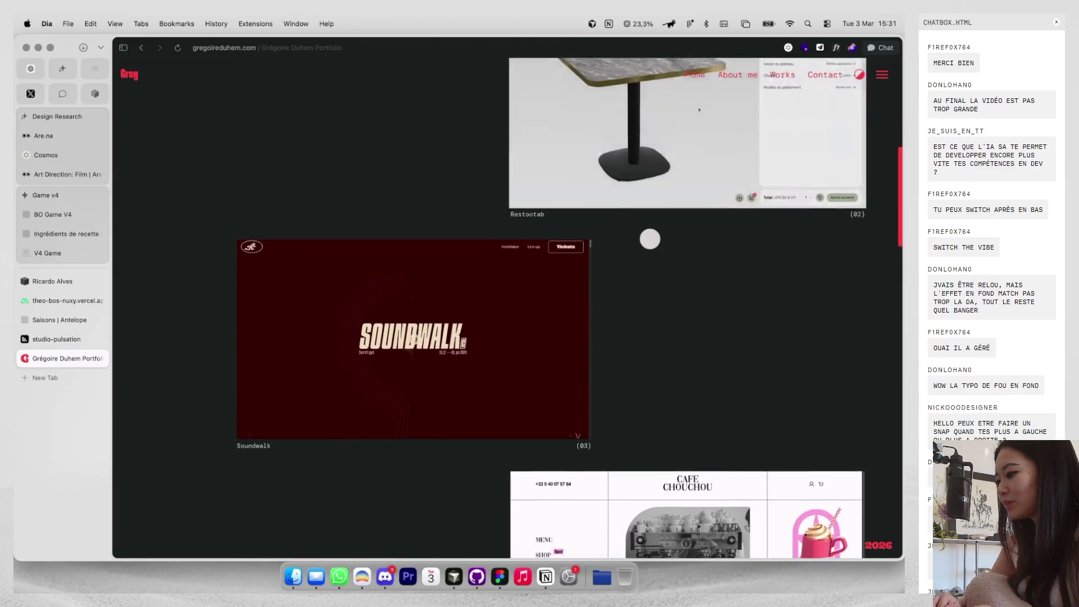
{"action": "scroll", "coordinate": [650, 238], "scroll_direction": "down", "scroll_amount": 5}
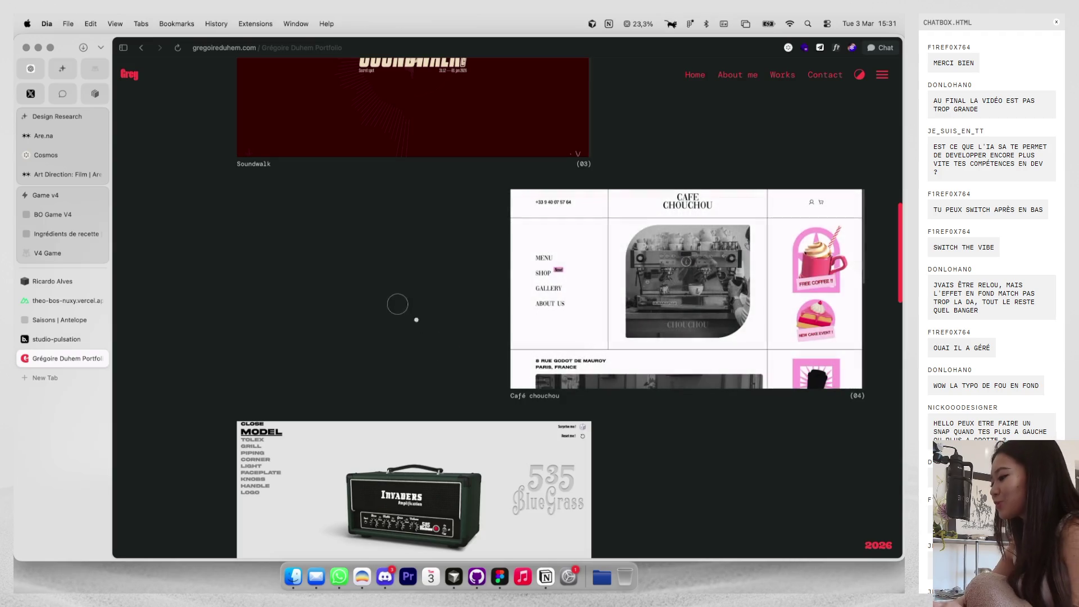
{"action": "scroll", "coordinate": [433, 304], "scroll_direction": "down", "scroll_amount": 3}
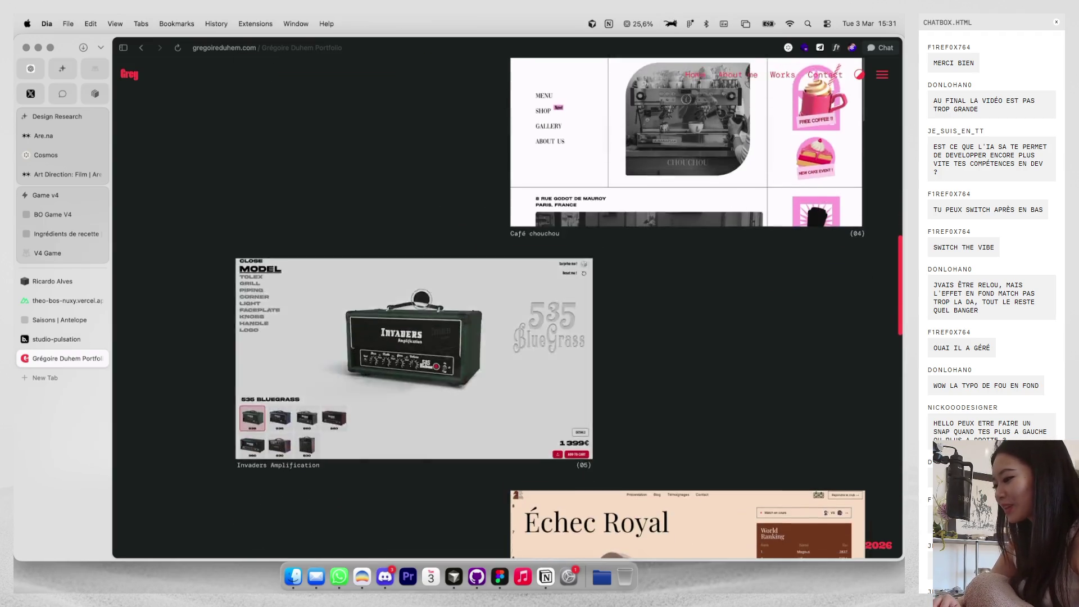
{"action": "scroll", "coordinate": [422, 298], "scroll_direction": "down", "scroll_amount": 3}
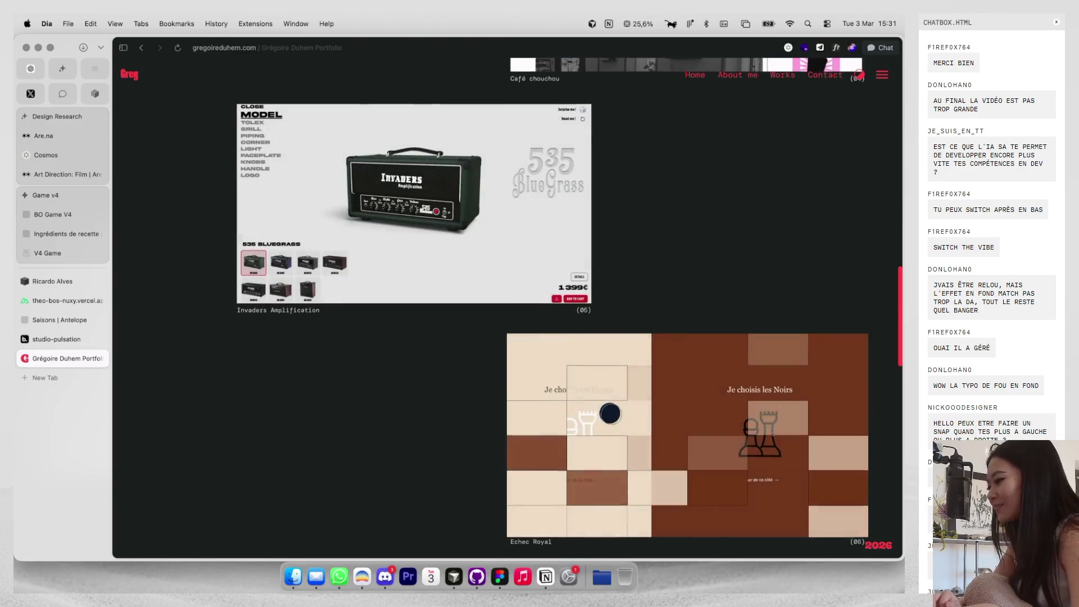
{"action": "scroll", "coordinate": [608, 414], "scroll_direction": "down", "scroll_amount": 8}
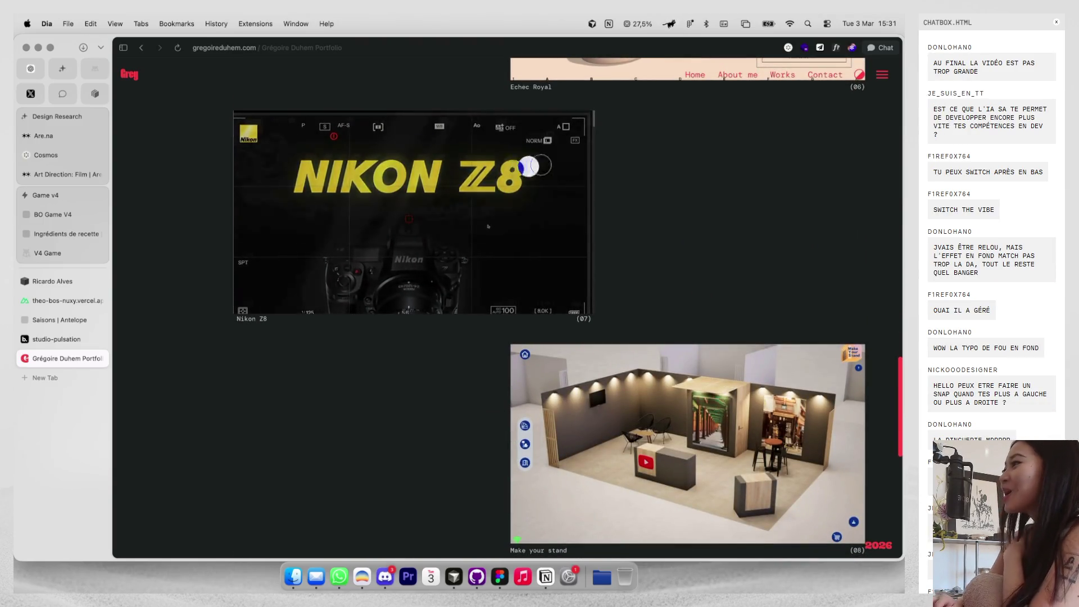
{"action": "scroll", "coordinate": [652, 193], "scroll_direction": "down", "scroll_amount": 2}
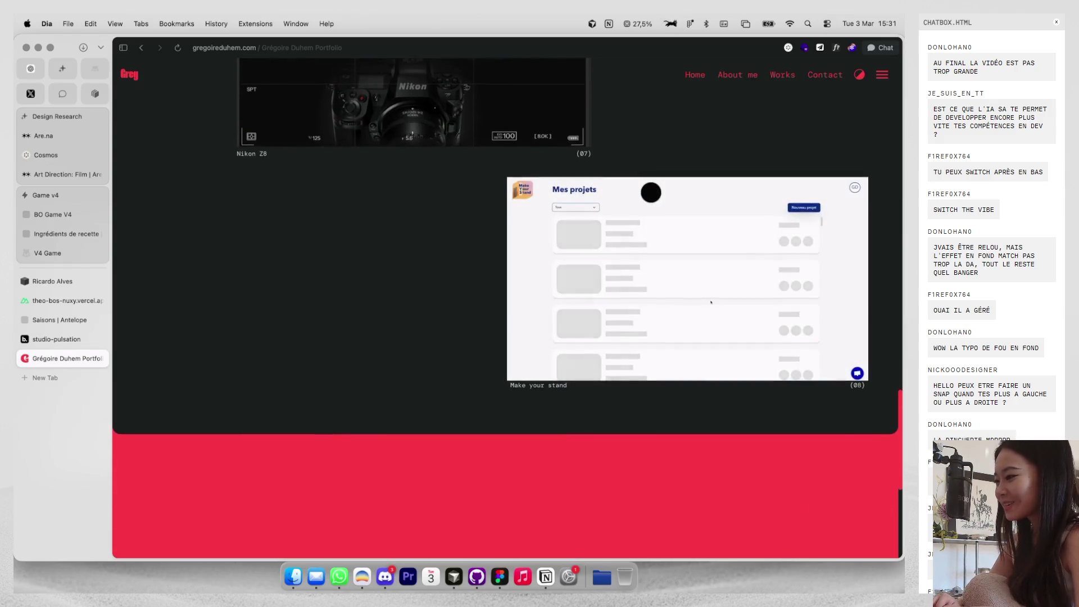
{"action": "scroll", "coordinate": [652, 193], "scroll_direction": "up", "scroll_amount": 6}
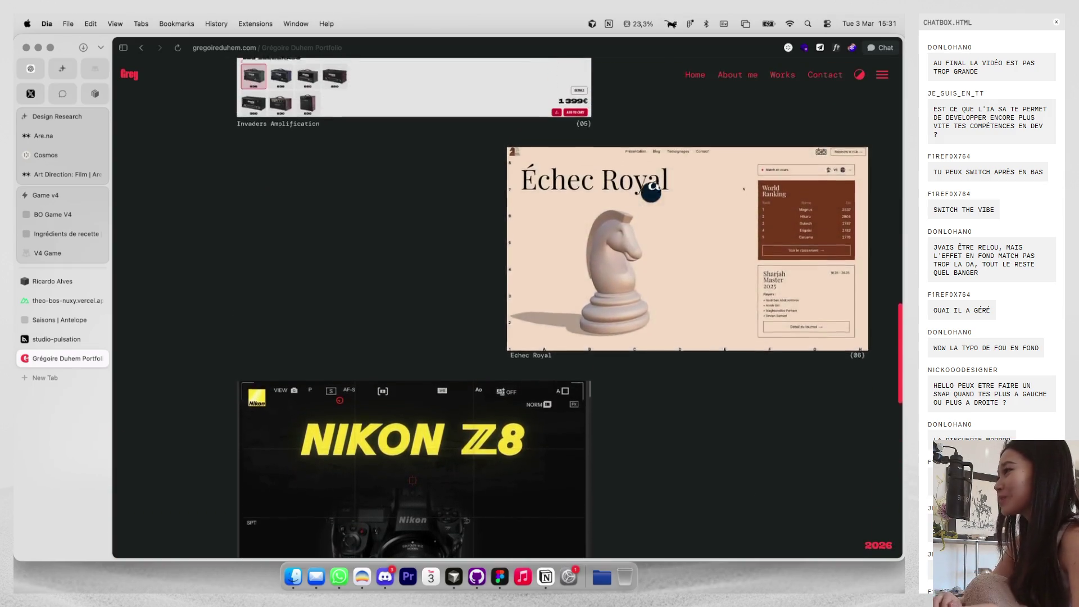
{"action": "scroll", "coordinate": [651, 192], "scroll_direction": "down", "scroll_amount": 10}
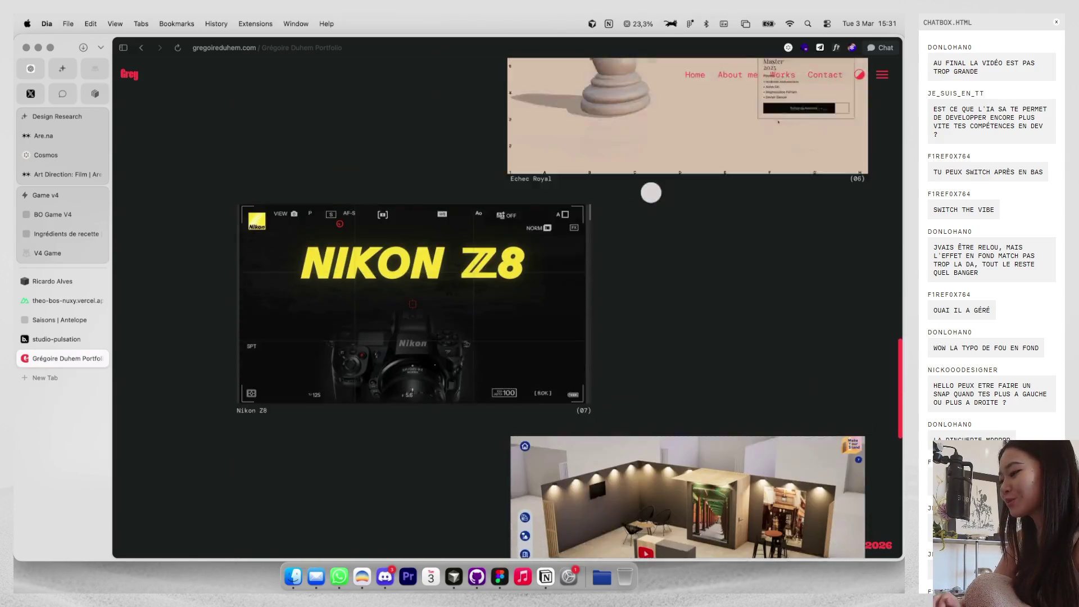
{"action": "scroll", "coordinate": [480, 174], "scroll_direction": "up", "scroll_amount": 10}
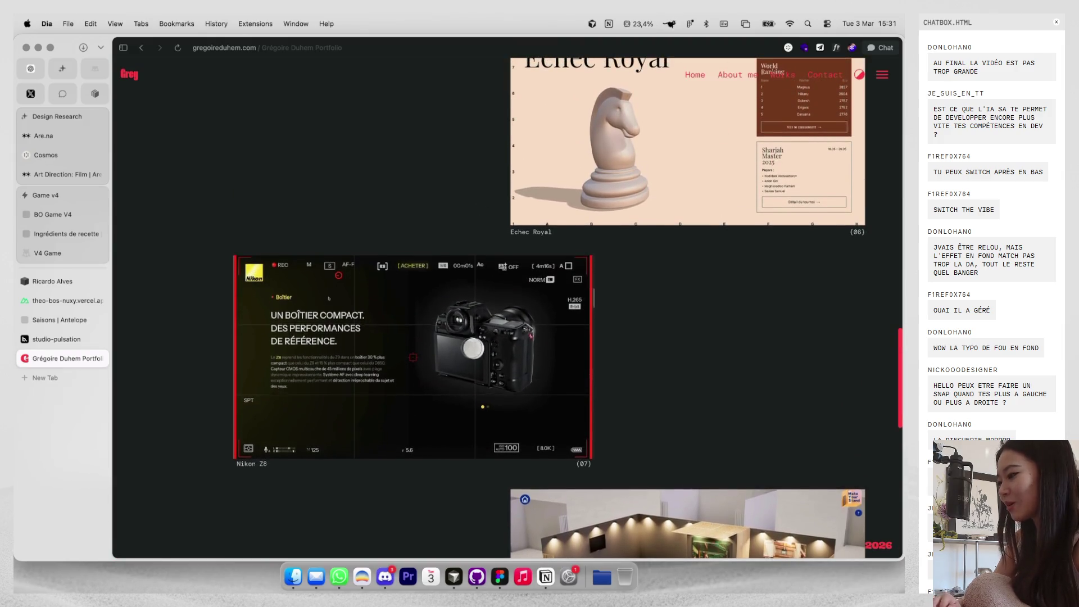
{"action": "scroll", "coordinate": [470, 342], "scroll_direction": "up", "scroll_amount": 5}
{"action": "scroll", "coordinate": [602, 144], "scroll_direction": "up", "scroll_amount": 10}
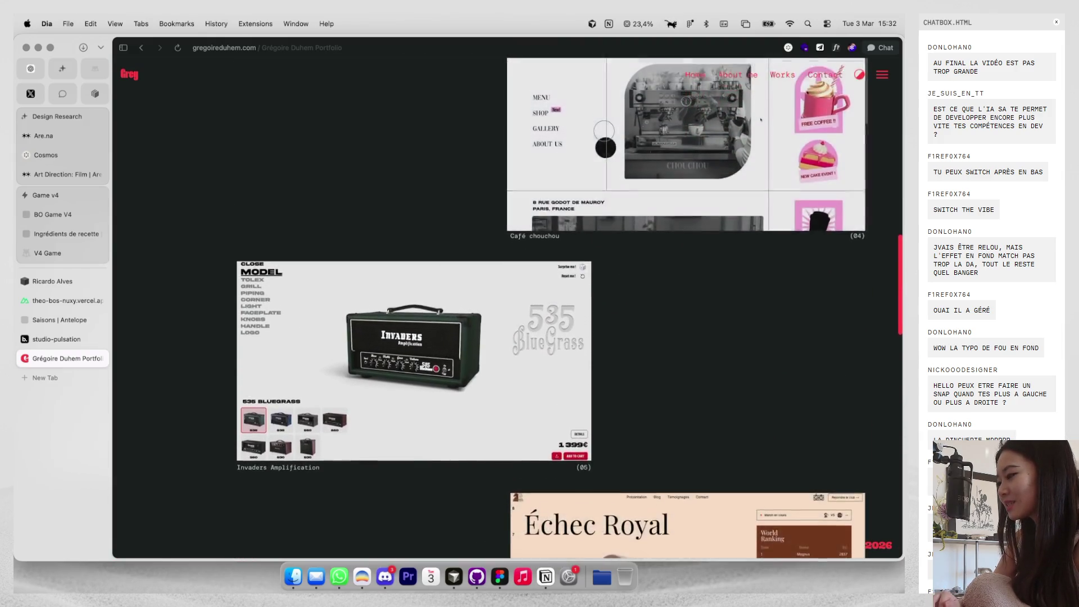
{"action": "scroll", "coordinate": [587, 143], "scroll_direction": "up", "scroll_amount": 5}
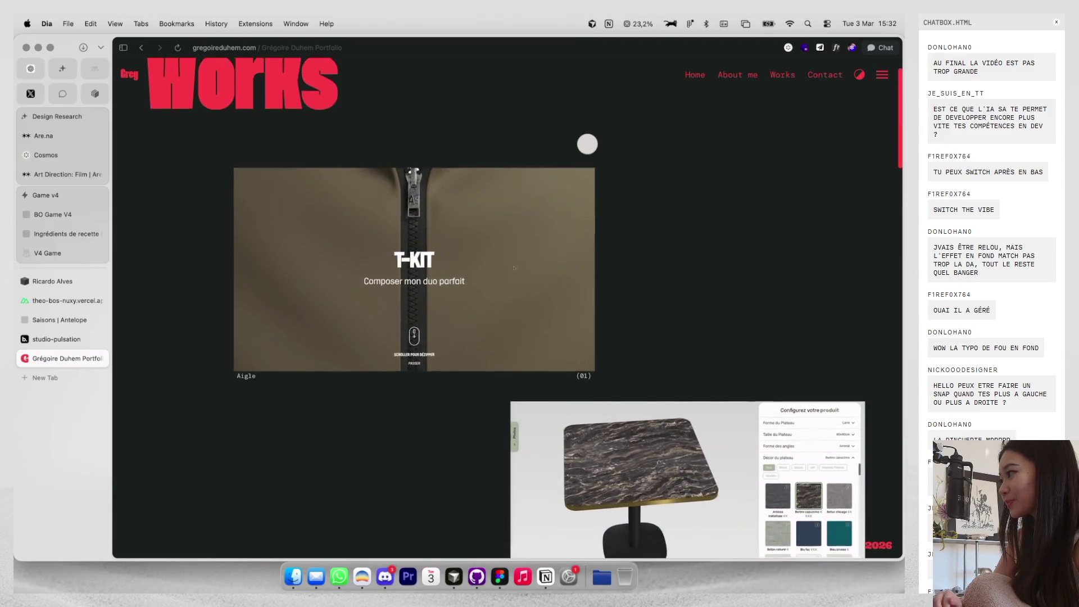
{"action": "left_click", "coordinate": [856, 75]}
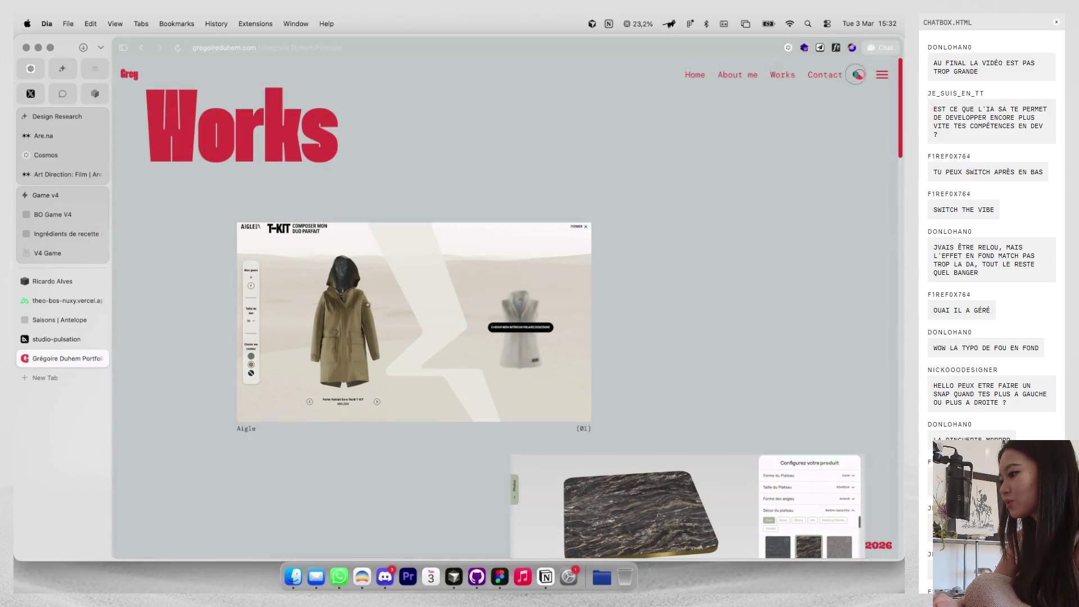
Go to the portfolio's Home page, then reach About me through the navigation menu.
{"action": "left_click", "coordinate": [133, 72]}
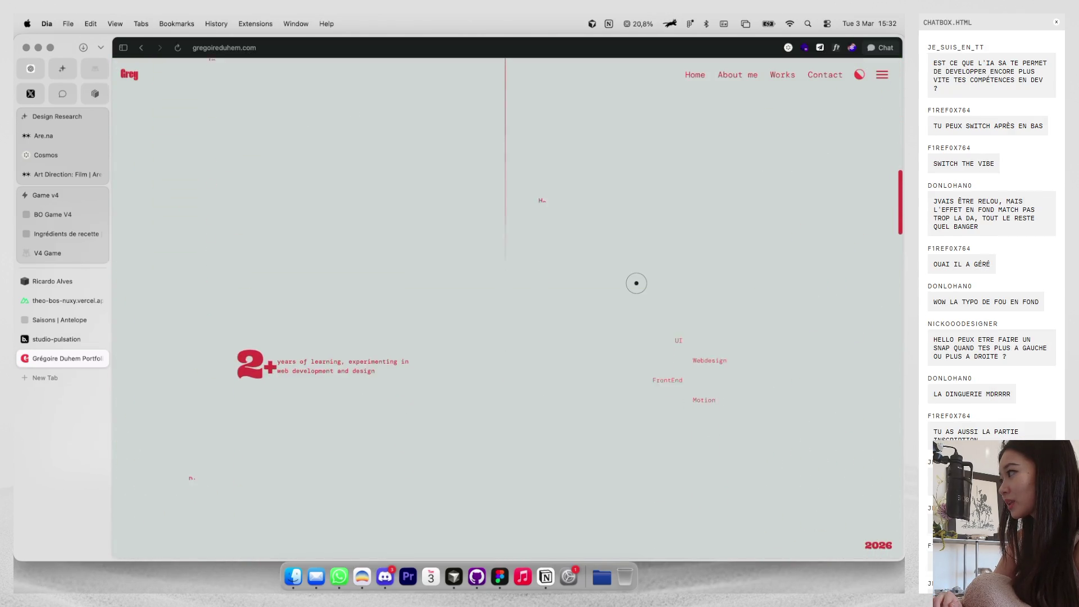
{"action": "scroll", "coordinate": [636, 283], "scroll_direction": "down", "scroll_amount": 10}
{"action": "scroll", "coordinate": [636, 282], "scroll_direction": "up", "scroll_amount": 5}
{"action": "left_click", "coordinate": [883, 76]}
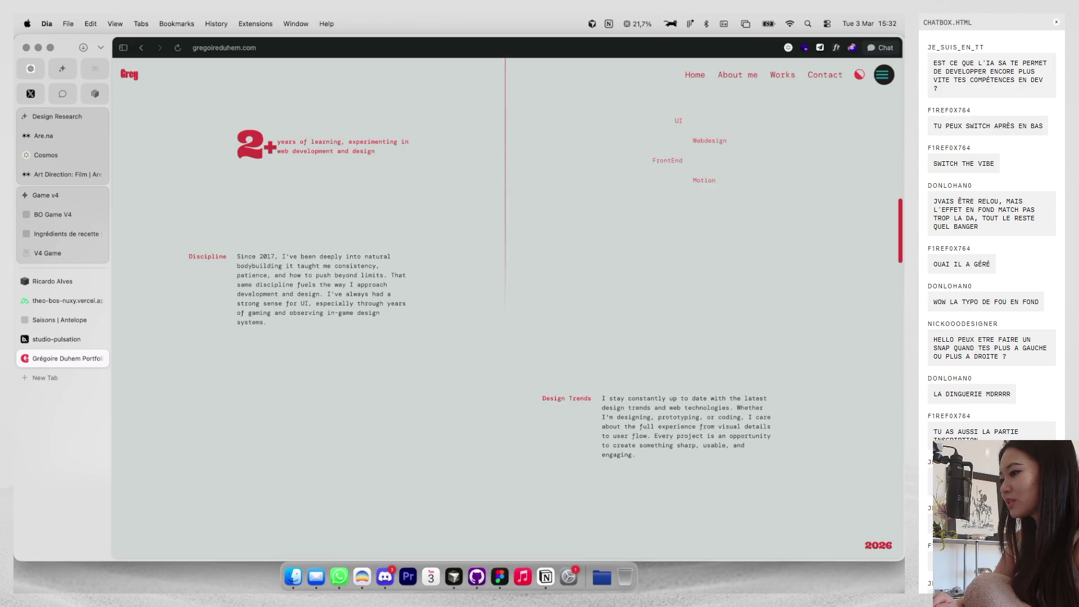
{"action": "left_click", "coordinate": [884, 75]}
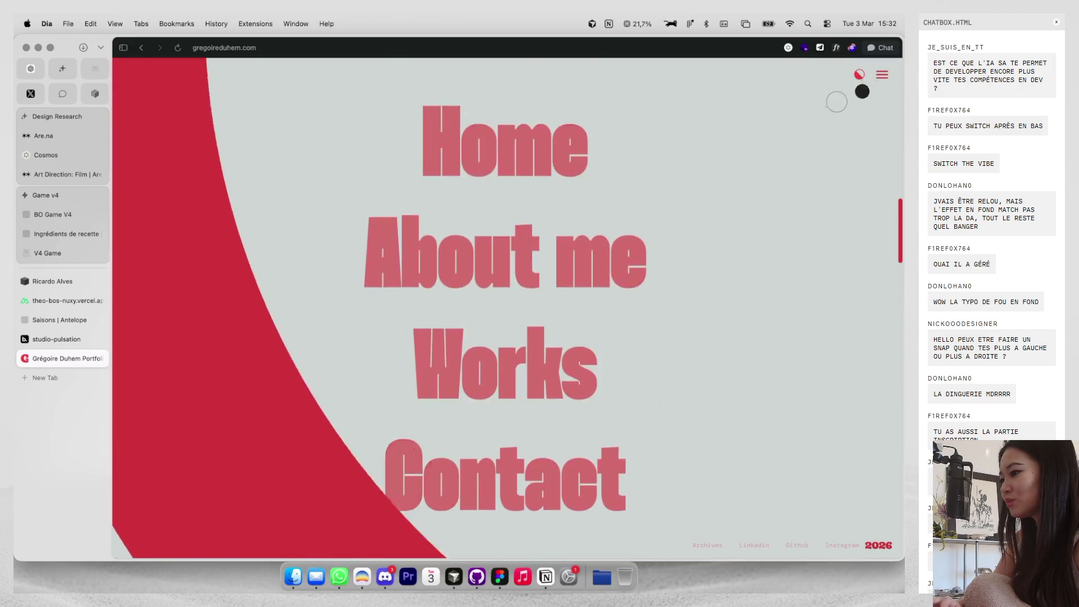
{"action": "left_click", "coordinate": [544, 254]}
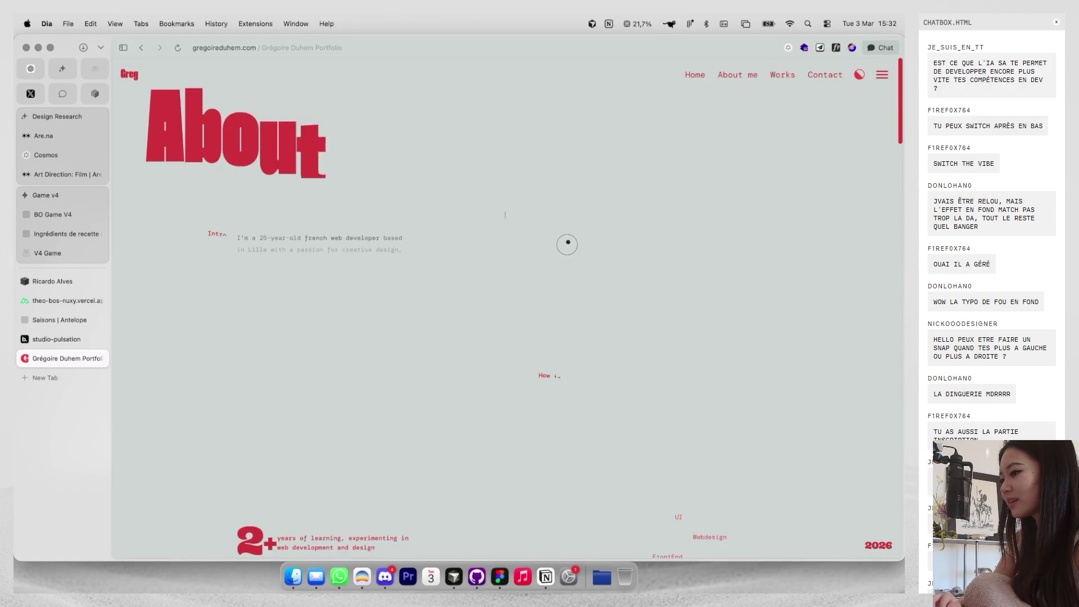
Scroll the About me page, then close the portfolio tab and the entrant's profile details.
{"action": "scroll", "coordinate": [567, 244], "scroll_direction": "down", "scroll_amount": 5}
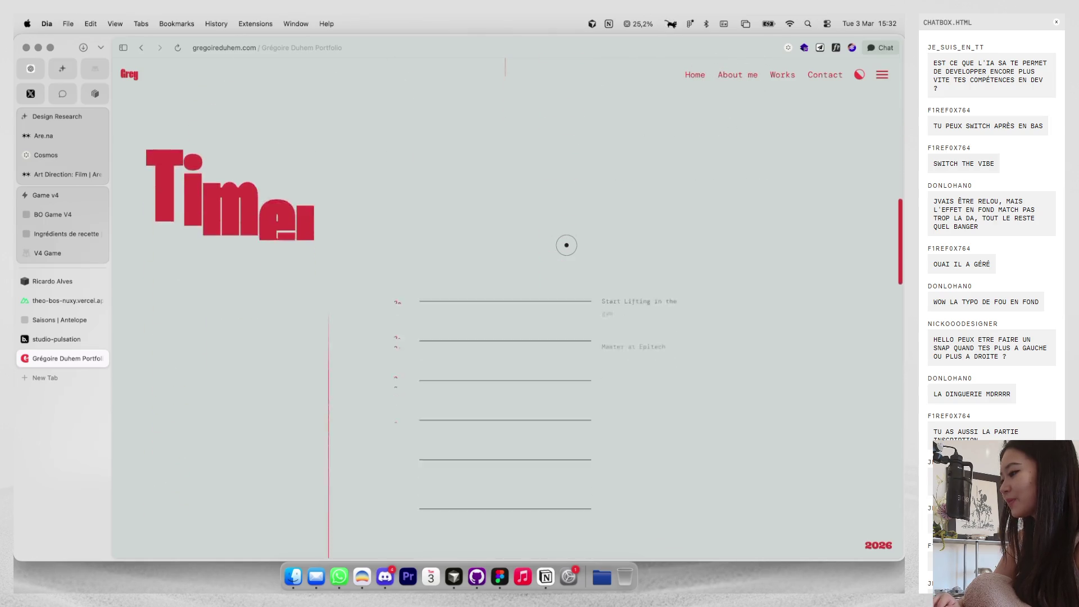
{"action": "key", "text": "super+w"}
{"action": "left_click", "coordinate": [685, 213]}
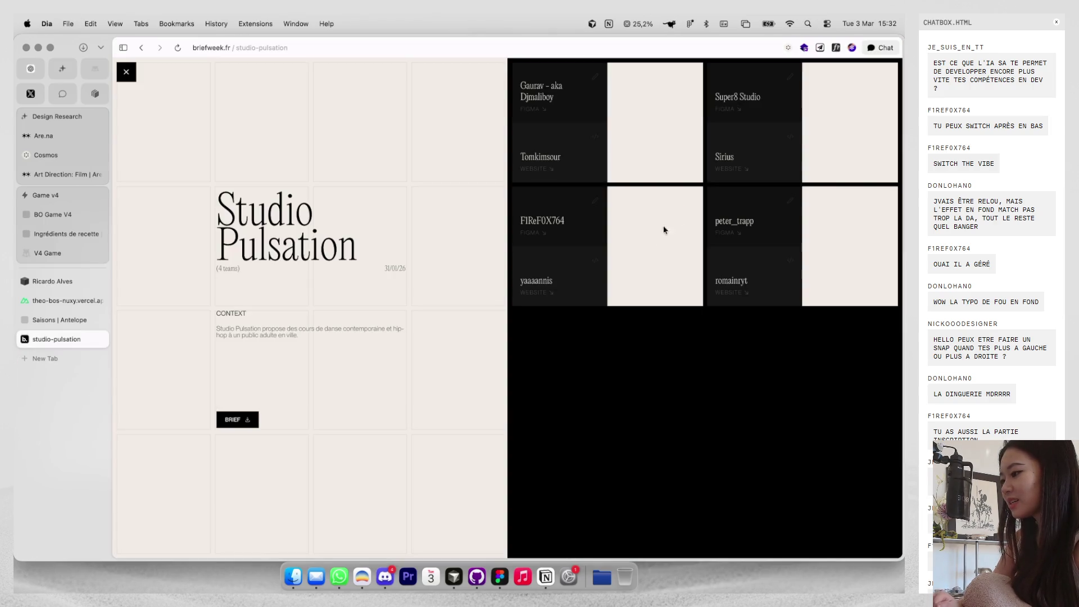
Open the entrant's website in a new tab and inspect it in an iPhone SE device preview.
{"action": "left_click", "coordinate": [540, 293]}
{"action": "right_click", "coordinate": [693, 122]}
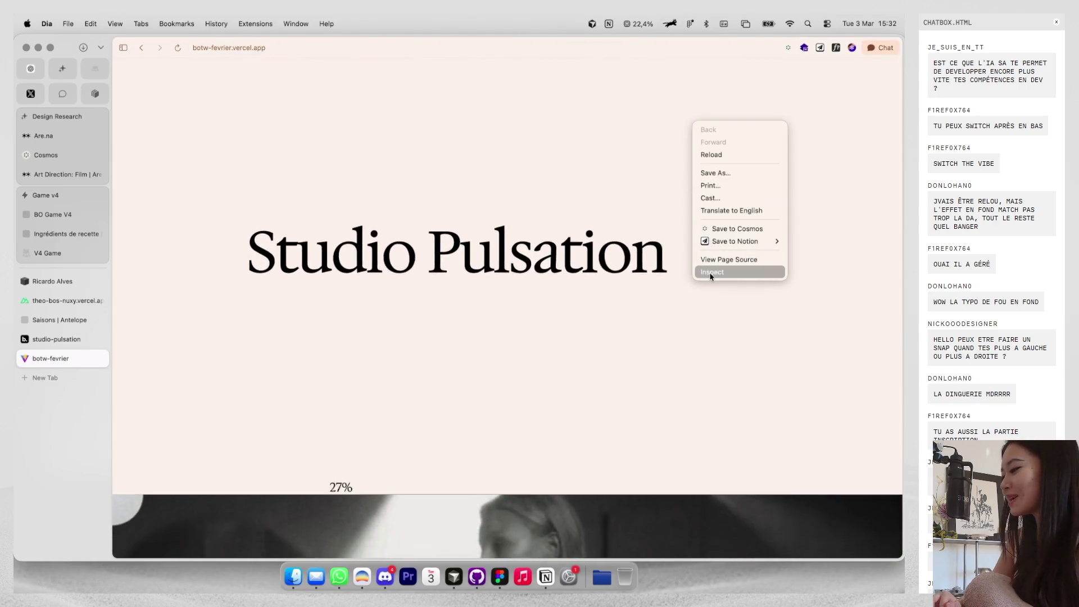
{"action": "left_click", "coordinate": [710, 275]}
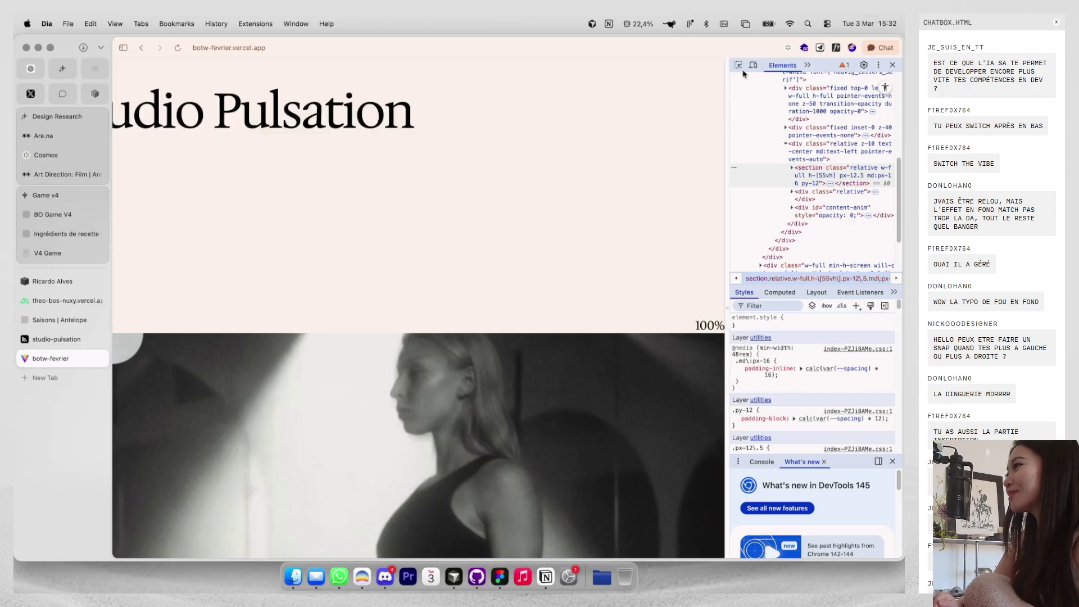
{"action": "left_click", "coordinate": [753, 64]}
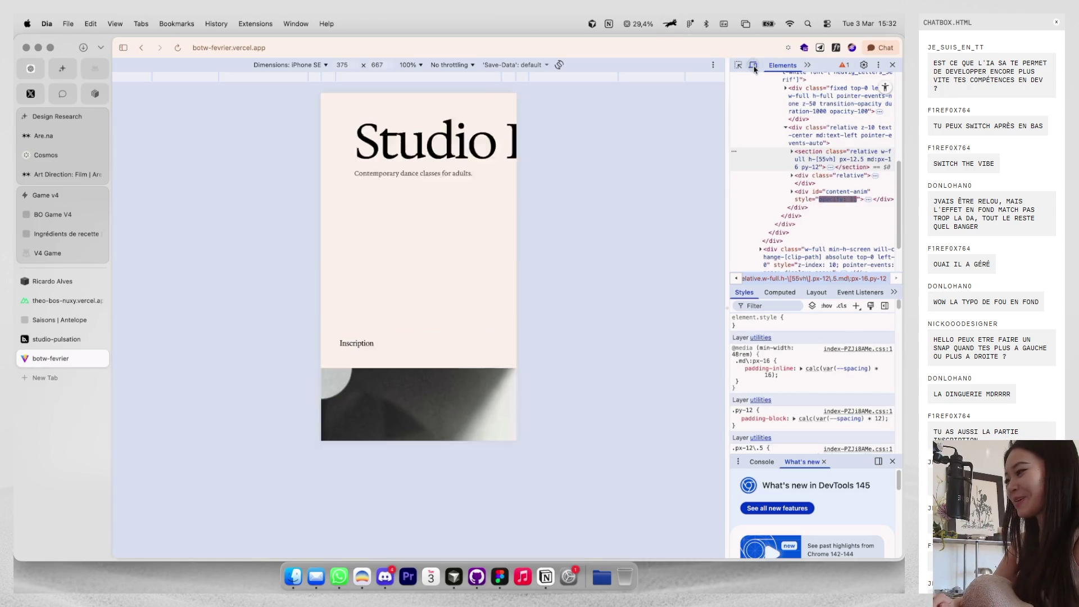
Browse the intro, Videos section and 05/03 class details, then close DevTools and the tab.
{"action": "left_click", "coordinate": [466, 266]}
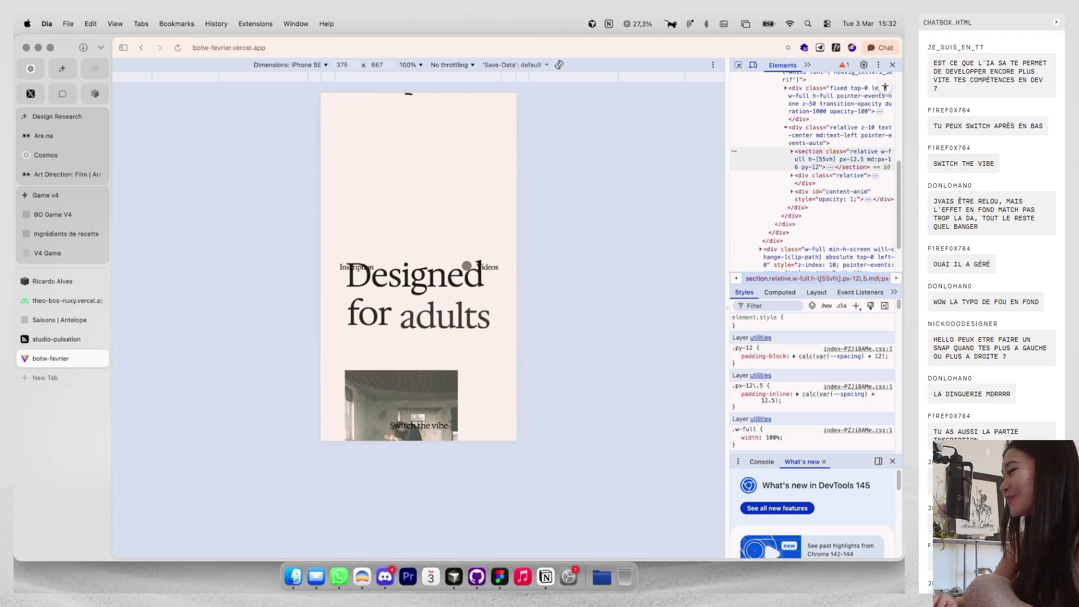
{"action": "scroll", "coordinate": [483, 270], "scroll_direction": "down", "scroll_amount": 5}
{"action": "left_click", "coordinate": [486, 273]}
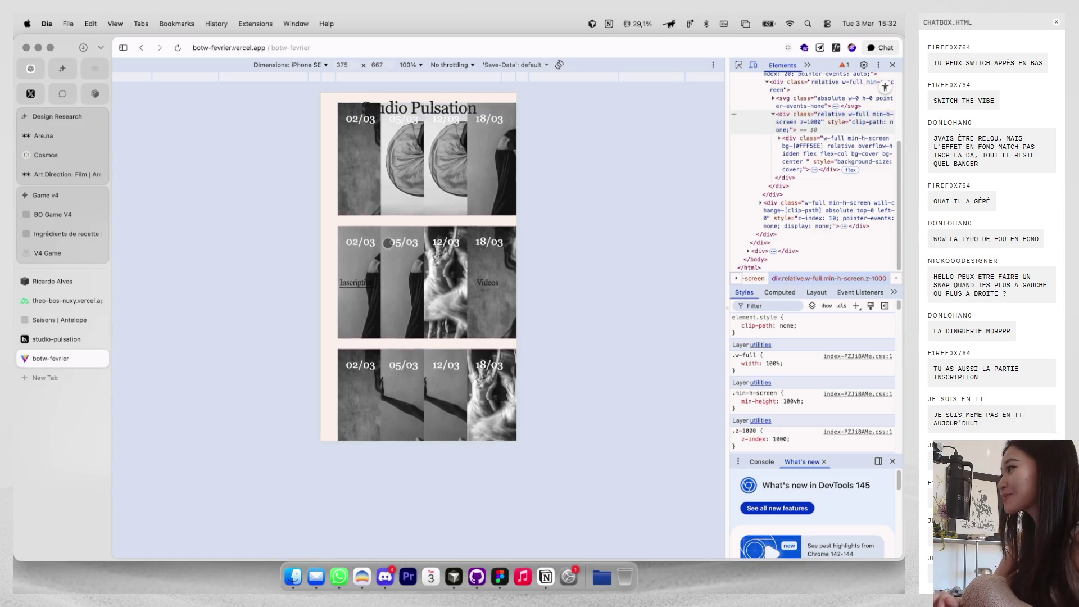
{"action": "left_click_drag", "start_coordinate": [396, 191], "coordinate": [400, 216]}
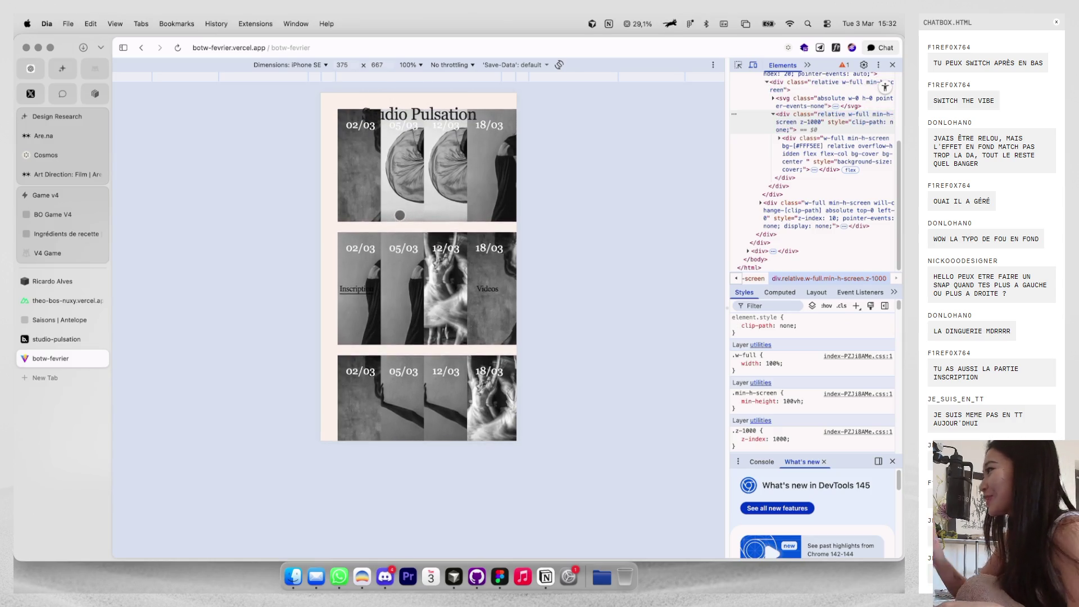
{"action": "left_click", "coordinate": [414, 184]}
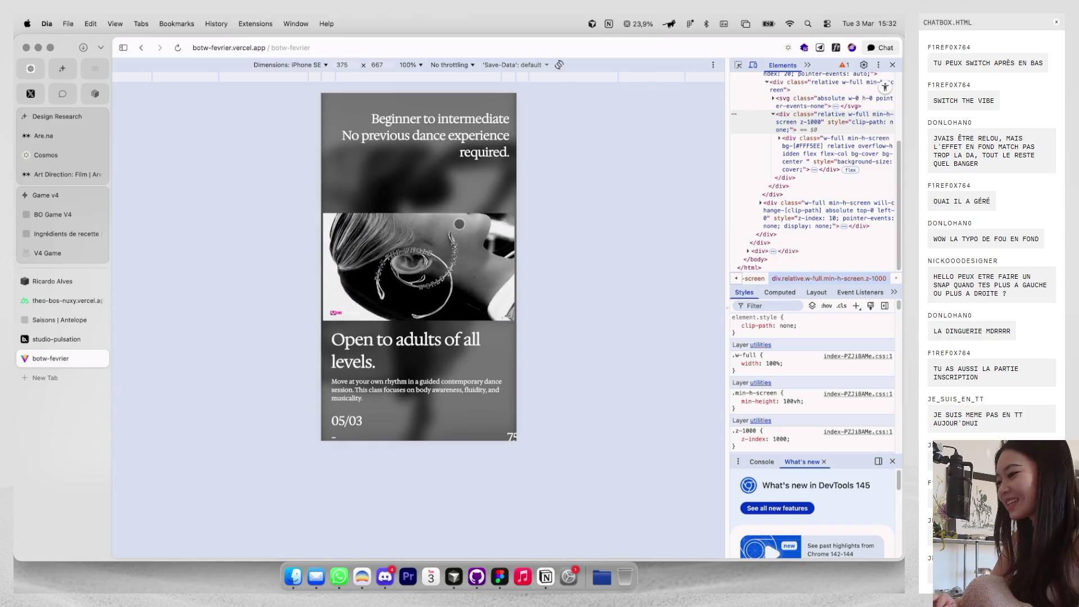
{"action": "left_click", "coordinate": [459, 224]}
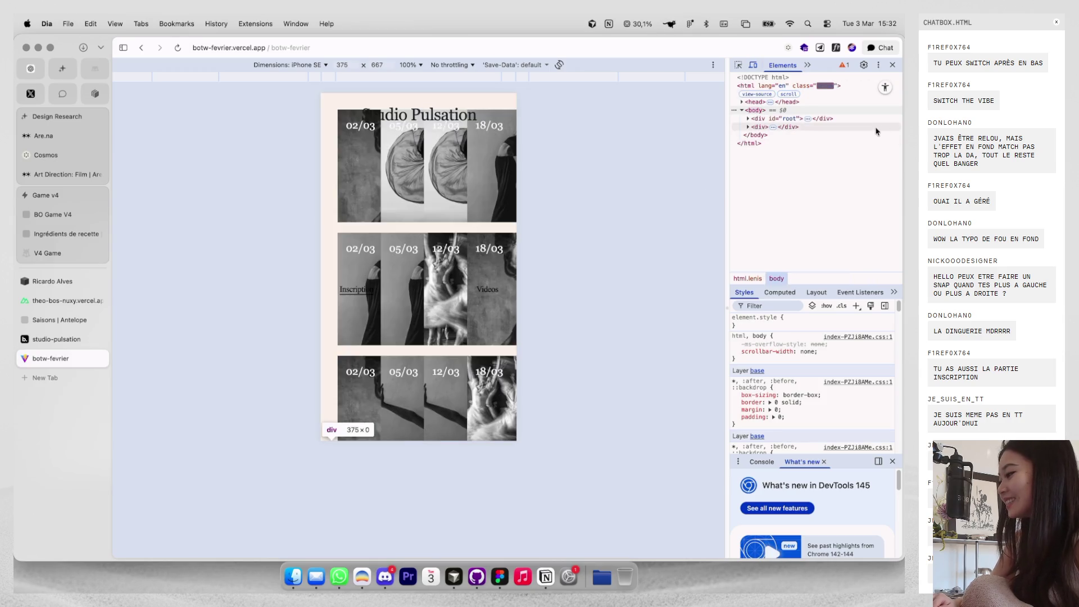
{"action": "left_click", "coordinate": [892, 65]}
{"action": "key", "text": "super+w"}
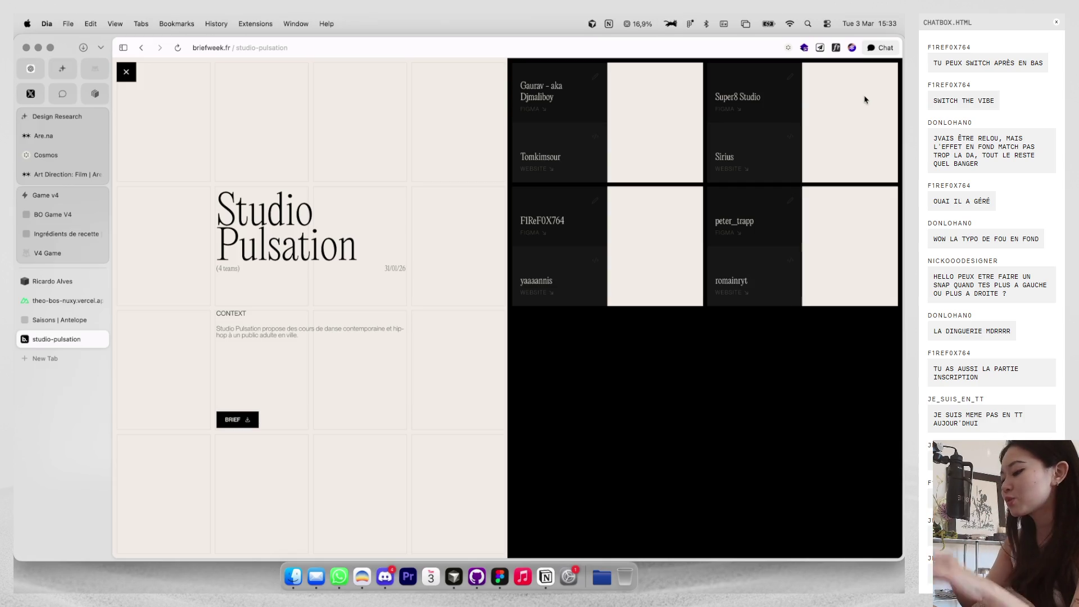
Load roadmap.sh in a new tab, skim the Frontend Developer roadmap, then close that tab.
{"action": "key", "text": "super+t"}
{"action": "type", "text": "ro"}
{"action": "key", "text": "Return"}
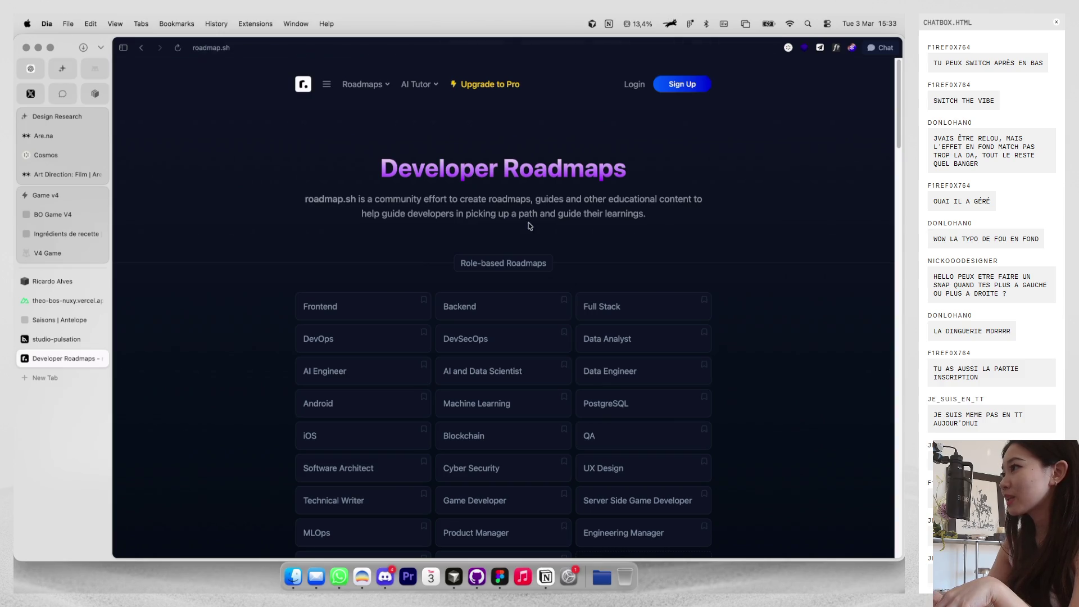
{"action": "scroll", "coordinate": [411, 242], "scroll_direction": "down", "scroll_amount": 2}
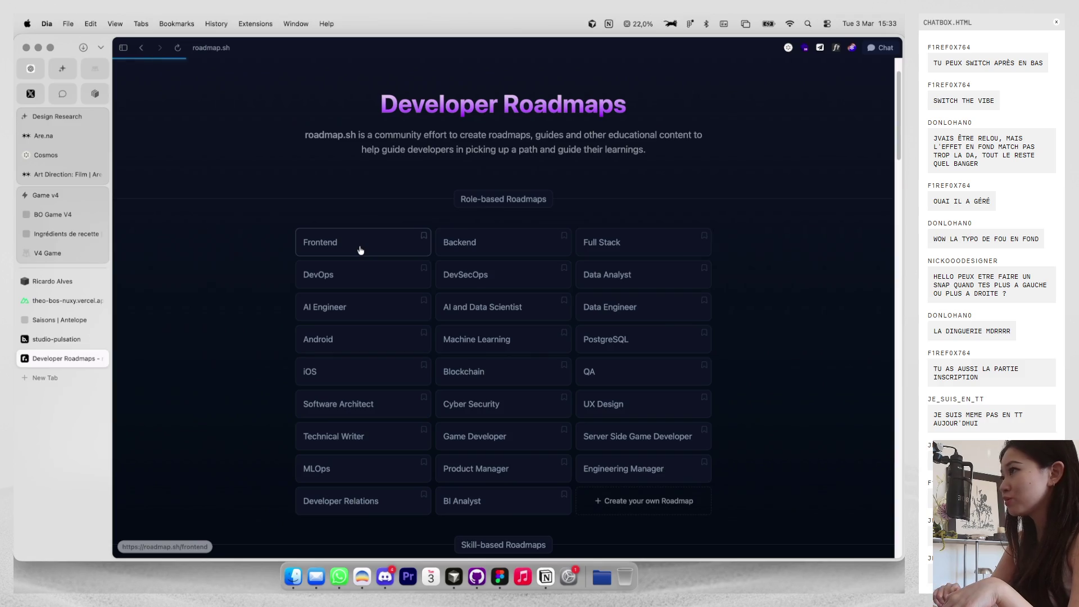
{"action": "left_click", "coordinate": [360, 250]}
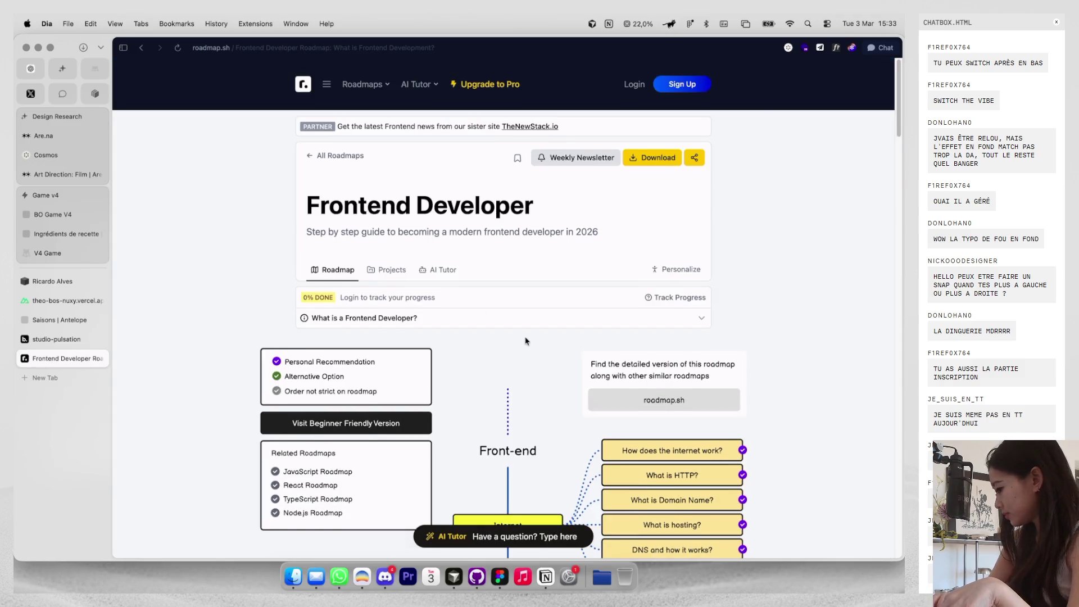
{"action": "scroll", "coordinate": [527, 341], "scroll_direction": "down", "scroll_amount": 5}
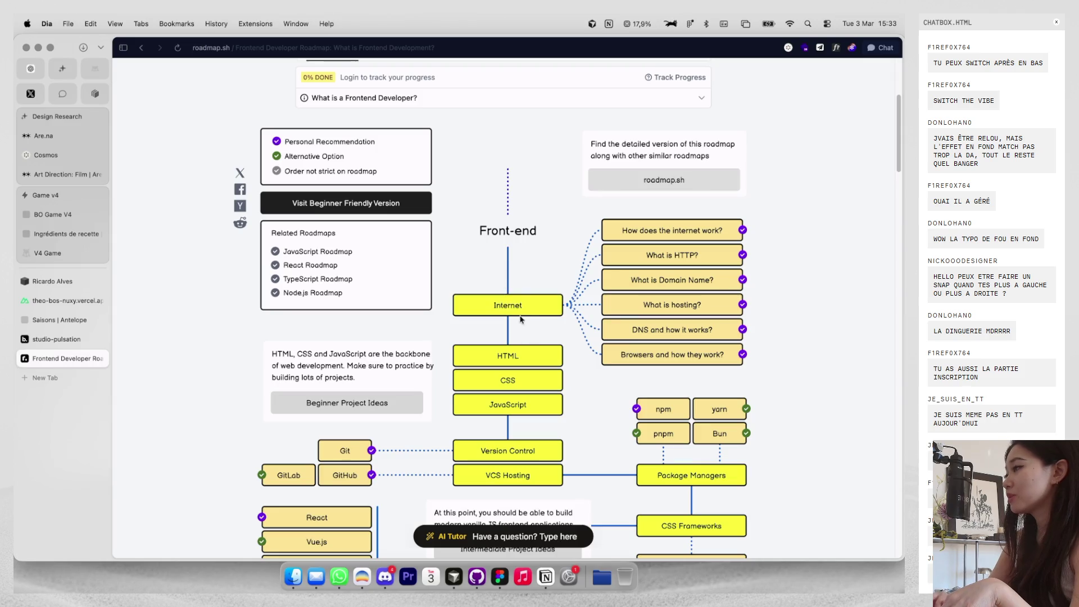
{"action": "scroll", "coordinate": [561, 429], "scroll_direction": "down", "scroll_amount": 5}
{"action": "key", "text": "super+w"}
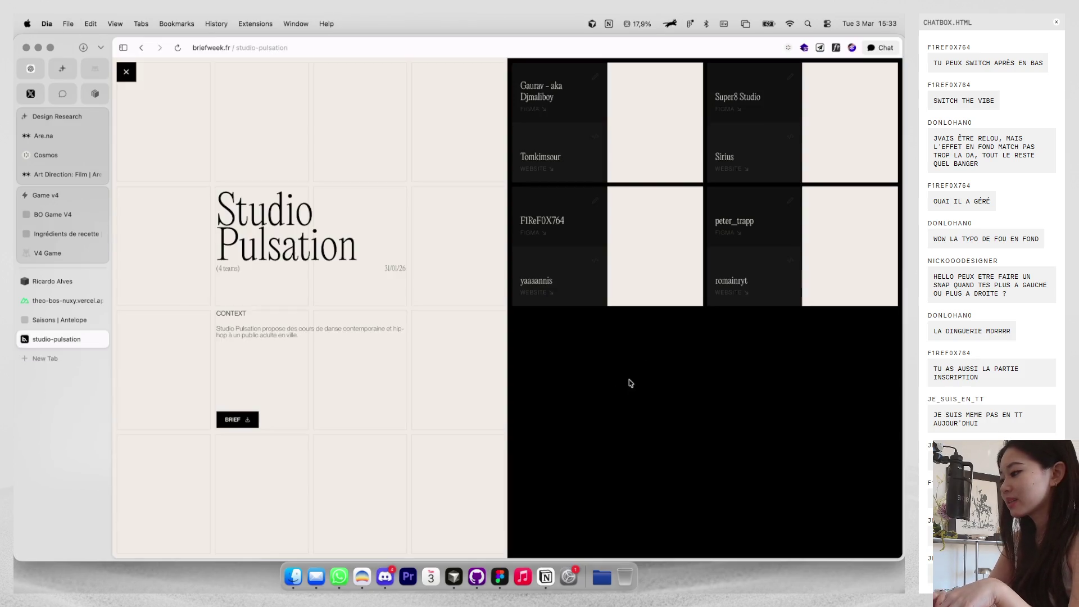
Open the entrant's Figma file and zoom around the hero, selecting its headline and call-to-action group.
{"action": "left_click", "coordinate": [721, 235]}
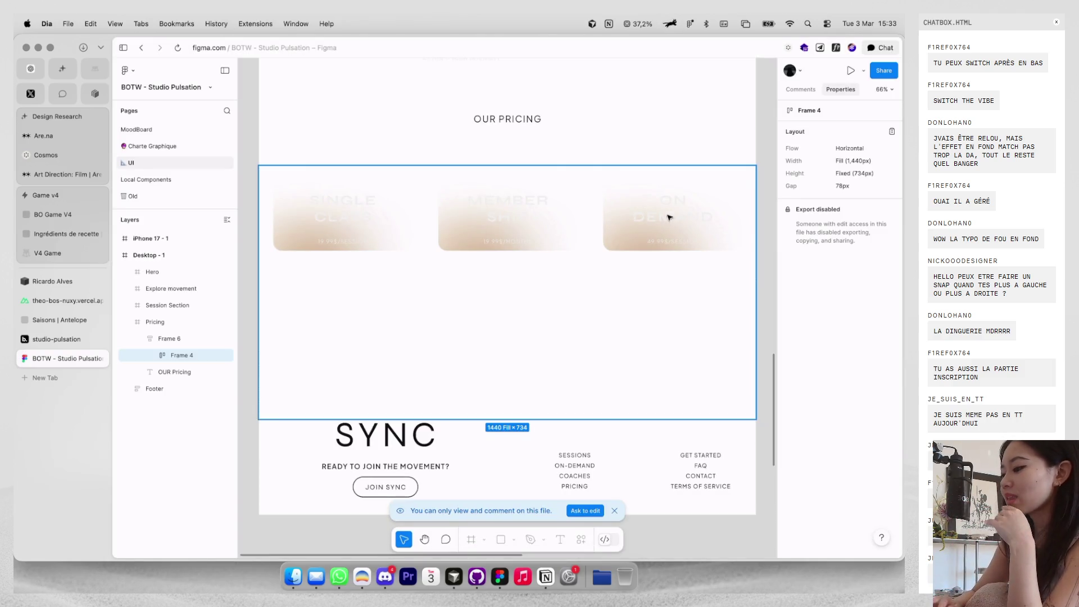
{"action": "scroll", "coordinate": [668, 217], "scroll_direction": "down", "scroll_amount": 10}
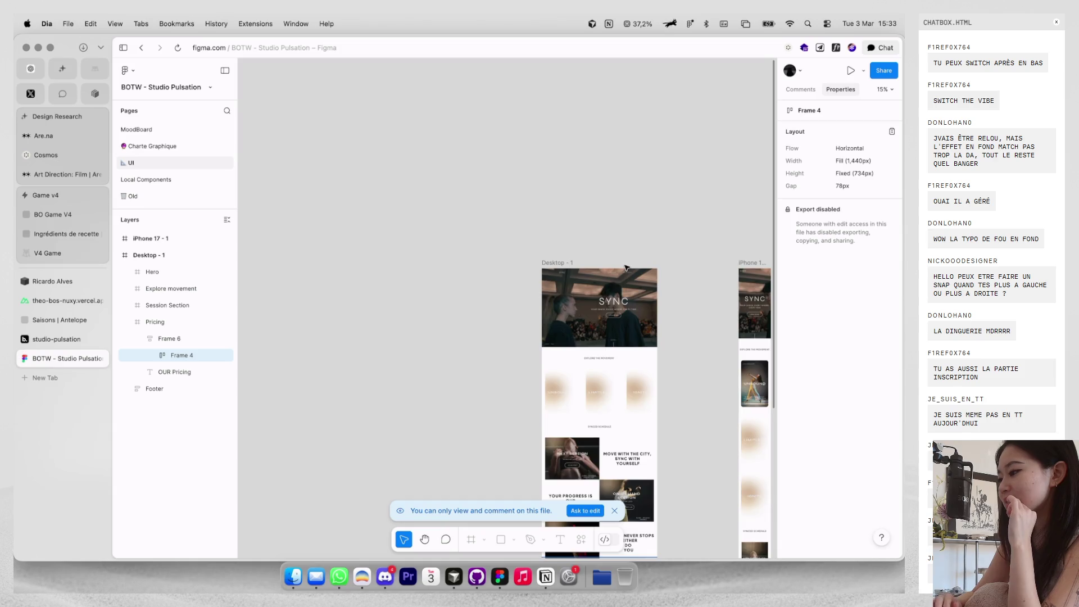
{"action": "scroll", "coordinate": [626, 268], "scroll_direction": "up", "scroll_amount": 5}
{"action": "scroll", "coordinate": [628, 246], "scroll_direction": "up", "scroll_amount": 2}
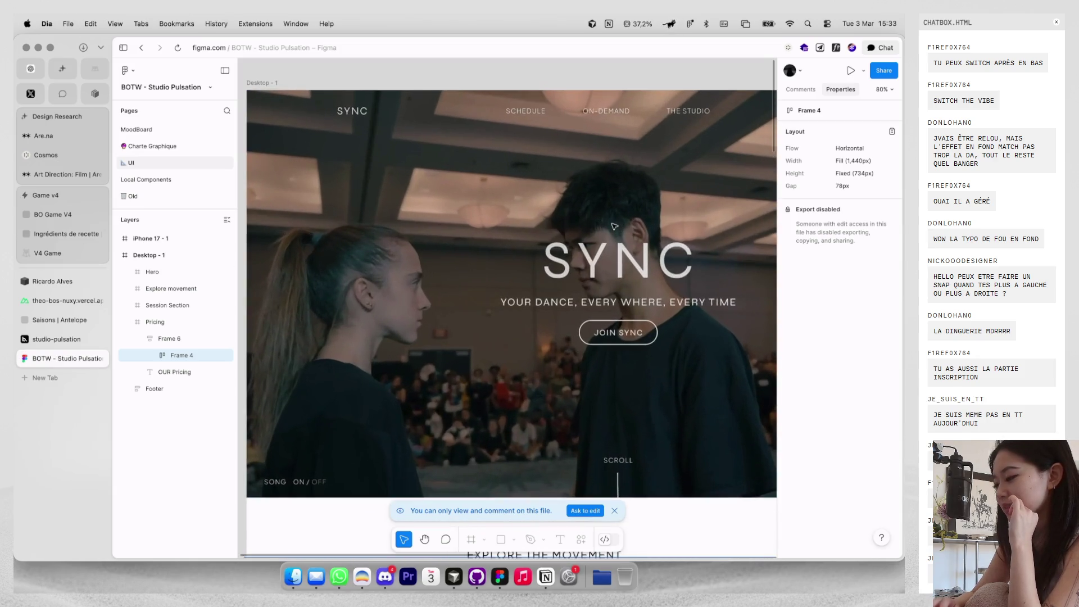
{"action": "scroll", "coordinate": [586, 244], "scroll_direction": "down", "scroll_amount": 5}
{"action": "scroll", "coordinate": [586, 244], "scroll_direction": "up", "scroll_amount": 2}
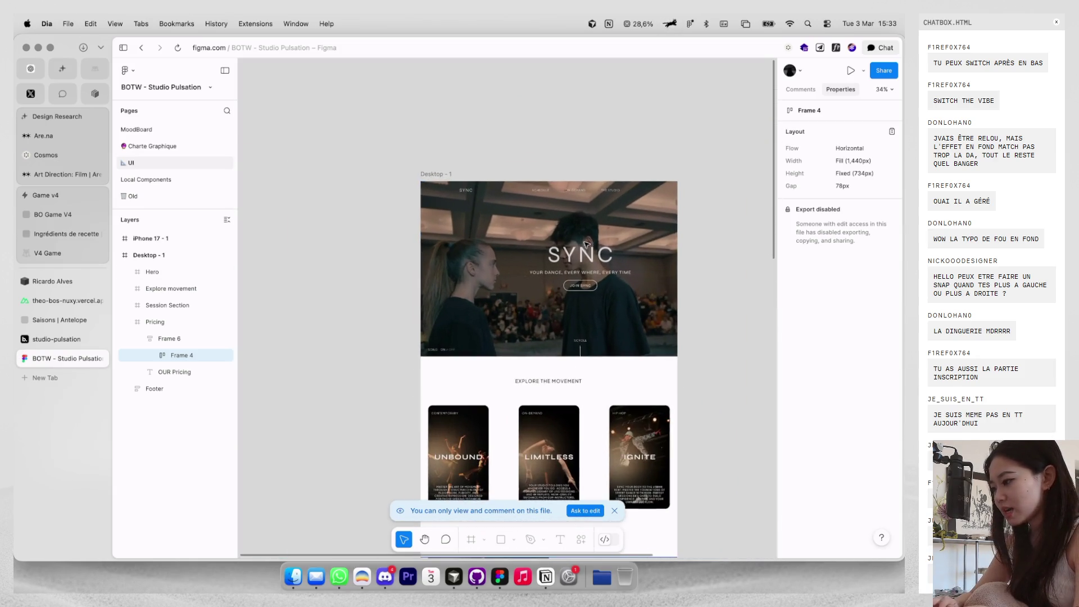
{"action": "scroll", "coordinate": [568, 237], "scroll_direction": "down", "scroll_amount": 4}
{"action": "scroll", "coordinate": [567, 235], "scroll_direction": "up", "scroll_amount": 6}
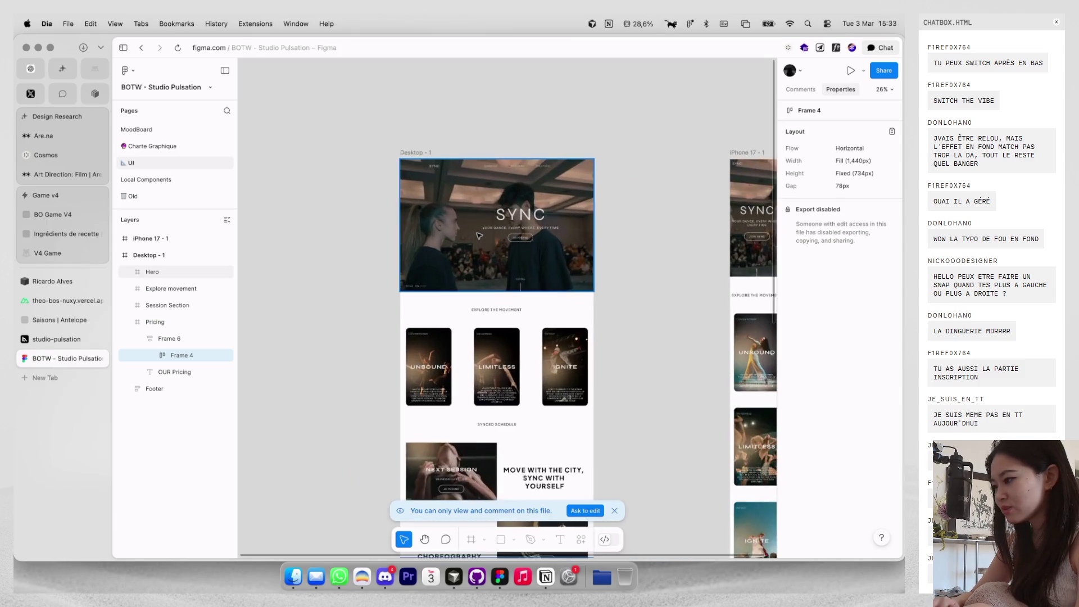
{"action": "double_click", "coordinate": [516, 228]}
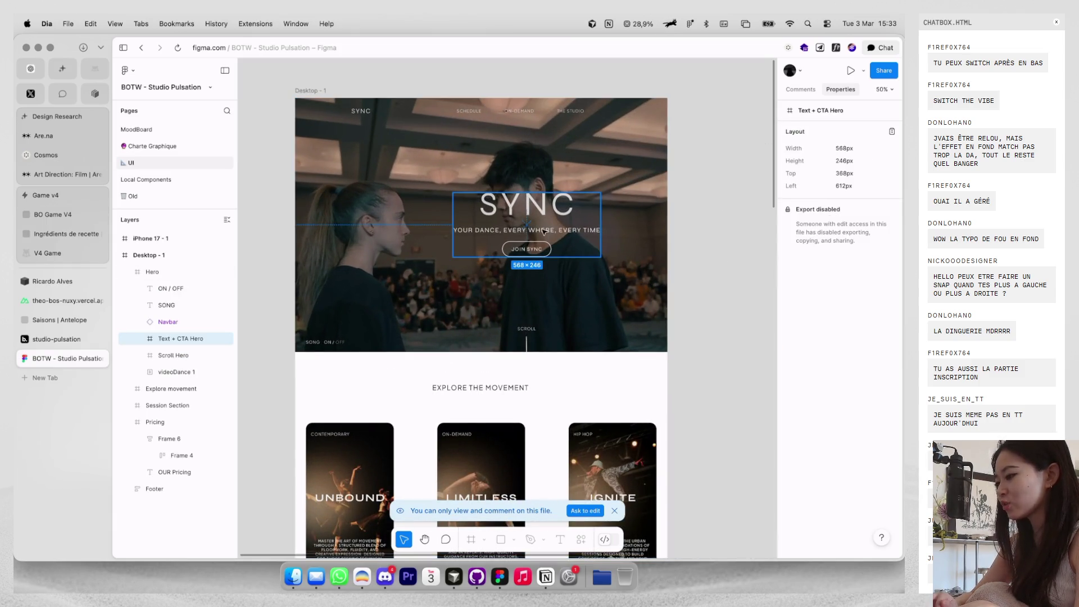
{"action": "left_click", "coordinate": [756, 197]}
{"action": "scroll", "coordinate": [691, 201], "scroll_direction": "down", "scroll_amount": 5}
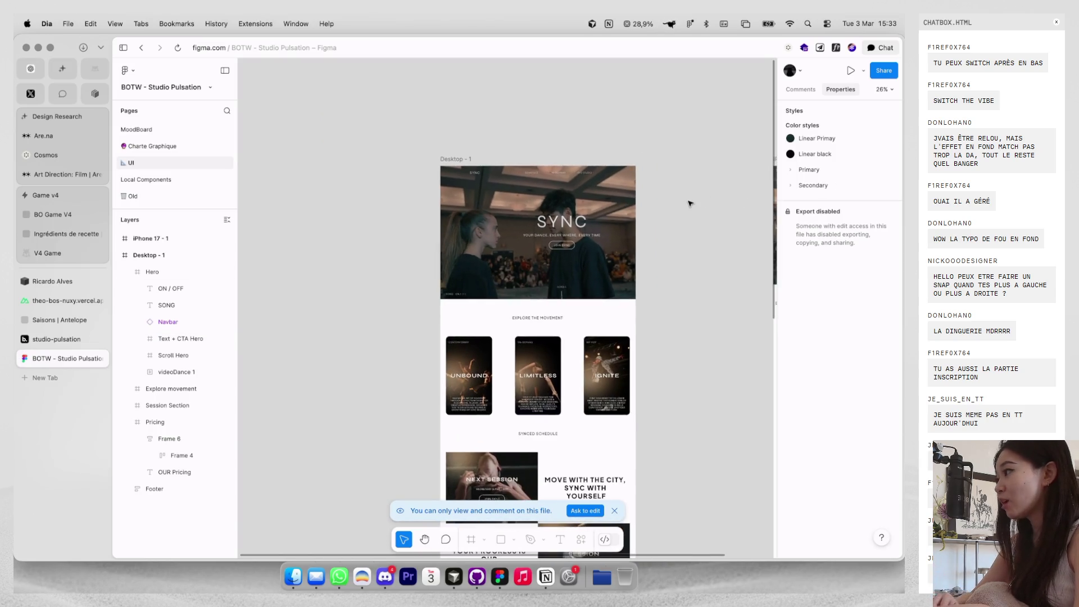
{"action": "scroll", "coordinate": [669, 204], "scroll_direction": "up", "scroll_amount": 10}
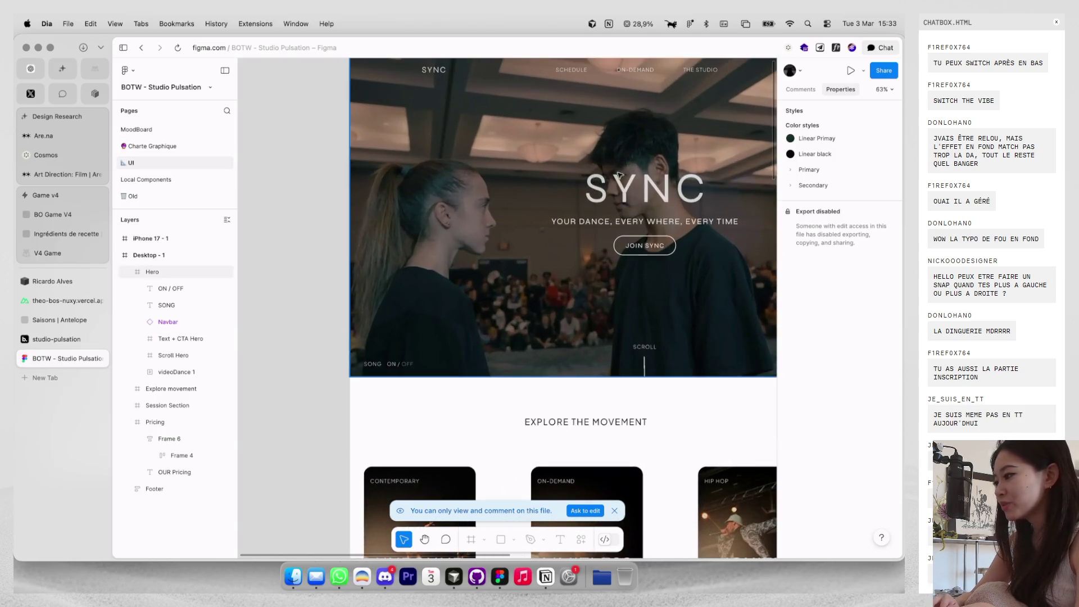
{"action": "scroll", "coordinate": [619, 180], "scroll_direction": "up", "scroll_amount": 2}
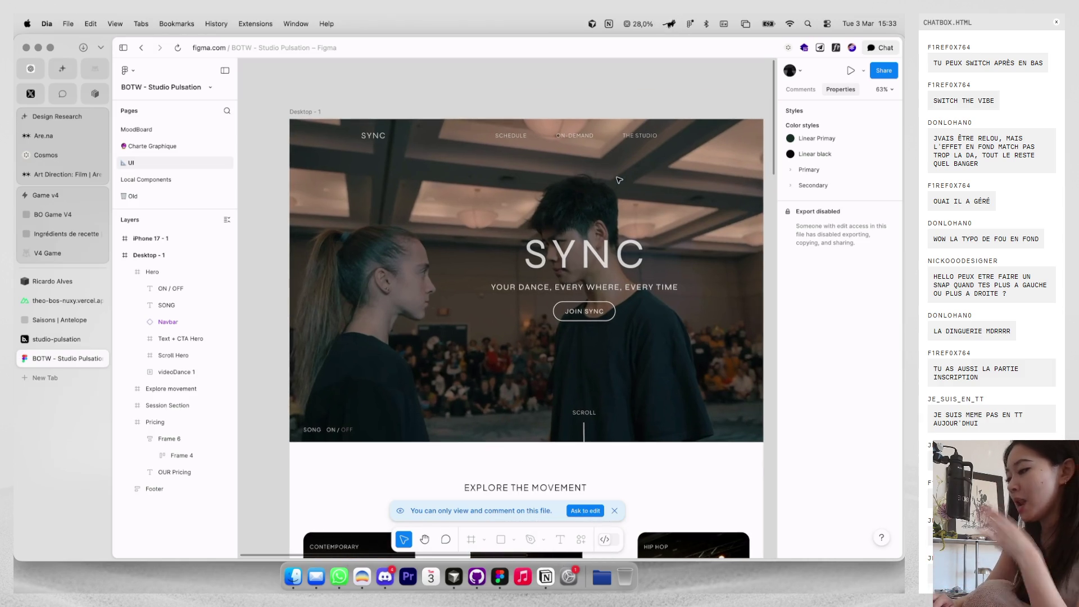
{"action": "scroll", "coordinate": [601, 201], "scroll_direction": "right", "scroll_amount": 2}
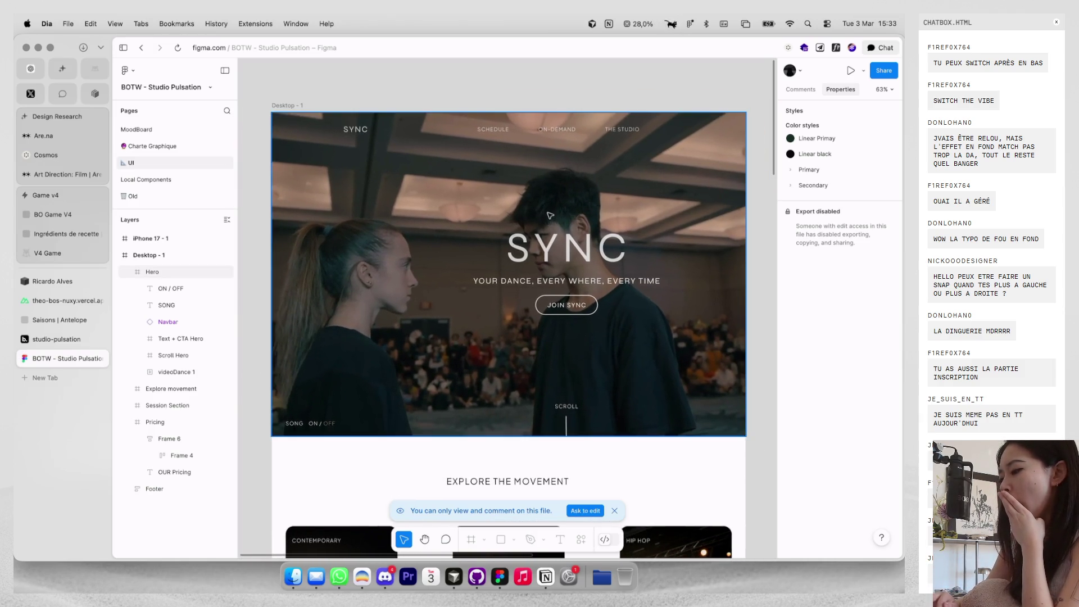
Select the hero's navigation bar and the whole Hero section to study their structure.
{"action": "left_click", "coordinate": [351, 137]}
{"action": "scroll", "coordinate": [433, 148], "scroll_direction": "down", "scroll_amount": 5}
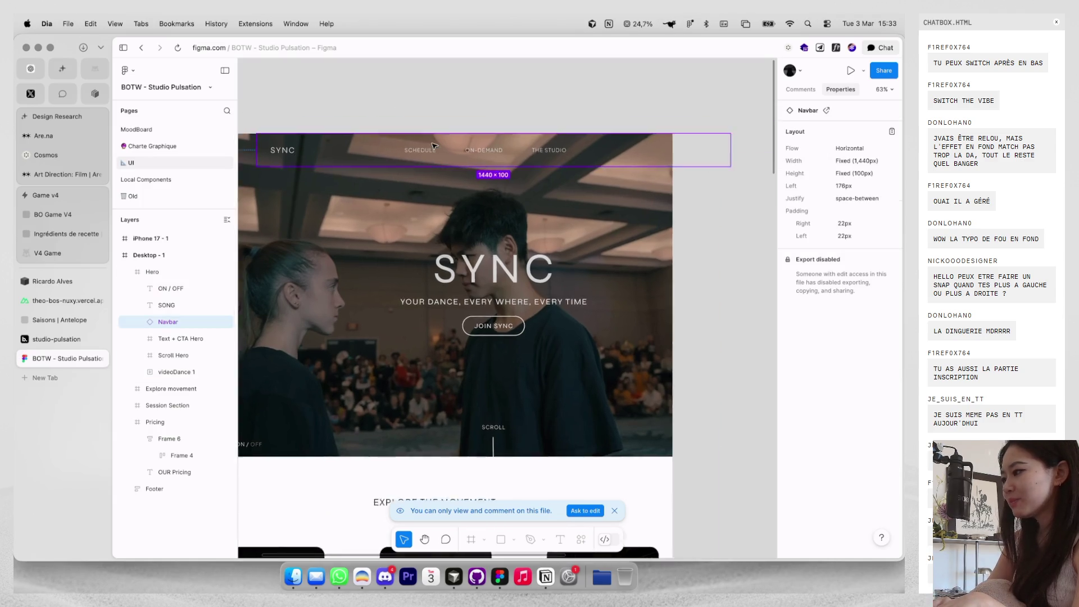
{"action": "scroll", "coordinate": [447, 195], "scroll_direction": "up", "scroll_amount": 2}
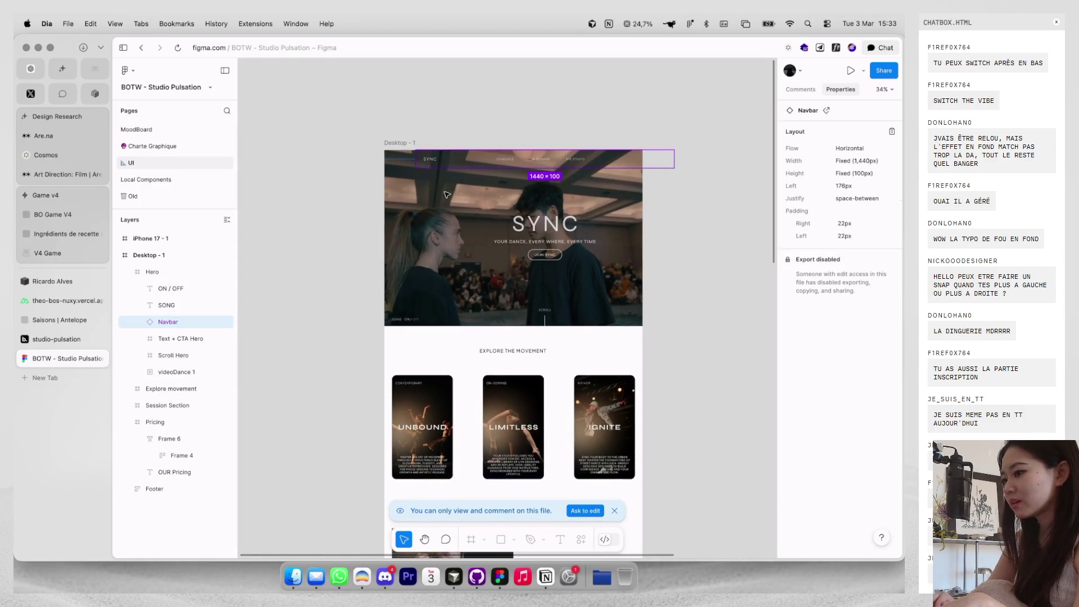
{"action": "left_click", "coordinate": [504, 166]}
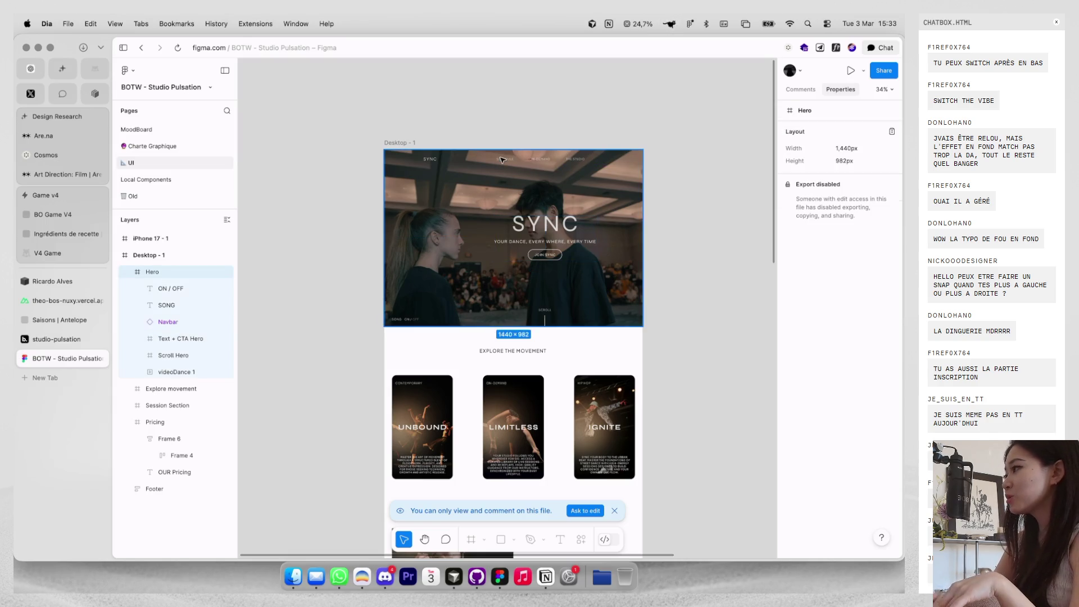
{"action": "double_click", "coordinate": [503, 159]}
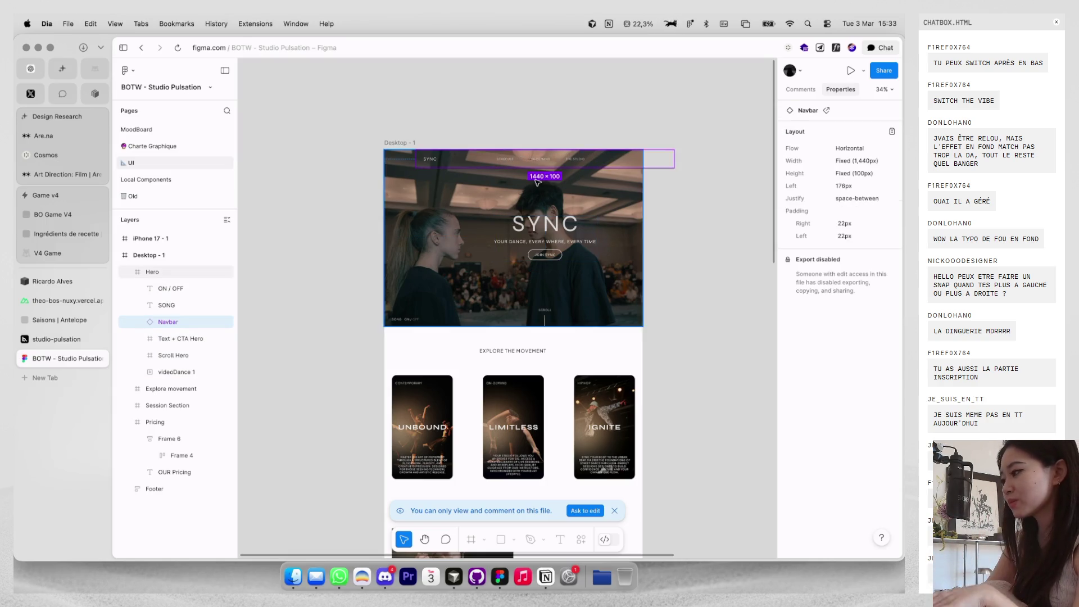
{"action": "scroll", "coordinate": [537, 182], "scroll_direction": "up", "scroll_amount": 5}
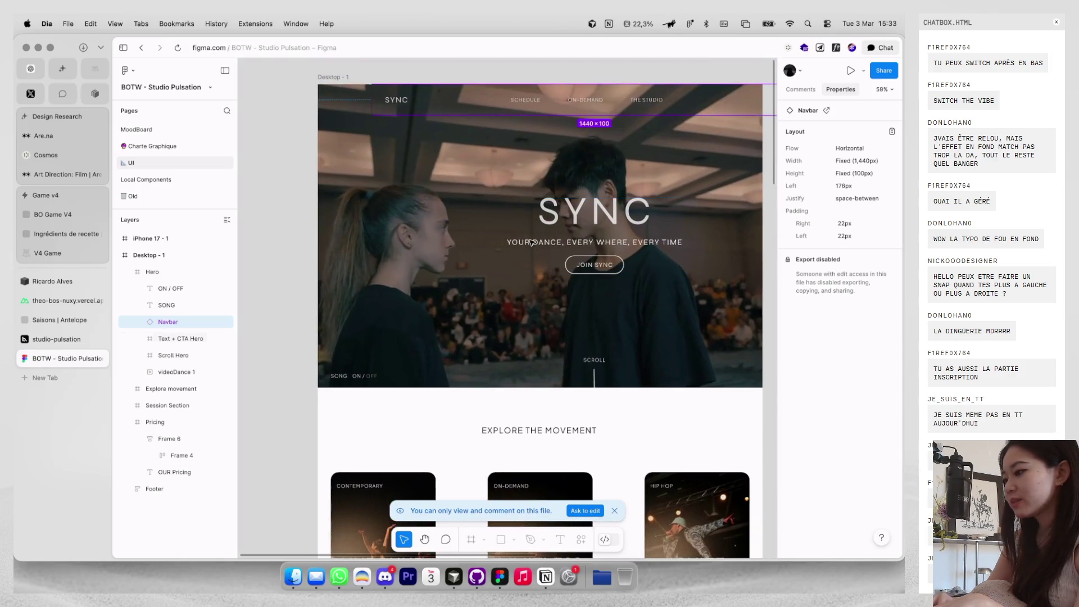
{"action": "scroll", "coordinate": [531, 241], "scroll_direction": "up", "scroll_amount": 3}
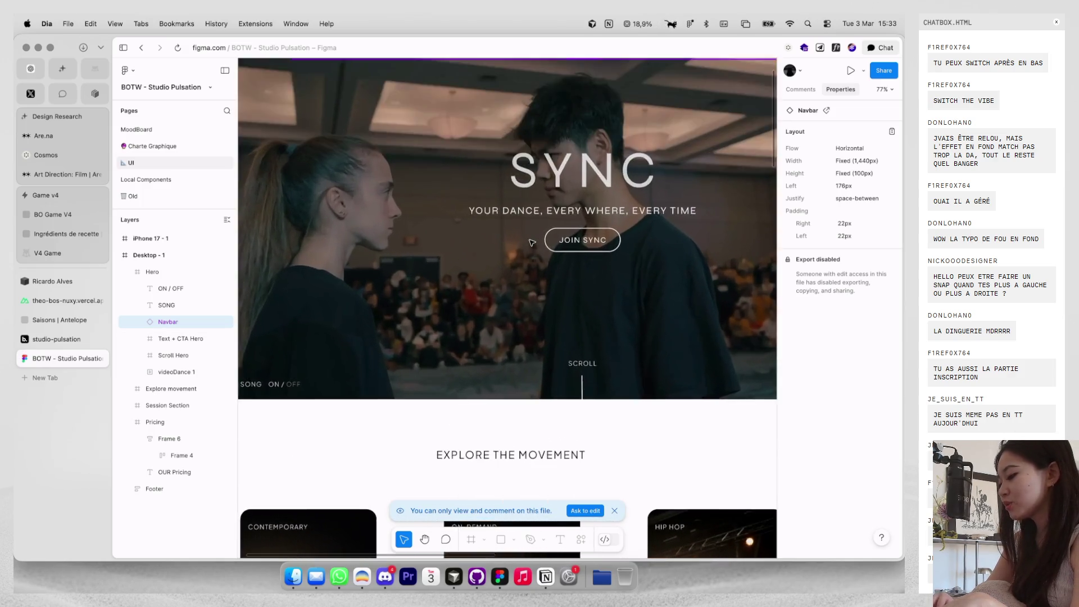
{"action": "scroll", "coordinate": [532, 242], "scroll_direction": "down", "scroll_amount": 6}
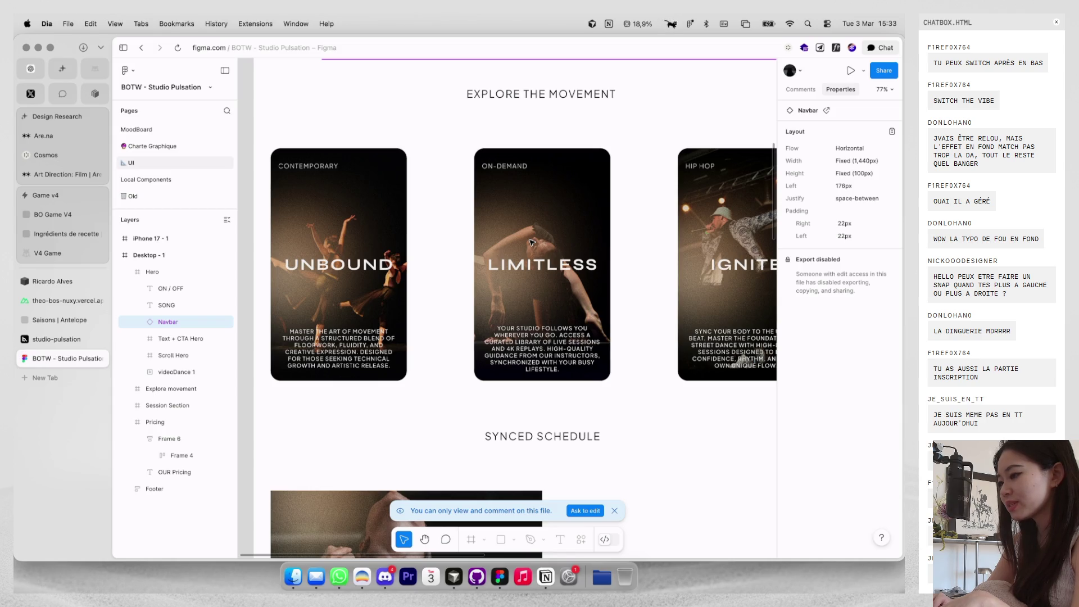
{"action": "scroll", "coordinate": [612, 177], "scroll_direction": "up", "scroll_amount": 5}
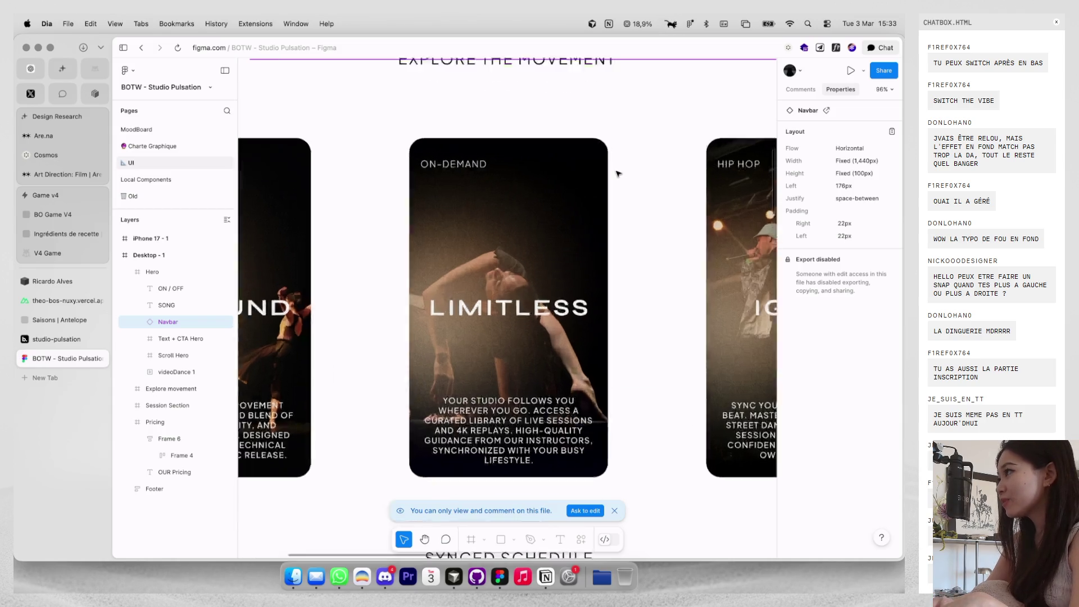
{"action": "scroll", "coordinate": [602, 164], "scroll_direction": "down", "scroll_amount": 1}
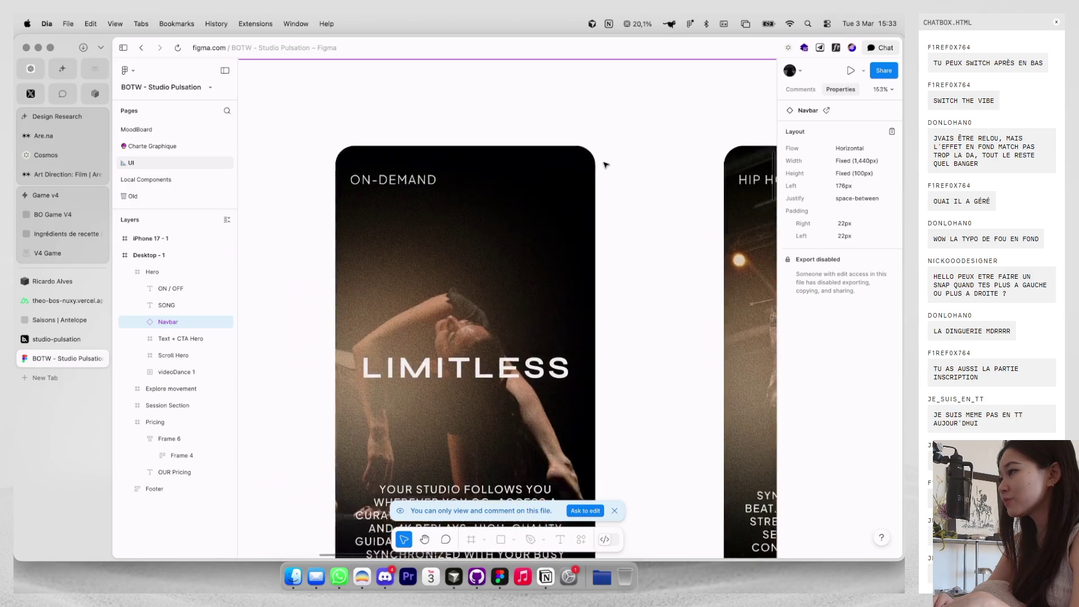
Zoom to the LIMITLESS on-demand card and capture it as a region screenshot.
{"action": "scroll", "coordinate": [572, 166], "scroll_direction": "up", "scroll_amount": 5}
{"action": "scroll", "coordinate": [573, 160], "scroll_direction": "down", "scroll_amount": 10}
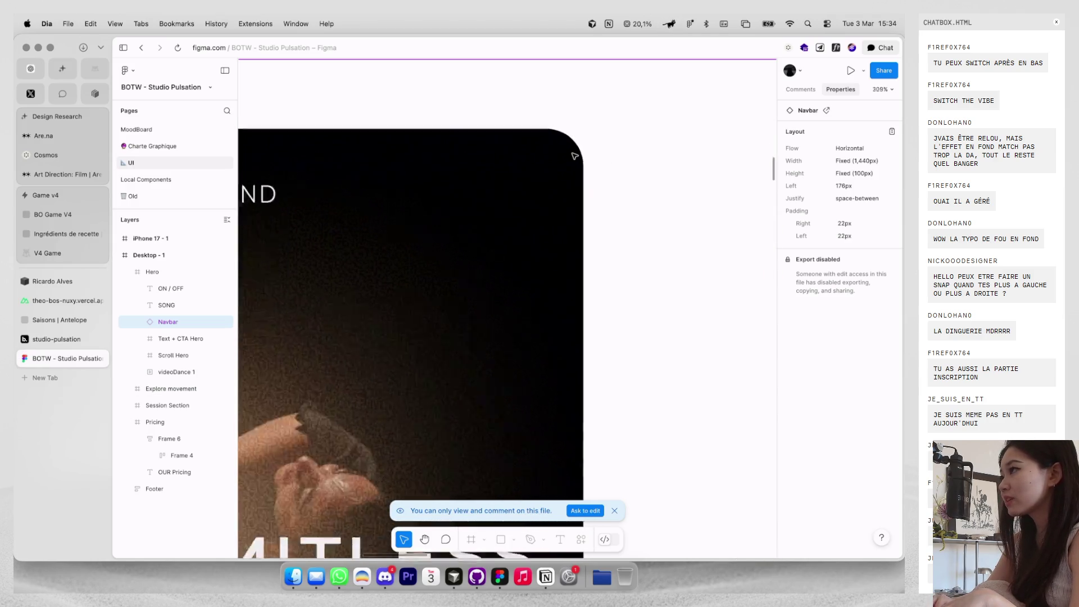
{"action": "scroll", "coordinate": [495, 144], "scroll_direction": "down", "scroll_amount": 1}
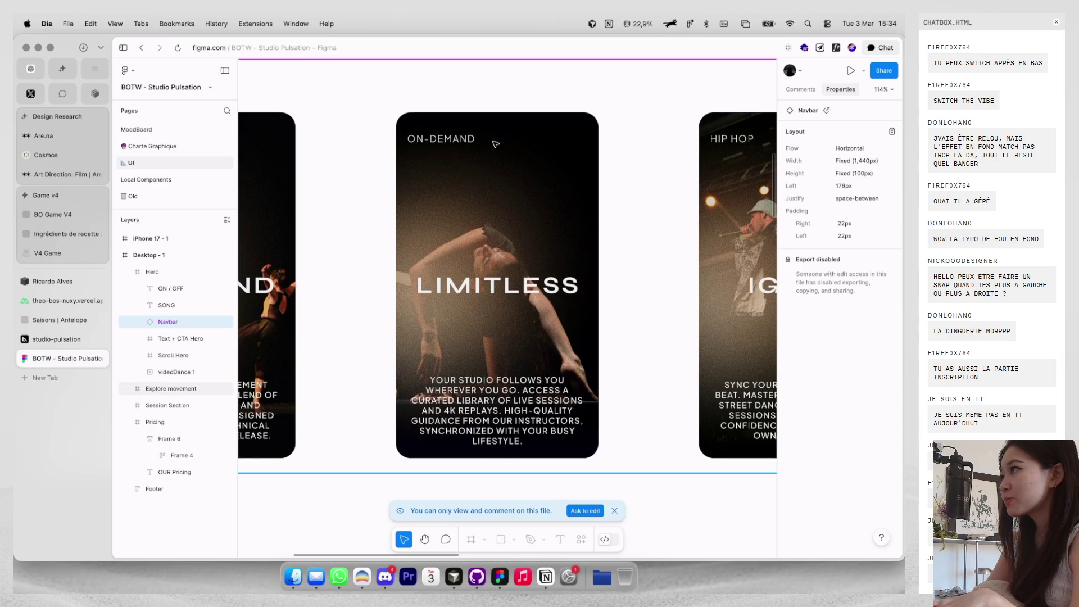
{"action": "scroll", "coordinate": [442, 124], "scroll_direction": "up", "scroll_amount": 8}
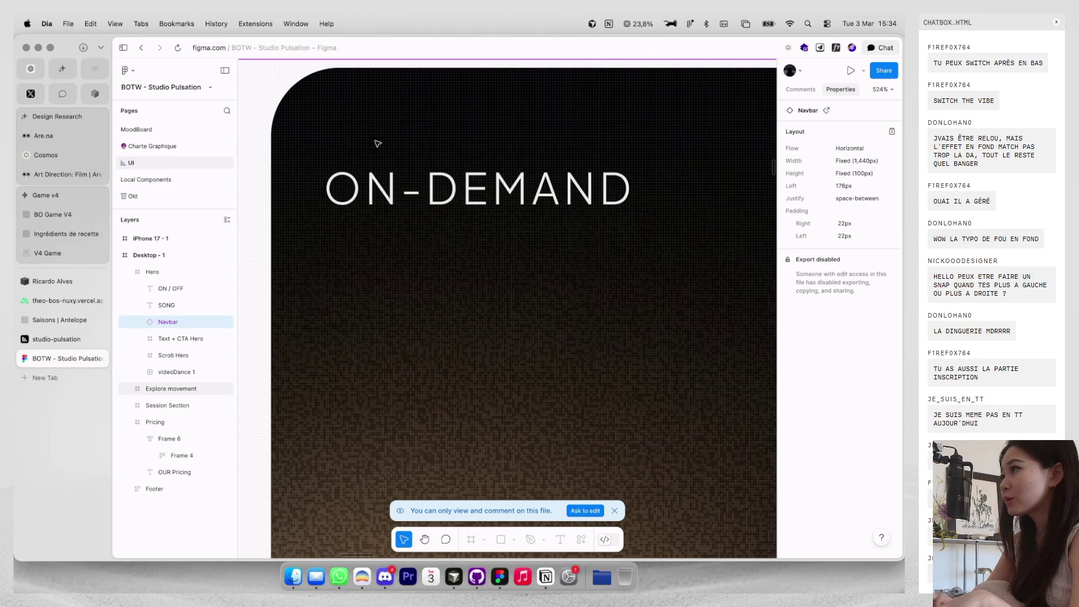
{"action": "scroll", "coordinate": [411, 137], "scroll_direction": "down", "scroll_amount": 5}
{"action": "scroll", "coordinate": [444, 312], "scroll_direction": "down", "scroll_amount": 10}
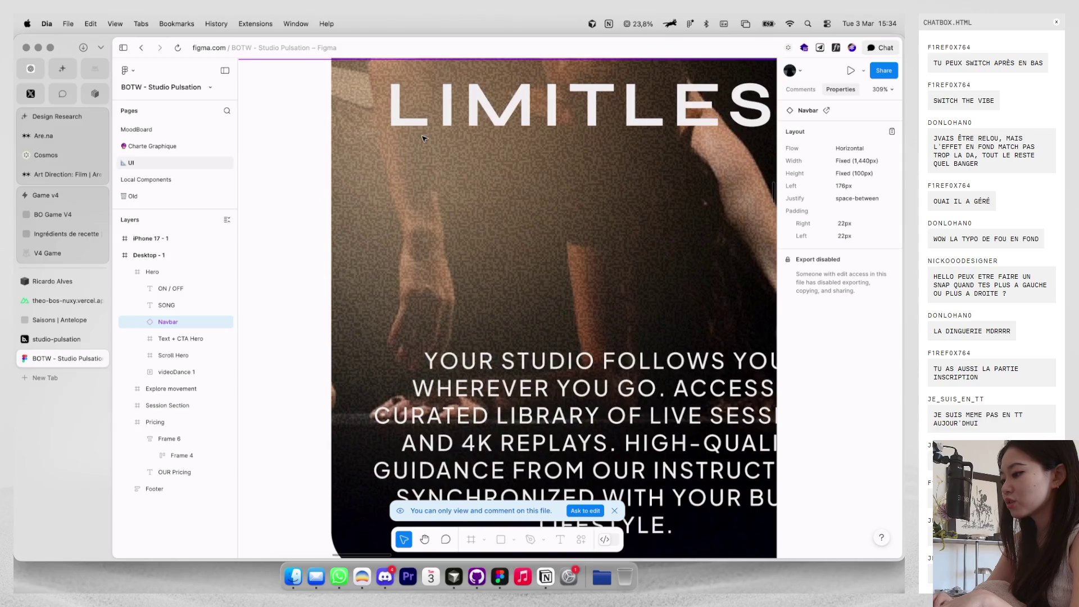
{"action": "scroll", "coordinate": [445, 312], "scroll_direction": "down", "scroll_amount": 10}
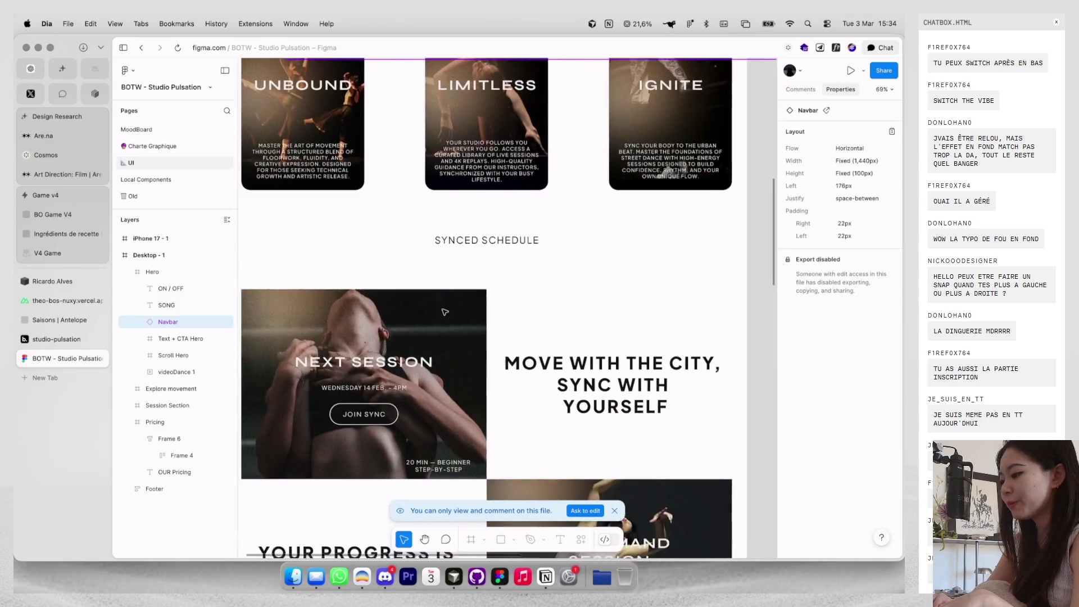
{"action": "scroll", "coordinate": [445, 312], "scroll_direction": "up", "scroll_amount": 1}
{"action": "key", "text": "super+shift+4"}
{"action": "left_click_drag", "start_coordinate": [427, 134], "coordinate": [549, 308]}
Place the LIMITLESS card screenshot onto the RIP IT file's canvas and close the FACTURES file.
{"action": "left_click", "coordinate": [495, 574]}
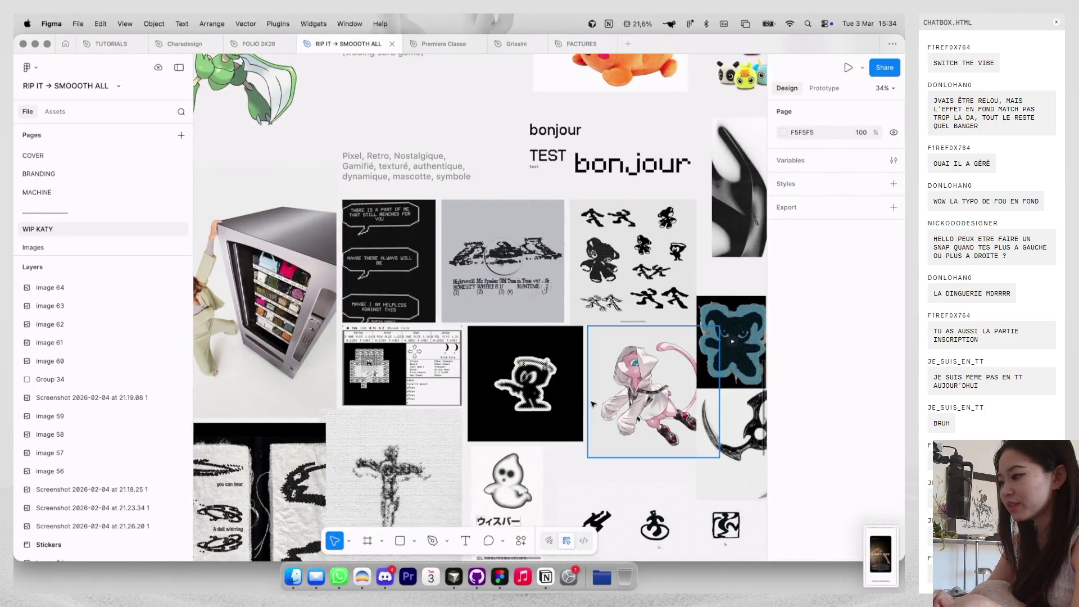
{"action": "scroll", "coordinate": [550, 304], "scroll_direction": "up", "scroll_amount": 5}
{"action": "scroll", "coordinate": [549, 304], "scroll_direction": "down", "scroll_amount": 5}
{"action": "scroll", "coordinate": [550, 304], "scroll_direction": "up", "scroll_amount": 5}
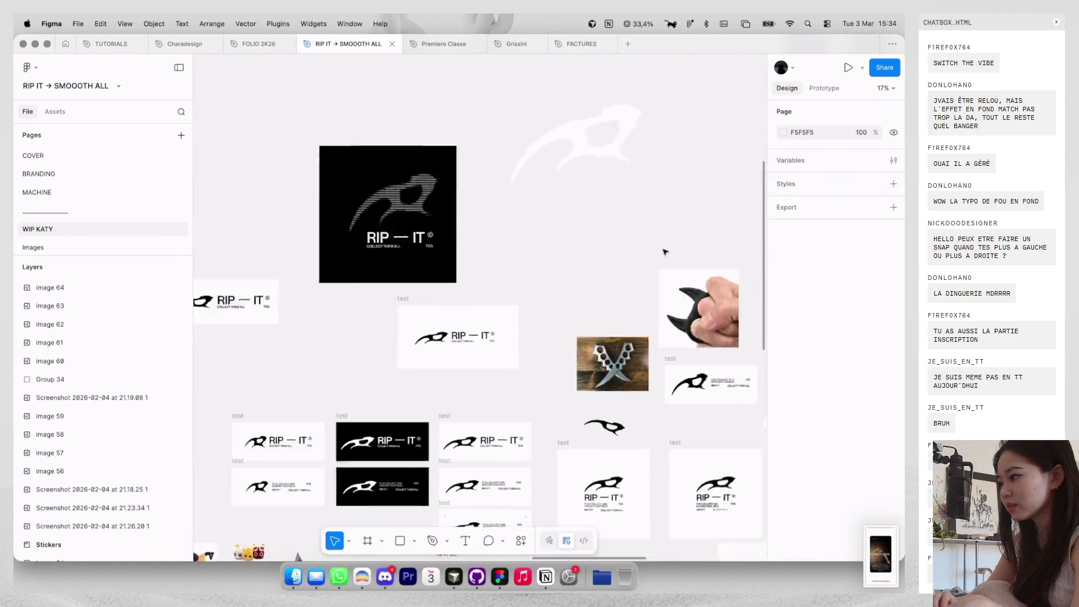
{"action": "left_click_drag", "start_coordinate": [875, 544], "coordinate": [548, 155]}
{"action": "left_click", "coordinate": [610, 44]}
{"action": "left_click", "coordinate": [596, 150]}
{"action": "scroll", "coordinate": [552, 140], "scroll_direction": "up", "scroll_amount": 10}
Draw a rectangle beside the screenshot, filled with the card's sampled dark colour and narrowed to card proportions.
{"action": "key", "text": "r"}
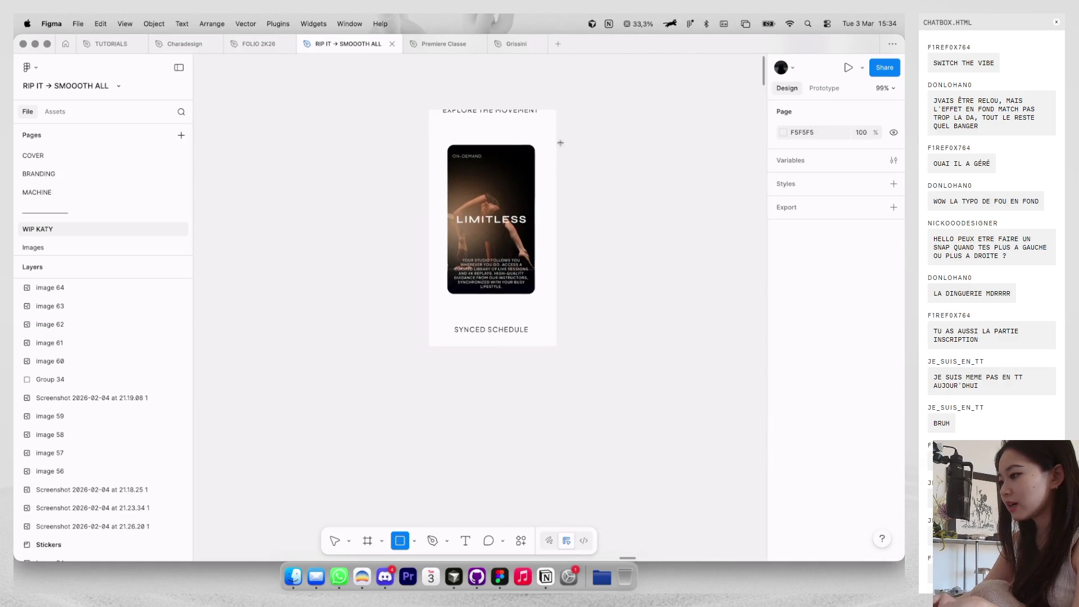
{"action": "mouse_move", "coordinate": [582, 147]}
{"action": "left_mouse_down"}
{"action": "mouse_move", "coordinate": [716, 297]}
{"action": "mouse_move", "coordinate": [706, 316]}
{"action": "left_mouse_up"}
{"action": "key", "text": "i"}
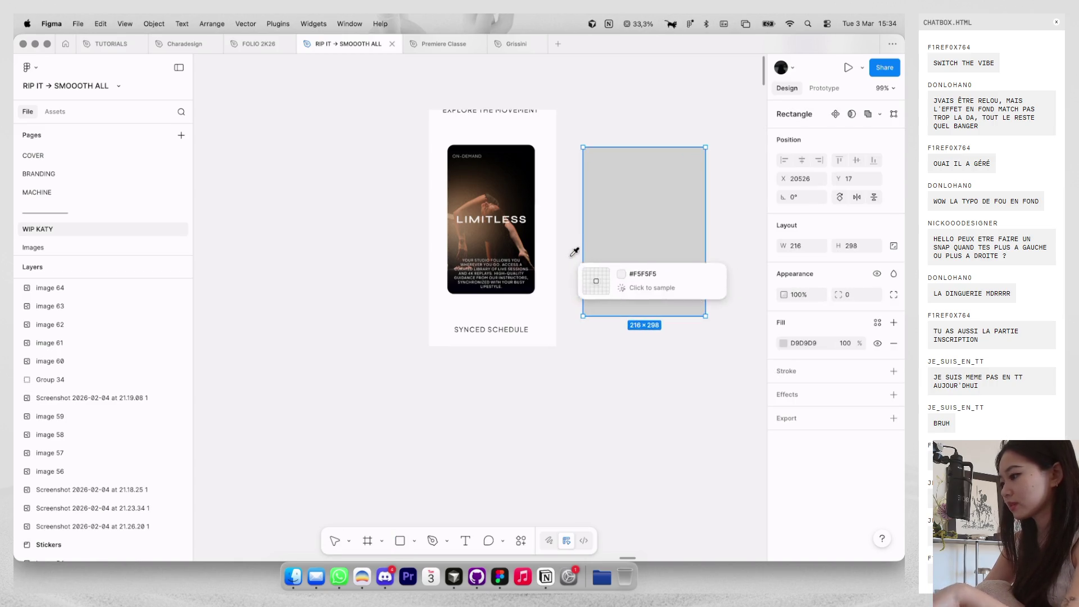
{"action": "left_click", "coordinate": [514, 189]}
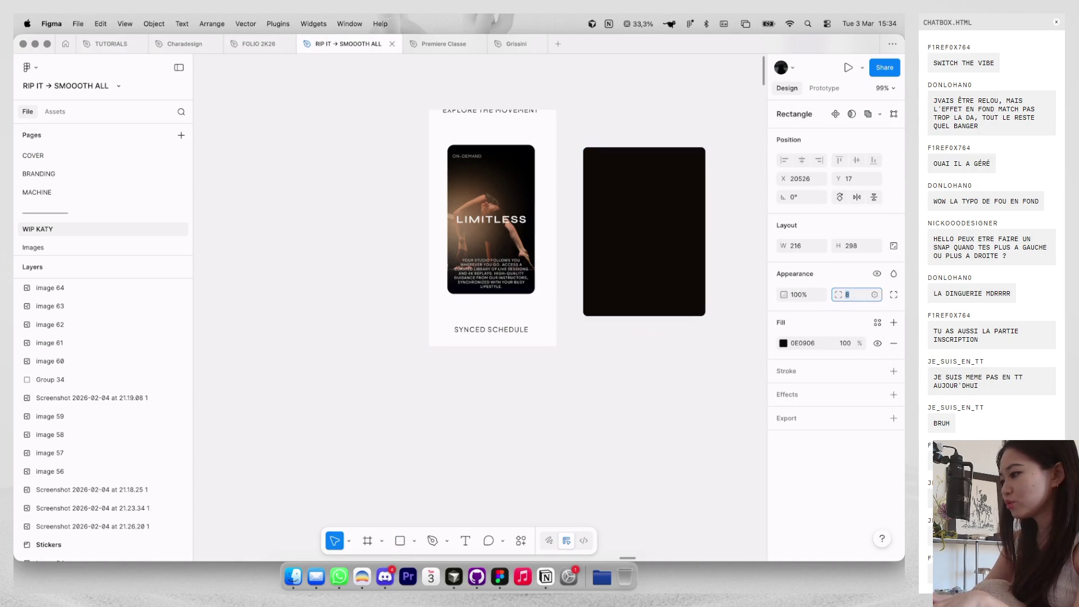
{"action": "left_click_drag", "start_coordinate": [707, 171], "coordinate": [690, 171]}
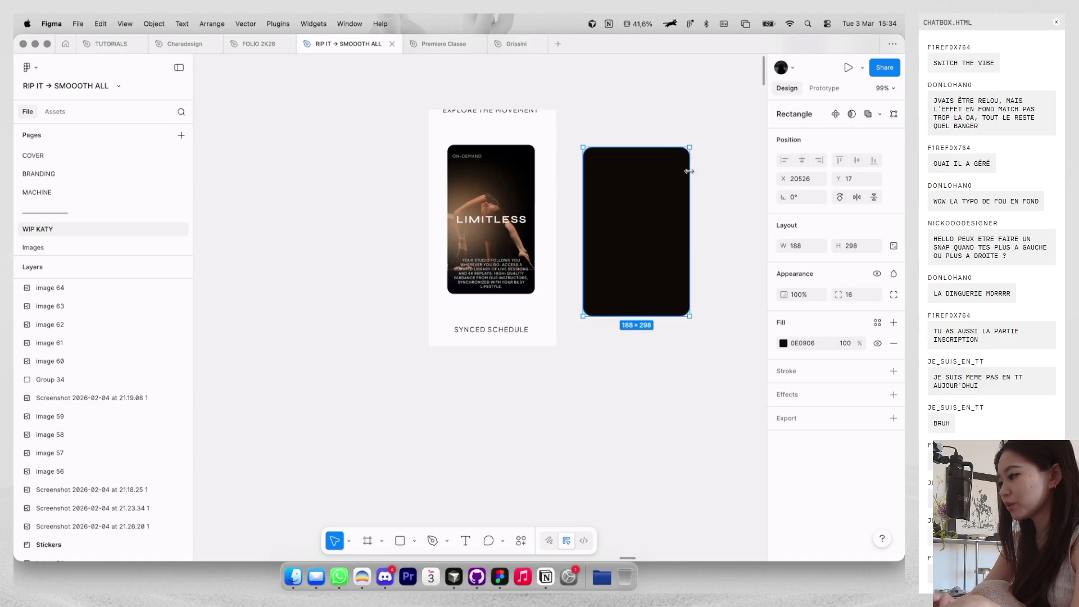
Add a white BONJOUR label centered horizontally on the dark card.
{"action": "key", "text": "t"}
{"action": "left_click", "coordinate": [645, 187]}
{"action": "type", "text": "BONJOUR"}
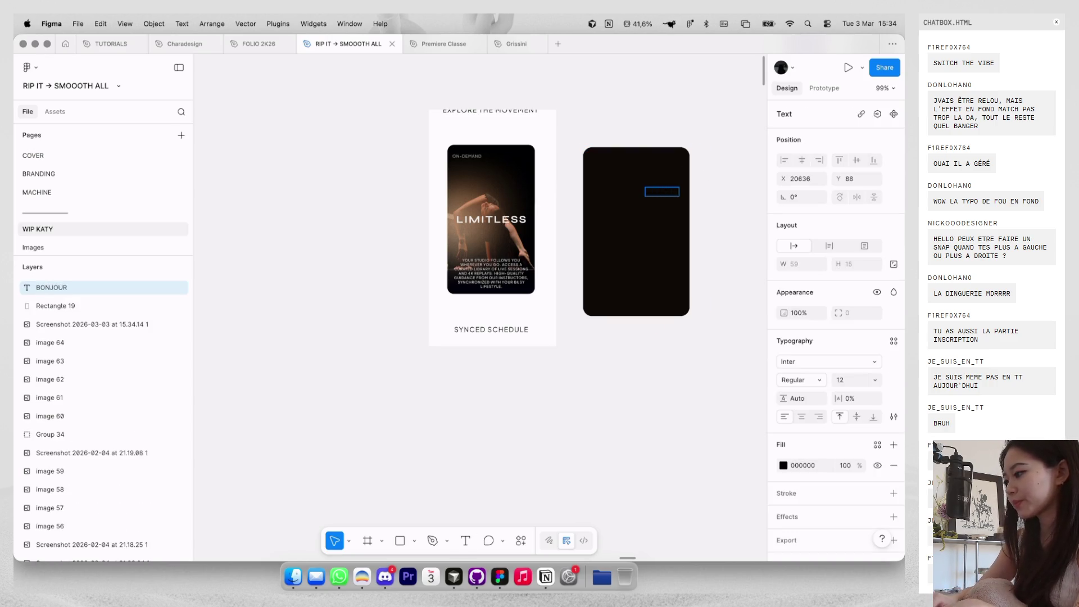
{"action": "key", "text": "Escape"}
{"action": "left_click", "coordinate": [783, 465]}
{"action": "left_click", "coordinate": [688, 368]}
{"action": "left_click", "coordinate": [716, 172]}
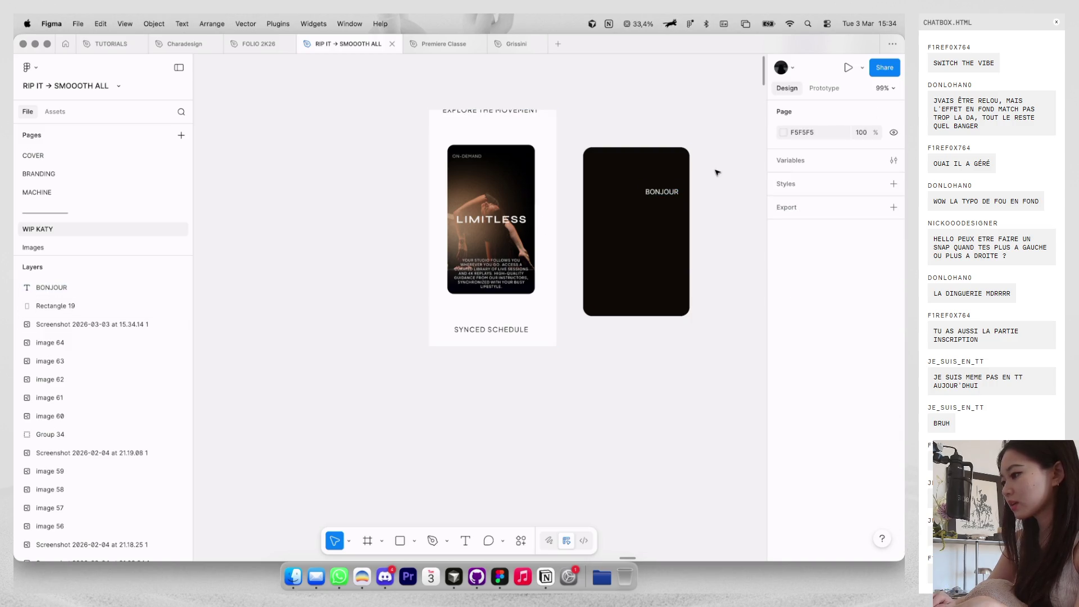
{"action": "scroll", "coordinate": [716, 173], "scroll_direction": "up", "scroll_amount": 3}
{"action": "left_click_drag", "start_coordinate": [656, 189], "coordinate": [645, 189]}
Paste the copied RIP-IT (01) title and description group near the card.
{"action": "scroll", "coordinate": [632, 176], "scroll_direction": "down", "scroll_amount": 10}
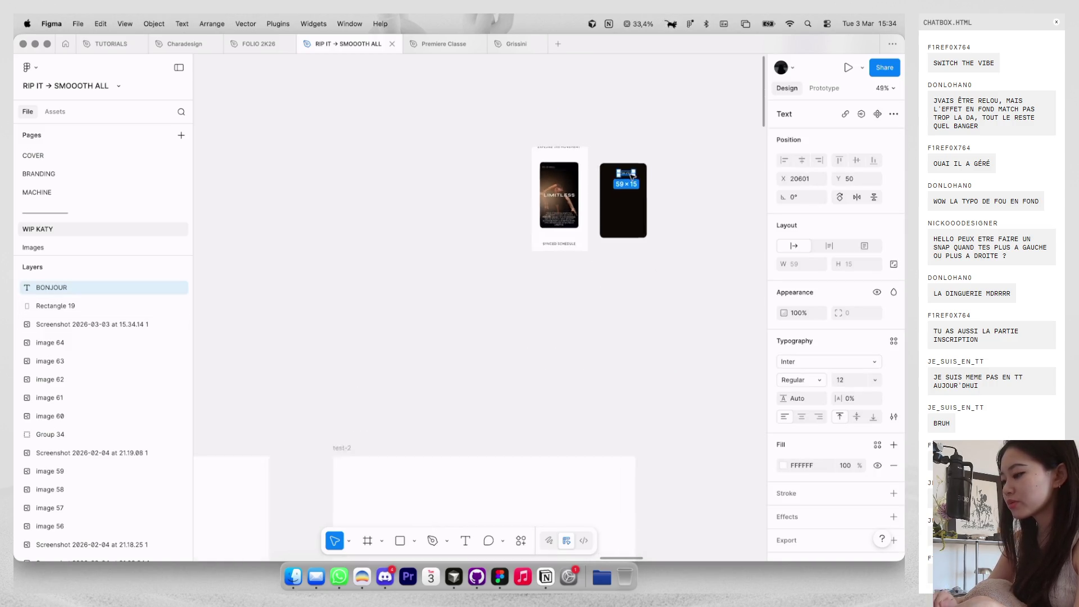
{"action": "scroll", "coordinate": [628, 185], "scroll_direction": "down", "scroll_amount": 5}
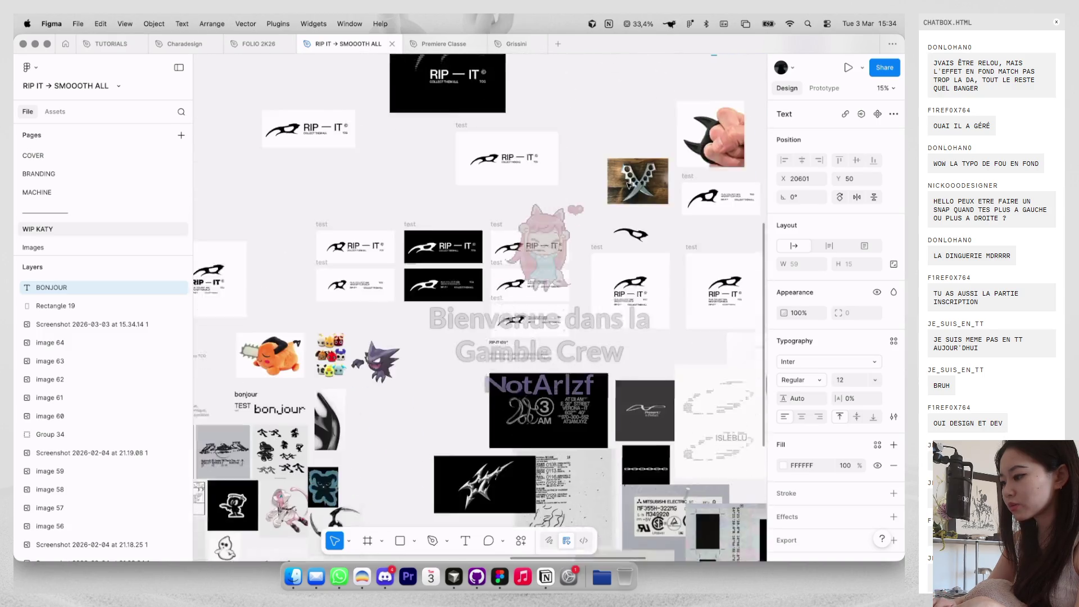
{"action": "left_click", "coordinate": [514, 334]}
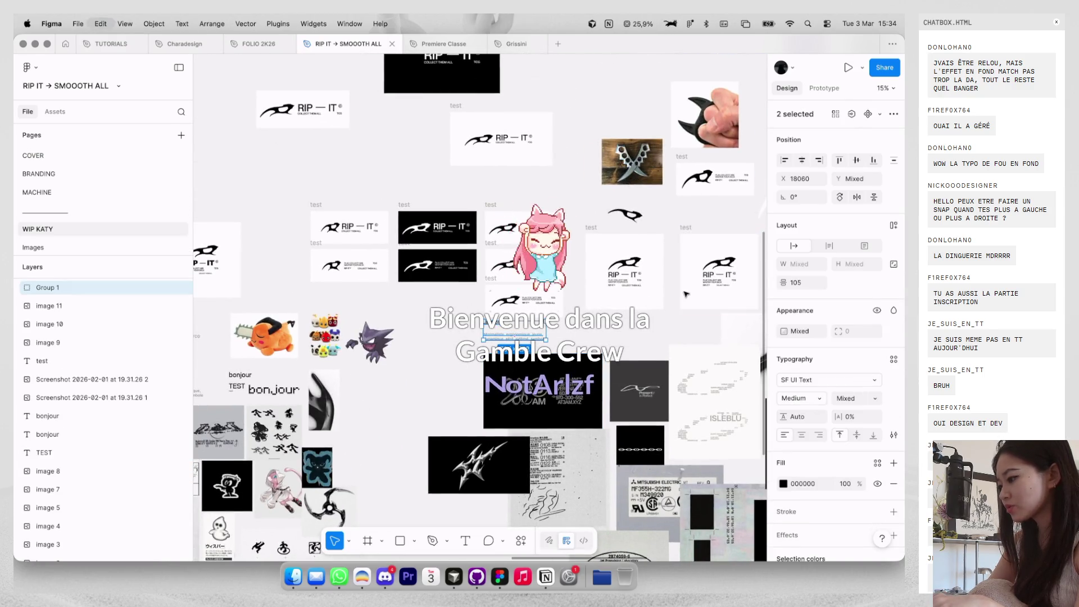
{"action": "scroll", "coordinate": [400, 328], "scroll_direction": "up", "scroll_amount": 5}
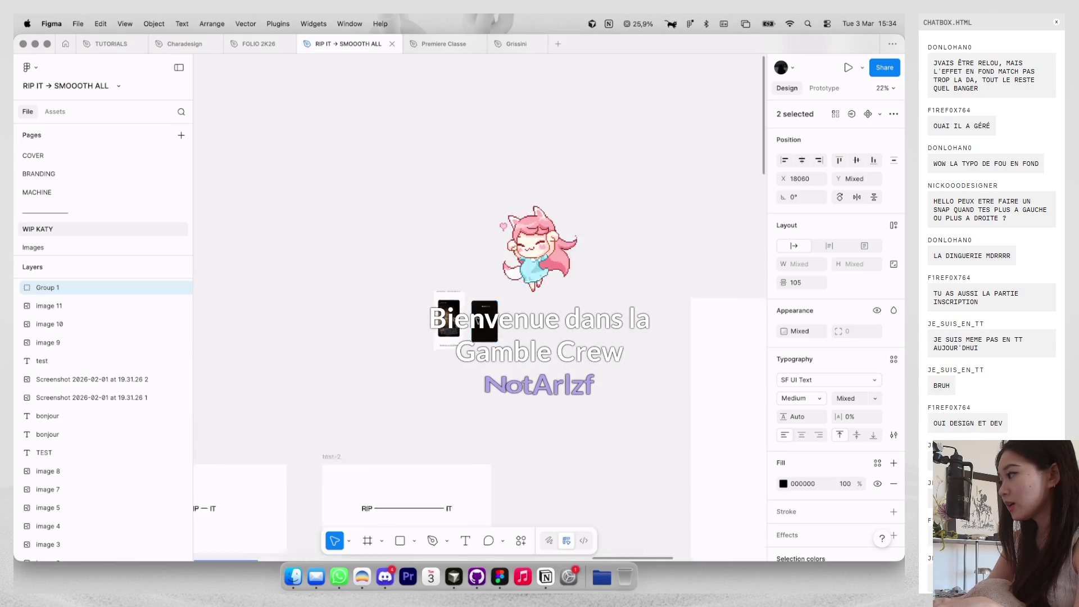
{"action": "scroll", "coordinate": [583, 322], "scroll_direction": "up", "scroll_amount": 10}
{"action": "left_click", "coordinate": [653, 280]}
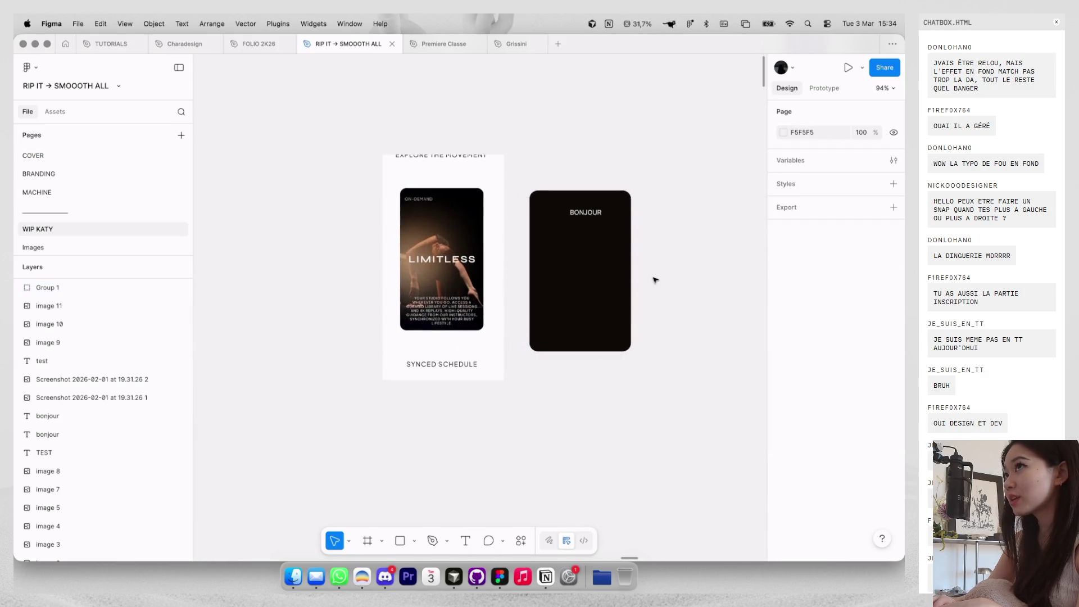
{"action": "scroll", "coordinate": [654, 279], "scroll_direction": "up", "scroll_amount": 3}
{"action": "key", "text": "super+v"}
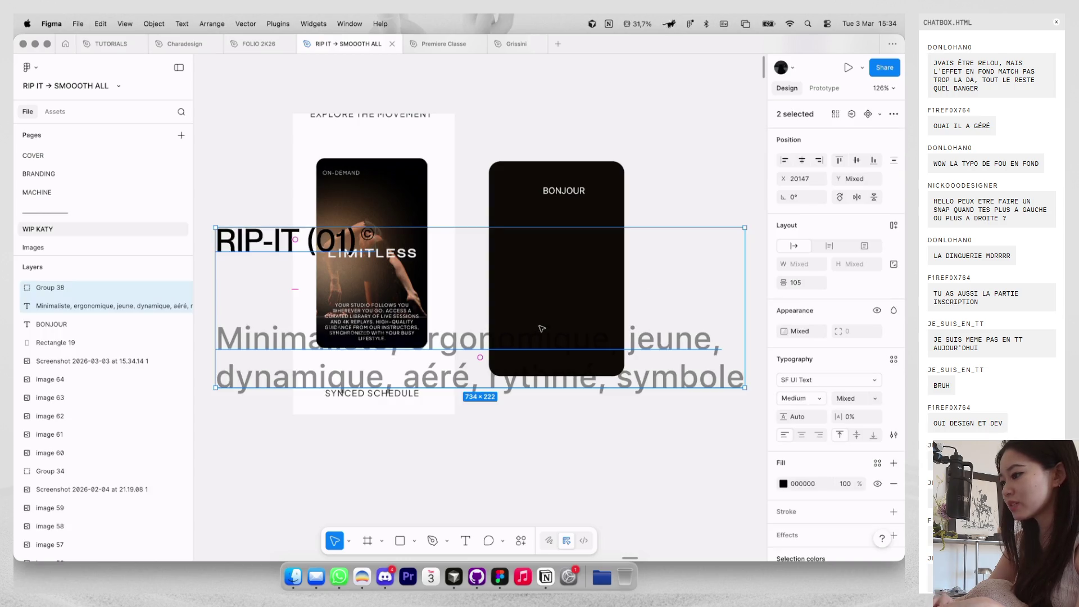
{"action": "scroll", "coordinate": [541, 328], "scroll_direction": "down", "scroll_amount": 3}
Scale the pasted group down onto the BONJOUR card and make its text white.
{"action": "key", "text": "k"}
{"action": "mouse_move", "coordinate": [677, 262]}
{"action": "left_mouse_down"}
{"action": "mouse_move", "coordinate": [423, 337]}
{"action": "mouse_move", "coordinate": [560, 300]}
{"action": "left_mouse_up"}
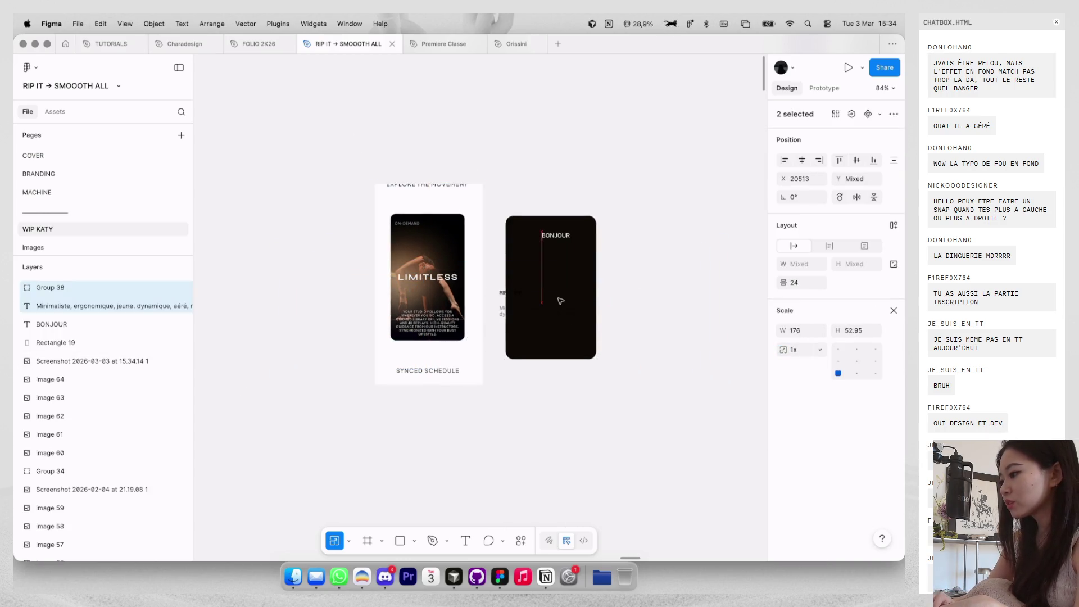
{"action": "left_click", "coordinate": [894, 312]}
{"action": "left_click", "coordinate": [782, 483]}
{"action": "scroll", "coordinate": [781, 486], "scroll_direction": "down", "scroll_amount": 2}
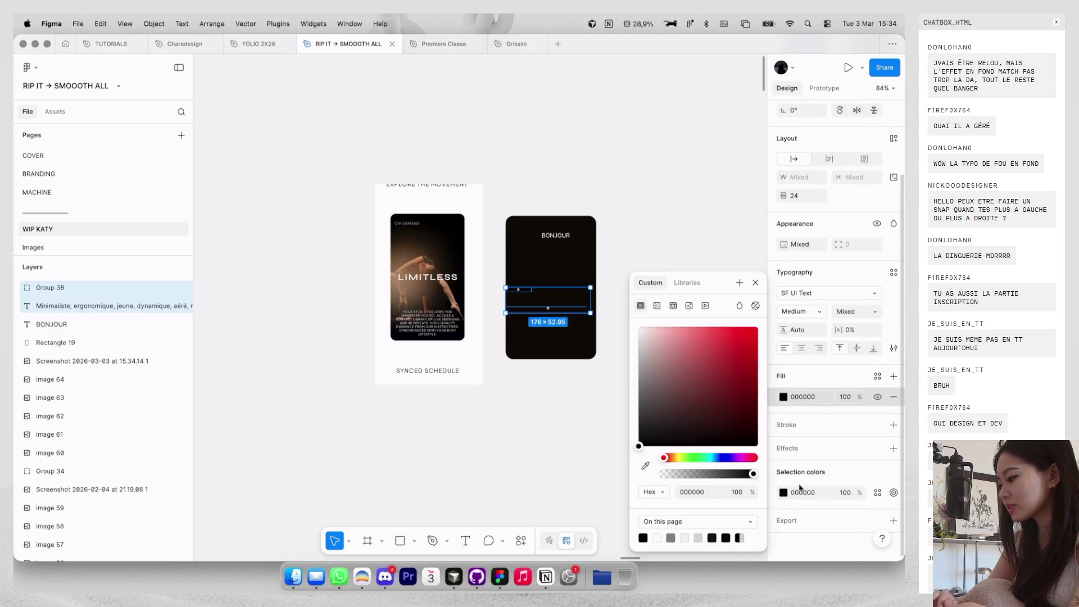
{"action": "left_click", "coordinate": [783, 493]}
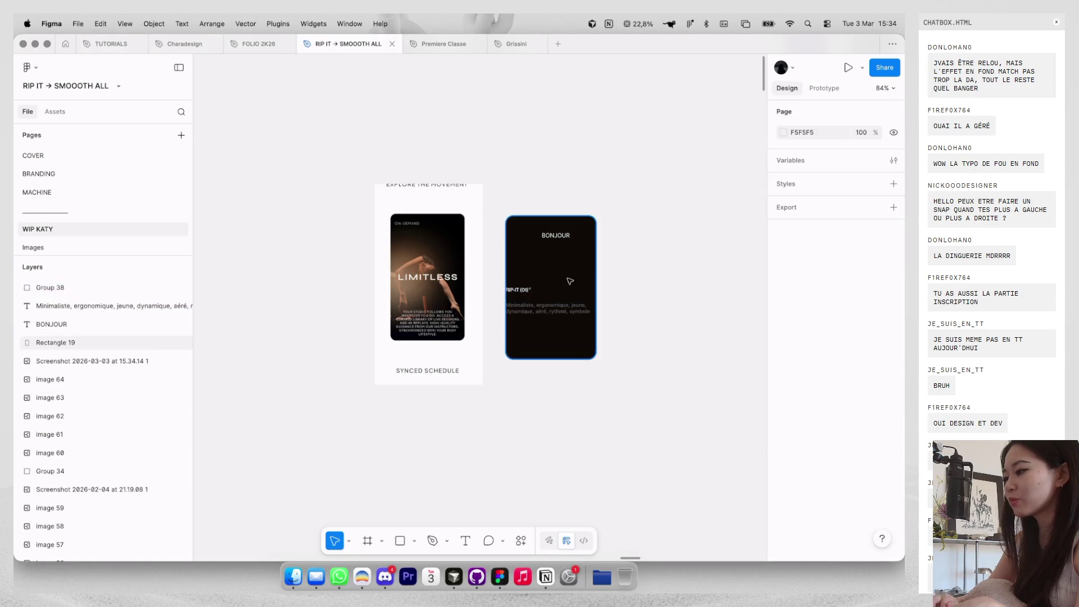
{"action": "left_click", "coordinate": [648, 219]}
{"action": "scroll", "coordinate": [568, 280], "scroll_direction": "up", "scroll_amount": 3}
{"action": "left_click", "coordinate": [695, 200]}
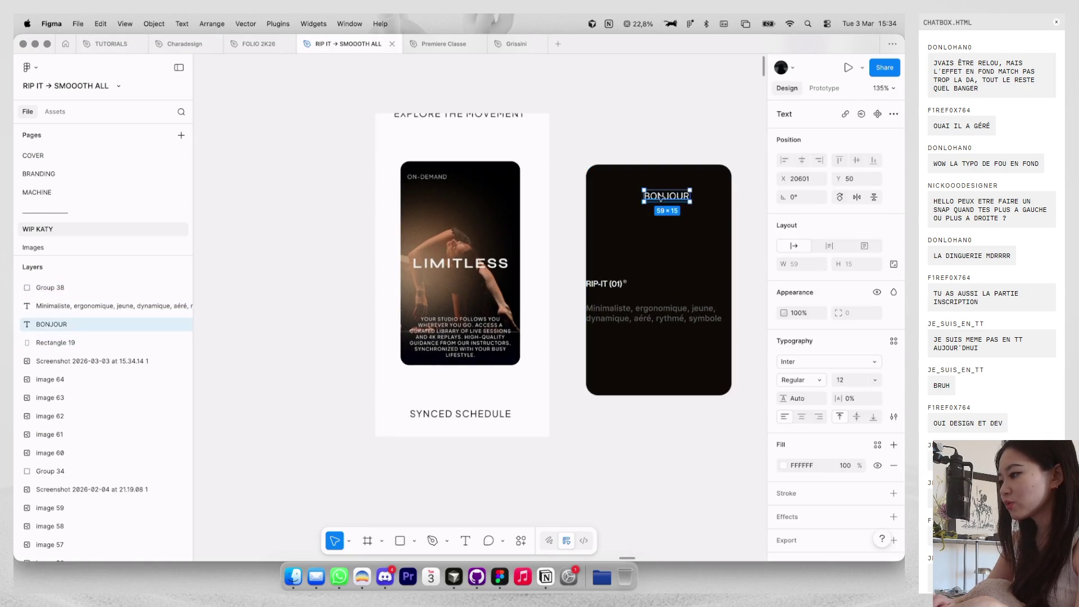
Set the BONJOUR label to font size 8, resize its box and apply vertical trim.
{"action": "scroll", "coordinate": [663, 196], "scroll_direction": "up", "scroll_amount": 5}
{"action": "type", "text": "6"}
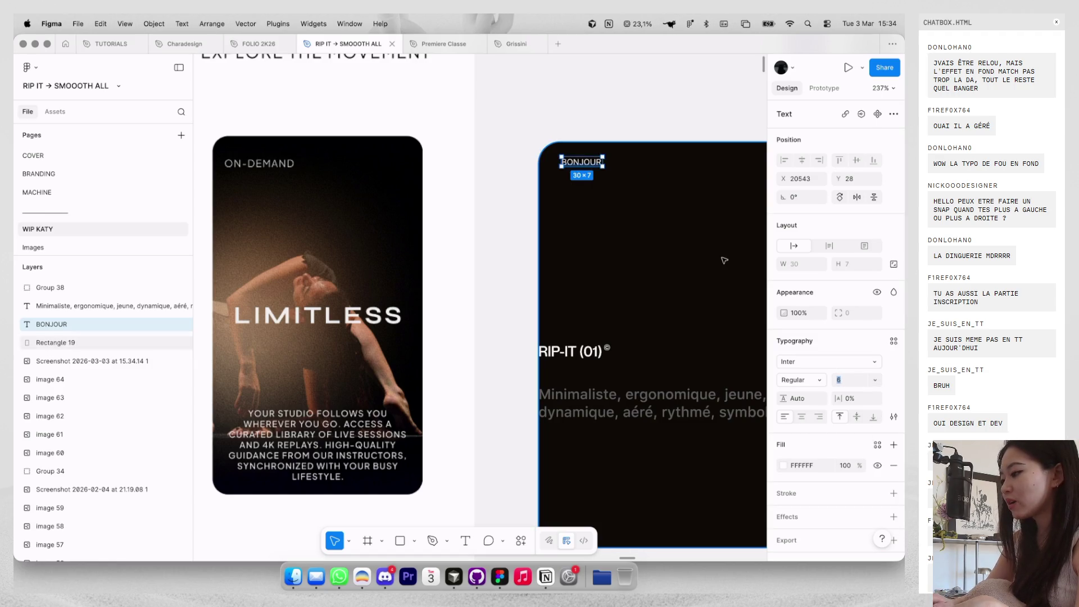
{"action": "type", "text": "8"}
{"action": "key", "text": "Return"}
{"action": "scroll", "coordinate": [657, 141], "scroll_direction": "up", "scroll_amount": 3}
{"action": "left_click_drag", "start_coordinate": [539, 181], "coordinate": [539, 202]}
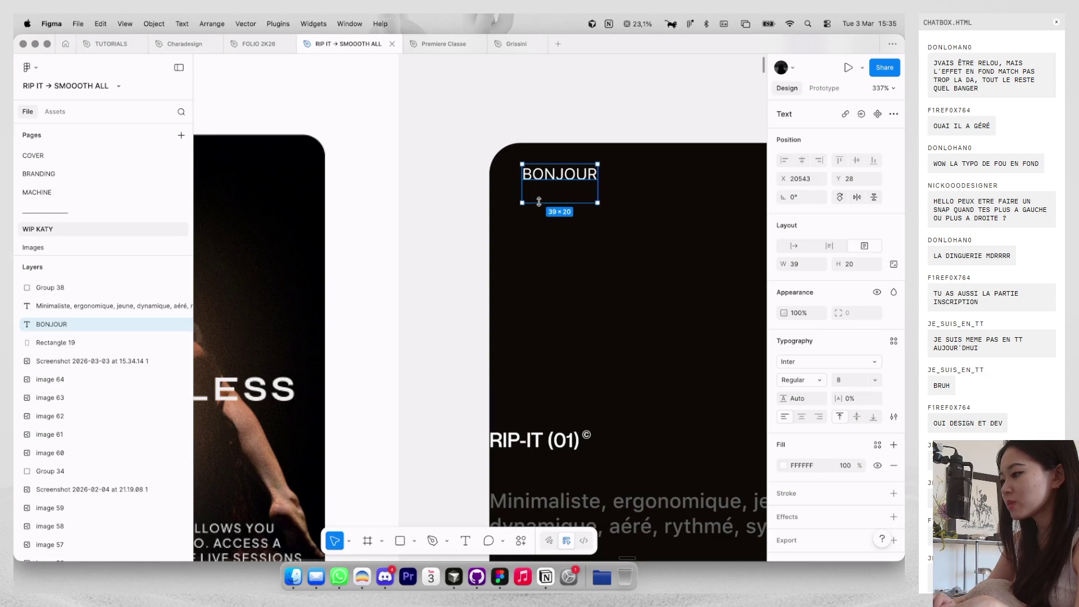
{"action": "left_click", "coordinate": [894, 417]}
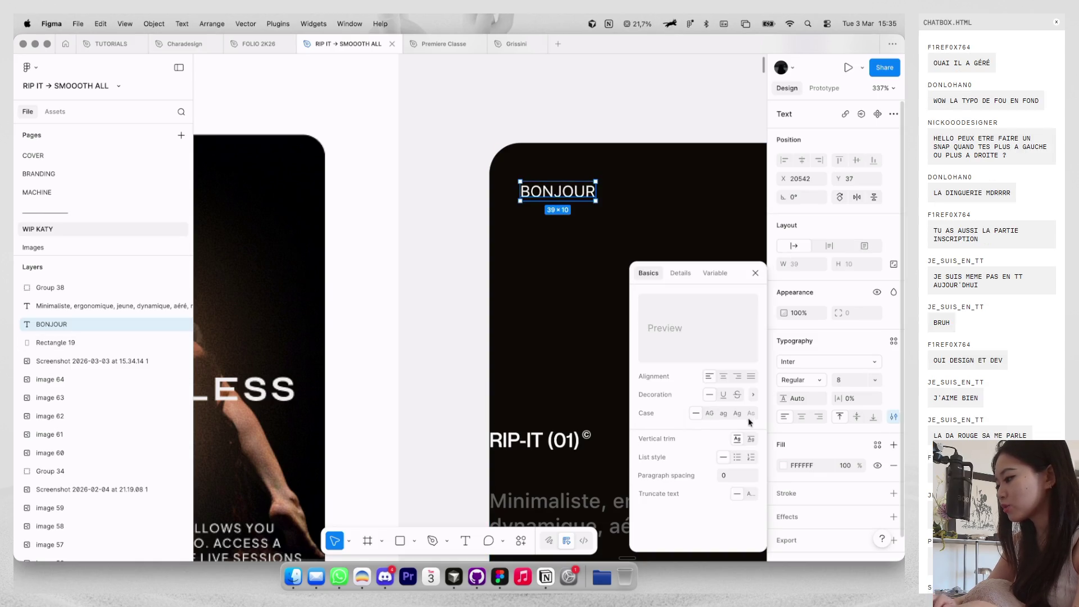
{"action": "left_click", "coordinate": [751, 438]}
{"action": "left_click", "coordinate": [571, 188]}
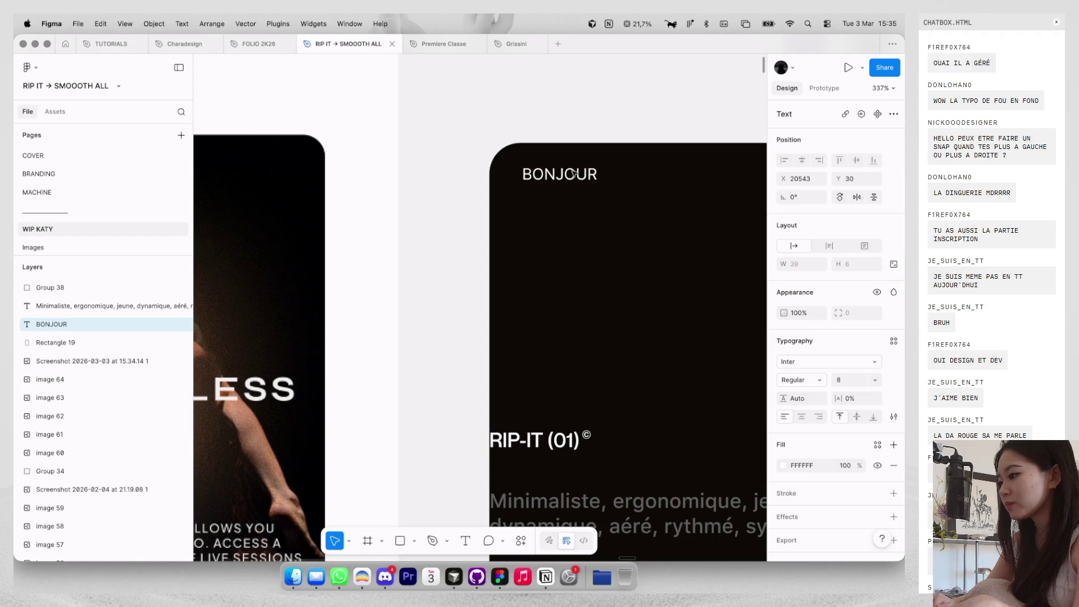
Nudge BONJOUR down and left toward the card's top-left corner.
{"action": "key", "text": "Down"}
{"action": "key", "text": "Down"}
{"action": "key", "text": "Down"}
{"action": "key", "text": "Left"}
{"action": "left_click", "coordinate": [594, 139]}
{"action": "scroll", "coordinate": [607, 106], "scroll_direction": "down", "scroll_amount": 5}
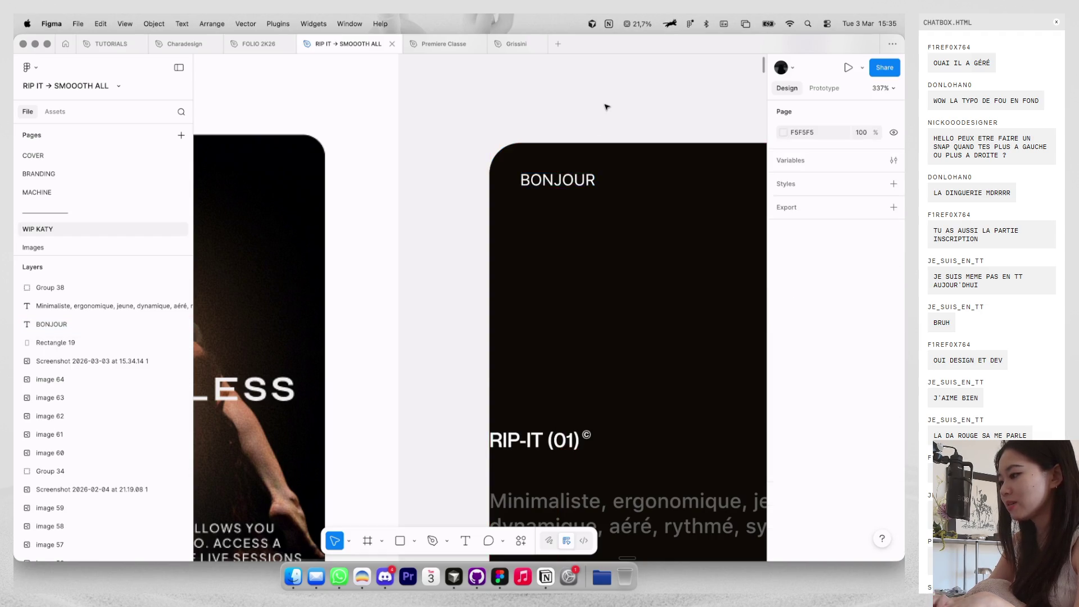
{"action": "scroll", "coordinate": [421, 153], "scroll_direction": "up", "scroll_amount": 8}
{"action": "scroll", "coordinate": [420, 153], "scroll_direction": "down", "scroll_amount": 5}
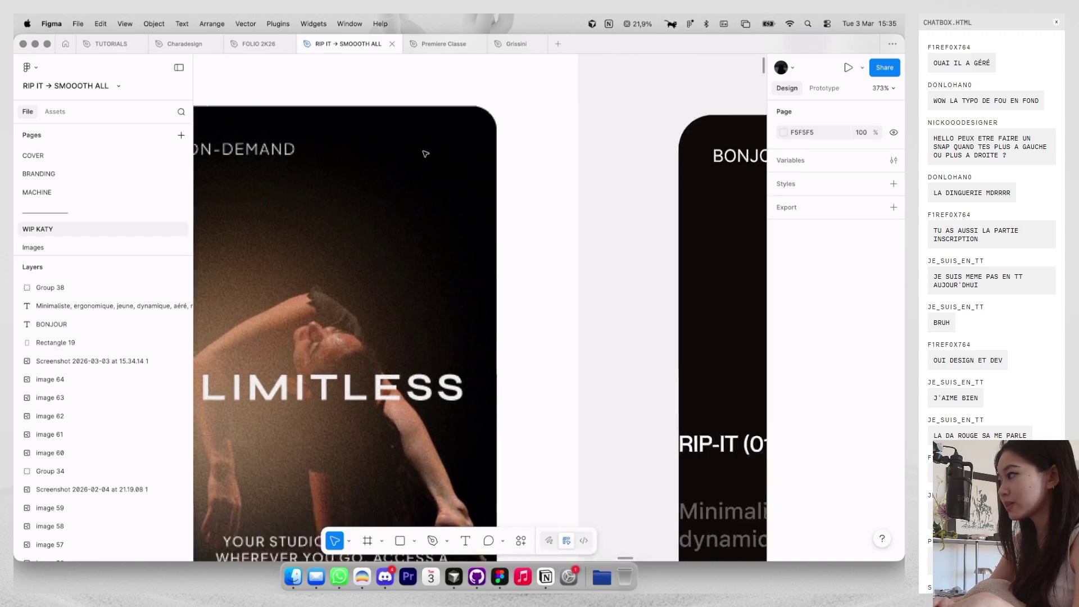
{"action": "scroll", "coordinate": [562, 224], "scroll_direction": "right", "scroll_amount": 3}
Nudge BONJOUR slightly further down-left and dim it to 60% opacity.
{"action": "left_click", "coordinate": [604, 163]}
{"action": "key", "text": "Down"}
{"action": "key", "text": "Down"}
{"action": "key", "text": "Down"}
{"action": "key", "text": "Left"}
{"action": "key", "text": "Left"}
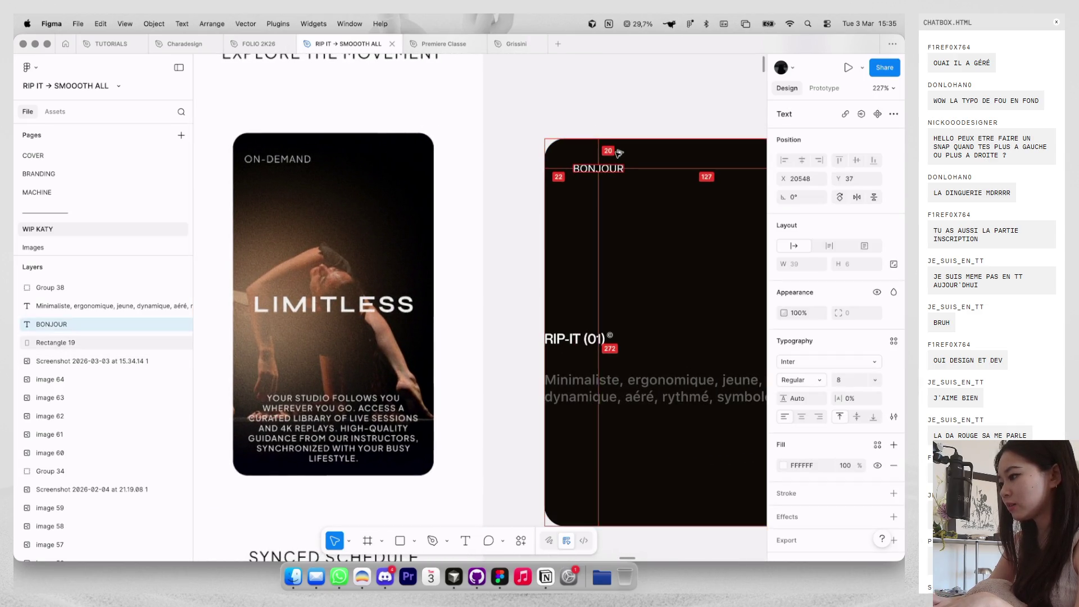
{"action": "key", "text": "6"}
{"action": "scroll", "coordinate": [618, 153], "scroll_direction": "down", "scroll_amount": 2}
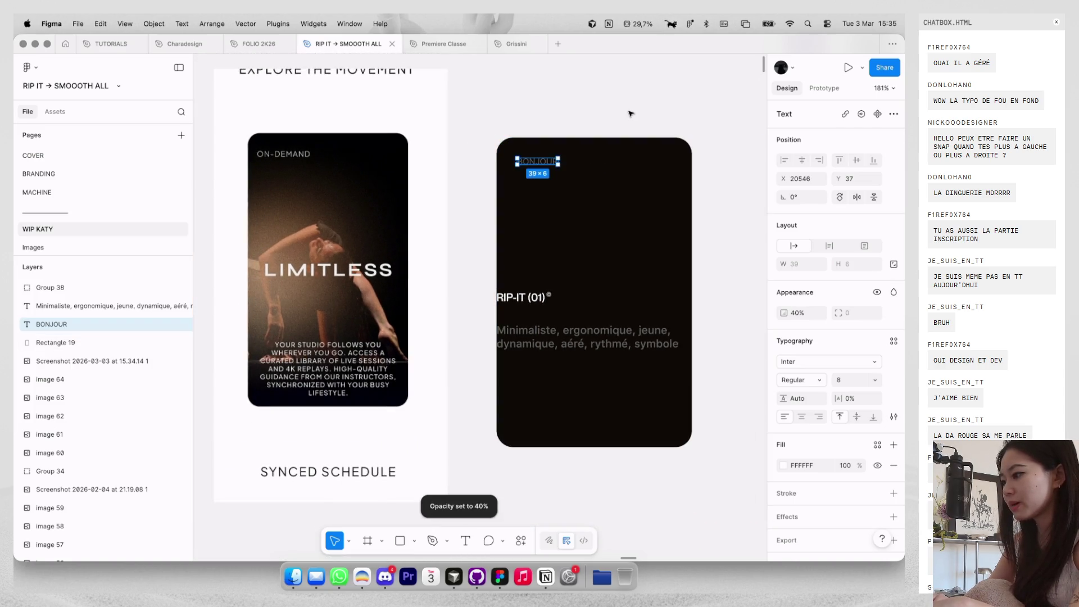
{"action": "key", "text": "Escape"}
Move the RIP-IT (01) title group to the centre of the dark card.
{"action": "scroll", "coordinate": [572, 270], "scroll_direction": "up", "scroll_amount": 2}
{"action": "mouse_move", "coordinate": [527, 302]}
{"action": "left_mouse_down"}
{"action": "mouse_move", "coordinate": [607, 275]}
{"action": "mouse_move", "coordinate": [608, 291]}
{"action": "left_mouse_up"}
{"action": "scroll", "coordinate": [608, 290], "scroll_direction": "down", "scroll_amount": 2}
{"action": "left_click", "coordinate": [668, 265]}
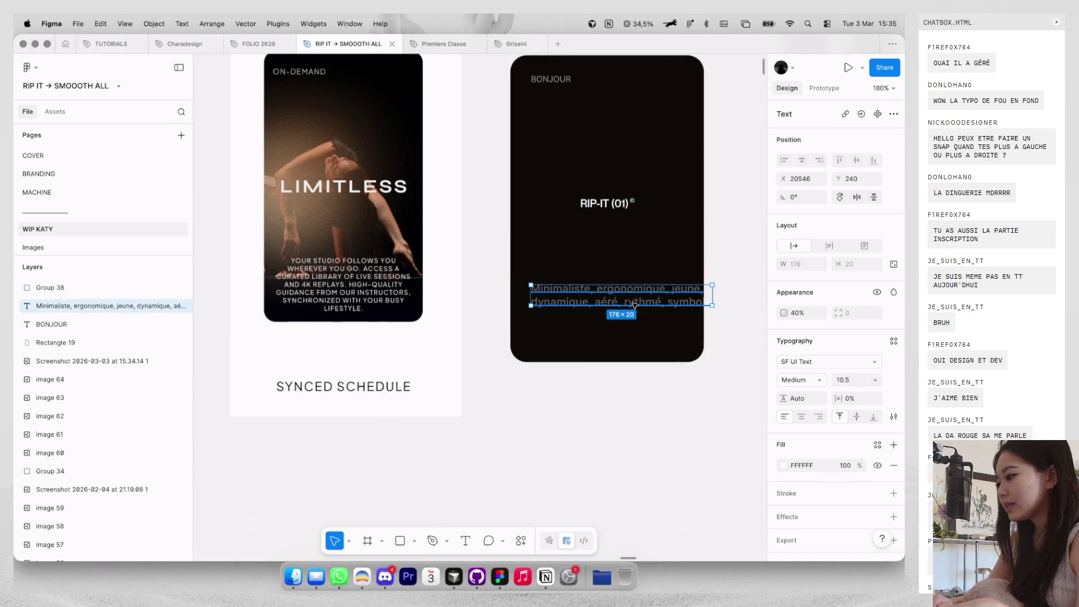
Set the description text to size 8 and move it toward the card's bottom.
{"action": "scroll", "coordinate": [690, 317], "scroll_direction": "up", "scroll_amount": 2}
{"action": "type", "text": "8"}
{"action": "key", "text": "Return"}
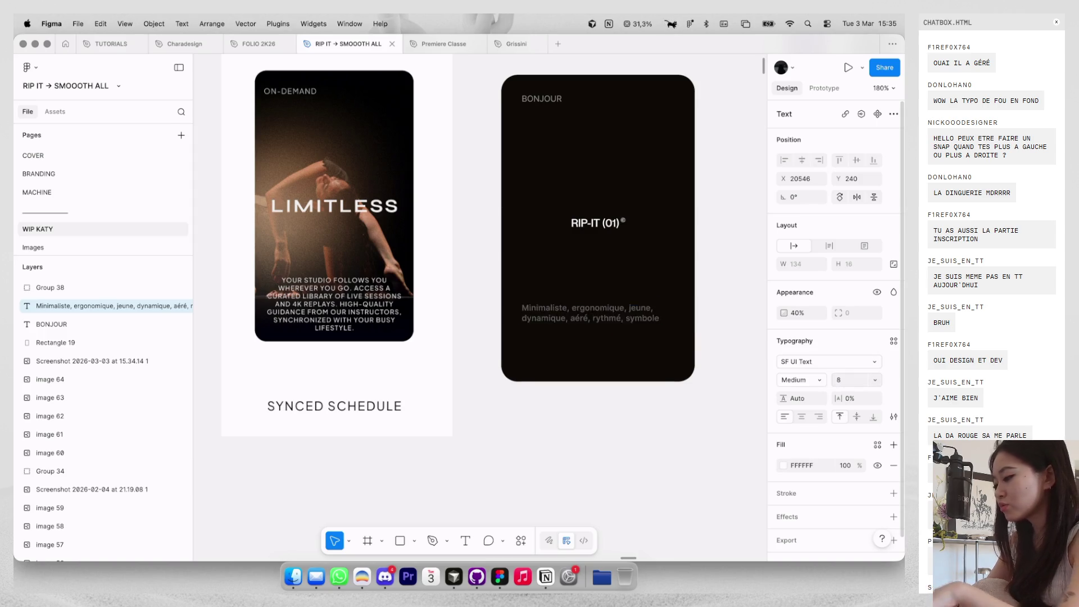
{"action": "mouse_move", "coordinate": [594, 318]}
{"action": "left_mouse_down"}
{"action": "mouse_move", "coordinate": [590, 342]}
{"action": "mouse_move", "coordinate": [579, 339]}
{"action": "left_mouse_up"}
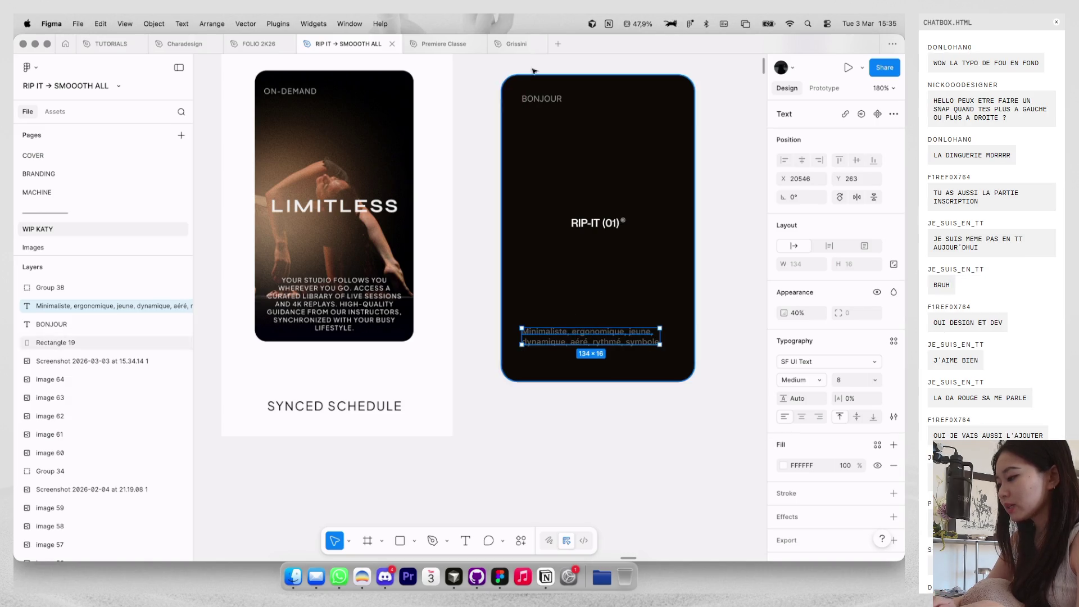
{"action": "left_click", "coordinate": [539, 98]}
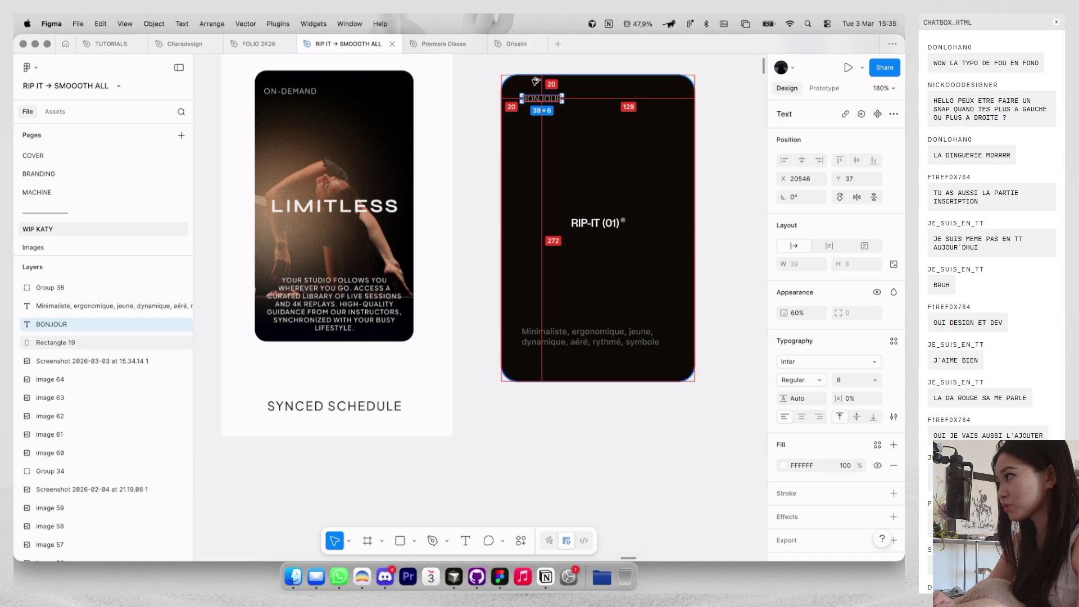
{"action": "left_click_drag", "start_coordinate": [562, 337], "coordinate": [561, 384]}
{"action": "left_click", "coordinate": [569, 388]}
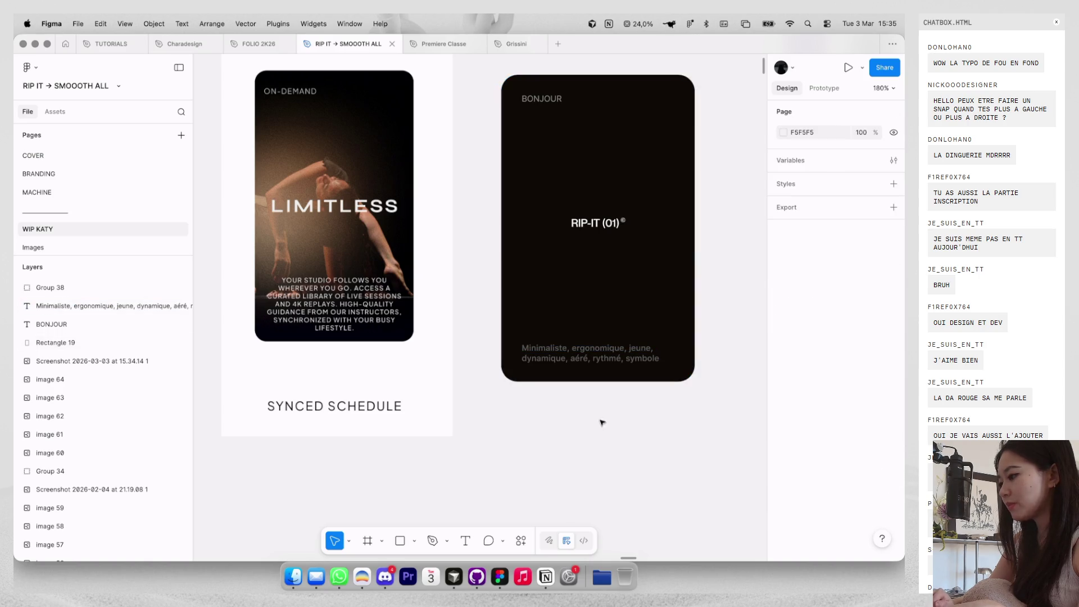
Centre-align the description text.
{"action": "scroll", "coordinate": [582, 449], "scroll_direction": "left", "scroll_amount": 2}
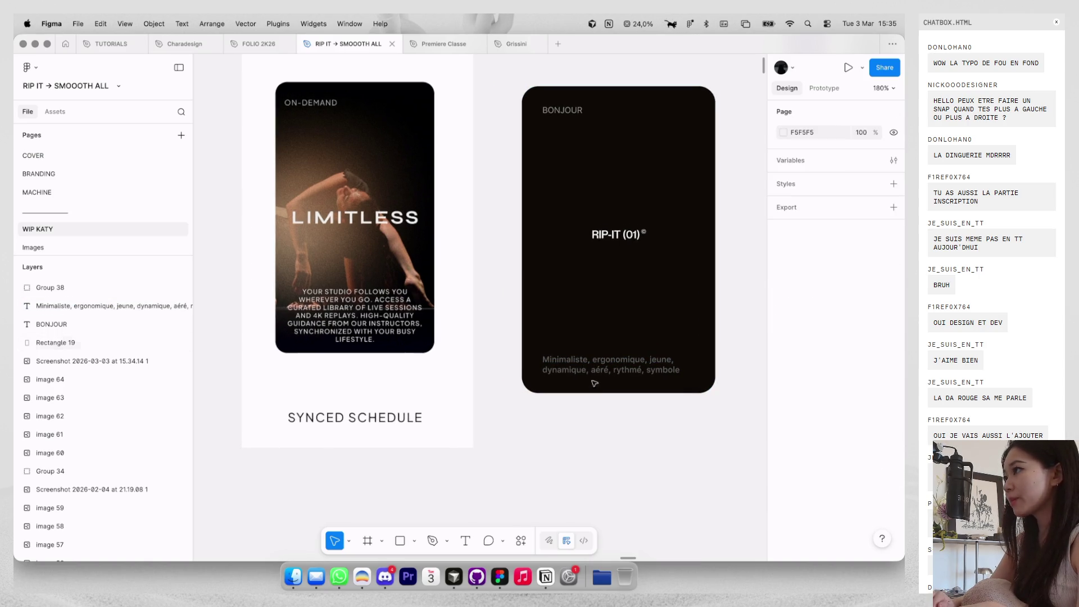
{"action": "scroll", "coordinate": [292, 360], "scroll_direction": "up", "scroll_amount": 5}
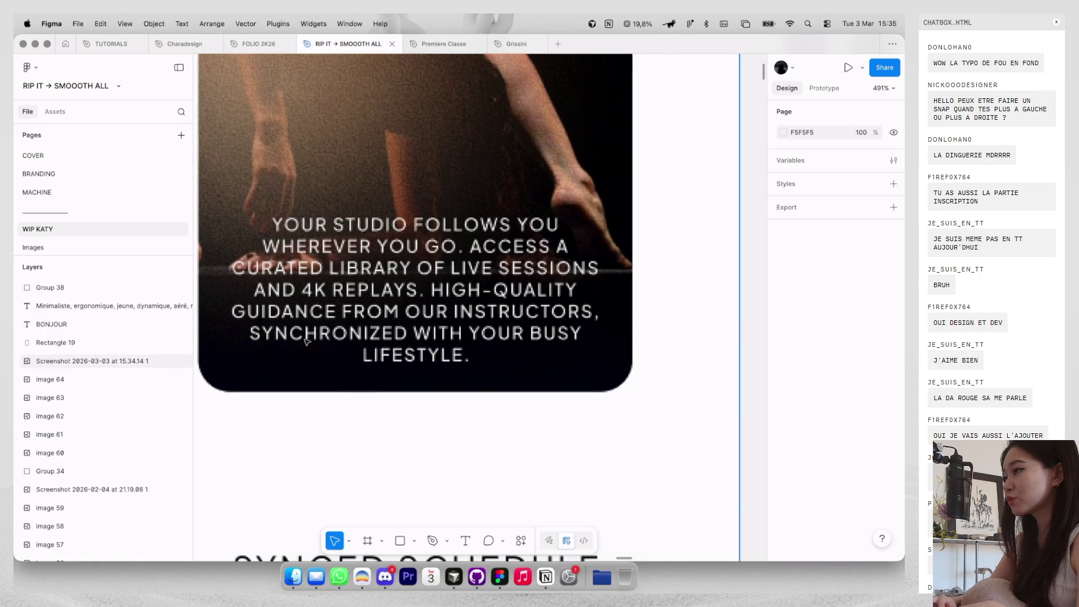
{"action": "scroll", "coordinate": [307, 341], "scroll_direction": "down", "scroll_amount": 8}
{"action": "left_click", "coordinate": [527, 413]}
{"action": "left_click", "coordinate": [802, 416]}
{"action": "left_click", "coordinate": [682, 429]}
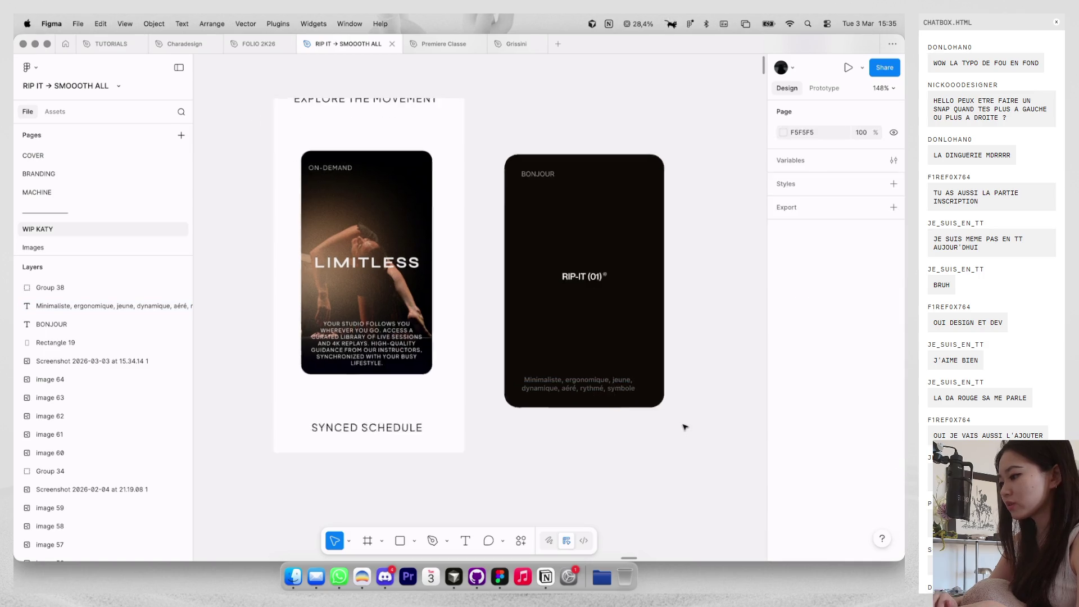
{"action": "scroll", "coordinate": [682, 429], "scroll_direction": "down", "scroll_amount": 2}
{"action": "left_click", "coordinate": [646, 365]}
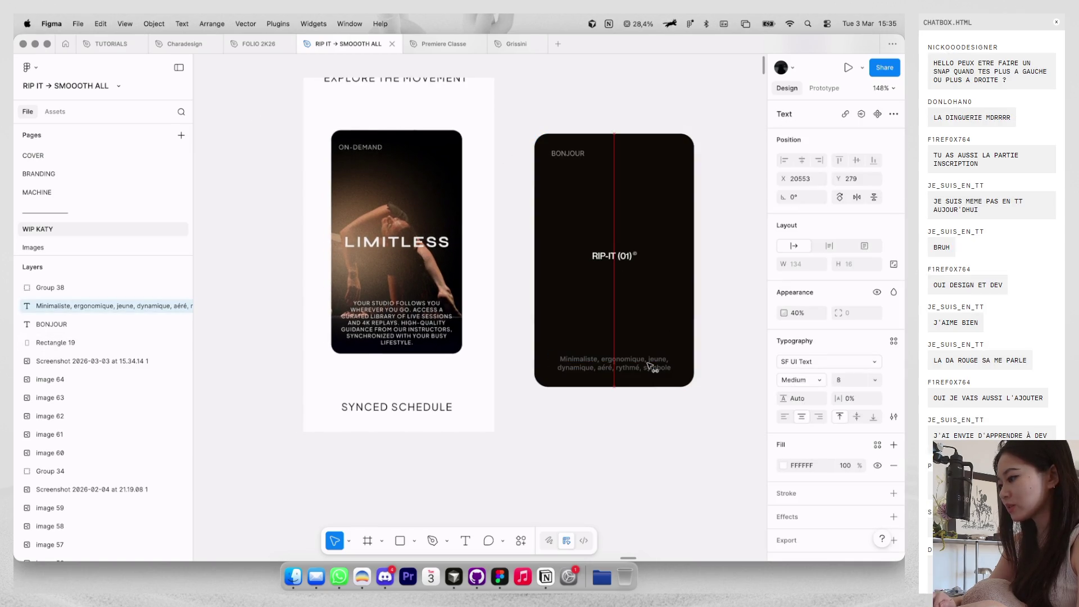
{"action": "left_click", "coordinate": [645, 403]}
Adjust the description's vertical position in the card, checking its distances to the edges.
{"action": "left_click_drag", "start_coordinate": [646, 368], "coordinate": [649, 324]}
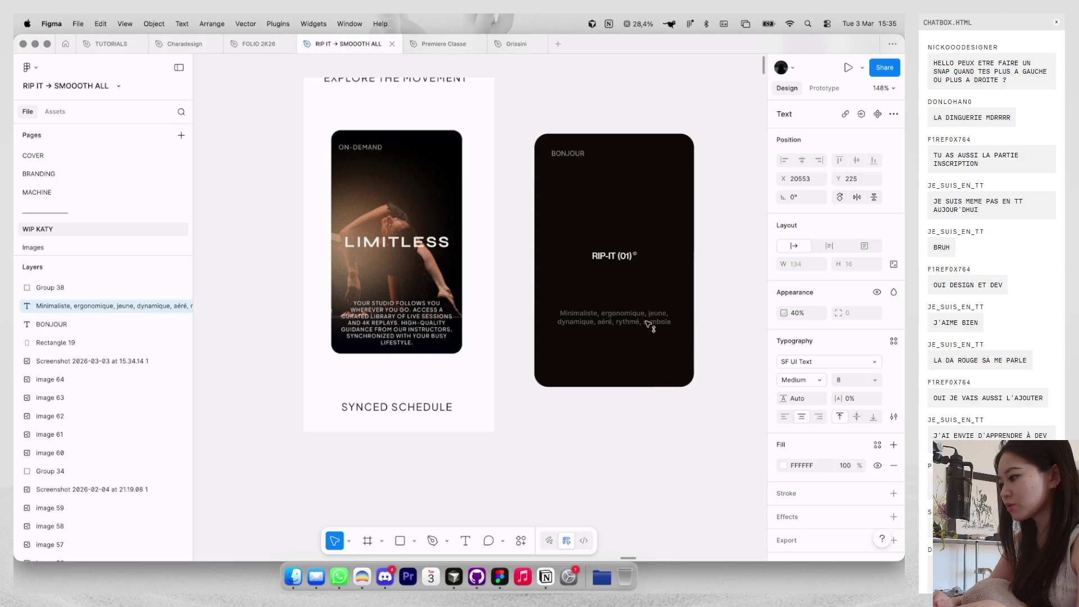
{"action": "key", "text": "alt"}
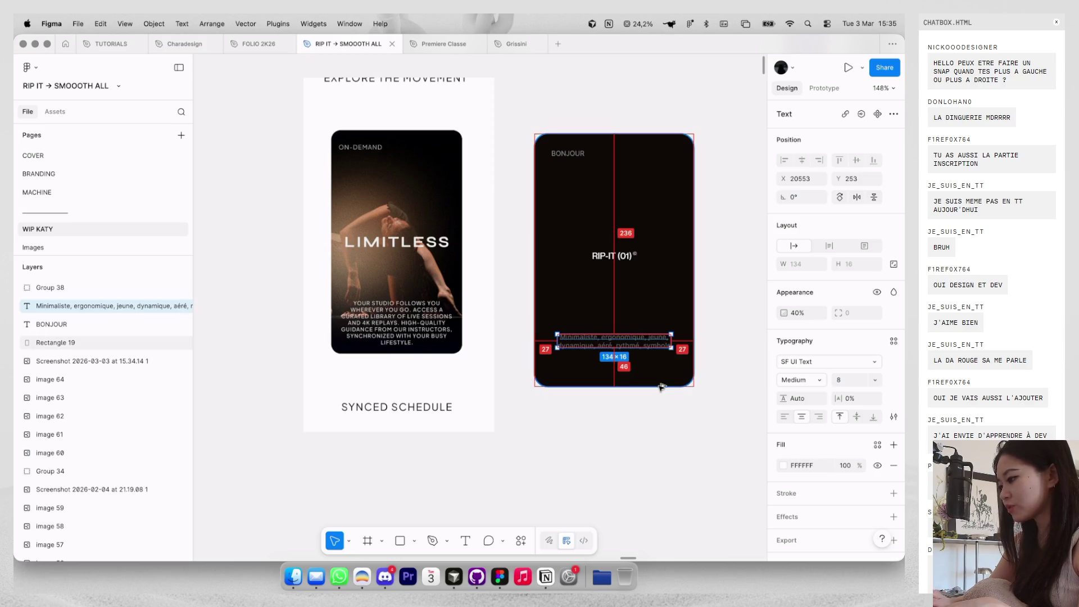
{"action": "key", "text": "Down"}
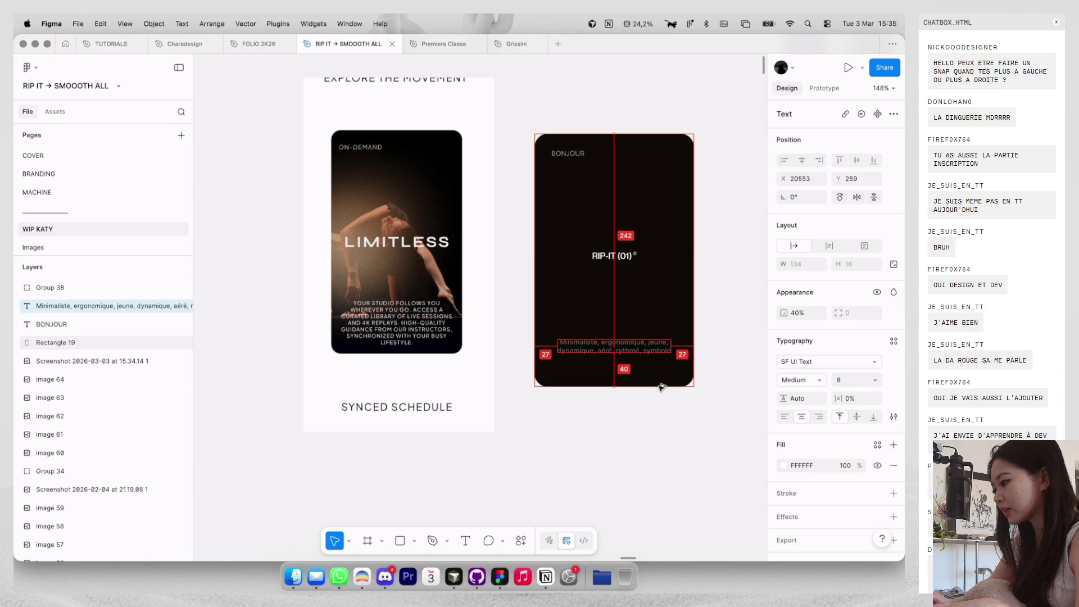
{"action": "left_click", "coordinate": [659, 402]}
{"action": "scroll", "coordinate": [658, 395], "scroll_direction": "down", "scroll_amount": 3}
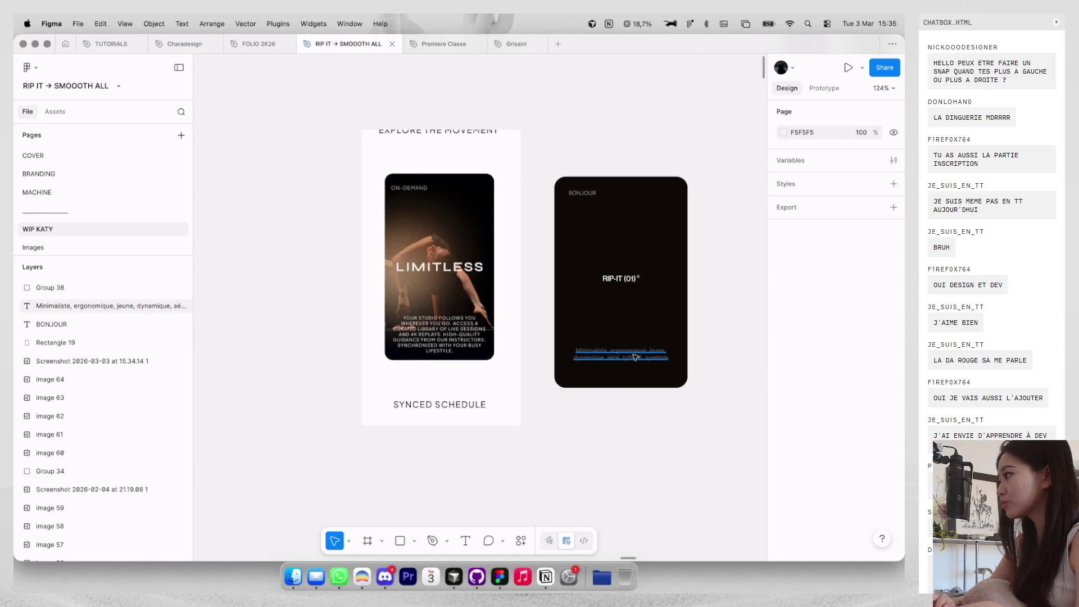
{"action": "left_click_drag", "start_coordinate": [639, 367], "coordinate": [642, 381]}
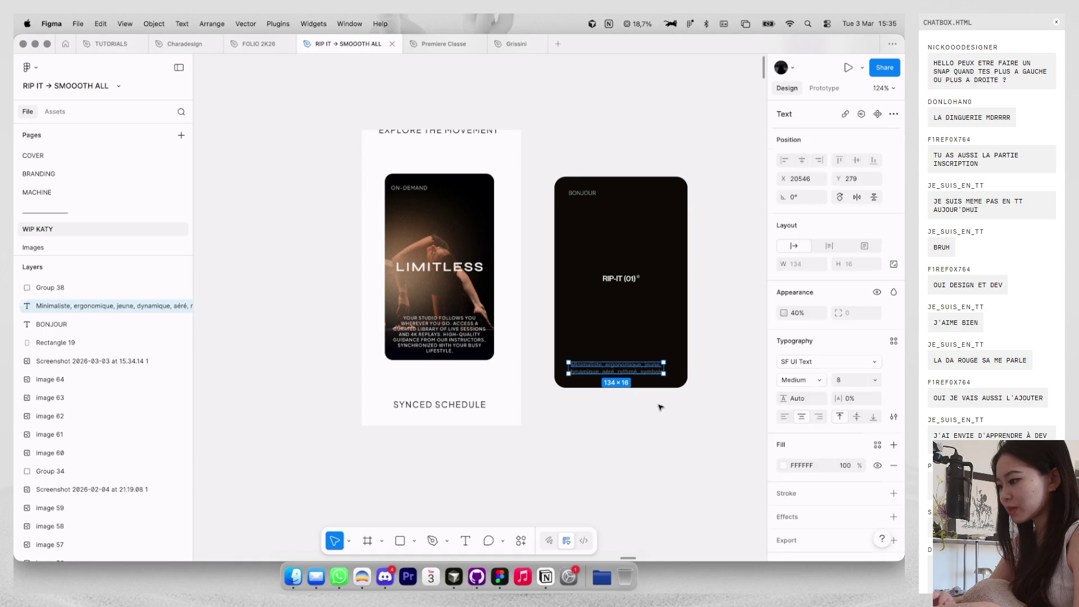
{"action": "left_click", "coordinate": [646, 406]}
{"action": "key", "text": "ctrl+z"}
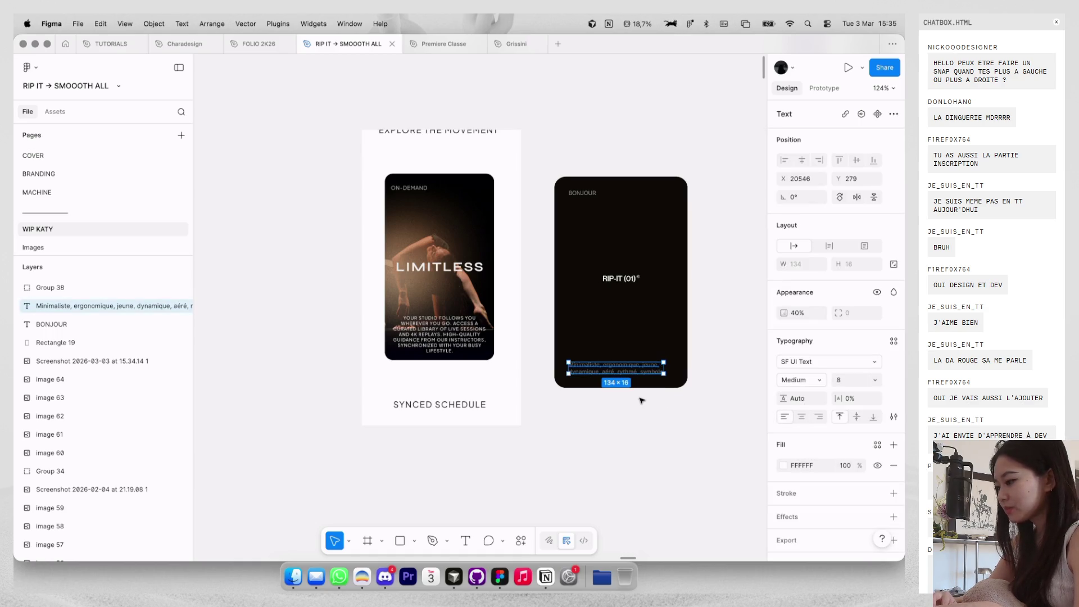
Edit the description text box so the keywords wrap onto two lines.
{"action": "scroll", "coordinate": [641, 400], "scroll_direction": "up", "scroll_amount": 5}
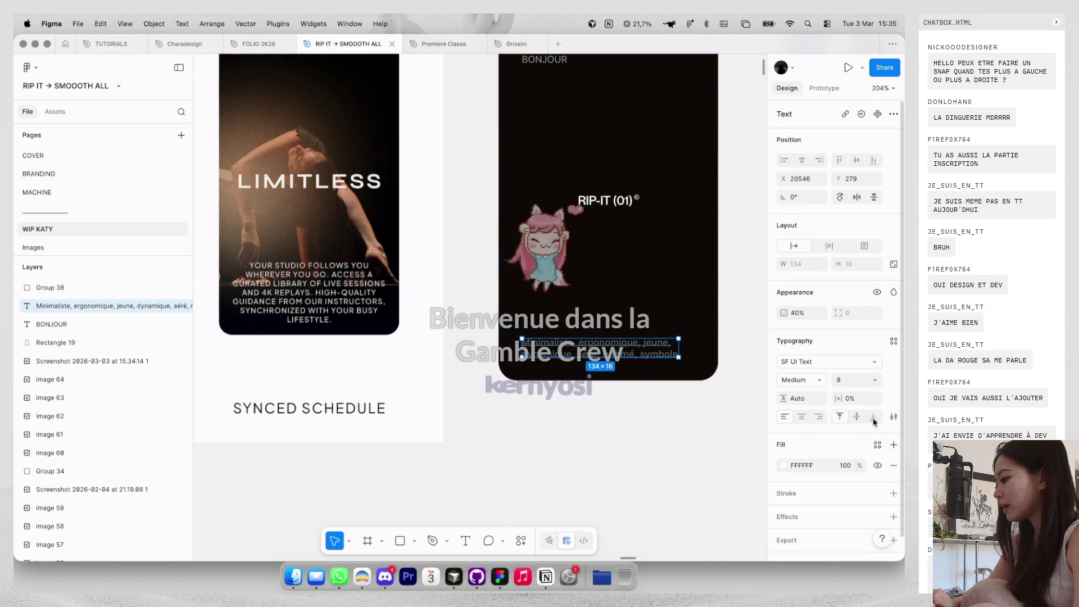
{"action": "key", "text": "Return"}
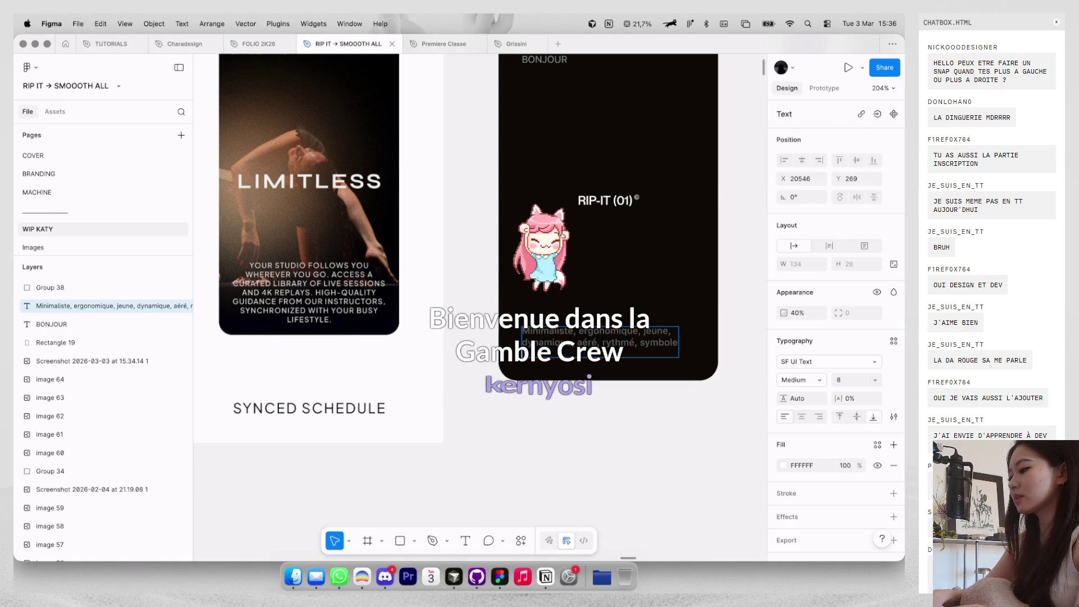
{"action": "left_click", "coordinate": [581, 318]}
{"action": "left_click", "coordinate": [607, 359]}
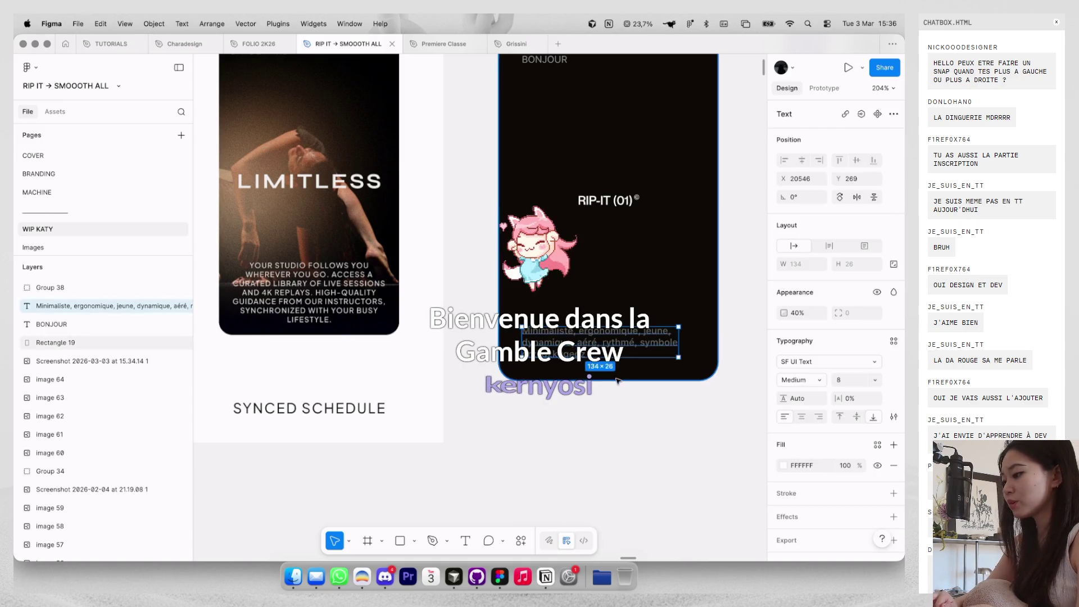
{"action": "scroll", "coordinate": [616, 390], "scroll_direction": "down", "scroll_amount": 3}
{"action": "left_click", "coordinate": [616, 390]}
Look over the LIMITLESS reference card, then switch to the BOTW file in Dia.
{"action": "left_click", "coordinate": [561, 302]}
{"action": "scroll", "coordinate": [580, 169], "scroll_direction": "up", "scroll_amount": 5}
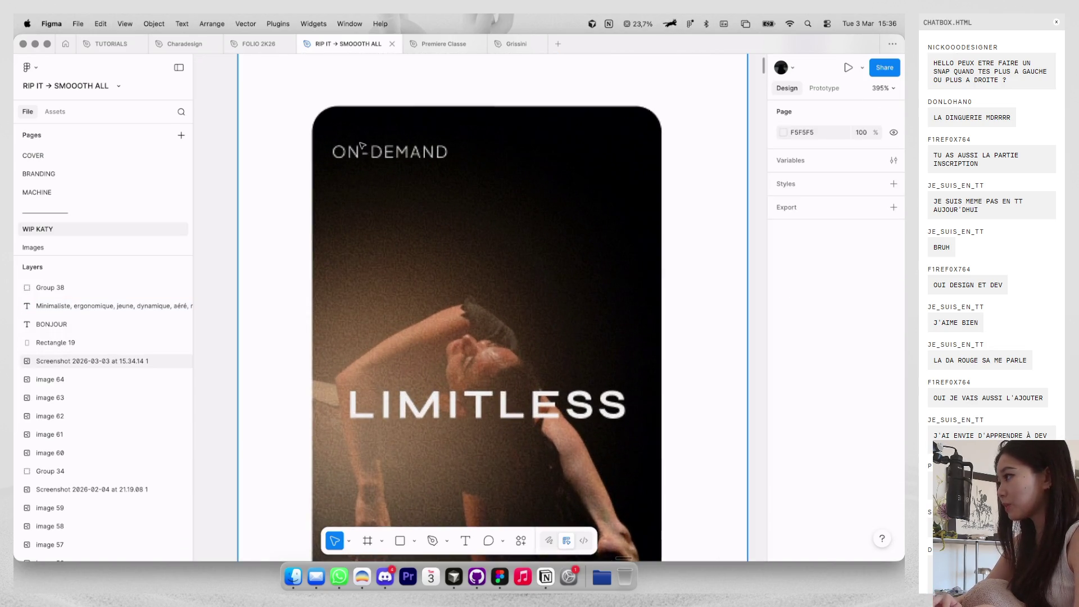
{"action": "scroll", "coordinate": [371, 138], "scroll_direction": "down", "scroll_amount": 5}
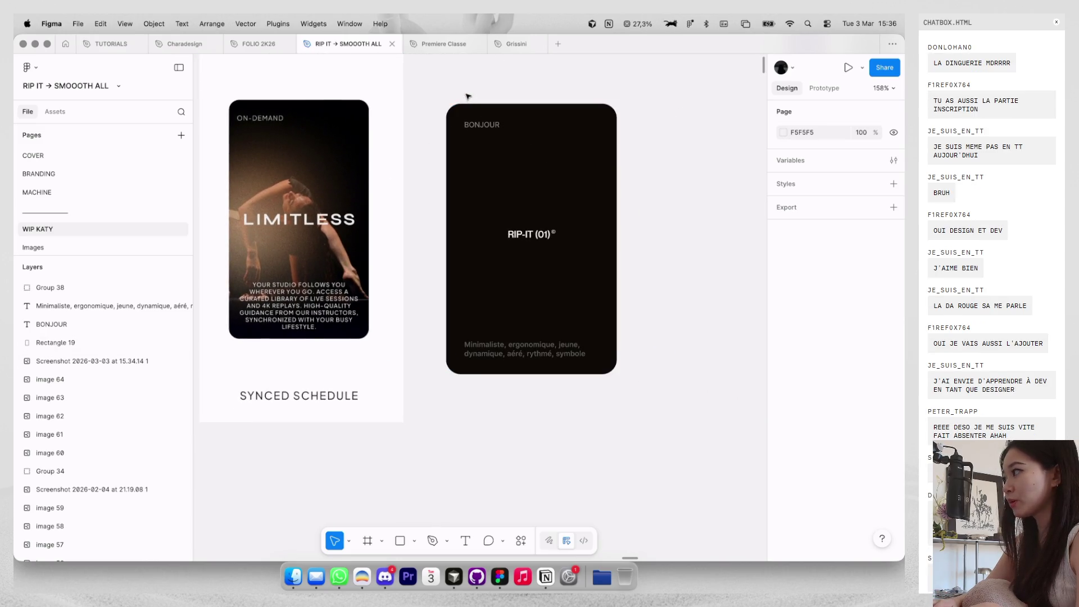
{"action": "key", "text": "ctrl+Left"}
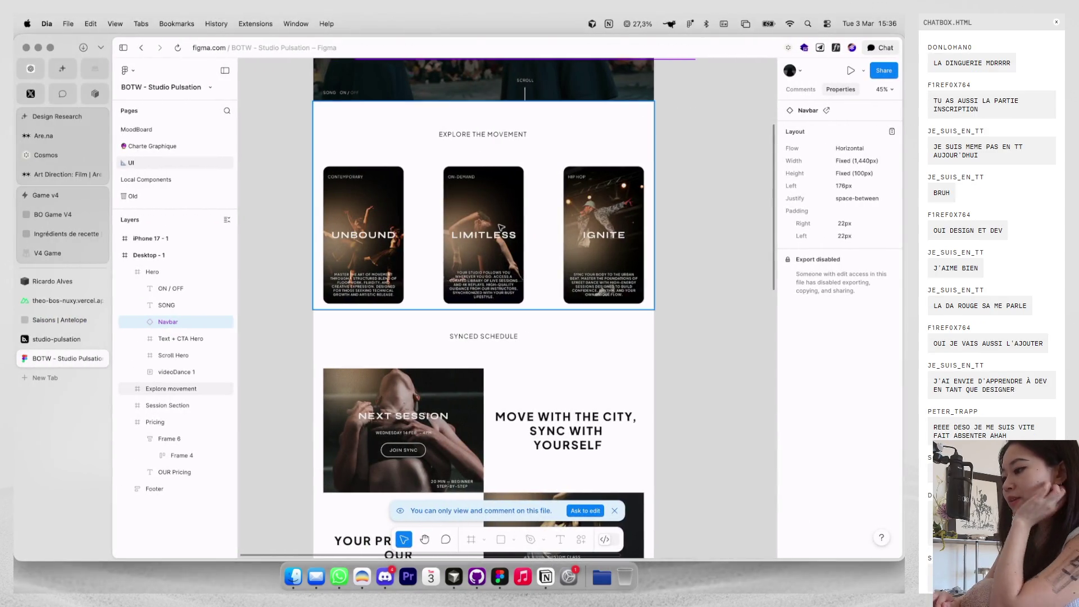
Screenshot the '20 MIN — BEGINNER STEP-BY-STEP' caption and drop it into Figma below the card.
{"action": "scroll", "coordinate": [501, 227], "scroll_direction": "up", "scroll_amount": 3}
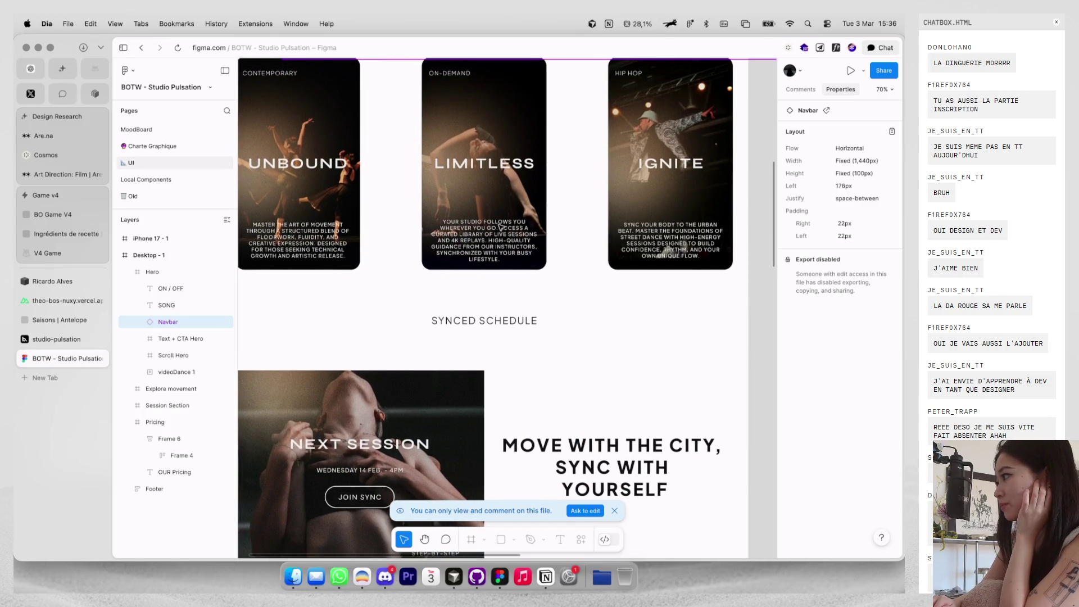
{"action": "scroll", "coordinate": [499, 227], "scroll_direction": "down", "scroll_amount": 5}
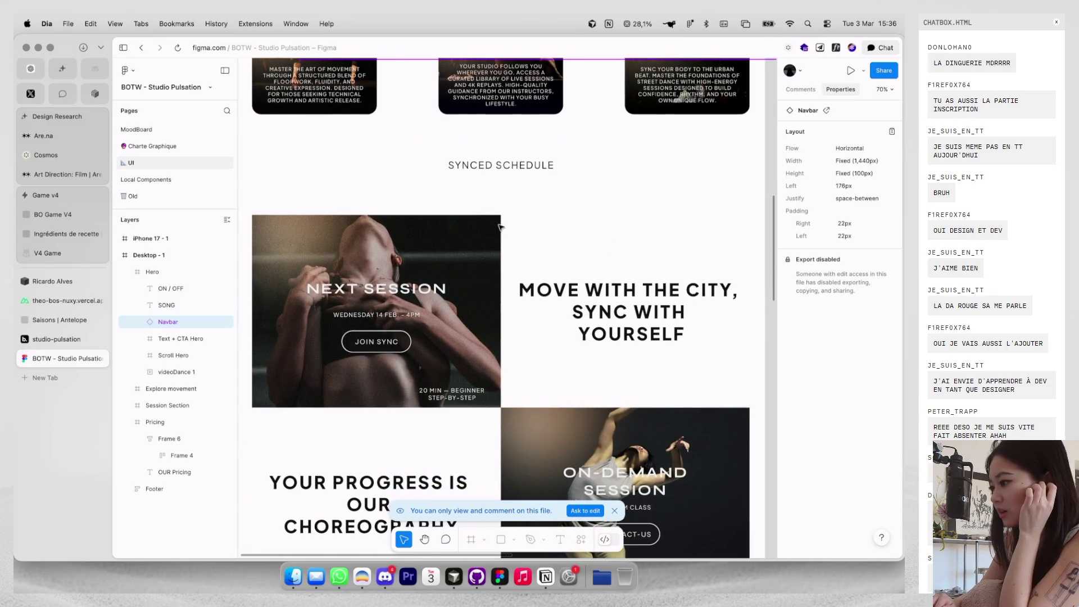
{"action": "scroll", "coordinate": [499, 227], "scroll_direction": "down", "scroll_amount": 1}
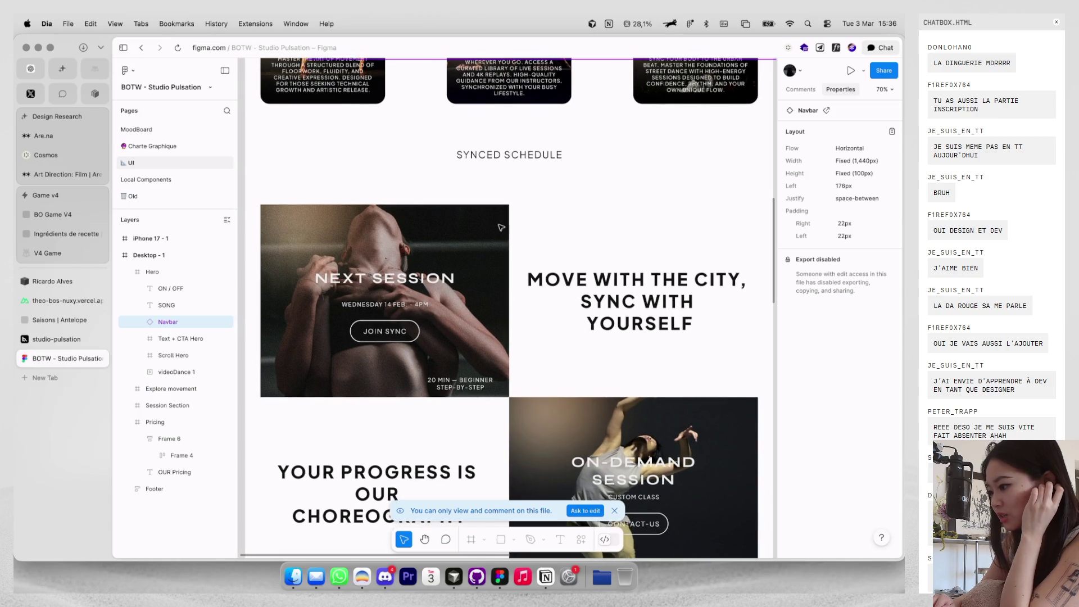
{"action": "scroll", "coordinate": [483, 281], "scroll_direction": "down", "scroll_amount": 2}
{"action": "scroll", "coordinate": [471, 318], "scroll_direction": "up", "scroll_amount": 3}
{"action": "left_click_drag", "start_coordinate": [400, 322], "coordinate": [593, 412]}
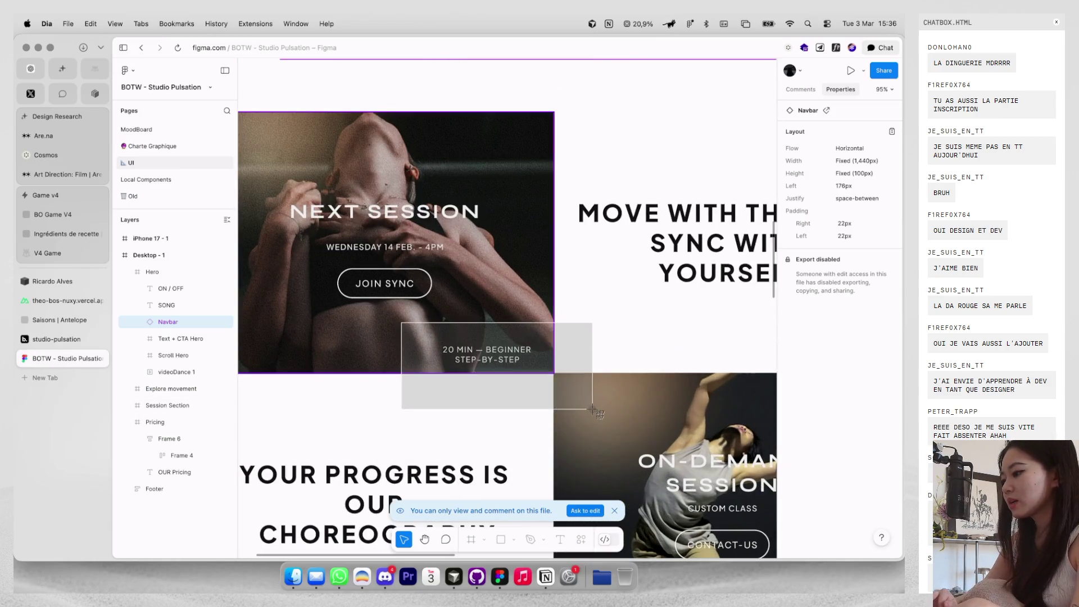
{"action": "key", "text": "super+Tab"}
{"action": "left_click_drag", "start_coordinate": [809, 548], "coordinate": [619, 444]}
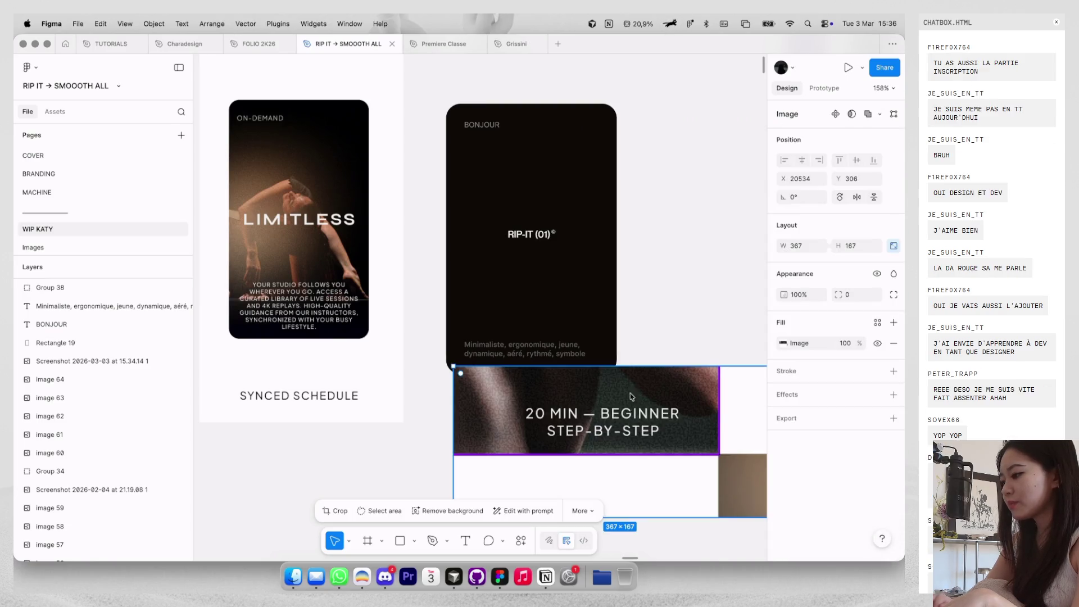
Move the description text right and right-align it inside the card.
{"action": "scroll", "coordinate": [583, 359], "scroll_direction": "down", "scroll_amount": 2}
{"action": "scroll", "coordinate": [583, 358], "scroll_direction": "up", "scroll_amount": 3}
{"action": "left_click_drag", "start_coordinate": [583, 359], "coordinate": [604, 358]}
{"action": "left_click", "coordinate": [819, 417]}
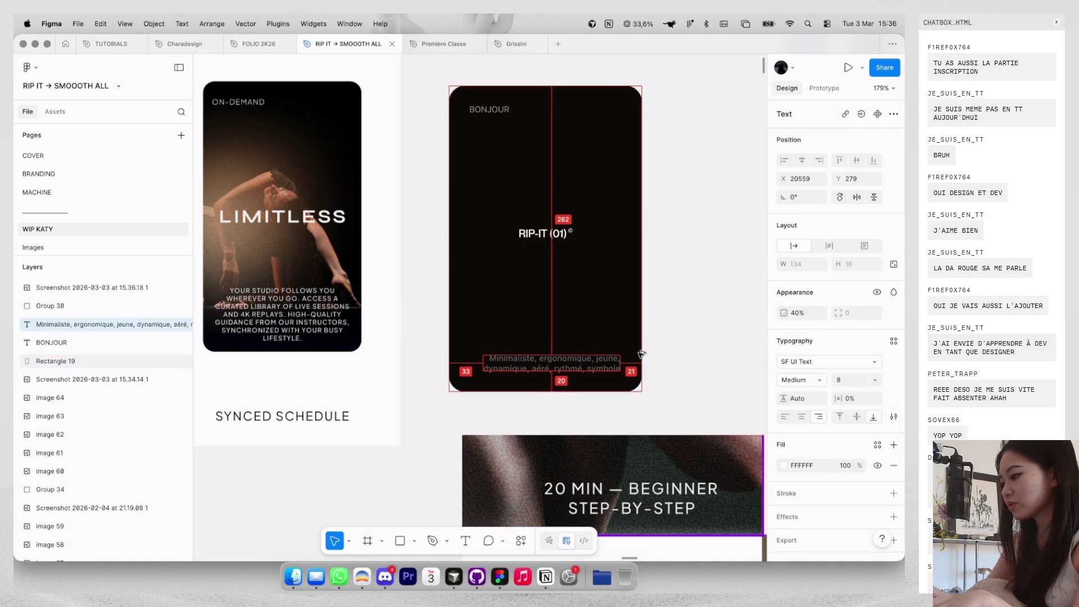
{"action": "left_click", "coordinate": [678, 340]}
{"action": "scroll", "coordinate": [677, 339], "scroll_direction": "down", "scroll_amount": 3}
{"action": "scroll", "coordinate": [618, 314], "scroll_direction": "down", "scroll_amount": 1}
{"action": "left_click", "coordinate": [584, 301]}
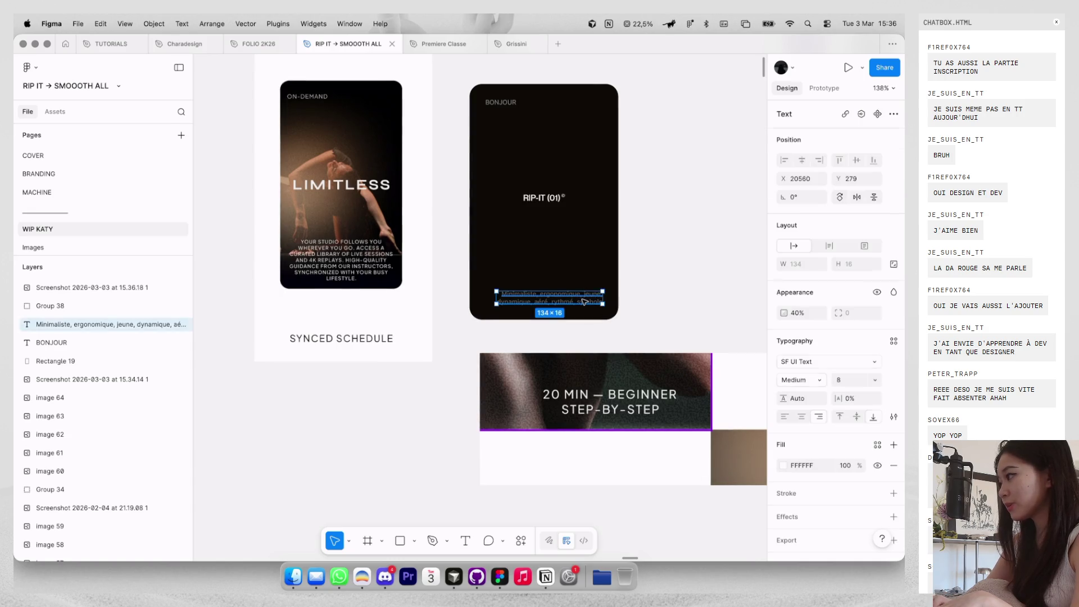
Draw an orange-red FF6000 pencil line below STEP on the 20 MIN screenshot.
{"action": "left_click", "coordinate": [638, 298]}
{"action": "left_click", "coordinate": [659, 428]}
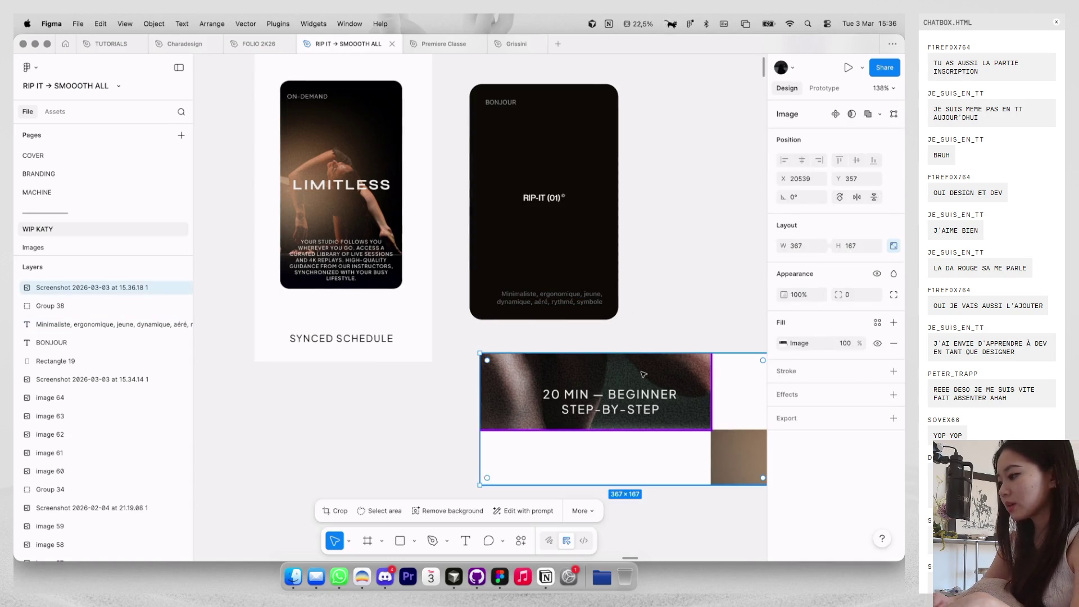
{"action": "scroll", "coordinate": [659, 427], "scroll_direction": "up", "scroll_amount": 5}
{"action": "scroll", "coordinate": [630, 405], "scroll_direction": "down", "scroll_amount": 1}
{"action": "scroll", "coordinate": [630, 405], "scroll_direction": "right", "scroll_amount": 1}
{"action": "key", "text": "shift+p"}
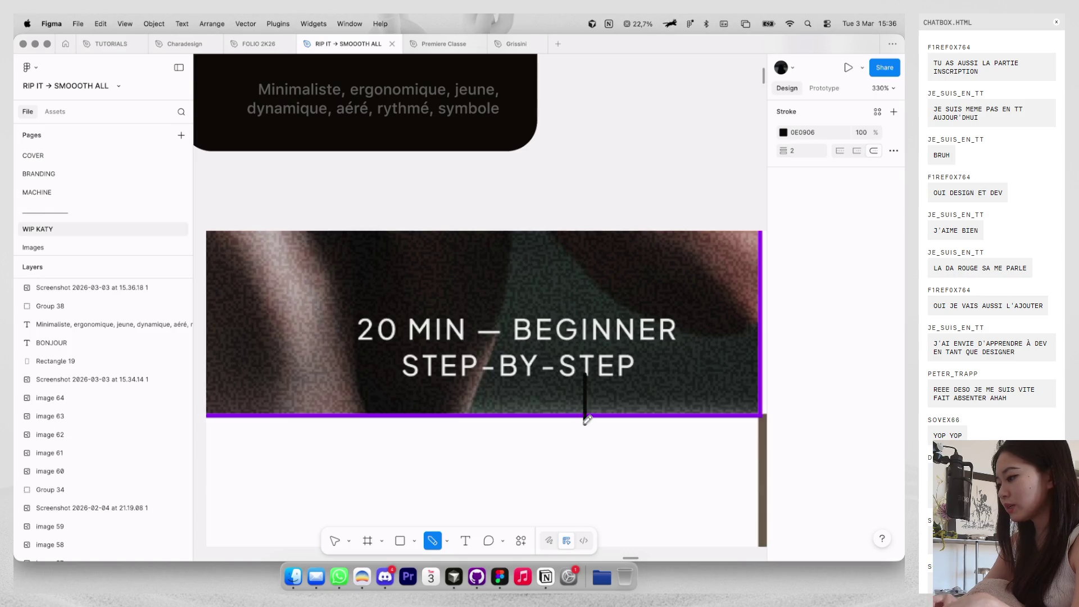
{"action": "left_click", "coordinate": [783, 132]}
{"action": "left_click", "coordinate": [713, 218]}
{"action": "left_click", "coordinate": [755, 135]}
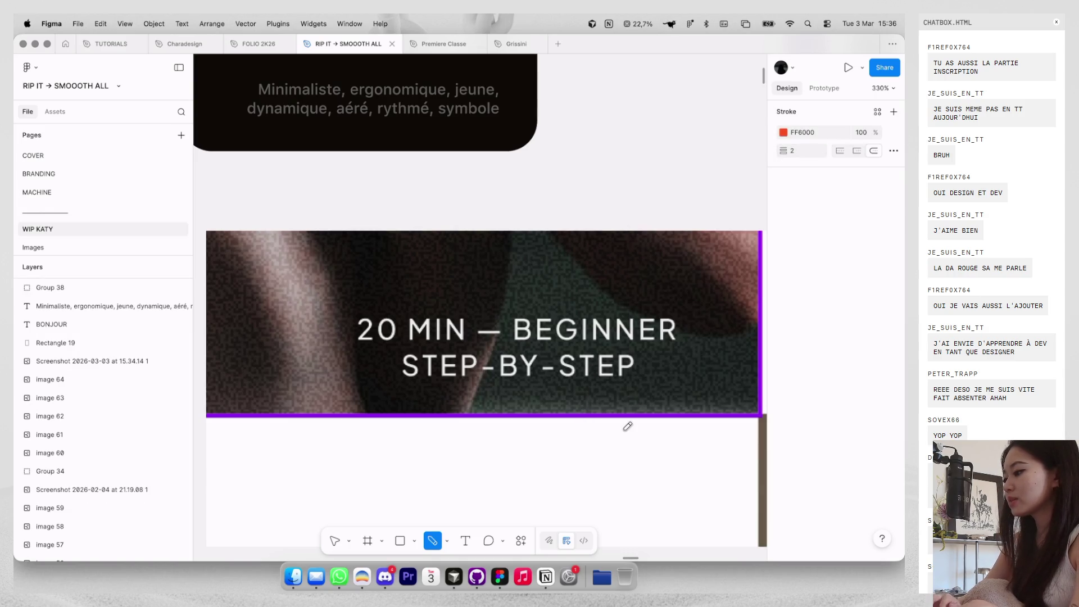
{"action": "left_click_drag", "start_coordinate": [622, 377], "coordinate": [623, 415]}
{"action": "scroll", "coordinate": [620, 336], "scroll_direction": "right", "scroll_amount": 2}
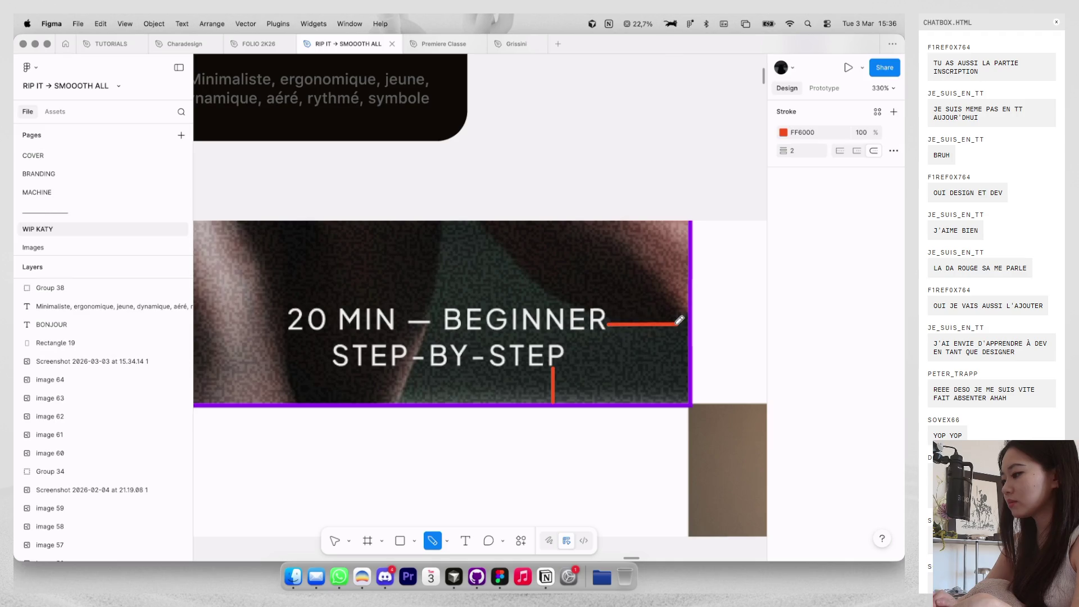
Zoom out, browse the reference to the CONTACT-US section, and capture it.
{"action": "key", "text": "shift+1"}
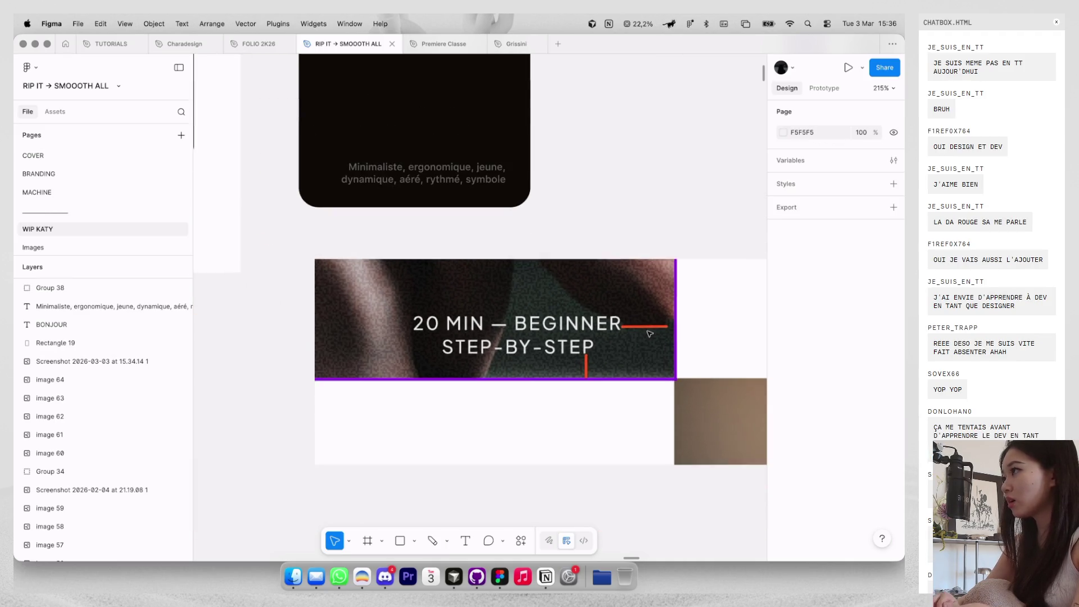
{"action": "key", "text": "ctrl+Left"}
{"action": "scroll", "coordinate": [500, 284], "scroll_direction": "down", "scroll_amount": 5}
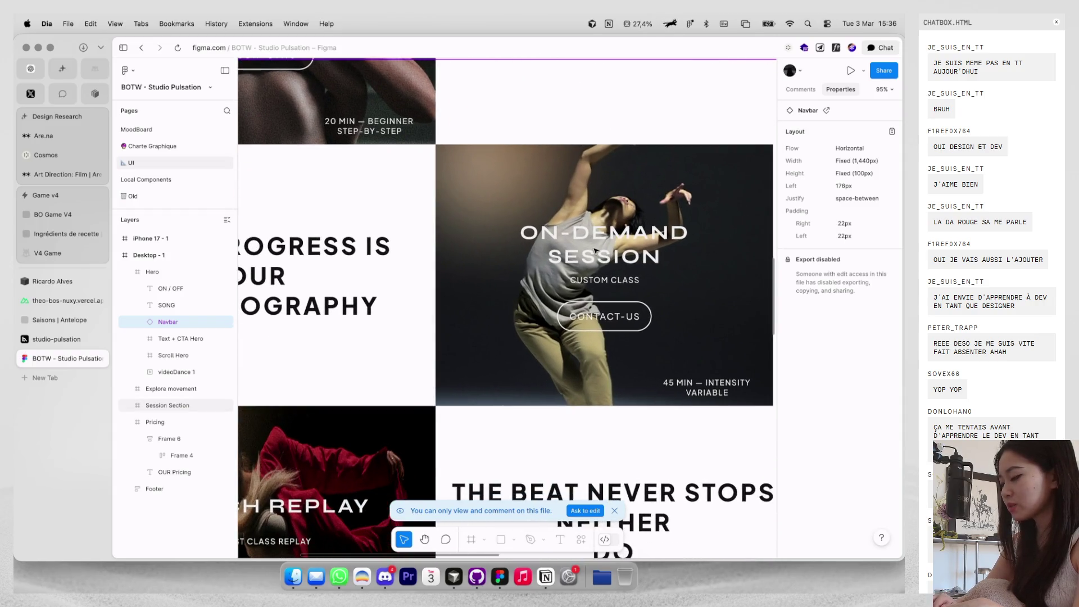
{"action": "scroll", "coordinate": [595, 251], "scroll_direction": "down", "scroll_amount": 3}
{"action": "scroll", "coordinate": [595, 251], "scroll_direction": "up", "scroll_amount": 2}
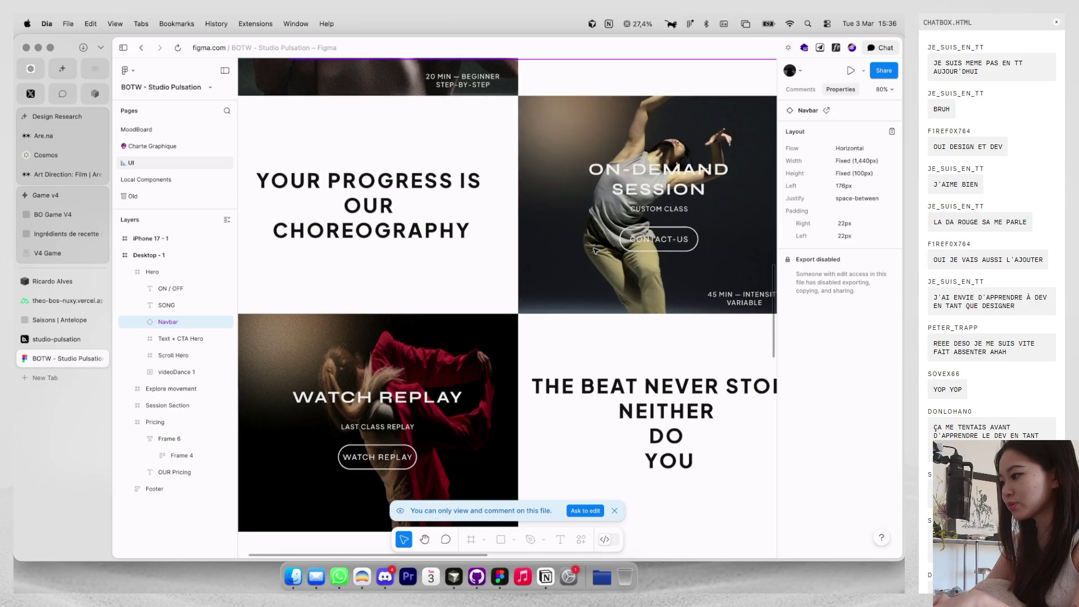
{"action": "key", "text": "super+Tab"}
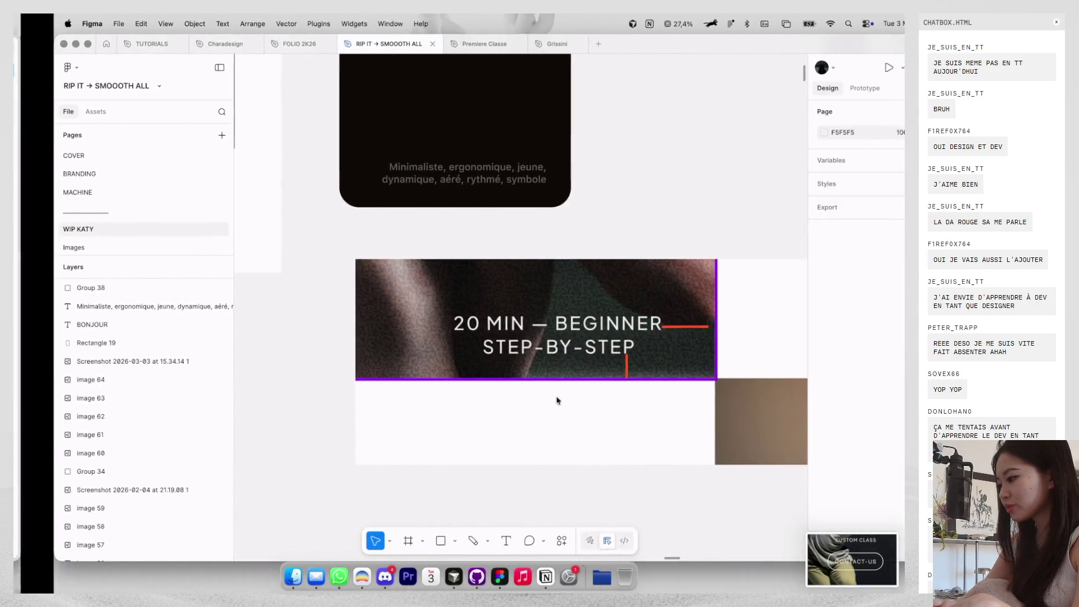
{"action": "scroll", "coordinate": [696, 365], "scroll_direction": "up", "scroll_amount": 5}
Place the CONTACT-US screenshot on the canvas and add a BUTTON text label in the card.
{"action": "mouse_move", "coordinate": [851, 559]}
{"action": "left_mouse_down"}
{"action": "mouse_move", "coordinate": [695, 364]}
{"action": "mouse_move", "coordinate": [662, 285]}
{"action": "left_mouse_up"}
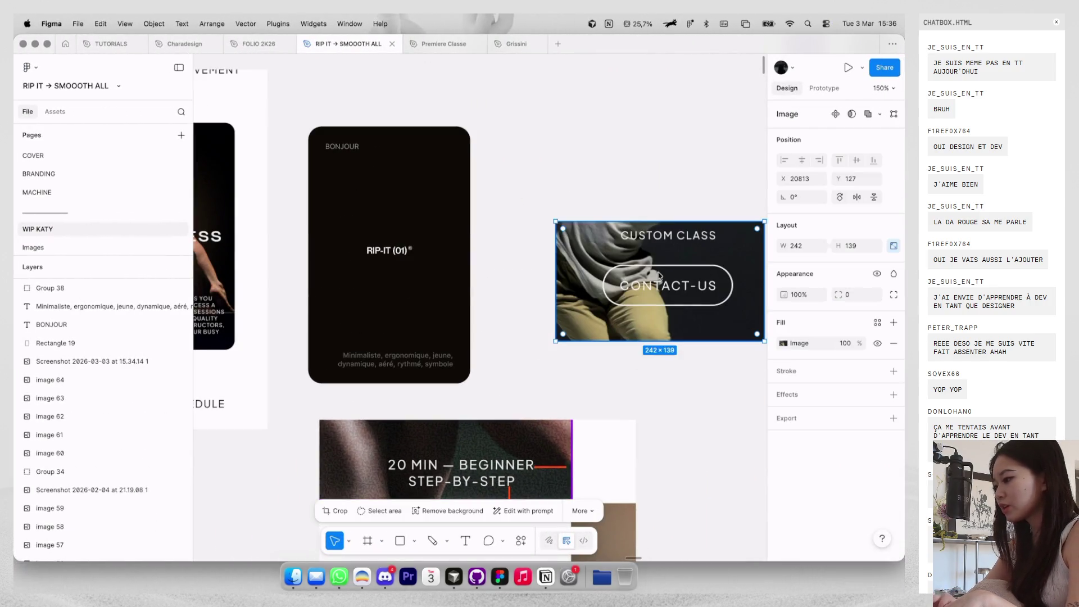
{"action": "scroll", "coordinate": [450, 278], "scroll_direction": "up", "scroll_amount": 2}
{"action": "key", "text": "t"}
{"action": "left_click", "coordinate": [457, 265]}
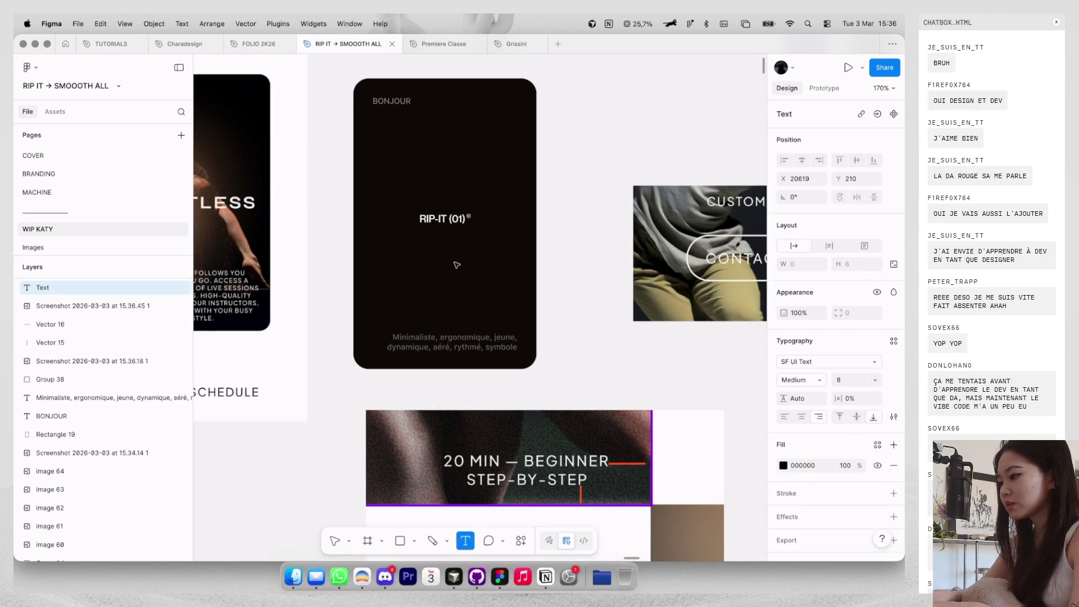
{"action": "type", "text": "BUTTON"}
{"action": "key", "text": "Escape"}
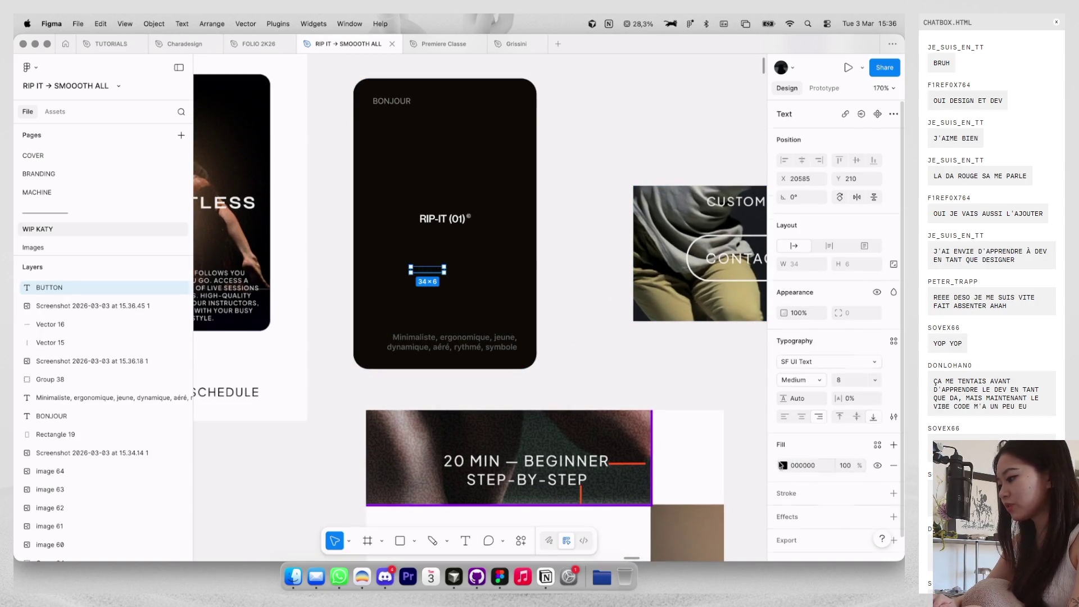
Make the BUTTON label white.
{"action": "left_click", "coordinate": [782, 466]}
{"action": "left_click", "coordinate": [677, 379]}
{"action": "left_click_drag", "start_coordinate": [677, 379], "coordinate": [639, 327]}
{"action": "scroll", "coordinate": [437, 278], "scroll_direction": "up", "scroll_amount": 3}
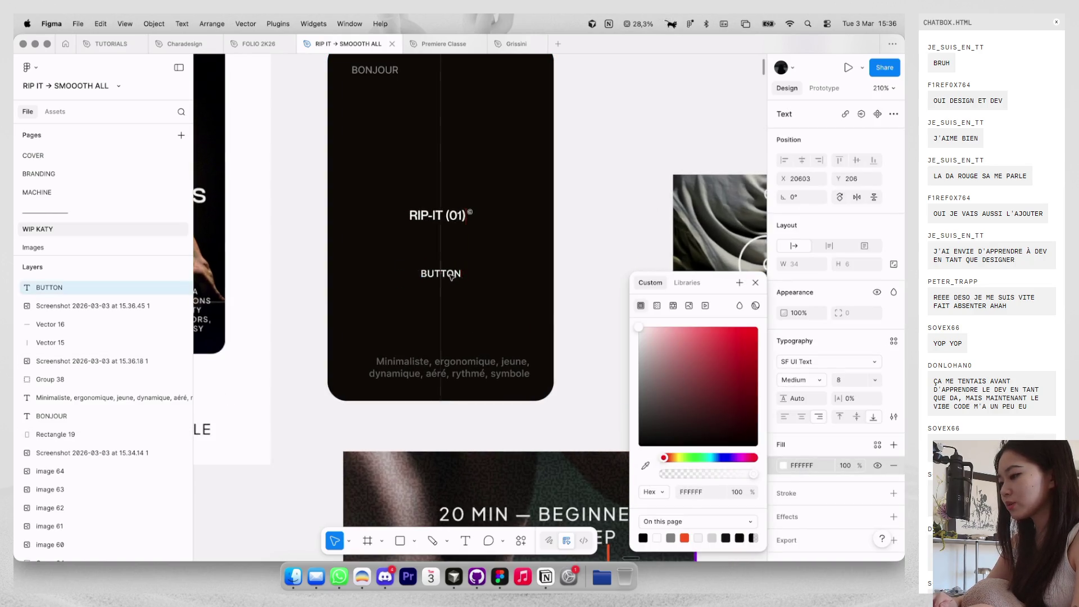
{"action": "scroll", "coordinate": [450, 276], "scroll_direction": "right", "scroll_amount": 5}
{"action": "left_click", "coordinate": [441, 270]}
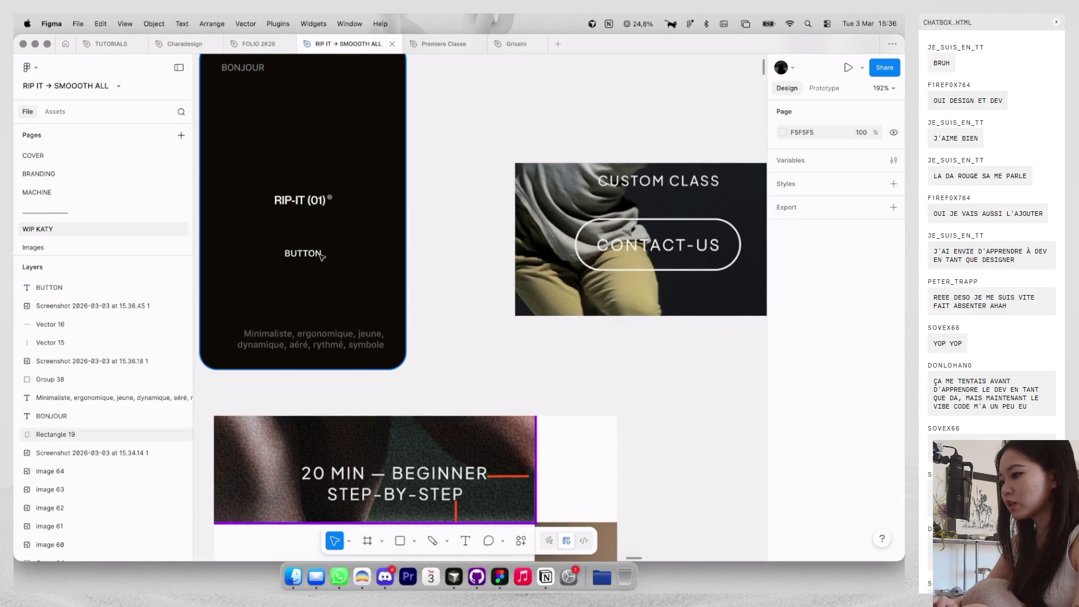
Draw an outlined, unfilled rectangle around the label with a 32 corner radius.
{"action": "key", "text": "r"}
{"action": "left_click_drag", "start_coordinate": [264, 240], "coordinate": [339, 271]}
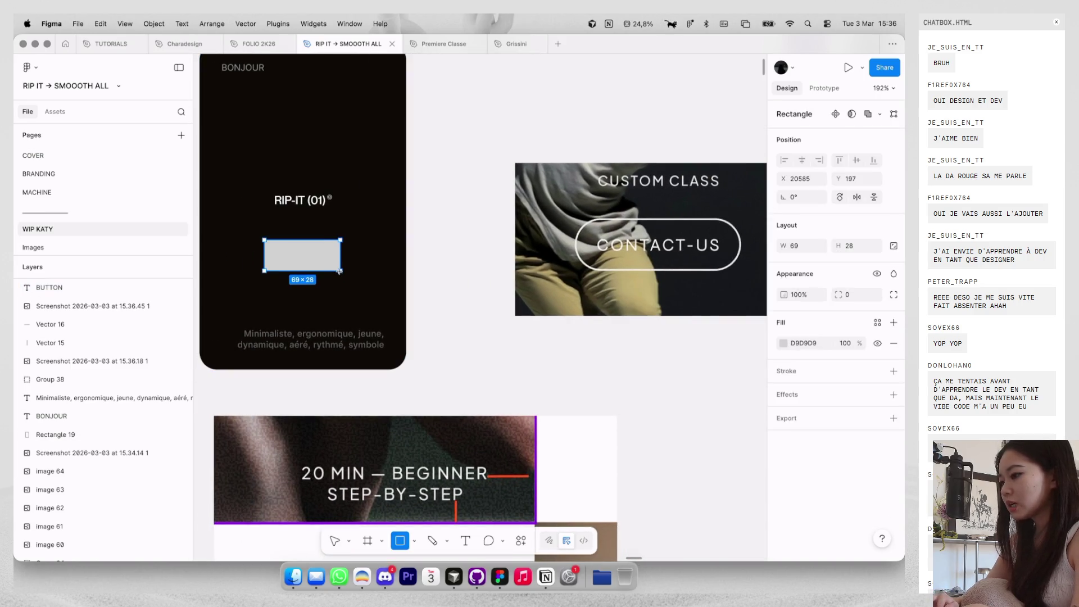
{"action": "left_click", "coordinate": [892, 344]}
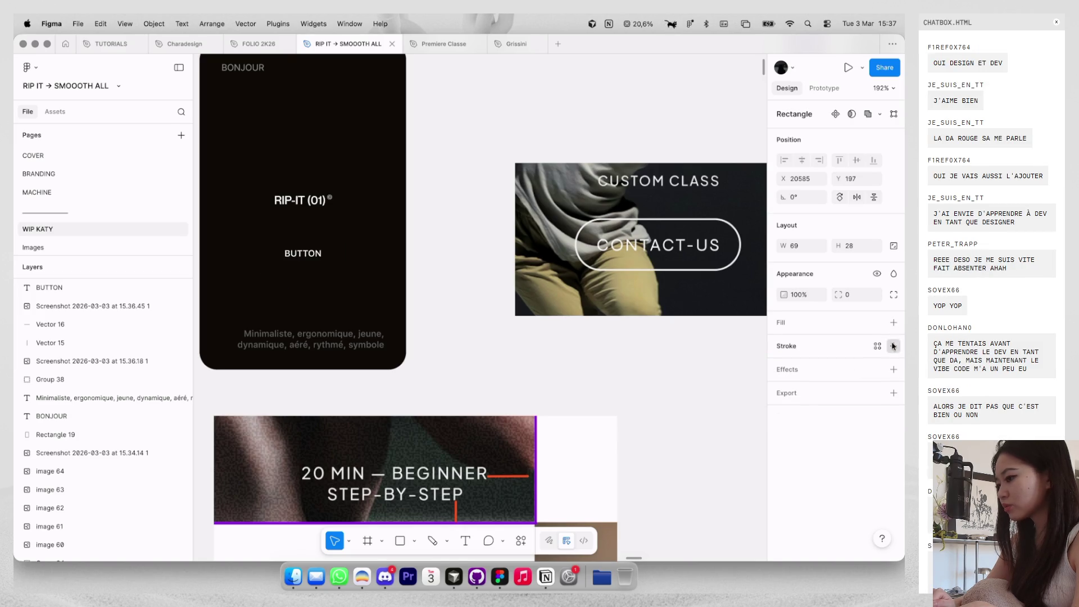
{"action": "left_click", "coordinate": [894, 345]}
{"action": "left_click", "coordinate": [839, 385]}
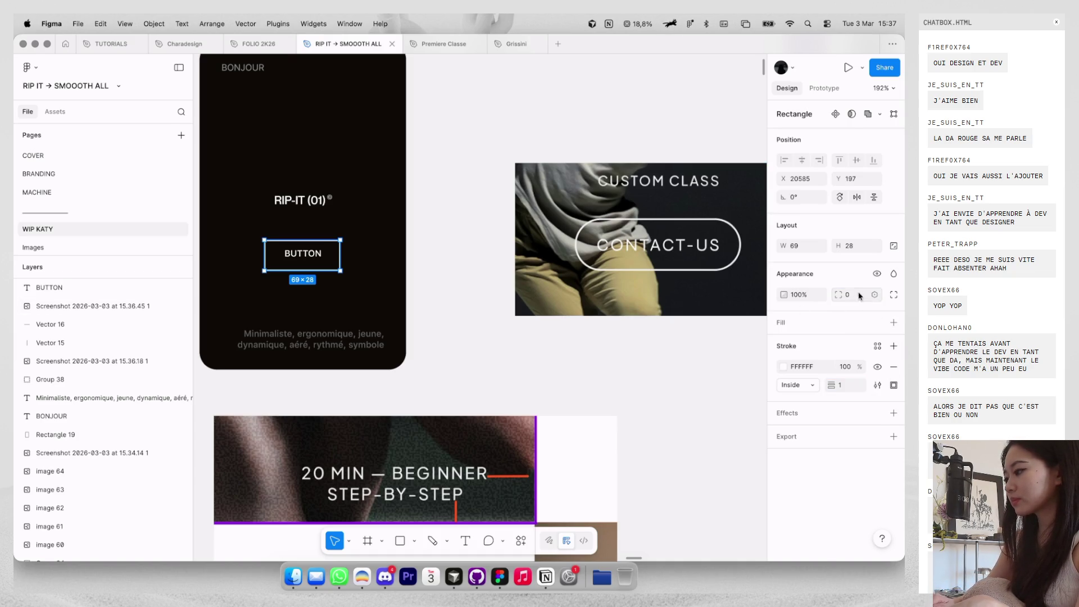
{"action": "type", "text": "1632"}
{"action": "key", "text": "Return"}
Give the pill a 0.5 outline, shorten it to 24 high, and set 30% opacity.
{"action": "scroll", "coordinate": [295, 271], "scroll_direction": "up", "scroll_amount": 1}
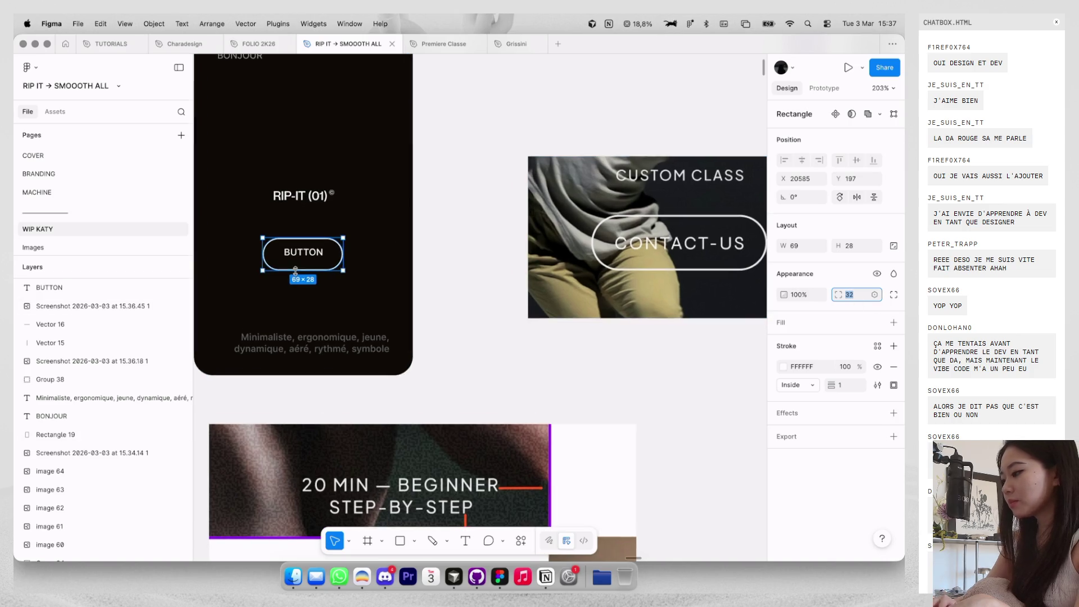
{"action": "left_click", "coordinate": [850, 385]}
{"action": "type", "text": ".5"}
{"action": "key", "text": "Return"}
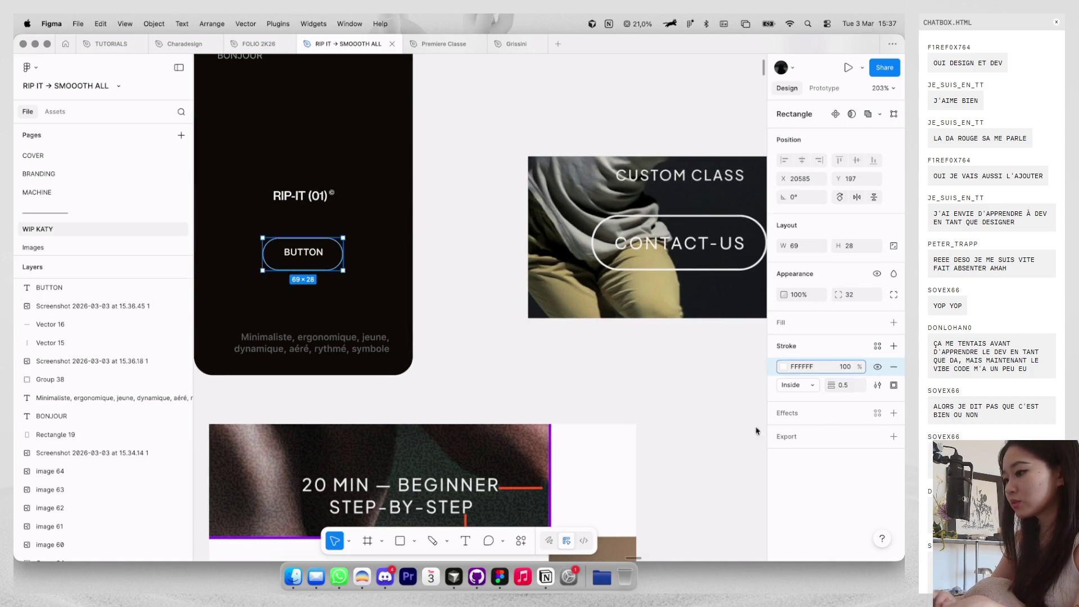
{"action": "scroll", "coordinate": [382, 239], "scroll_direction": "up", "scroll_amount": 4}
{"action": "left_click_drag", "start_coordinate": [302, 233], "coordinate": [303, 241]}
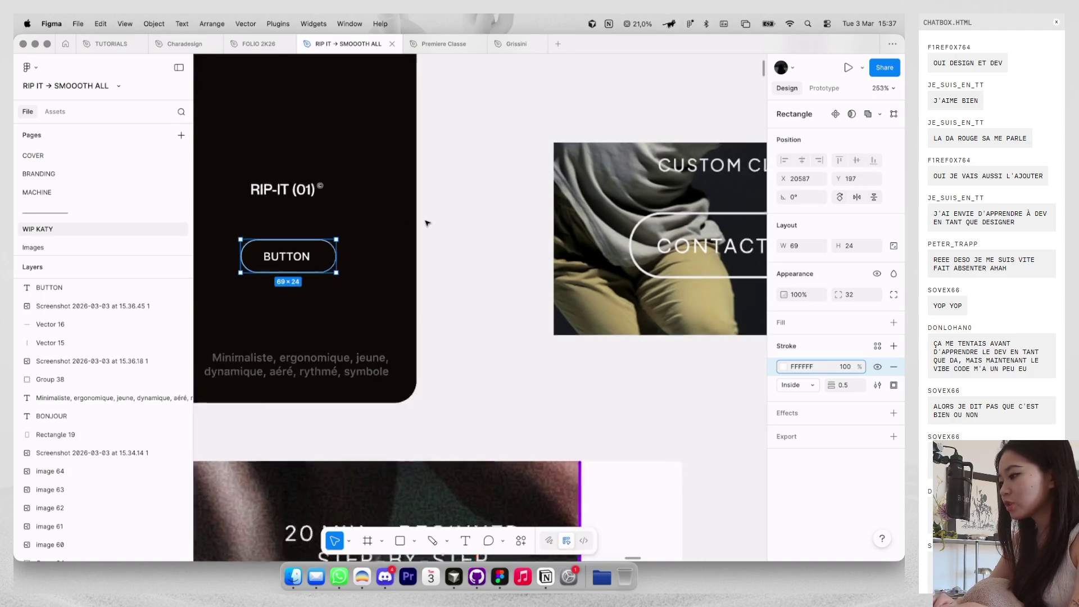
{"action": "scroll", "coordinate": [427, 221], "scroll_direction": "down", "scroll_amount": 3, "text": "ctrl"}
{"action": "key", "text": "3"}
{"action": "right_click", "coordinate": [426, 221]}
{"action": "key", "text": "Escape"}
Centre-align the BUTTON label and reduce it to font size 6.
{"action": "left_click", "coordinate": [313, 250]}
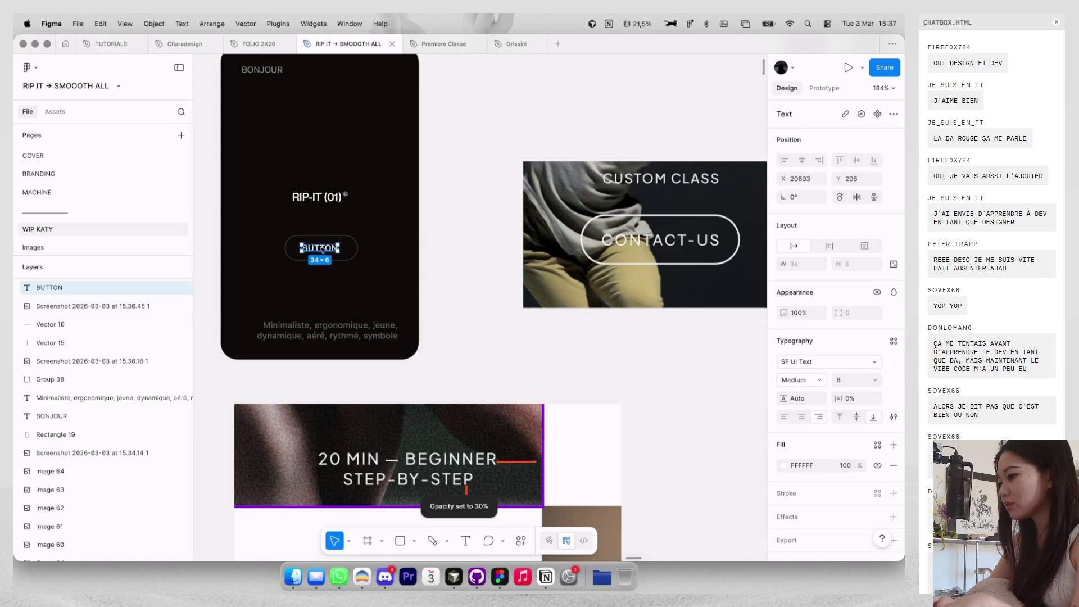
{"action": "left_click", "coordinate": [805, 416]}
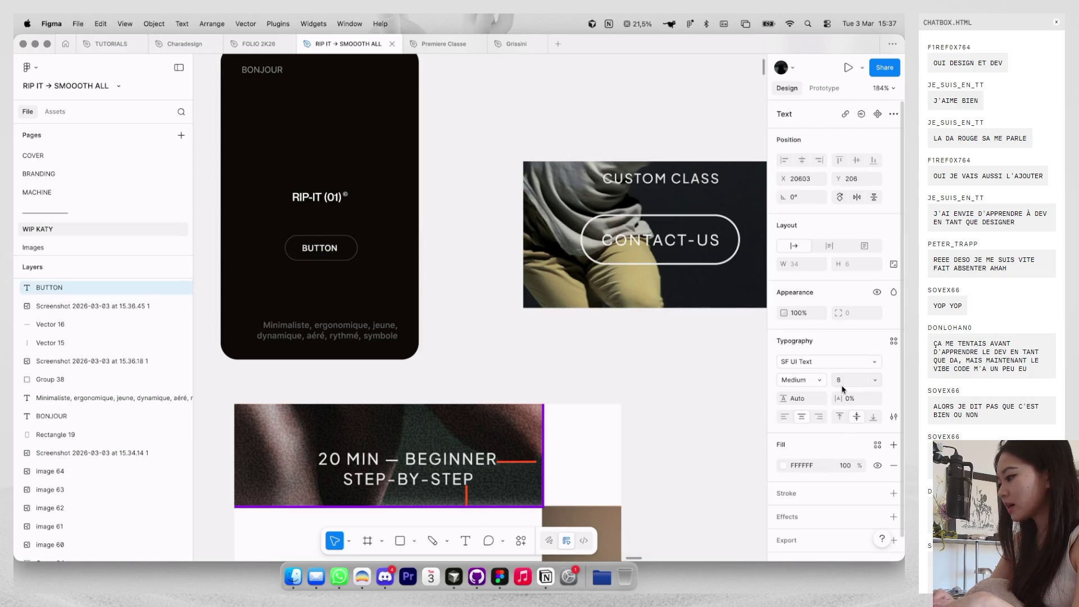
{"action": "key", "text": "Down"}
{"action": "key", "text": "Down"}
{"action": "scroll", "coordinate": [326, 251], "scroll_direction": "up", "scroll_amount": 3, "text": "ctrl"}
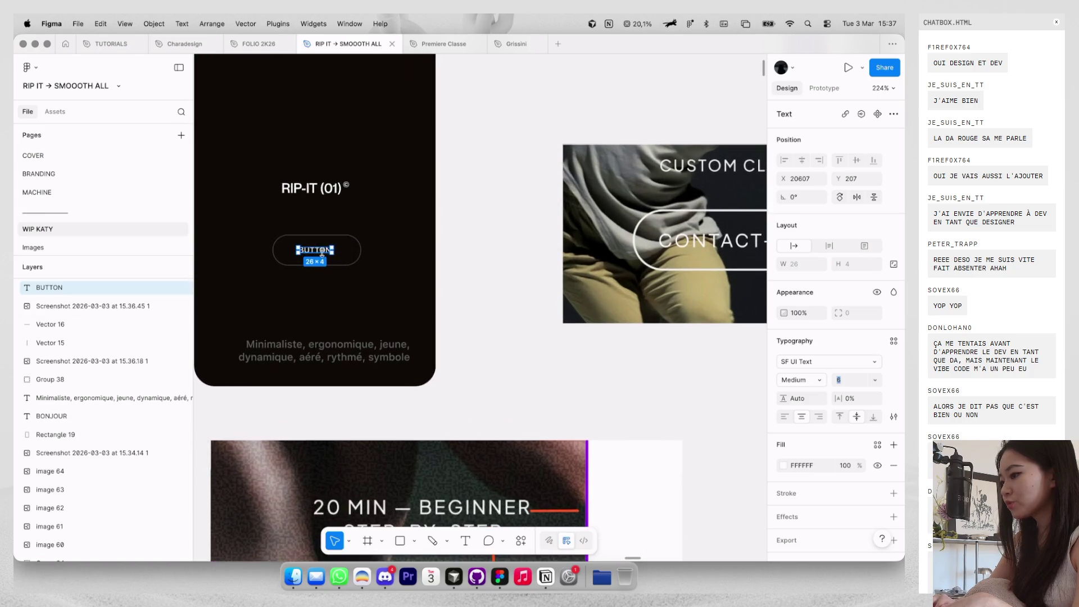
Trim the pill to 20 px tall, then switch to the BOTW – Studio Pulsation reference.
{"action": "left_click", "coordinate": [357, 242]}
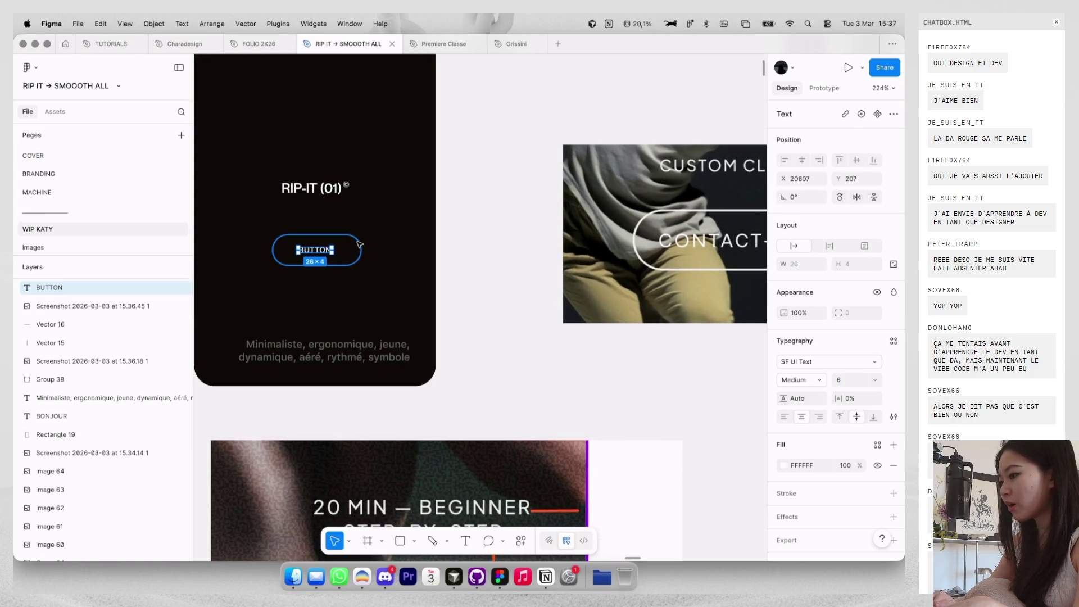
{"action": "scroll", "coordinate": [357, 241], "scroll_direction": "up", "scroll_amount": 3, "text": "ctrl"}
{"action": "scroll", "coordinate": [358, 242], "scroll_direction": "up", "scroll_amount": 1, "text": "ctrl"}
{"action": "left_click_drag", "start_coordinate": [350, 229], "coordinate": [349, 236]}
{"action": "left_click", "coordinate": [450, 236]}
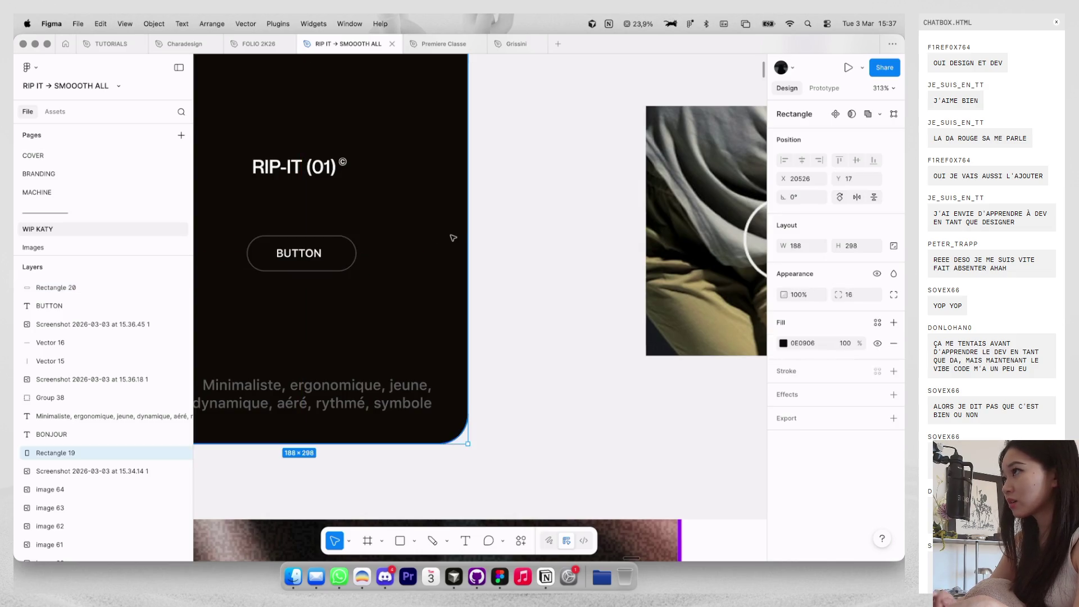
{"action": "scroll", "coordinate": [452, 236], "scroll_direction": "down", "scroll_amount": 6, "text": "ctrl"}
{"action": "scroll", "coordinate": [592, 263], "scroll_direction": "up", "scroll_amount": 3, "text": "ctrl"}
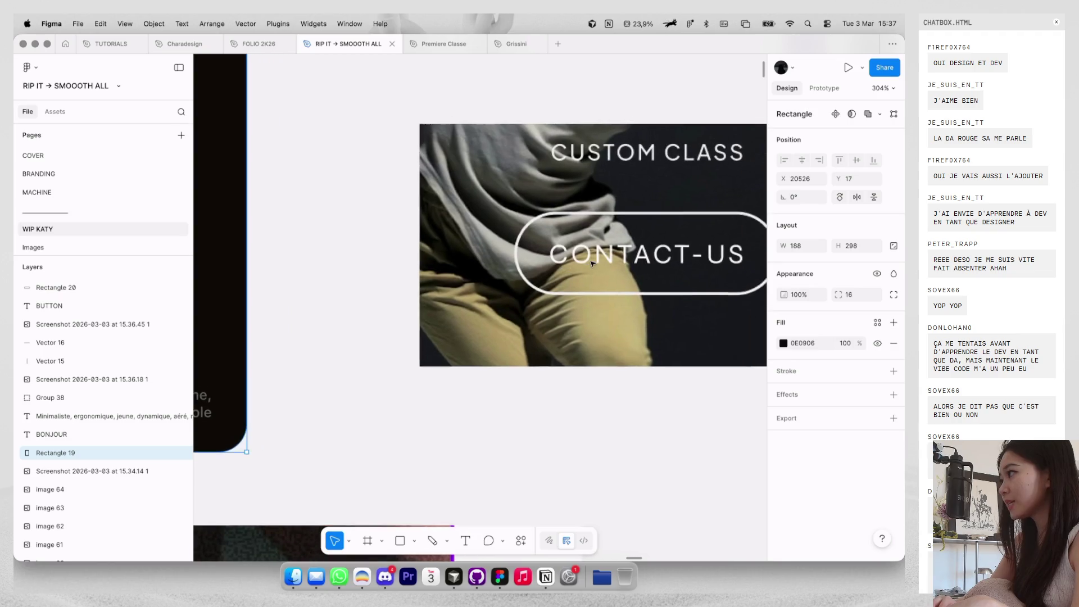
{"action": "key", "text": "super+Tab"}
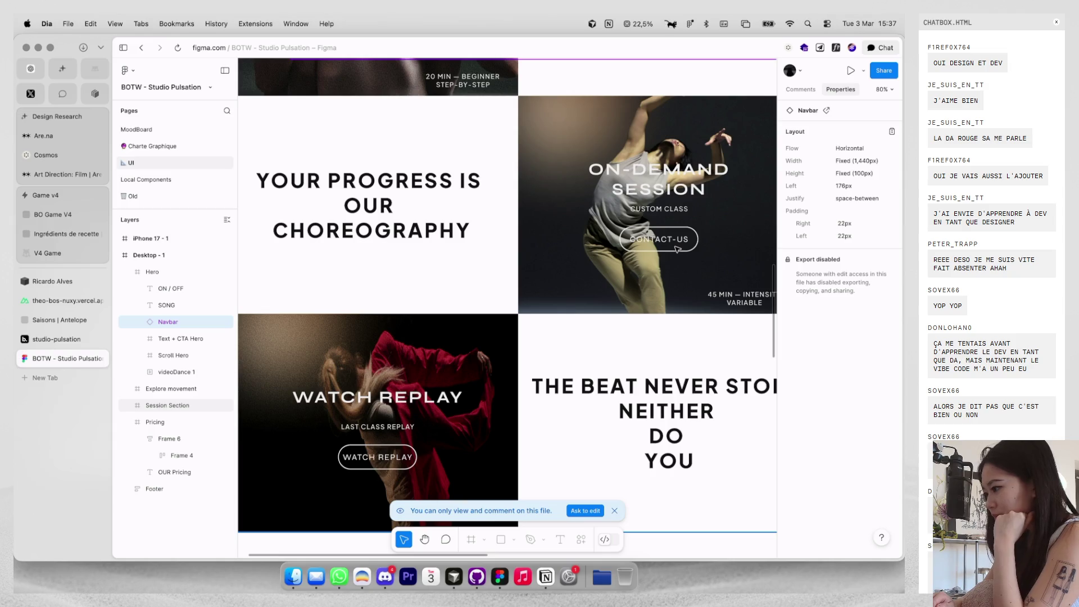
Give the button pill a solid white FFFFFF fill at 100% opacity.
{"action": "key", "text": "super+Tab"}
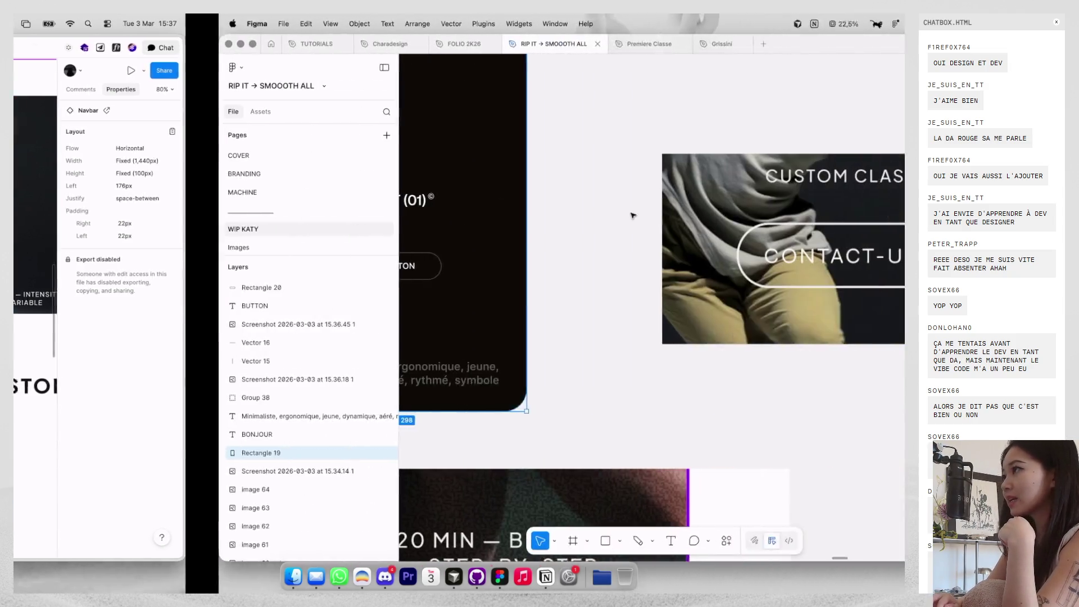
{"action": "scroll", "coordinate": [535, 233], "scroll_direction": "left", "scroll_amount": 3}
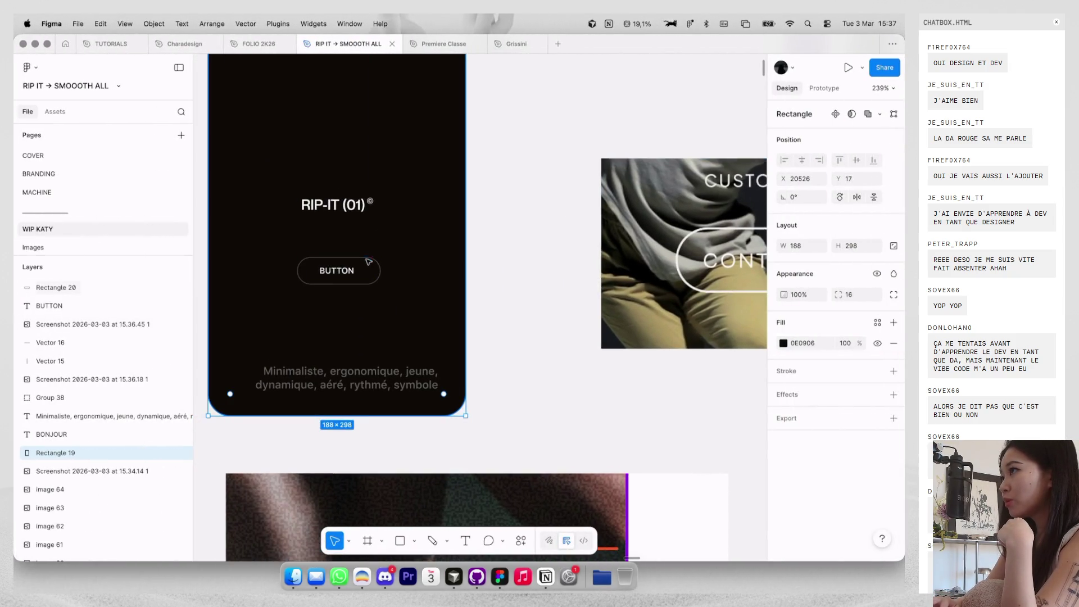
{"action": "scroll", "coordinate": [542, 339], "scroll_direction": "up", "scroll_amount": 5}
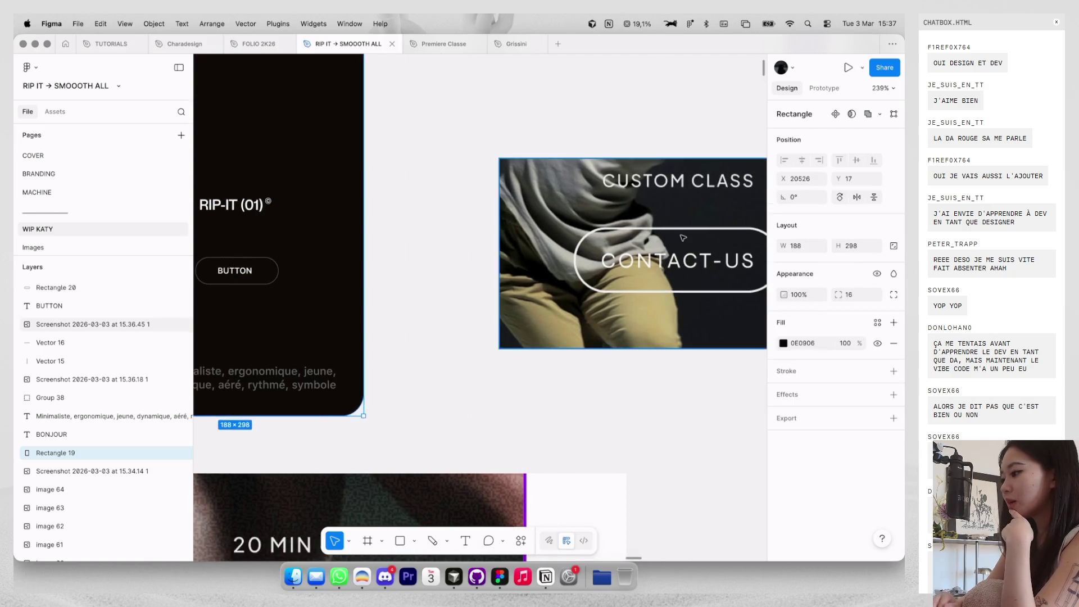
{"action": "left_click", "coordinate": [326, 279]}
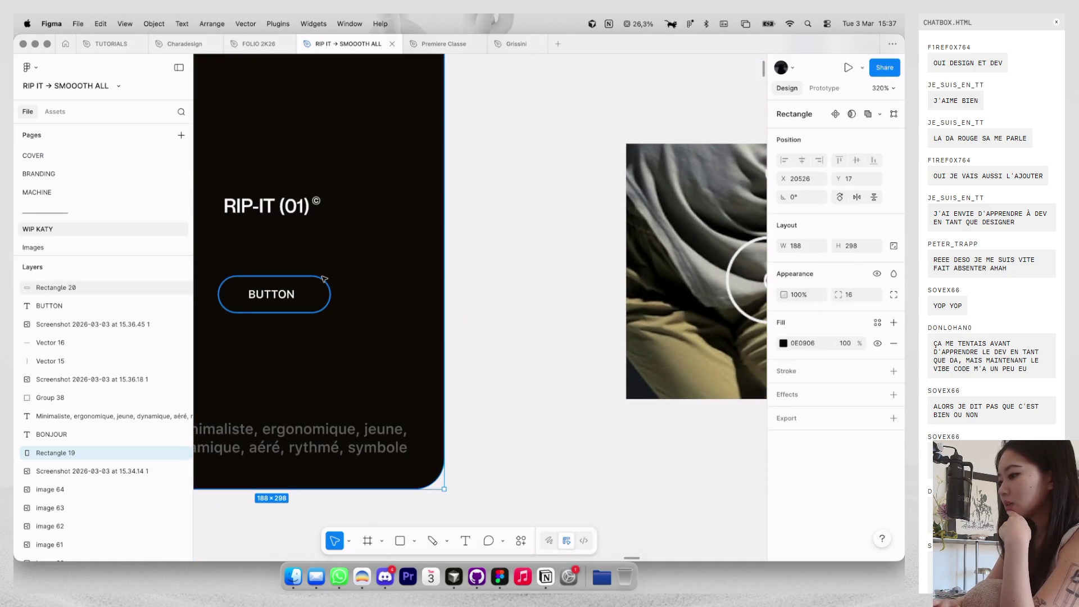
{"action": "left_click", "coordinate": [893, 322]}
{"action": "left_click_drag", "start_coordinate": [642, 367], "coordinate": [571, 284]}
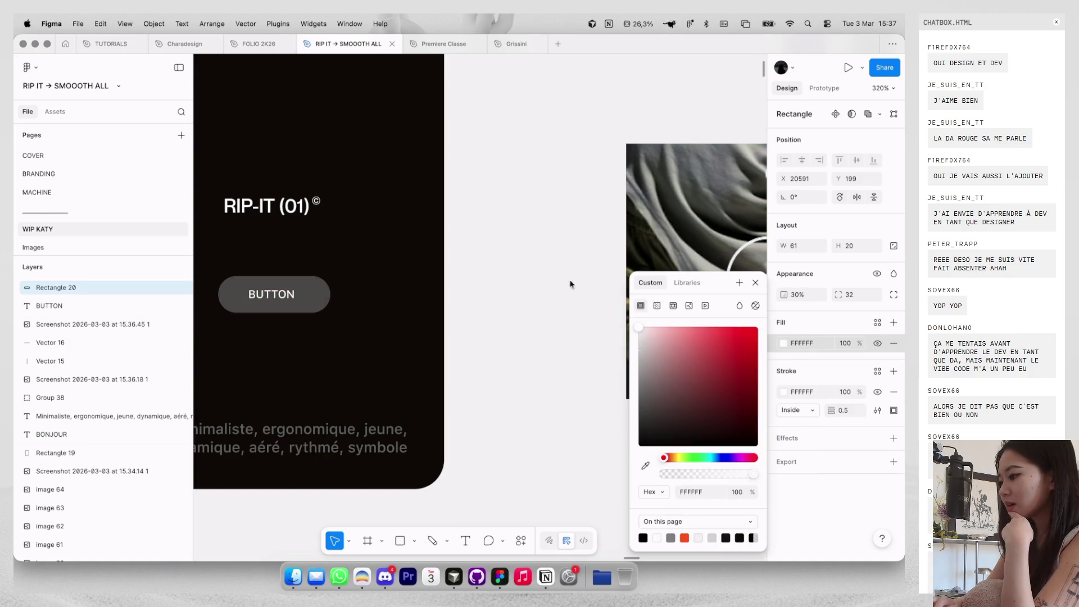
{"action": "left_click_drag", "start_coordinate": [673, 375], "coordinate": [556, 264]}
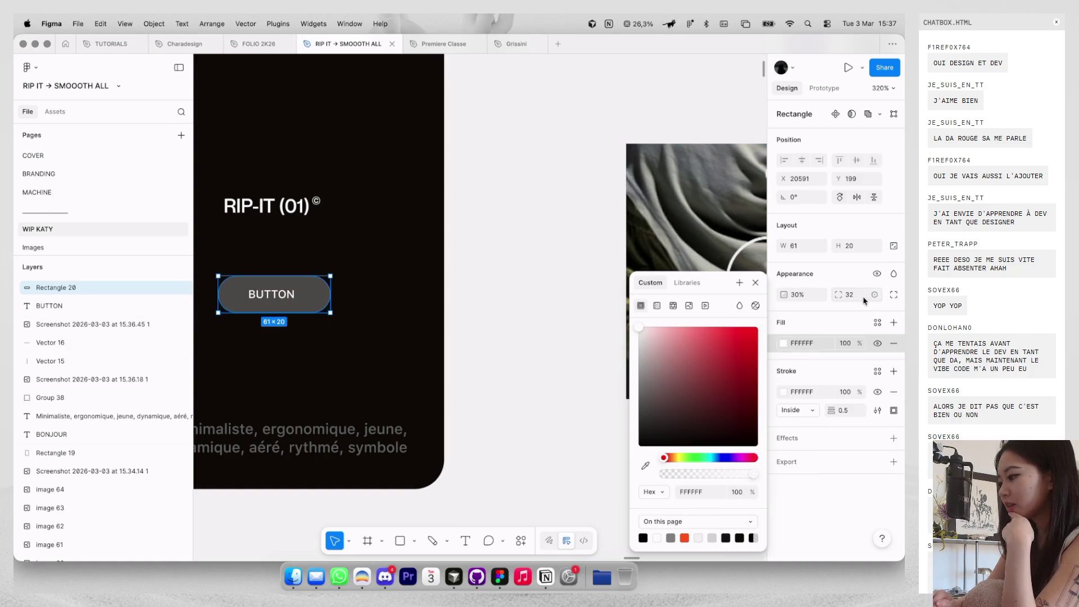
{"action": "left_click", "coordinate": [755, 283]}
{"action": "key", "text": "0"}
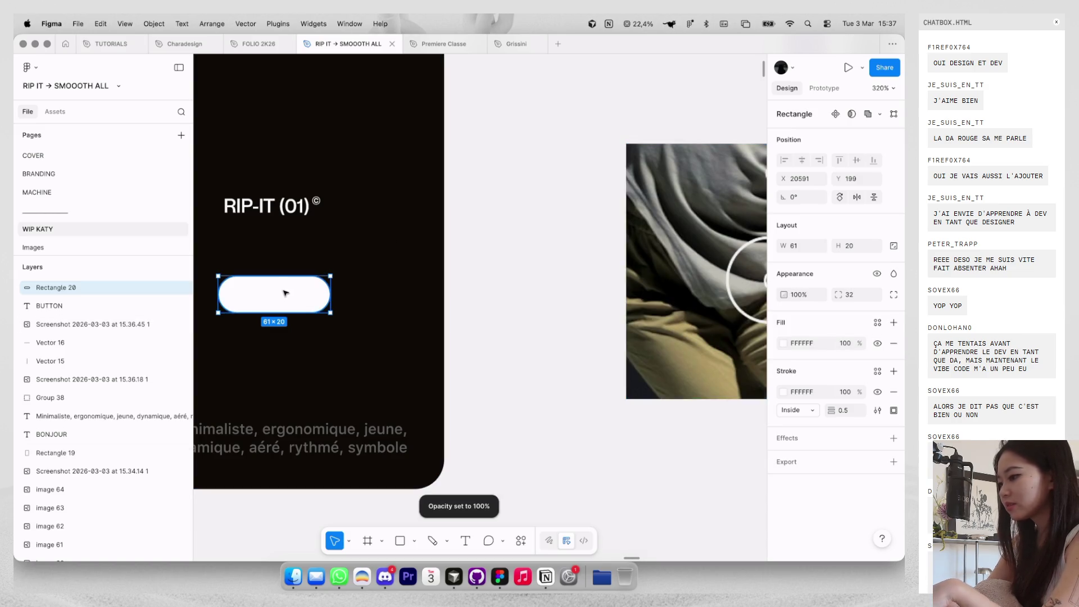
Send the white pill behind the BUTTON label.
{"action": "scroll", "coordinate": [285, 298], "scroll_direction": "left", "scroll_amount": 3}
{"action": "left_click", "coordinate": [520, 275], "text": "shift"}
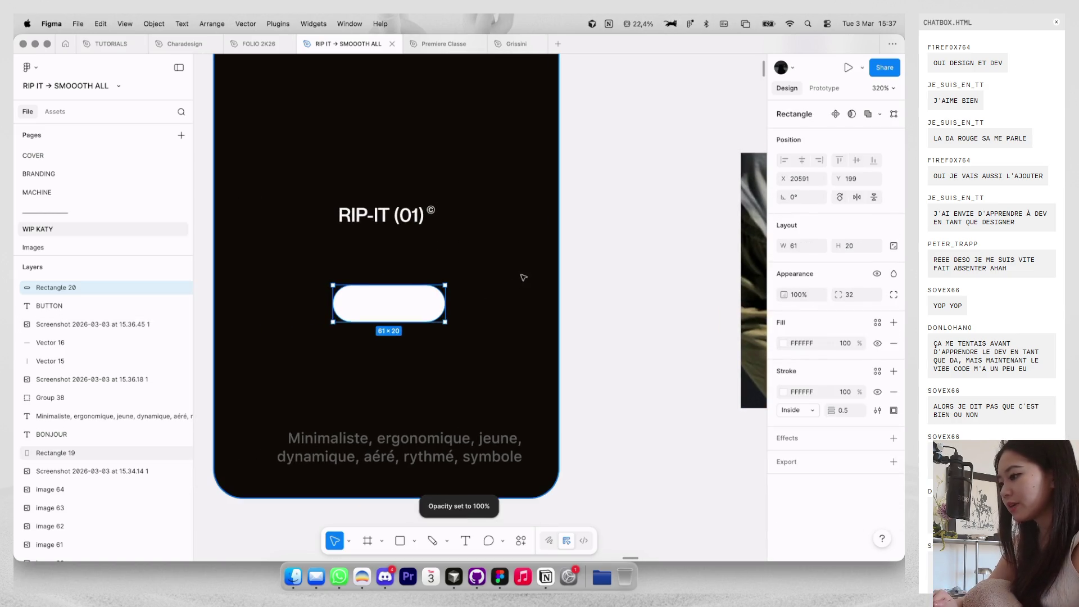
{"action": "right_click", "coordinate": [520, 275]}
{"action": "key", "text": "Escape"}
Make the BUTTON label text black (000000), then go back to the Studio Pulsation reference.
{"action": "double_click", "coordinate": [374, 308]}
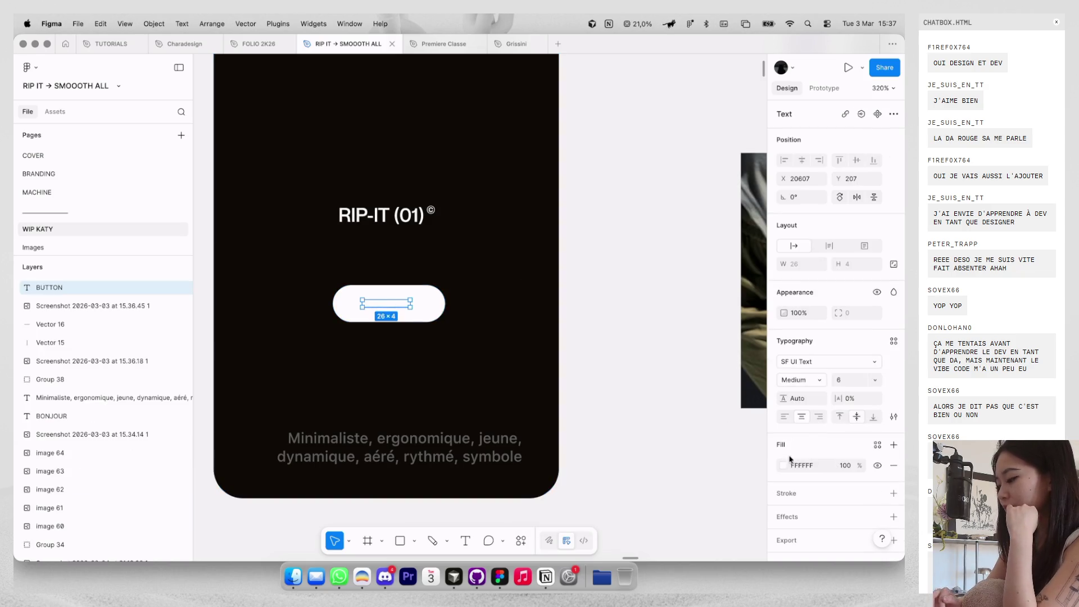
{"action": "left_click", "coordinate": [783, 465]}
{"action": "left_click", "coordinate": [643, 538]}
{"action": "left_click", "coordinate": [686, 169]}
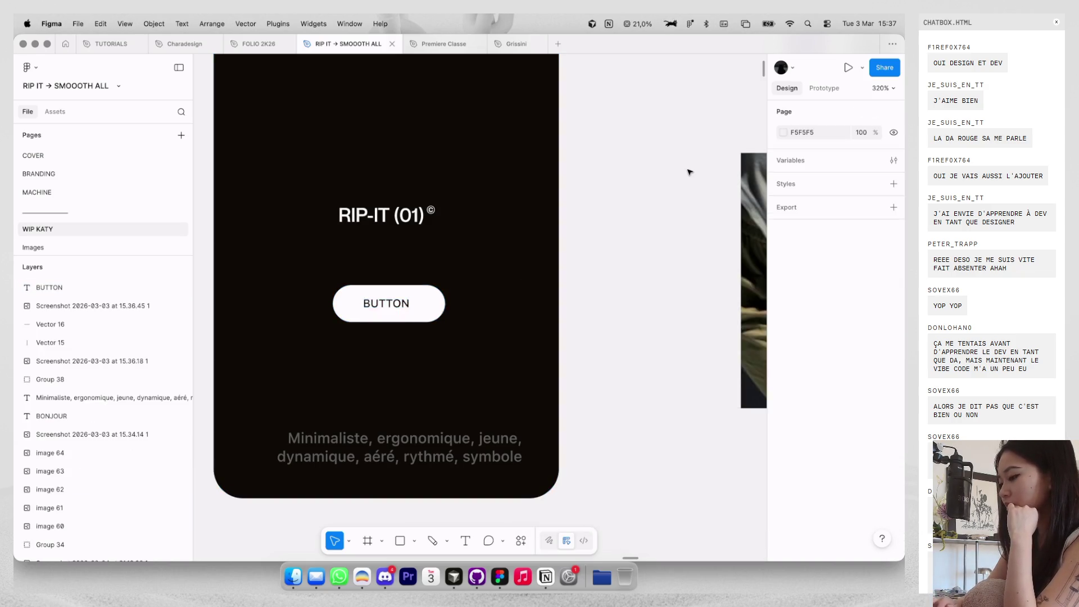
{"action": "scroll", "coordinate": [686, 168], "scroll_direction": "down", "scroll_amount": 3}
{"action": "scroll", "coordinate": [688, 171], "scroll_direction": "right", "scroll_amount": 2}
{"action": "scroll", "coordinate": [688, 170], "scroll_direction": "right", "scroll_amount": 3}
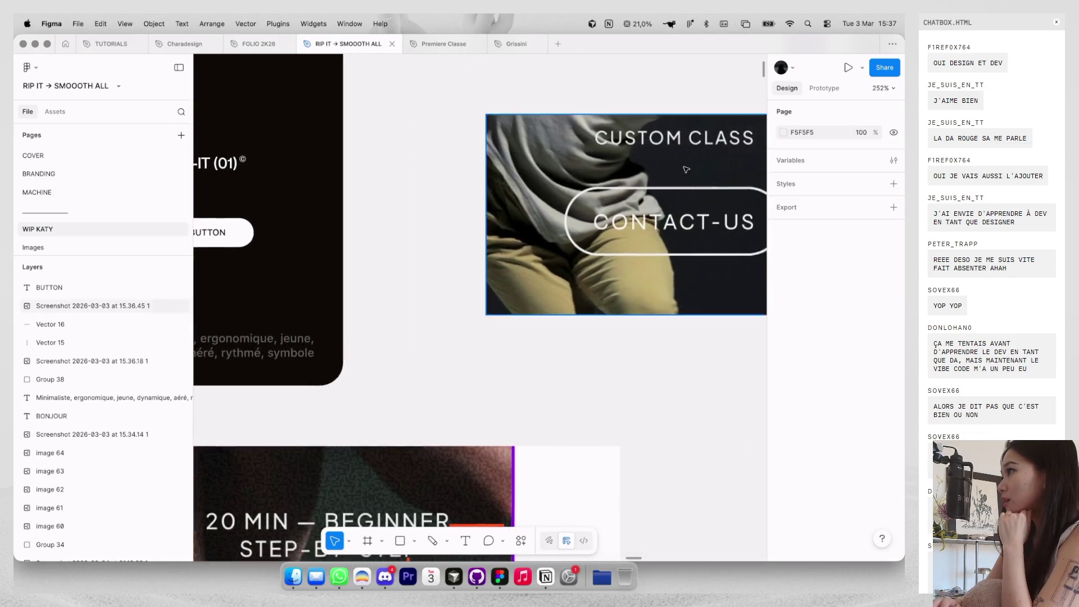
{"action": "key", "text": "super+Tab"}
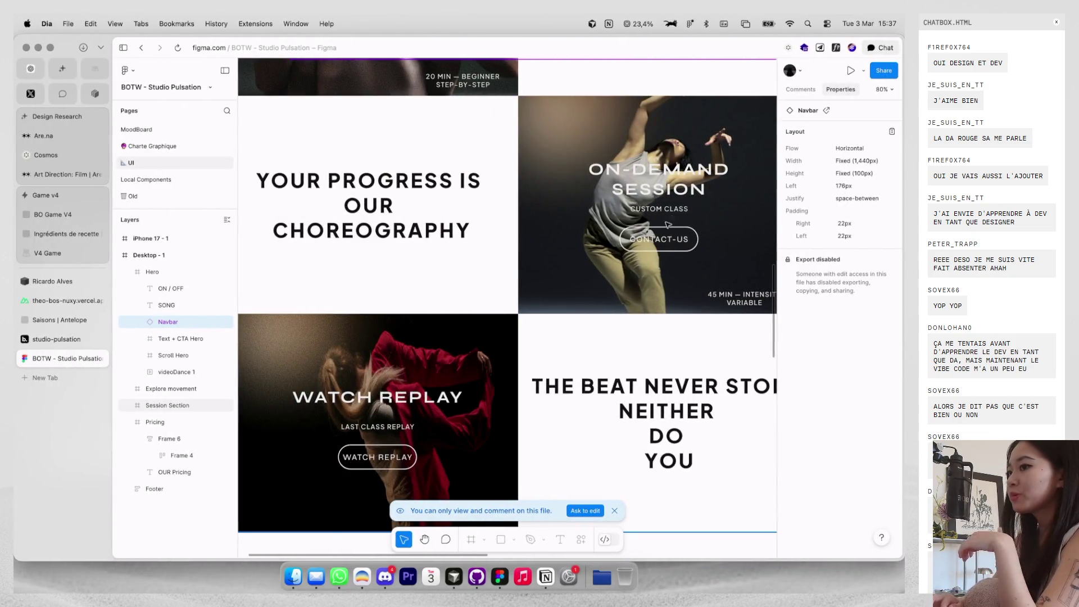
Browse the BOTW reference's pricing, footer and iPhone frames, then return to the RIP IT file.
{"action": "scroll", "coordinate": [636, 217], "scroll_direction": "down", "scroll_amount": 10}
{"action": "scroll", "coordinate": [651, 223], "scroll_direction": "down", "scroll_amount": 1}
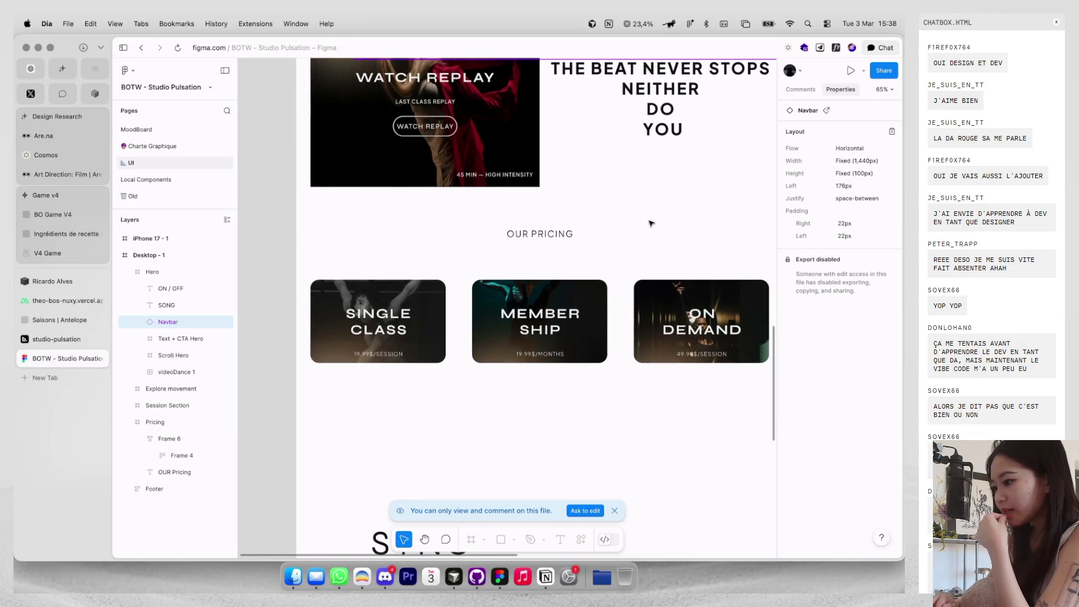
{"action": "scroll", "coordinate": [548, 365], "scroll_direction": "up", "scroll_amount": 5}
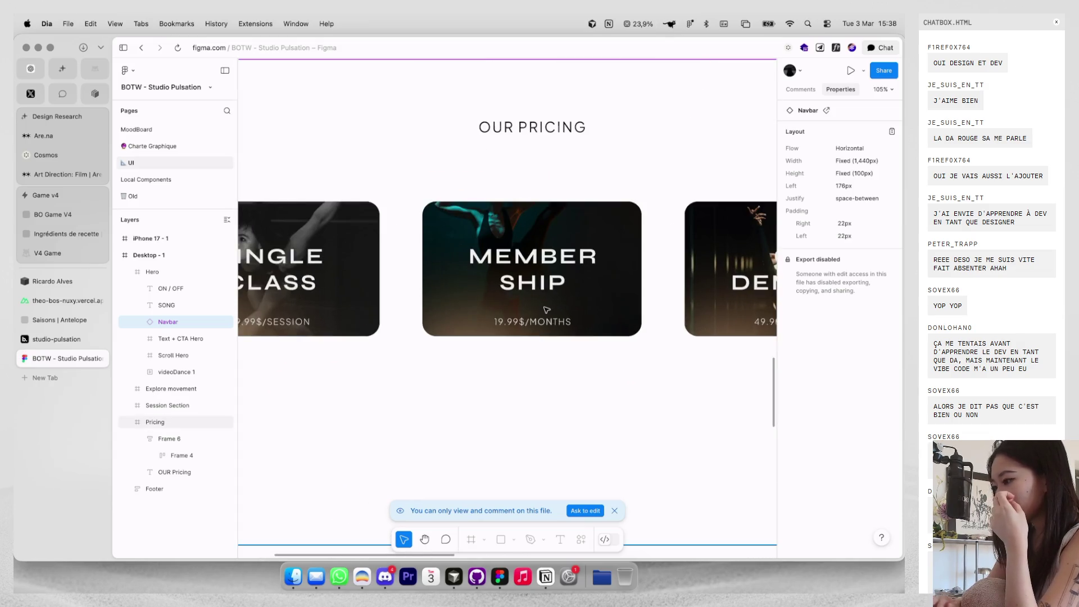
{"action": "scroll", "coordinate": [529, 344], "scroll_direction": "down", "scroll_amount": 5}
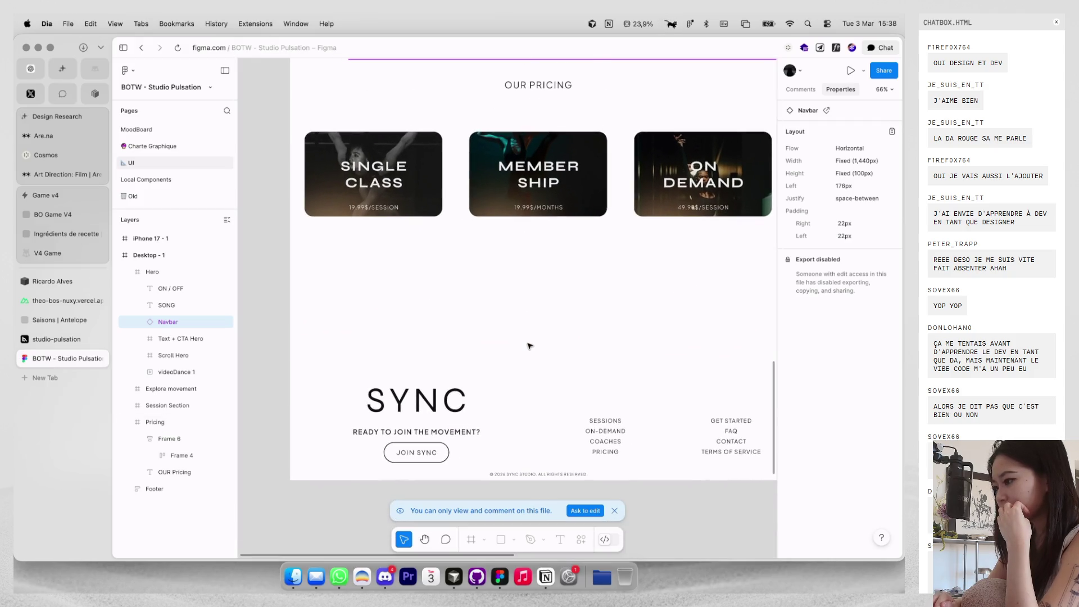
{"action": "scroll", "coordinate": [530, 345], "scroll_direction": "right", "scroll_amount": 2}
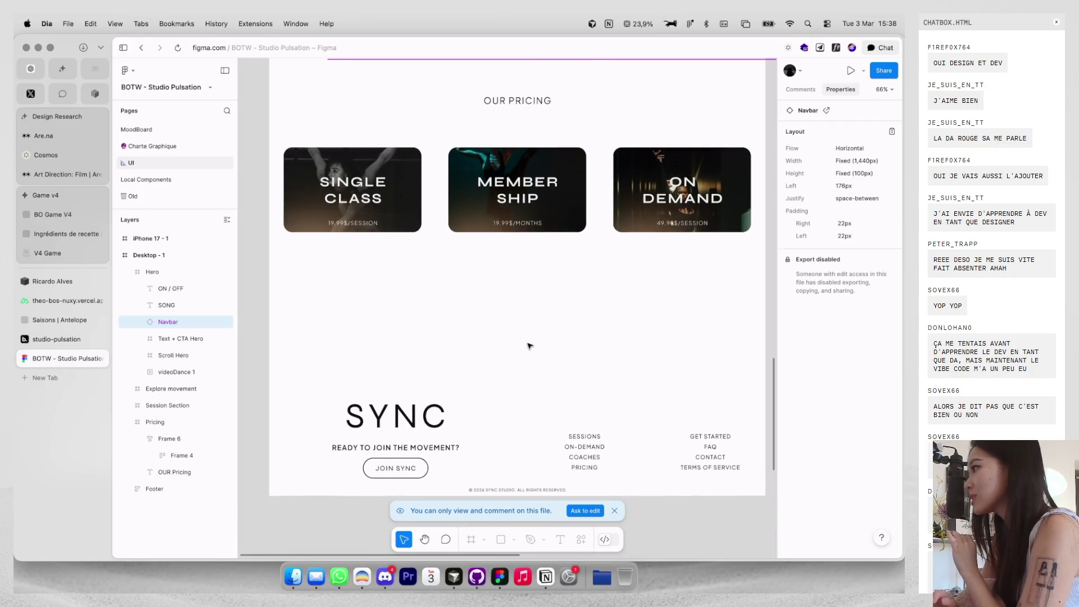
{"action": "scroll", "coordinate": [530, 346], "scroll_direction": "down", "scroll_amount": 2}
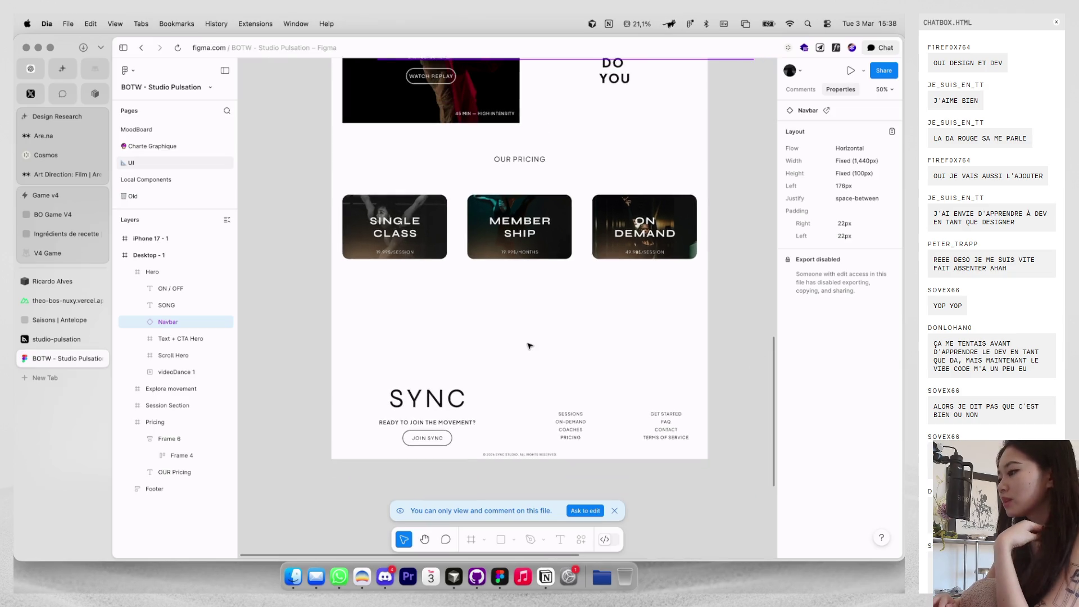
{"action": "scroll", "coordinate": [529, 345], "scroll_direction": "up", "scroll_amount": 5}
{"action": "scroll", "coordinate": [529, 345], "scroll_direction": "up", "scroll_amount": 5}
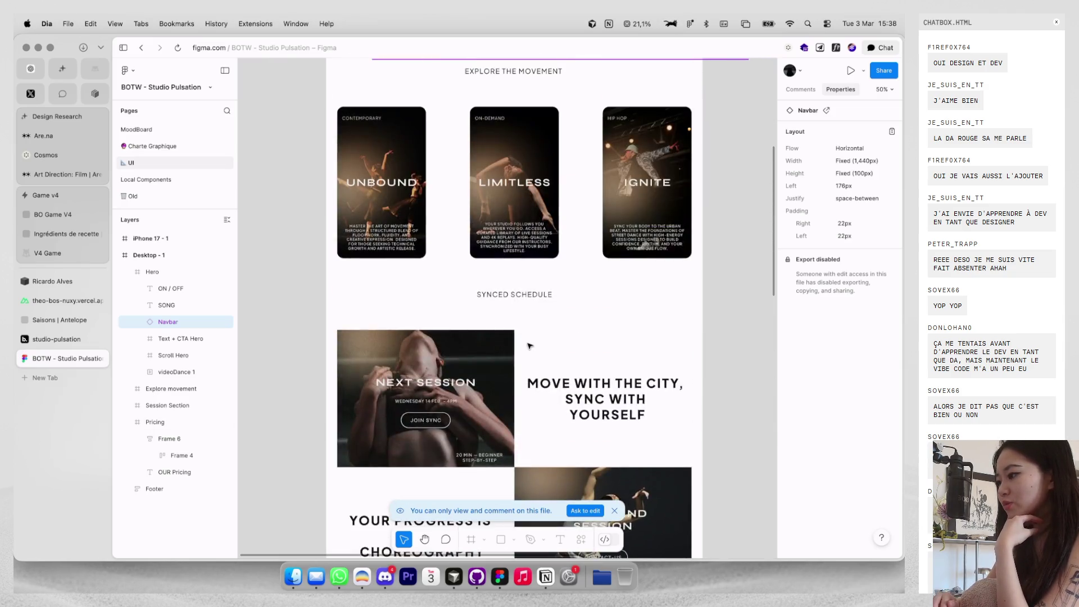
{"action": "scroll", "coordinate": [529, 345], "scroll_direction": "down", "scroll_amount": 3}
{"action": "scroll", "coordinate": [529, 346], "scroll_direction": "down", "scroll_amount": 1}
{"action": "scroll", "coordinate": [530, 346], "scroll_direction": "up", "scroll_amount": 5}
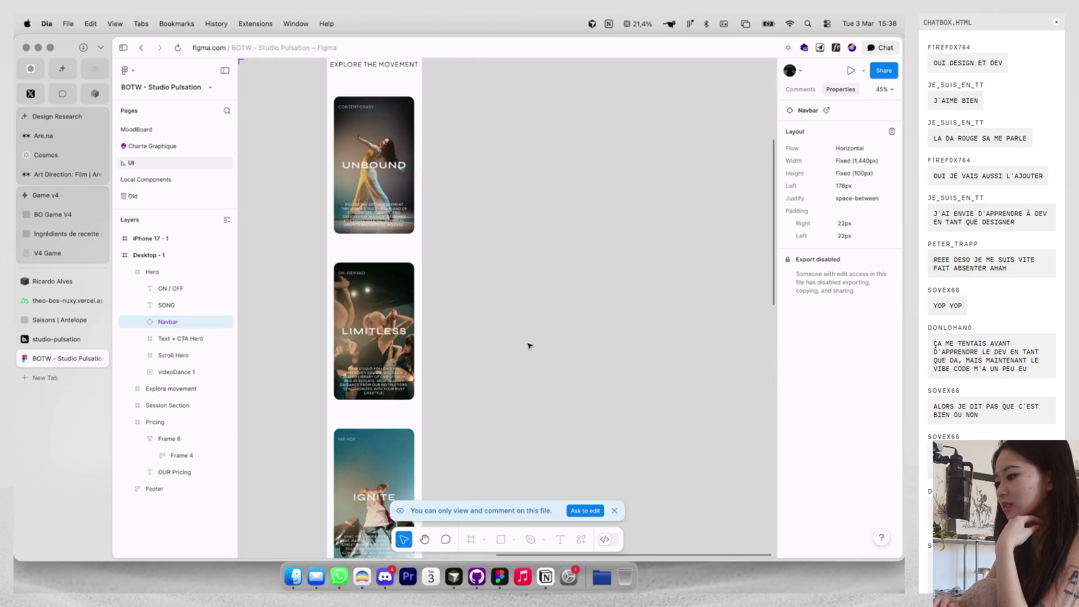
{"action": "scroll", "coordinate": [530, 346], "scroll_direction": "down", "scroll_amount": 5}
{"action": "scroll", "coordinate": [530, 345], "scroll_direction": "down", "scroll_amount": 5}
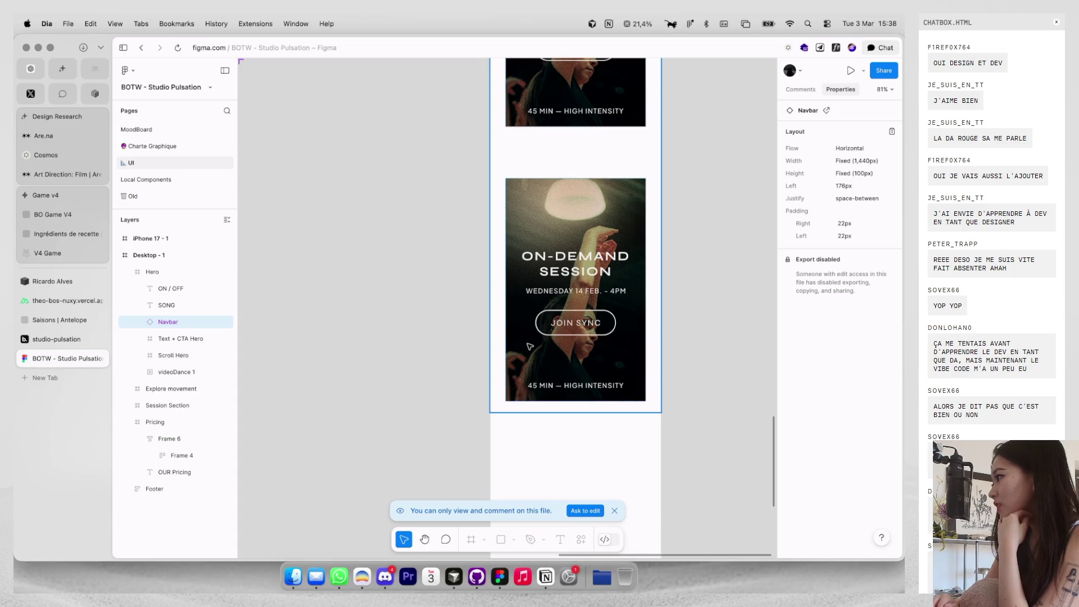
{"action": "key", "text": "ctrl+Right"}
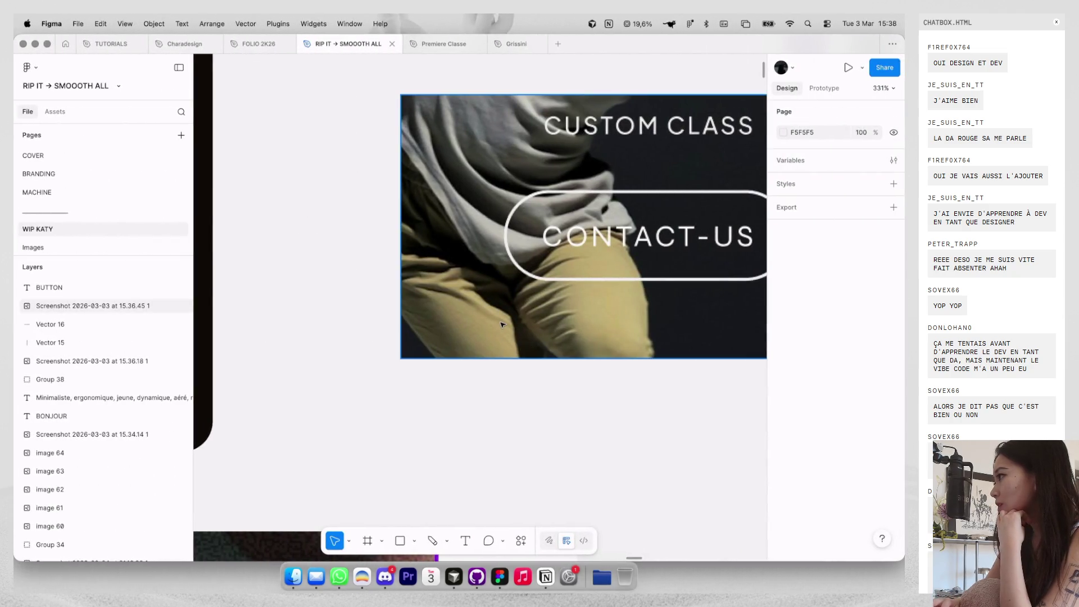
{"action": "scroll", "coordinate": [501, 324], "scroll_direction": "down", "scroll_amount": 3}
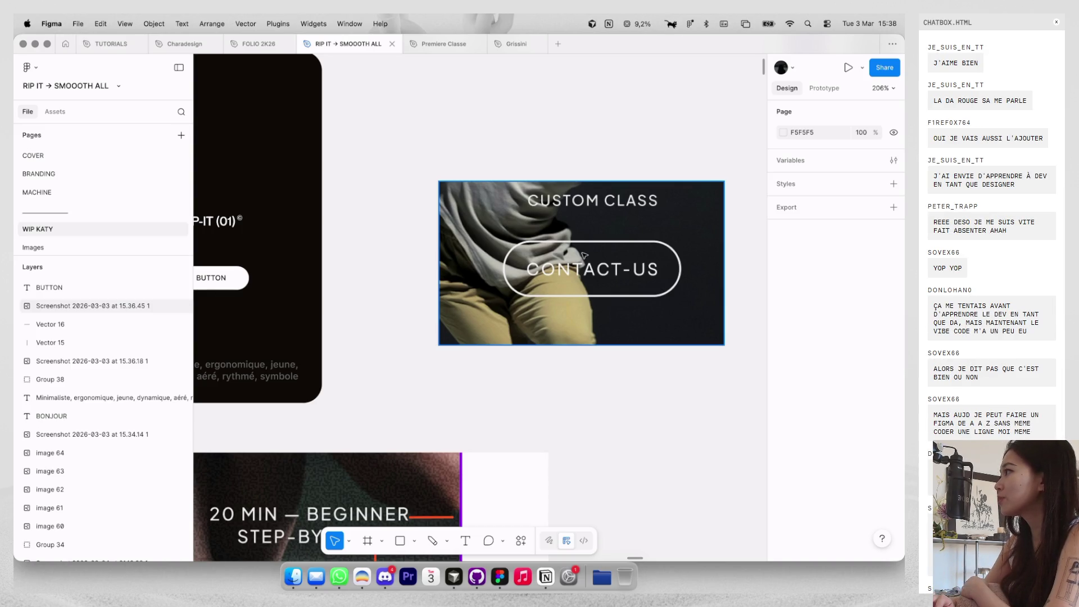
{"action": "scroll", "coordinate": [541, 262], "scroll_direction": "left", "scroll_amount": 5}
{"action": "scroll", "coordinate": [540, 260], "scroll_direction": "up", "scroll_amount": 3}
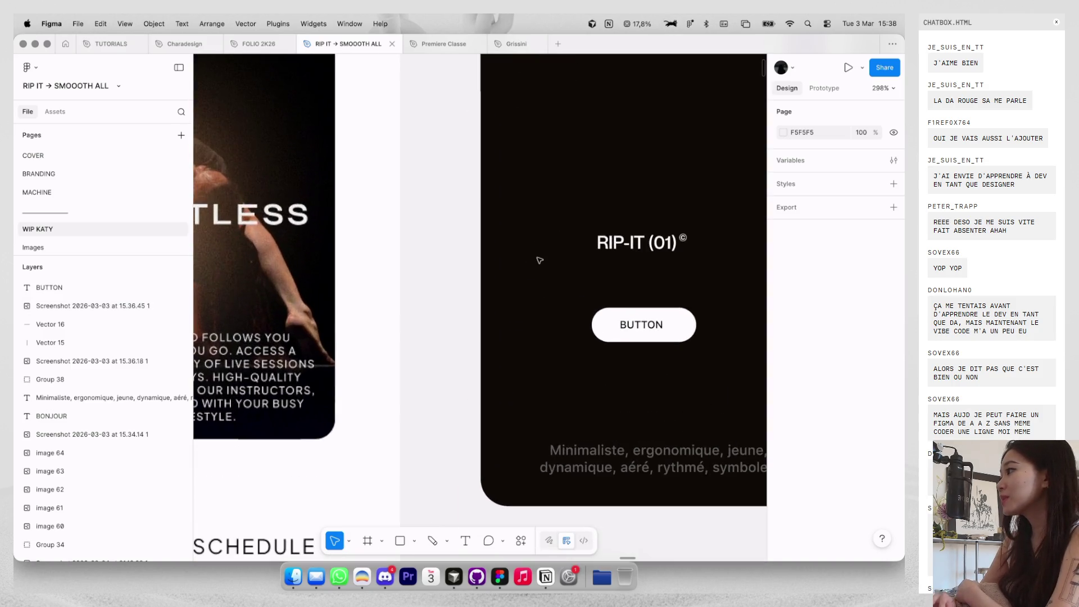
{"action": "scroll", "coordinate": [540, 260], "scroll_direction": "down", "scroll_amount": 3}
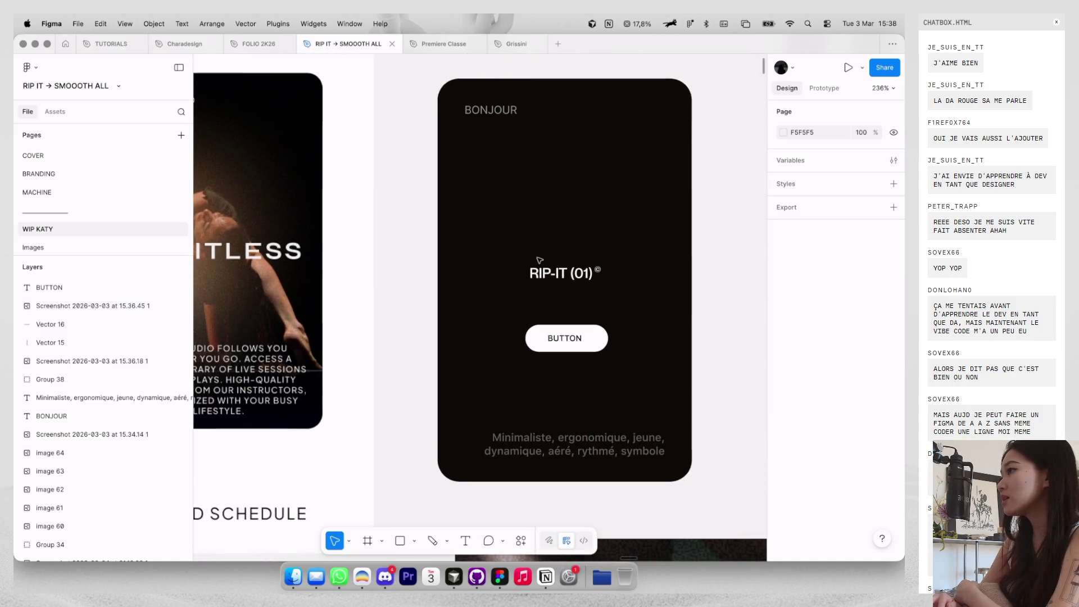
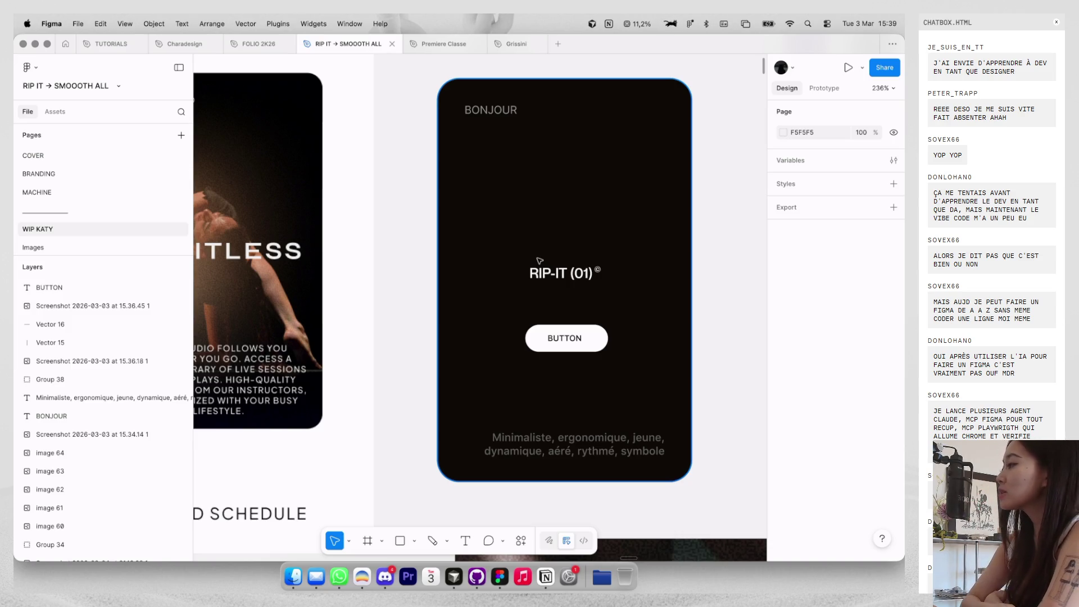
Delete the leftover image, the two stray screenshots and the two small vector lines.
{"action": "scroll", "coordinate": [539, 260], "scroll_direction": "down", "scroll_amount": 10}
{"action": "left_click", "coordinate": [674, 248]}
{"action": "key", "text": "Delete"}
{"action": "left_click", "coordinate": [405, 321]}
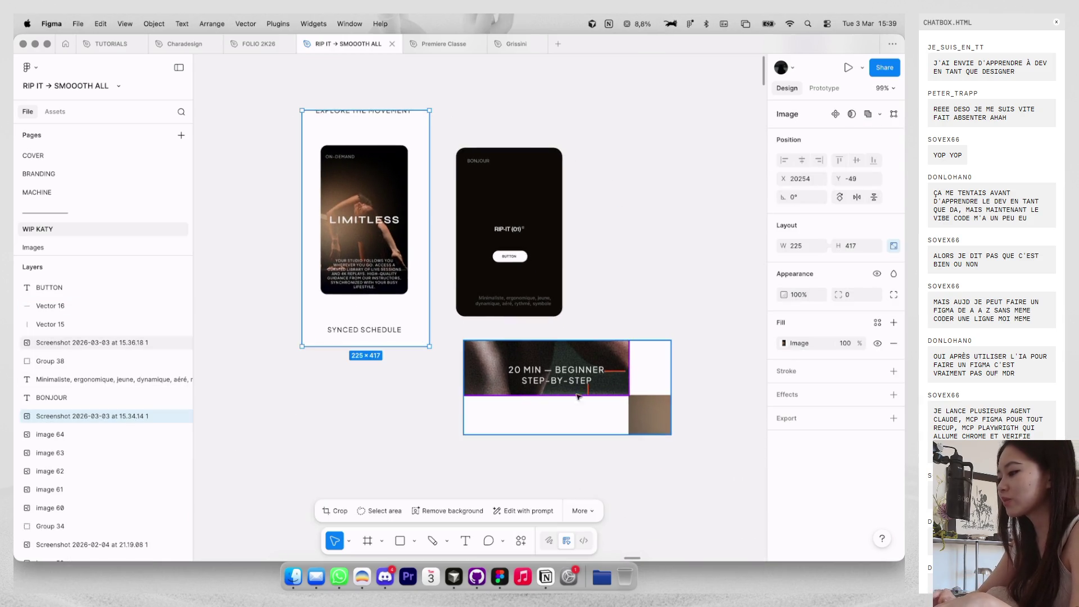
{"action": "left_click", "coordinate": [617, 419], "text": "shift"}
{"action": "key", "text": "Delete"}
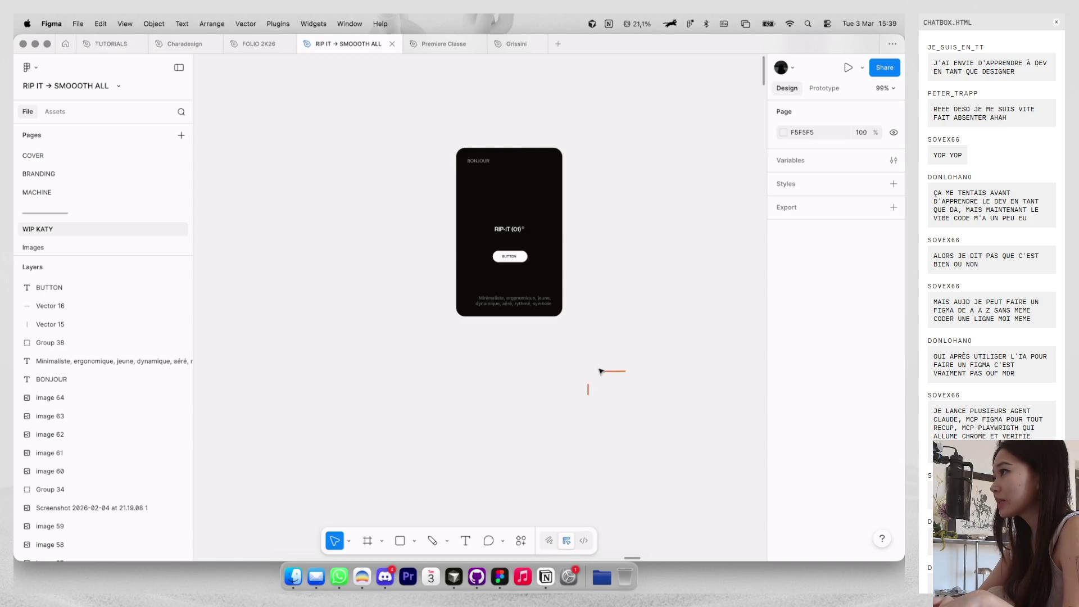
{"action": "left_click_drag", "start_coordinate": [584, 364], "coordinate": [672, 453]}
{"action": "key", "text": "Delete"}
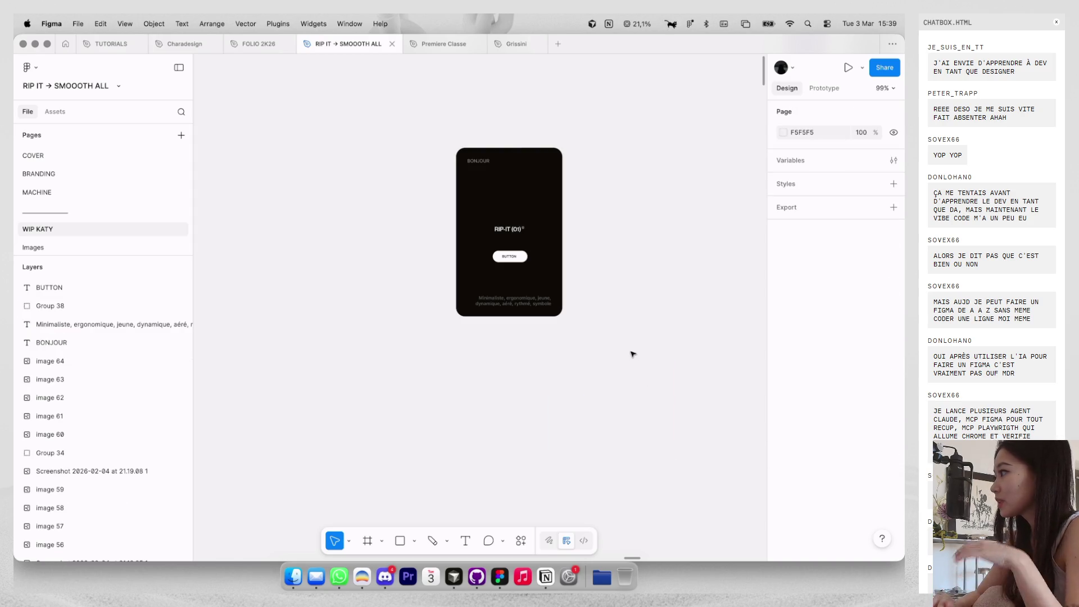
Group all of the phone mockup's elements together.
{"action": "scroll", "coordinate": [632, 354], "scroll_direction": "down", "scroll_amount": 3}
{"action": "scroll", "coordinate": [632, 354], "scroll_direction": "down", "scroll_amount": 5}
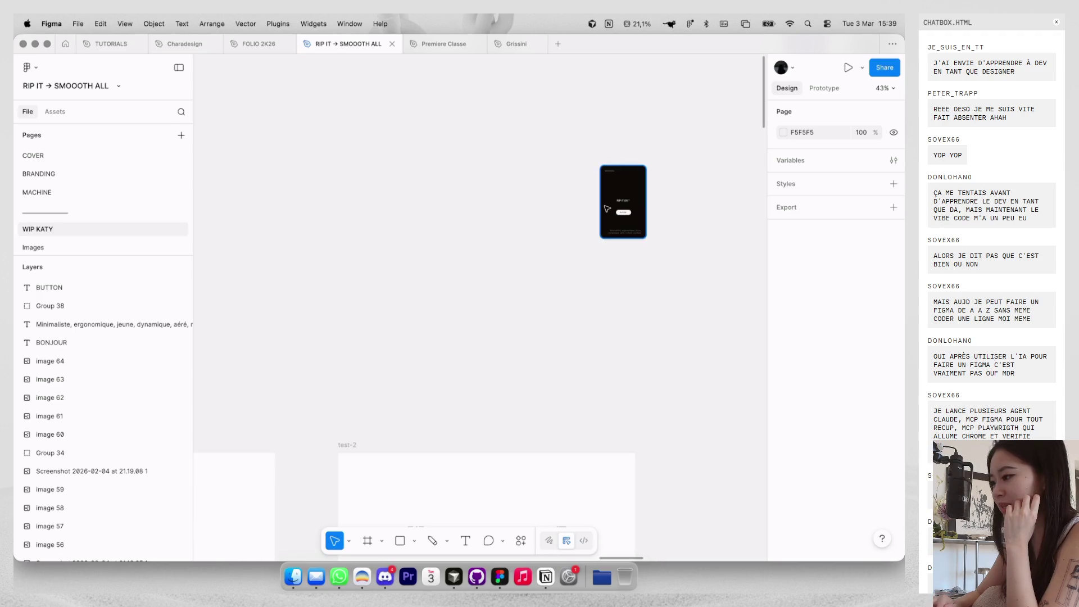
{"action": "mouse_move", "coordinate": [591, 156]}
{"action": "left_mouse_down"}
{"action": "mouse_move", "coordinate": [650, 239]}
{"action": "mouse_move", "coordinate": [609, 236]}
{"action": "mouse_move", "coordinate": [569, 288]}
{"action": "left_mouse_up"}
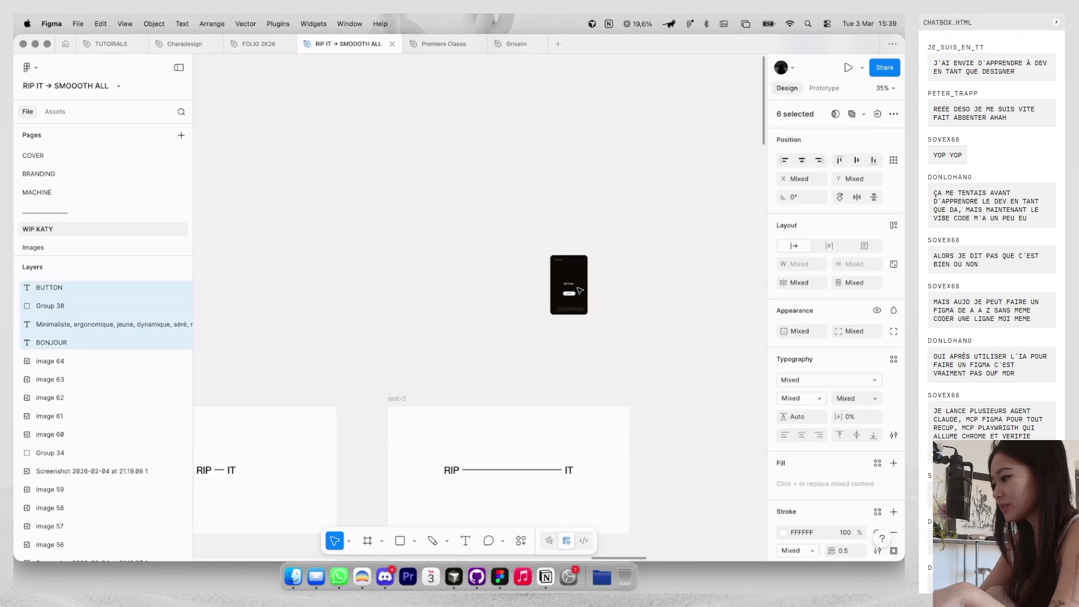
{"action": "key", "text": "ctrl+g"}
Nudge the BUTTON text into its pill and group them as Group 40.
{"action": "scroll", "coordinate": [591, 281], "scroll_direction": "down", "scroll_amount": 3}
{"action": "scroll", "coordinate": [591, 281], "scroll_direction": "down", "scroll_amount": 3}
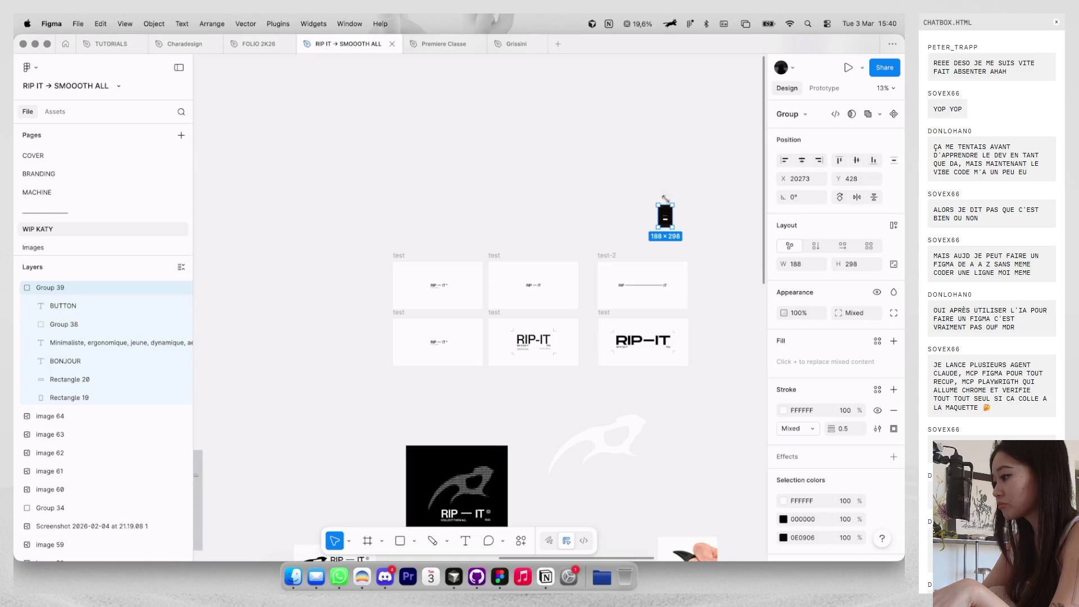
{"action": "scroll", "coordinate": [694, 261], "scroll_direction": "down", "scroll_amount": 2}
{"action": "scroll", "coordinate": [691, 158], "scroll_direction": "up", "scroll_amount": 10}
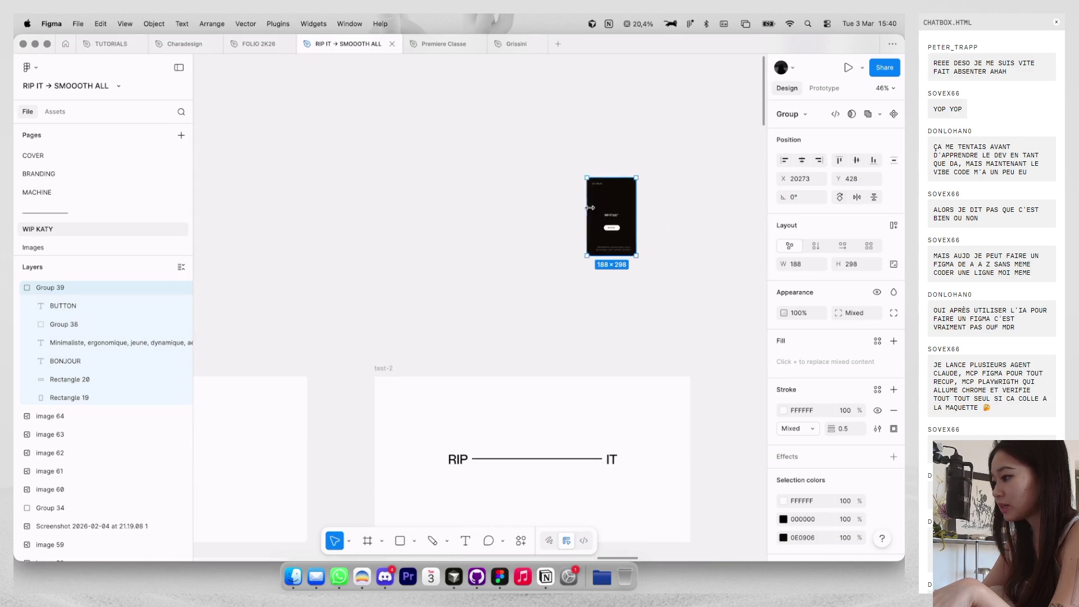
{"action": "scroll", "coordinate": [639, 287], "scroll_direction": "up", "scroll_amount": 1}
{"action": "double_click", "coordinate": [640, 287]}
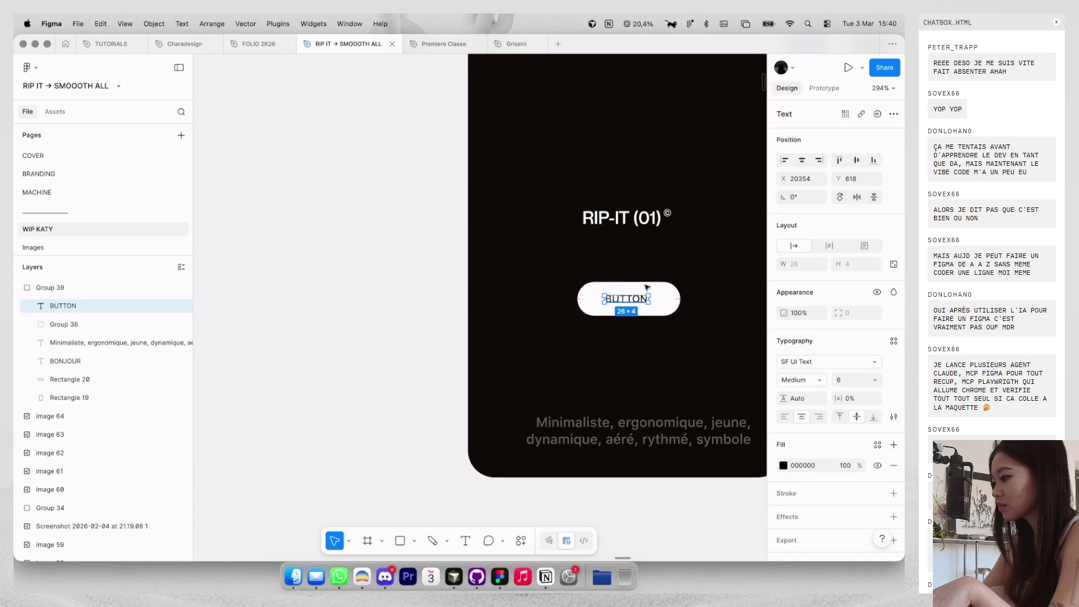
{"action": "key", "text": "shift+Up"}
{"action": "key", "text": "shift+Down"}
{"action": "left_click", "coordinate": [660, 299], "text": "shift"}
{"action": "key", "text": "super+g"}
Try moving the button group up, undo it, deselect and switch to the browser.
{"action": "left_click_drag", "start_coordinate": [659, 298], "coordinate": [662, 263]}
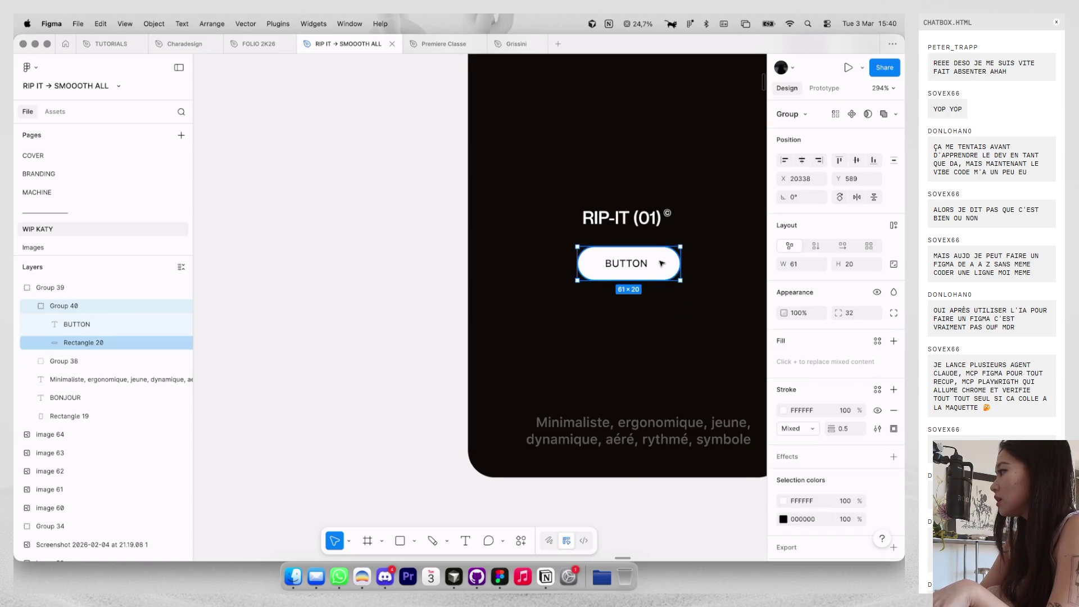
{"action": "key", "text": "super+z"}
{"action": "scroll", "coordinate": [662, 264], "scroll_direction": "down", "scroll_amount": 10}
{"action": "scroll", "coordinate": [681, 214], "scroll_direction": "down", "scroll_amount": 2}
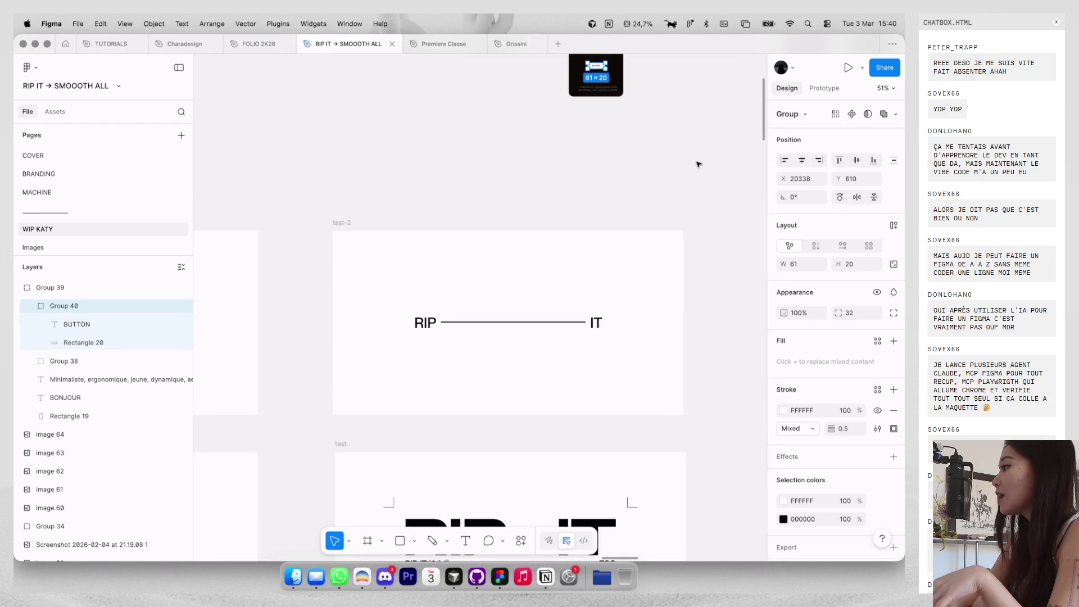
{"action": "left_click", "coordinate": [699, 164]}
{"action": "scroll", "coordinate": [698, 165], "scroll_direction": "down", "scroll_amount": 3}
{"action": "key", "text": "ctrl+Left"}
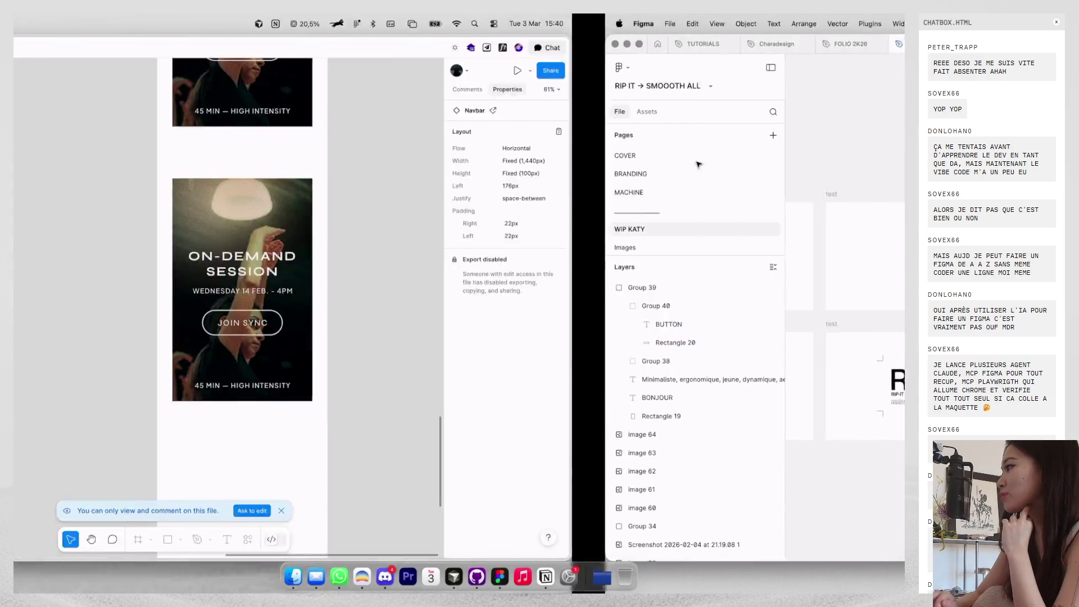
Browse the BOTW Studio Pulsation desktop and mobile designs, then bring up the brief page.
{"action": "scroll", "coordinate": [698, 164], "scroll_direction": "down", "scroll_amount": 5}
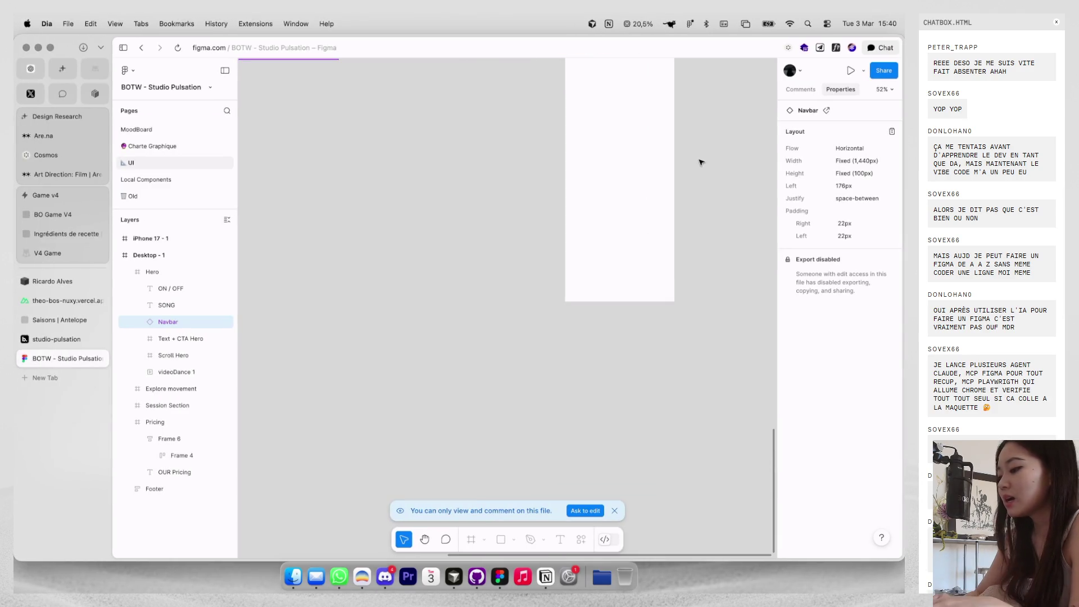
{"action": "scroll", "coordinate": [701, 163], "scroll_direction": "up", "scroll_amount": 10}
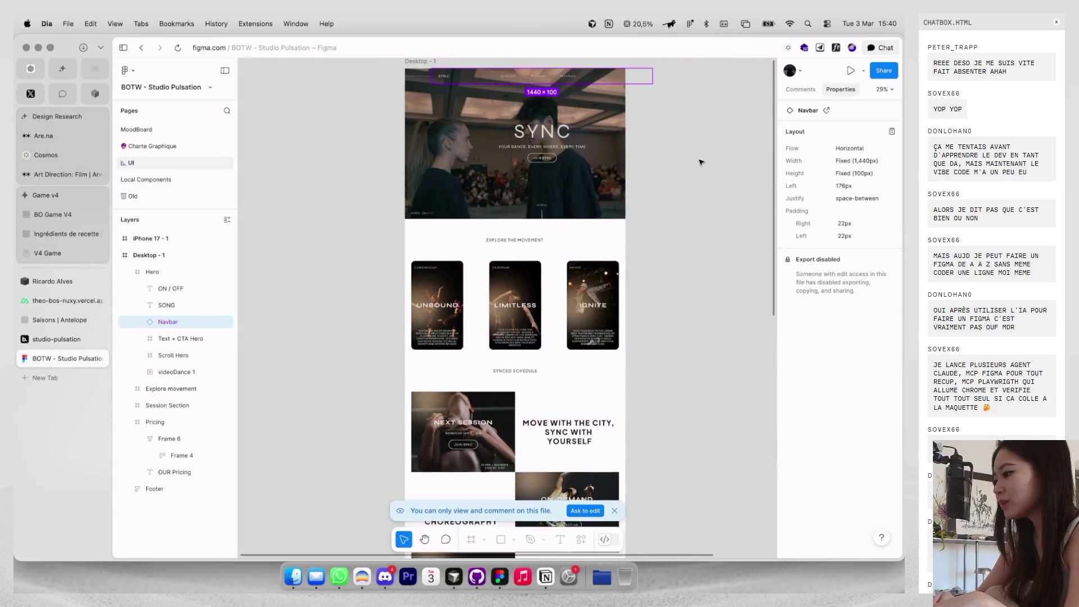
{"action": "scroll", "coordinate": [451, 177], "scroll_direction": "up", "scroll_amount": 2}
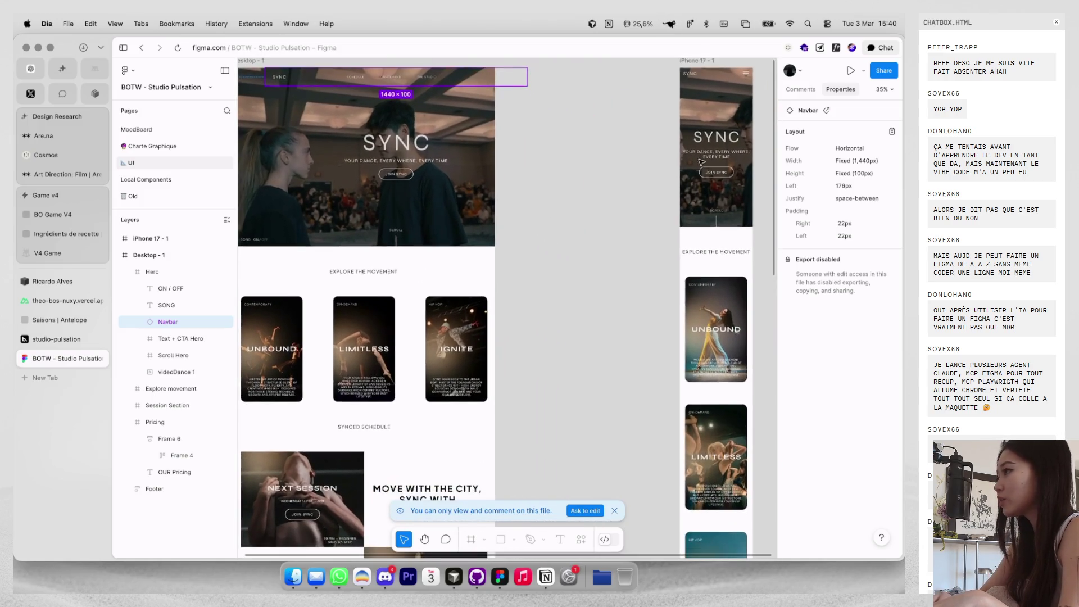
{"action": "scroll", "coordinate": [465, 179], "scroll_direction": "down", "scroll_amount": 2}
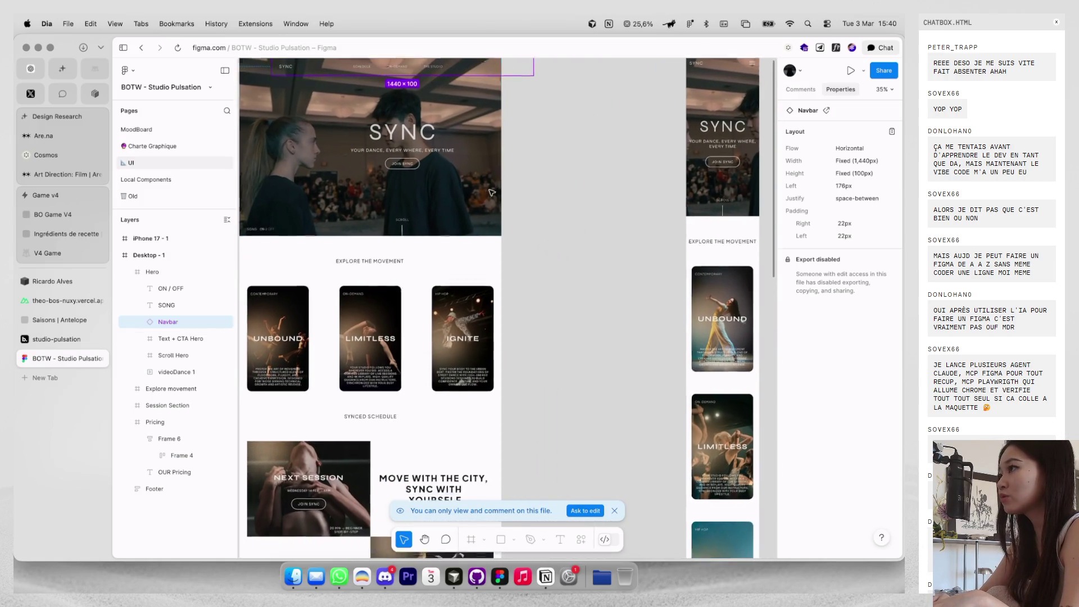
{"action": "scroll", "coordinate": [398, 235], "scroll_direction": "up", "scroll_amount": 2}
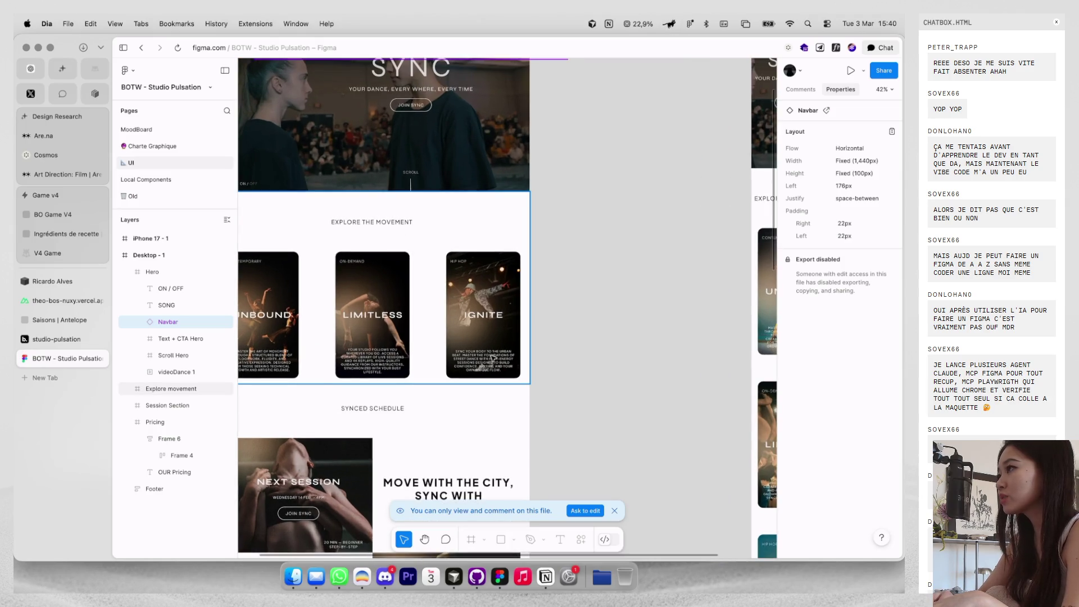
{"action": "key", "text": "ctrl+shift+Tab"}
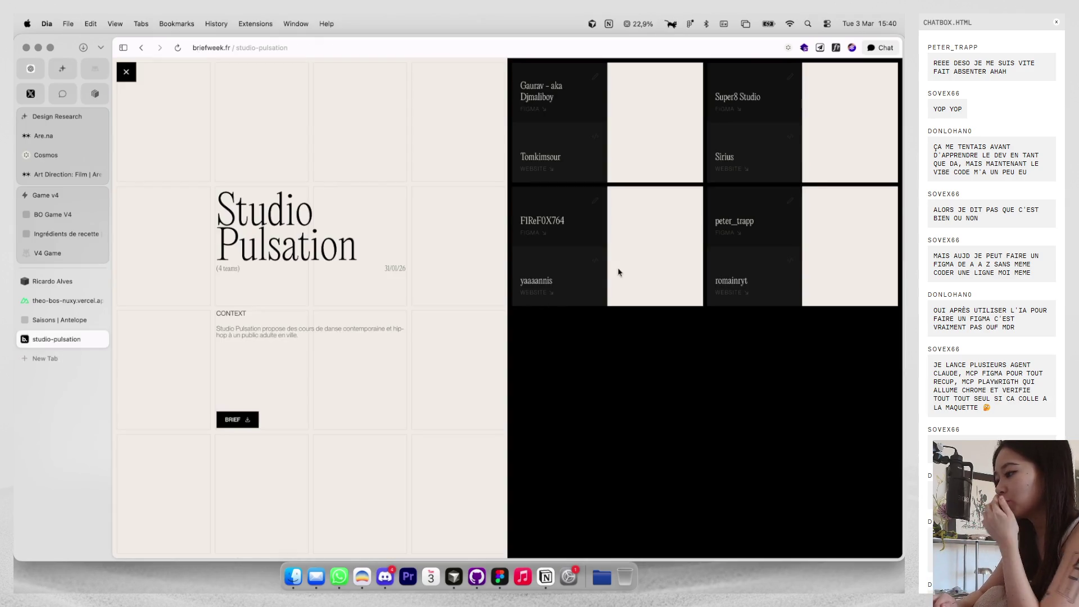
Open the team's SYNC Studio website and give the card row a 34px bottom margin.
{"action": "left_click", "coordinate": [732, 293]}
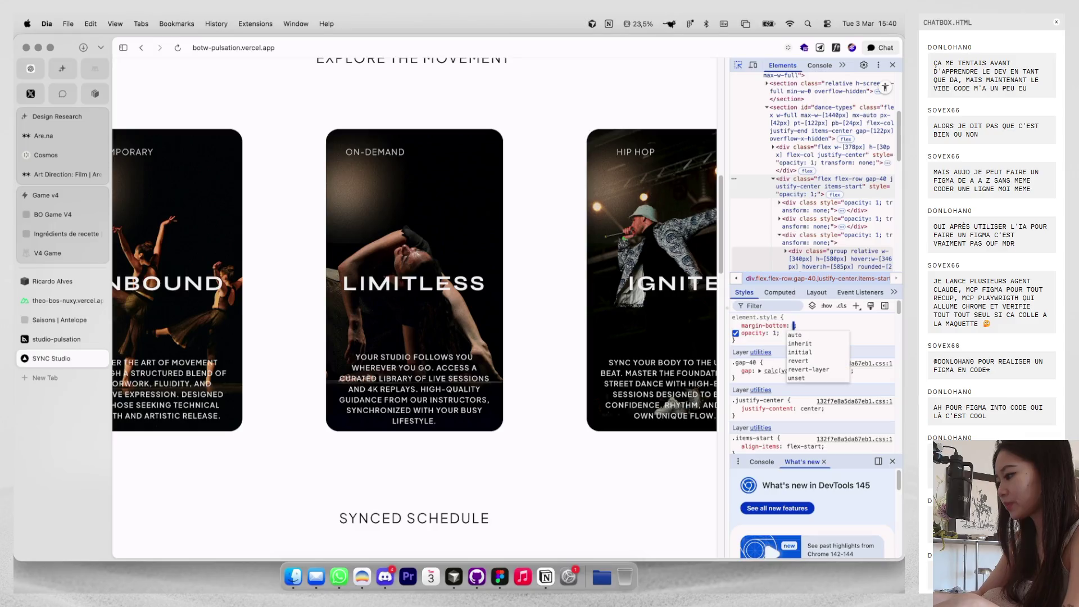
{"action": "type", "text": "34px"}
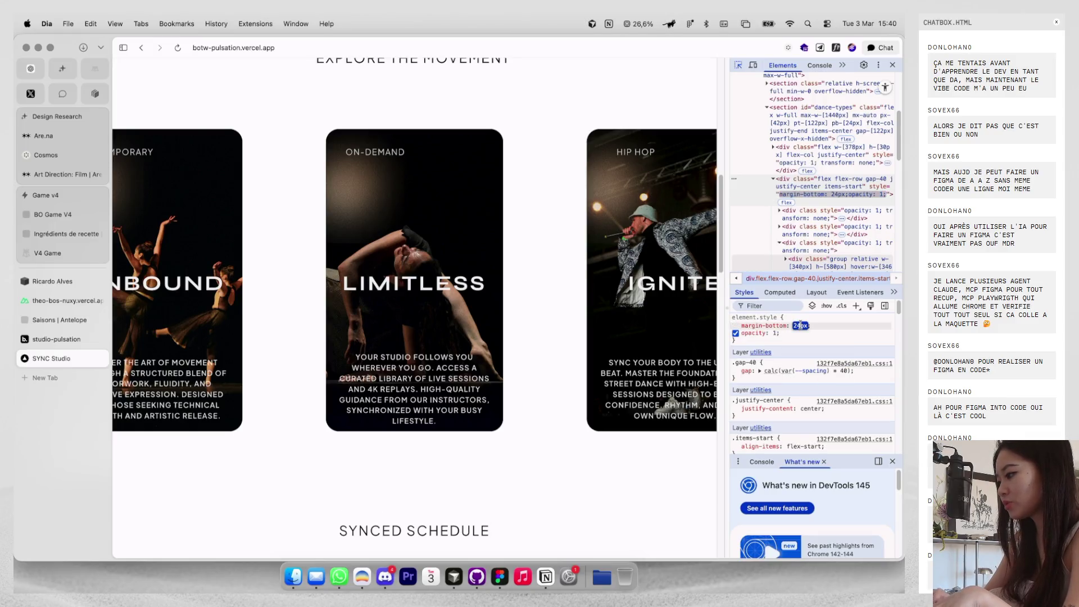
{"action": "key", "text": "Return"}
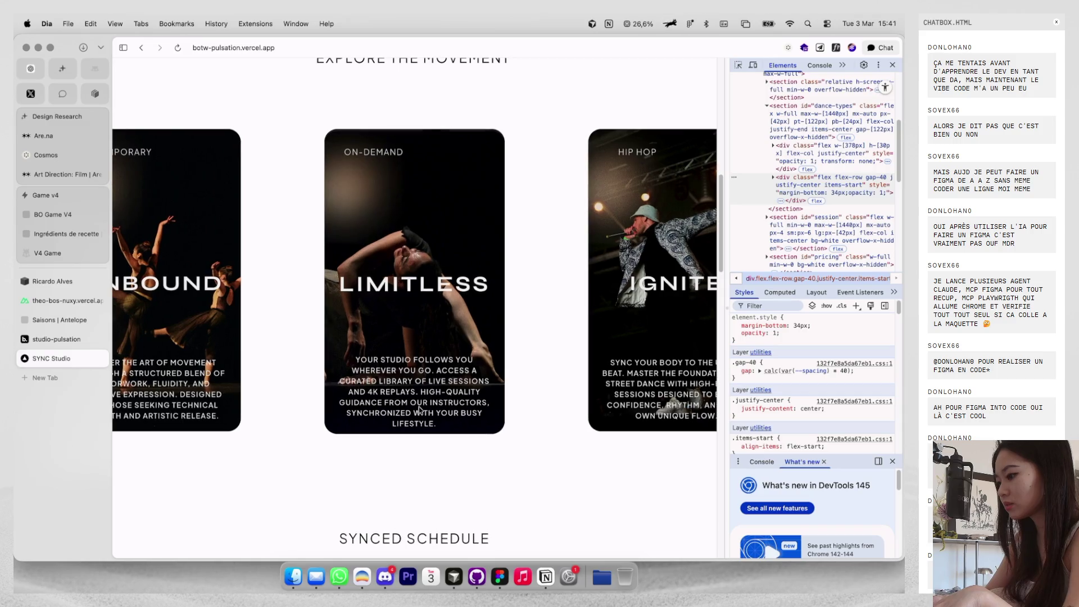
Inspect the card's description paragraph and begin a new inline style property.
{"action": "left_click", "coordinate": [738, 65]}
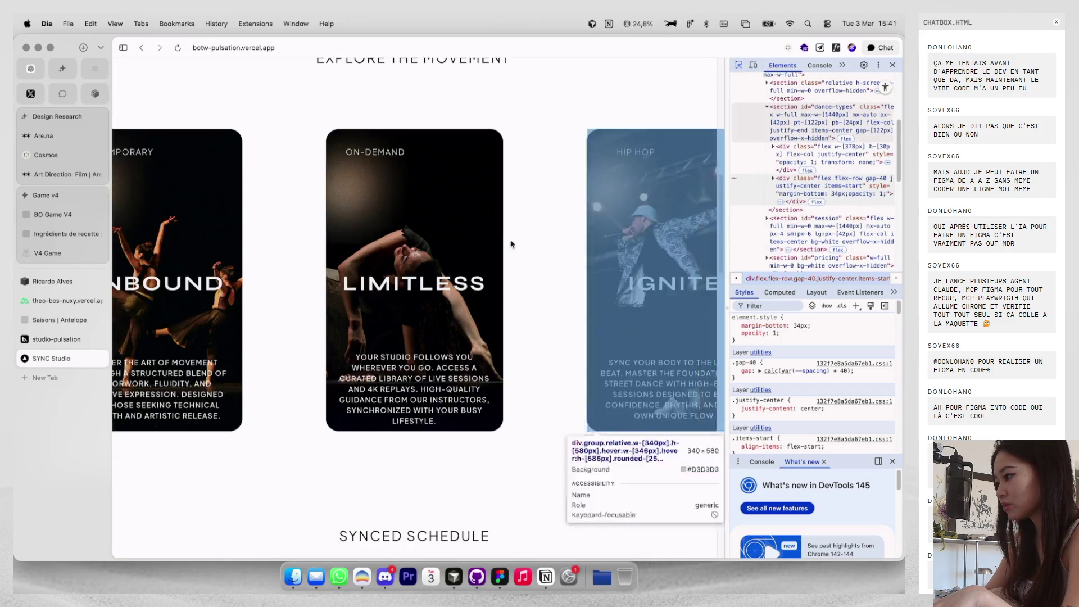
{"action": "left_click", "coordinate": [439, 376]}
{"action": "left_click", "coordinate": [829, 325]}
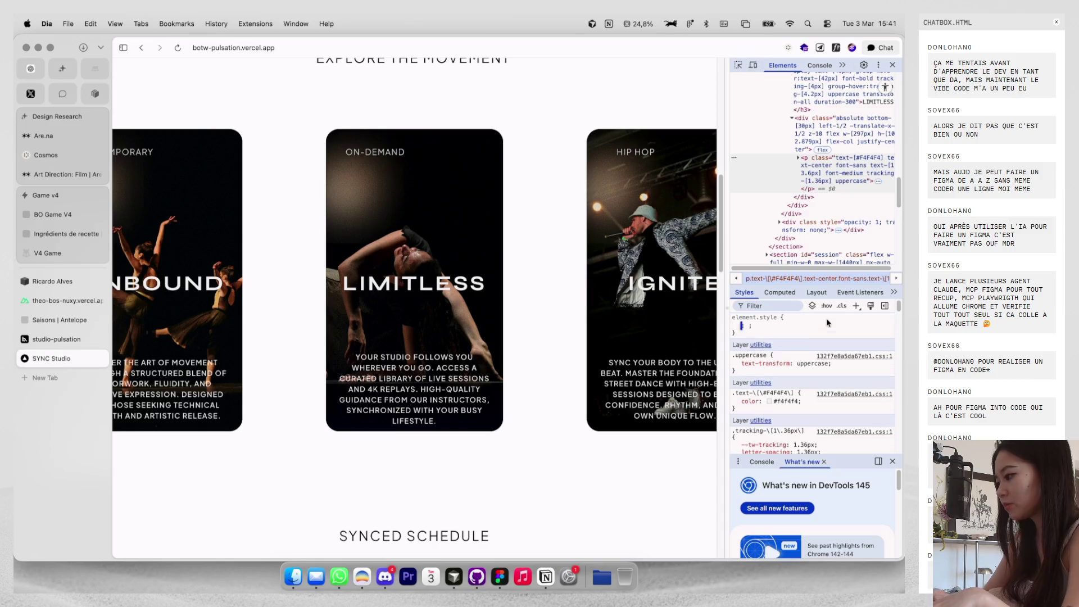
Give the card description inline padding-bottom 32px and font-size 12px.
{"action": "type", "text": "padding-bottom"}
{"action": "key", "text": "Tab"}
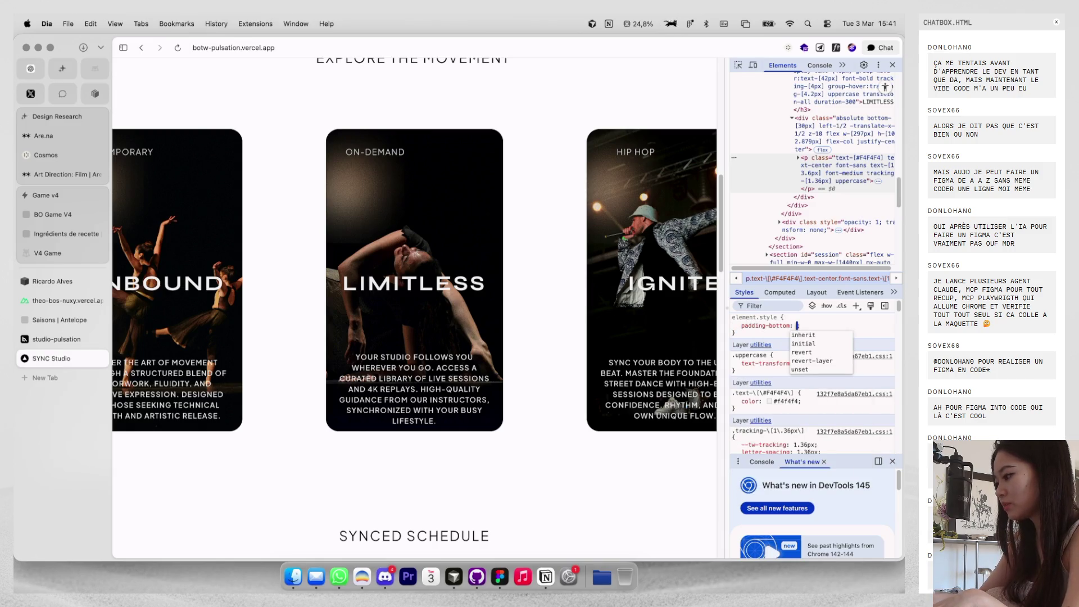
{"action": "type", "text": "32px"}
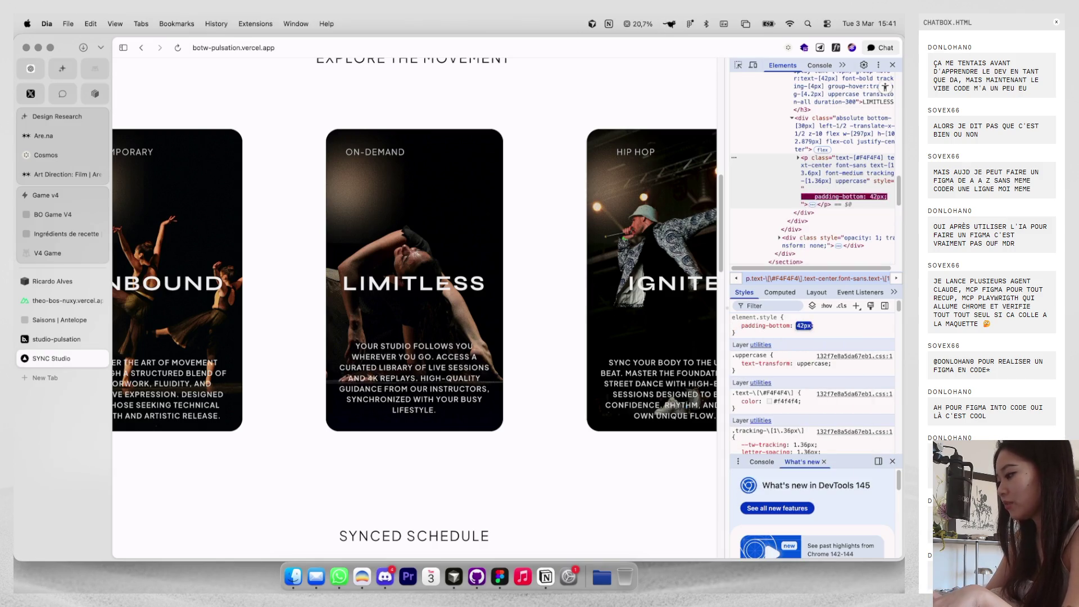
{"action": "left_click", "coordinate": [831, 327]}
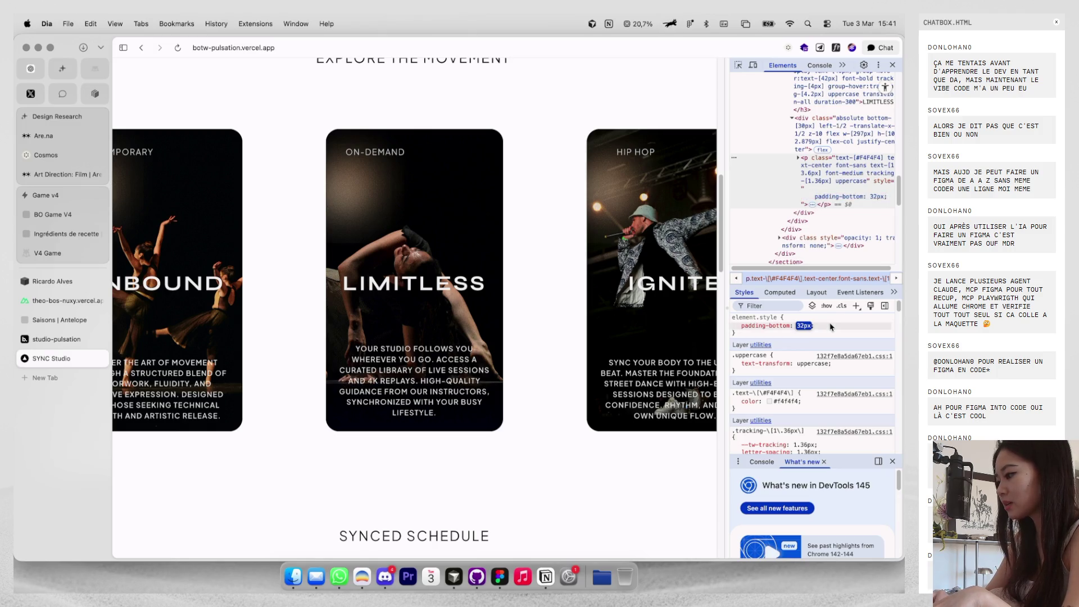
{"action": "left_click", "coordinate": [831, 318]}
{"action": "type", "text": "font-size"}
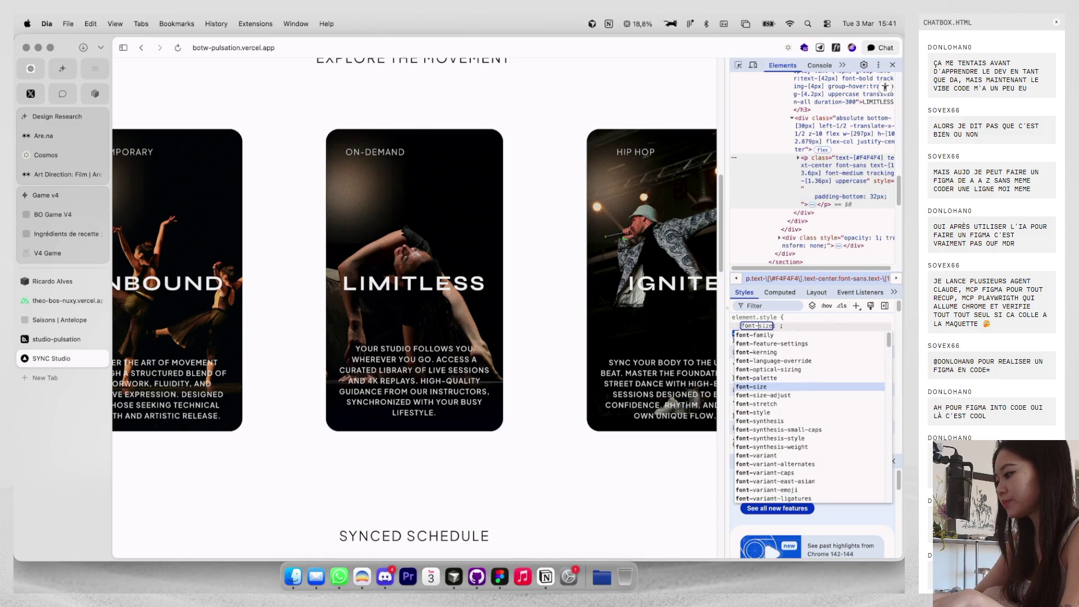
{"action": "key", "text": "Tab"}
{"action": "type", "text": "12px"}
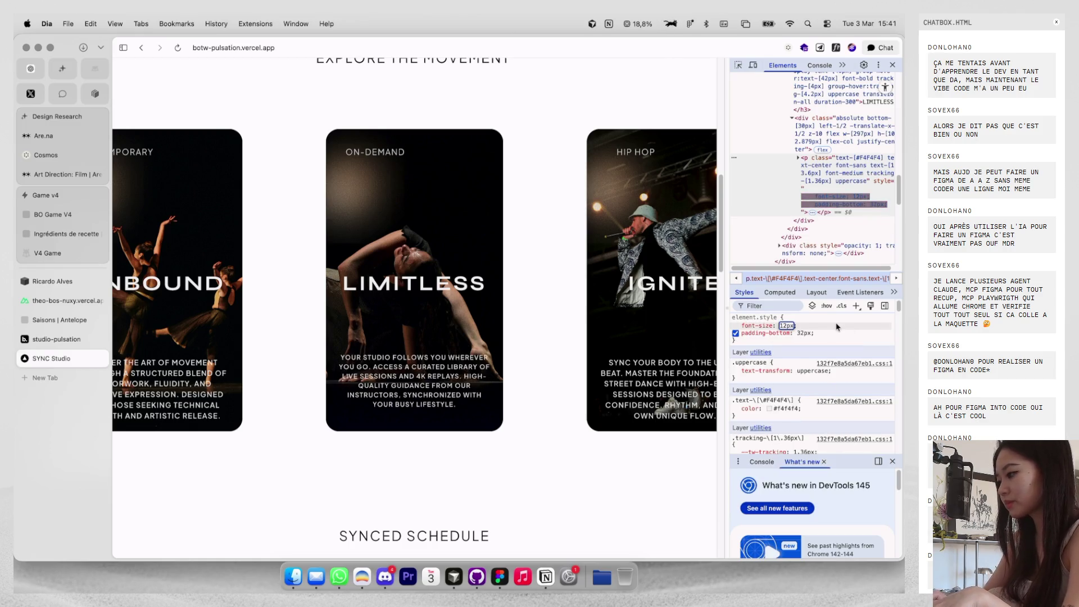
{"action": "key", "text": "Return"}
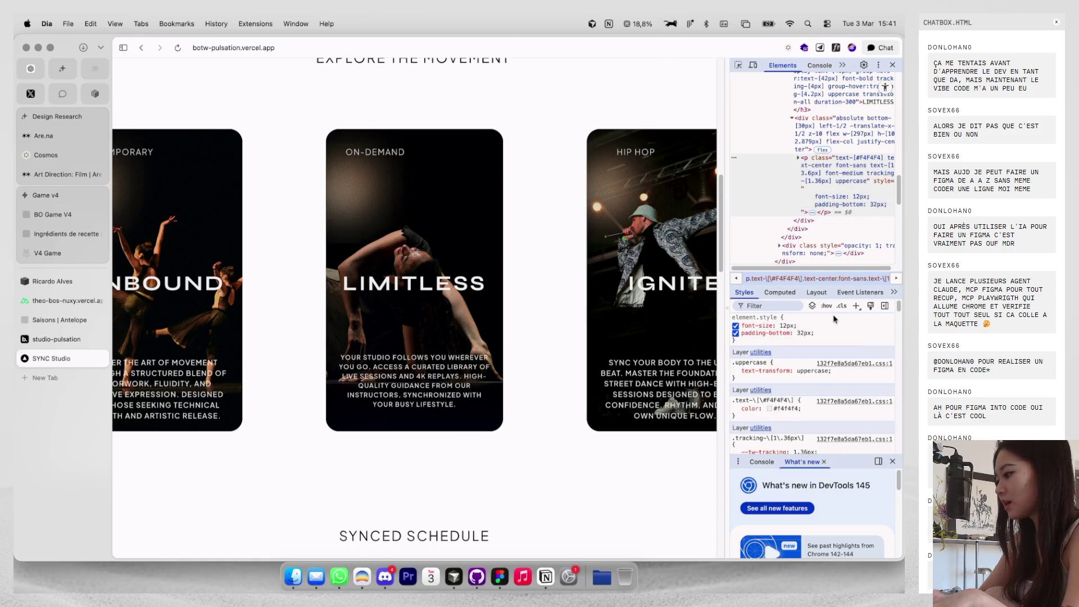
Add line-height 110%, cut the bottom padding to 12px, and start another property.
{"action": "left_click", "coordinate": [819, 318]}
{"action": "type", "text": "line-height"}
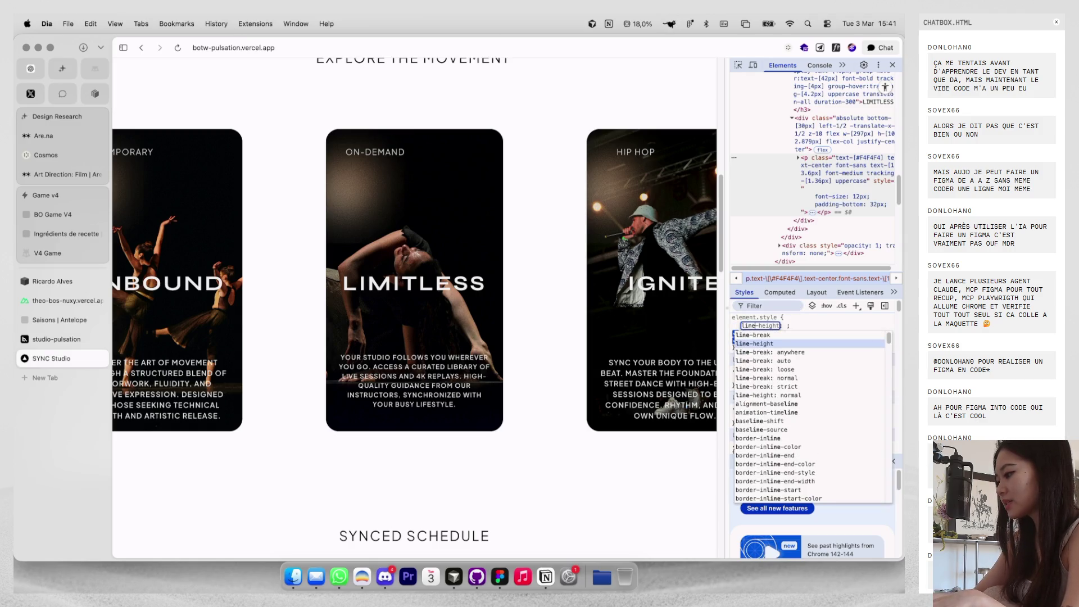
{"action": "key", "text": "Tab"}
{"action": "type", "text": "100%"}
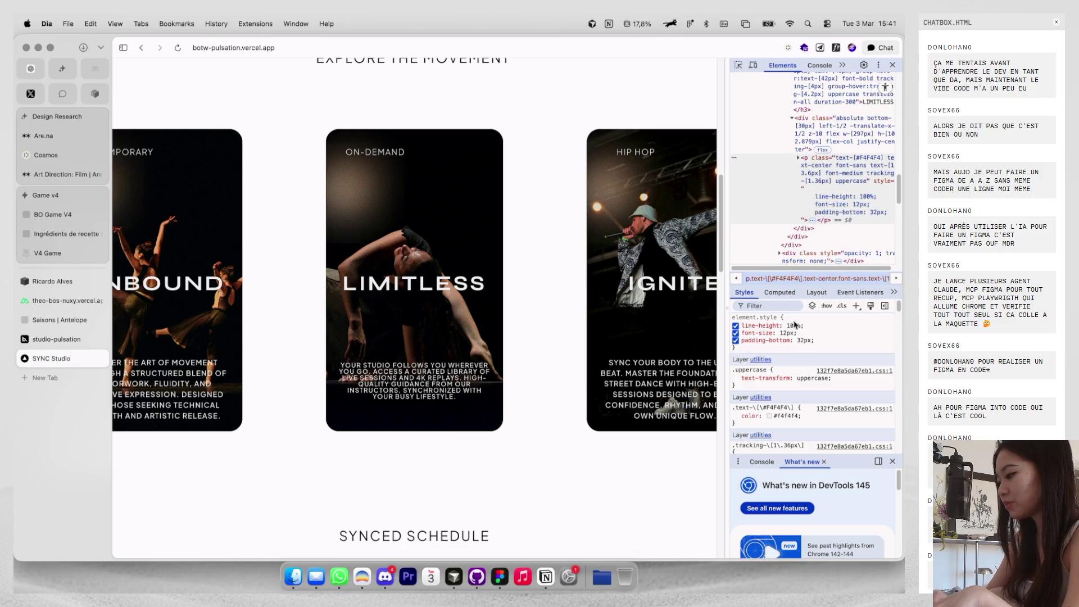
{"action": "key", "text": "shift+Up"}
{"action": "key", "text": "shift+Up"}
{"action": "key", "text": "shift+Up"}
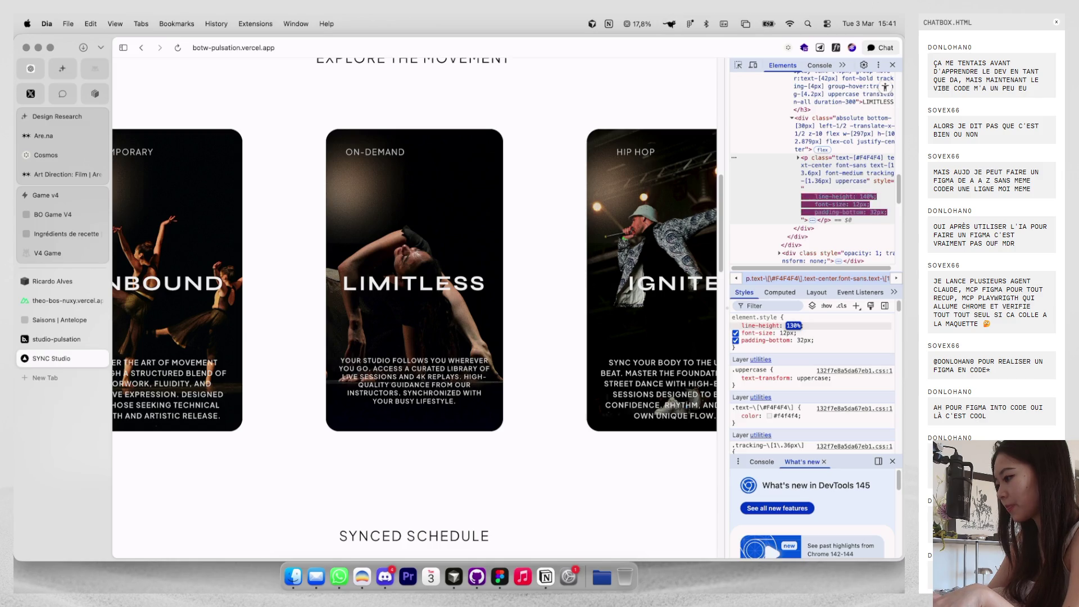
{"action": "left_click", "coordinate": [804, 340]}
{"action": "type", "text": "12"}
{"action": "key", "text": "Return"}
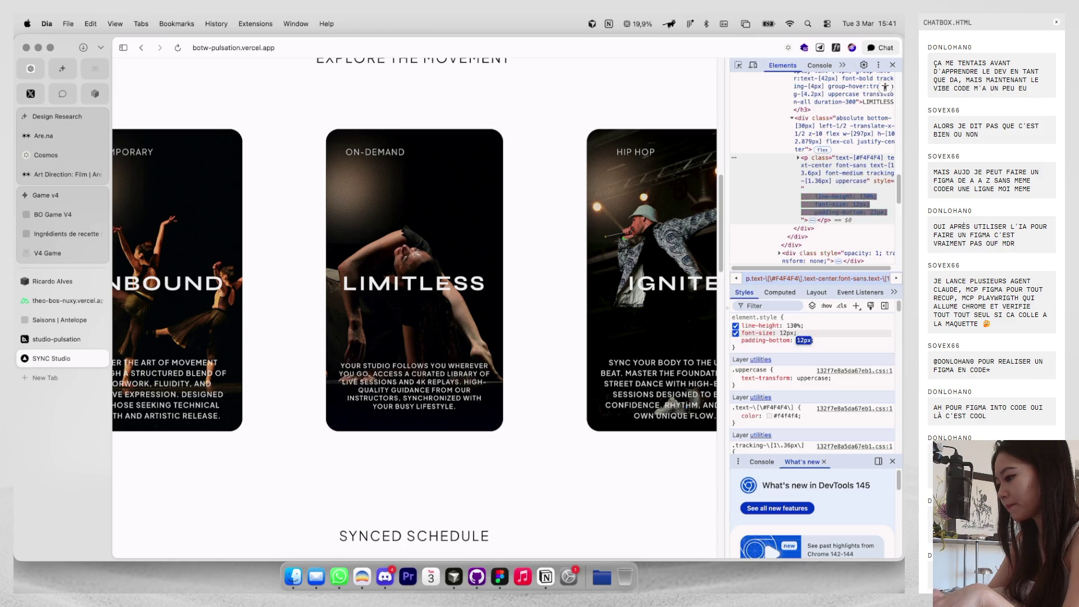
{"action": "left_click", "coordinate": [818, 336]}
Add a right padding of 10px to the LIMITLESS card description.
{"action": "type", "text": "pad"}
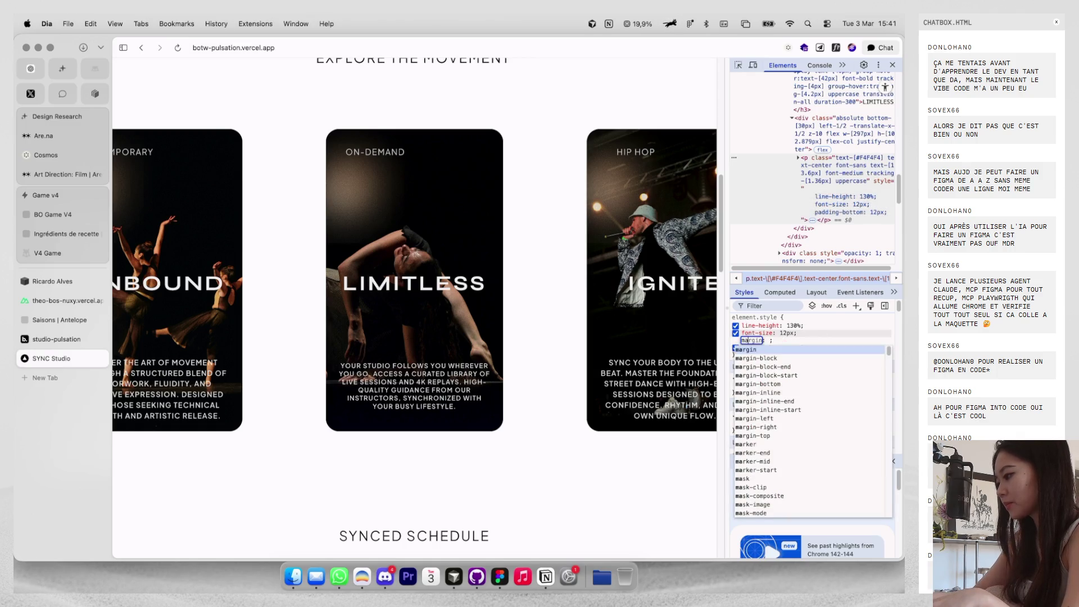
{"action": "key", "text": "Down"}
{"action": "key", "text": "Down"}
{"action": "key", "text": "Down"}
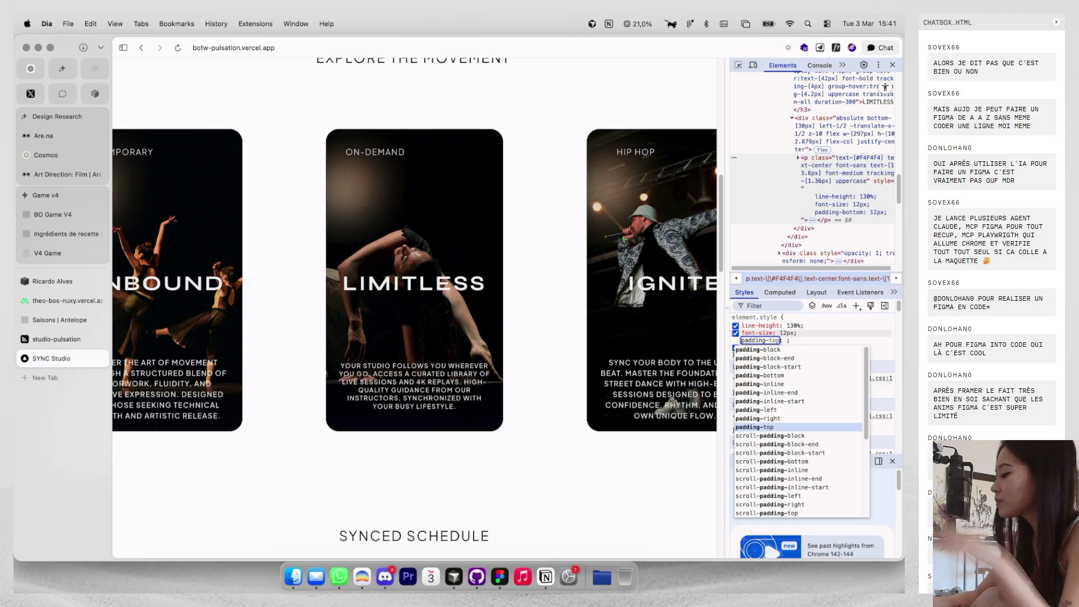
{"action": "key", "text": "Up"}
{"action": "key", "text": "Tab"}
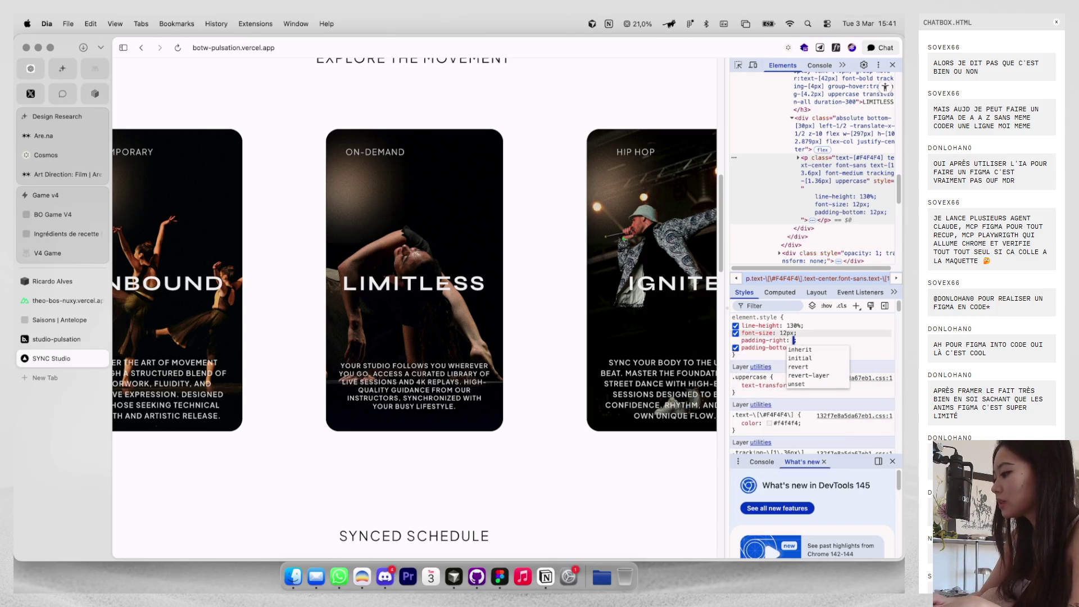
{"action": "type", "text": "20px"}
{"action": "key", "text": "shift+Down"}
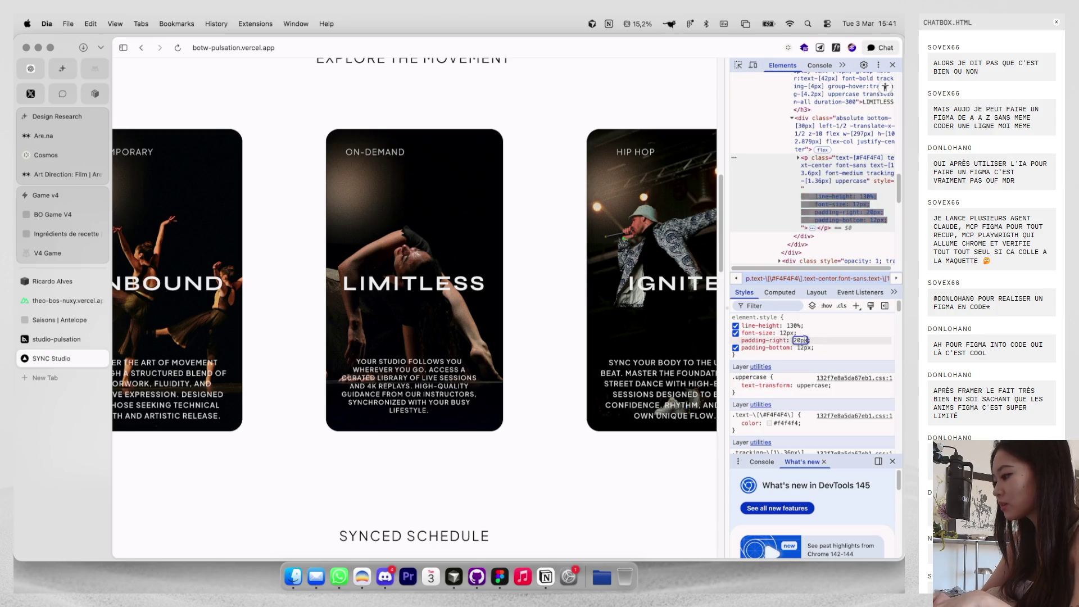
{"action": "key", "text": "Return"}
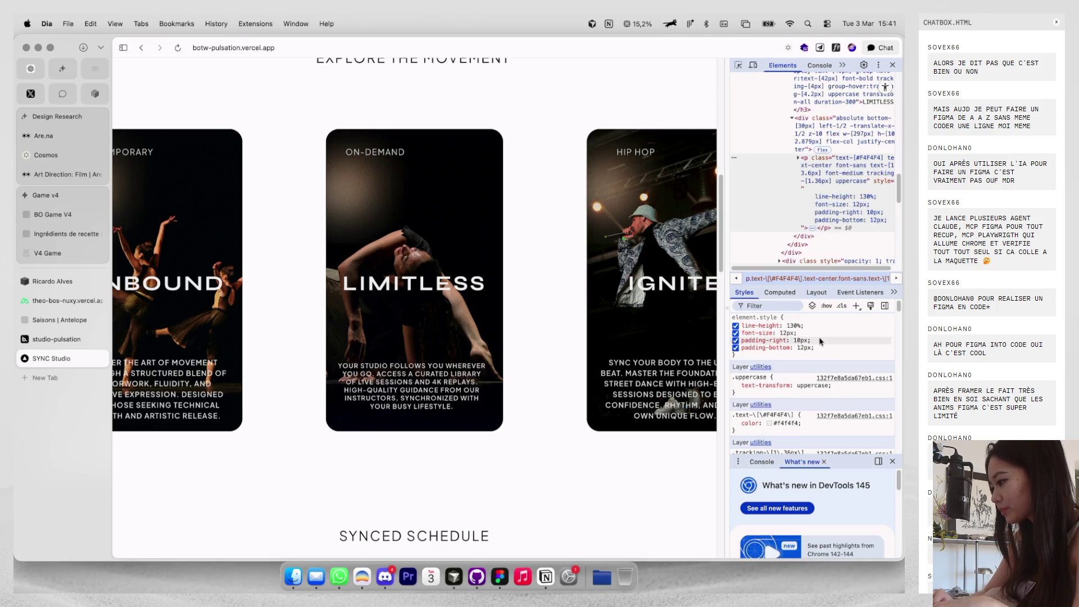
Add padding-left and step both side paddings from 8px down to 6px.
{"action": "left_click", "coordinate": [815, 333]}
{"action": "type", "text": "padding-left"}
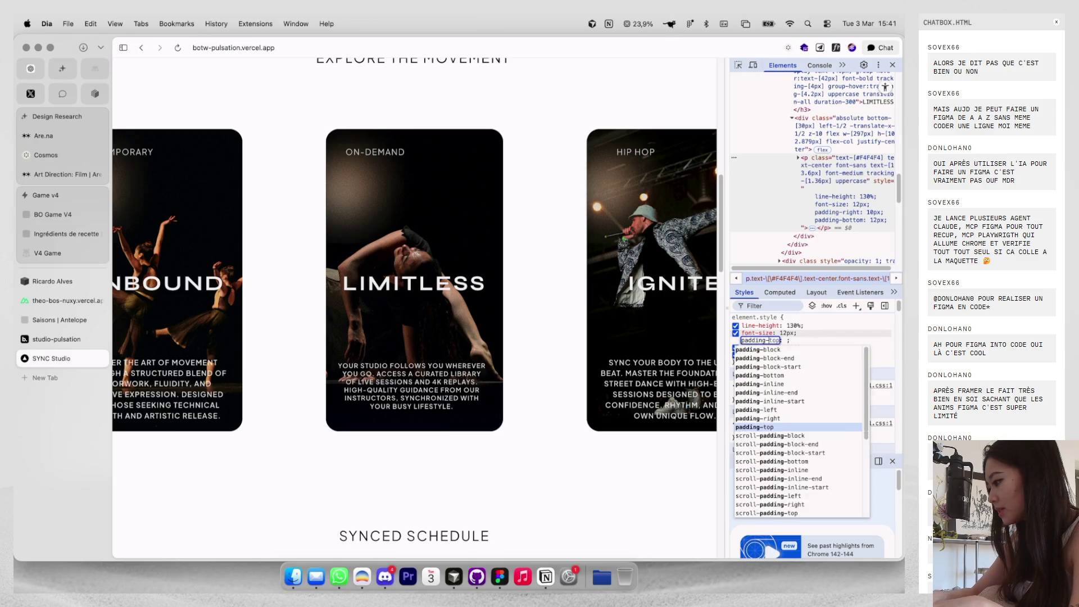
{"action": "key", "text": "Tab"}
{"action": "type", "text": "10"}
{"action": "key", "text": "Down"}
{"action": "key", "text": "Down"}
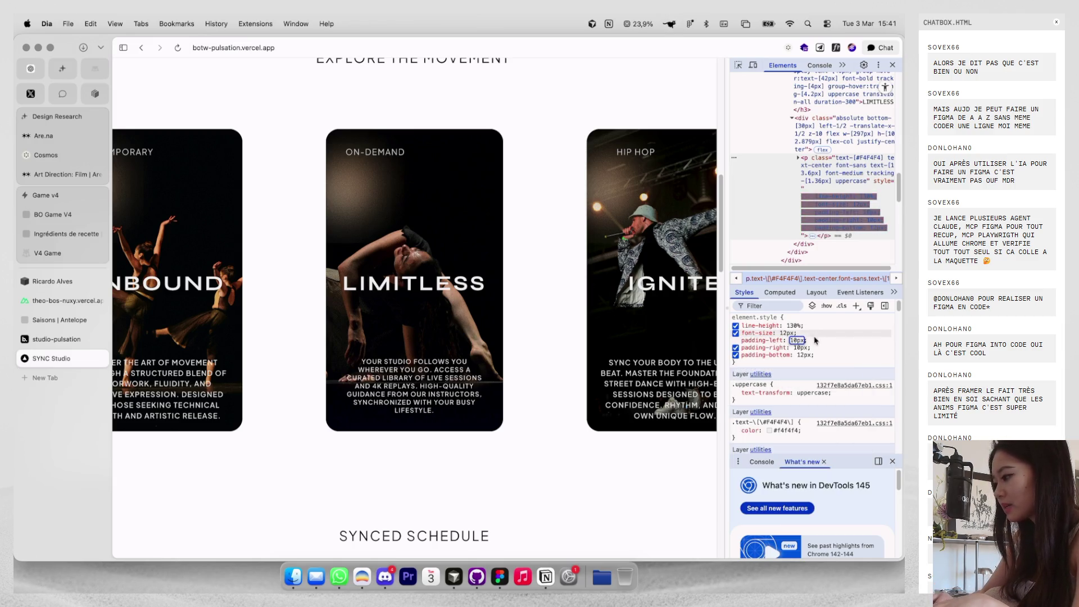
{"action": "key", "text": "Tab"}
{"action": "key", "text": "Tab"}
{"action": "key", "text": "Down"}
{"action": "key", "text": "Down"}
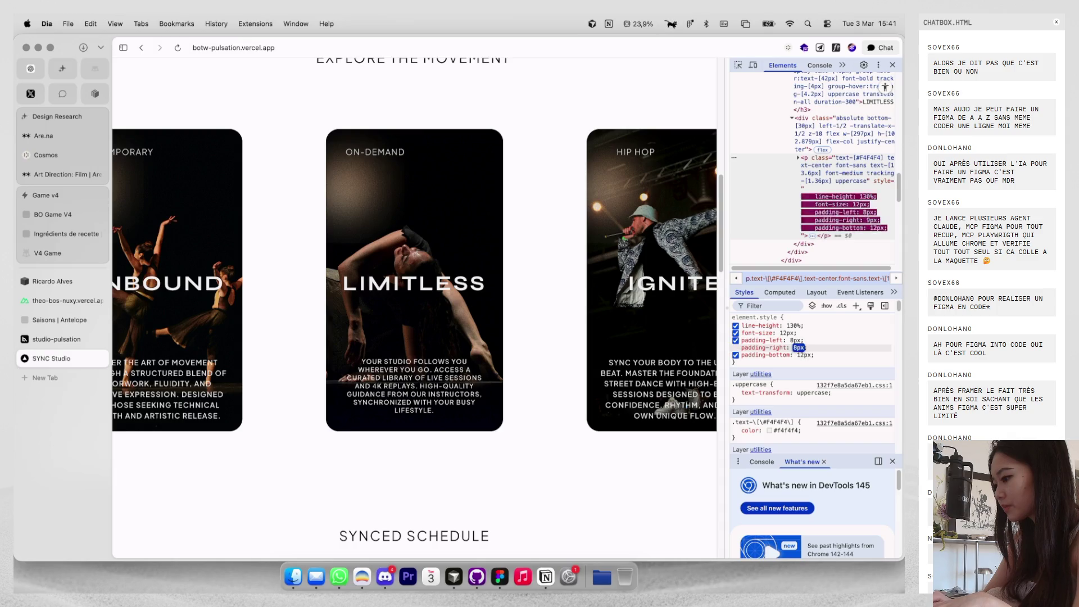
{"action": "key", "text": "shift+Tab"}
{"action": "key", "text": "shift+Tab"}
{"action": "key", "text": "Down"}
{"action": "key", "text": "Down"}
{"action": "key", "text": "Tab"}
{"action": "key", "text": "Down"}
{"action": "key", "text": "Down"}
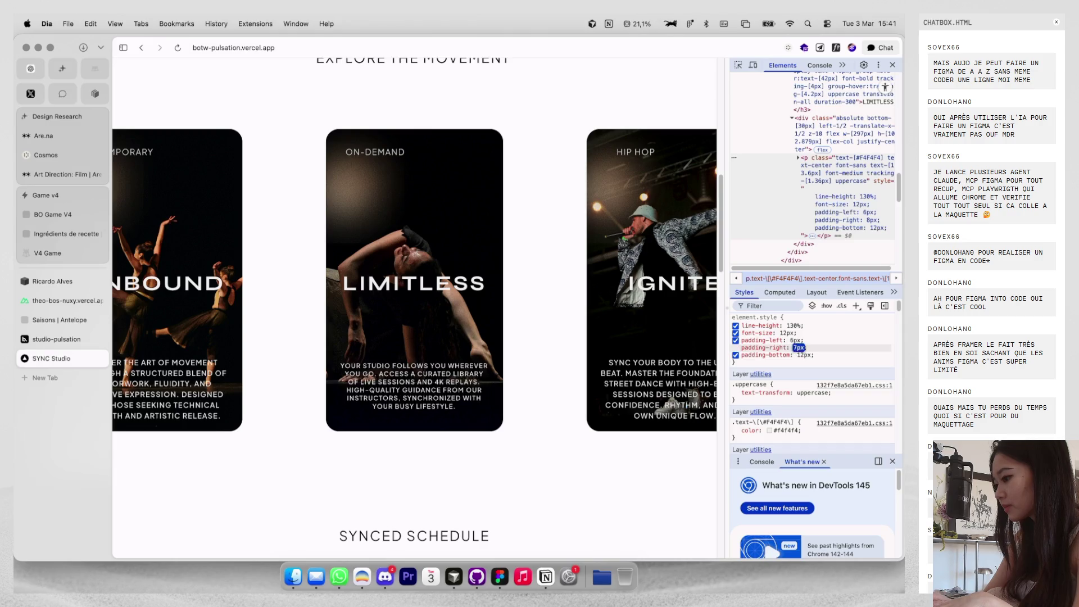
{"action": "key", "text": "Return"}
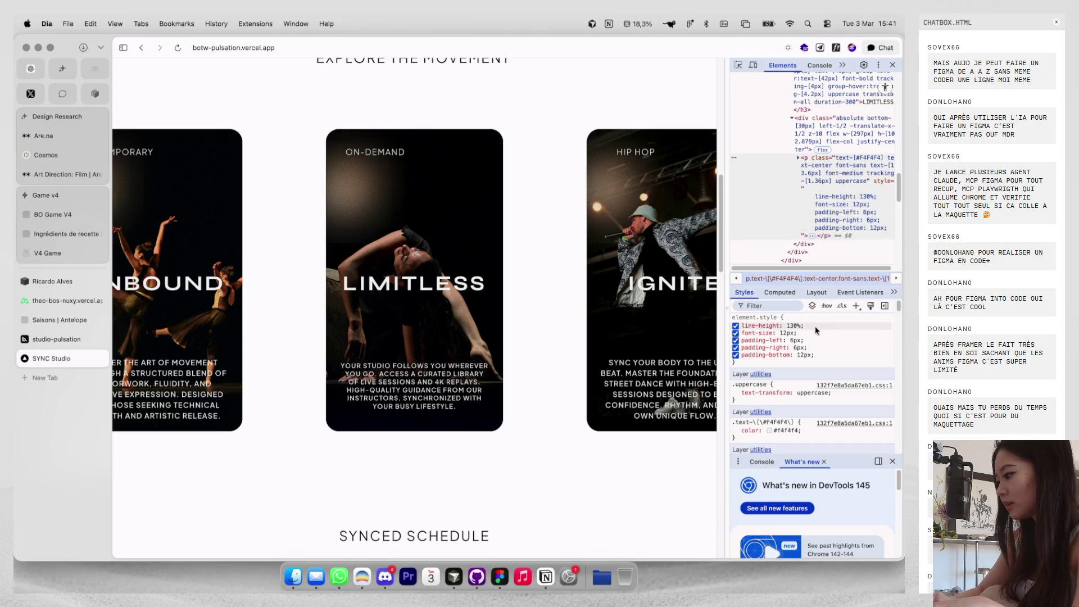
Add text opacity at 80% and restore both side paddings to 8px.
{"action": "left_click", "coordinate": [818, 331]}
{"action": "type", "text": "op"}
{"action": "key", "text": "Tab"}
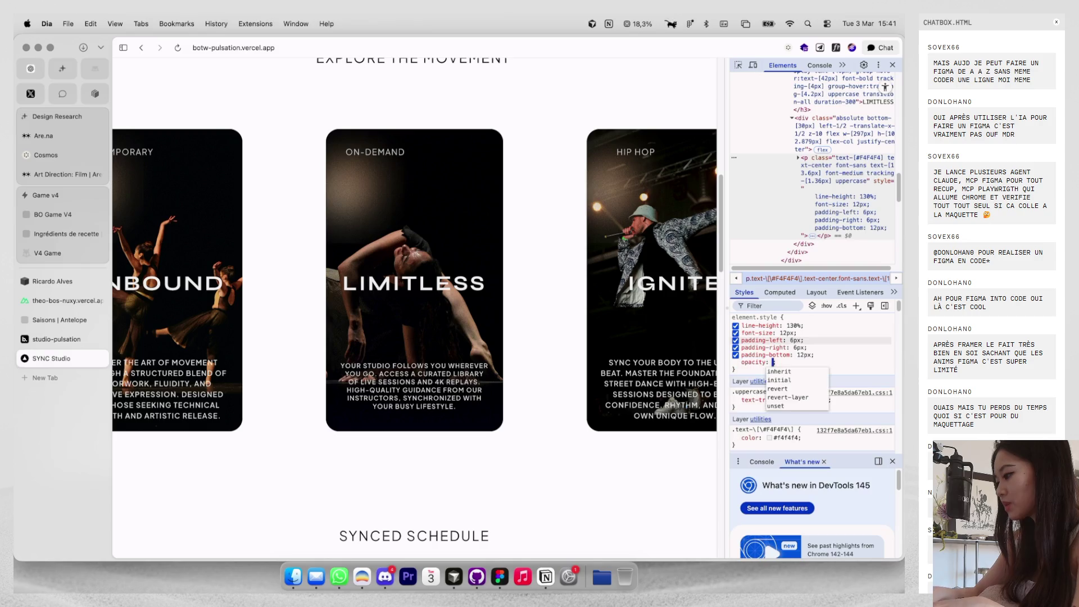
{"action": "type", "text": "6"}
{"action": "type", "text": "0%"}
{"action": "key", "text": "shift+Up"}
{"action": "key", "text": "shift+Up"}
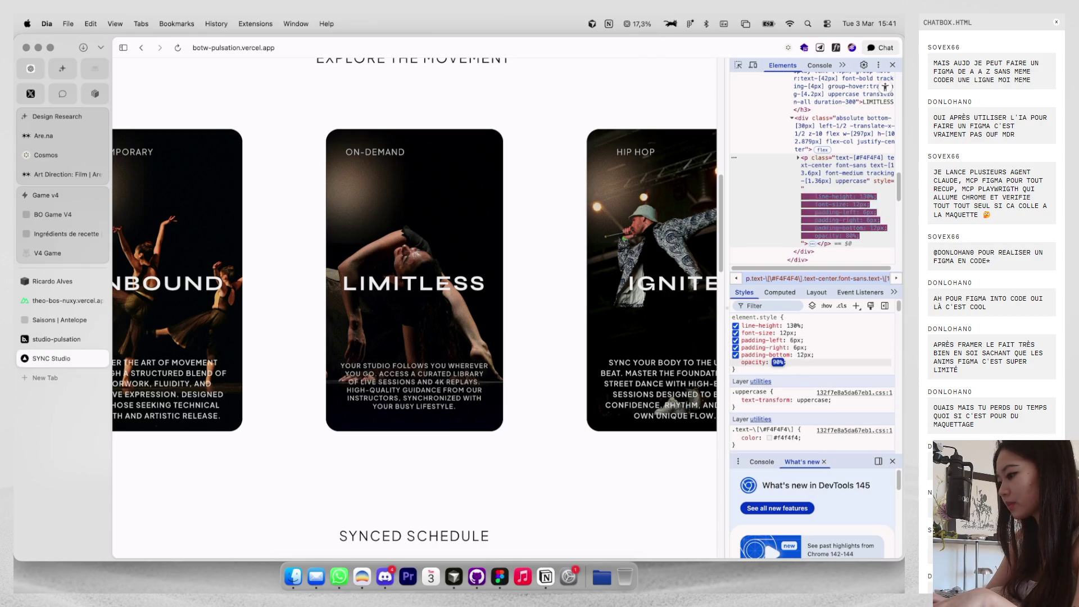
{"action": "key", "text": "shift+Up"}
{"action": "key", "text": "shift+Tab"}
{"action": "key", "text": "shift+Tab"}
{"action": "key", "text": "shift+Tab"}
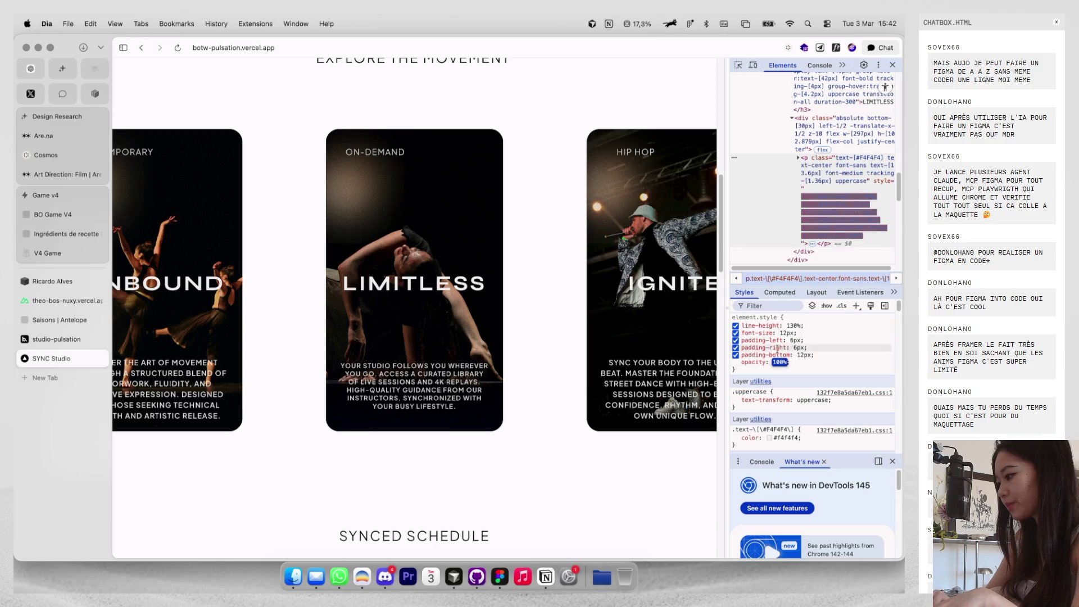
{"action": "key", "text": "Up"}
{"action": "key", "text": "Up"}
{"action": "key", "text": "Tab"}
{"action": "key", "text": "Tab"}
{"action": "key", "text": "Up"}
{"action": "key", "text": "Up"}
{"action": "key", "text": "Return"}
Add text-align: left to the description, then close DevTools to view the card row.
{"action": "left_click", "coordinate": [833, 341]}
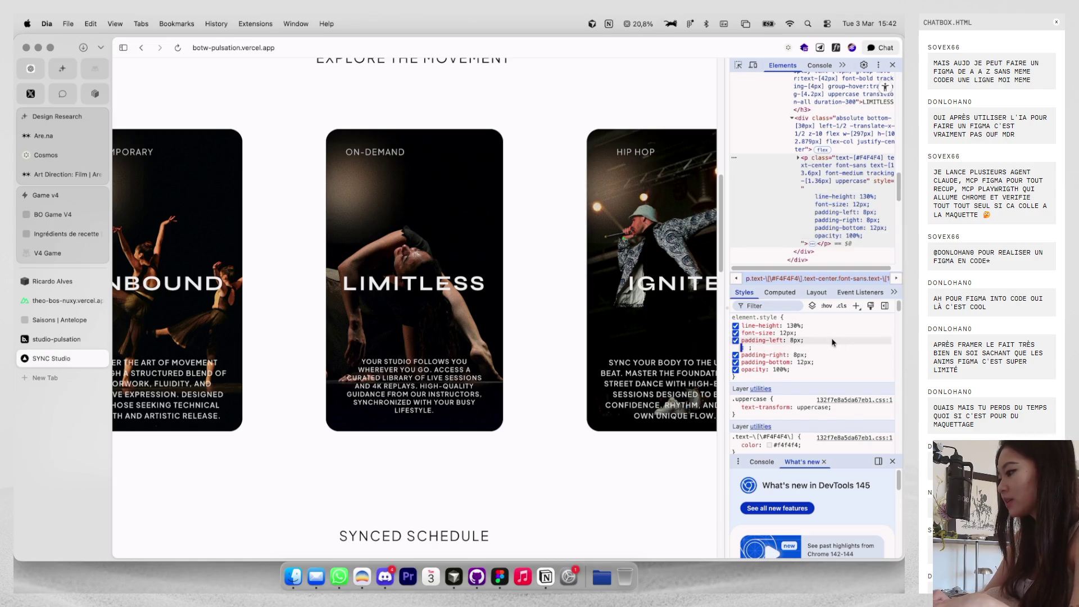
{"action": "type", "text": "text-align"}
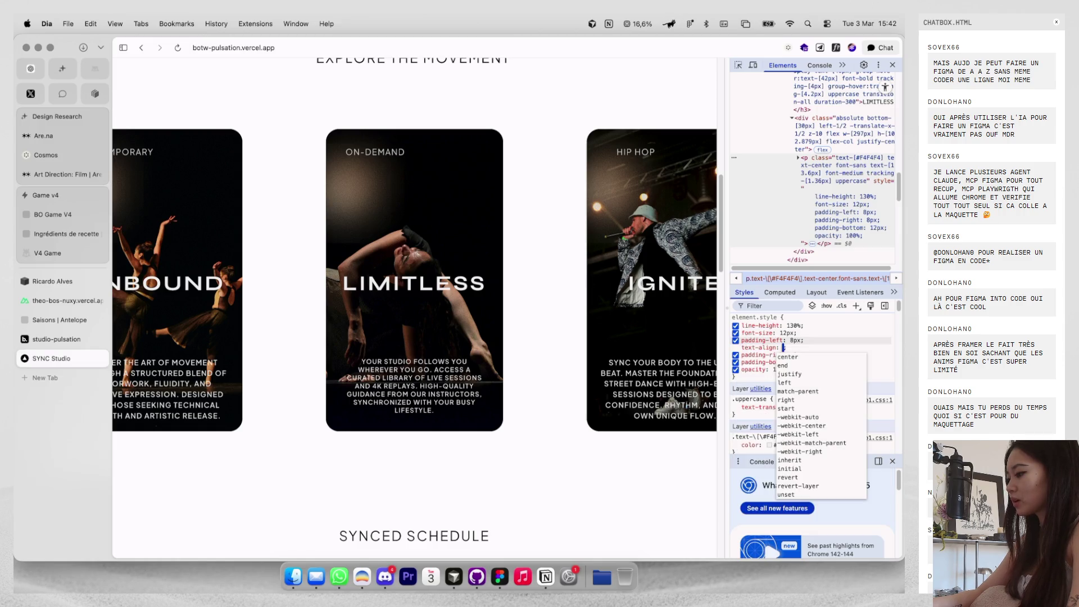
{"action": "key", "text": "Tab"}
{"action": "type", "text": "l"}
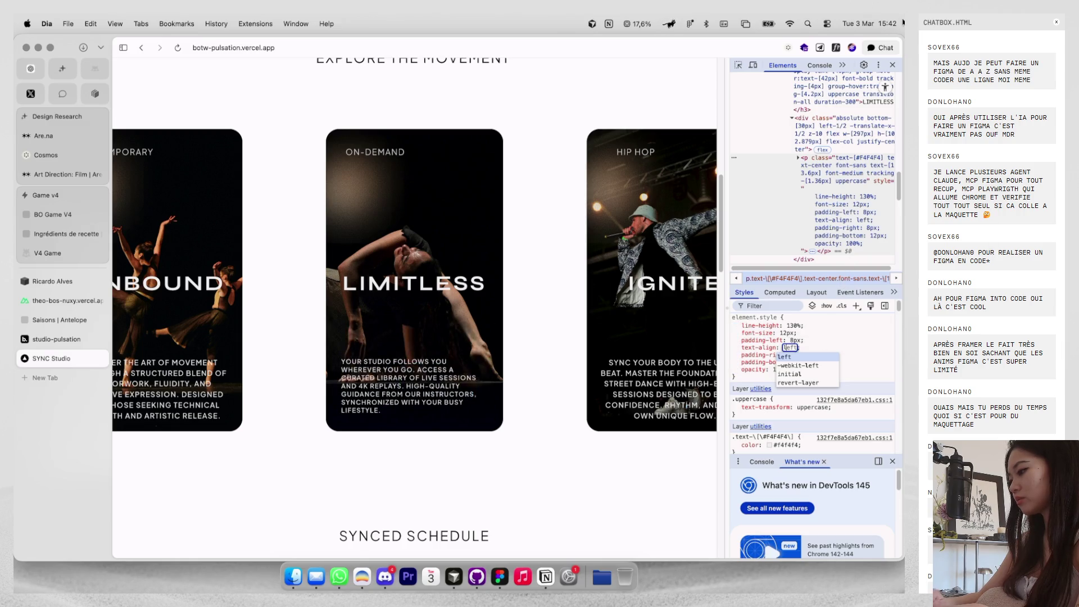
{"action": "left_click", "coordinate": [891, 65]}
{"action": "scroll", "coordinate": [691, 264], "scroll_direction": "down", "scroll_amount": 2}
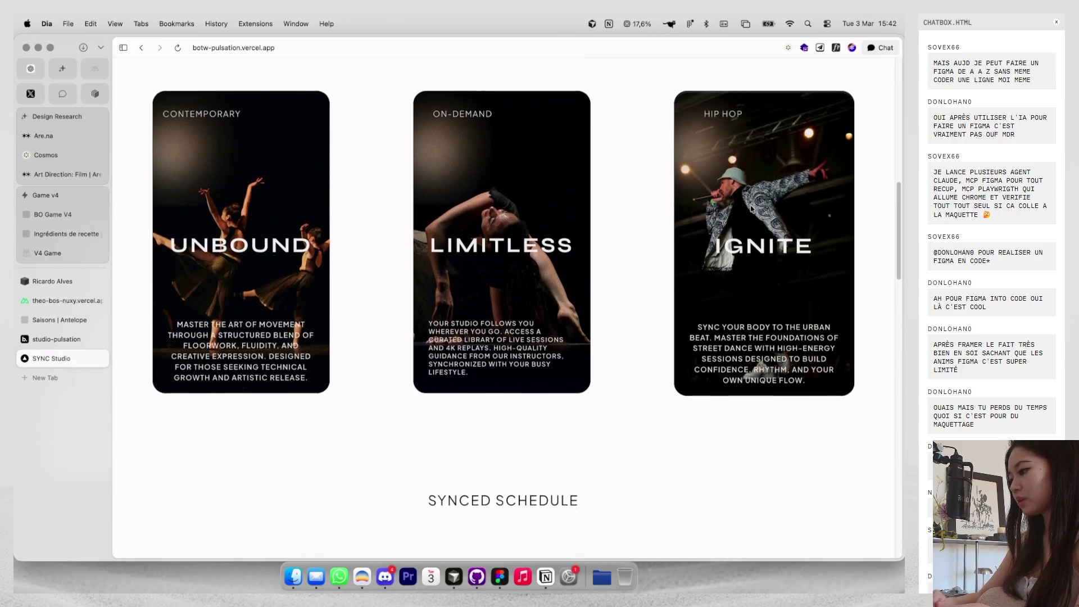
{"action": "scroll", "coordinate": [691, 264], "scroll_direction": "down", "scroll_amount": 5}
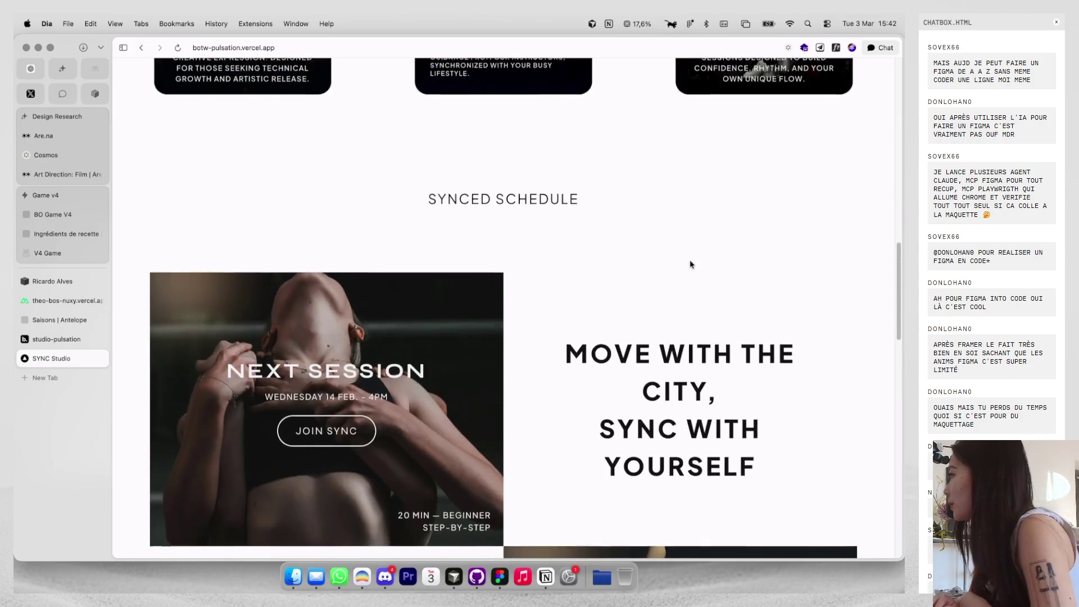
{"action": "scroll", "coordinate": [691, 264], "scroll_direction": "down", "scroll_amount": 5}
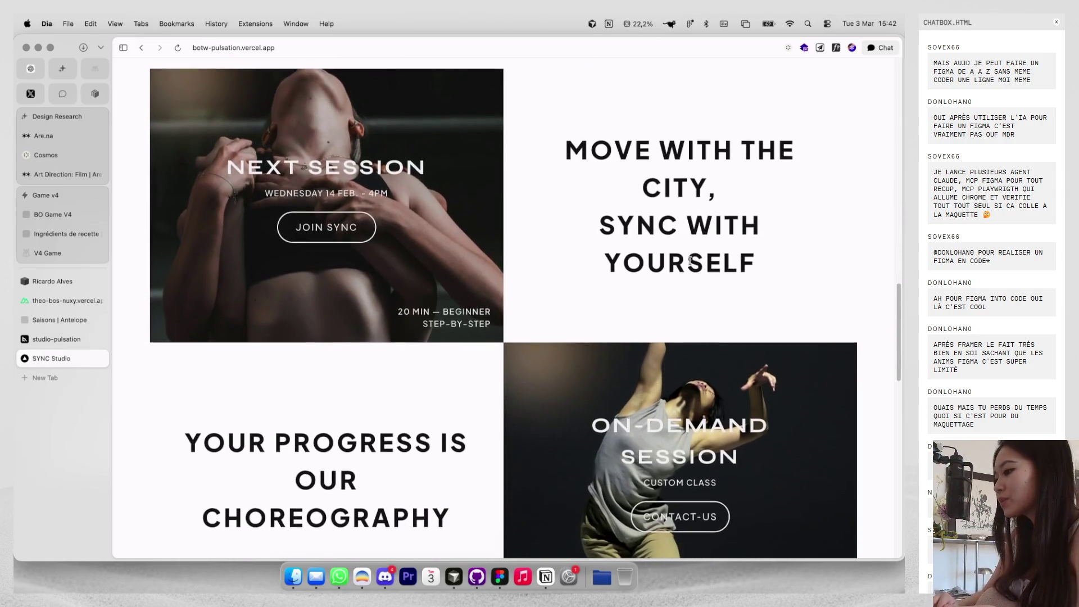
{"action": "scroll", "coordinate": [690, 261], "scroll_direction": "down", "scroll_amount": 6}
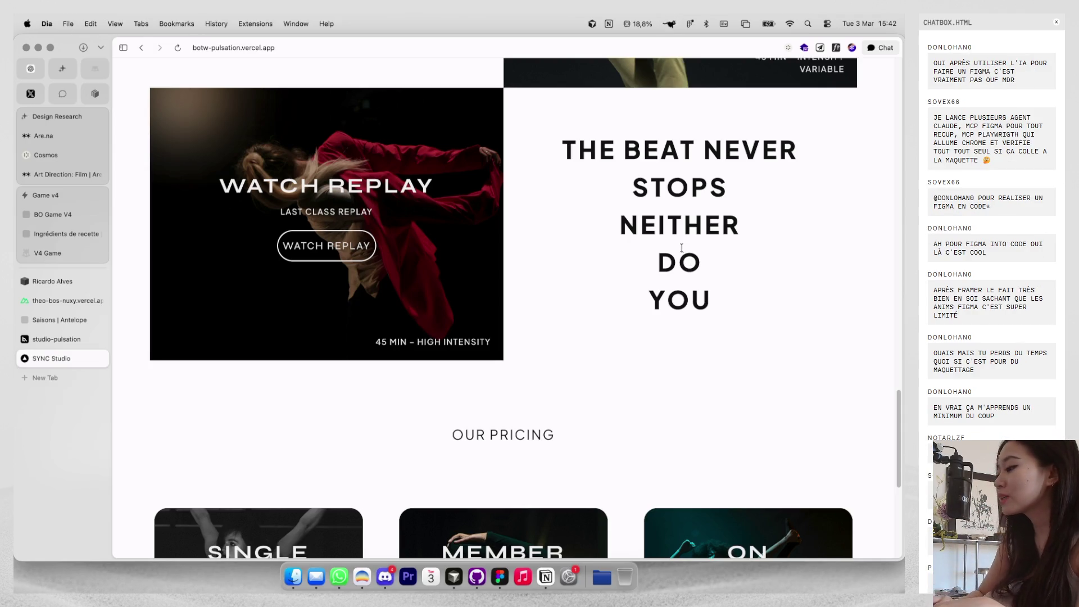
{"action": "scroll", "coordinate": [681, 250], "scroll_direction": "down", "scroll_amount": 10}
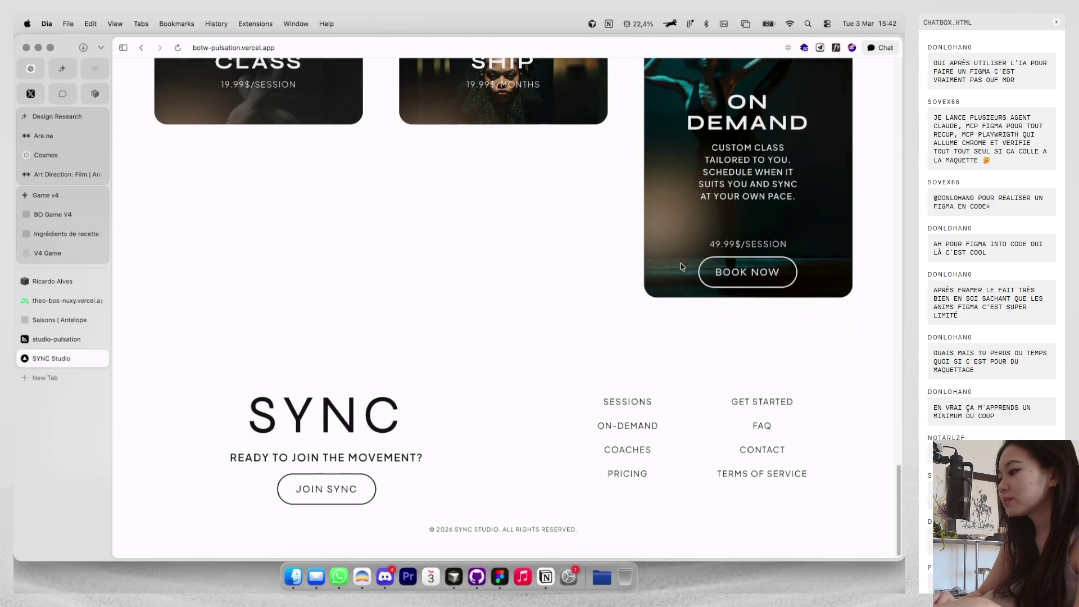
{"action": "scroll", "coordinate": [567, 236], "scroll_direction": "up", "scroll_amount": 3}
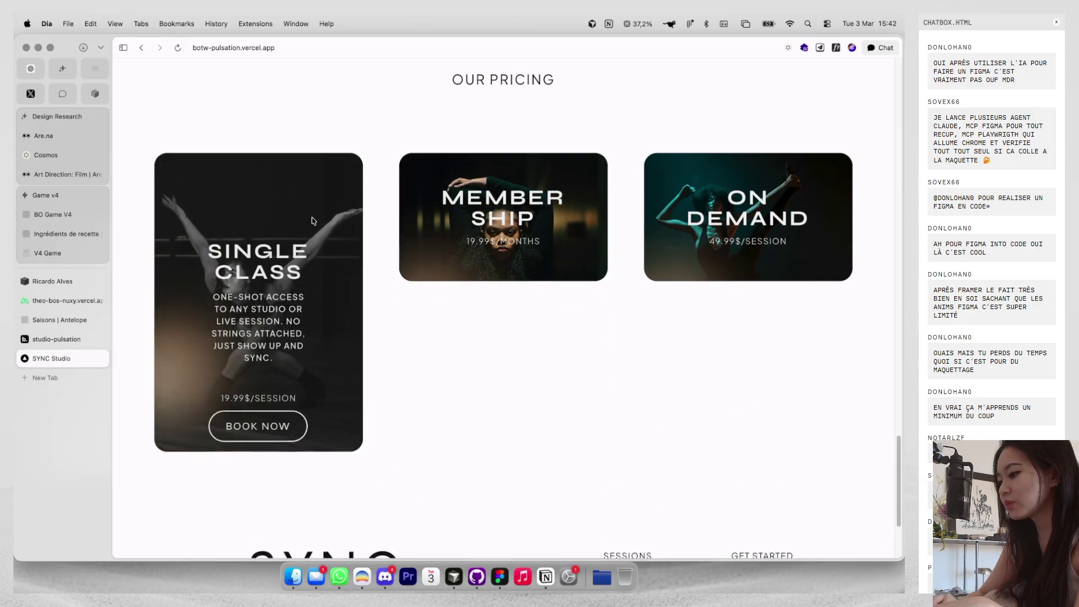
{"action": "scroll", "coordinate": [313, 221], "scroll_direction": "down", "scroll_amount": 2}
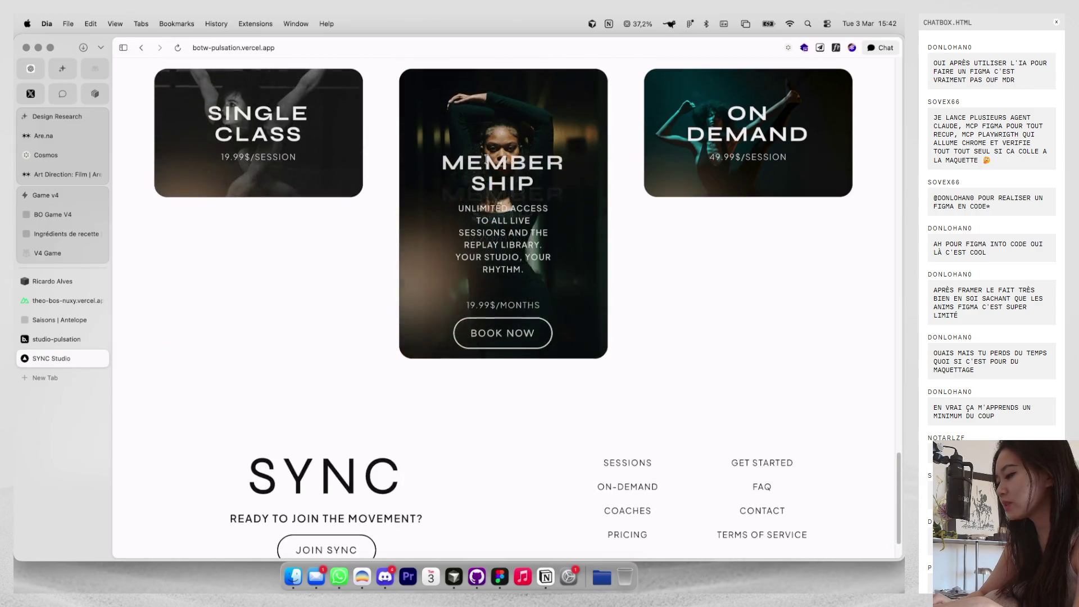
{"action": "scroll", "coordinate": [500, 189], "scroll_direction": "up", "scroll_amount": 10}
{"action": "scroll", "coordinate": [500, 188], "scroll_direction": "up", "scroll_amount": 10}
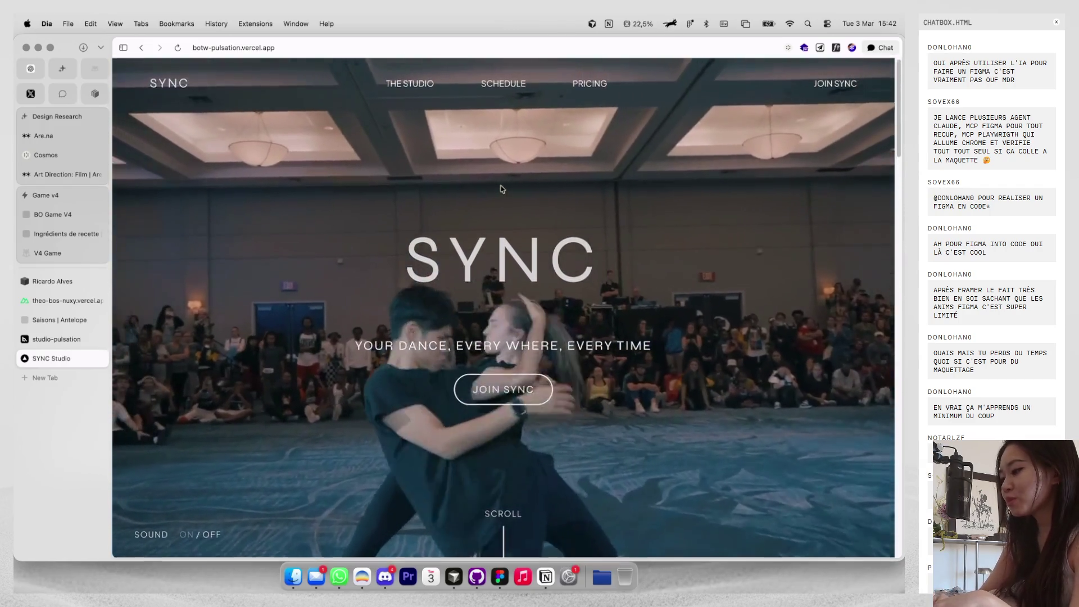
{"action": "scroll", "coordinate": [502, 189], "scroll_direction": "down", "scroll_amount": 10}
{"action": "right_click", "coordinate": [719, 313]}
Preview the SYNC site at iPhone SE size, then close DevTools and the SYNC Studio tab.
{"action": "left_click", "coordinate": [729, 462]}
{"action": "left_click", "coordinate": [750, 67]}
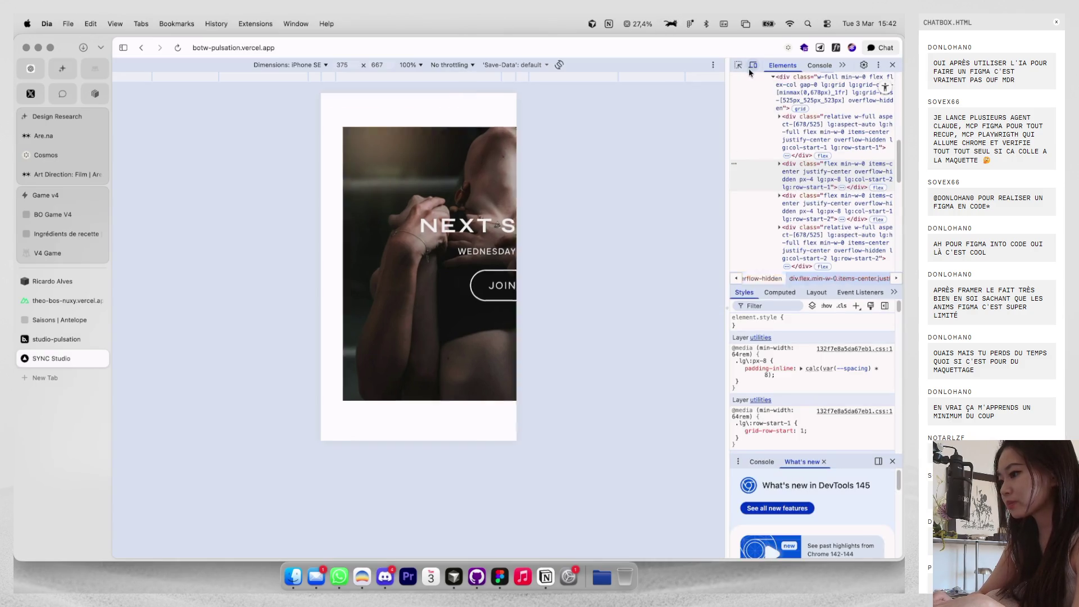
{"action": "scroll", "coordinate": [366, 309], "scroll_direction": "down", "scroll_amount": 15}
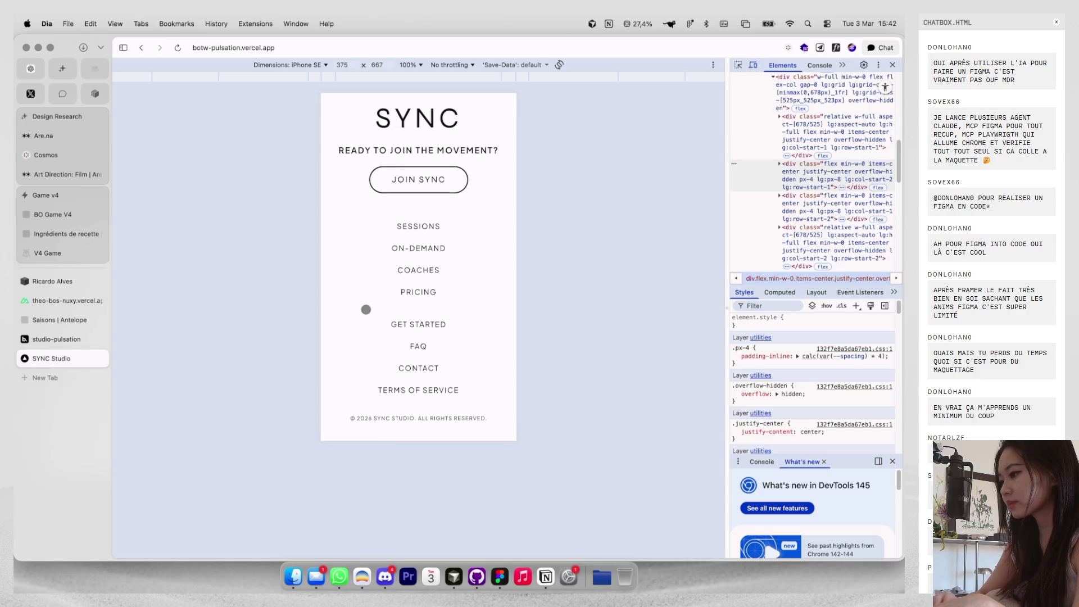
{"action": "scroll", "coordinate": [366, 310], "scroll_direction": "up", "scroll_amount": 10}
{"action": "left_click", "coordinate": [892, 64]}
{"action": "key", "text": "cmd+w"}
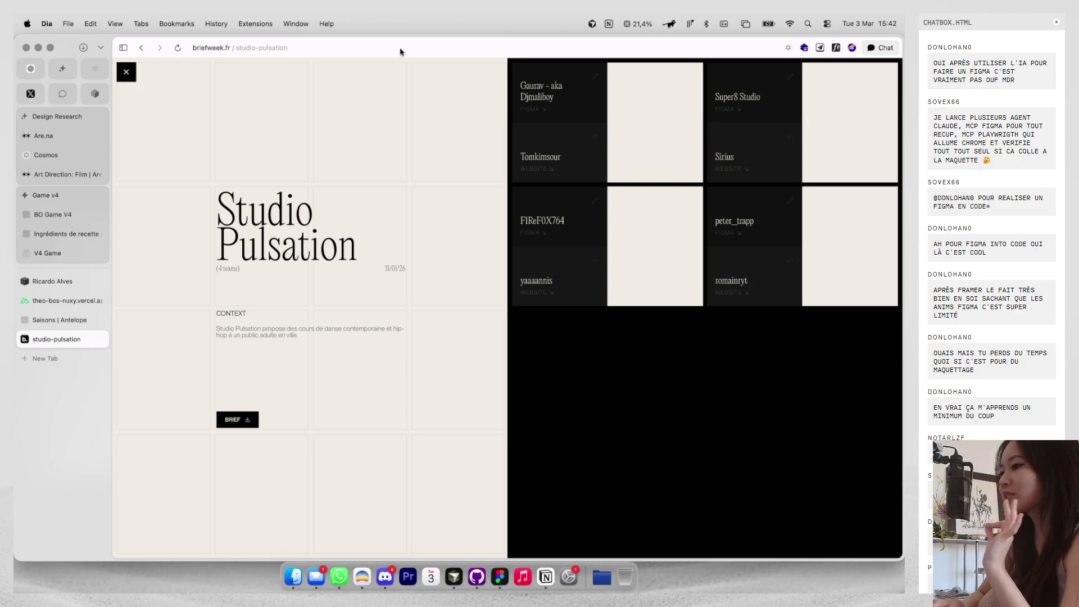
Close the Studio Pulsation details and the briefs tab, then switch to the Figma desktop.
{"action": "left_click", "coordinate": [127, 72]}
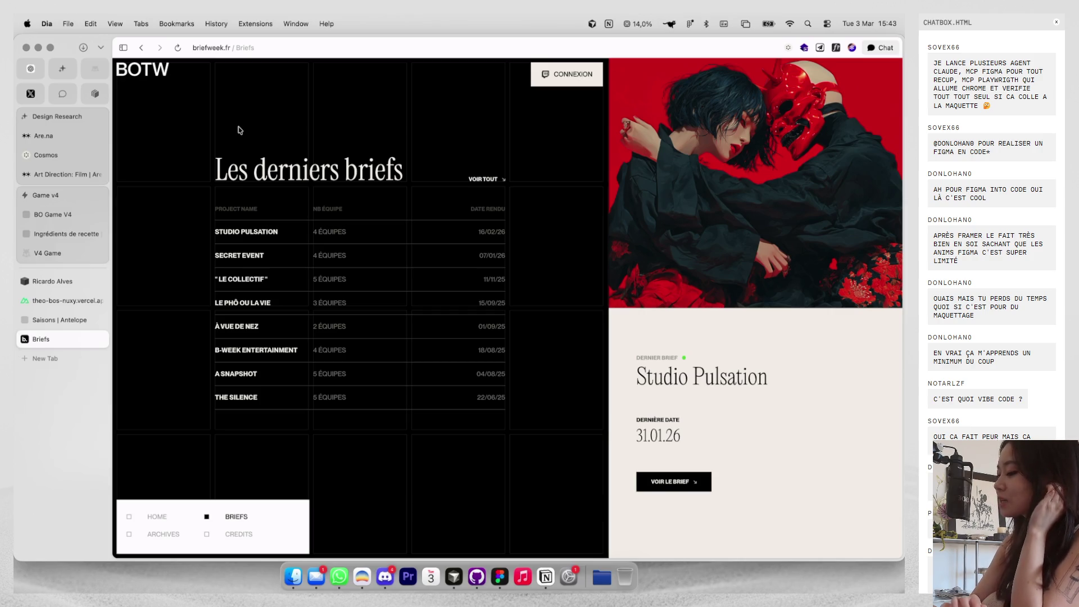
{"action": "key", "text": "super+w"}
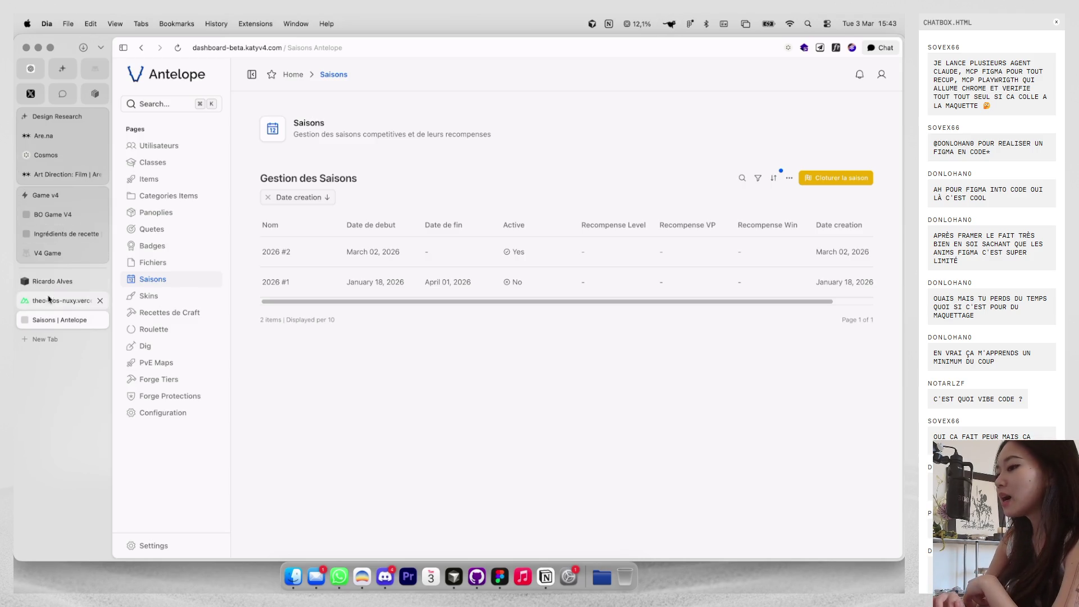
{"action": "key", "text": "ctrl+Right"}
{"action": "scroll", "coordinate": [468, 284], "scroll_direction": "down", "scroll_amount": 5}
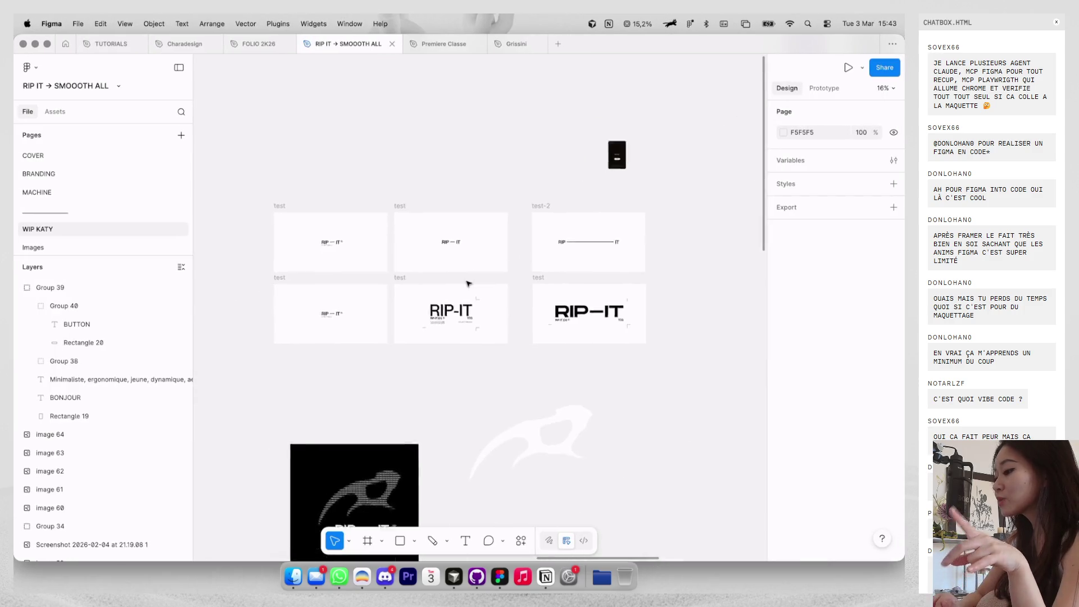
Pan and zoom over the sticker and card frames, then switch back to the Dia desktop.
{"action": "scroll", "coordinate": [468, 284], "scroll_direction": "down", "scroll_amount": 10}
{"action": "scroll", "coordinate": [468, 283], "scroll_direction": "left", "scroll_amount": 10}
{"action": "scroll", "coordinate": [468, 284], "scroll_direction": "up", "scroll_amount": 5}
{"action": "scroll", "coordinate": [468, 284], "scroll_direction": "up", "scroll_amount": 5}
{"action": "scroll", "coordinate": [468, 284], "scroll_direction": "down", "scroll_amount": 3}
{"action": "key", "text": "ctrl+Left"}
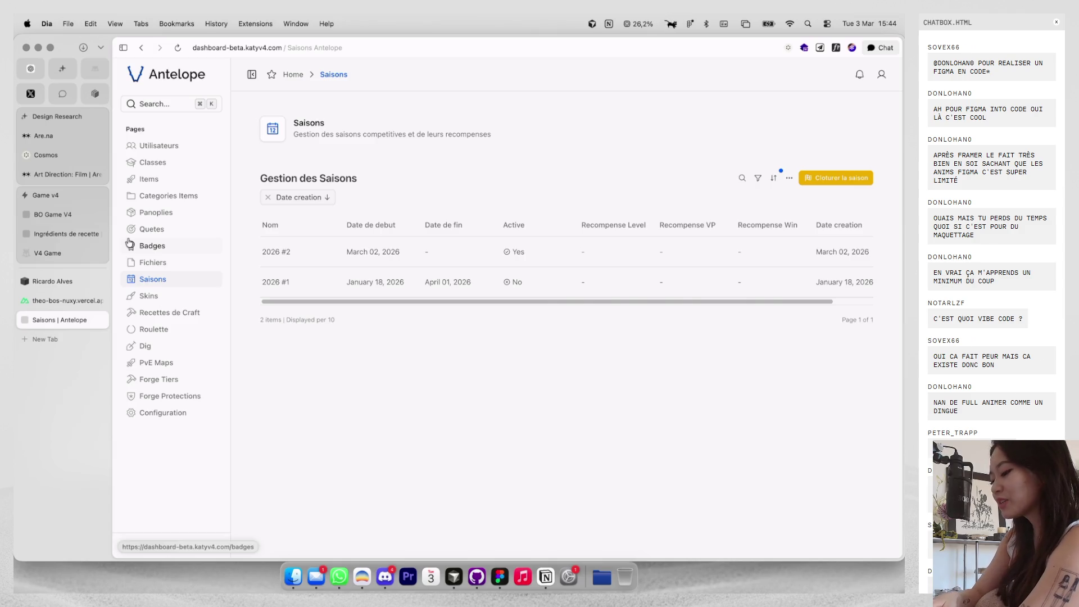
Open a new tab typing 'cat', and toggle tabs between a horizontal bar and the sidebar.
{"action": "key", "text": "super+t"}
{"action": "type", "text": "cathydolle.com"}
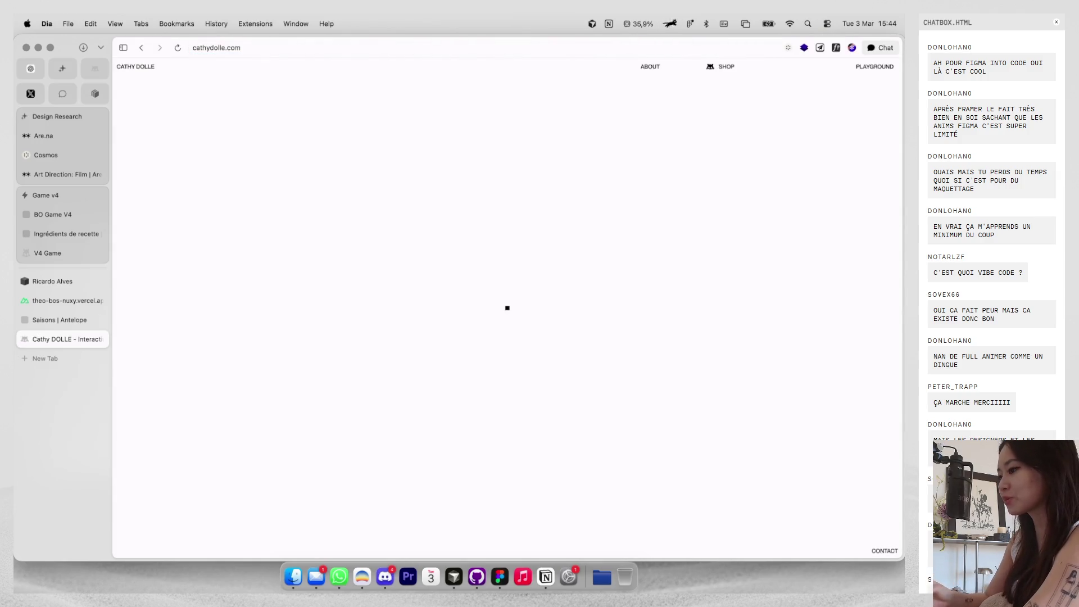
{"action": "key", "text": "super+s"}
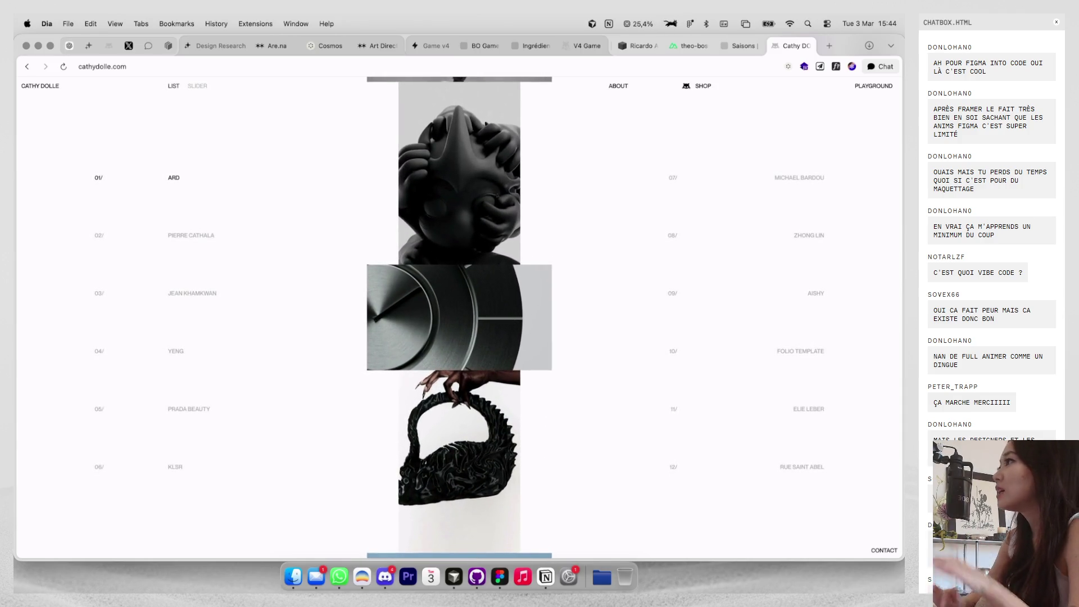
{"action": "key", "text": "super+s"}
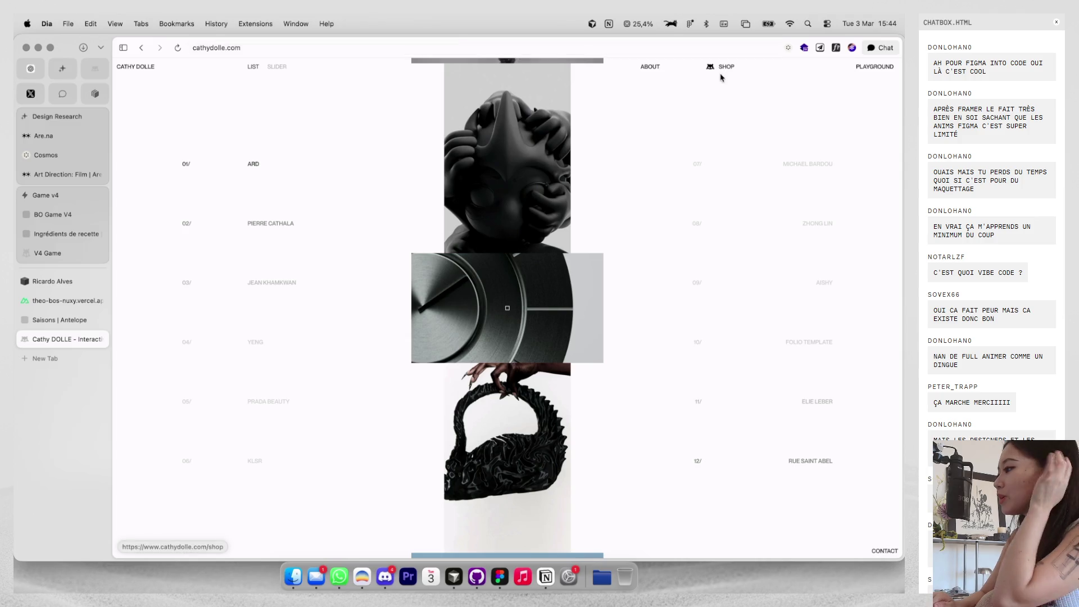
Open the shop's keychain product, check the V4 Game leaderboard, and return to it.
{"action": "left_click", "coordinate": [723, 67]}
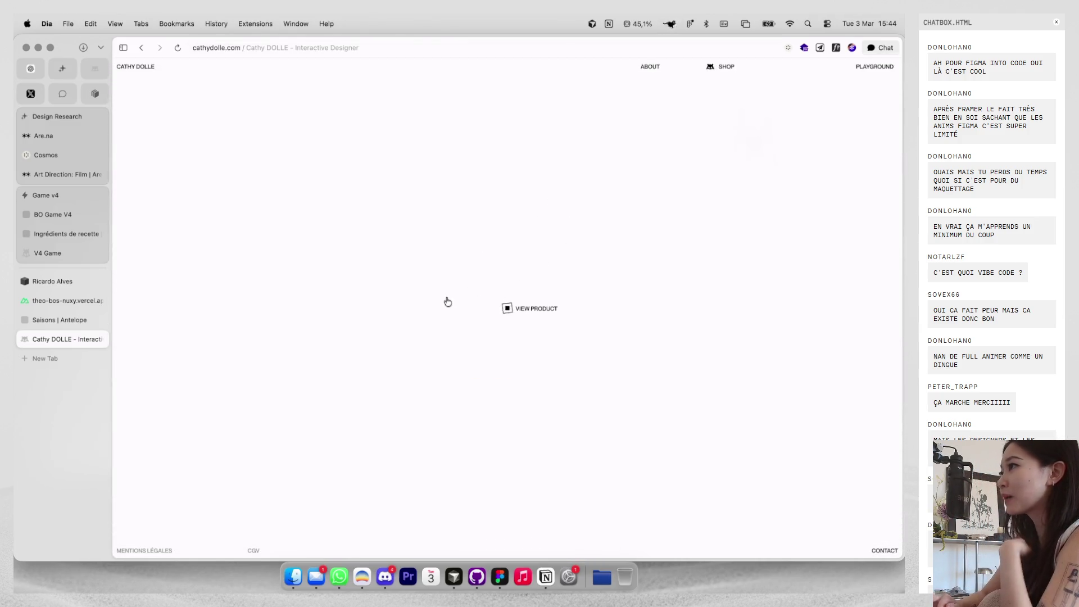
{"action": "left_click", "coordinate": [497, 298]}
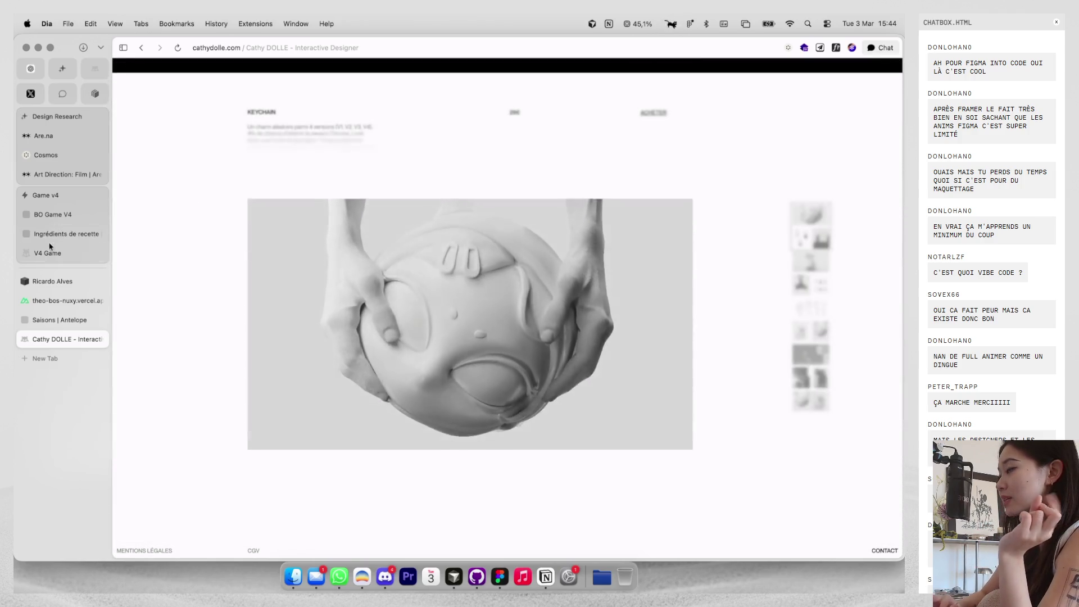
{"action": "left_click", "coordinate": [46, 254]}
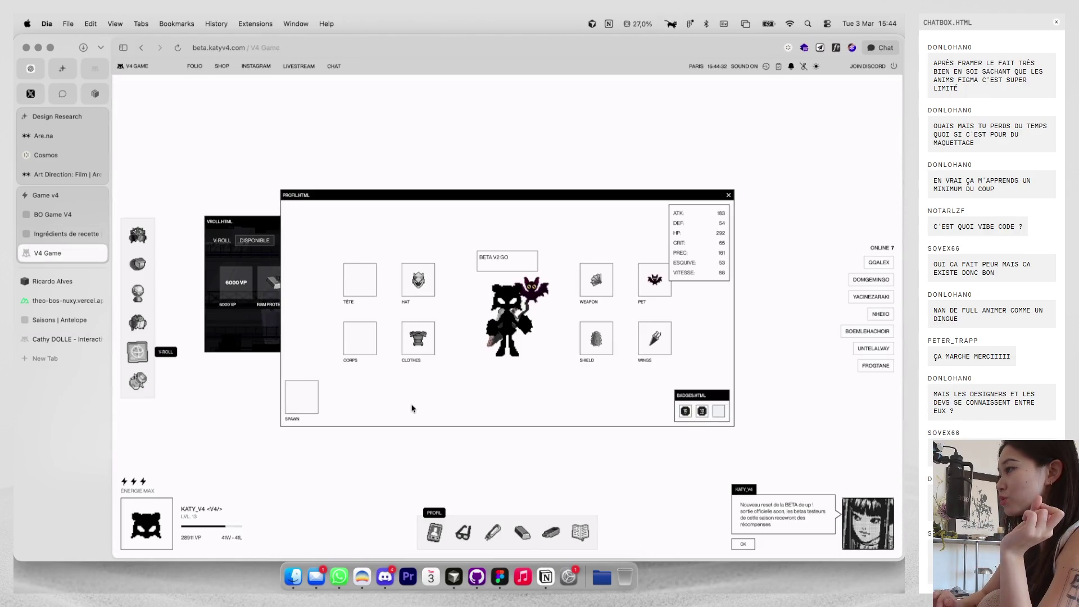
{"action": "left_click", "coordinate": [551, 532]}
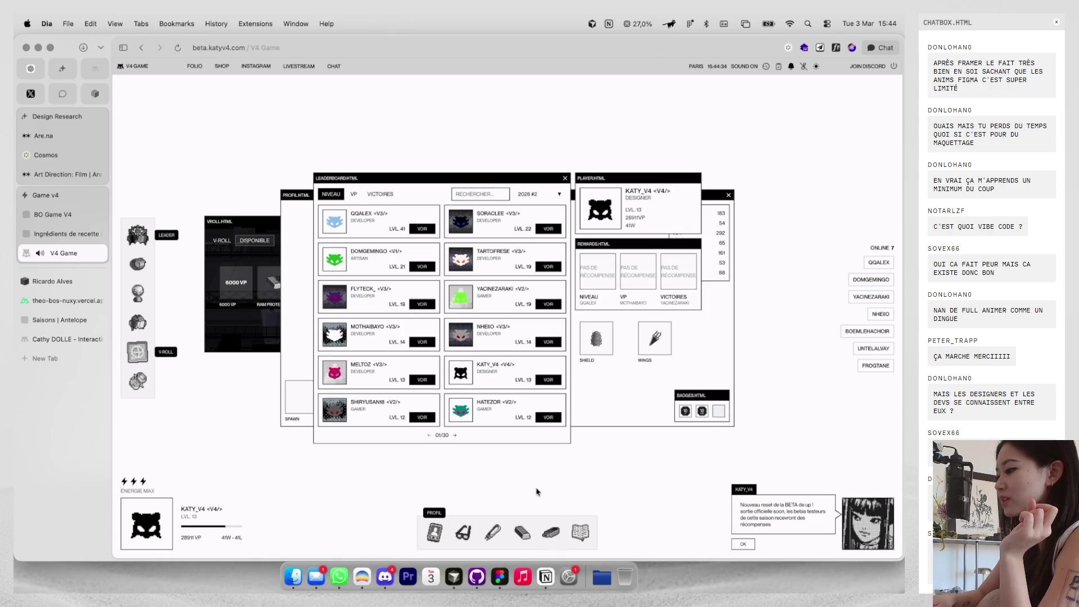
{"action": "left_click", "coordinate": [82, 340]}
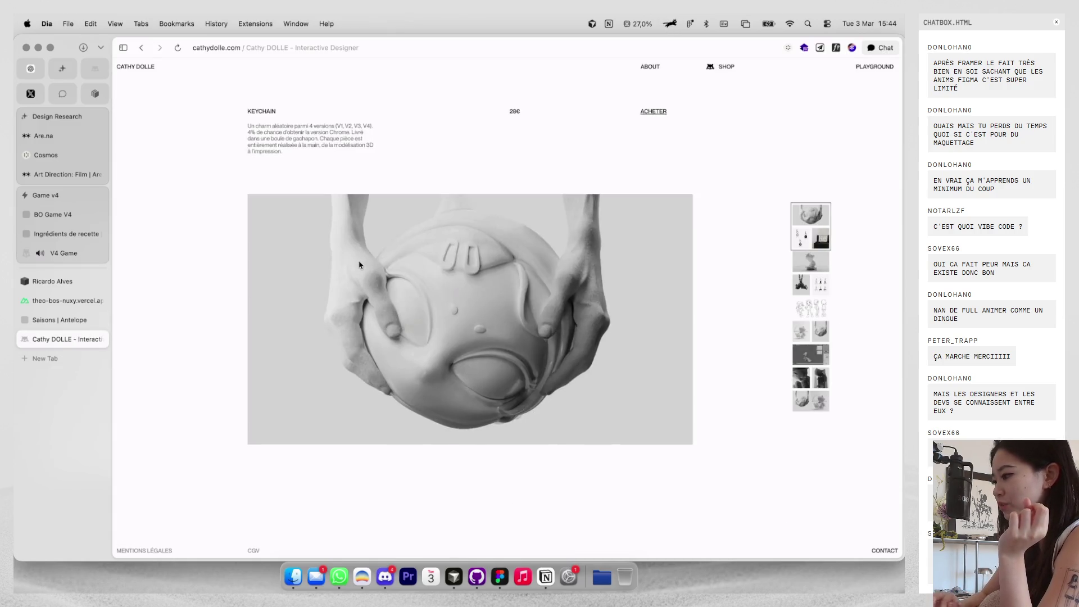
Scroll through the keychain product page, go back to the shop, and open a fresh tab.
{"action": "scroll", "coordinate": [360, 265], "scroll_direction": "down", "scroll_amount": 5}
{"action": "scroll", "coordinate": [359, 264], "scroll_direction": "down", "scroll_amount": 10}
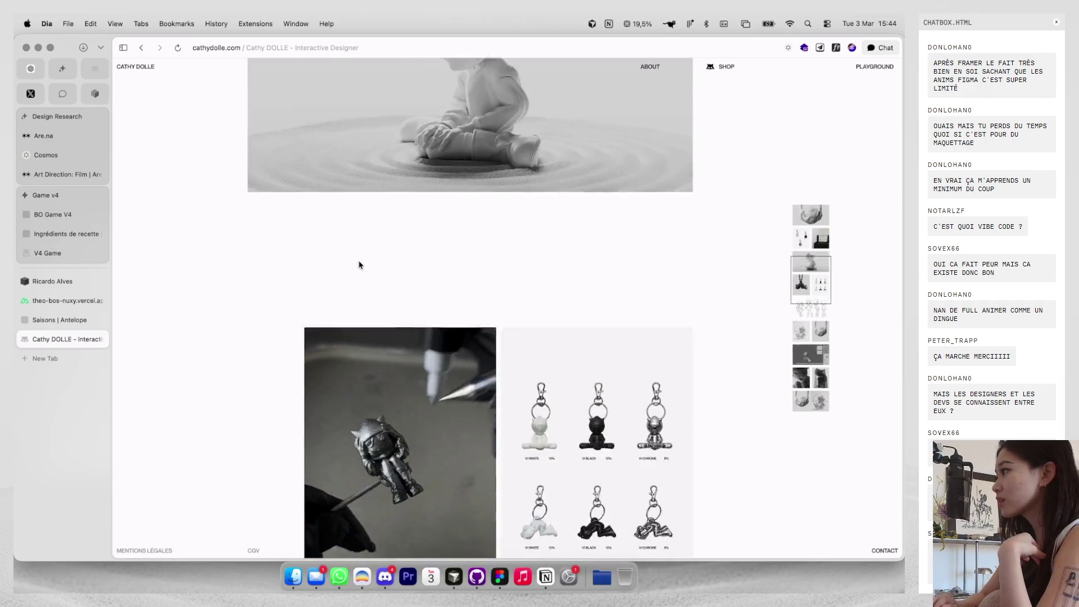
{"action": "scroll", "coordinate": [360, 265], "scroll_direction": "down", "scroll_amount": 5}
{"action": "scroll", "coordinate": [359, 264], "scroll_direction": "up", "scroll_amount": 10}
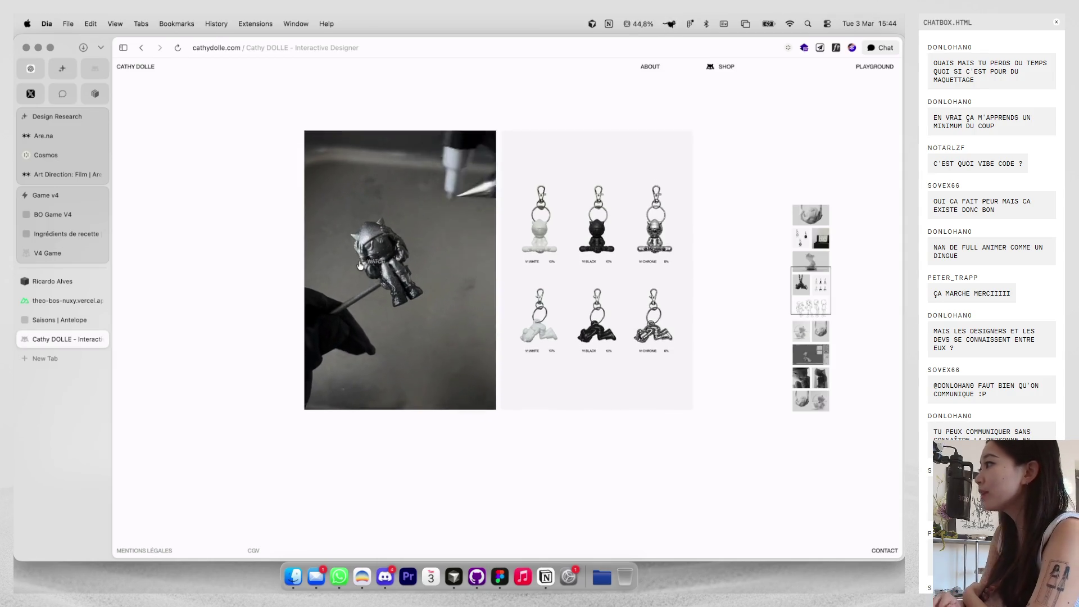
{"action": "scroll", "coordinate": [359, 265], "scroll_direction": "down", "scroll_amount": 10}
{"action": "scroll", "coordinate": [360, 264], "scroll_direction": "down", "scroll_amount": 15}
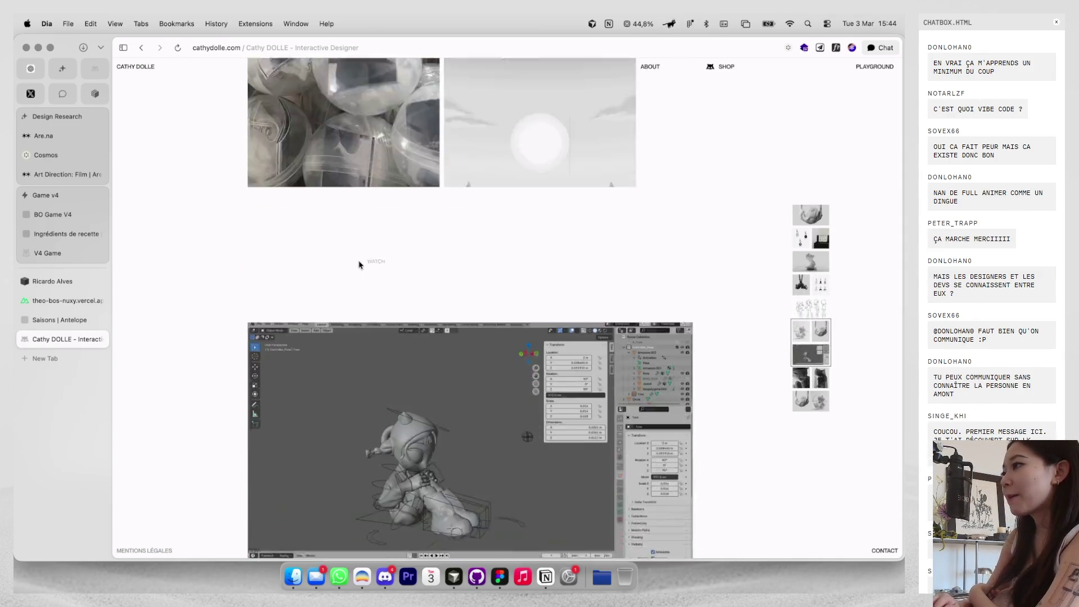
{"action": "scroll", "coordinate": [360, 265], "scroll_direction": "down", "scroll_amount": 3}
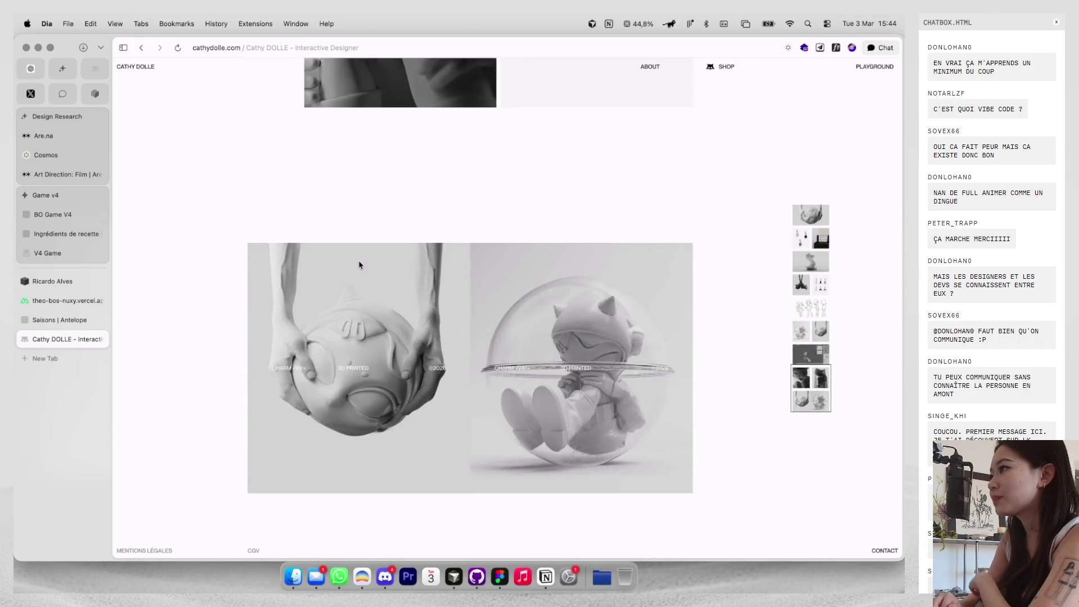
{"action": "scroll", "coordinate": [359, 265], "scroll_direction": "up", "scroll_amount": 10}
{"action": "scroll", "coordinate": [359, 264], "scroll_direction": "up", "scroll_amount": 5}
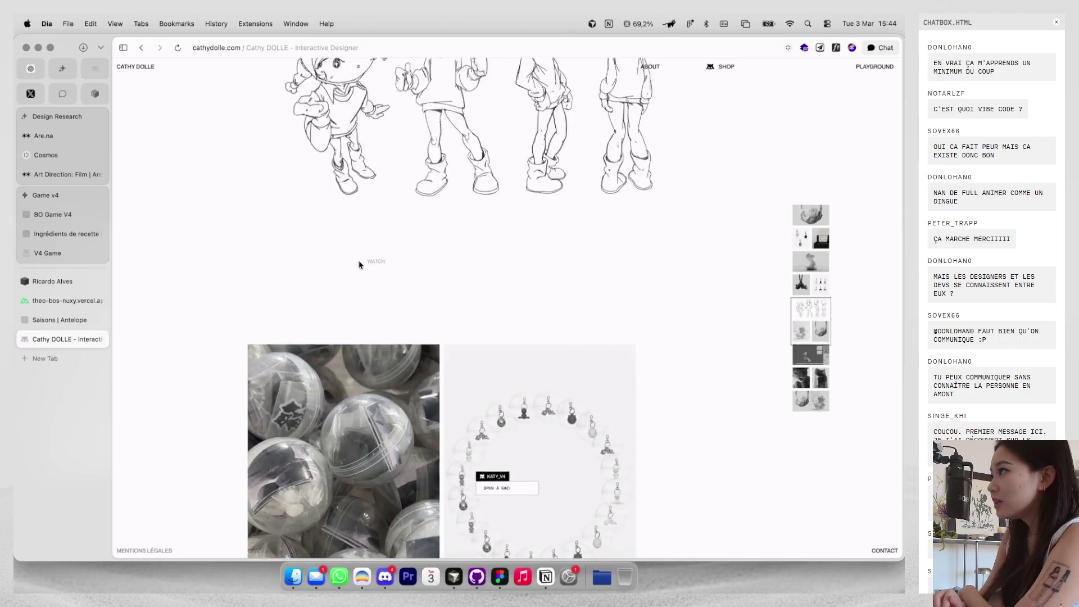
{"action": "scroll", "coordinate": [360, 265], "scroll_direction": "down", "scroll_amount": 5}
{"action": "scroll", "coordinate": [360, 265], "scroll_direction": "up", "scroll_amount": 6}
{"action": "scroll", "coordinate": [360, 265], "scroll_direction": "up", "scroll_amount": 10}
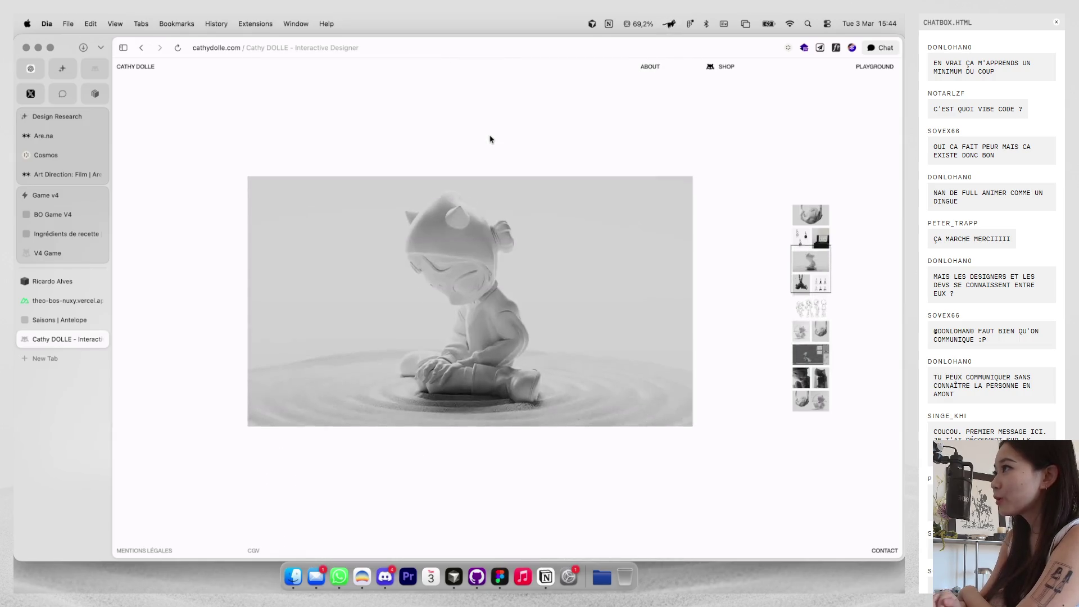
{"action": "left_click", "coordinate": [725, 69]}
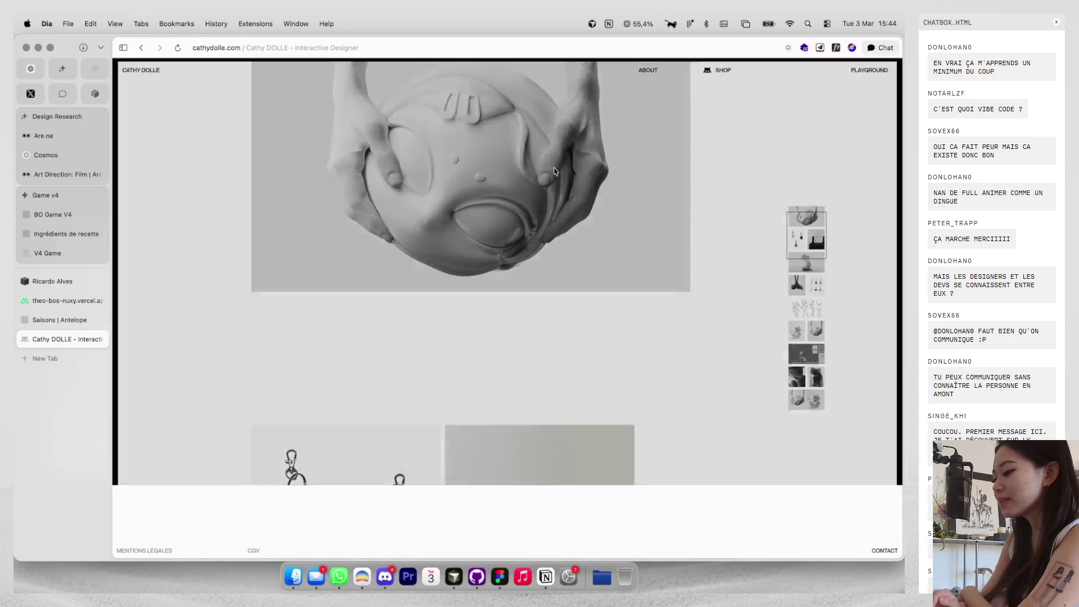
{"action": "key", "text": "super+t"}
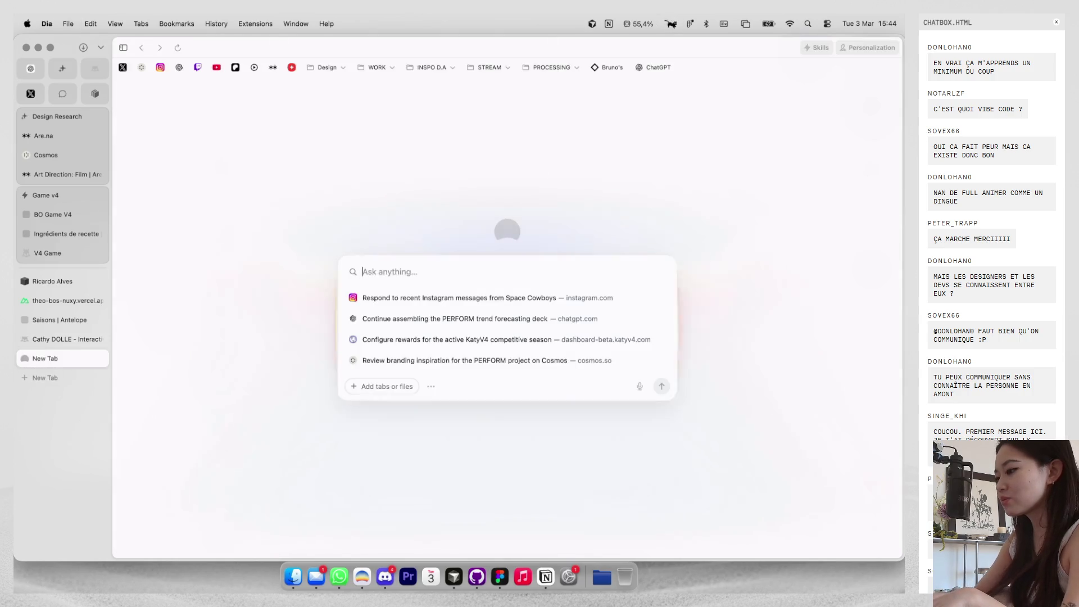
Load the designer's Instagram profile and open the robot-arm keycap post.
{"action": "type", "text": "instagram.com/ka"}
{"action": "key", "text": "Return"}
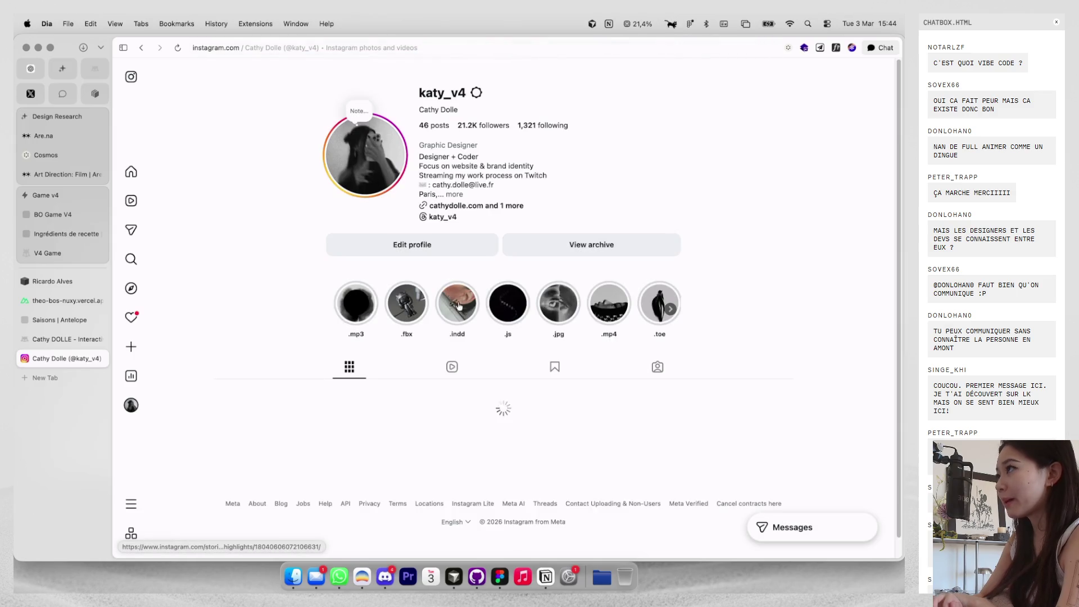
{"action": "scroll", "coordinate": [469, 324], "scroll_direction": "down", "scroll_amount": 5}
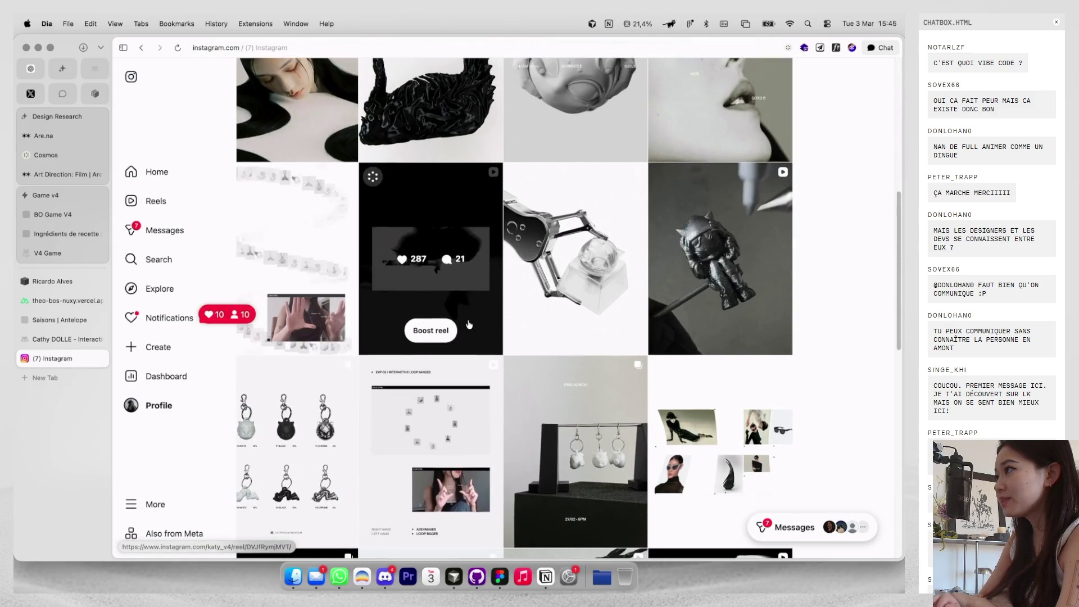
{"action": "left_click", "coordinate": [507, 315]}
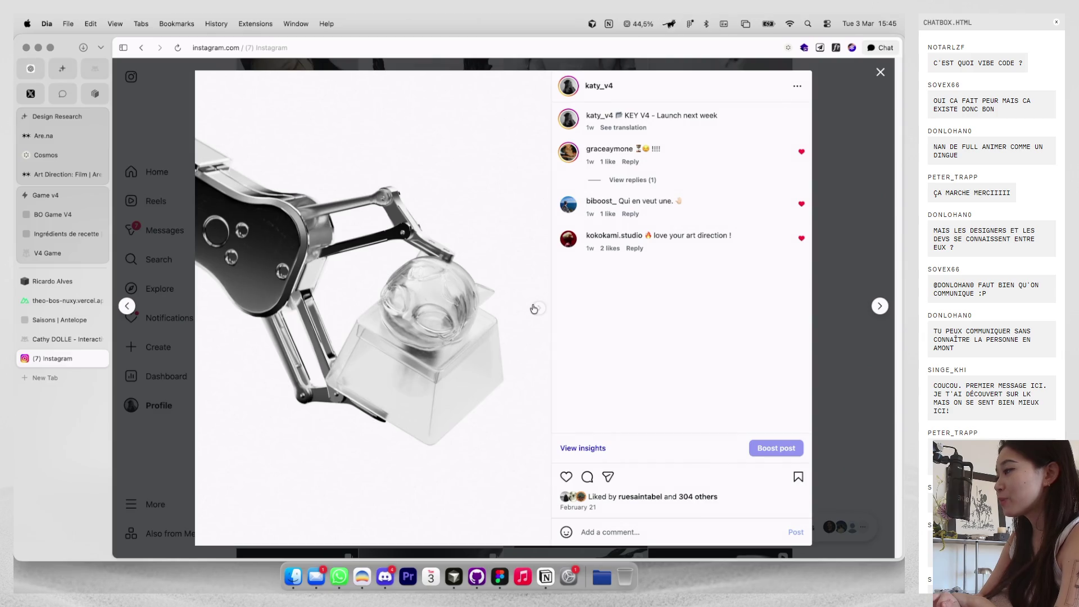
Page through every image of the keycap post, then close the viewer and the Instagram tab.
{"action": "left_click", "coordinate": [534, 308]}
{"action": "left_click", "coordinate": [535, 309]}
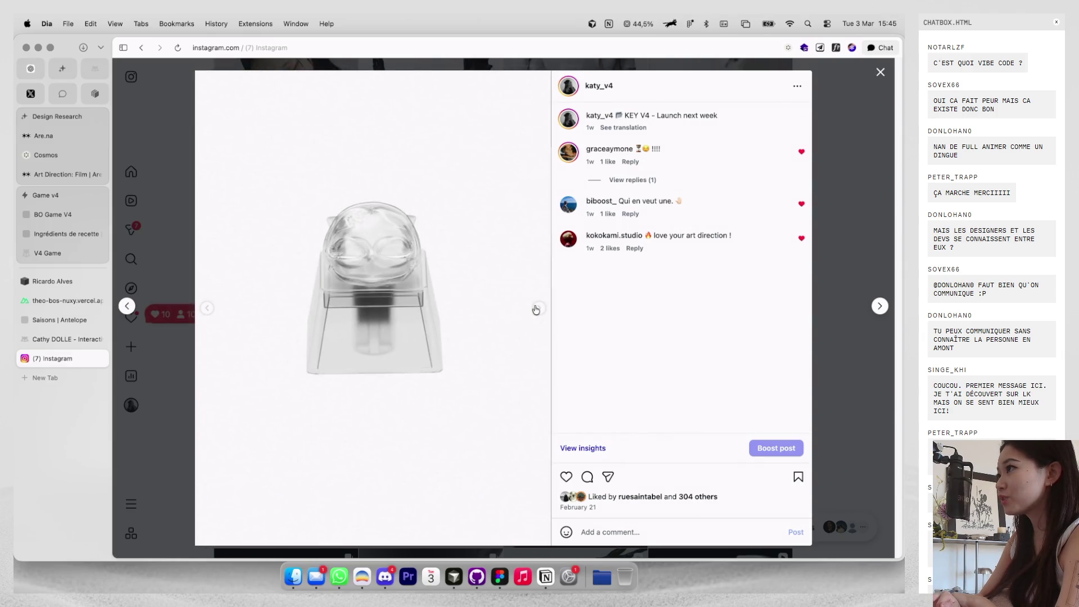
{"action": "left_click", "coordinate": [535, 309]}
{"action": "left_click", "coordinate": [821, 208]}
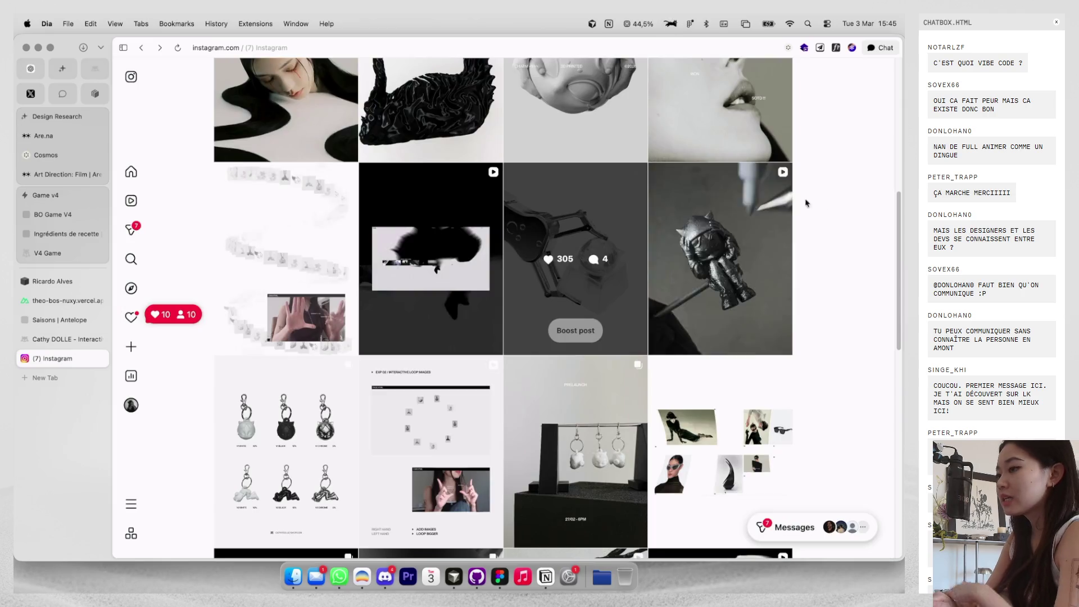
{"action": "key", "text": "super+w"}
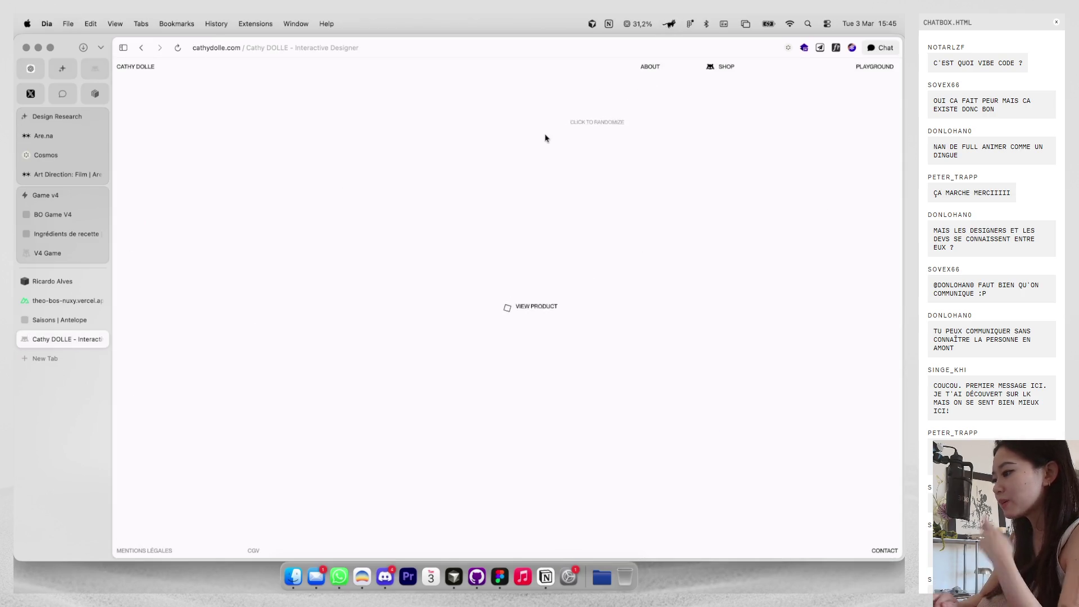
Open the KEY_V4 project and submit the password to unlock it.
{"action": "left_click", "coordinate": [572, 452]}
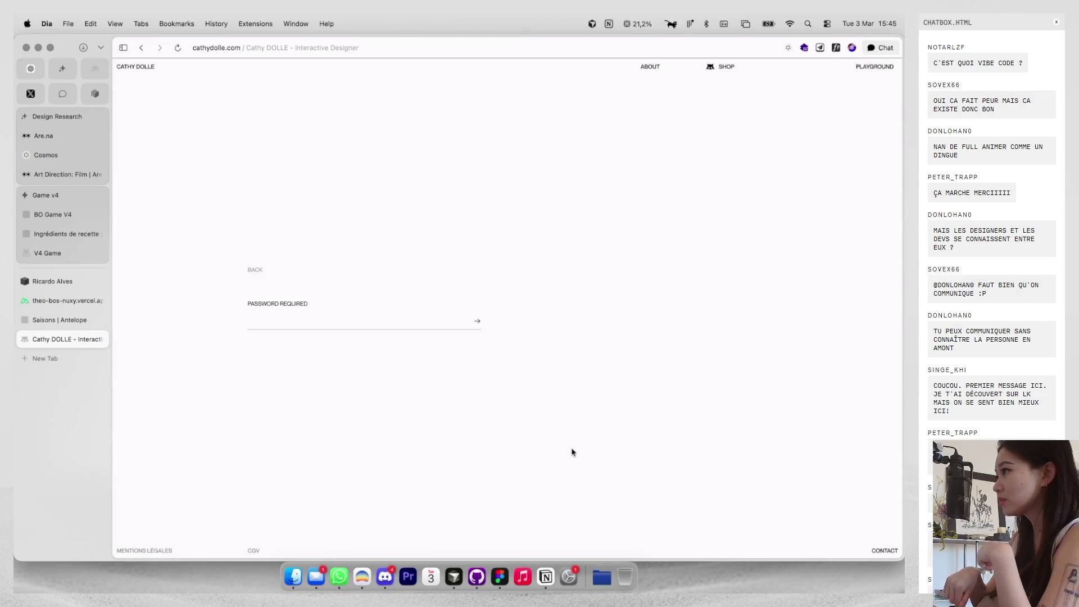
{"action": "left_click", "coordinate": [308, 324]}
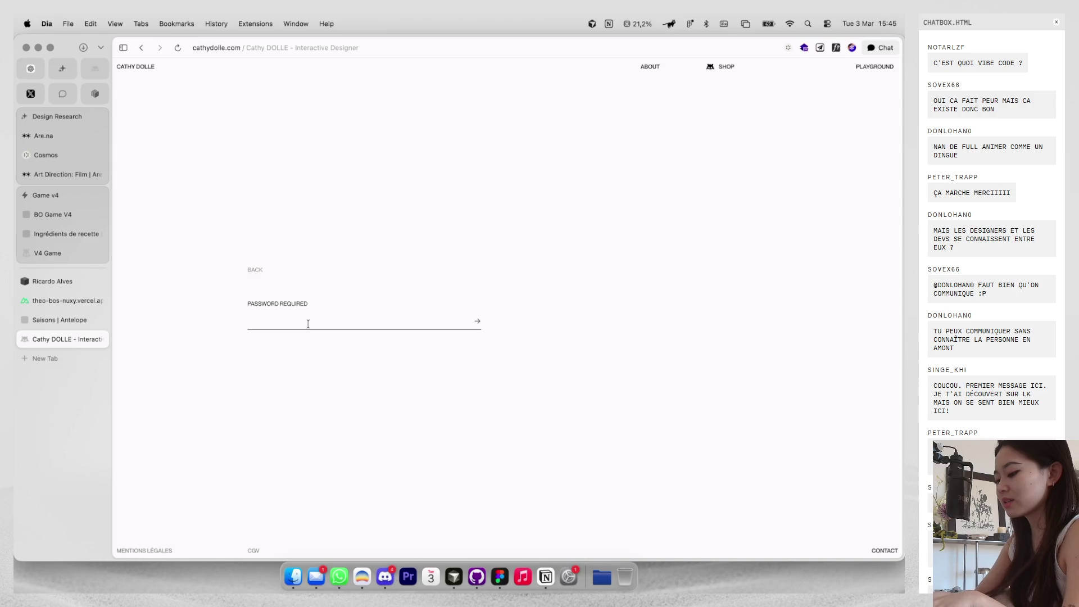
{"action": "key", "text": "Return"}
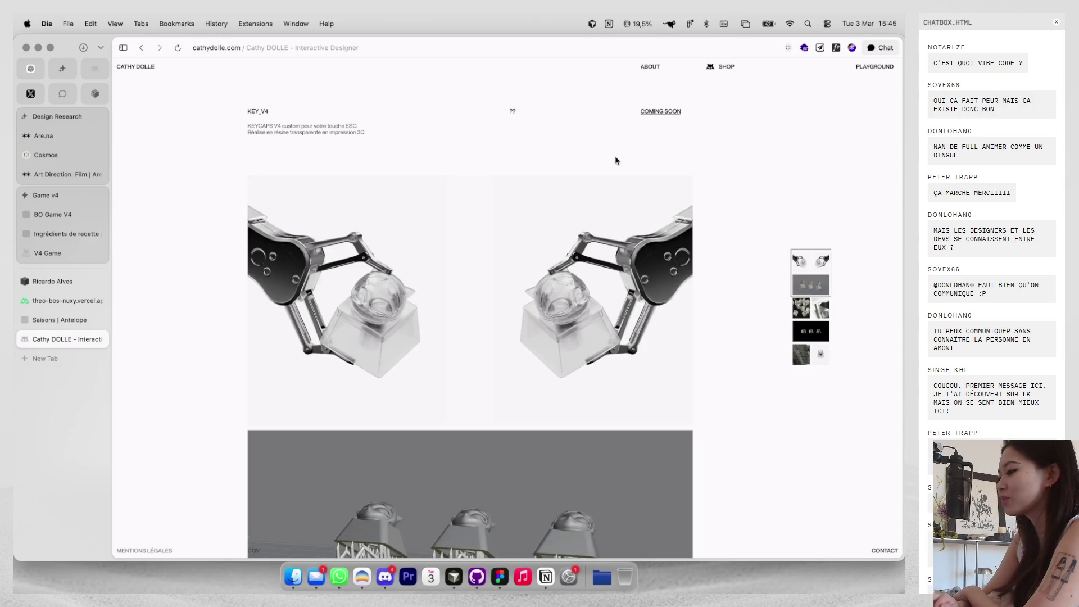
Scroll down through the KEY_V4 resin keycap gallery and back up, then return to the site's home gallery.
{"action": "scroll", "coordinate": [607, 180], "scroll_direction": "down", "scroll_amount": 3}
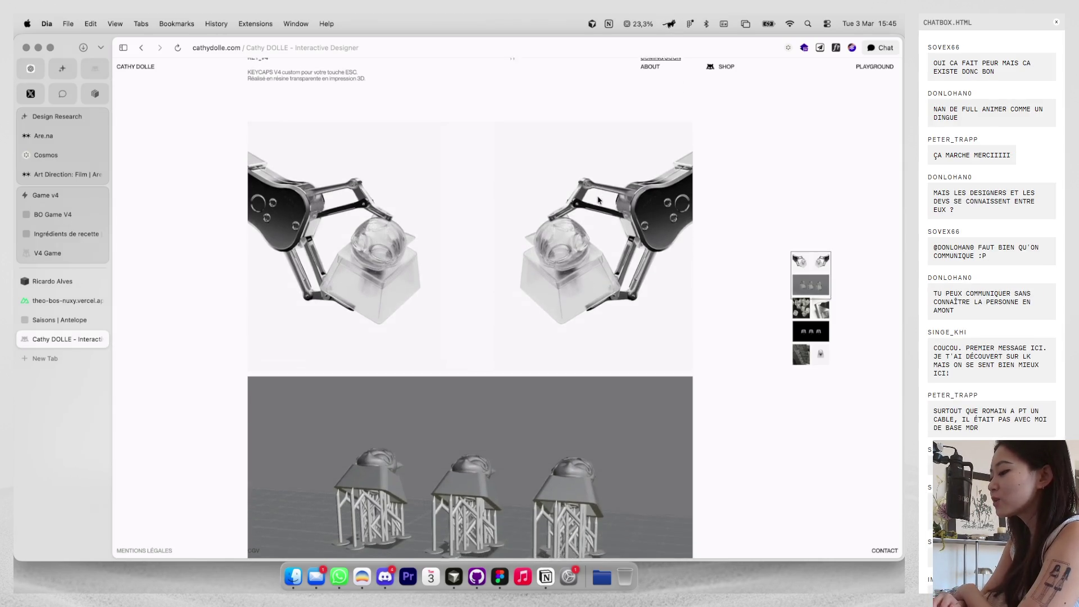
{"action": "scroll", "coordinate": [598, 200], "scroll_direction": "down", "scroll_amount": 5}
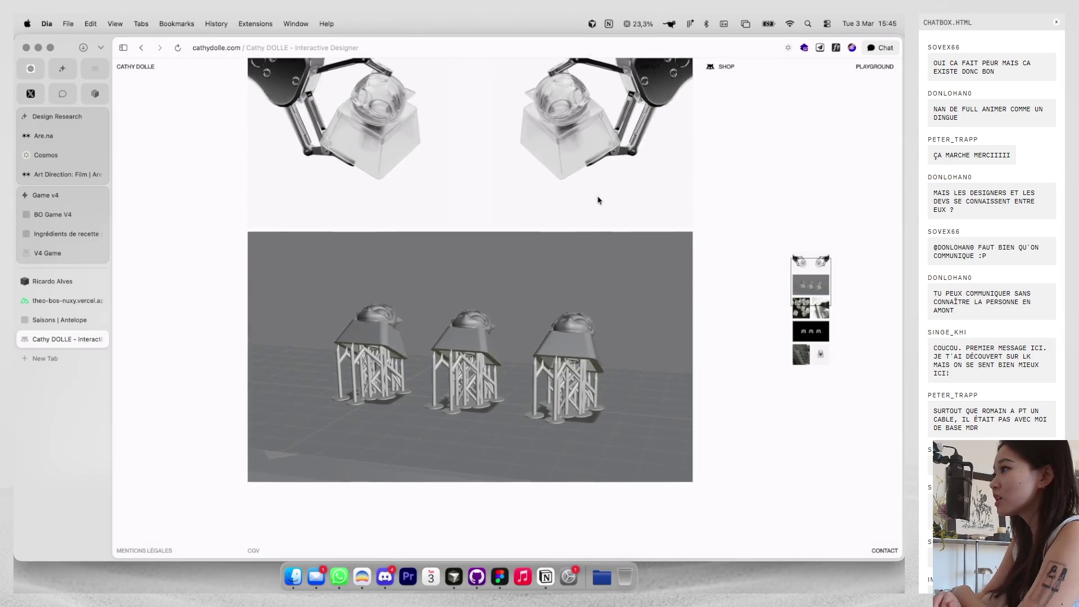
{"action": "scroll", "coordinate": [598, 200], "scroll_direction": "up", "scroll_amount": 5}
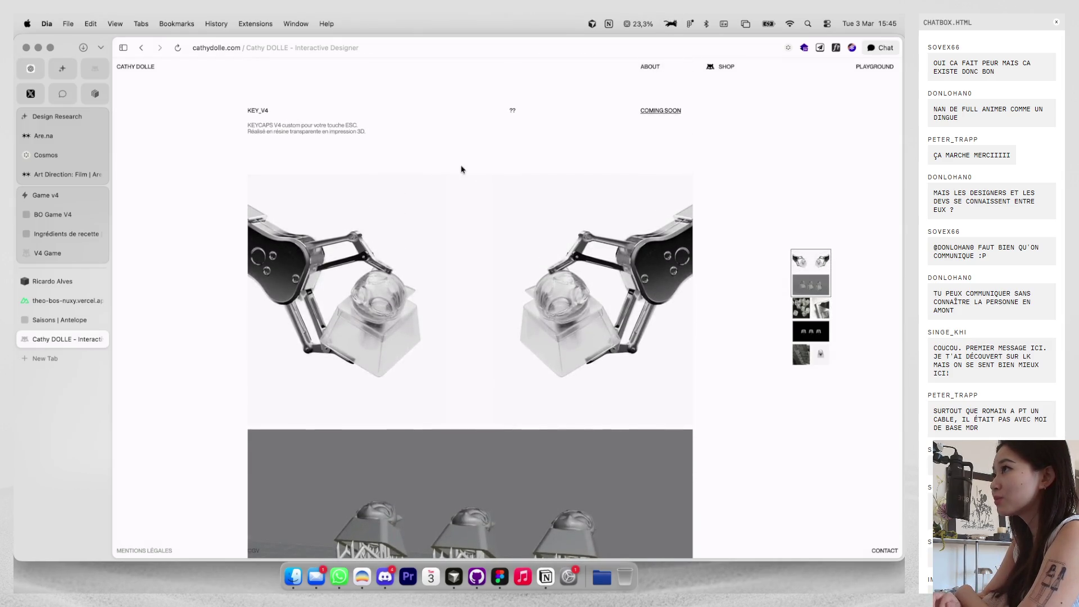
{"action": "scroll", "coordinate": [421, 204], "scroll_direction": "down", "scroll_amount": 10}
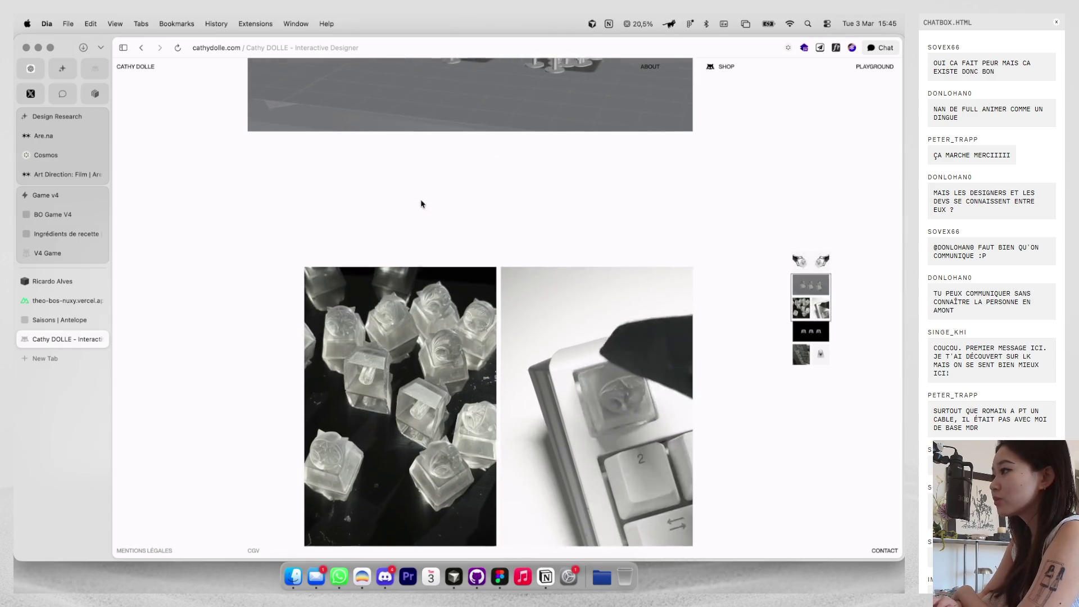
{"action": "scroll", "coordinate": [623, 319], "scroll_direction": "down", "scroll_amount": 2}
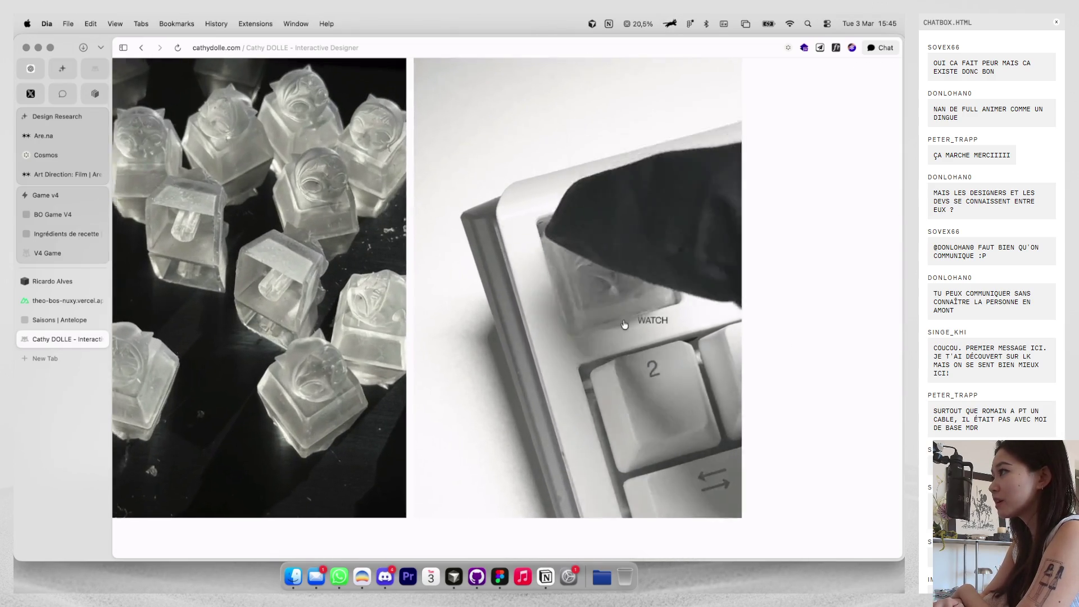
{"action": "scroll", "coordinate": [646, 321], "scroll_direction": "down", "scroll_amount": 1}
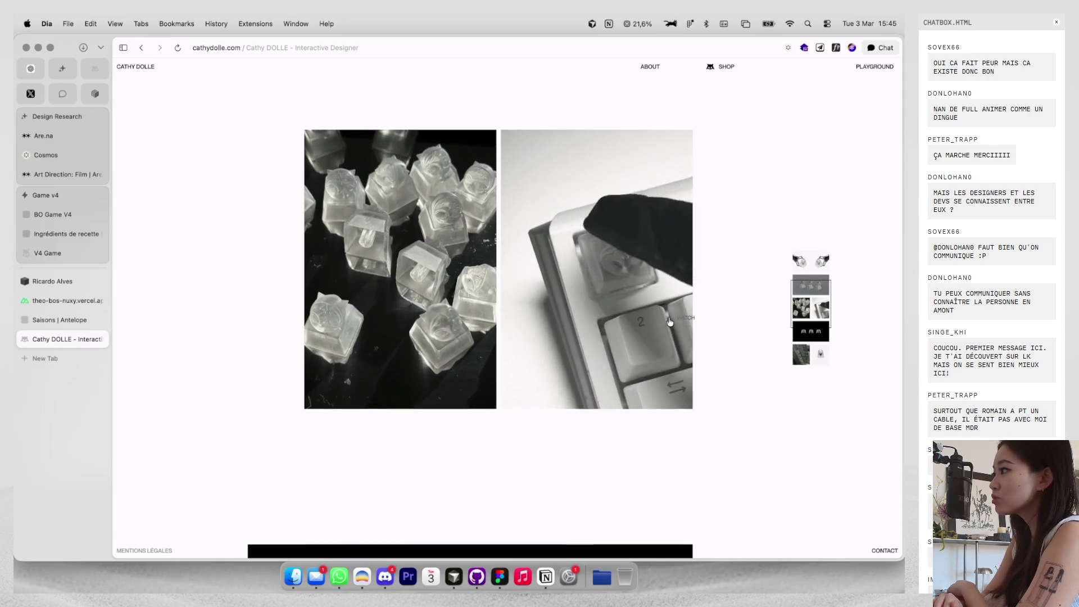
{"action": "scroll", "coordinate": [670, 322], "scroll_direction": "down", "scroll_amount": 1}
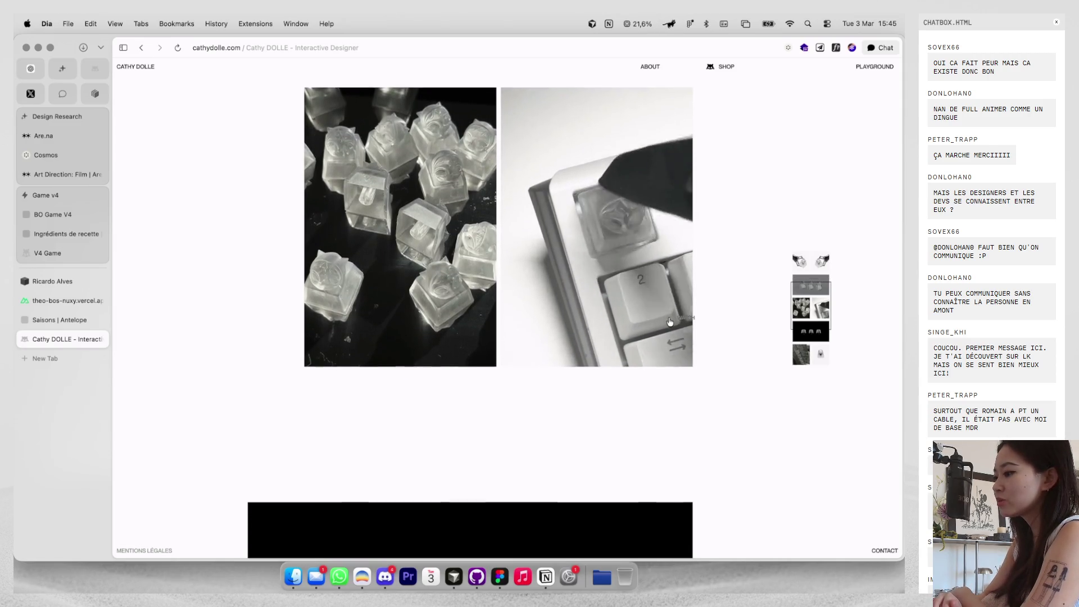
{"action": "scroll", "coordinate": [670, 321], "scroll_direction": "down", "scroll_amount": 10}
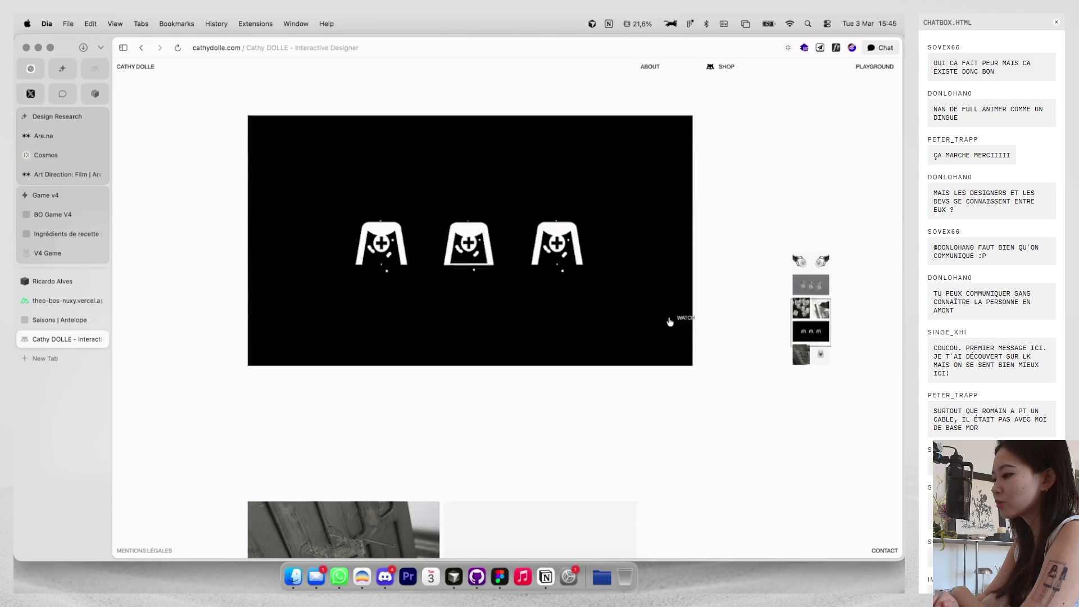
{"action": "scroll", "coordinate": [669, 322], "scroll_direction": "up", "scroll_amount": 10}
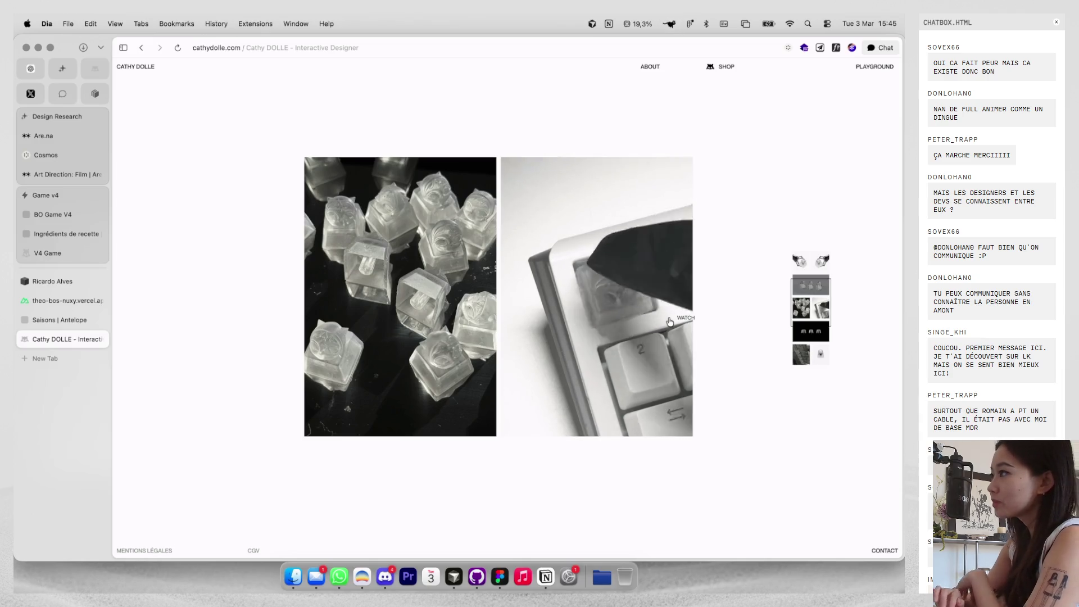
{"action": "scroll", "coordinate": [669, 321], "scroll_direction": "down", "scroll_amount": 10}
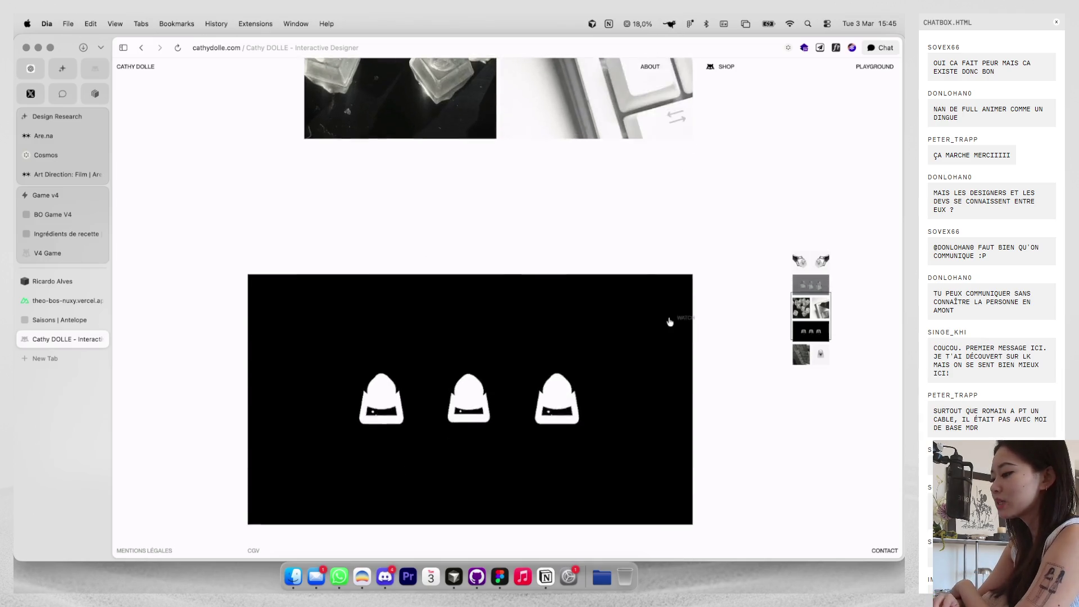
{"action": "scroll", "coordinate": [670, 321], "scroll_direction": "down", "scroll_amount": 5}
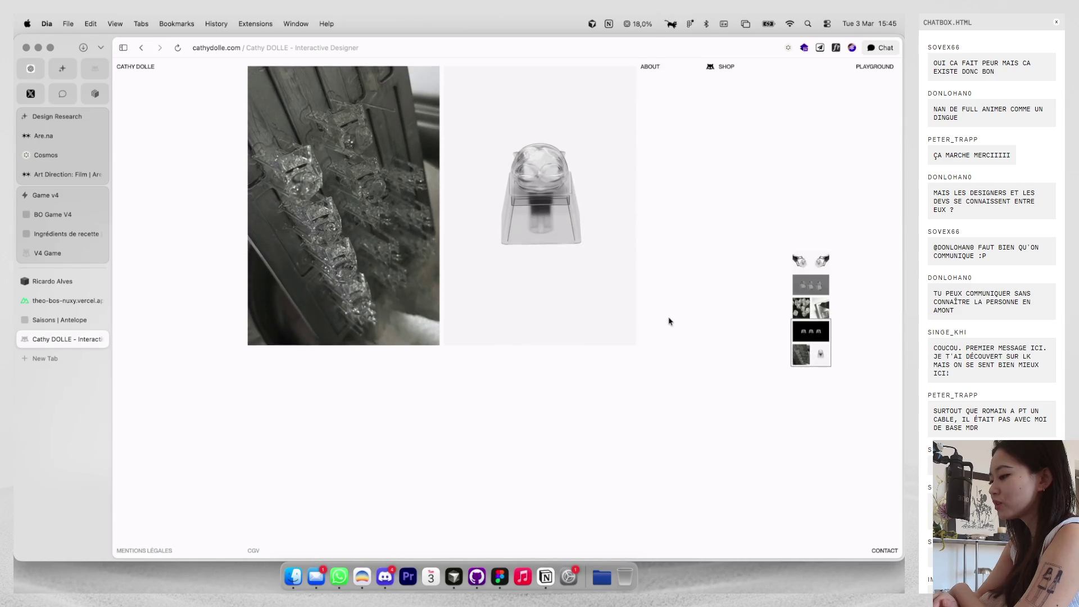
{"action": "scroll", "coordinate": [663, 319], "scroll_direction": "up", "scroll_amount": 20}
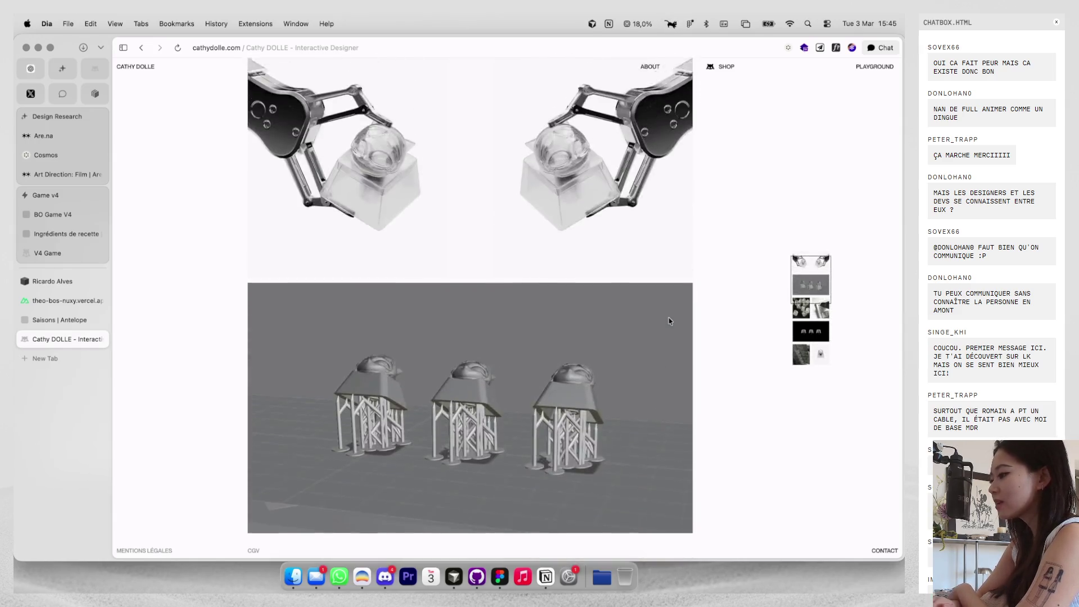
{"action": "scroll", "coordinate": [655, 317], "scroll_direction": "down", "scroll_amount": 4}
{"action": "scroll", "coordinate": [657, 312], "scroll_direction": "up", "scroll_amount": 15}
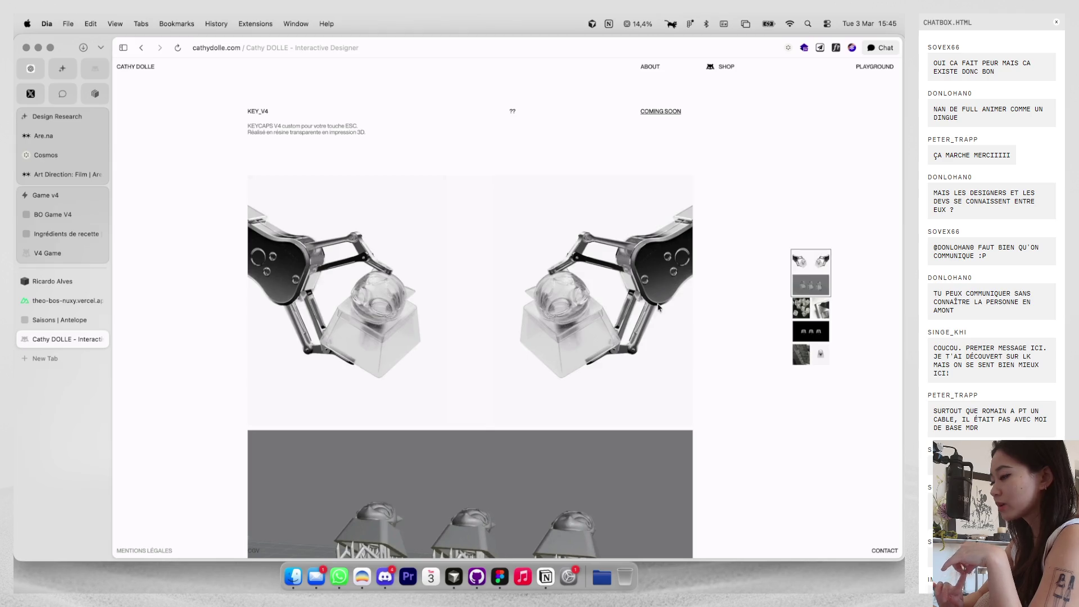
{"action": "left_click", "coordinate": [139, 67]}
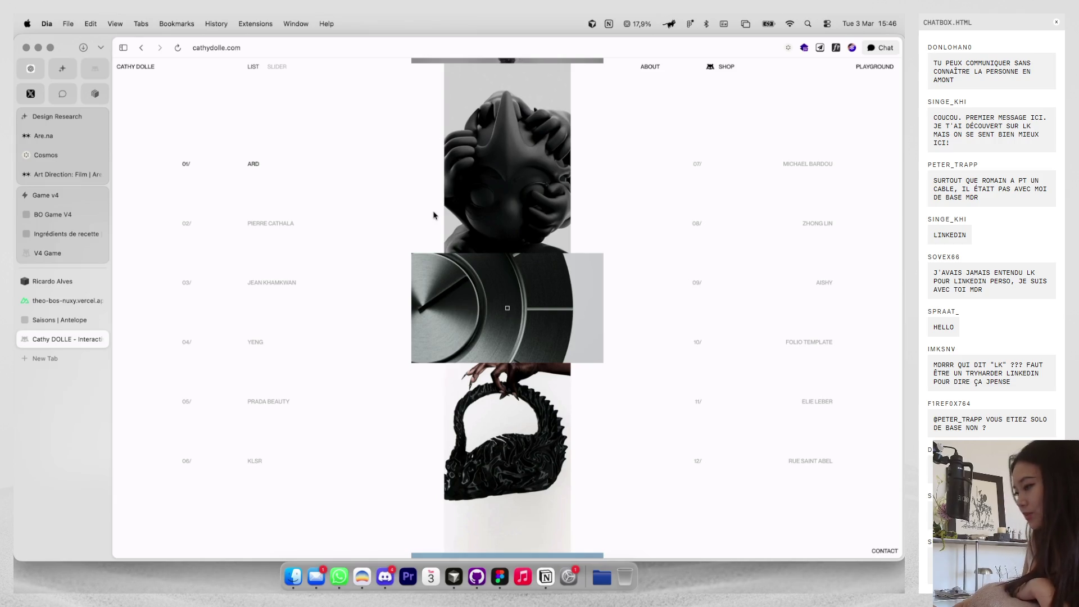
Open a new Dia tab on the Ask anything start page.
{"action": "key", "text": "super+t"}
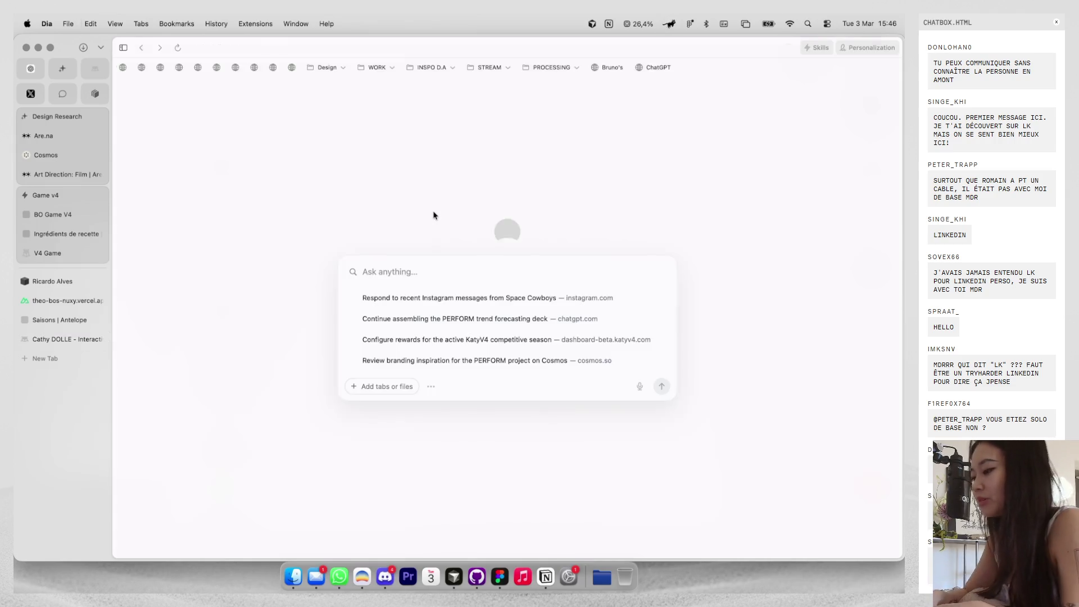
Go to the designer's Instagram profile and open its .fbx story highlight.
{"action": "type", "text": "instagram.com/ka"}
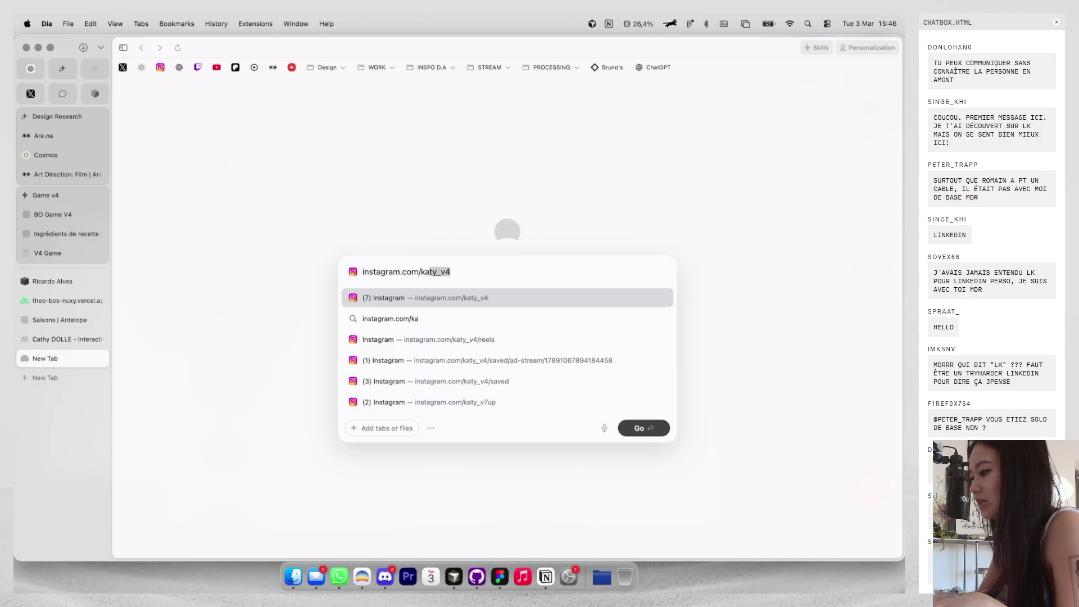
{"action": "key", "text": "Return"}
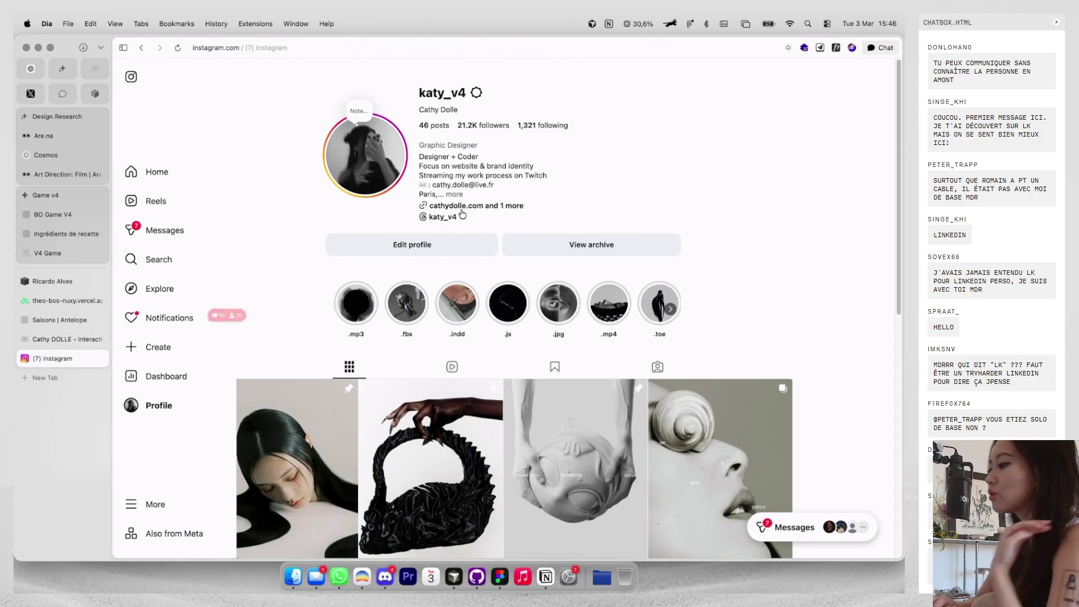
{"action": "left_click", "coordinate": [402, 318]}
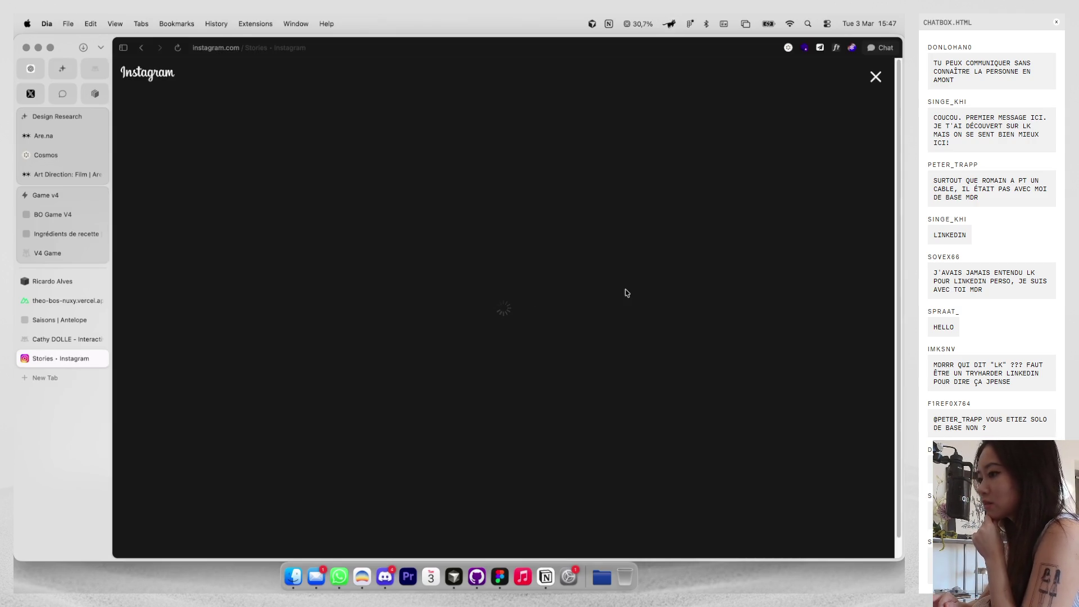
Step through all the 3D-printed charm story frames, revisiting two, then close back to the profile.
{"action": "left_click", "coordinate": [642, 308]}
{"action": "left_click", "coordinate": [642, 308]}
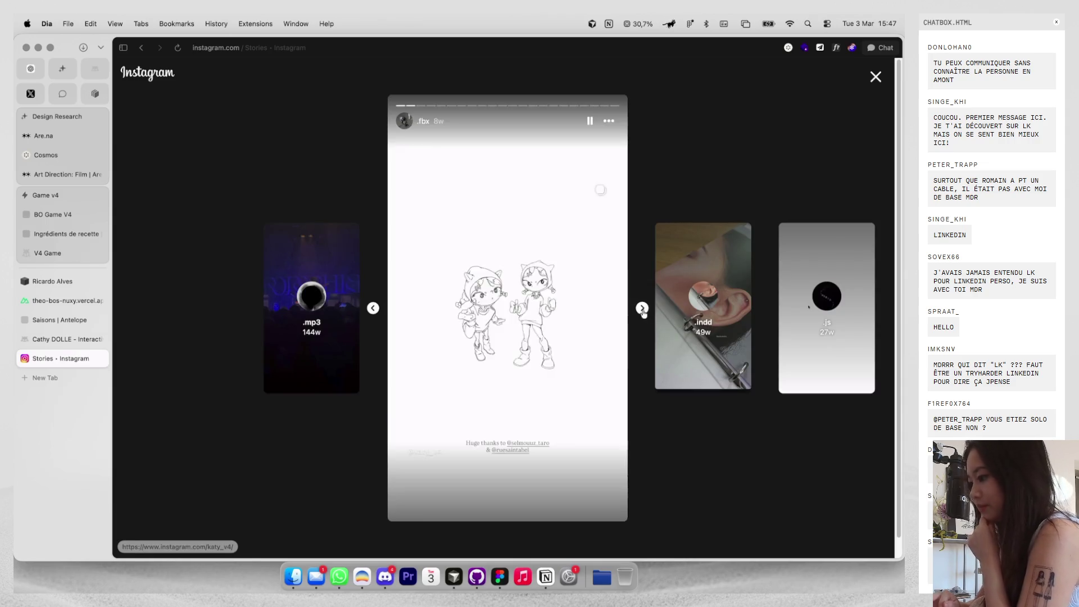
{"action": "left_click", "coordinate": [642, 308]}
{"action": "left_click", "coordinate": [642, 308]}
{"action": "left_click", "coordinate": [642, 308]}
{"action": "left_click", "coordinate": [642, 308]}
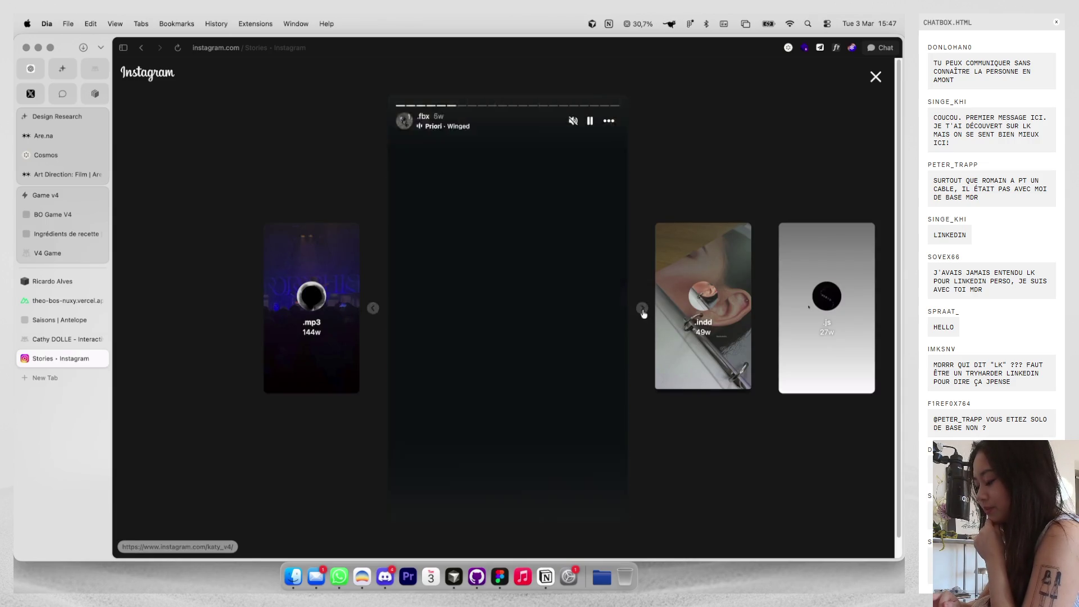
{"action": "left_click", "coordinate": [374, 308]}
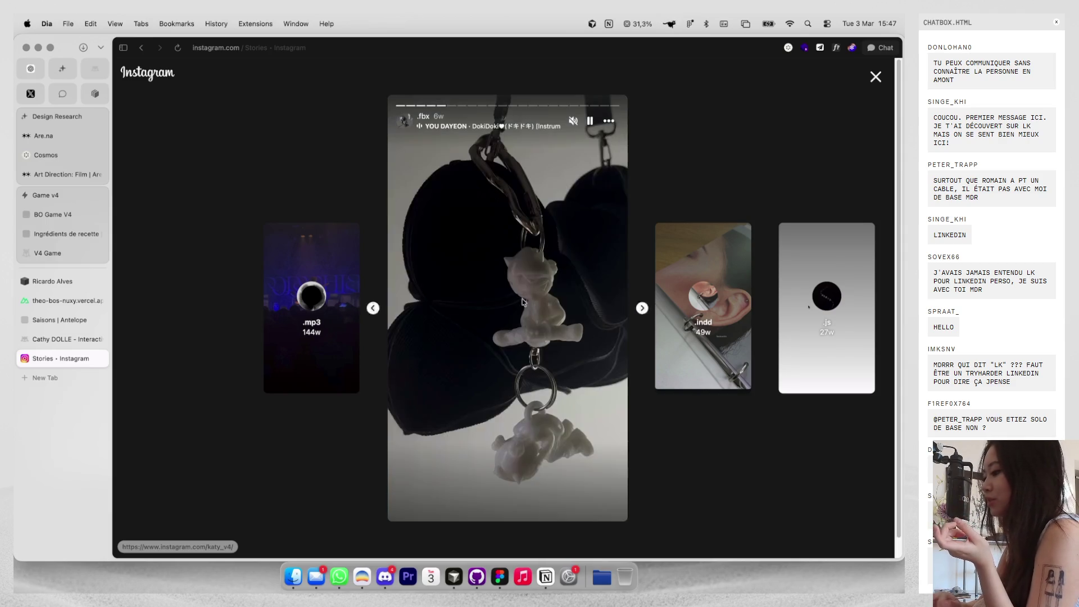
{"action": "left_click", "coordinate": [374, 308]}
{"action": "left_click", "coordinate": [642, 308]}
{"action": "left_click", "coordinate": [642, 308]}
{"action": "left_click", "coordinate": [642, 308]}
{"action": "left_click", "coordinate": [642, 308]}
{"action": "left_click", "coordinate": [641, 308]}
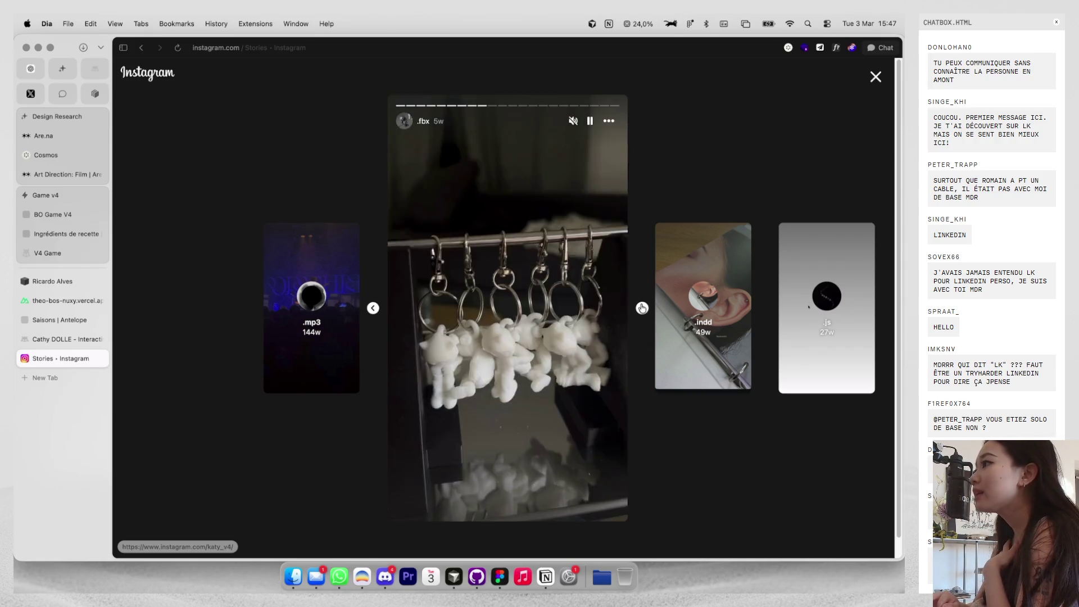
{"action": "left_click", "coordinate": [641, 308]}
{"action": "left_click", "coordinate": [642, 308]}
{"action": "left_click", "coordinate": [642, 308]}
{"action": "left_click", "coordinate": [641, 308]}
{"action": "left_click", "coordinate": [642, 308]}
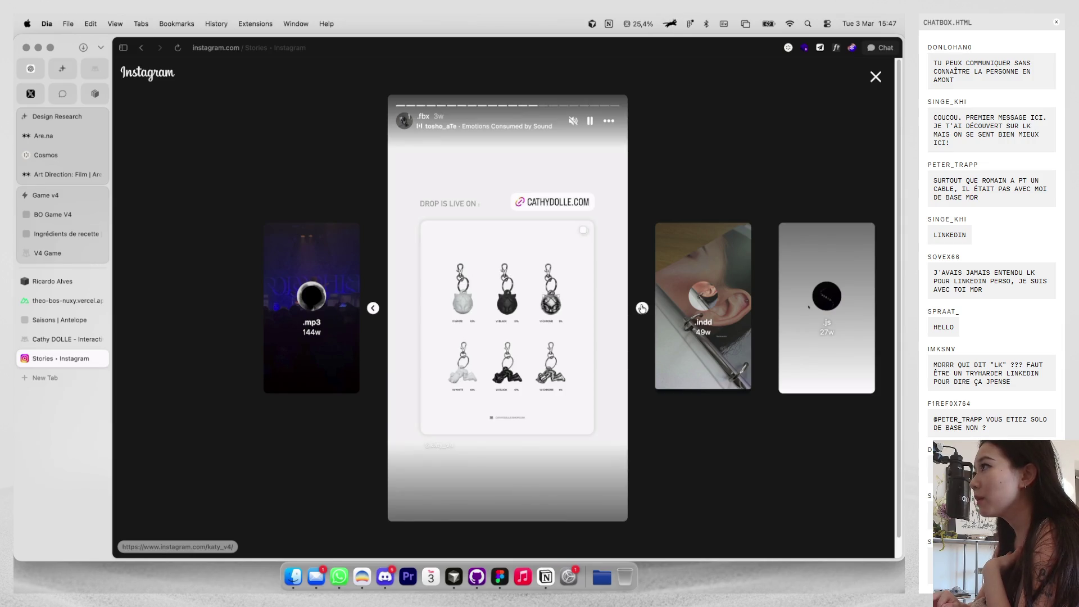
{"action": "left_click", "coordinate": [642, 308]}
{"action": "left_click", "coordinate": [642, 308]}
{"action": "left_click", "coordinate": [642, 308]}
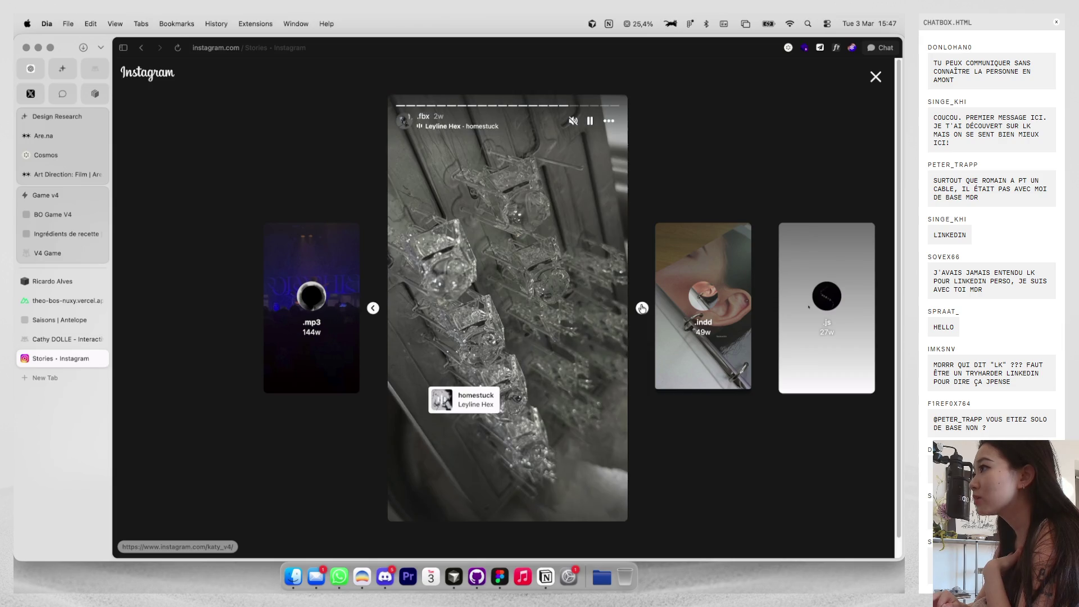
{"action": "left_click", "coordinate": [642, 308]}
{"action": "left_click", "coordinate": [642, 308]}
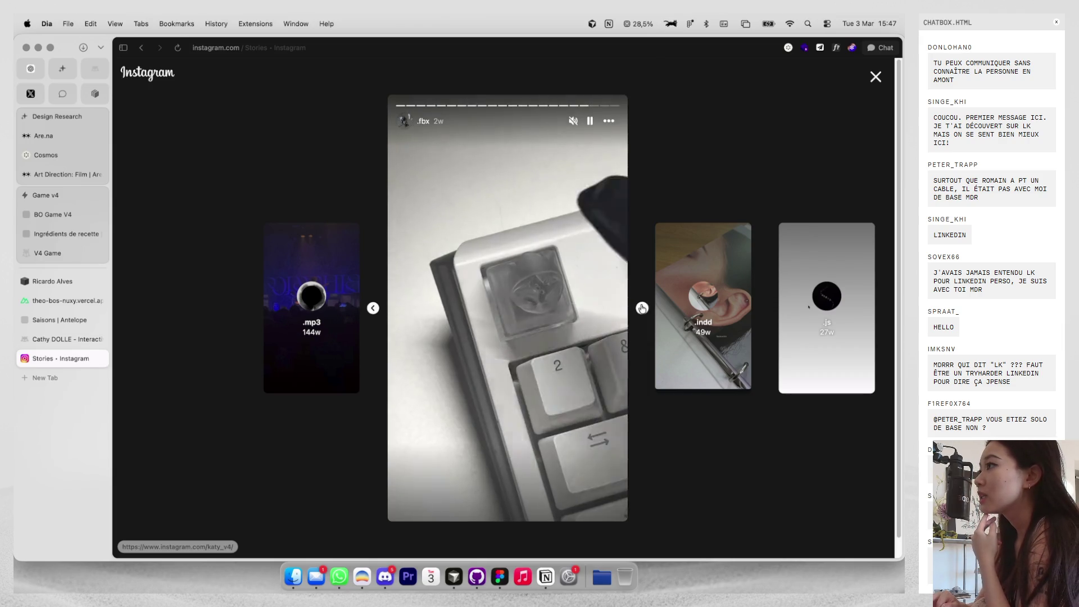
{"action": "left_click", "coordinate": [642, 308]}
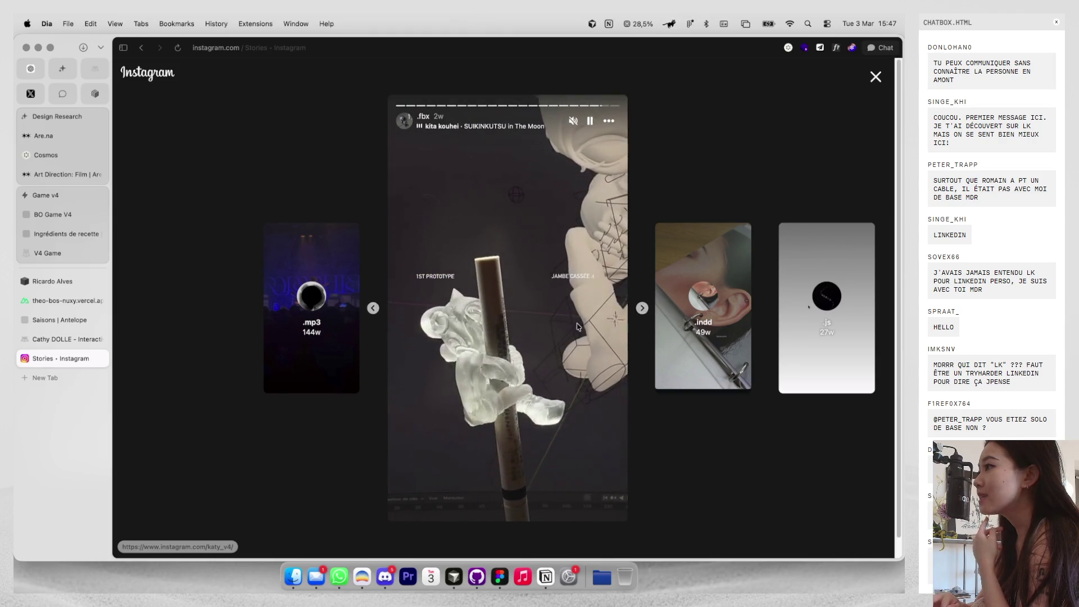
{"action": "left_click", "coordinate": [642, 309]}
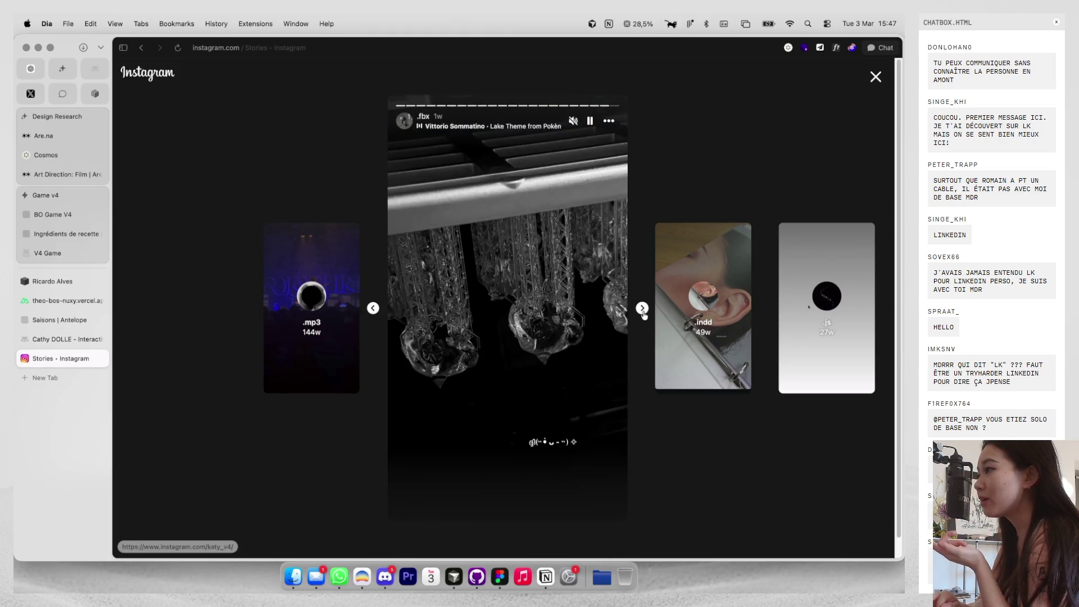
{"action": "left_click", "coordinate": [875, 79]}
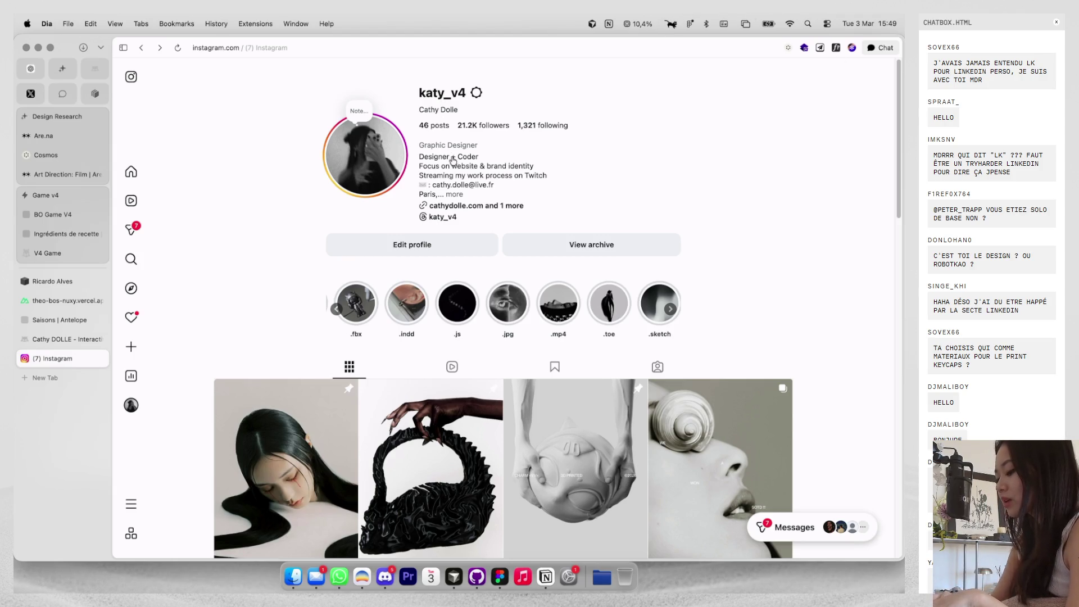
Search Instagram for 'kao' and open the chrome-accessory designer's profile.
{"action": "left_click", "coordinate": [142, 258]}
{"action": "type", "text": "kao"}
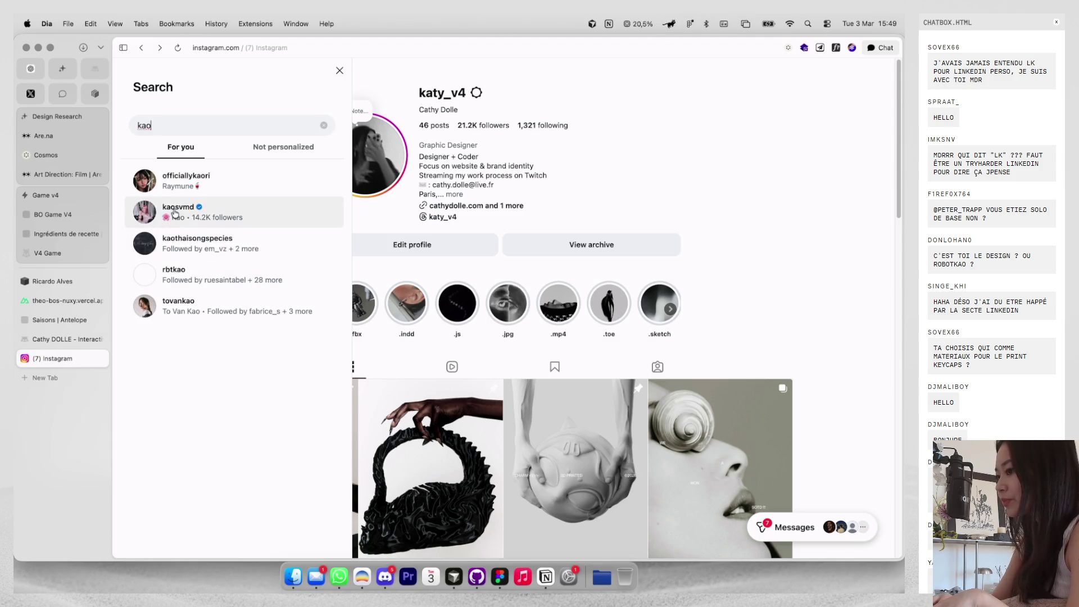
{"action": "left_click", "coordinate": [201, 270]}
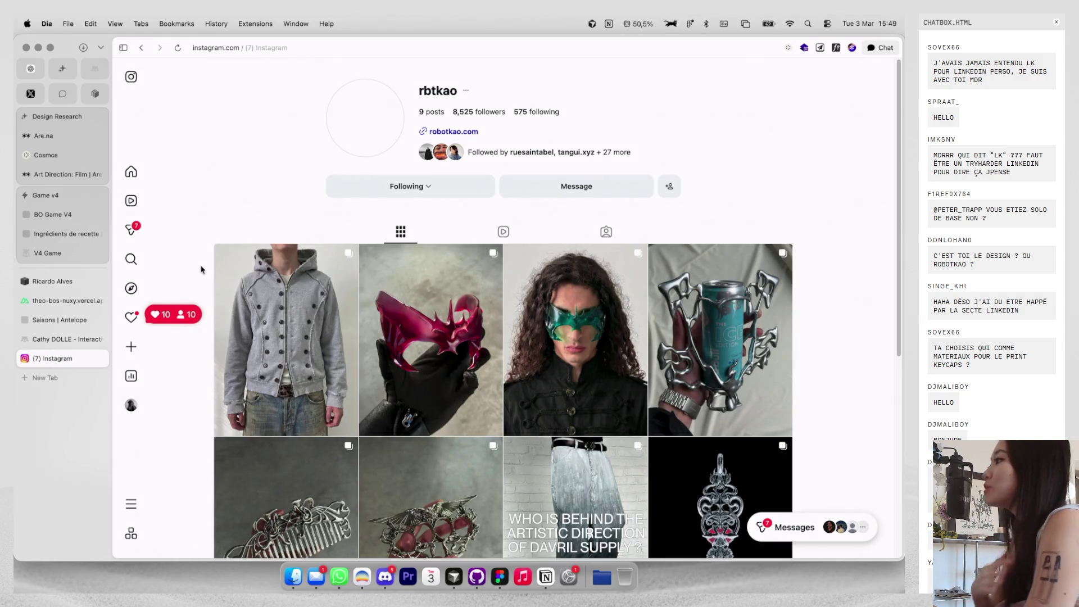
Browse the profile's post grid, then visit the linked robotkao.com site and close it.
{"action": "scroll", "coordinate": [444, 315], "scroll_direction": "down", "scroll_amount": 4}
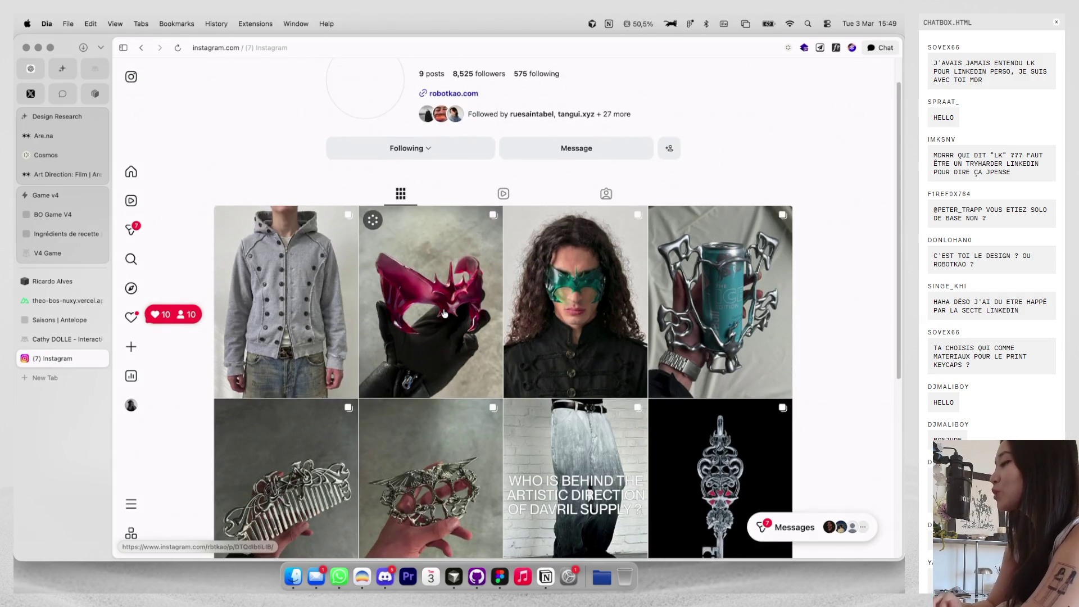
{"action": "scroll", "coordinate": [443, 313], "scroll_direction": "up", "scroll_amount": 3}
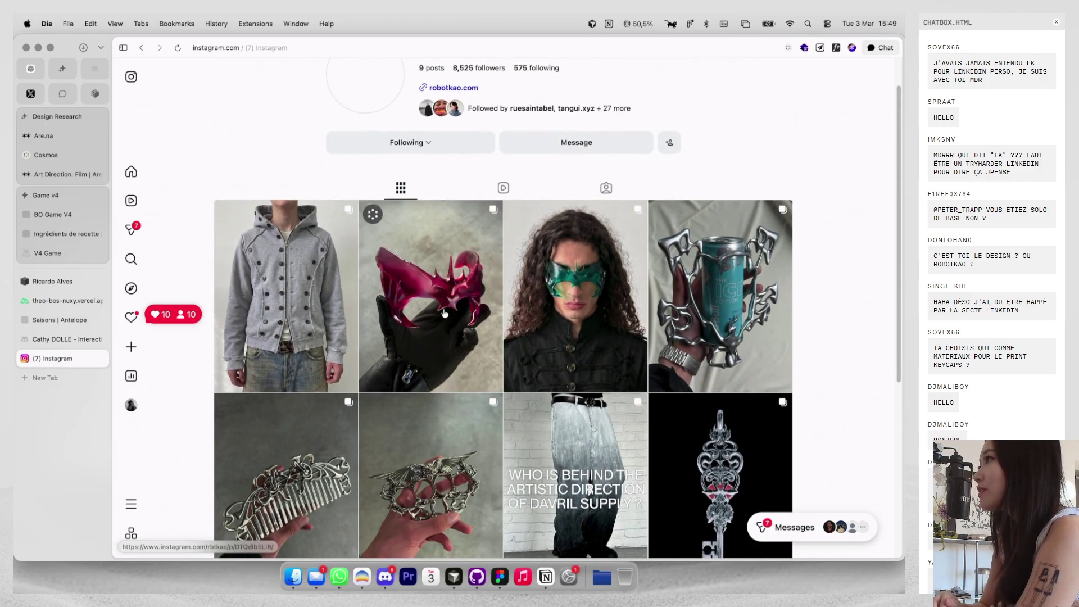
{"action": "scroll", "coordinate": [444, 314], "scroll_direction": "down", "scroll_amount": 3}
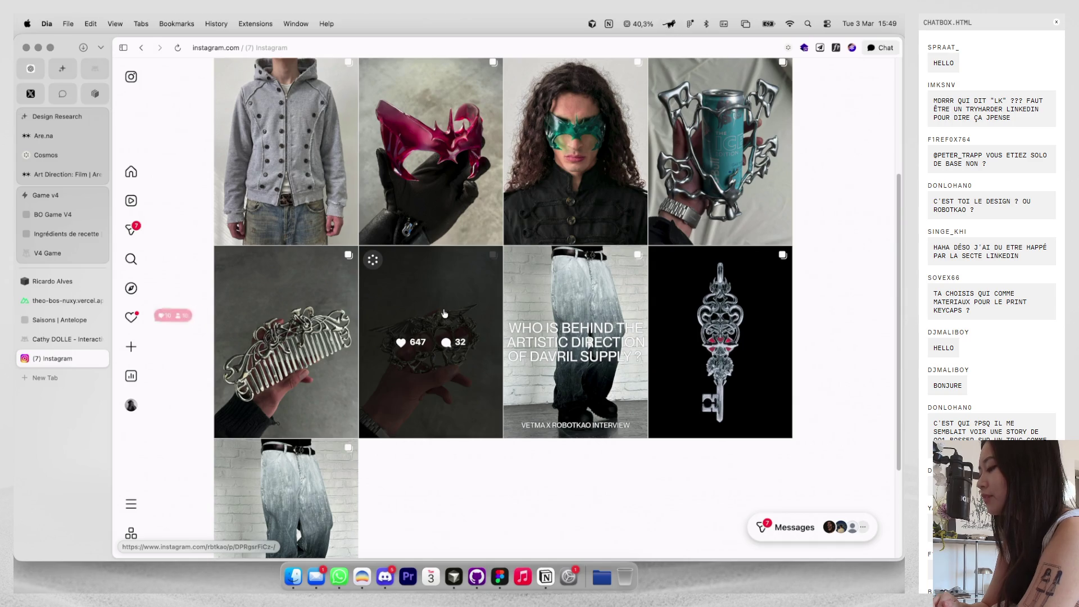
{"action": "scroll", "coordinate": [444, 314], "scroll_direction": "up", "scroll_amount": 4}
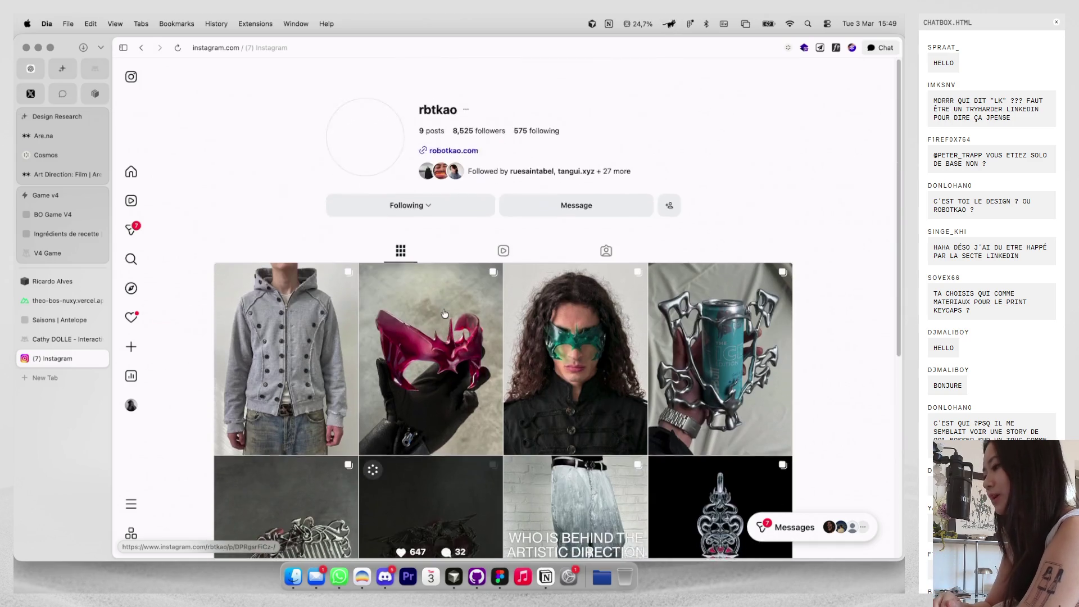
{"action": "scroll", "coordinate": [444, 314], "scroll_direction": "down", "scroll_amount": 1}
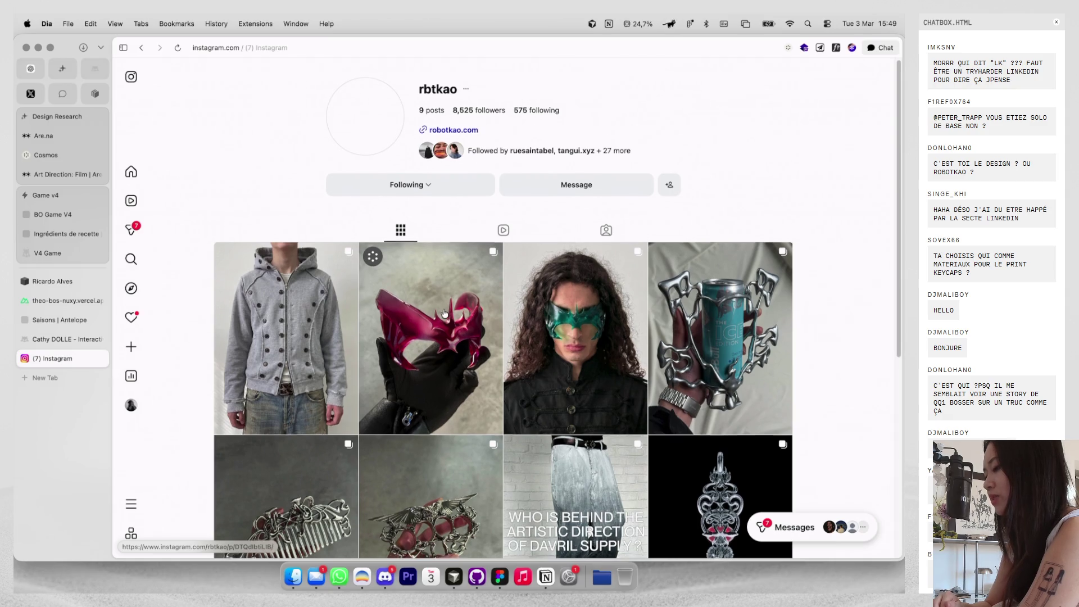
{"action": "scroll", "coordinate": [444, 313], "scroll_direction": "down", "scroll_amount": 5}
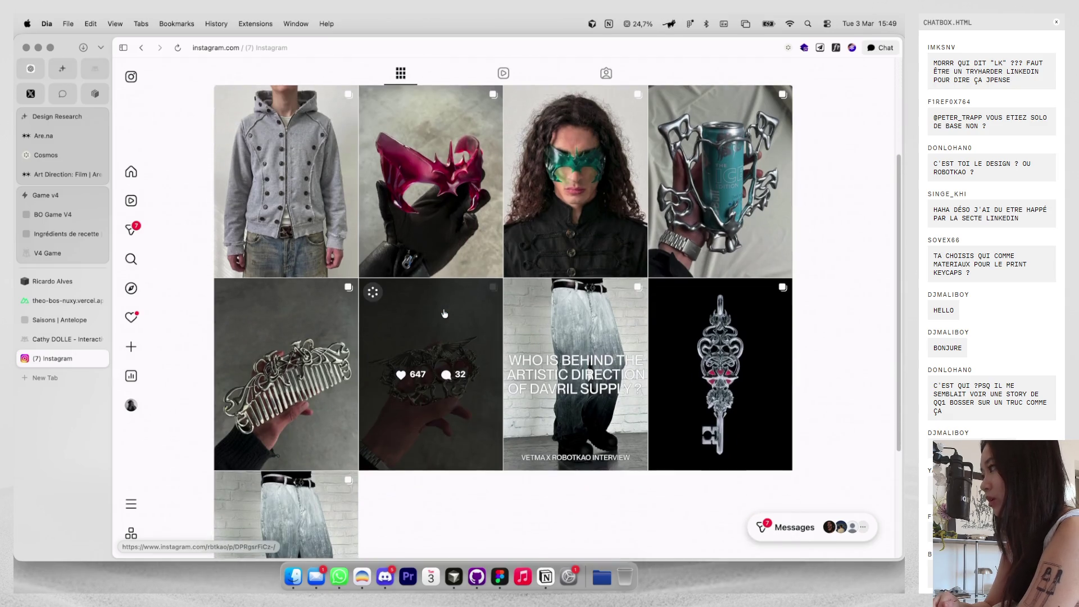
{"action": "scroll", "coordinate": [444, 313], "scroll_direction": "up", "scroll_amount": 5}
{"action": "left_click", "coordinate": [453, 134]}
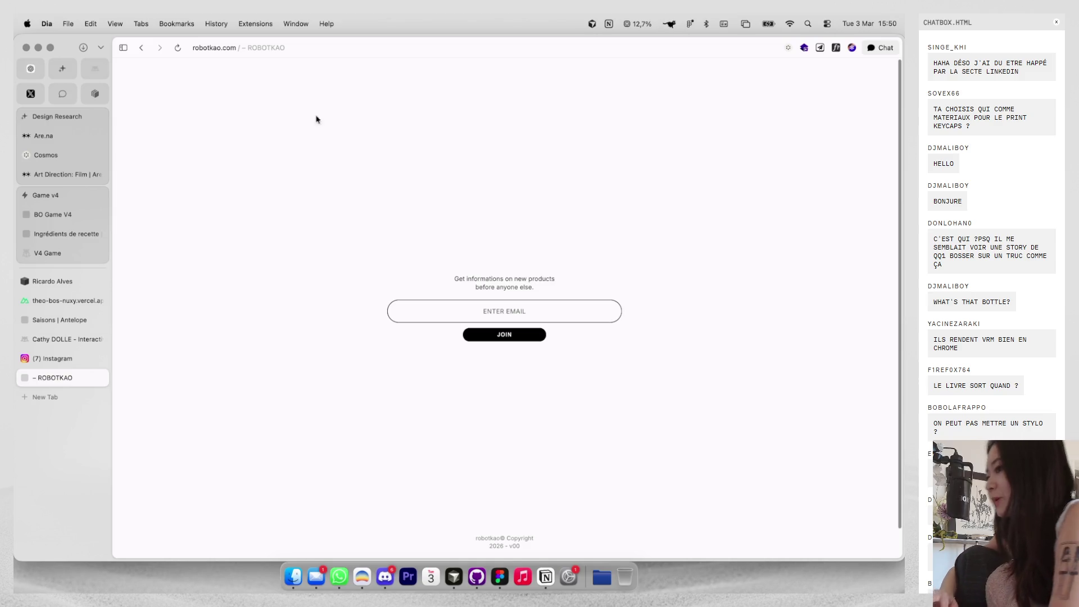
{"action": "left_click", "coordinate": [141, 49]}
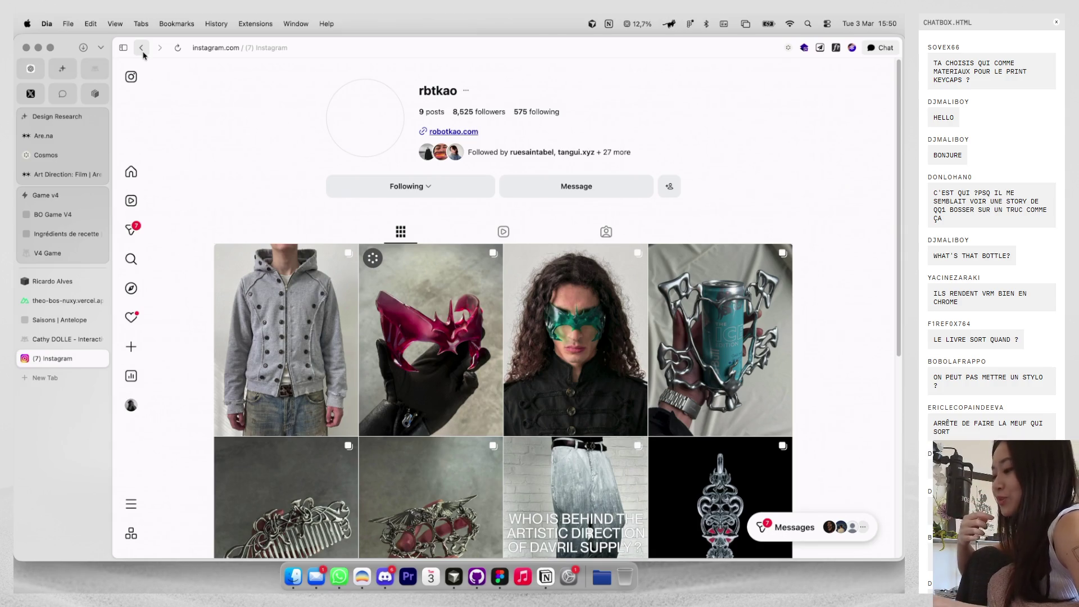
Close the Instagram tab back to the portfolio and switch to the RIP IT file in Figma.
{"action": "left_click", "coordinate": [142, 48]}
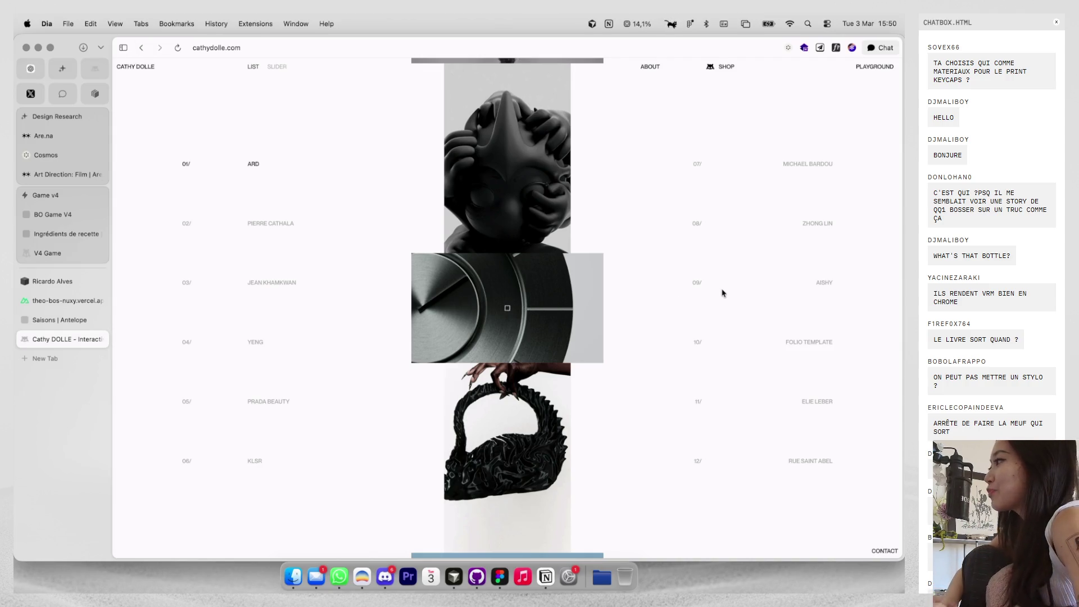
{"action": "key", "text": "ctrl+Right"}
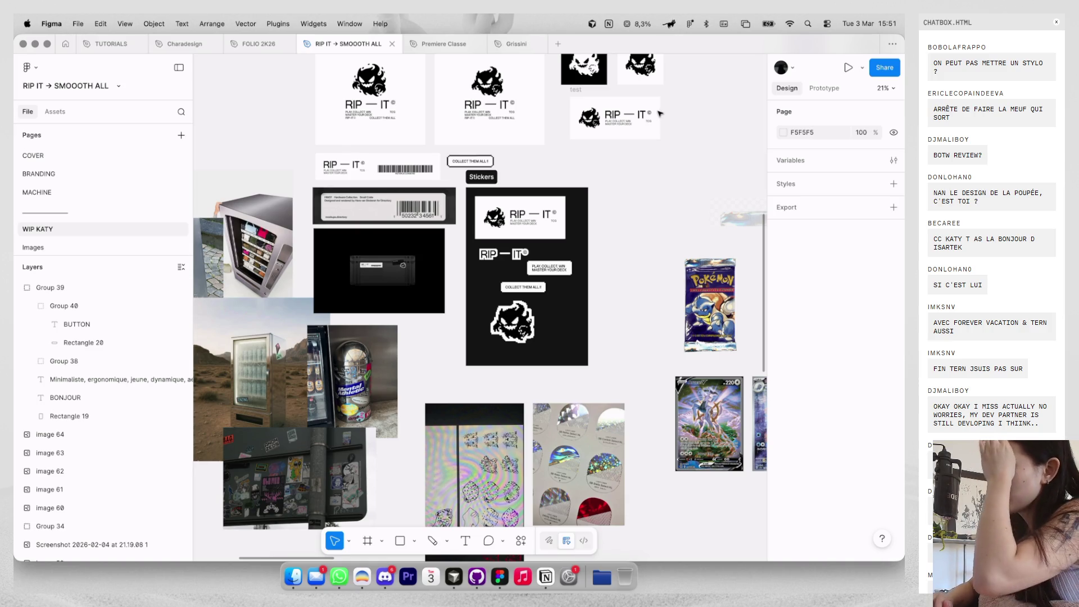
{"action": "scroll", "coordinate": [641, 131], "scroll_direction": "down", "scroll_amount": 3}
{"action": "scroll", "coordinate": [641, 131], "scroll_direction": "left", "scroll_amount": 5}
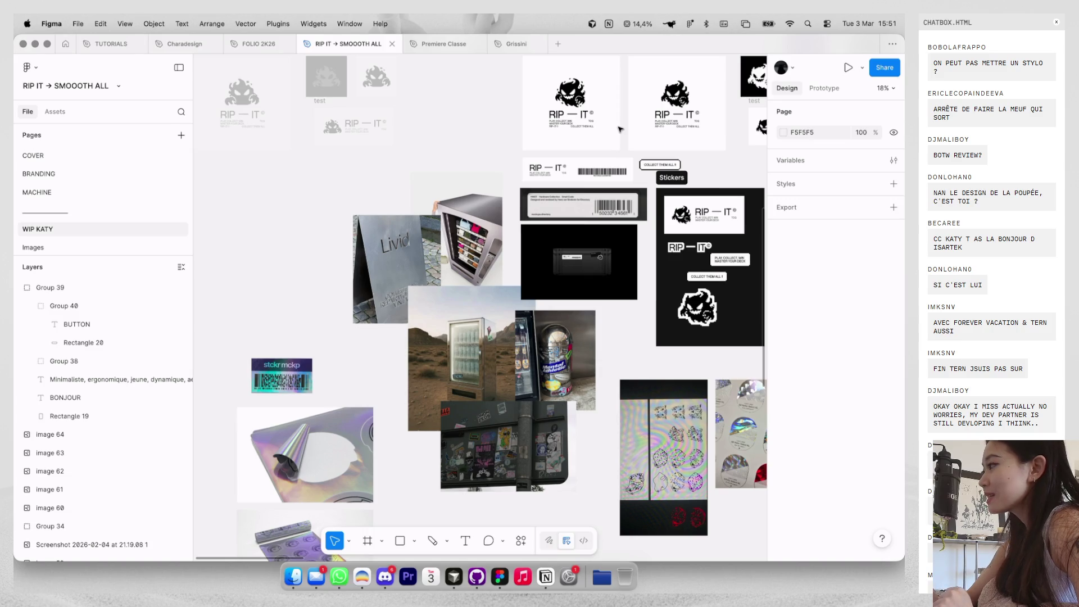
{"action": "scroll", "coordinate": [602, 115], "scroll_direction": "up", "scroll_amount": 8}
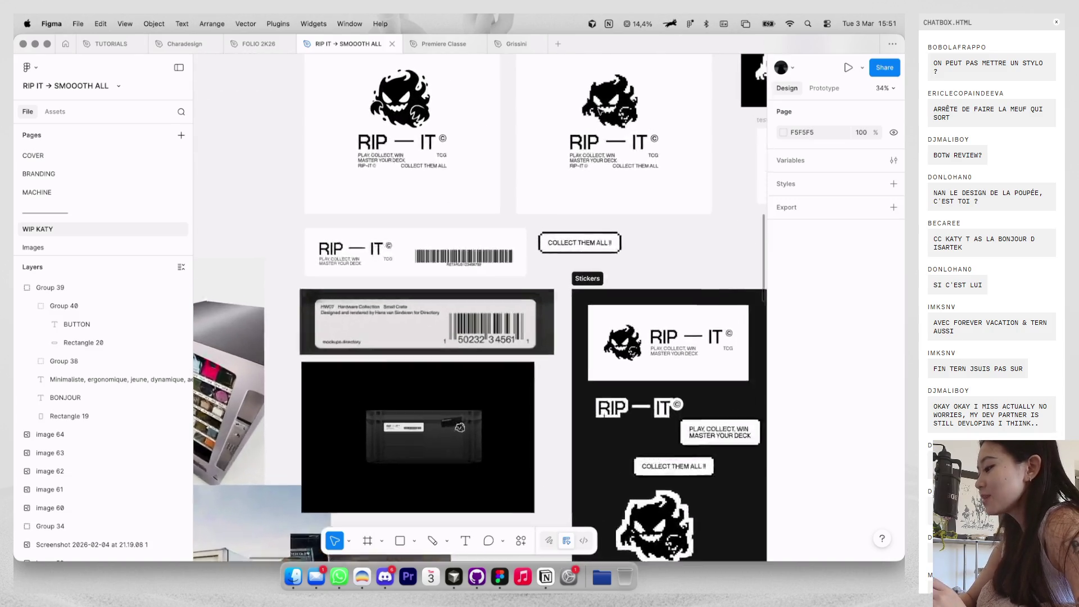
{"action": "scroll", "coordinate": [600, 112], "scroll_direction": "right", "scroll_amount": 2}
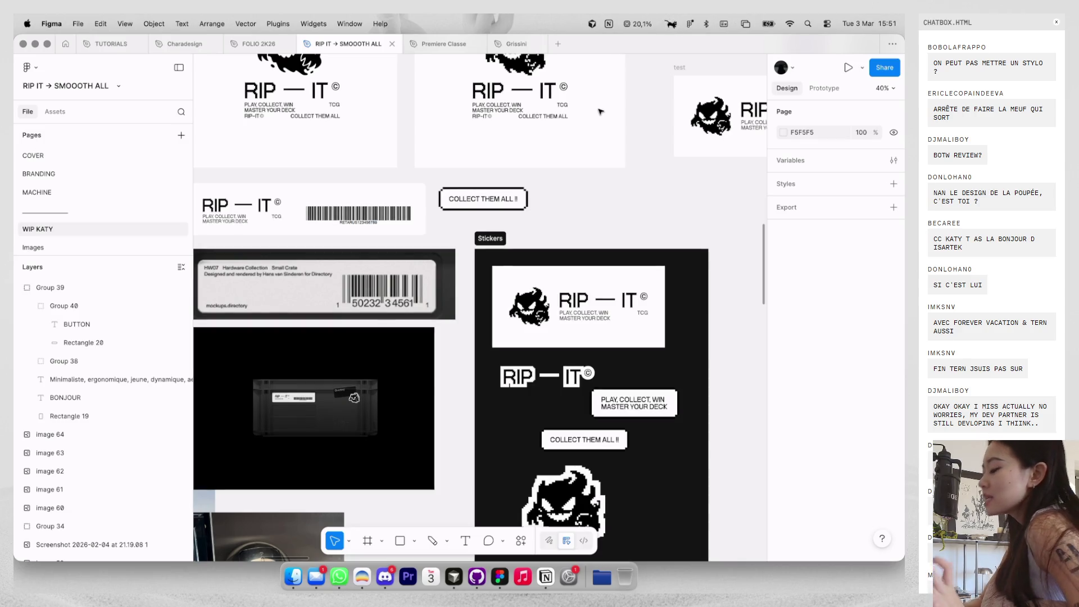
{"action": "scroll", "coordinate": [600, 111], "scroll_direction": "down", "scroll_amount": 2}
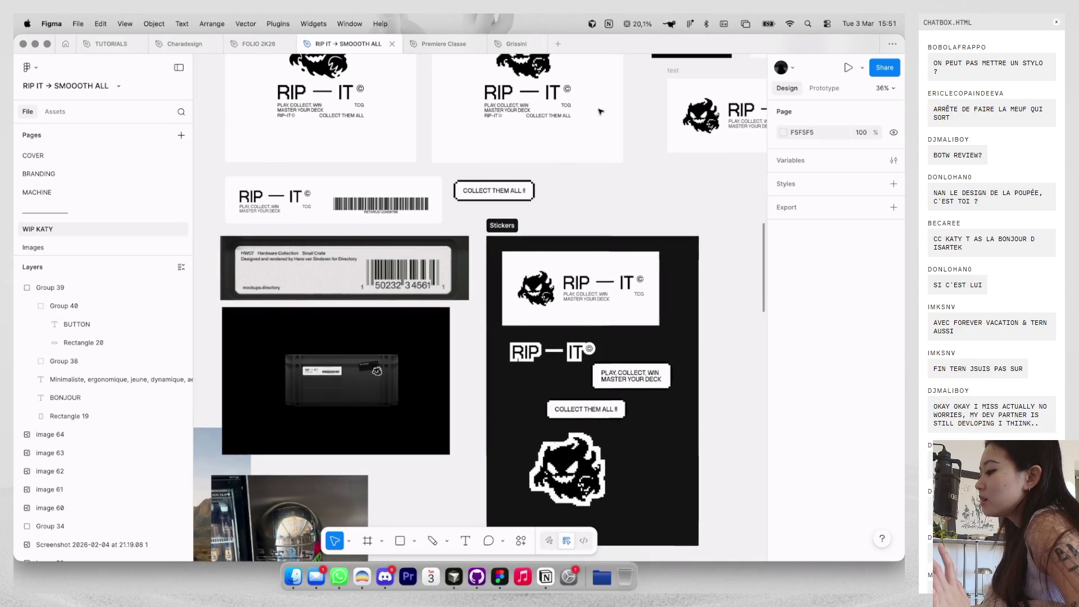
{"action": "scroll", "coordinate": [600, 111], "scroll_direction": "up", "scroll_amount": 2}
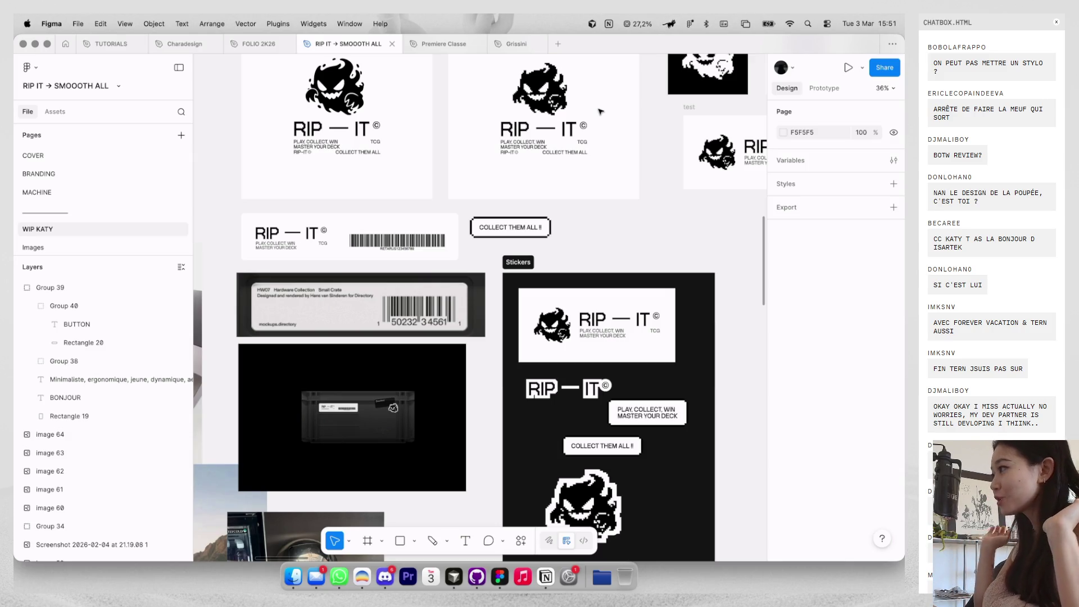
In a new Dia tab, search Google Images for 'carte tcg'.
{"action": "key", "text": "ctrl+Left"}
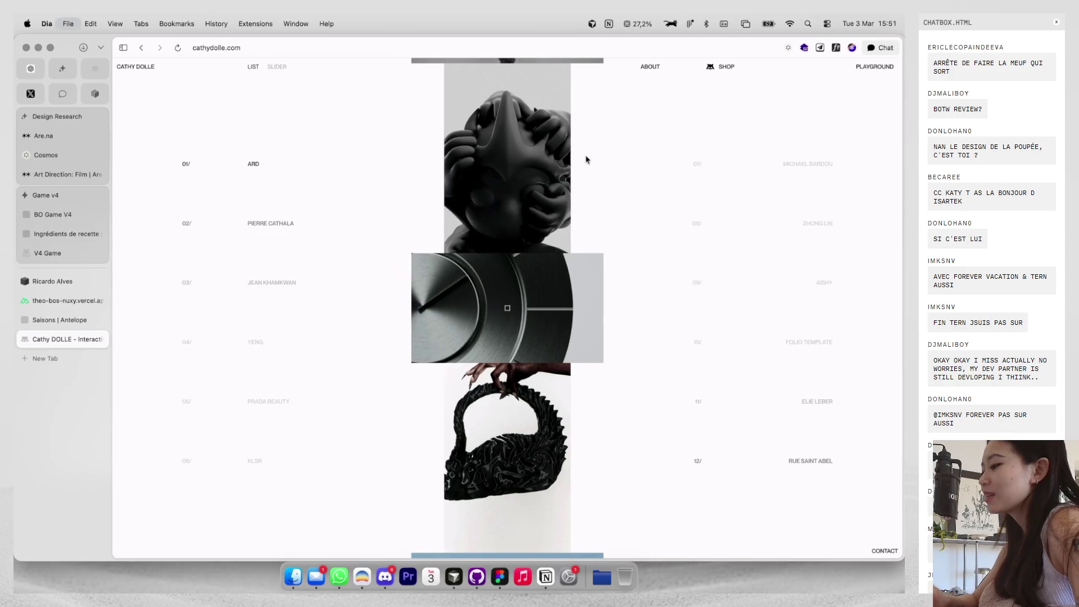
{"action": "key", "text": "super+t"}
{"action": "type", "text": "carte "}
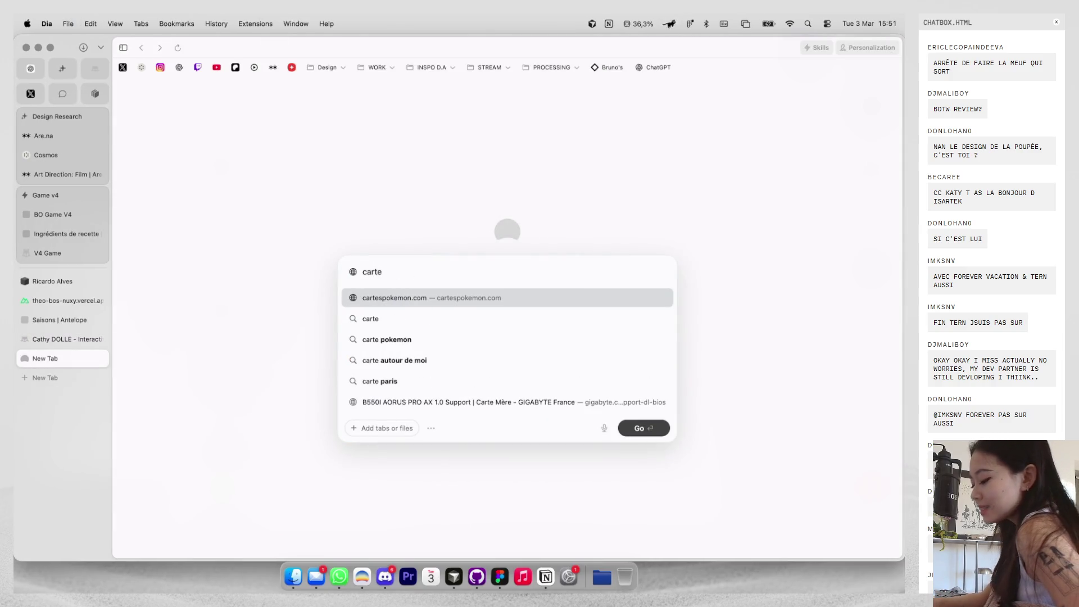
{"action": "type", "text": "tcg"}
{"action": "key", "text": "Return"}
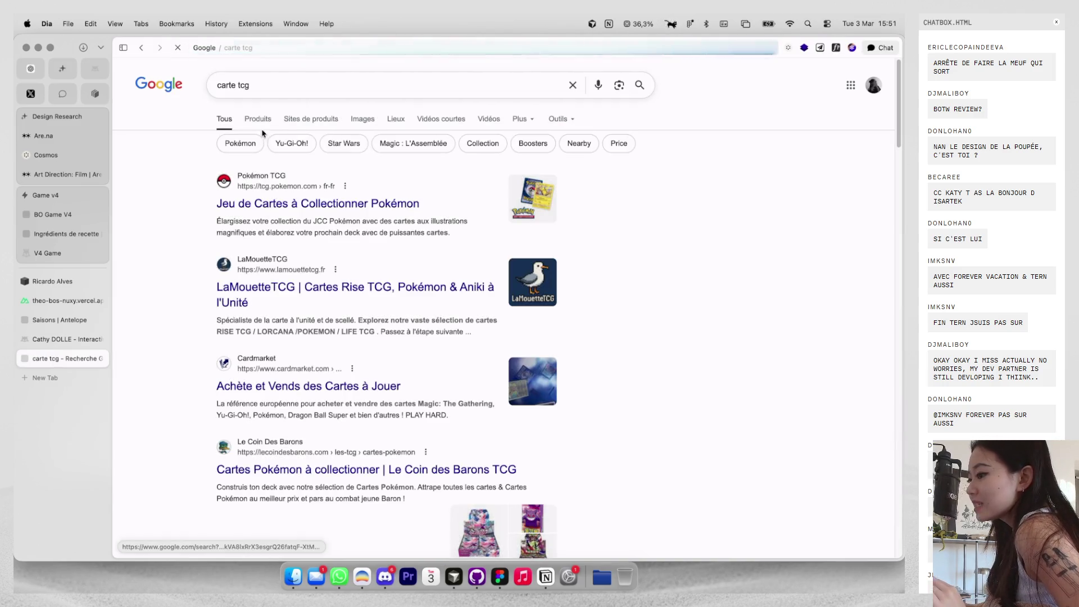
{"action": "left_click", "coordinate": [376, 120]}
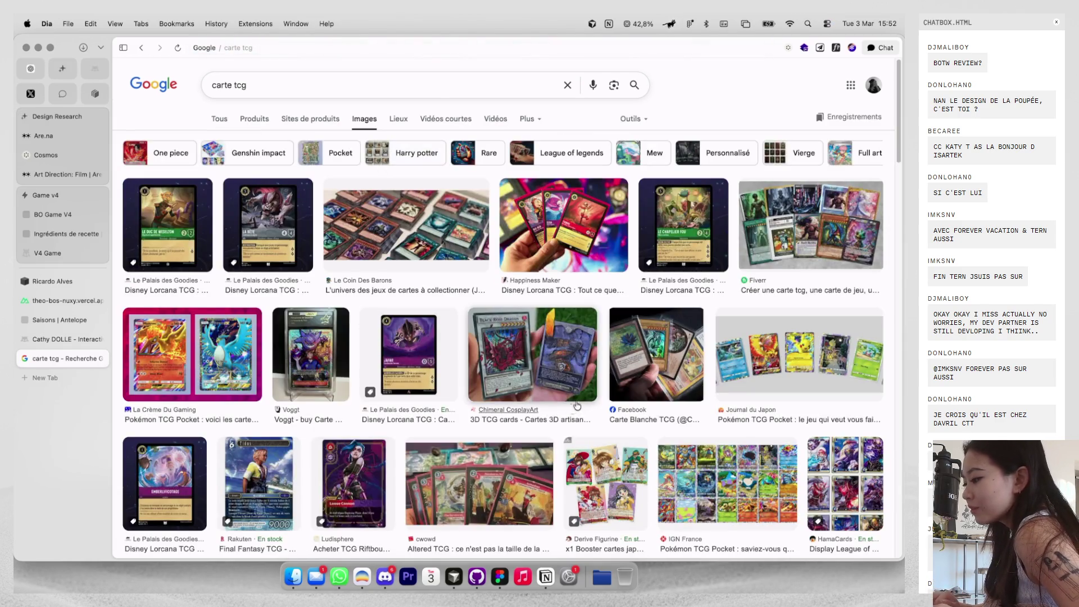
Preview the hand-held trading cards photo and the Final Fantasy Tidus card, then return to Figma.
{"action": "left_click", "coordinate": [624, 371]}
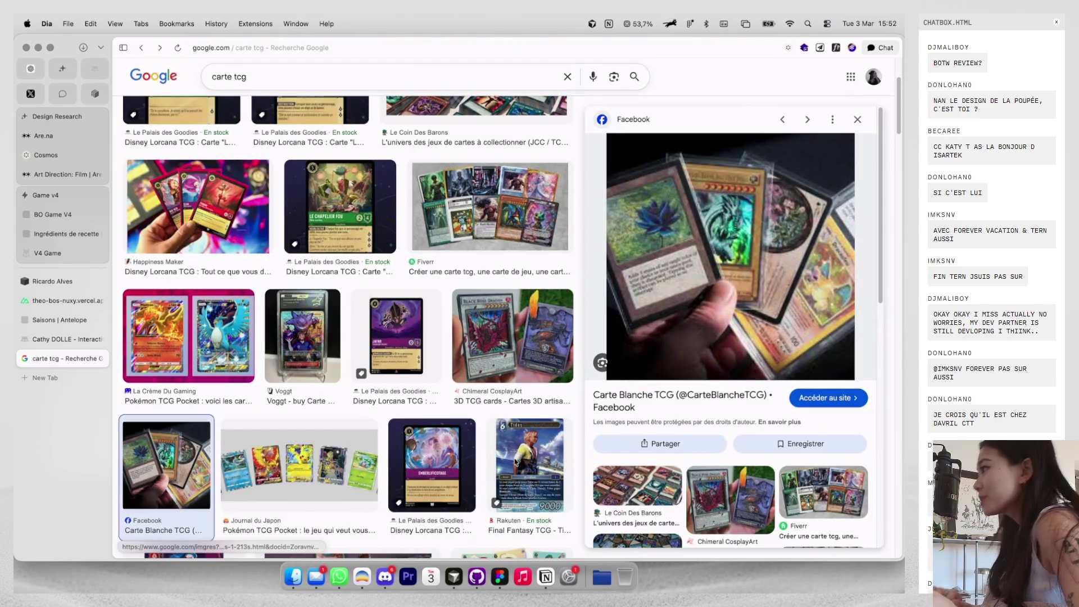
{"action": "left_click", "coordinate": [515, 461]}
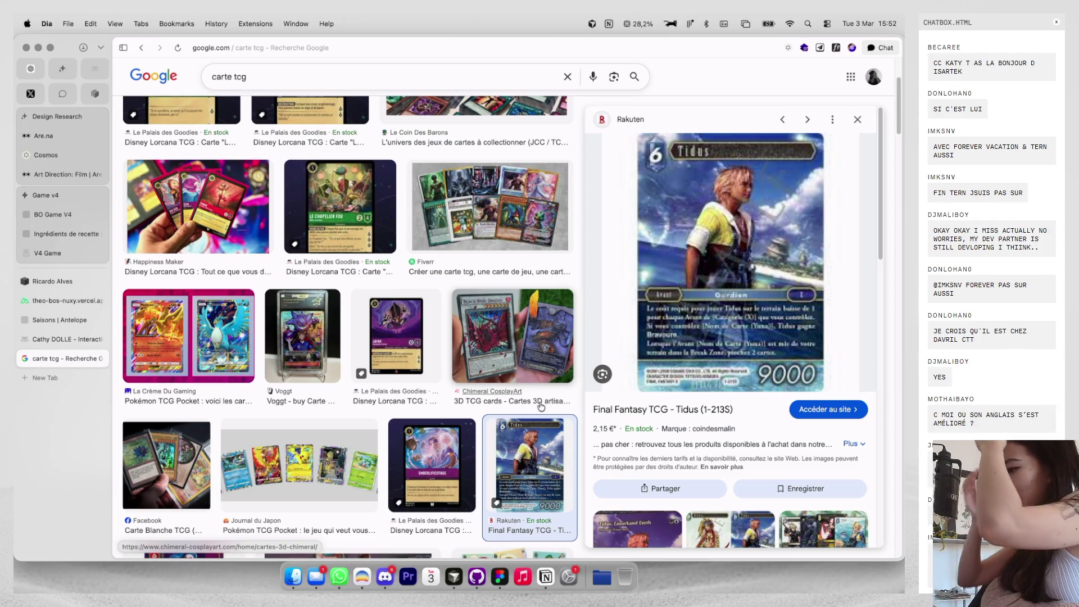
{"action": "key", "text": "ctrl+Right"}
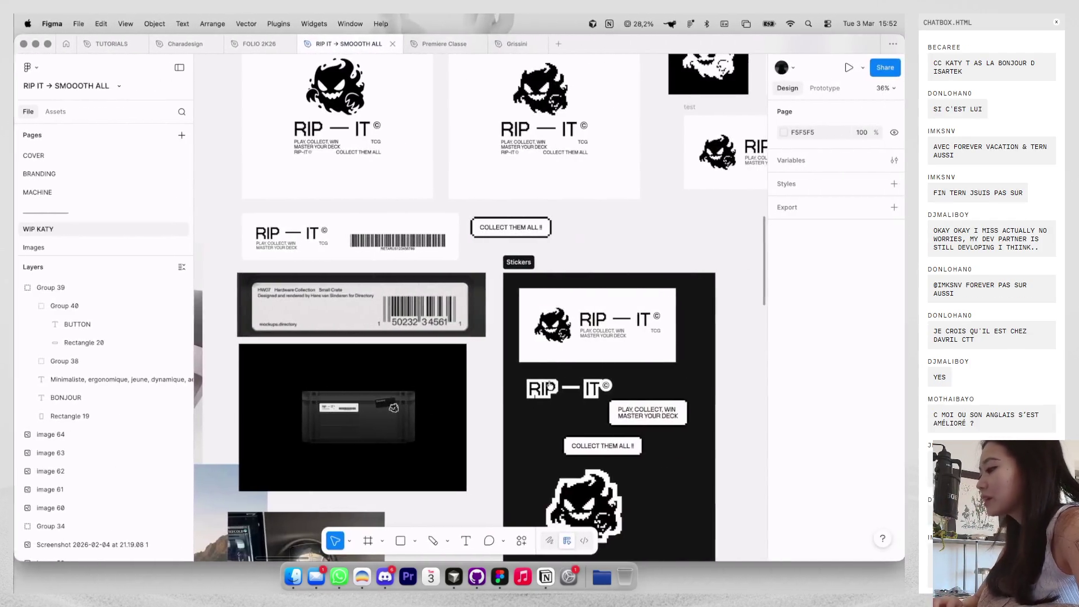
{"action": "scroll", "coordinate": [477, 307], "scroll_direction": "right", "scroll_amount": 2}
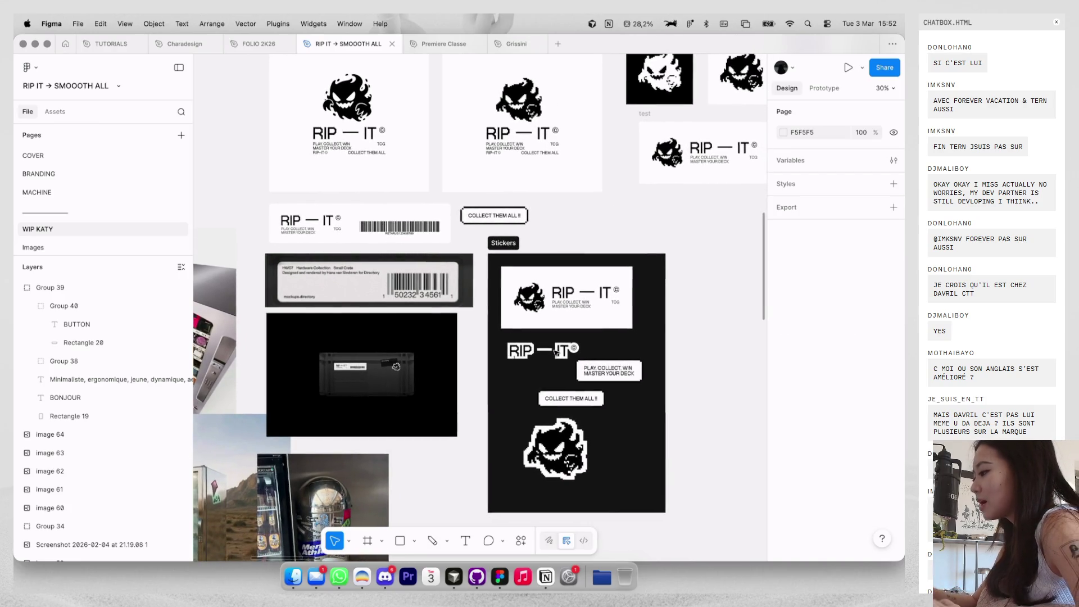
{"action": "scroll", "coordinate": [548, 395], "scroll_direction": "down", "scroll_amount": 2}
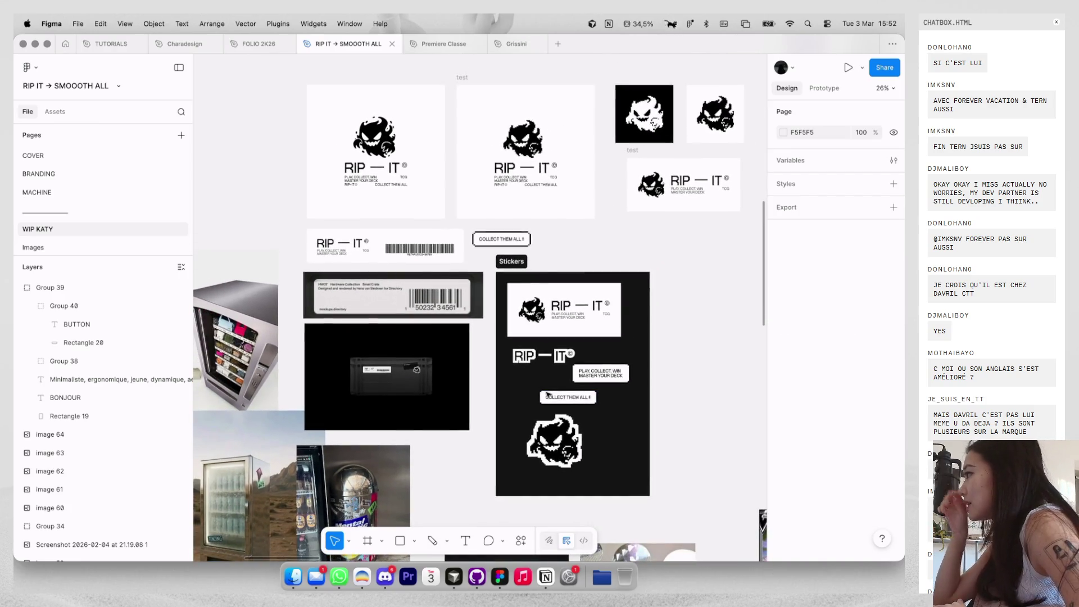
{"action": "scroll", "coordinate": [564, 269], "scroll_direction": "down", "scroll_amount": 2}
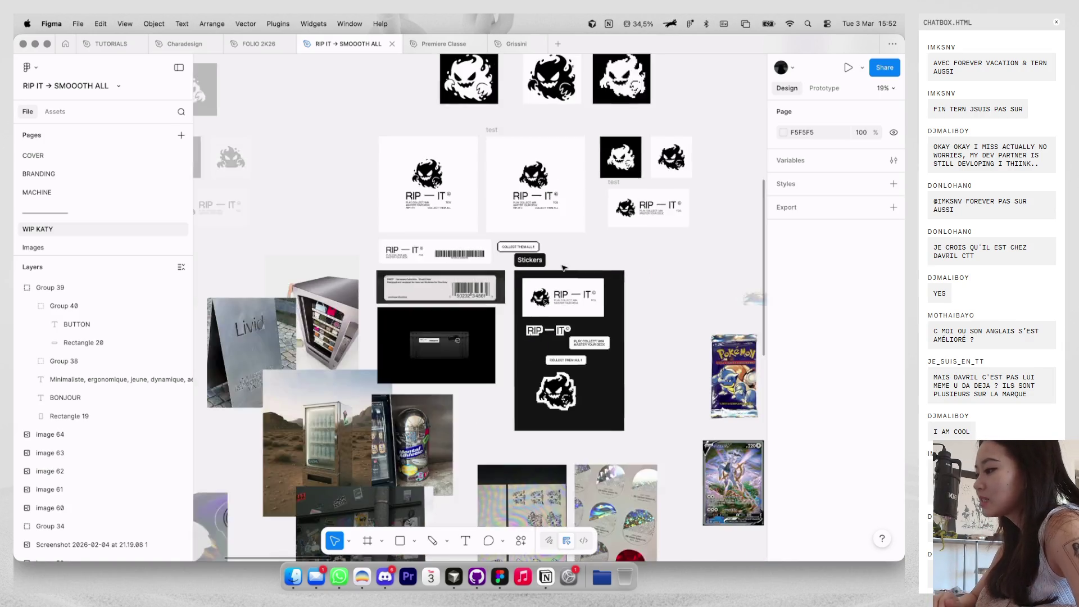
{"action": "scroll", "coordinate": [564, 268], "scroll_direction": "down", "scroll_amount": 5}
{"action": "scroll", "coordinate": [564, 268], "scroll_direction": "down", "scroll_amount": 5}
{"action": "scroll", "coordinate": [540, 225], "scroll_direction": "right", "scroll_amount": 3}
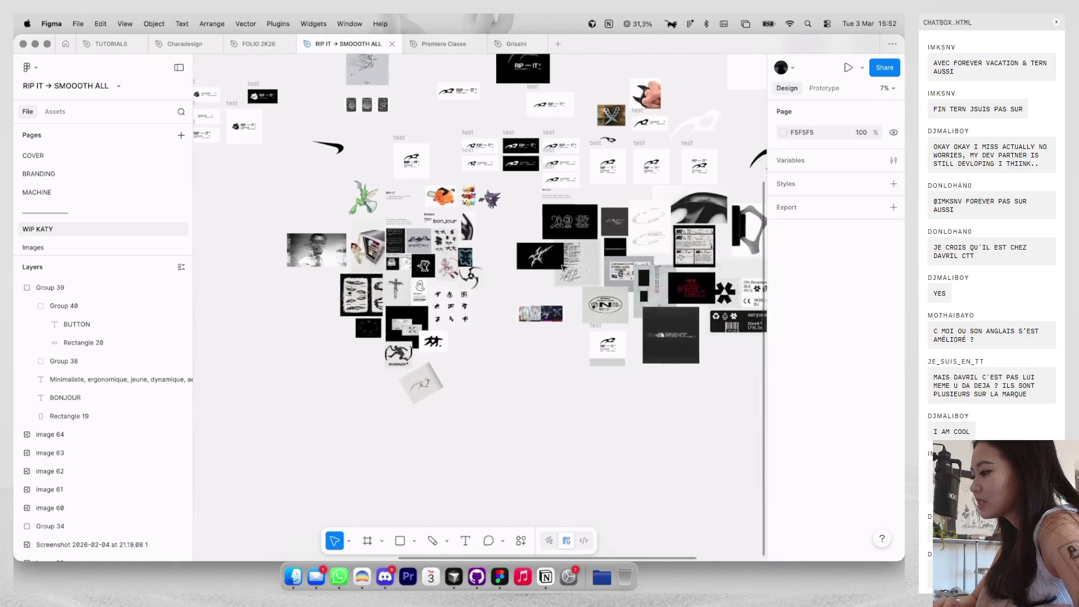
{"action": "scroll", "coordinate": [525, 156], "scroll_direction": "up", "scroll_amount": 10}
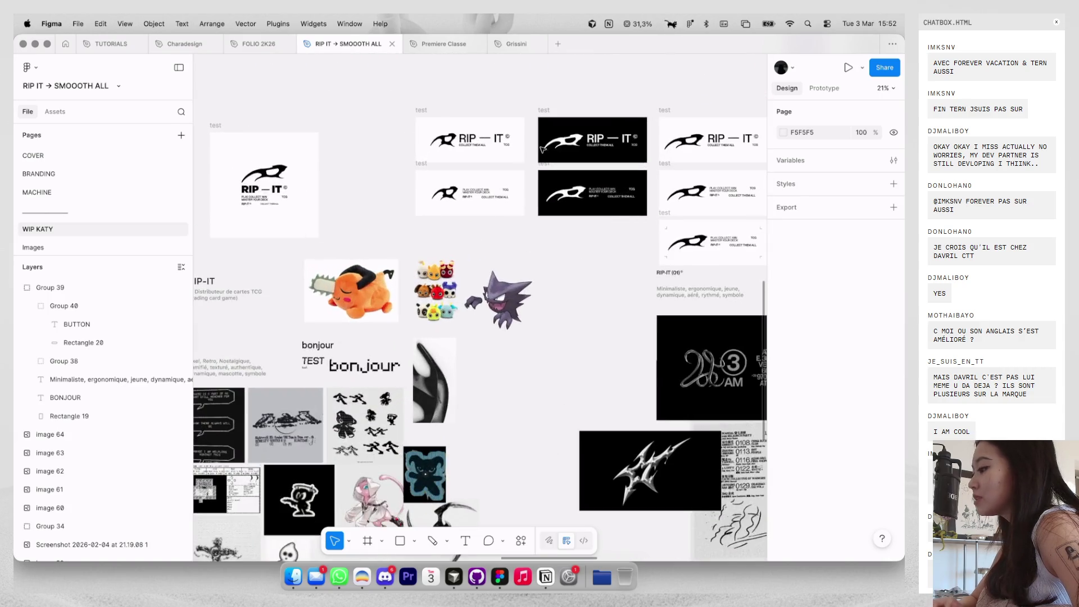
{"action": "scroll", "coordinate": [605, 125], "scroll_direction": "down", "scroll_amount": 10}
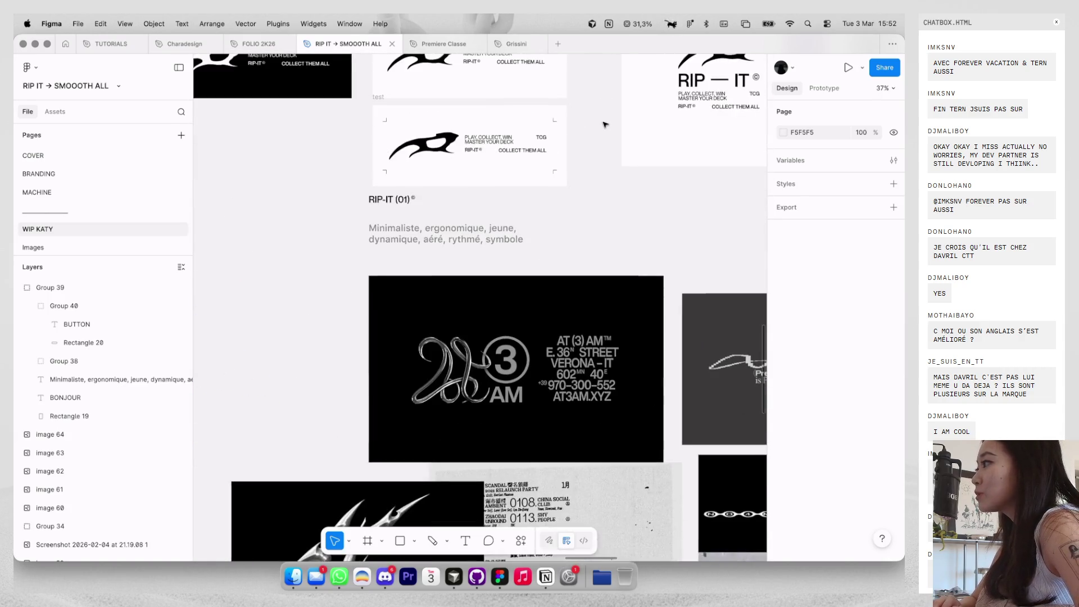
{"action": "scroll", "coordinate": [606, 124], "scroll_direction": "down", "scroll_amount": 5}
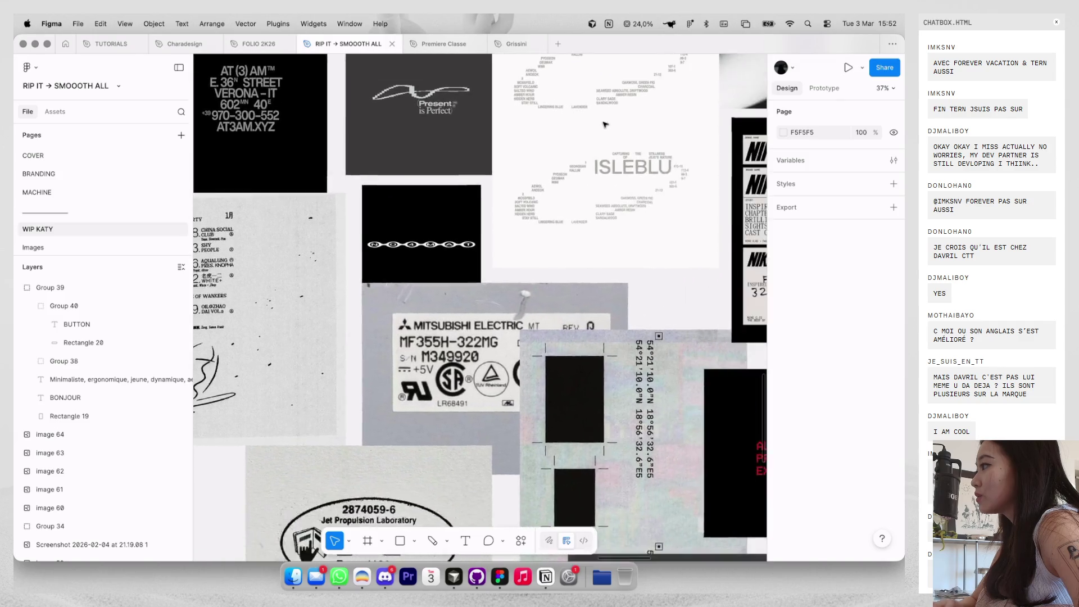
{"action": "scroll", "coordinate": [604, 124], "scroll_direction": "up", "scroll_amount": 10}
{"action": "scroll", "coordinate": [604, 125], "scroll_direction": "up", "scroll_amount": 5}
{"action": "scroll", "coordinate": [562, 121], "scroll_direction": "up", "scroll_amount": 8}
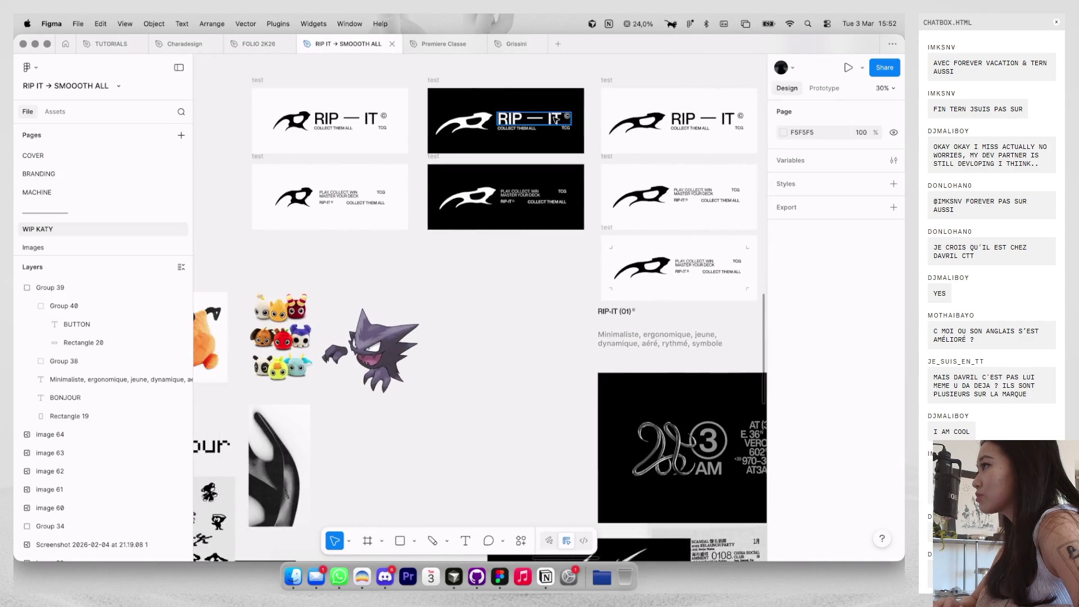
{"action": "scroll", "coordinate": [551, 118], "scroll_direction": "left", "scroll_amount": 6}
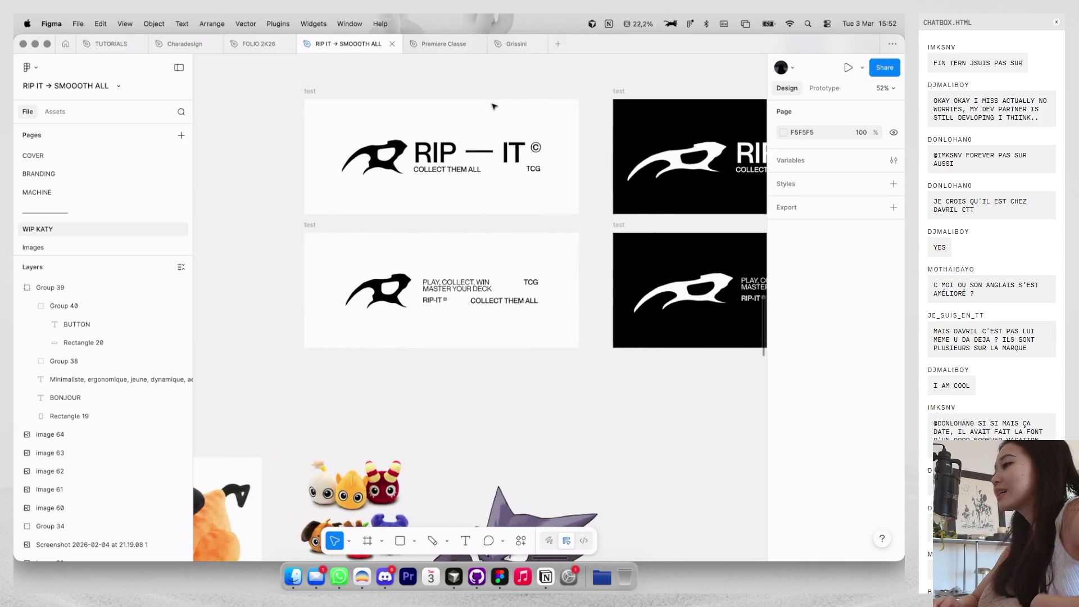
{"action": "scroll", "coordinate": [506, 109], "scroll_direction": "down", "scroll_amount": 5}
{"action": "scroll", "coordinate": [492, 107], "scroll_direction": "left", "scroll_amount": 8}
{"action": "scroll", "coordinate": [493, 107], "scroll_direction": "down", "scroll_amount": 3}
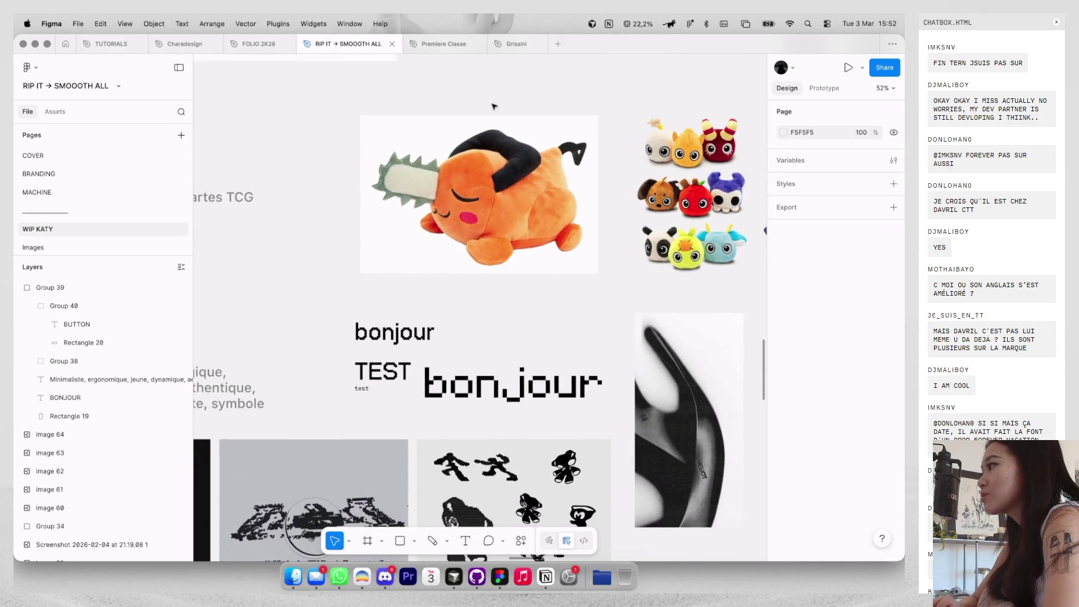
{"action": "scroll", "coordinate": [492, 107], "scroll_direction": "left", "scroll_amount": 5}
{"action": "scroll", "coordinate": [415, 224], "scroll_direction": "up", "scroll_amount": 3}
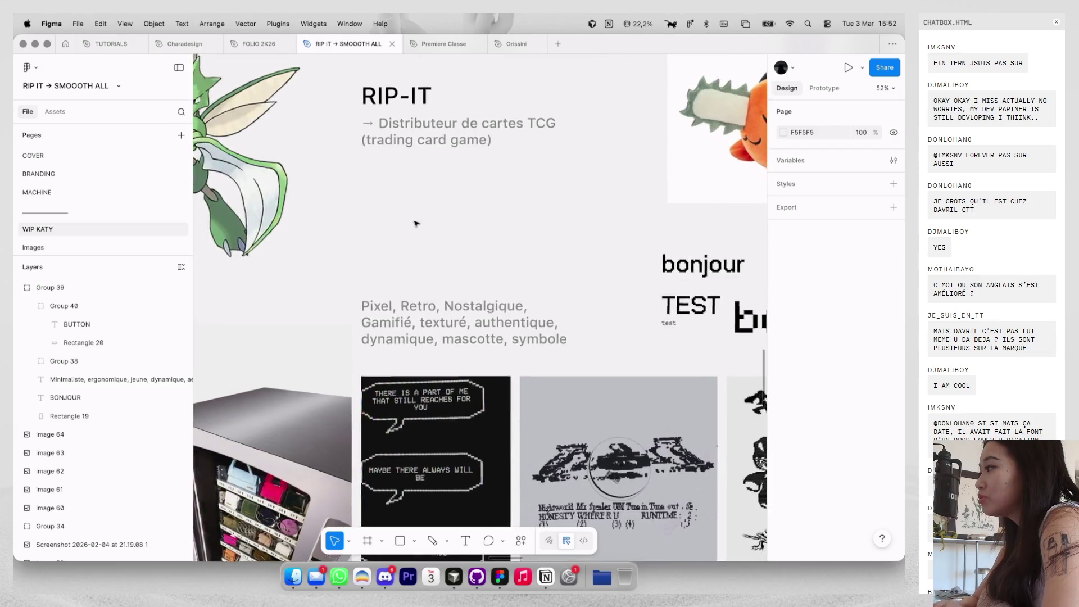
{"action": "scroll", "coordinate": [416, 224], "scroll_direction": "up", "scroll_amount": 5}
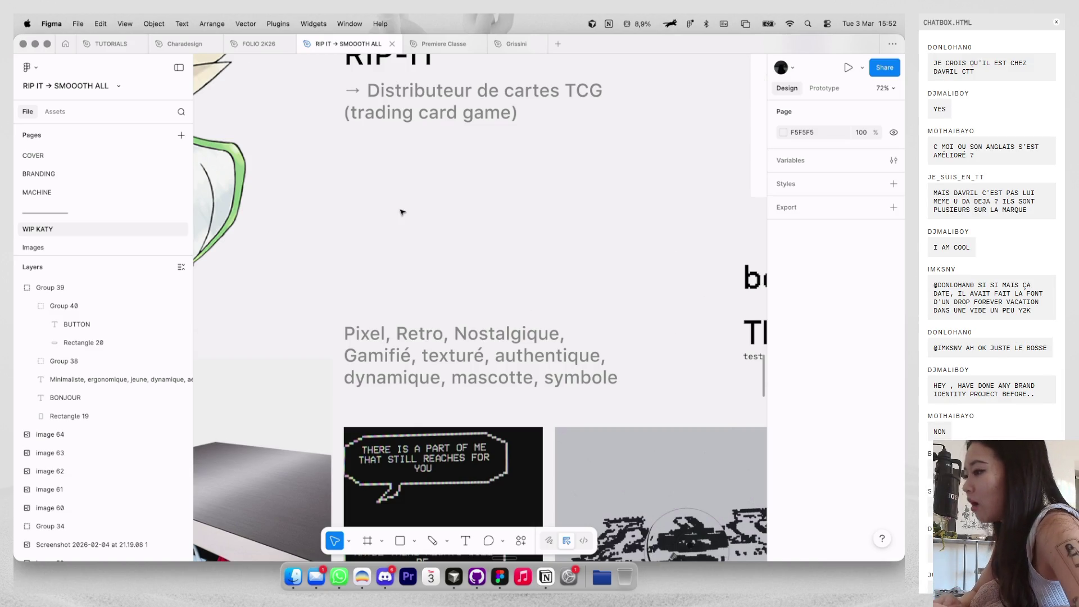
{"action": "scroll", "coordinate": [402, 212], "scroll_direction": "down", "scroll_amount": 10}
{"action": "scroll", "coordinate": [401, 212], "scroll_direction": "up", "scroll_amount": 3}
{"action": "scroll", "coordinate": [402, 212], "scroll_direction": "down", "scroll_amount": 3}
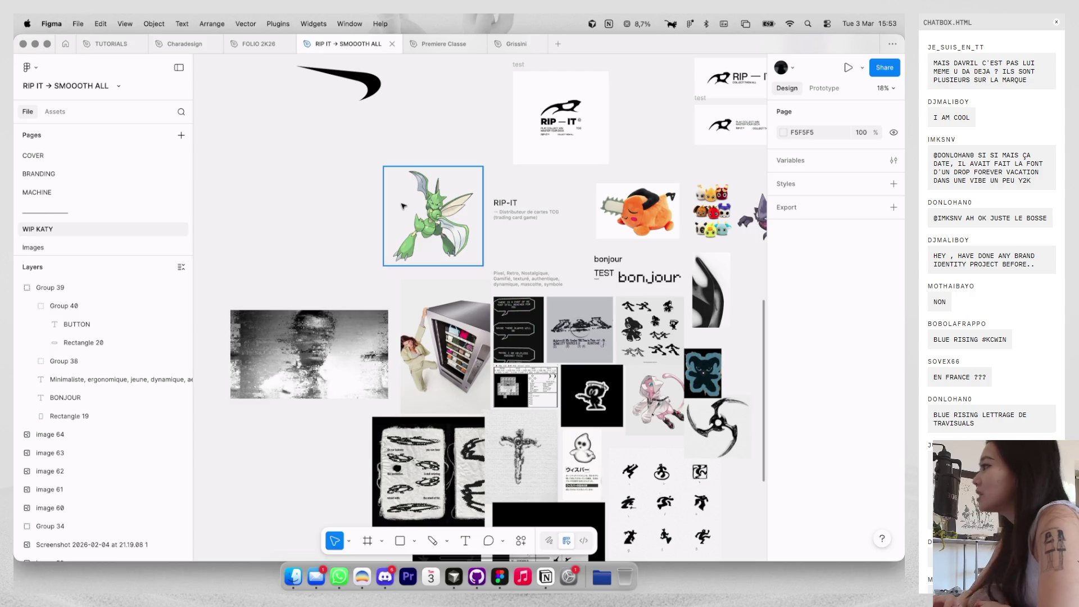
{"action": "scroll", "coordinate": [402, 178], "scroll_direction": "up", "scroll_amount": 3}
{"action": "scroll", "coordinate": [402, 177], "scroll_direction": "left", "scroll_amount": 3}
{"action": "scroll", "coordinate": [401, 178], "scroll_direction": "down", "scroll_amount": 5}
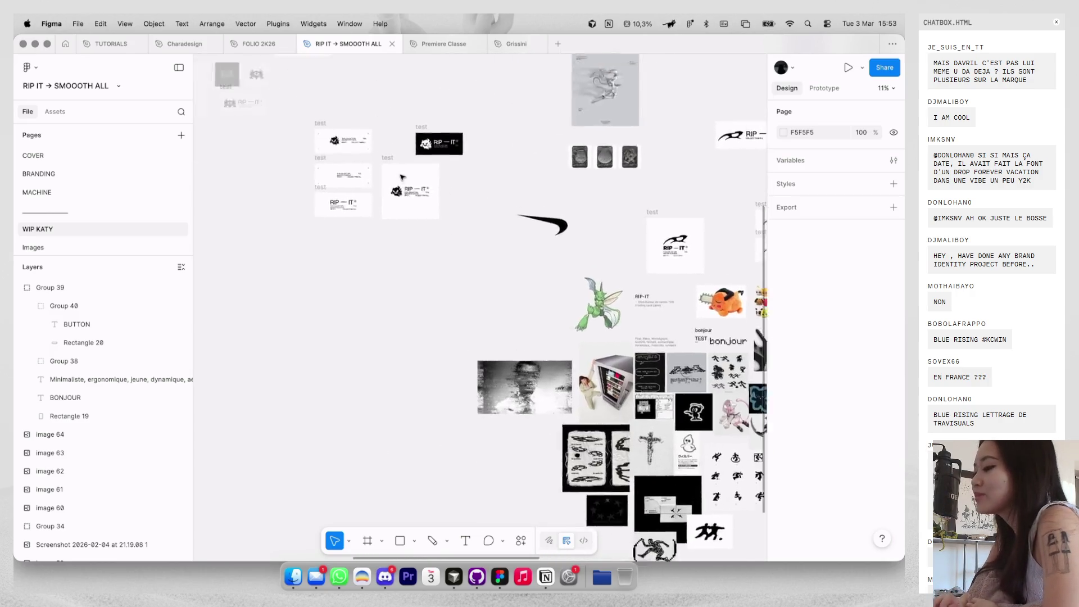
{"action": "scroll", "coordinate": [401, 178], "scroll_direction": "up", "scroll_amount": 3}
{"action": "scroll", "coordinate": [402, 178], "scroll_direction": "left", "scroll_amount": 5}
{"action": "scroll", "coordinate": [402, 174], "scroll_direction": "up", "scroll_amount": 2}
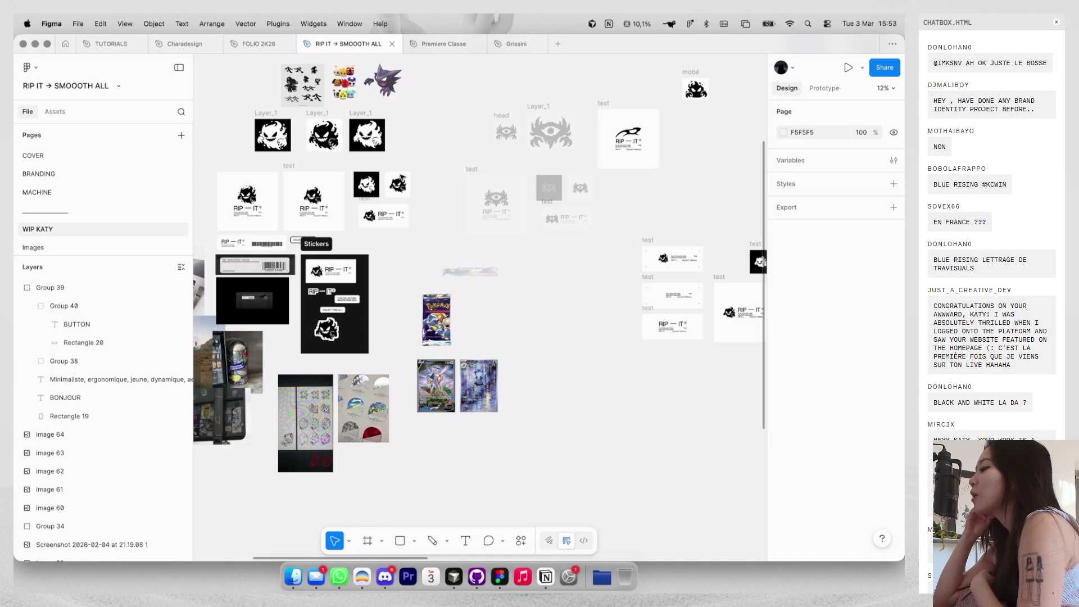
{"action": "scroll", "coordinate": [410, 169], "scroll_direction": "up", "scroll_amount": 5}
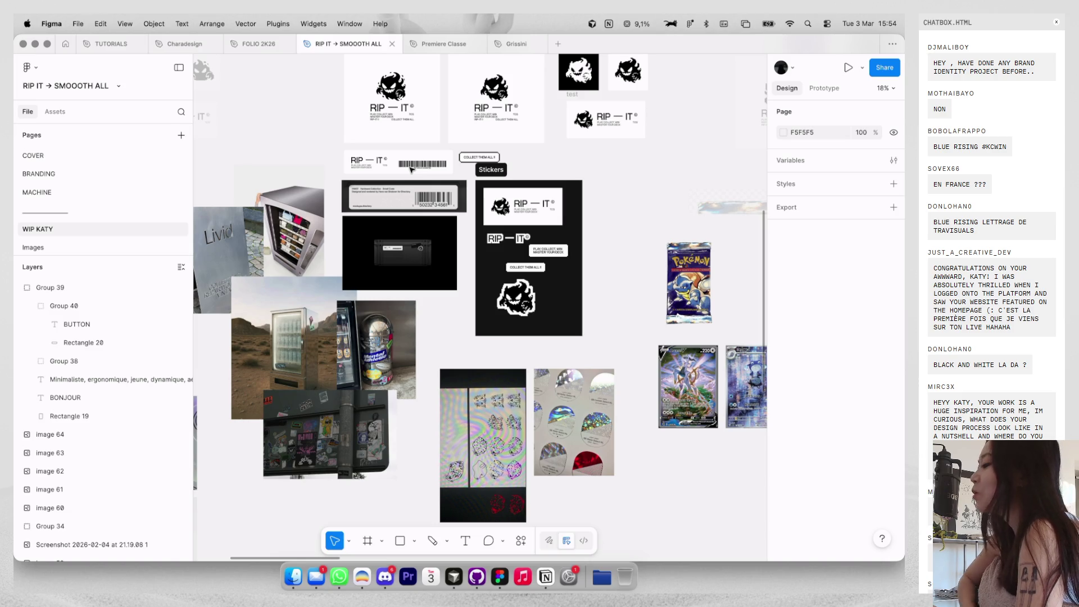
{"action": "scroll", "coordinate": [411, 168], "scroll_direction": "down", "scroll_amount": 3}
{"action": "scroll", "coordinate": [411, 168], "scroll_direction": "left", "scroll_amount": 1}
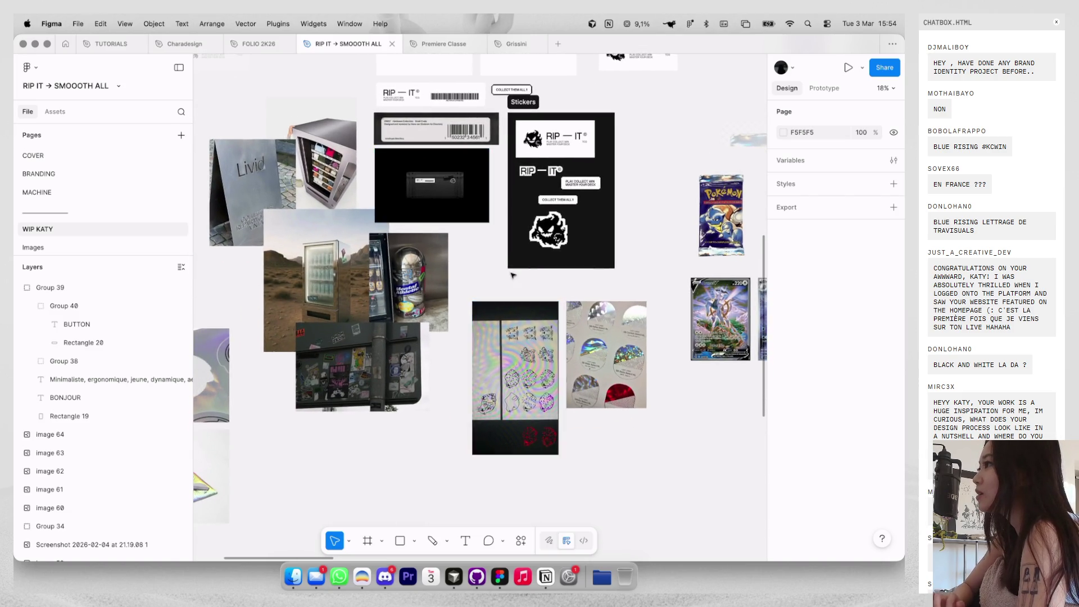
{"action": "scroll", "coordinate": [592, 330], "scroll_direction": "up", "scroll_amount": 10}
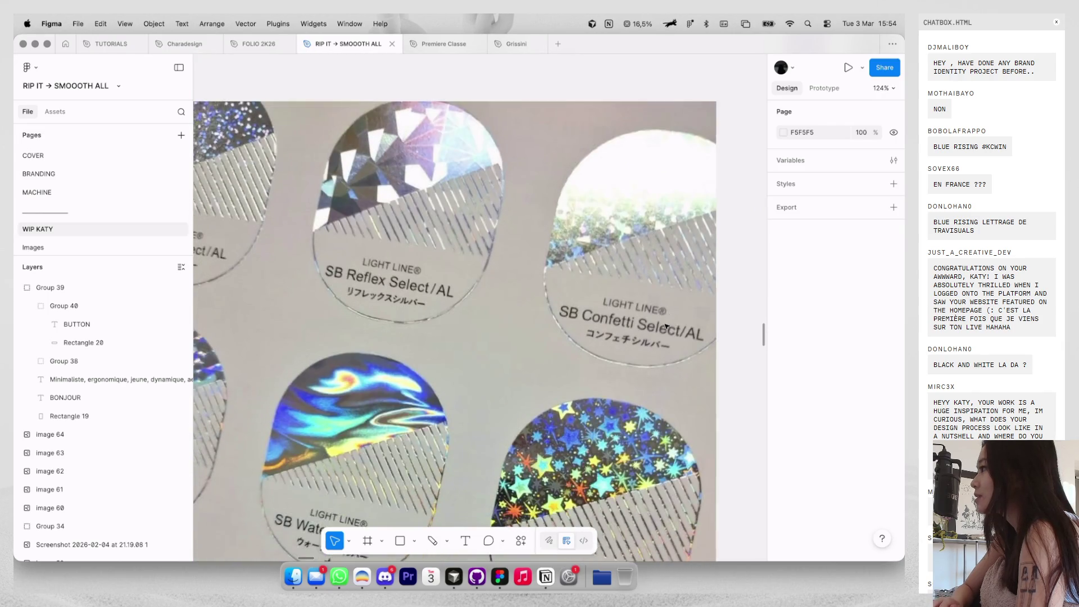
Select the holographic leopard sticker image, pan around the WIP KATY canvas, then switch to Dia.
{"action": "scroll", "coordinate": [665, 326], "scroll_direction": "down", "scroll_amount": 3}
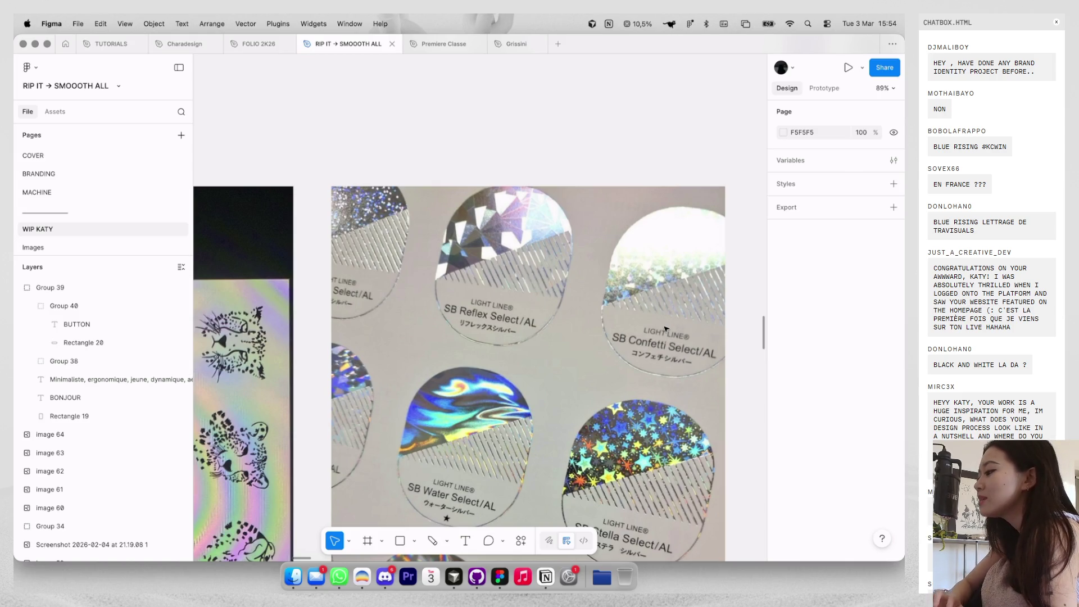
{"action": "scroll", "coordinate": [678, 272], "scroll_direction": "down", "scroll_amount": 5}
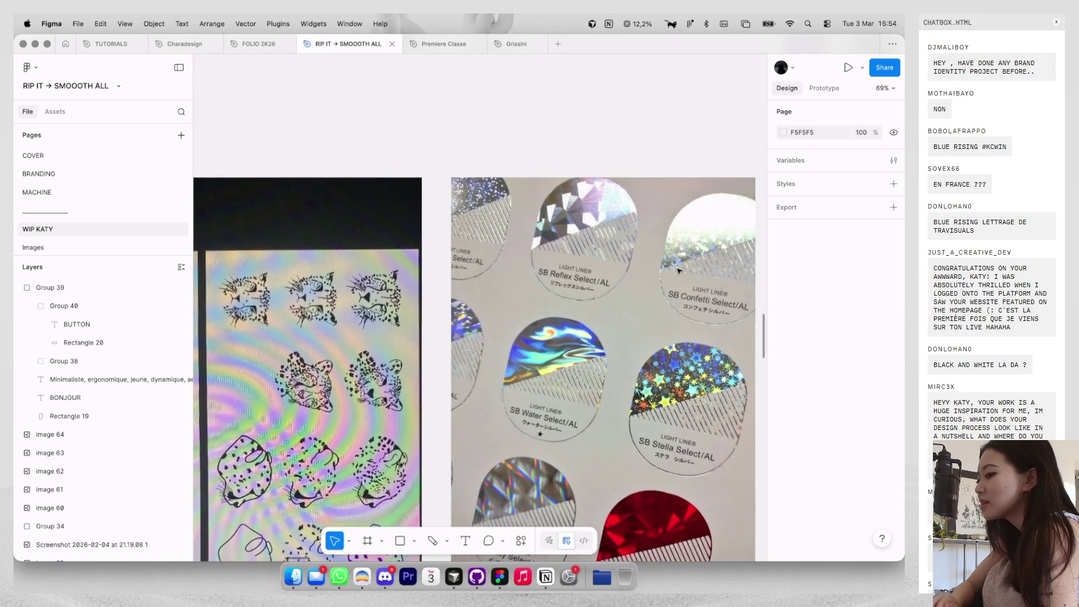
{"action": "right_click", "coordinate": [361, 231]}
{"action": "scroll", "coordinate": [538, 158], "scroll_direction": "down", "scroll_amount": 5}
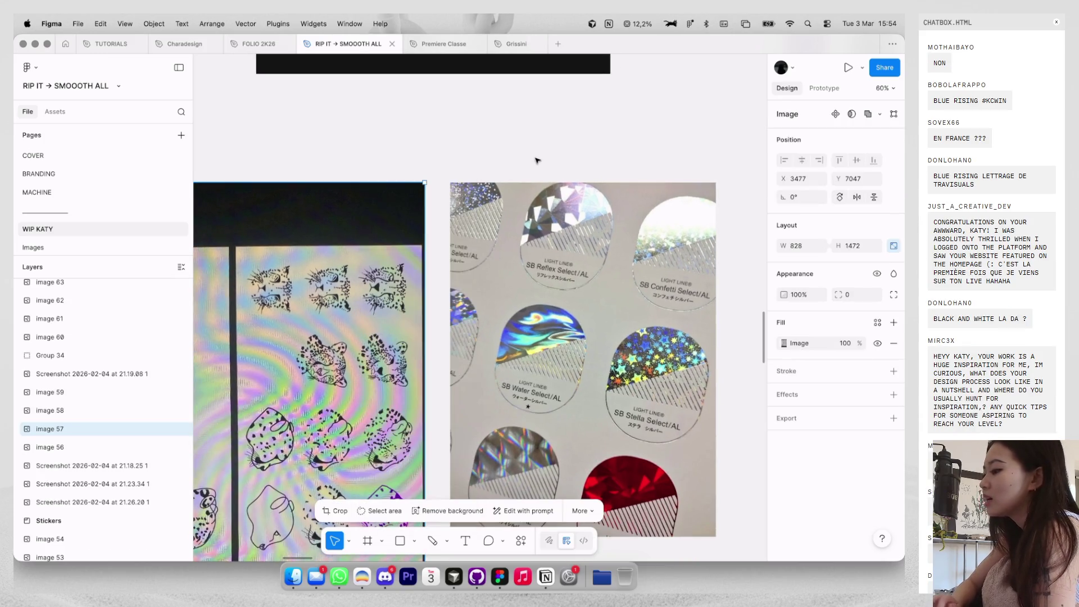
{"action": "scroll", "coordinate": [537, 160], "scroll_direction": "left", "scroll_amount": 10}
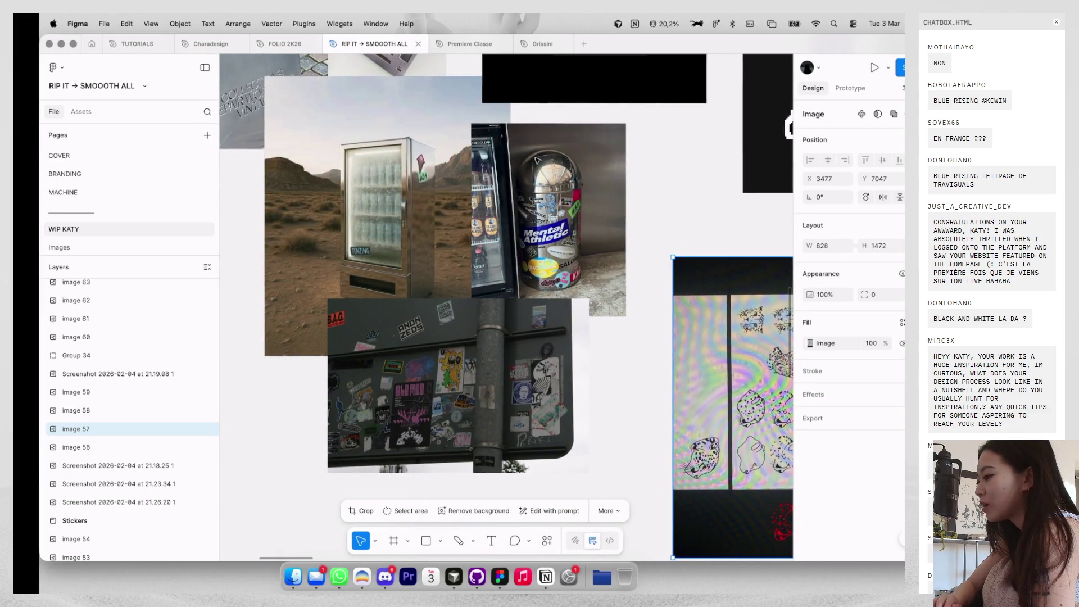
{"action": "key", "text": "ctrl+Left"}
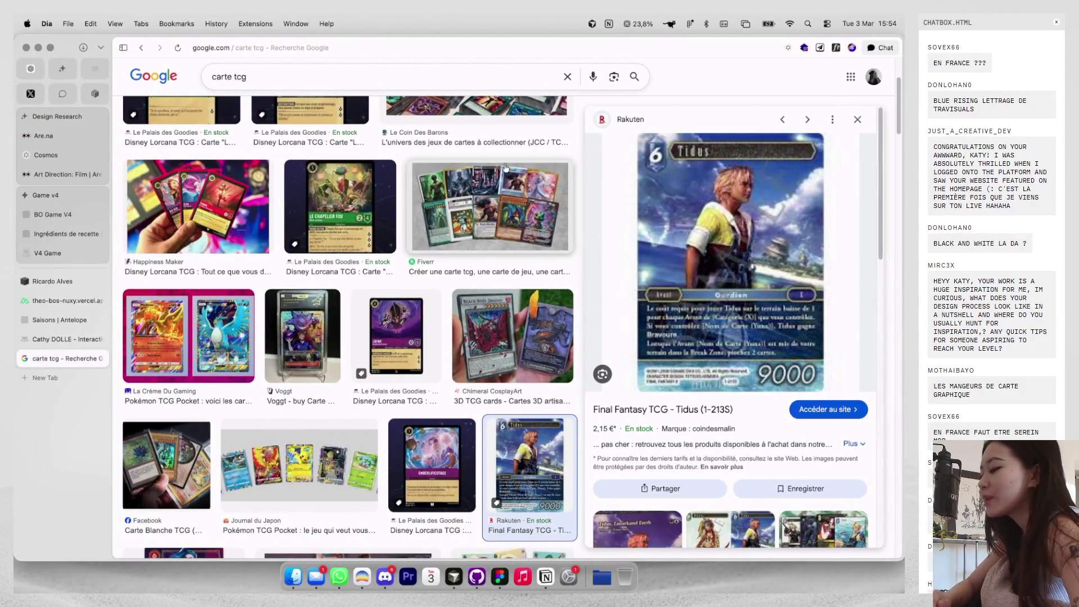
Open a new tab and load cosmos.so from the 'co' autocomplete.
{"action": "key", "text": "super+t"}
{"action": "type", "text": "cosmos.so"}
{"action": "key", "text": "Return"}
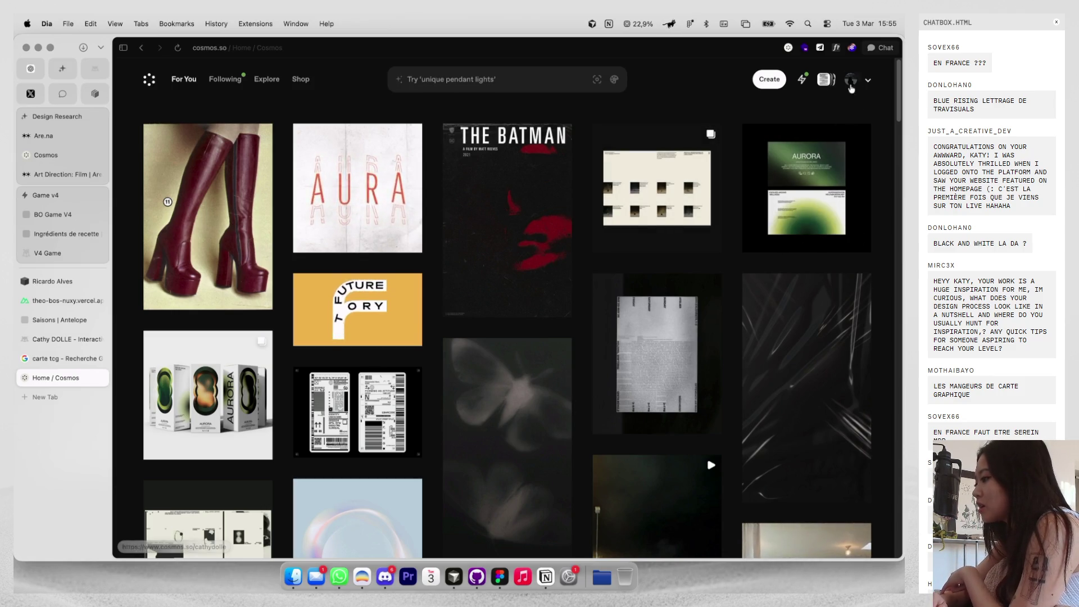
Open your profile's Clusters, enter the LAYOUTS cluster and scroll its images, then open a new tab.
{"action": "left_click", "coordinate": [851, 83]}
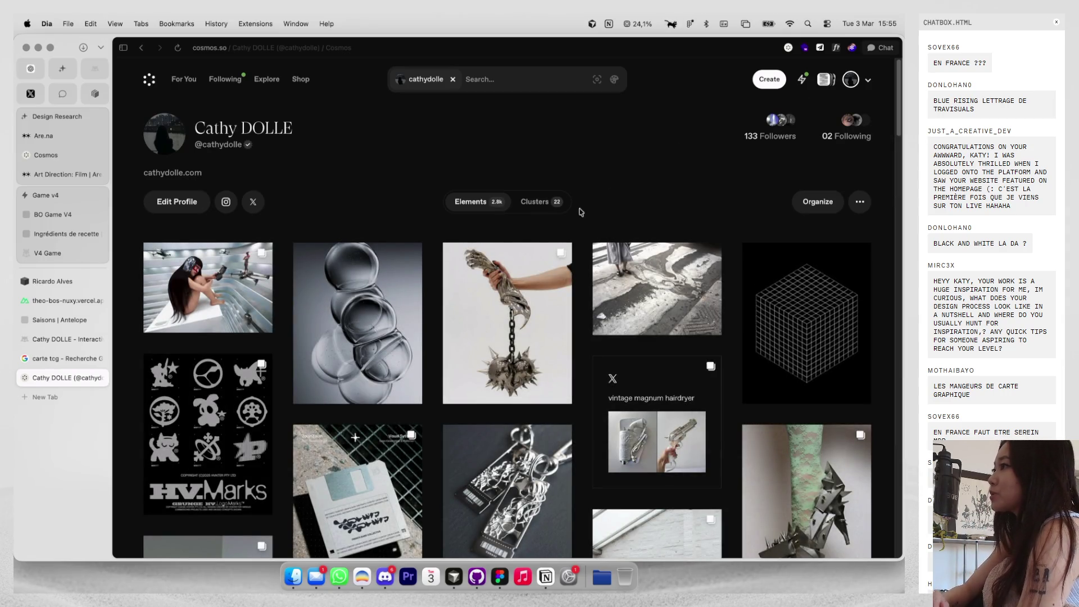
{"action": "left_click", "coordinate": [534, 206]}
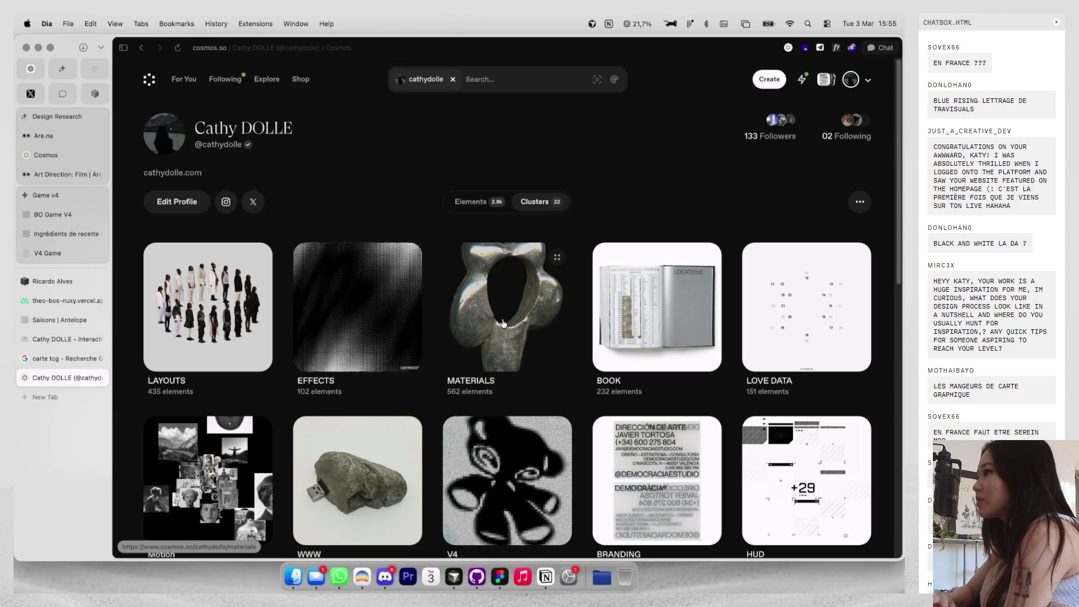
{"action": "scroll", "coordinate": [503, 323], "scroll_direction": "down", "scroll_amount": 1}
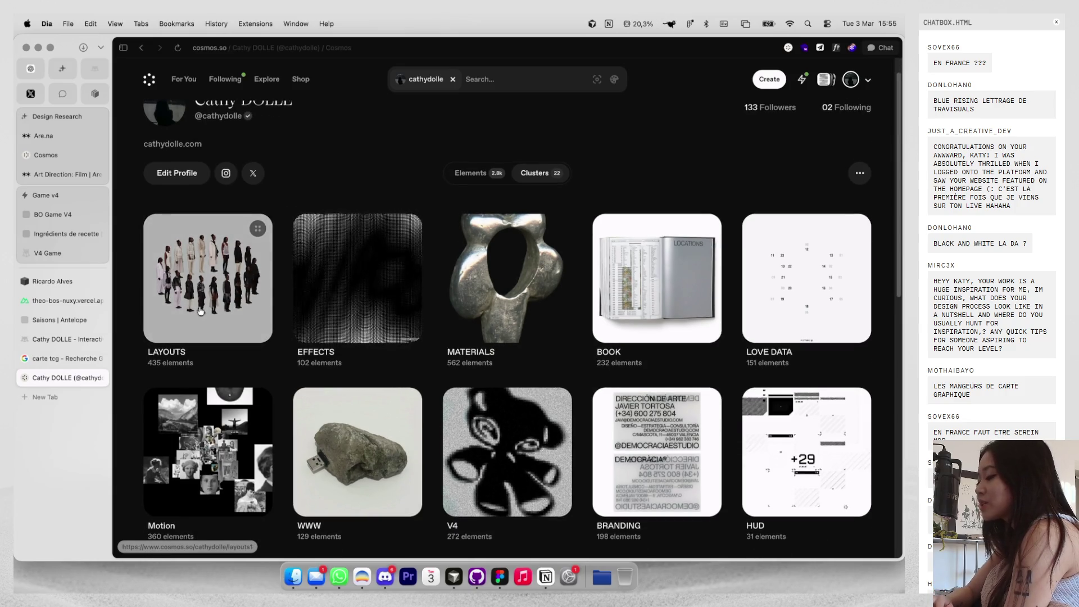
{"action": "left_click", "coordinate": [200, 311]}
{"action": "scroll", "coordinate": [329, 305], "scroll_direction": "down", "scroll_amount": 5}
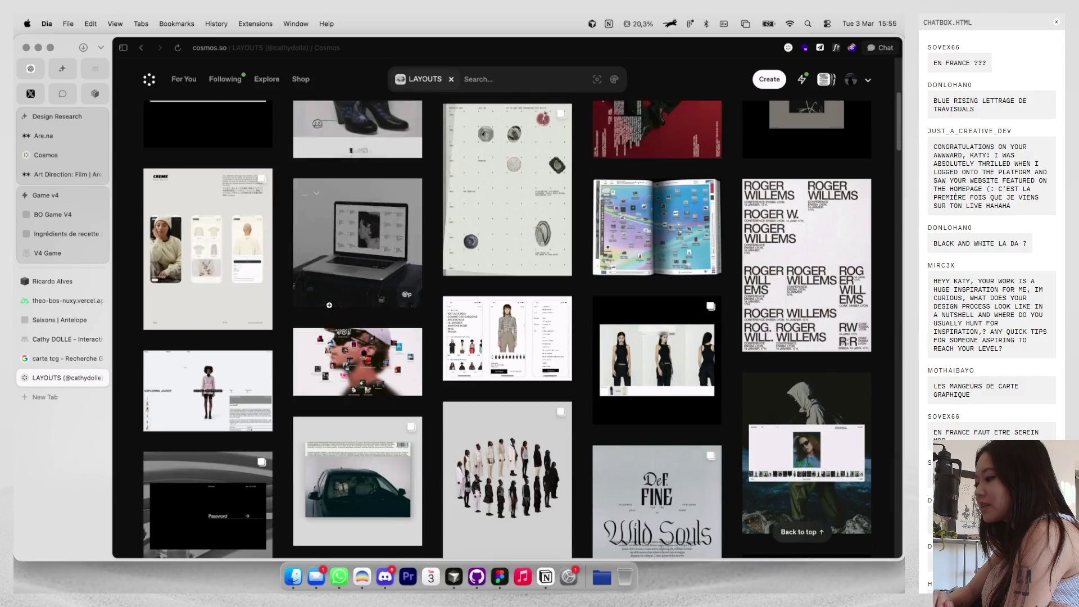
{"action": "scroll", "coordinate": [330, 306], "scroll_direction": "down", "scroll_amount": 4}
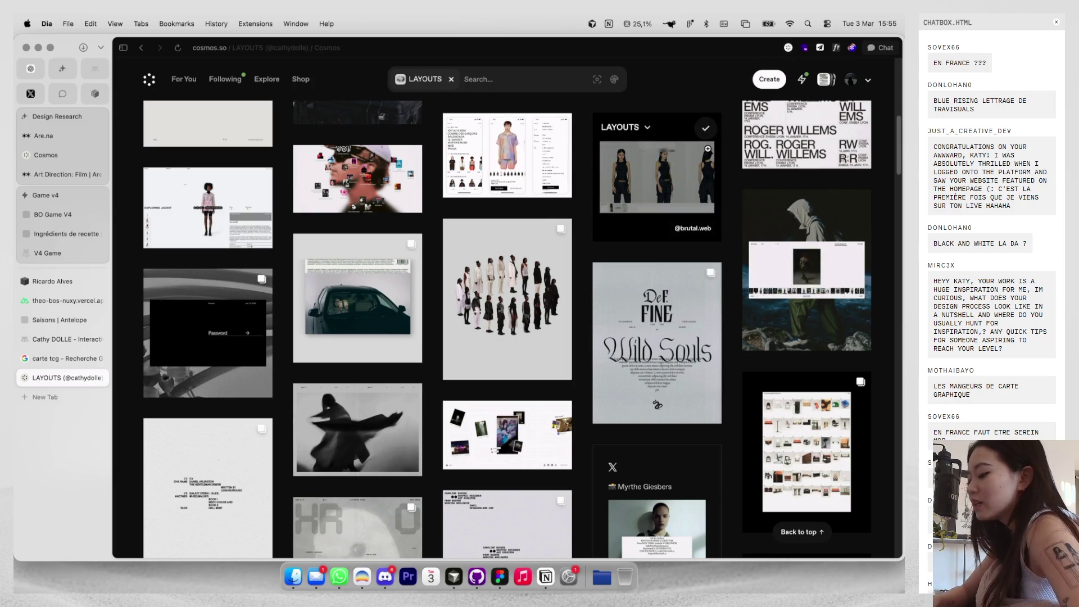
{"action": "key", "text": "super+t"}
Check your Instagram profile's saved collections, then add a Cosmos feed image to MATERIALS.
{"action": "type", "text": "ins"}
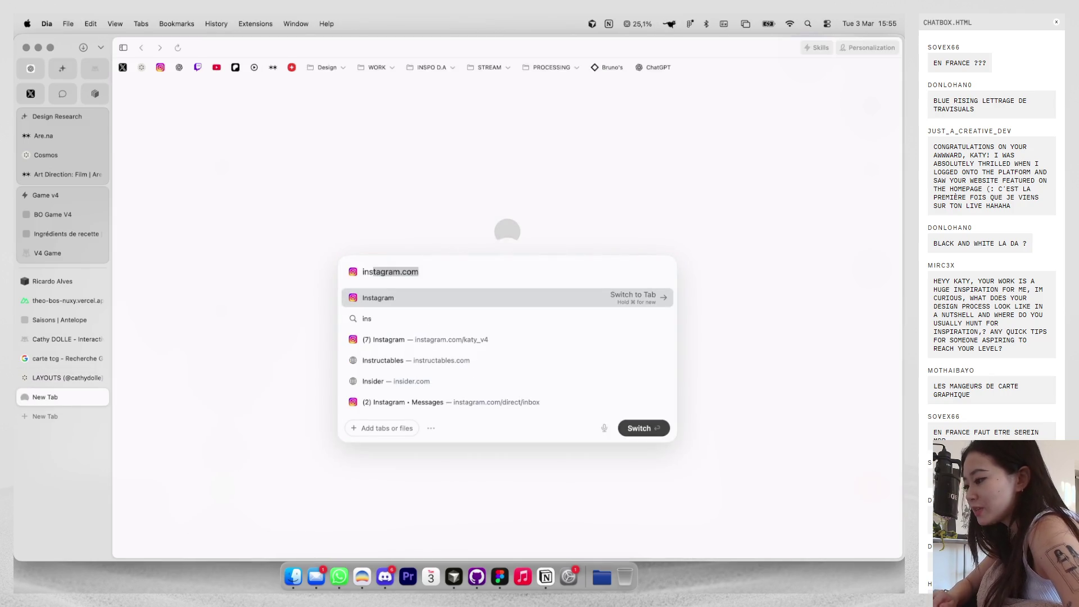
{"action": "key", "text": "Down"}
{"action": "key", "text": "Down"}
{"action": "key", "text": "Return"}
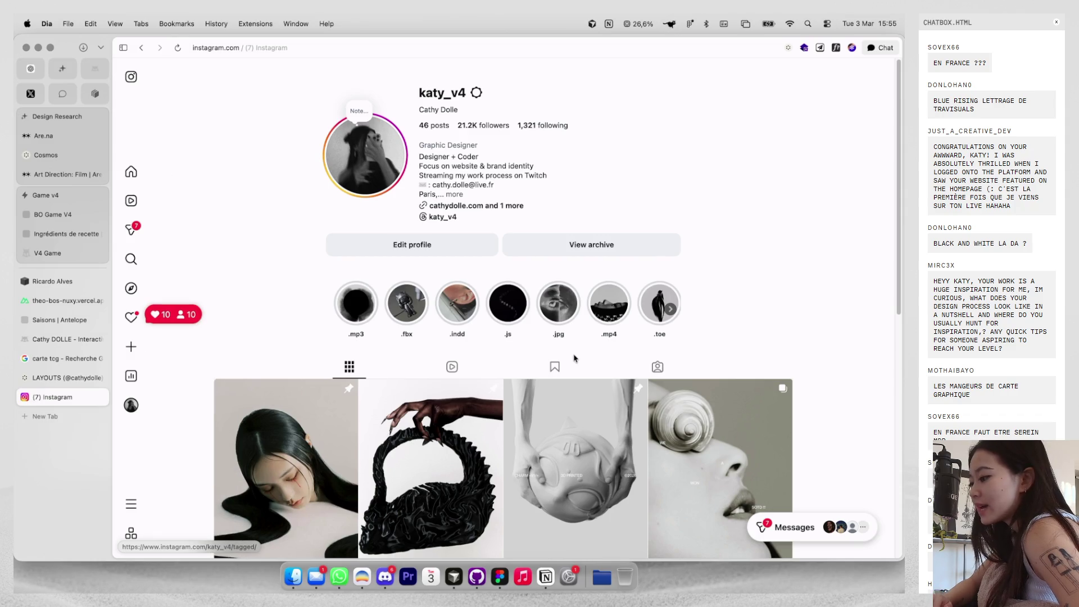
{"action": "left_click", "coordinate": [563, 368]}
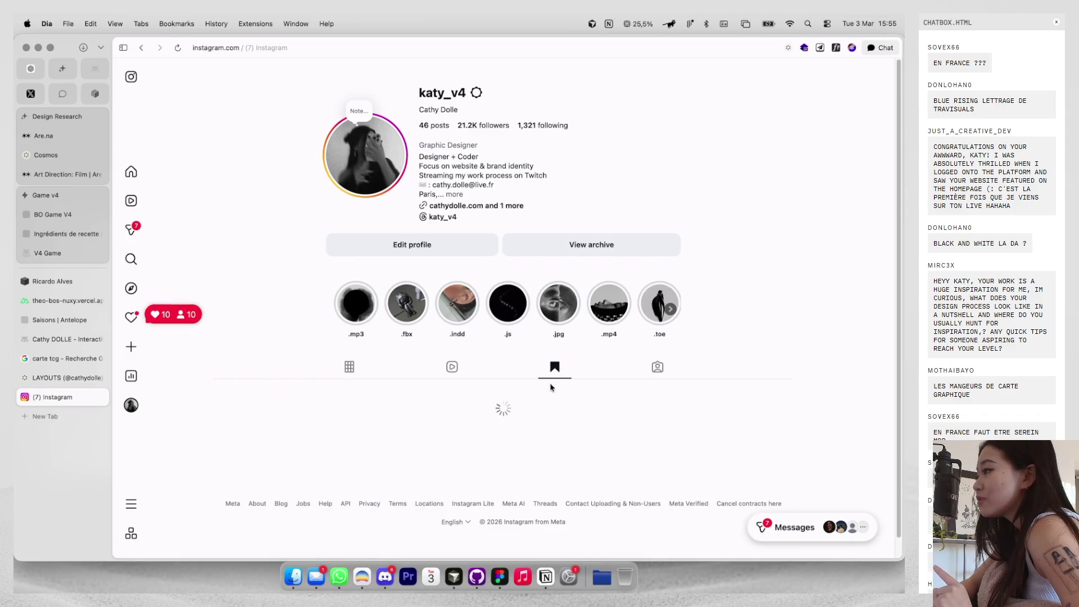
{"action": "scroll", "coordinate": [548, 370], "scroll_direction": "down", "scroll_amount": 1}
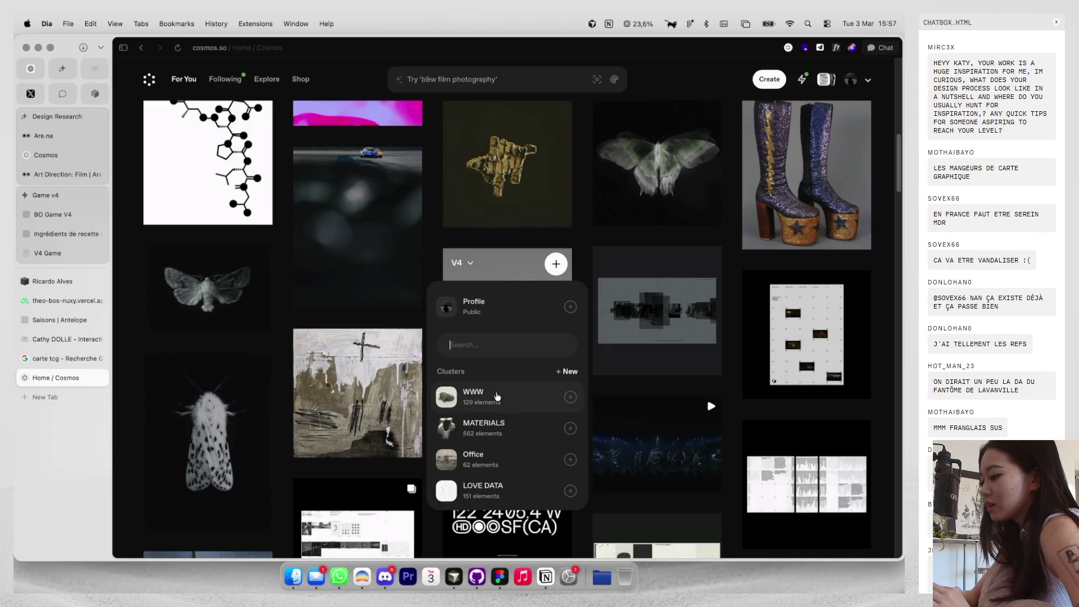
{"action": "left_click", "coordinate": [497, 427]}
Scroll further through the Cosmos home feed, then go to your own Cosmos profile page.
{"action": "scroll", "coordinate": [505, 398], "scroll_direction": "down", "scroll_amount": 5}
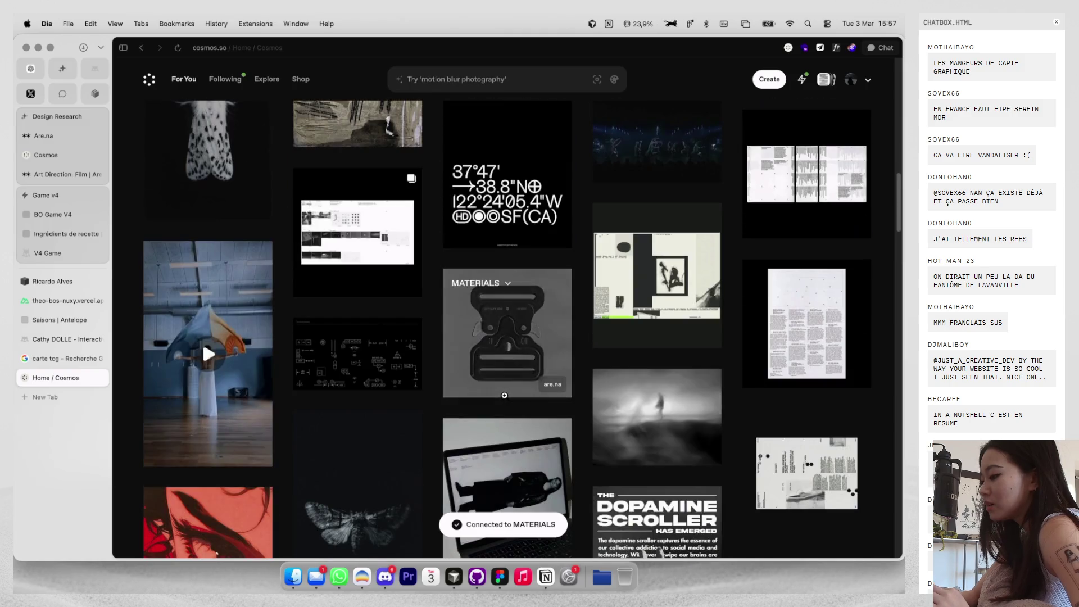
{"action": "scroll", "coordinate": [504, 396], "scroll_direction": "down", "scroll_amount": 5}
{"action": "scroll", "coordinate": [504, 395], "scroll_direction": "down", "scroll_amount": 5}
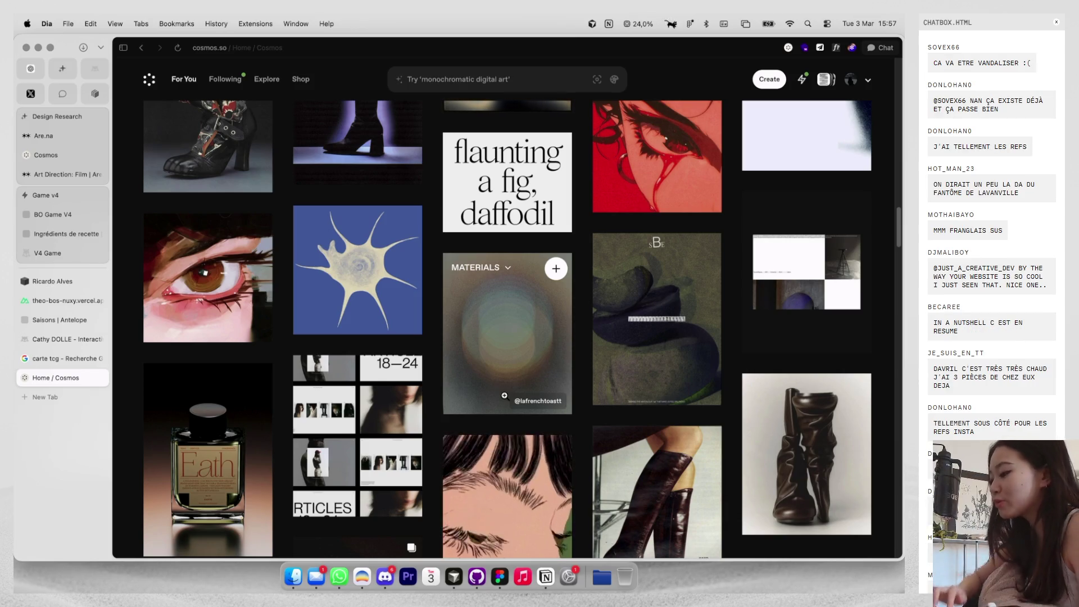
{"action": "left_click", "coordinate": [851, 79]}
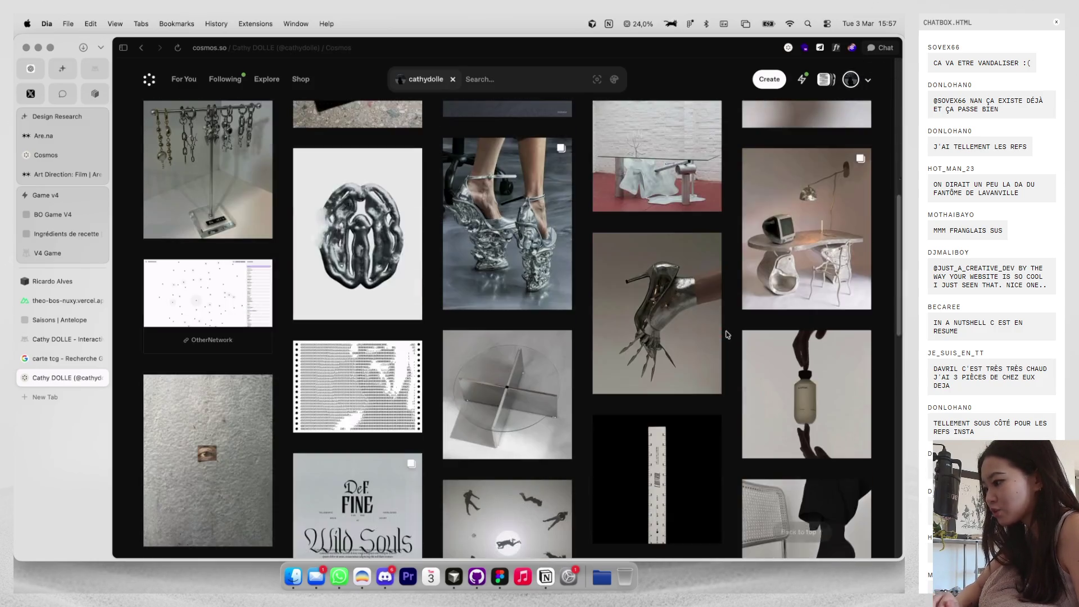
Open your profile's SH25 cluster, scroll through it, then return to your profile.
{"action": "scroll", "coordinate": [727, 335], "scroll_direction": "up", "scroll_amount": 10}
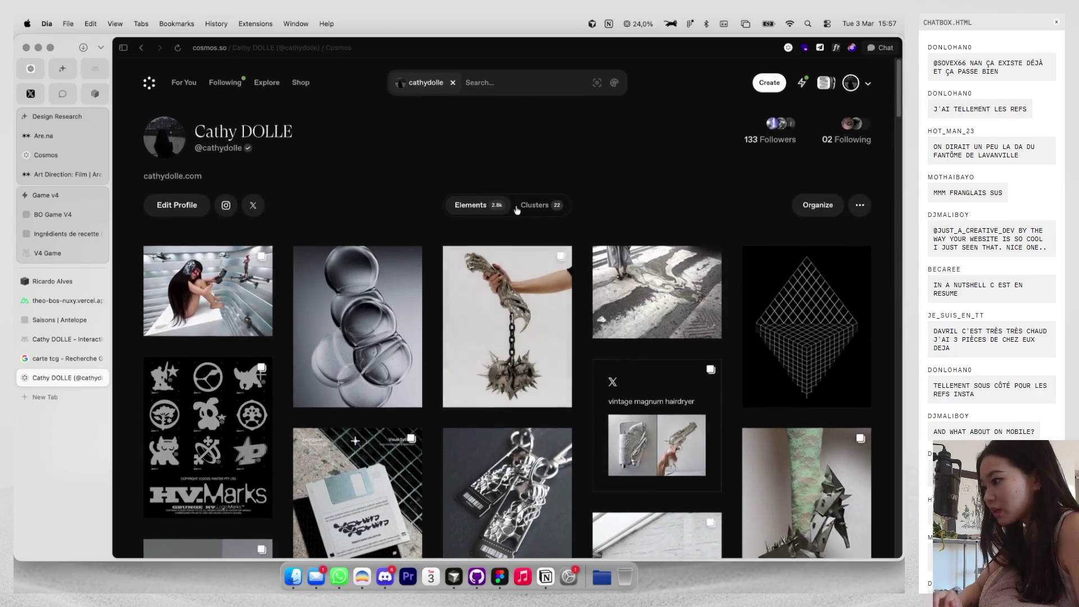
{"action": "left_click", "coordinate": [539, 208]}
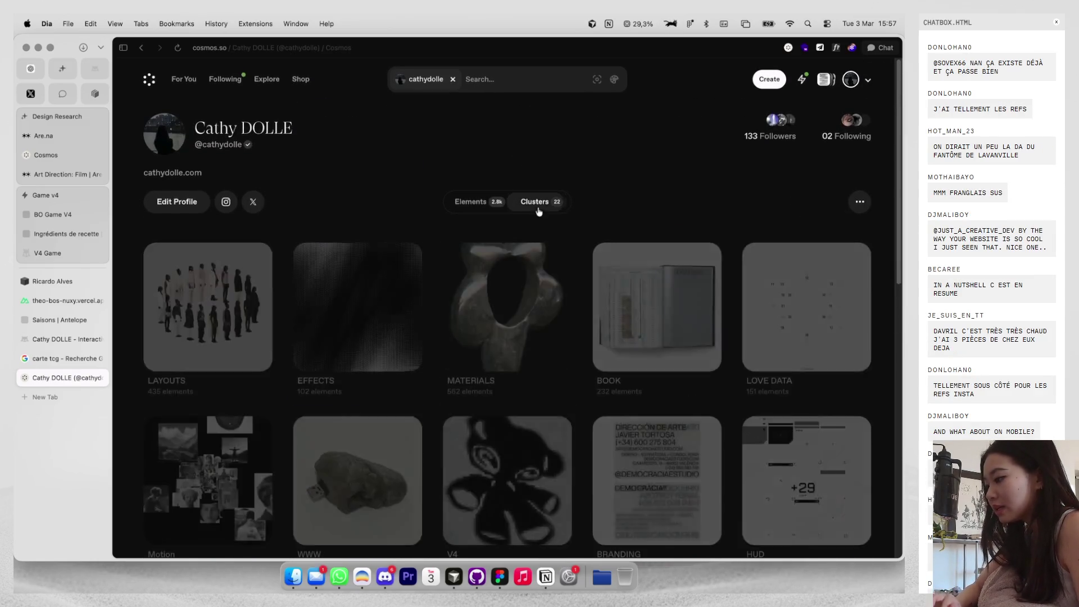
{"action": "scroll", "coordinate": [576, 403], "scroll_direction": "down", "scroll_amount": 10}
{"action": "left_click", "coordinate": [669, 329]}
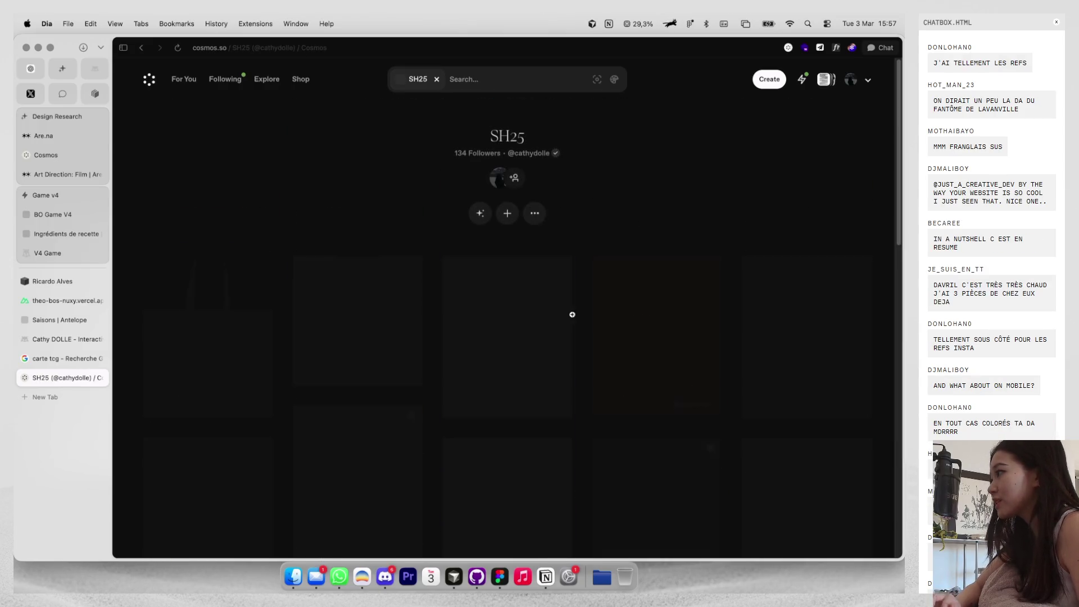
{"action": "scroll", "coordinate": [514, 341], "scroll_direction": "down", "scroll_amount": 5}
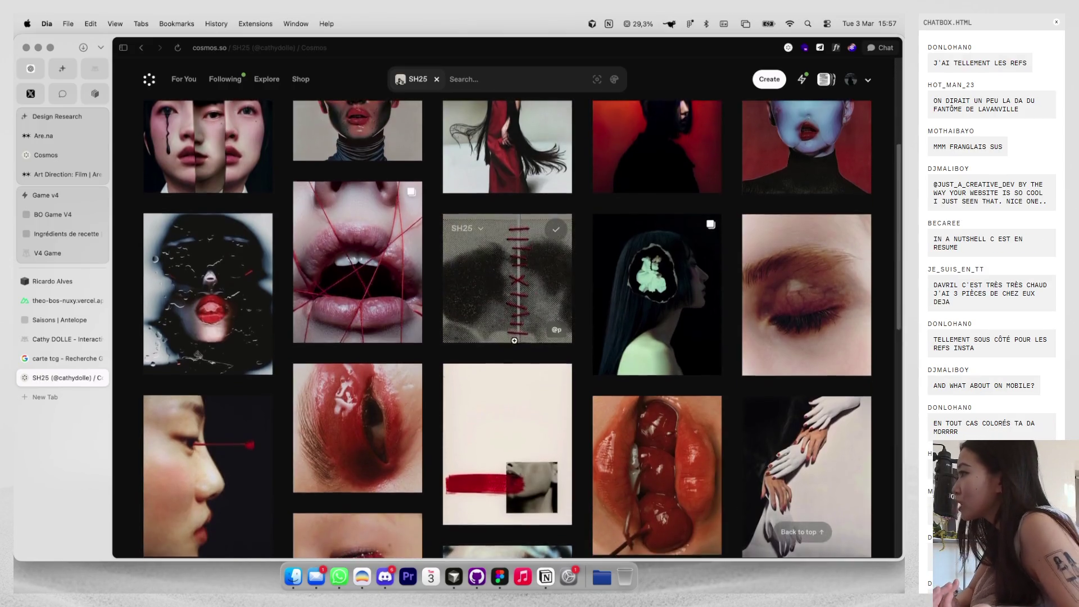
{"action": "scroll", "coordinate": [515, 340], "scroll_direction": "up", "scroll_amount": 4}
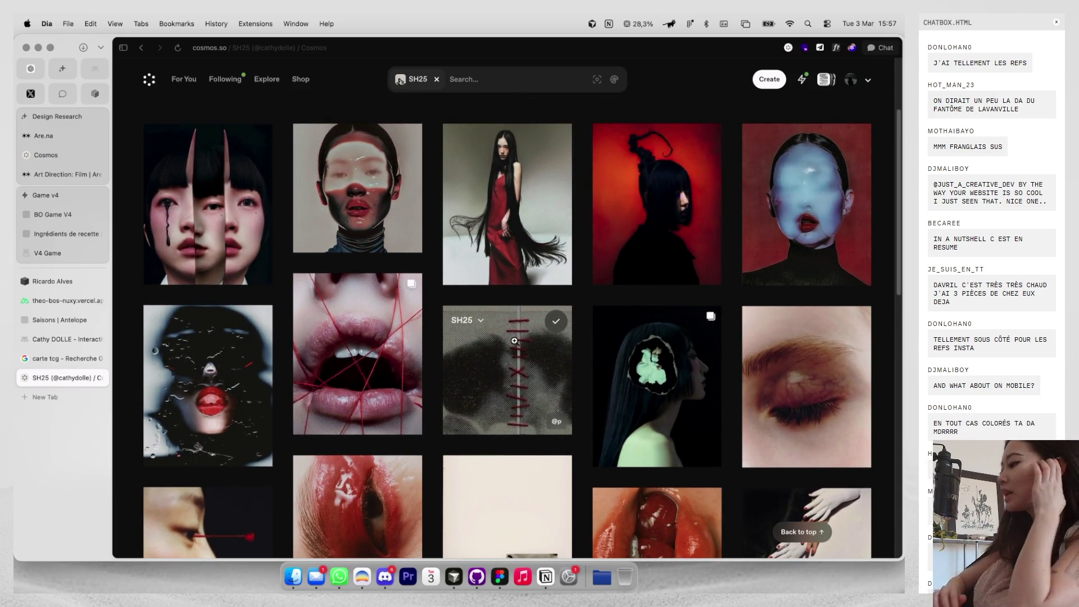
{"action": "scroll", "coordinate": [515, 341], "scroll_direction": "down", "scroll_amount": 10}
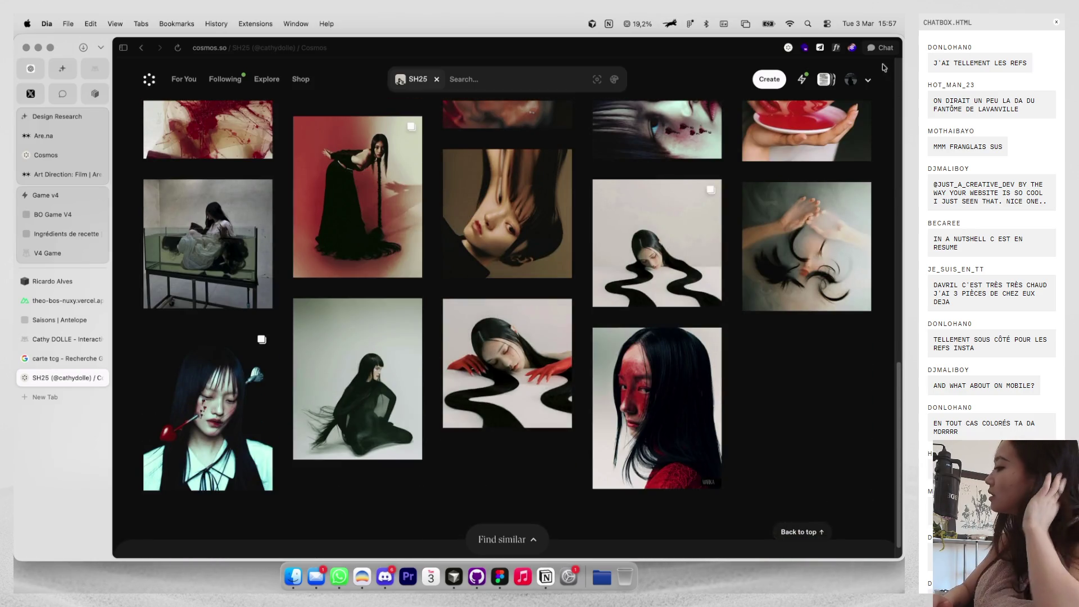
{"action": "left_click", "coordinate": [854, 81]}
Browse the Motion cluster and view the mouthwash.studio item, then return to Figma.
{"action": "left_click", "coordinate": [540, 202]}
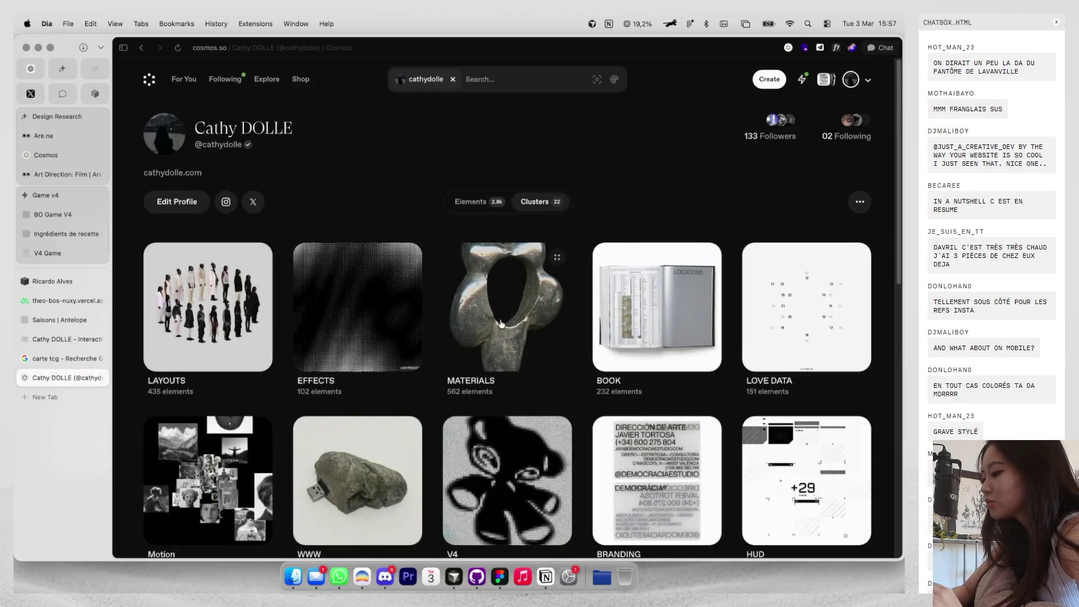
{"action": "scroll", "coordinate": [416, 306], "scroll_direction": "down", "scroll_amount": 1}
{"action": "scroll", "coordinate": [394, 289], "scroll_direction": "down", "scroll_amount": 3}
{"action": "left_click", "coordinate": [205, 320]}
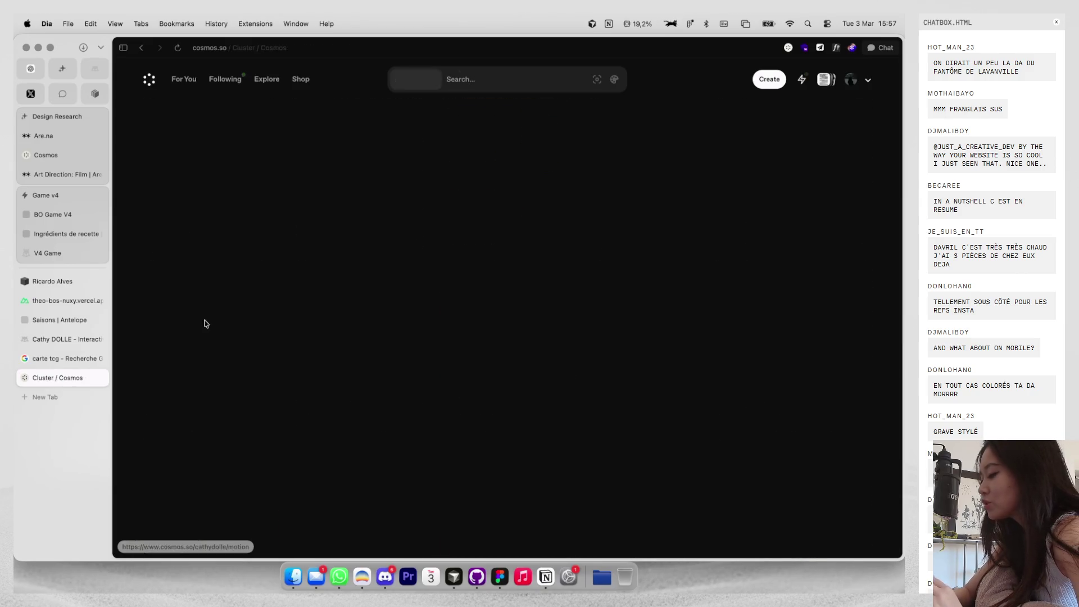
{"action": "scroll", "coordinate": [369, 198], "scroll_direction": "down", "scroll_amount": 5}
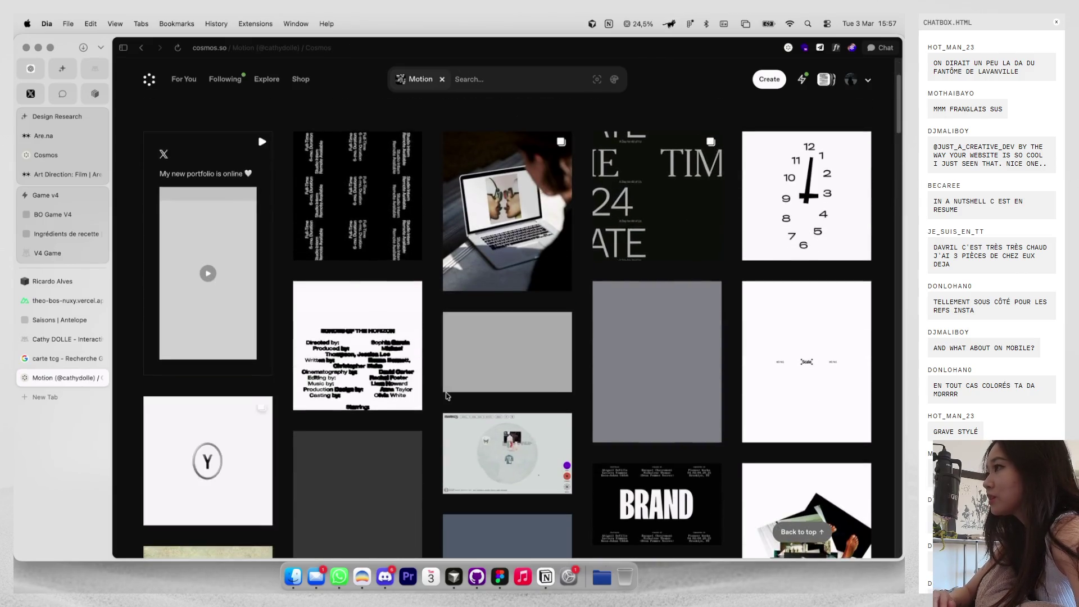
{"action": "left_click", "coordinate": [367, 187]}
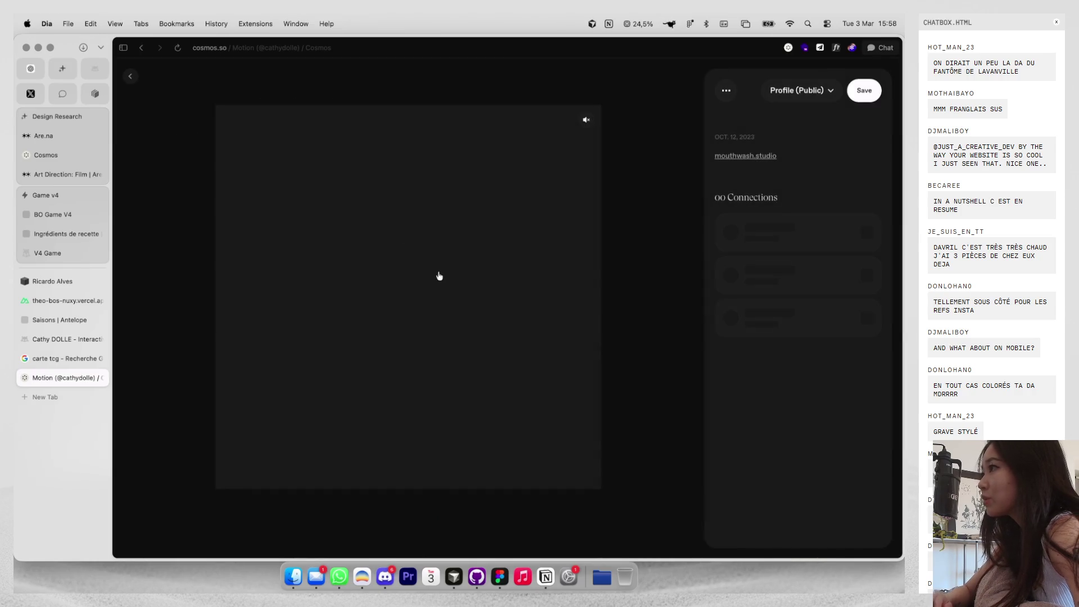
{"action": "key", "text": "Escape"}
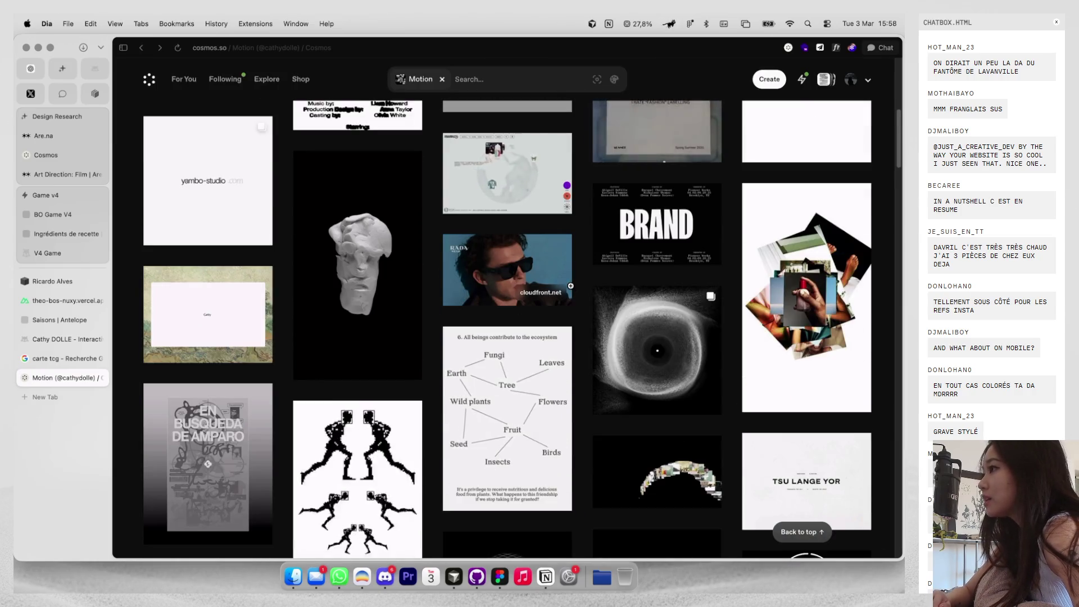
{"action": "scroll", "coordinate": [571, 286], "scroll_direction": "down", "scroll_amount": 3}
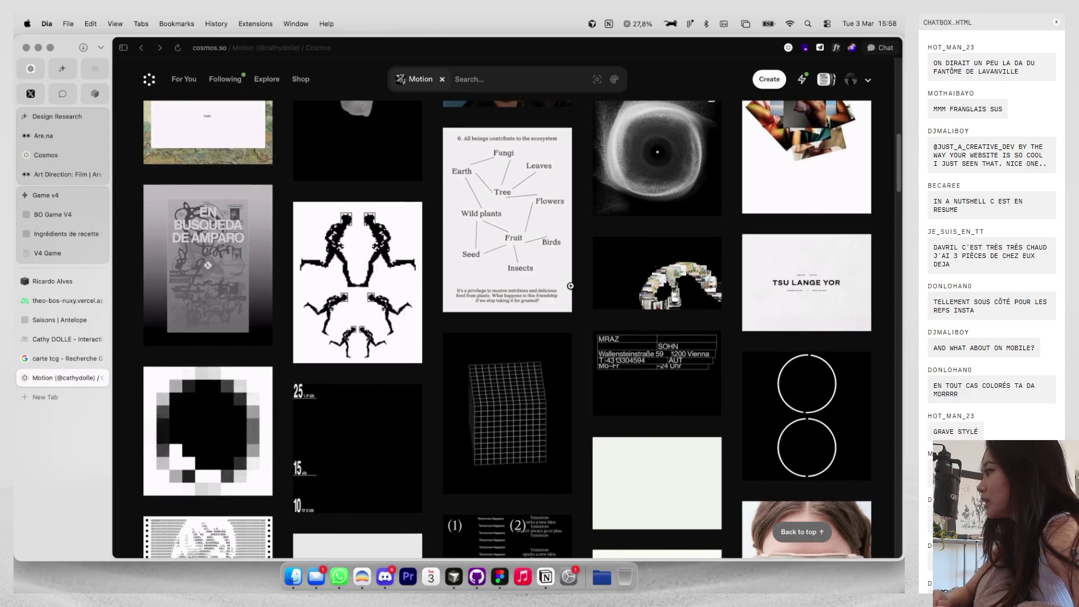
{"action": "key", "text": "ctrl+shift+Tab"}
{"action": "key", "text": "ctrl+shift+Tab"}
{"action": "key", "text": "super+Tab"}
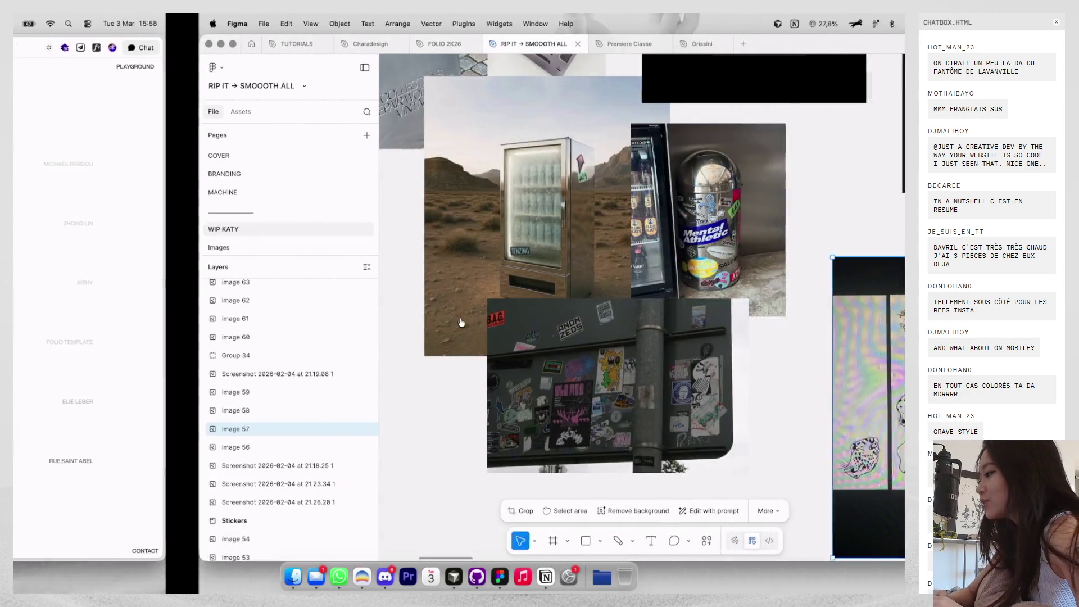
Zoom the RIP IT canvas out to 25%, then switch to the Dia browser.
{"action": "scroll", "coordinate": [574, 313], "scroll_direction": "down", "scroll_amount": 3}
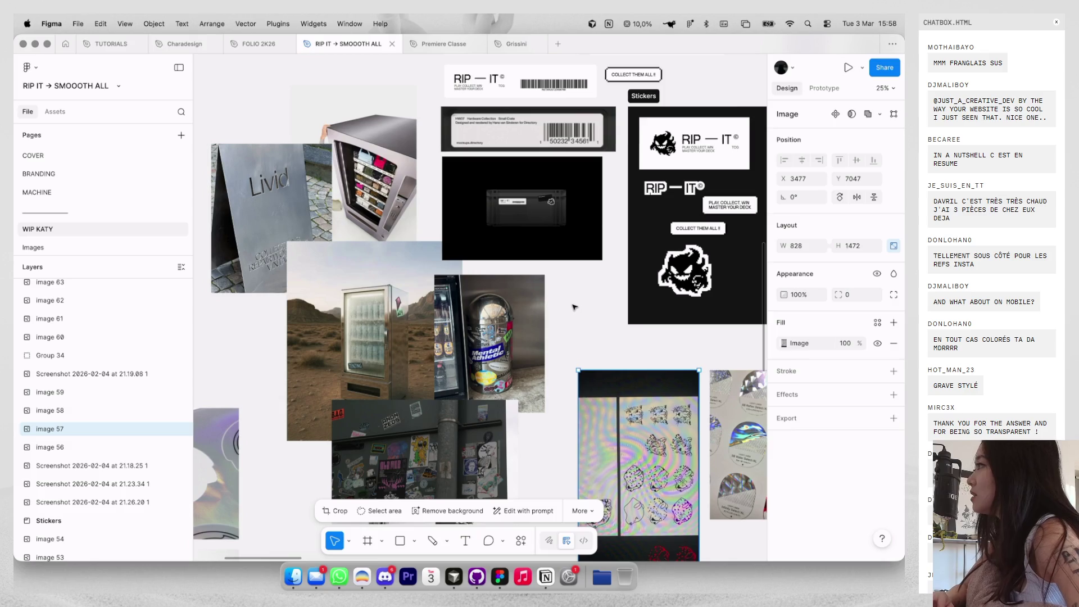
{"action": "key", "text": "ctrl+Left"}
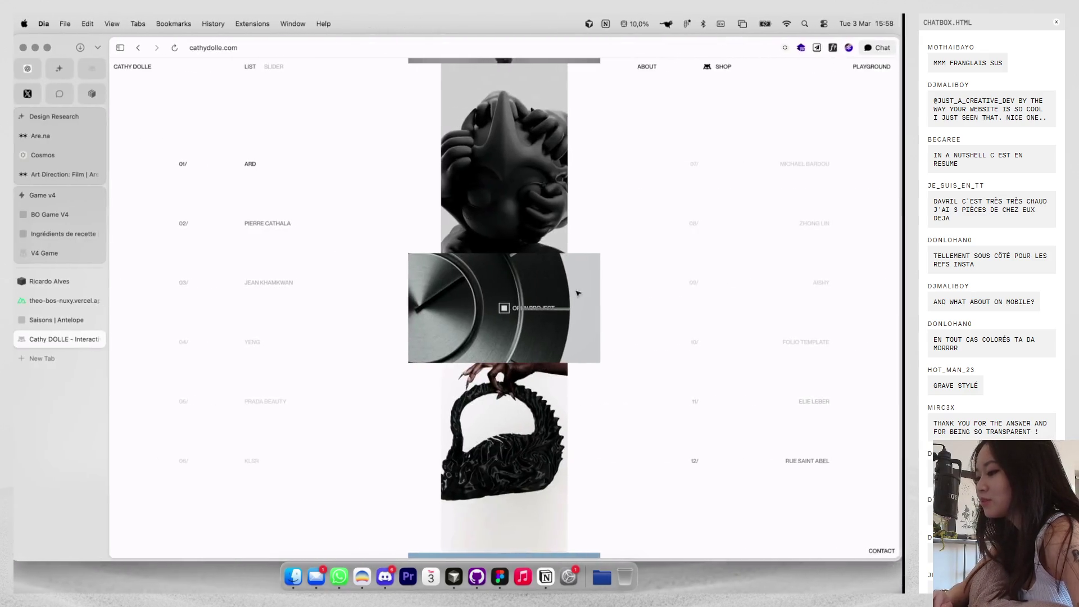
Search Google Images for 'fantome lavanville', then switch back to the Figma moodboard.
{"action": "key", "text": "super+t"}
{"action": "type", "text": "fantome lavanville"}
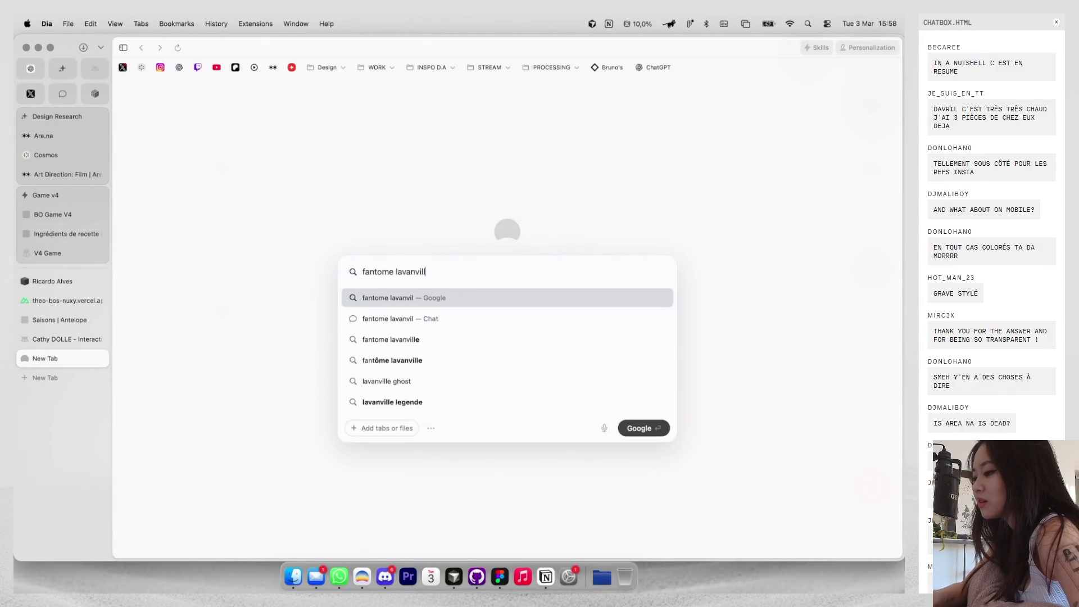
{"action": "key", "text": "Return"}
{"action": "left_click", "coordinate": [267, 117]}
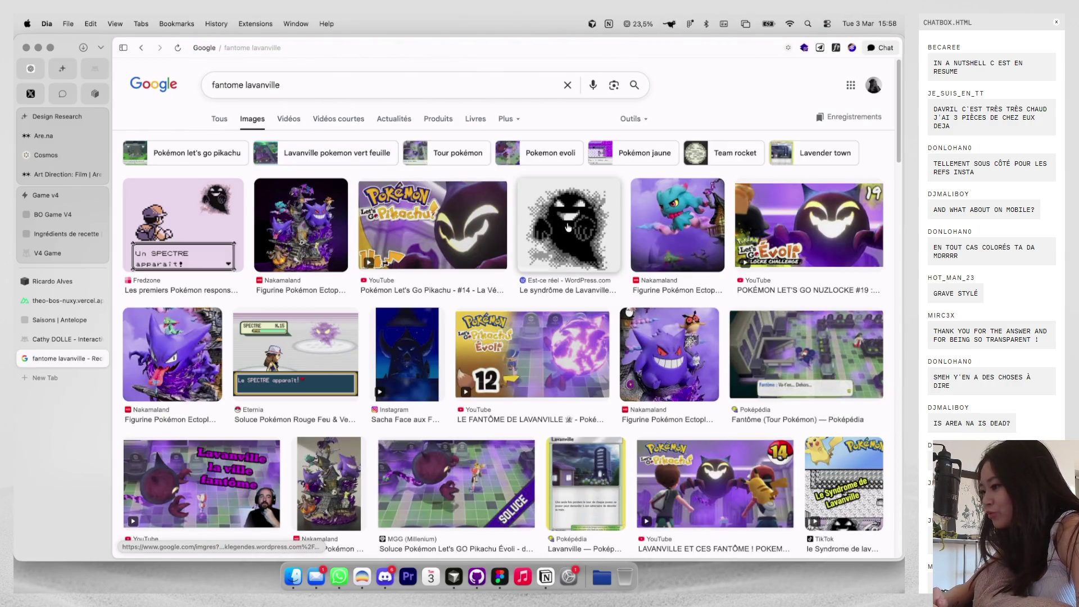
{"action": "key", "text": "super+Tab"}
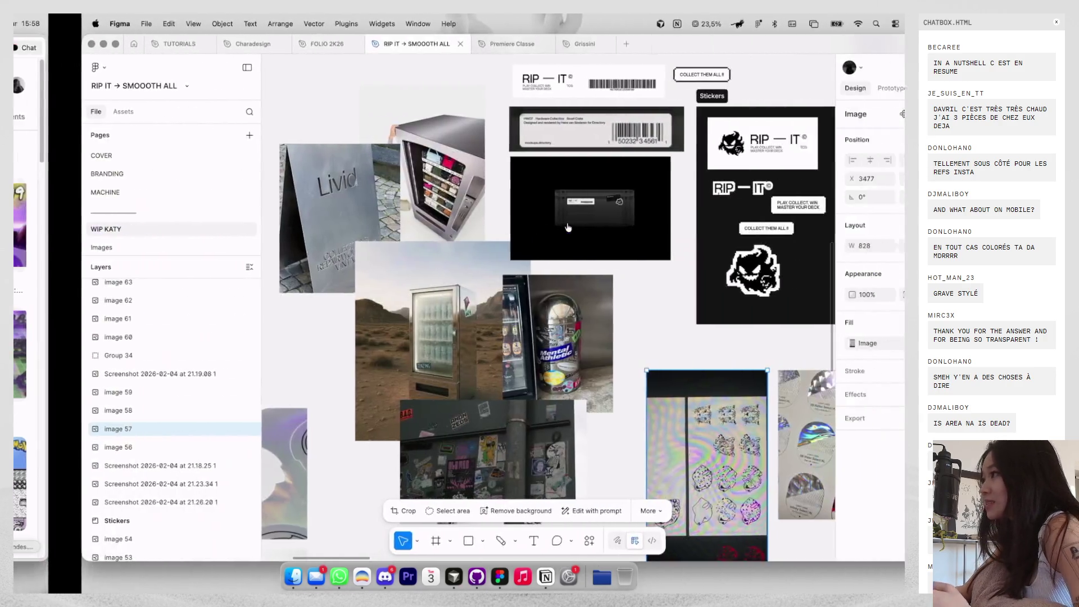
Pan around the sticker sheet, plush and ghost logo frames, then return to the browser.
{"action": "scroll", "coordinate": [583, 191], "scroll_direction": "up", "scroll_amount": 5}
{"action": "scroll", "coordinate": [583, 191], "scroll_direction": "up", "scroll_amount": 10}
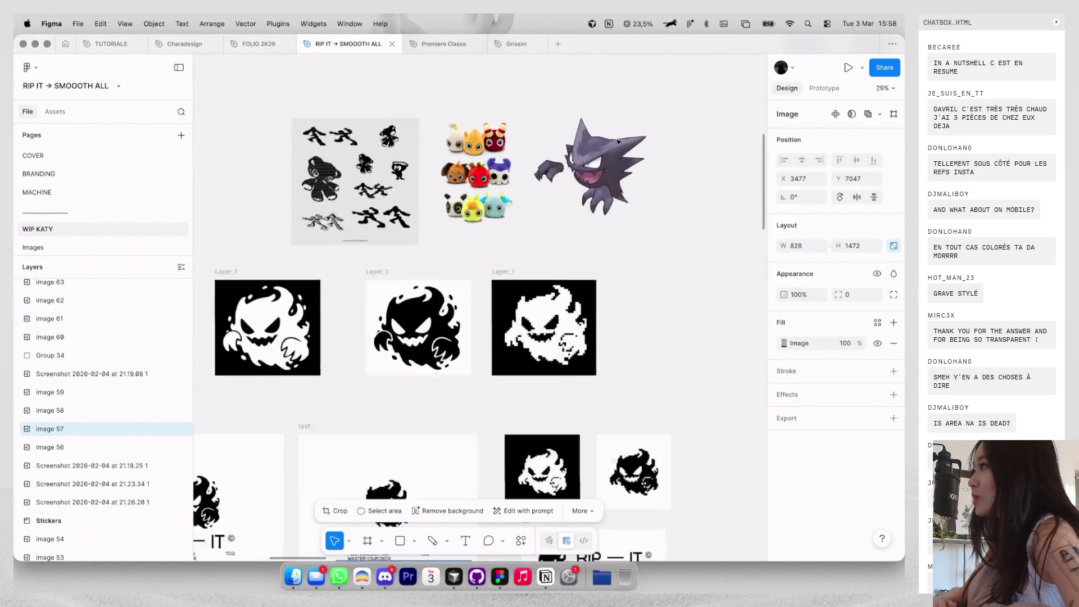
{"action": "scroll", "coordinate": [616, 140], "scroll_direction": "right", "scroll_amount": 5}
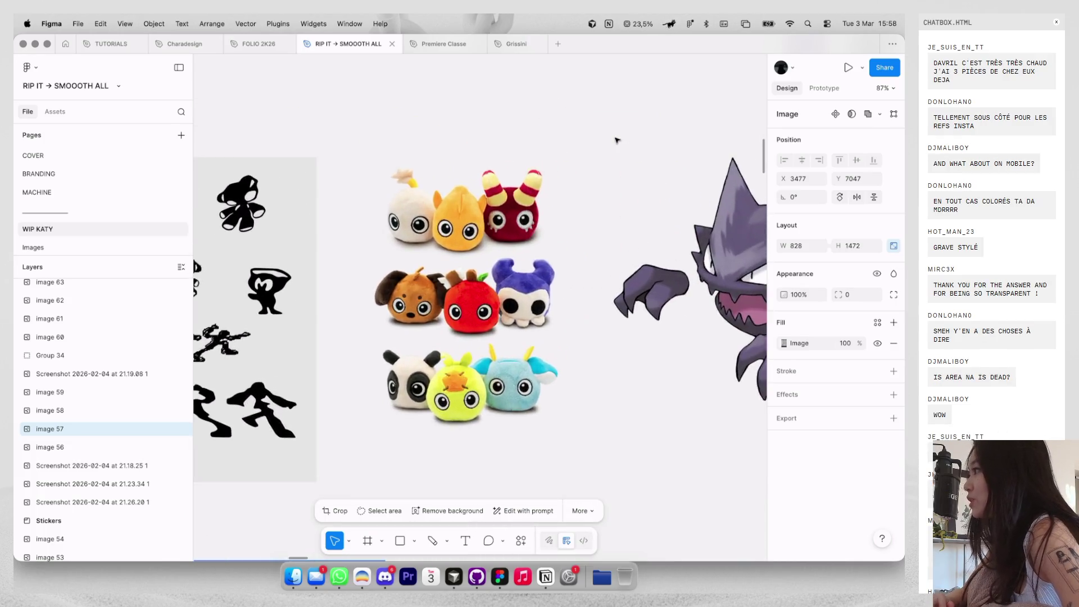
{"action": "scroll", "coordinate": [616, 140], "scroll_direction": "left", "scroll_amount": 8}
{"action": "scroll", "coordinate": [617, 139], "scroll_direction": "up", "scroll_amount": 3}
{"action": "scroll", "coordinate": [616, 140], "scroll_direction": "down", "scroll_amount": 3}
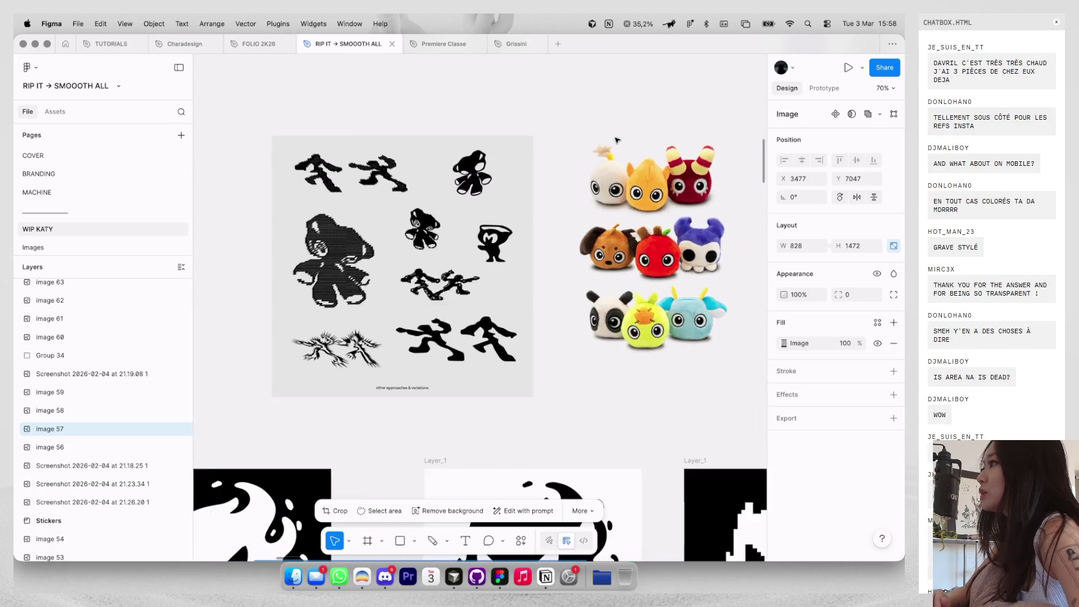
{"action": "scroll", "coordinate": [616, 140], "scroll_direction": "down", "scroll_amount": 10}
{"action": "scroll", "coordinate": [616, 140], "scroll_direction": "down", "scroll_amount": 3}
{"action": "key", "text": "ctrl+Left"}
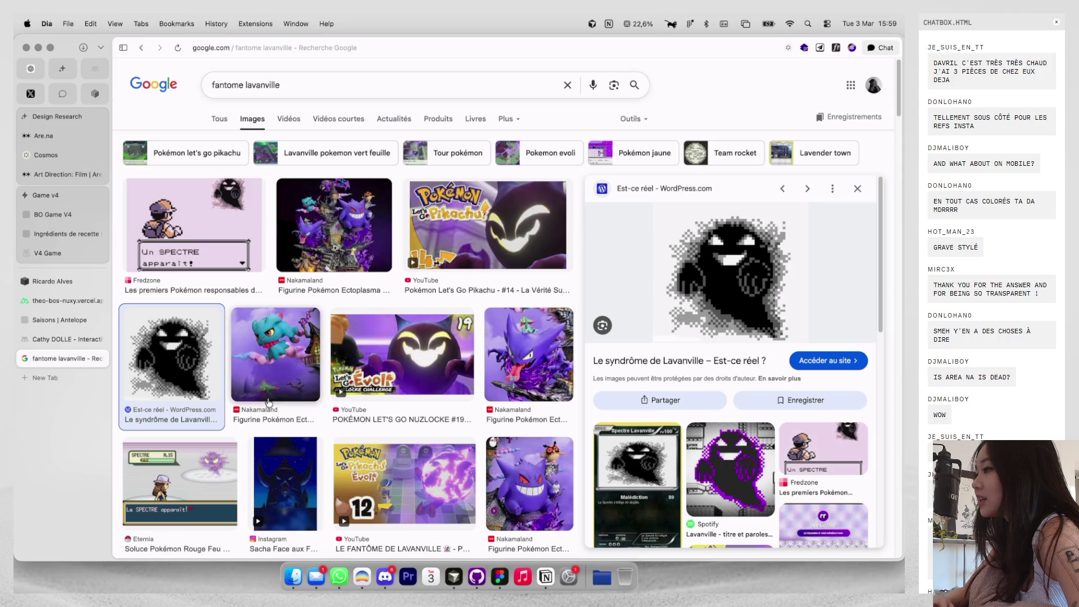
Copy the pixel-art ghost image from the results and paste it onto the Figma canvas.
{"action": "left_click", "coordinate": [179, 492]}
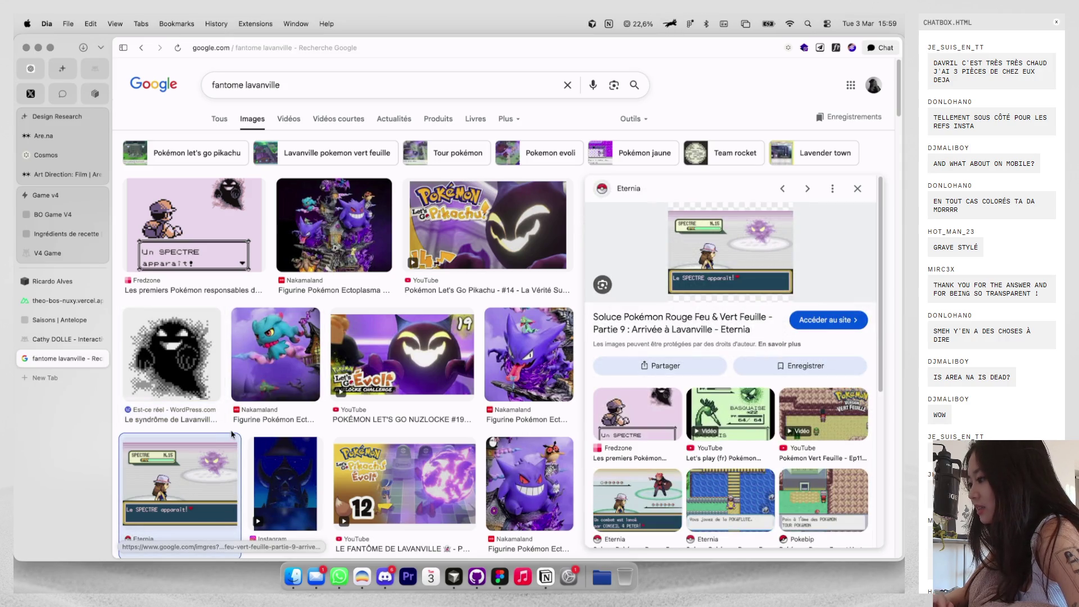
{"action": "left_click", "coordinate": [135, 352]}
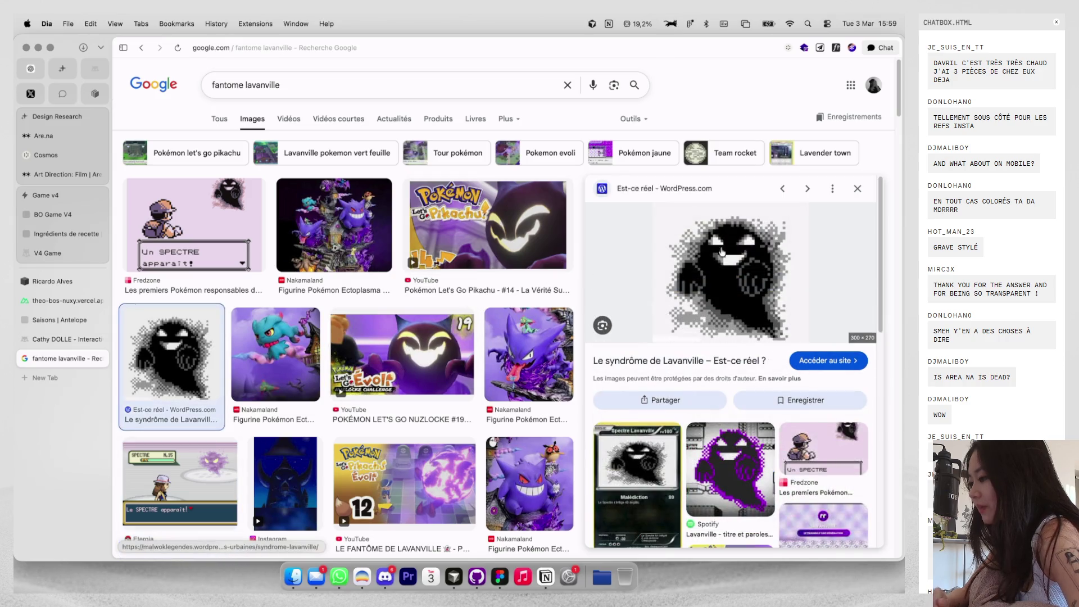
{"action": "right_click", "coordinate": [732, 262]}
{"action": "left_click", "coordinate": [753, 377]}
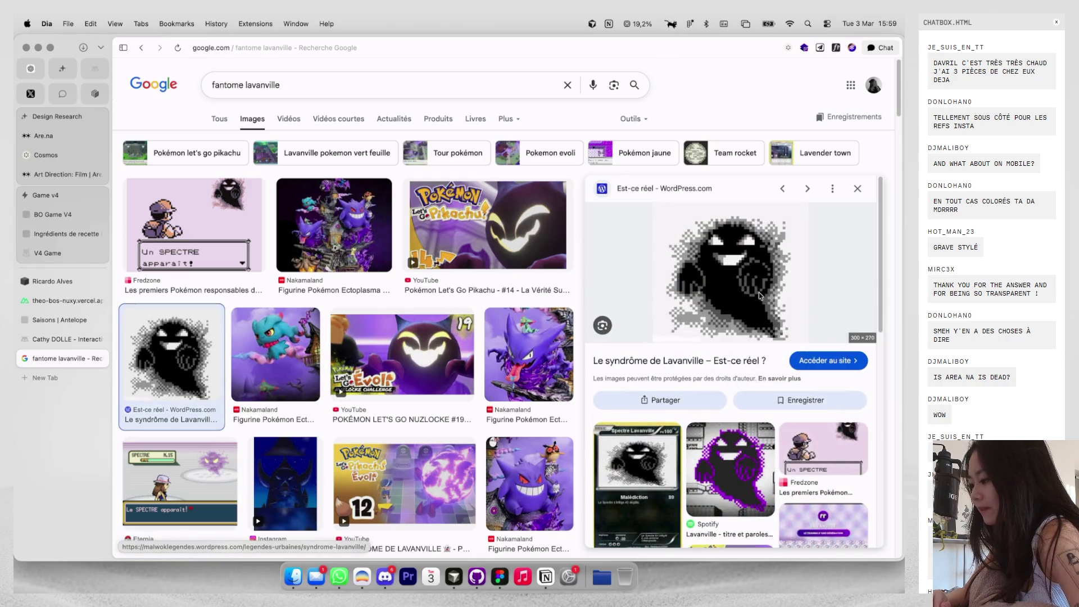
{"action": "key", "text": "ctrl+Right"}
{"action": "key", "text": "ctrl+Right"}
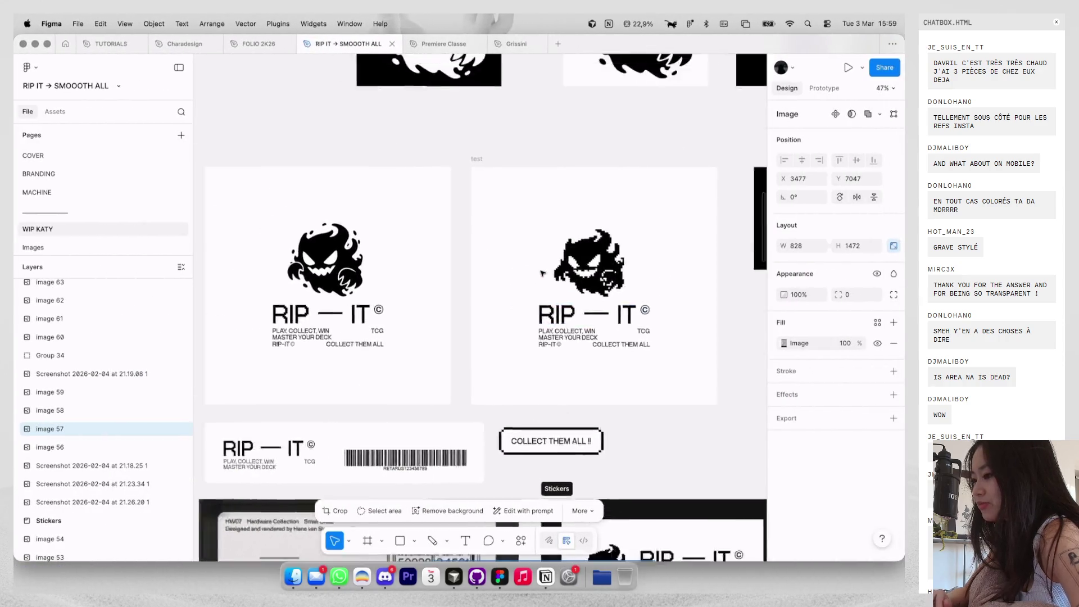
{"action": "key", "text": "super+v"}
{"action": "left_click_drag", "start_coordinate": [485, 297], "coordinate": [402, 191]}
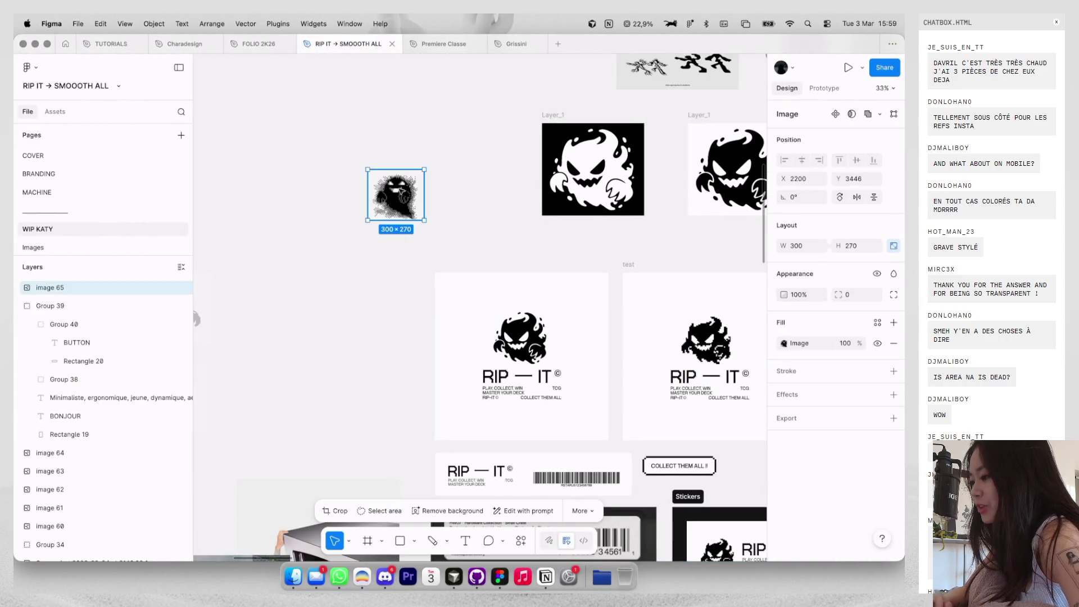
Search 'fantome lavanville' again and paste Fredzone's Un SPECTRE apparaît! screenshot into Figma.
{"action": "key", "text": "ctrl+Left"}
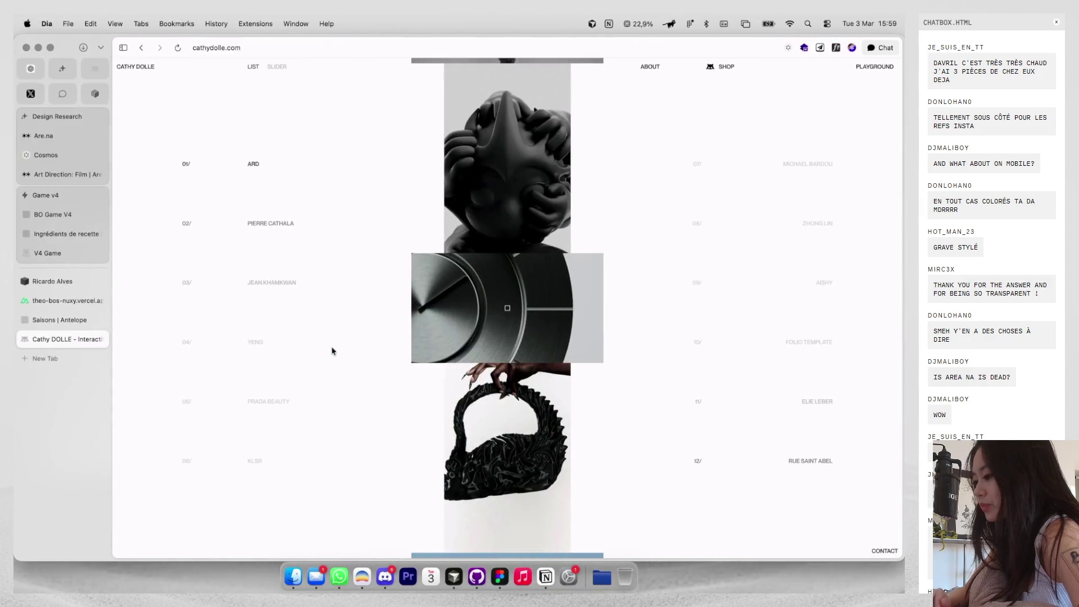
{"action": "key", "text": "super+t"}
{"action": "type", "text": "fantome "}
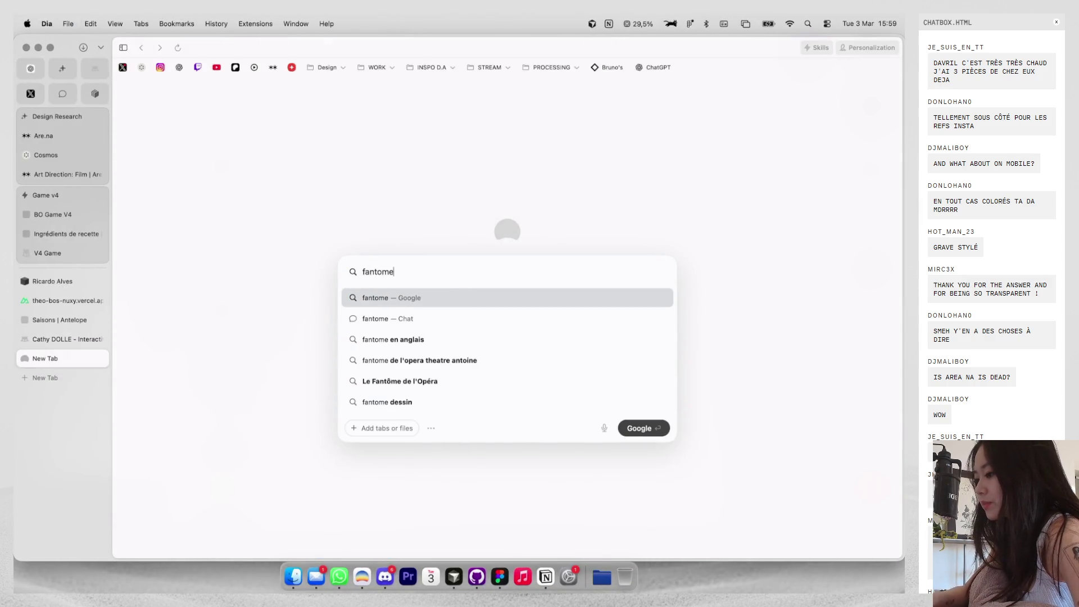
{"action": "type", "text": "lavanville"}
{"action": "key", "text": "Return"}
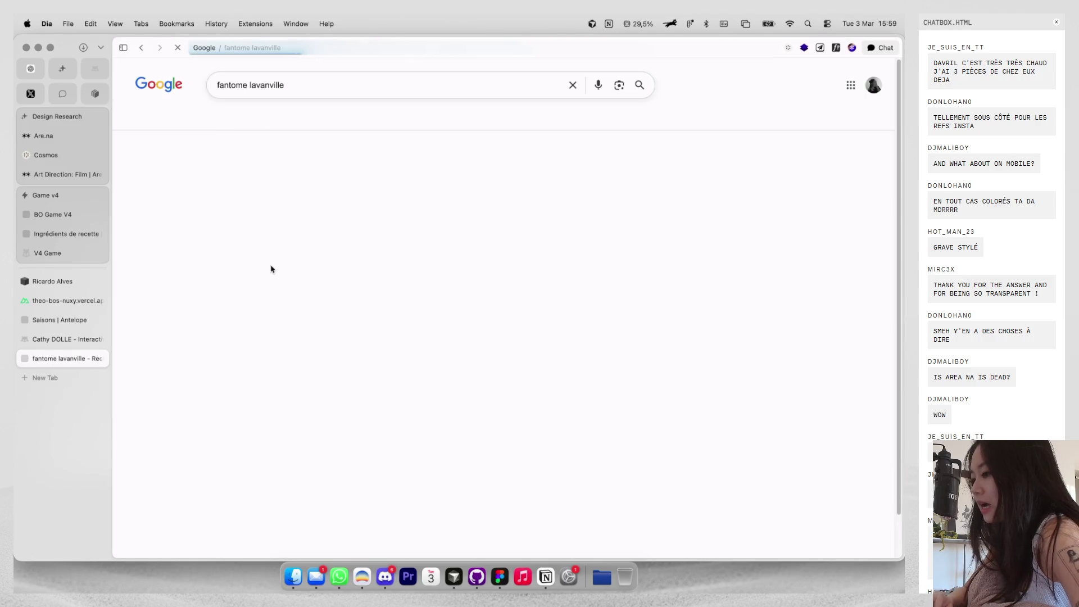
{"action": "left_click", "coordinate": [253, 119]}
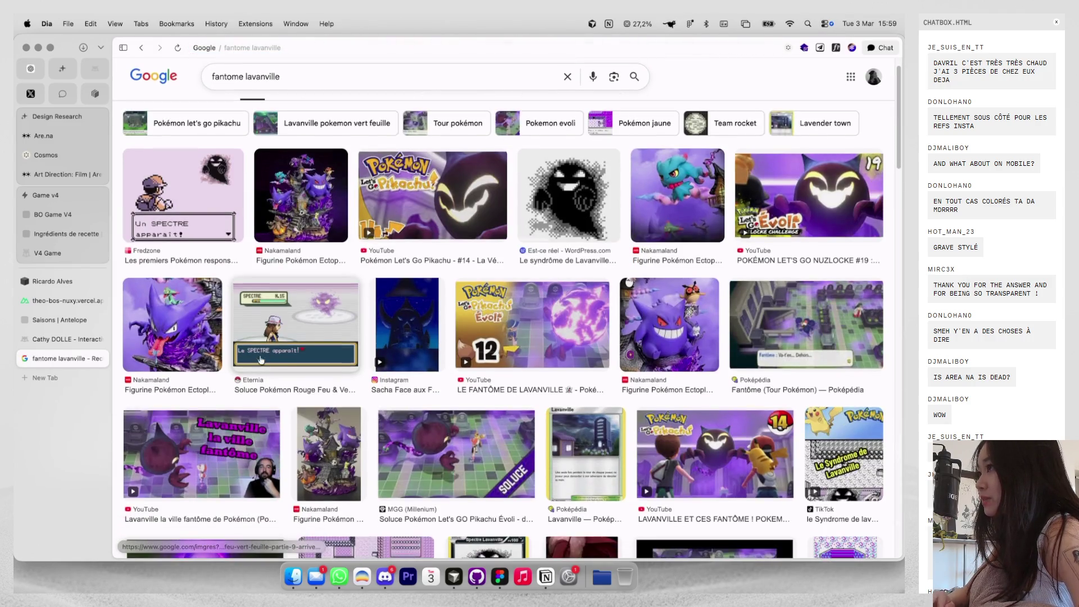
{"action": "left_click", "coordinate": [254, 313]}
{"action": "left_click", "coordinate": [194, 202]}
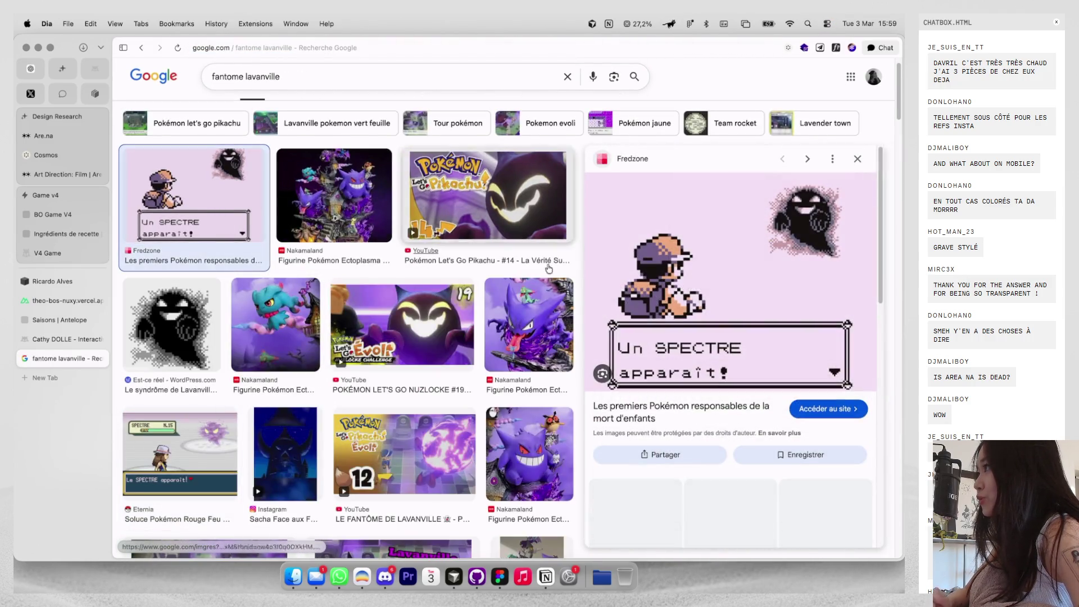
{"action": "right_click", "coordinate": [641, 292]}
{"action": "left_click", "coordinate": [665, 418]}
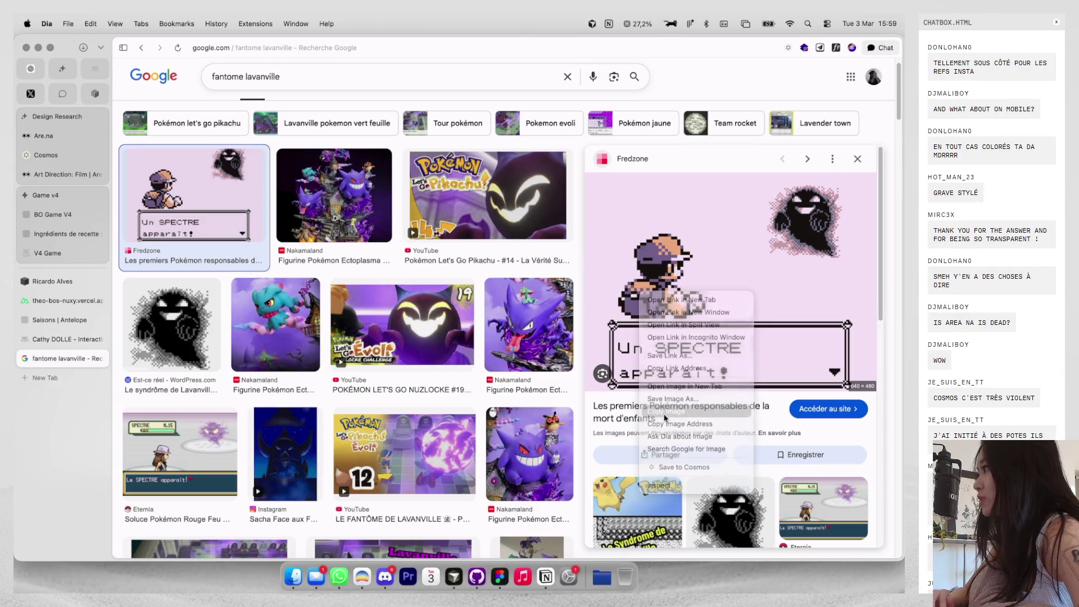
{"action": "key", "text": "ctrl+Right"}
{"action": "key", "text": "super+v"}
{"action": "left_click", "coordinate": [518, 357]}
{"action": "key", "text": "super+v"}
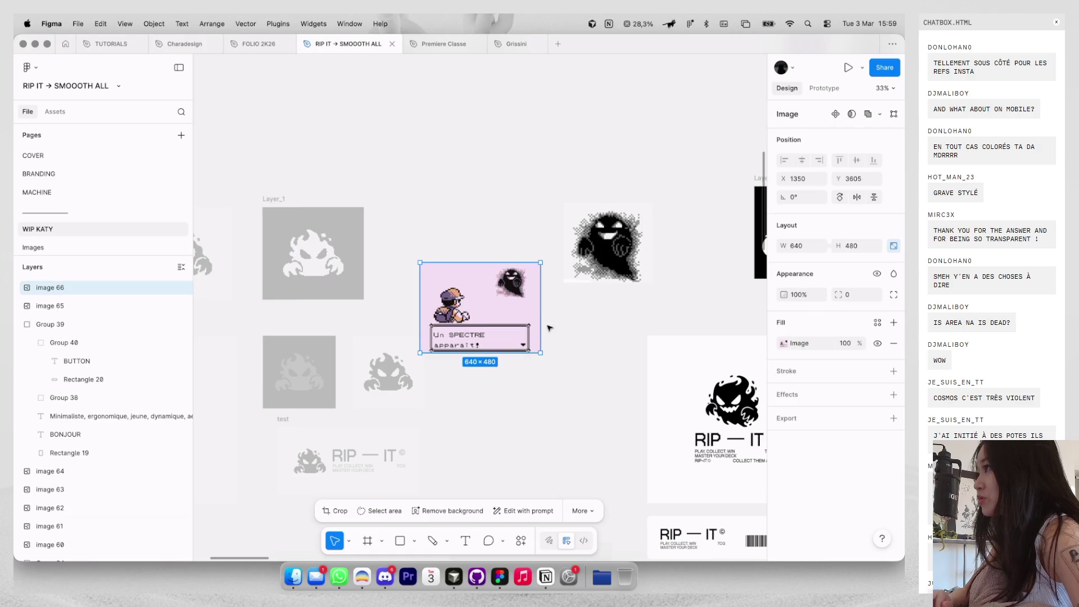
Enlarge the Un SPECTRE apparaît! screenshot and drop its saturation fully to make it grayscale.
{"action": "left_click_drag", "start_coordinate": [539, 344], "coordinate": [571, 378]}
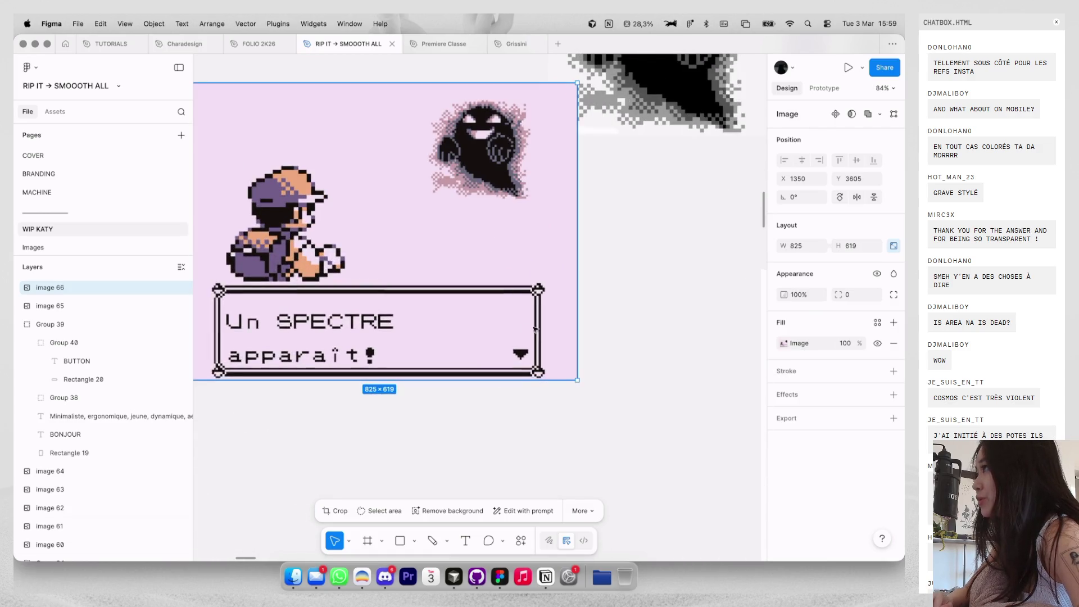
{"action": "scroll", "coordinate": [573, 378], "scroll_direction": "down", "scroll_amount": 2}
{"action": "scroll", "coordinate": [675, 374], "scroll_direction": "up", "scroll_amount": 5}
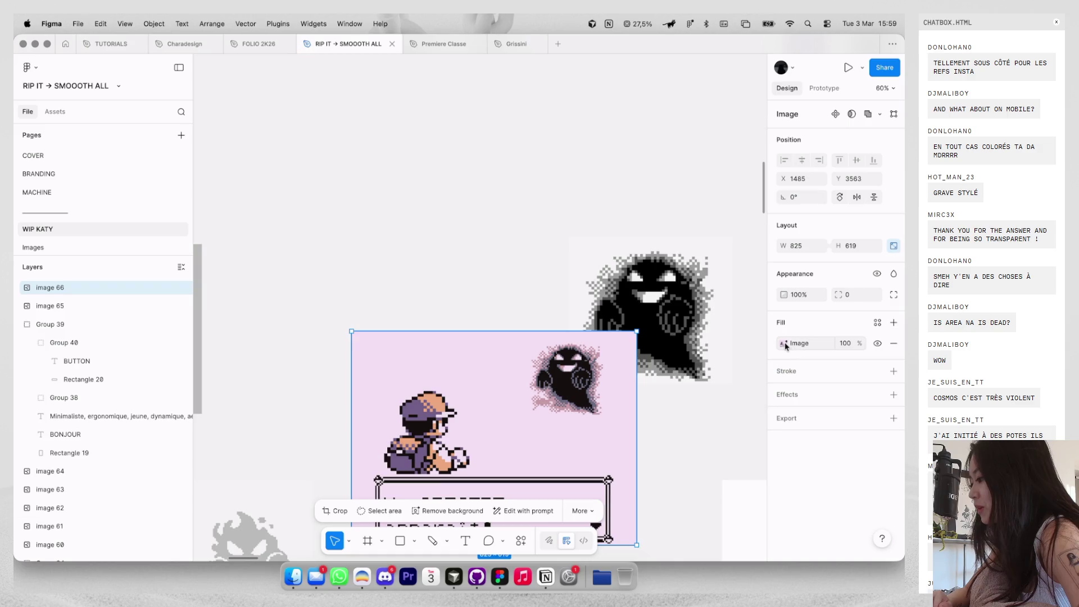
{"action": "left_click", "coordinate": [784, 343]}
{"action": "left_click_drag", "start_coordinate": [702, 464], "coordinate": [694, 464]}
{"action": "key", "text": "Escape"}
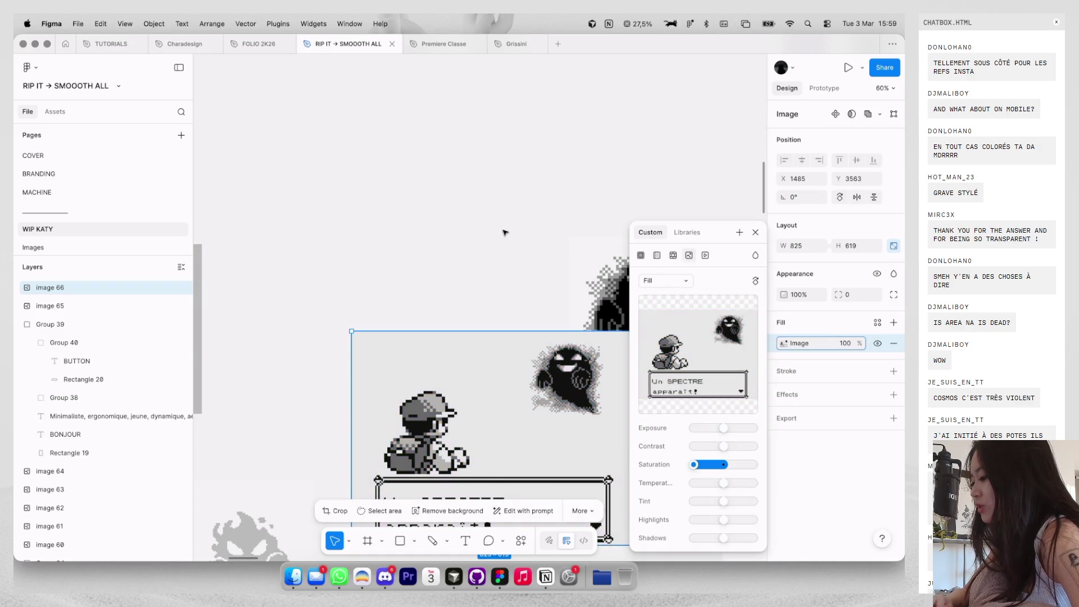
{"action": "scroll", "coordinate": [504, 342], "scroll_direction": "down", "scroll_amount": 2}
{"action": "left_click", "coordinate": [504, 236]}
Nudge the pixel-art ghost beside the screenshot, then open a new browser tab.
{"action": "left_click", "coordinate": [709, 197]}
{"action": "left_click_drag", "start_coordinate": [709, 198], "coordinate": [708, 199]}
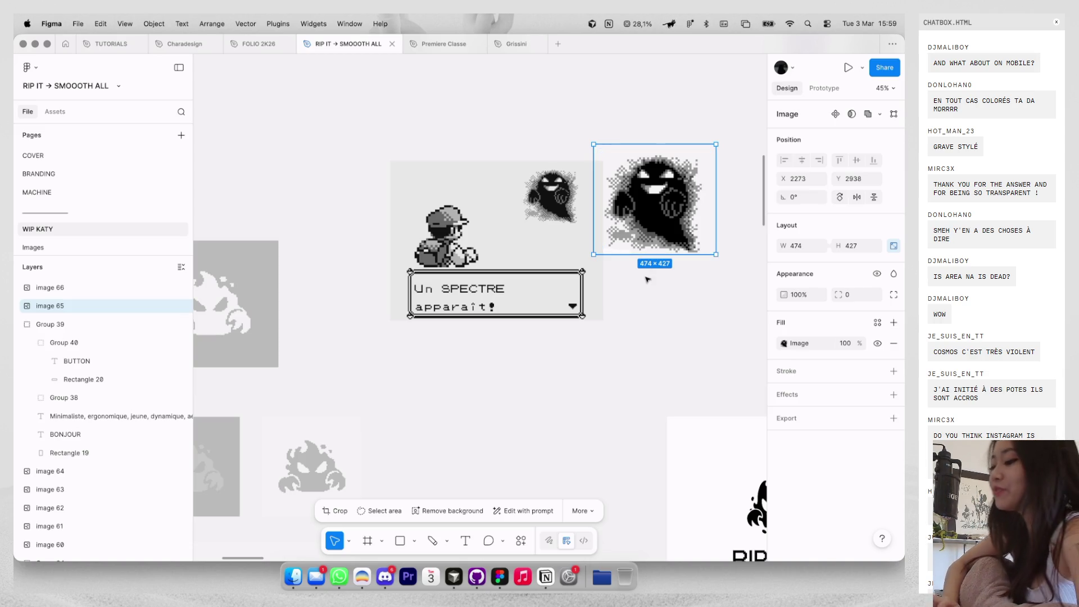
{"action": "left_click", "coordinate": [362, 576]}
{"action": "key", "text": "super+t"}
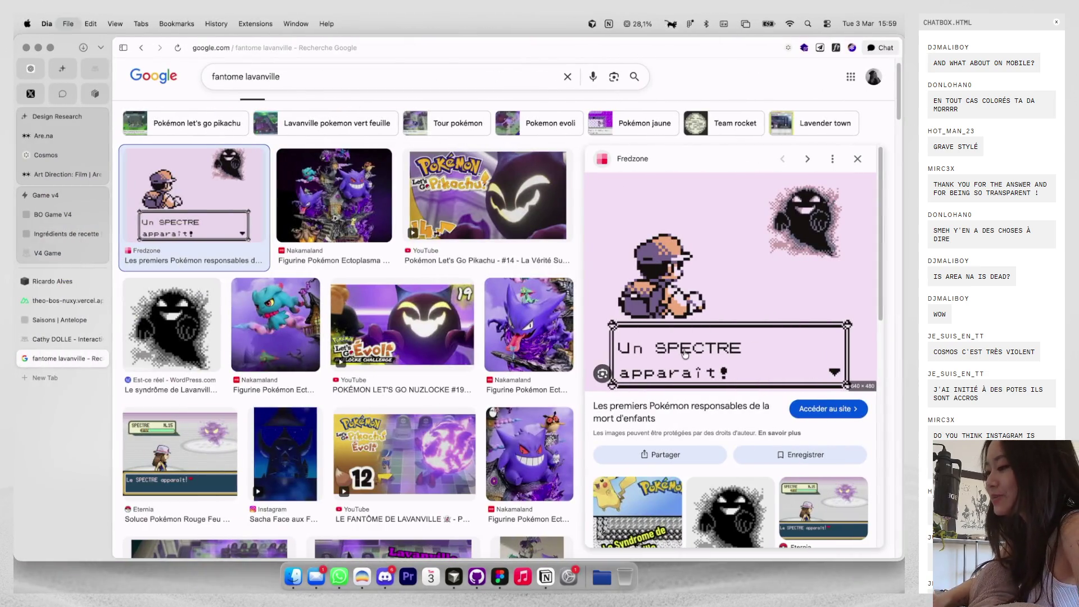
Load the artist's Instagram profile and view its silver bracelet post.
{"action": "type", "text": "instagram.com / Glyvees (@g"}
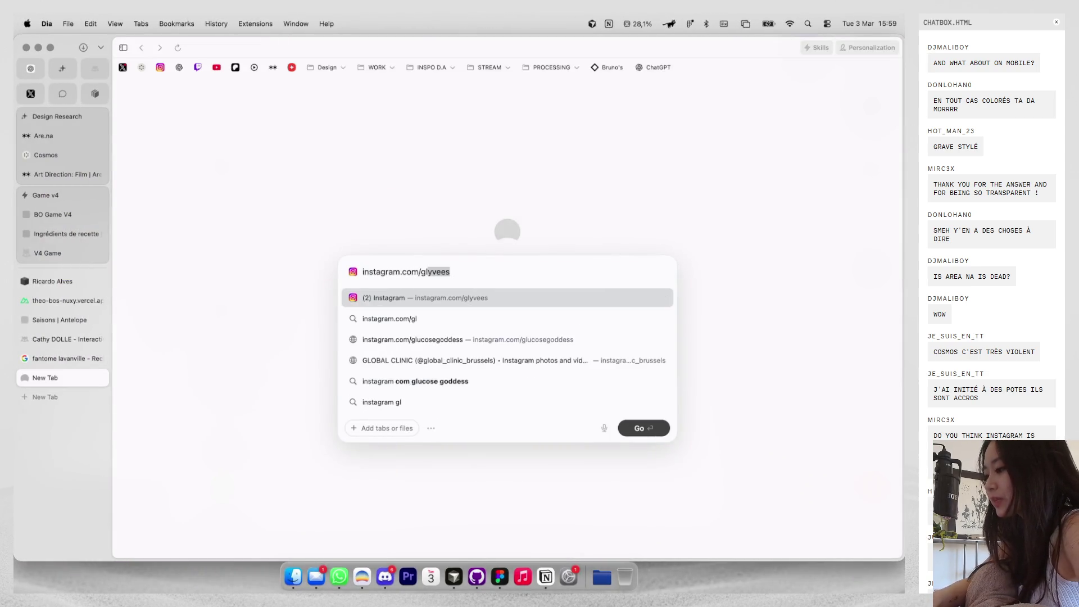
{"action": "key", "text": "Return"}
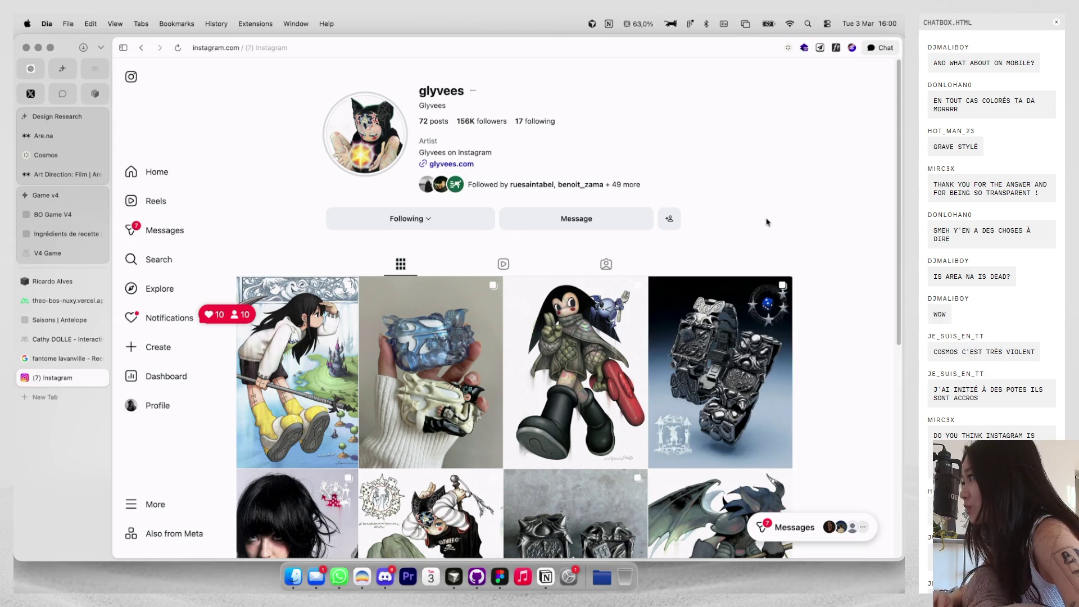
{"action": "scroll", "coordinate": [703, 314], "scroll_direction": "down", "scroll_amount": 3}
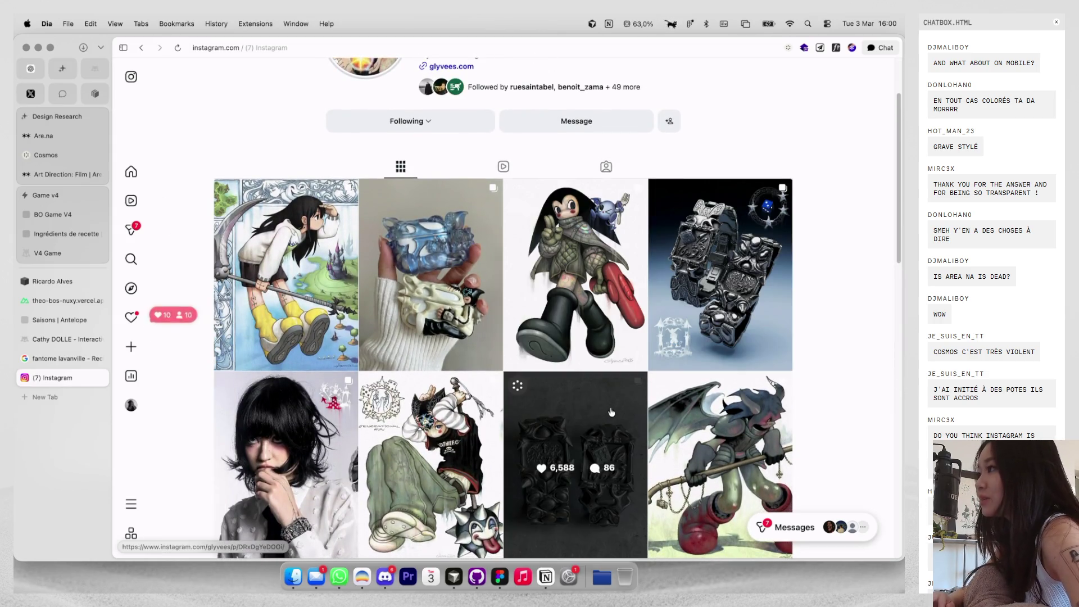
{"action": "scroll", "coordinate": [618, 393], "scroll_direction": "down", "scroll_amount": 2}
{"action": "left_click", "coordinate": [710, 246]}
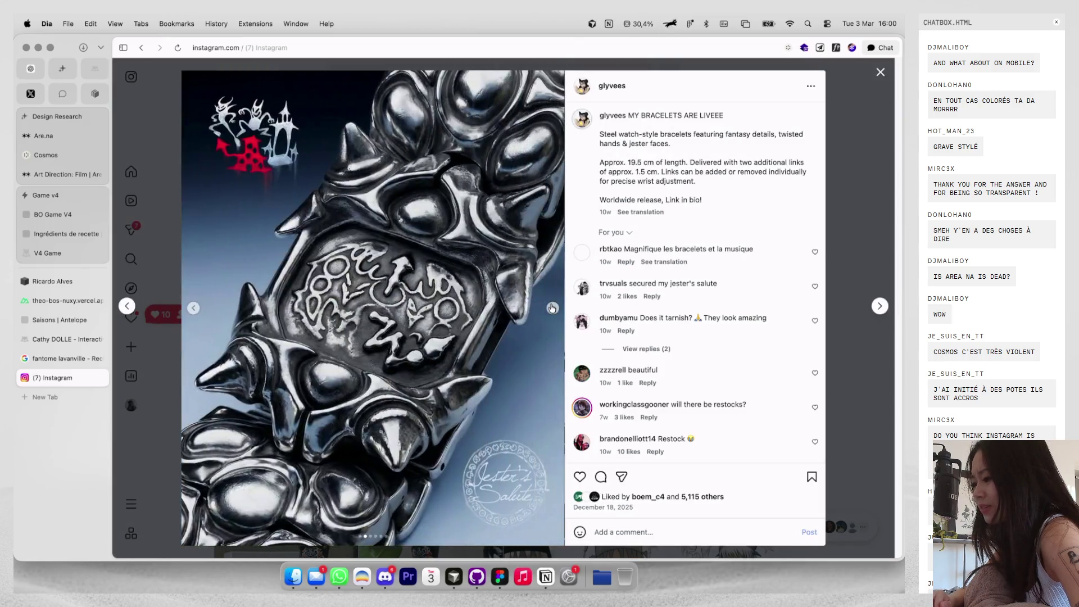
{"action": "key", "text": "Escape"}
Open the blue embroidered shirt post and flip through its carousel photos.
{"action": "scroll", "coordinate": [552, 307], "scroll_direction": "down", "scroll_amount": 5}
{"action": "scroll", "coordinate": [552, 308], "scroll_direction": "down", "scroll_amount": 3}
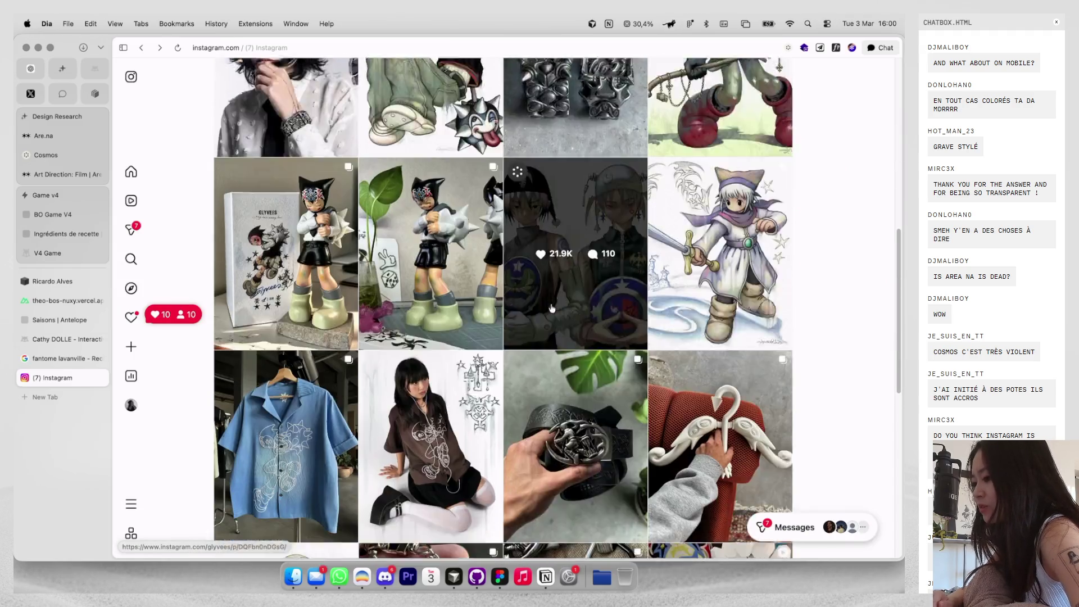
{"action": "left_click", "coordinate": [264, 359]}
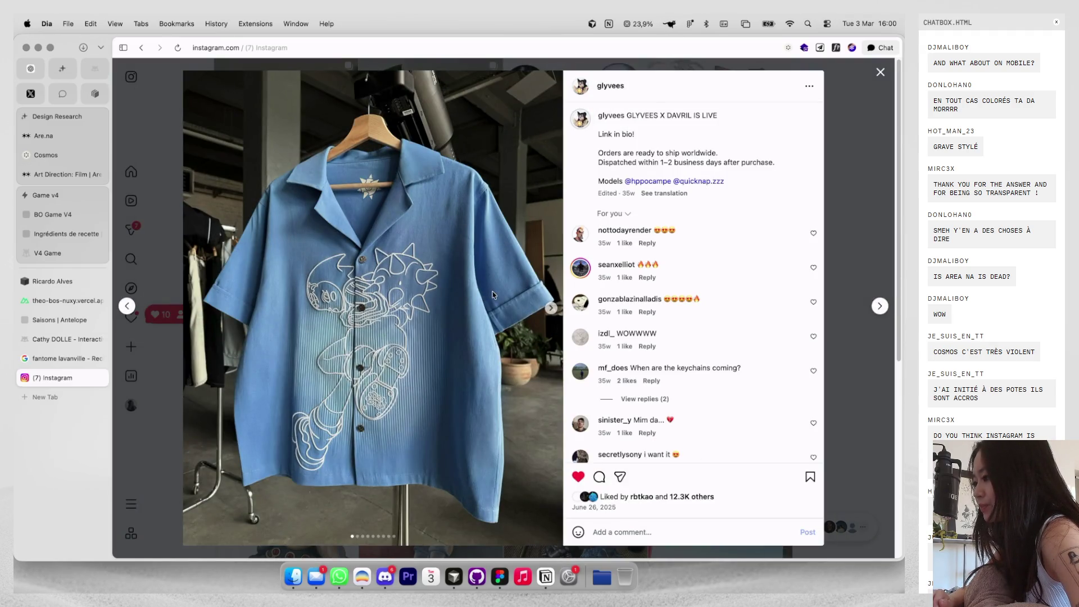
{"action": "left_click", "coordinate": [551, 308]}
{"action": "left_click", "coordinate": [551, 308]}
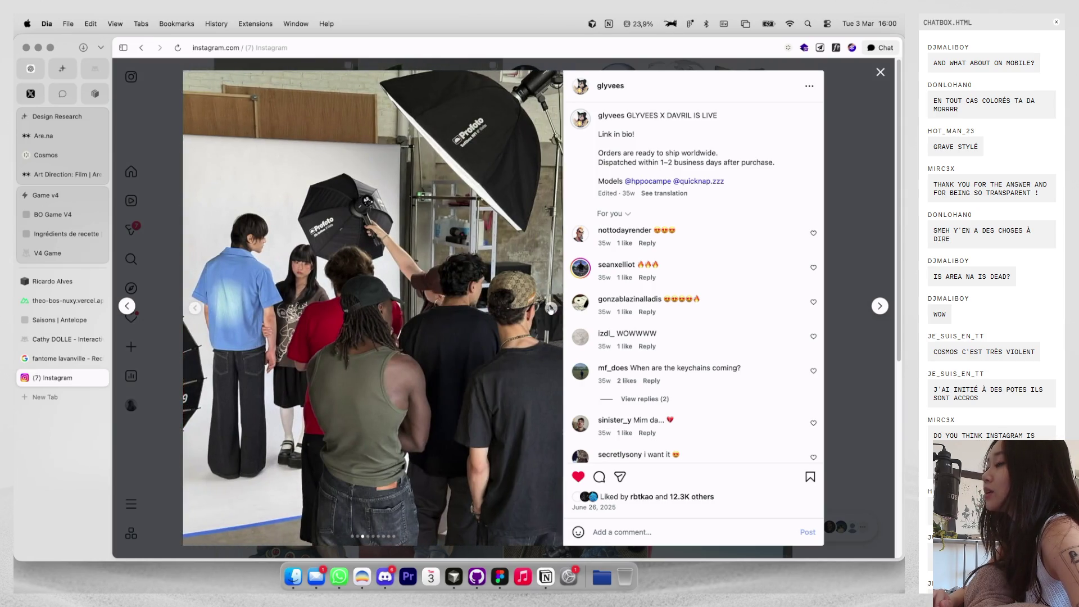
{"action": "left_click", "coordinate": [551, 308]}
{"action": "left_click", "coordinate": [550, 308]}
{"action": "left_click", "coordinate": [551, 308]}
{"action": "left_click", "coordinate": [551, 308]}
{"action": "key", "text": "Escape"}
{"action": "scroll", "coordinate": [550, 310], "scroll_direction": "down", "scroll_amount": 5}
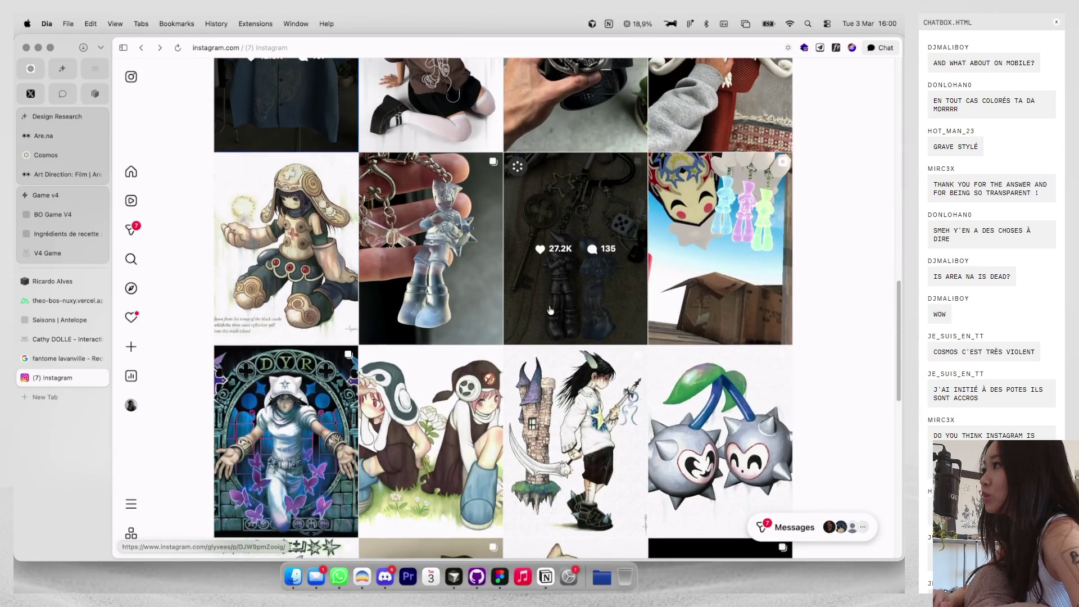
{"action": "left_click", "coordinate": [529, 304]}
{"action": "key", "text": "Escape"}
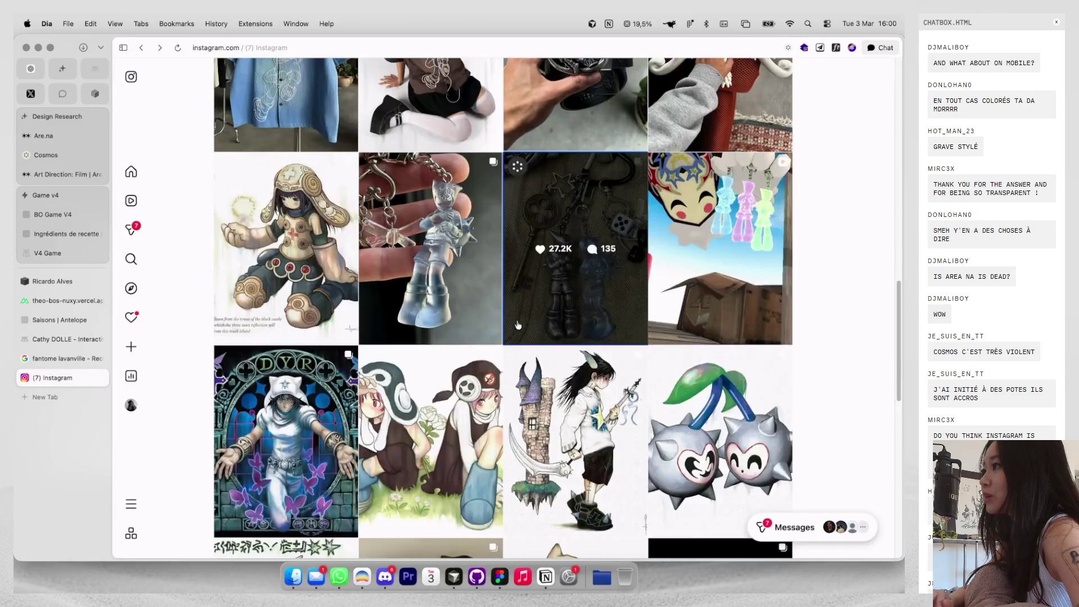
{"action": "scroll", "coordinate": [517, 325], "scroll_direction": "down", "scroll_amount": 5}
{"action": "left_click", "coordinate": [466, 337]}
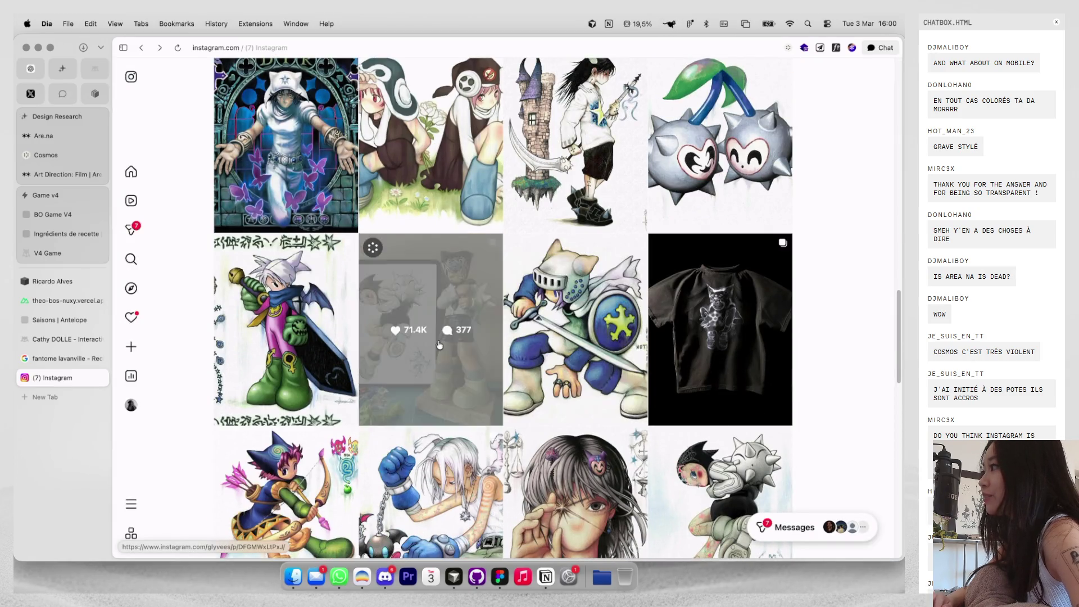
{"action": "key", "text": "Escape"}
{"action": "scroll", "coordinate": [530, 323], "scroll_direction": "down", "scroll_amount": 6}
{"action": "scroll", "coordinate": [530, 324], "scroll_direction": "down", "scroll_amount": 3}
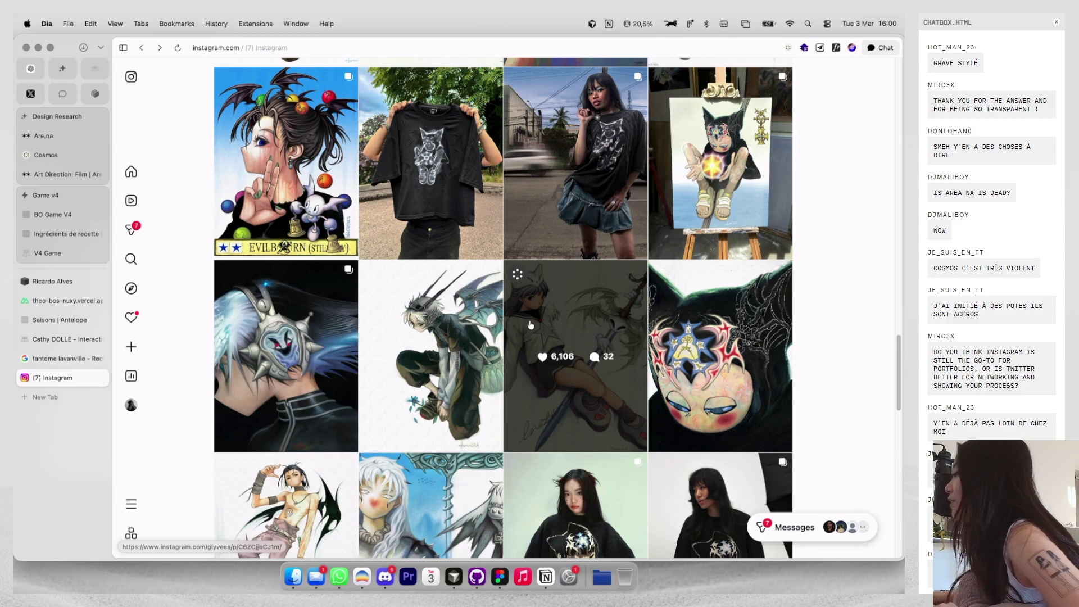
{"action": "scroll", "coordinate": [530, 324], "scroll_direction": "up", "scroll_amount": 2}
{"action": "scroll", "coordinate": [530, 324], "scroll_direction": "up", "scroll_amount": 3}
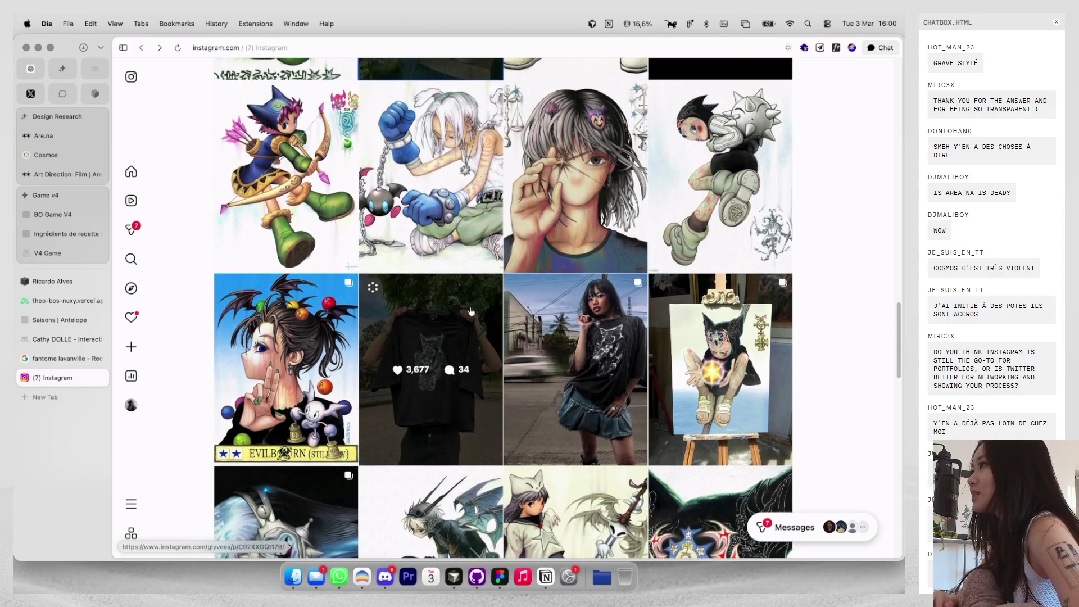
{"action": "left_click", "coordinate": [437, 239]}
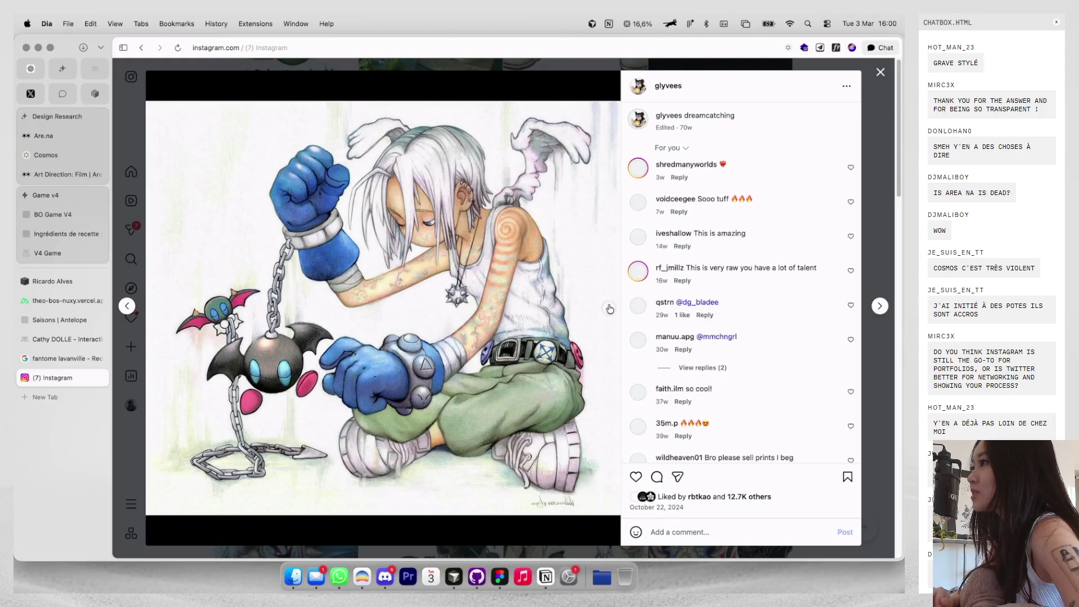
{"action": "left_click", "coordinate": [608, 308]}
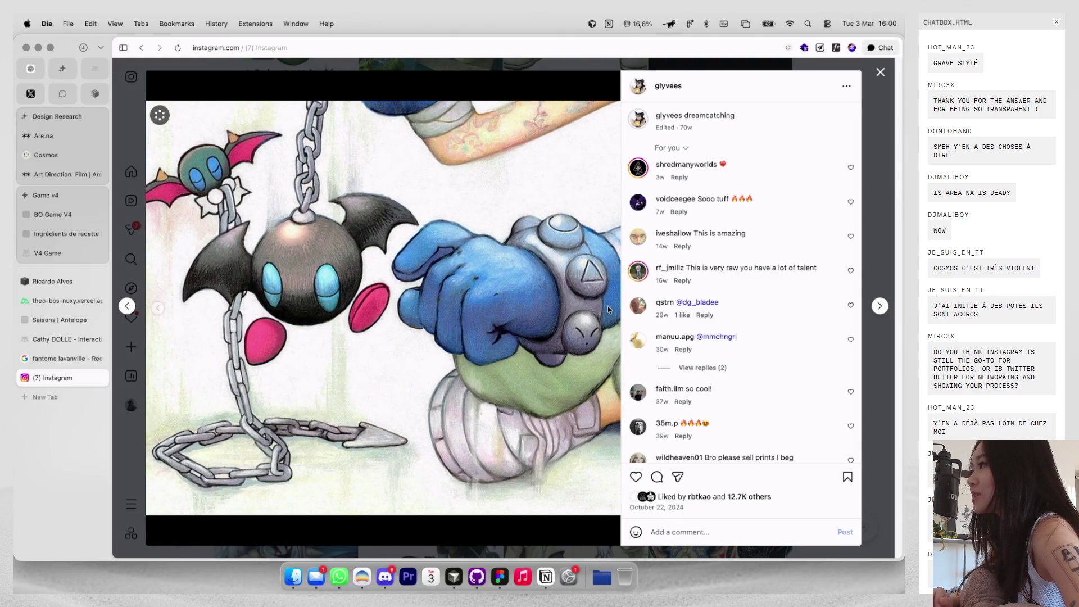
{"action": "key", "text": "Escape"}
{"action": "scroll", "coordinate": [515, 264], "scroll_direction": "up", "scroll_amount": 5}
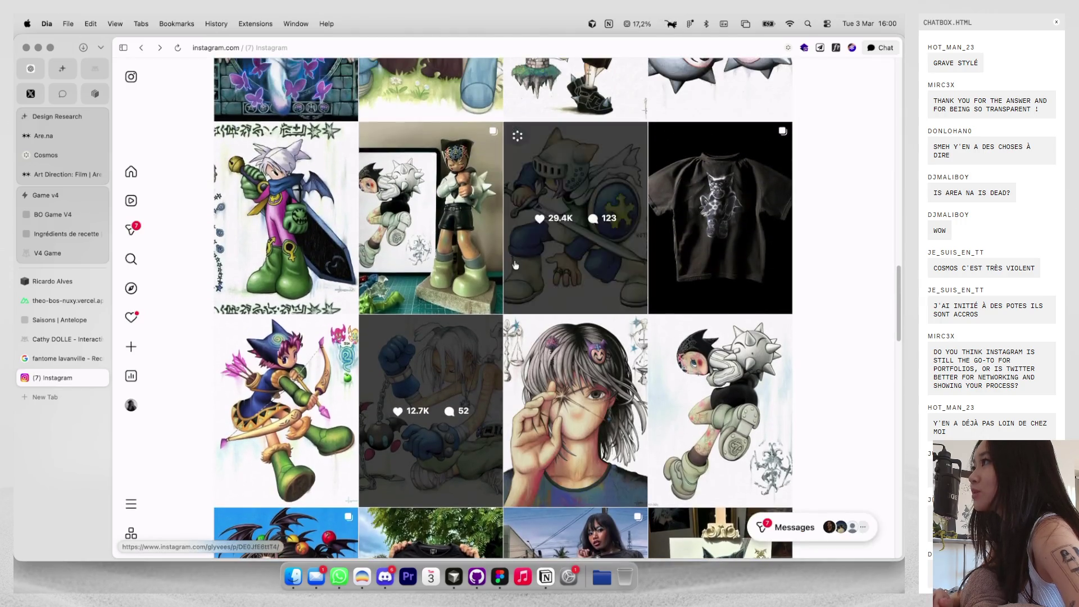
{"action": "left_click", "coordinate": [550, 266]}
{"action": "key", "text": "Escape"}
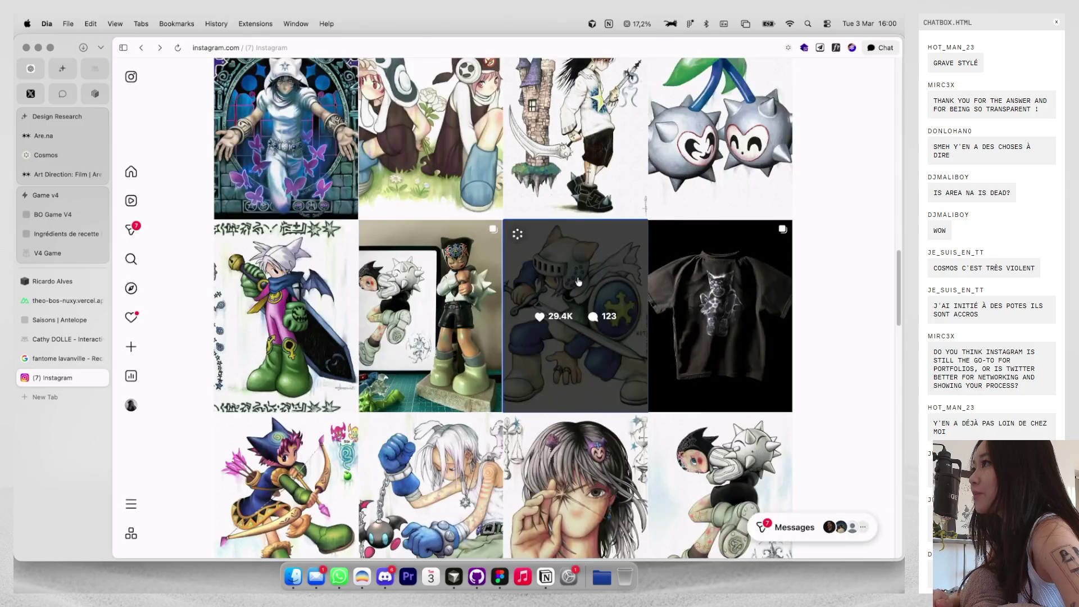
{"action": "scroll", "coordinate": [578, 309], "scroll_direction": "up", "scroll_amount": 3}
{"action": "left_click", "coordinate": [578, 284]}
{"action": "left_click", "coordinate": [551, 308]}
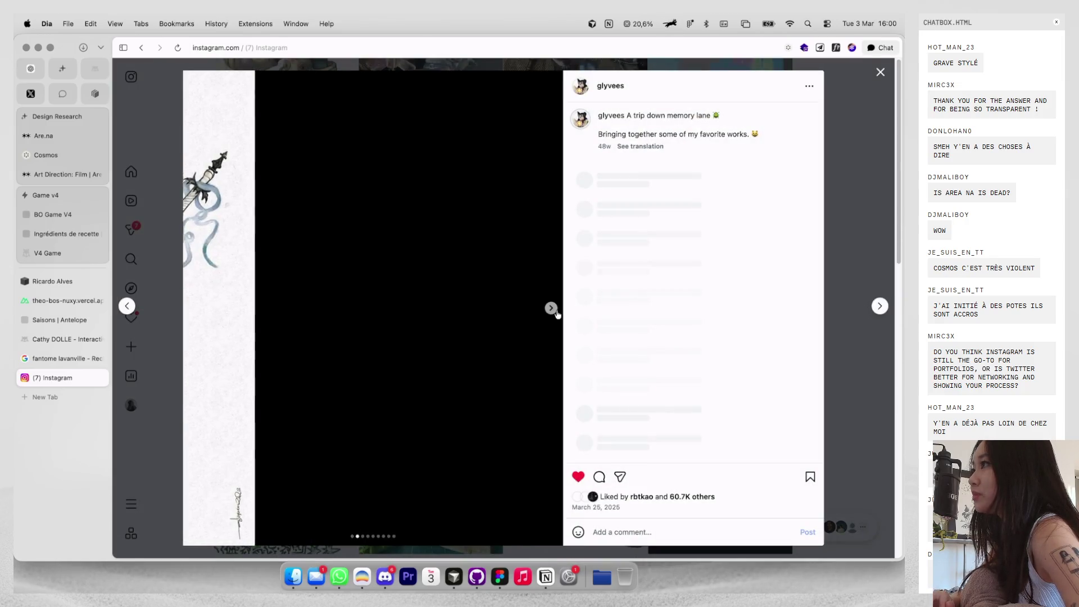
{"action": "key", "text": "Escape"}
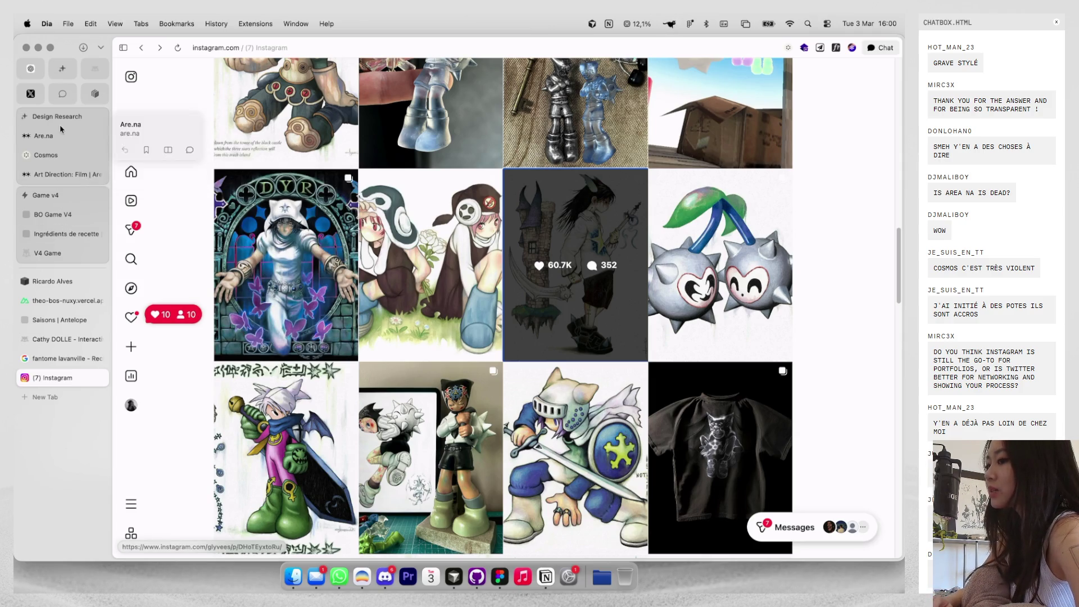
{"action": "left_click", "coordinate": [50, 174]}
Open the Are.na feed, dismiss the Upgrade to Premium popup, and scroll through it.
{"action": "left_click", "coordinate": [45, 140]}
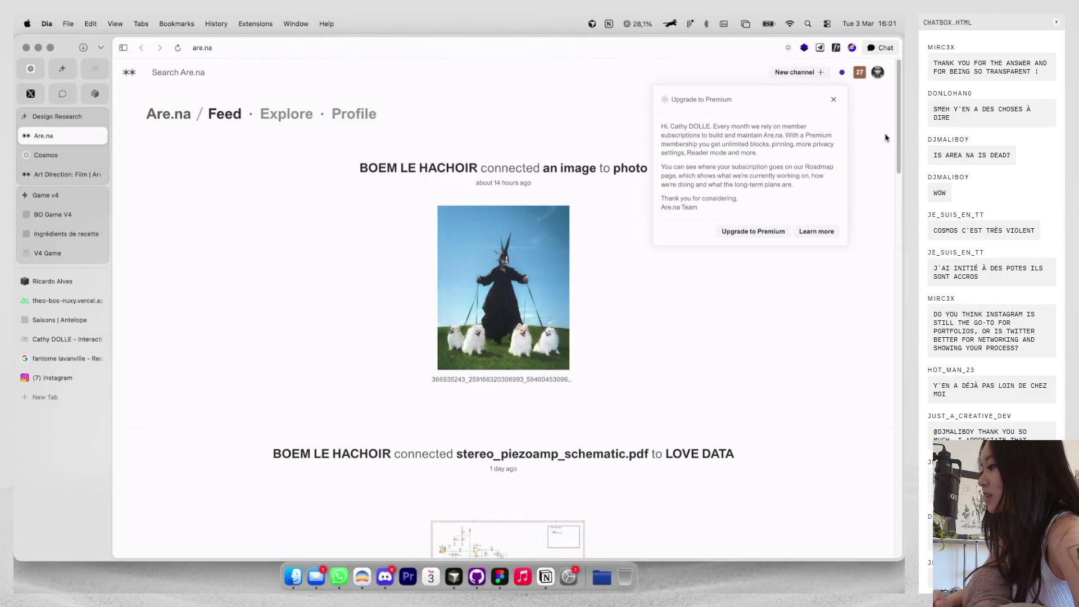
{"action": "left_click", "coordinate": [834, 99]}
{"action": "scroll", "coordinate": [691, 375], "scroll_direction": "down", "scroll_amount": 10}
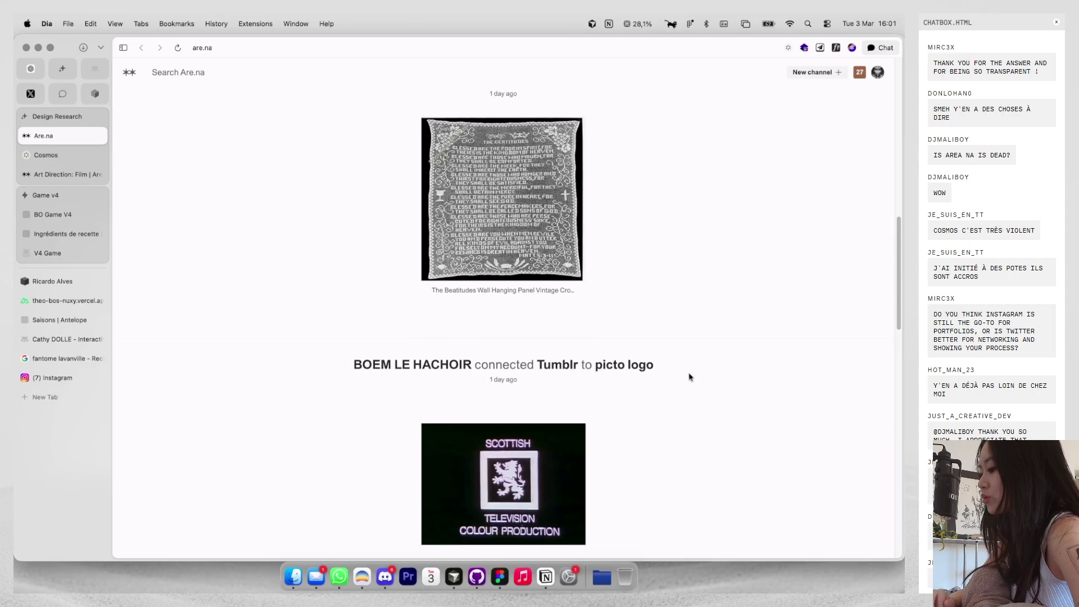
{"action": "scroll", "coordinate": [523, 449], "scroll_direction": "down", "scroll_amount": 5}
{"action": "scroll", "coordinate": [528, 452], "scroll_direction": "down", "scroll_amount": 12}
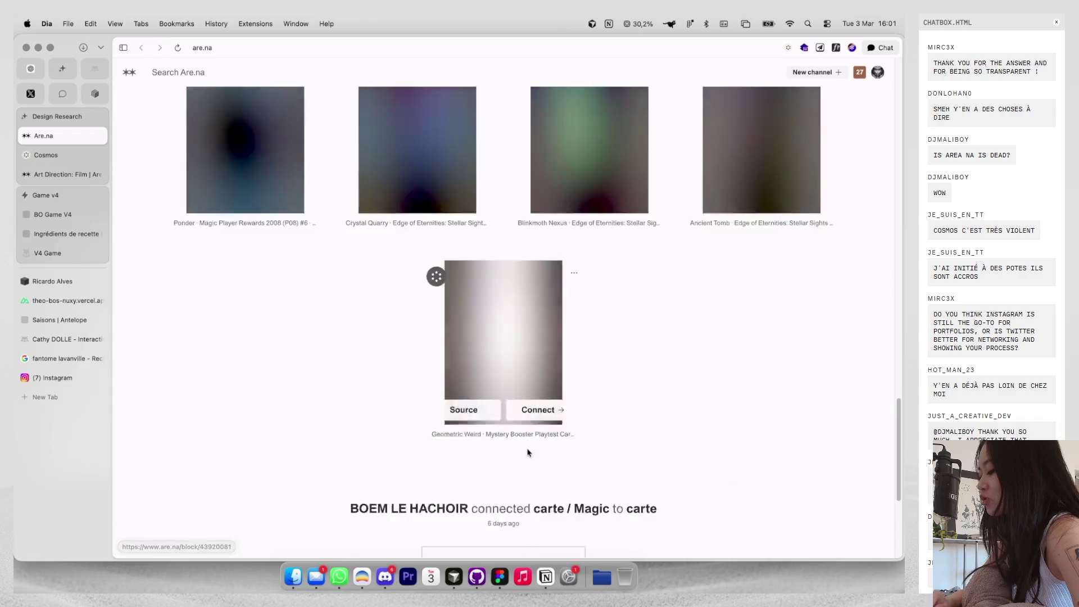
{"action": "scroll", "coordinate": [527, 452], "scroll_direction": "down", "scroll_amount": 5}
View the nba_everyone-27sgame_03.gif block in Art Direction: Film, then return to the Feed.
{"action": "left_click", "coordinate": [22, 155]}
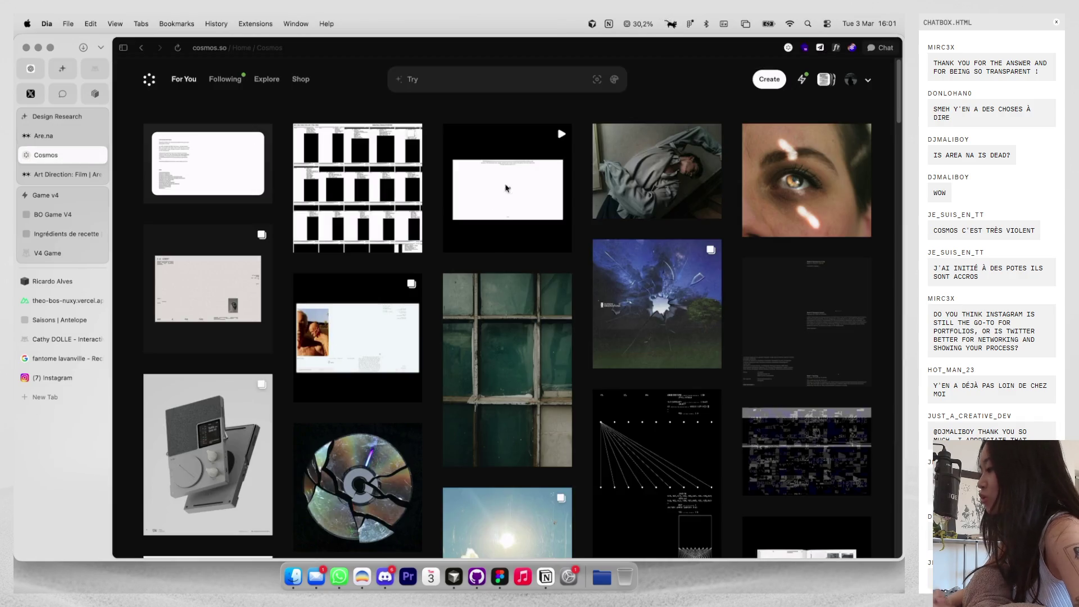
{"action": "left_click", "coordinate": [65, 174]}
{"action": "left_click", "coordinate": [321, 266]}
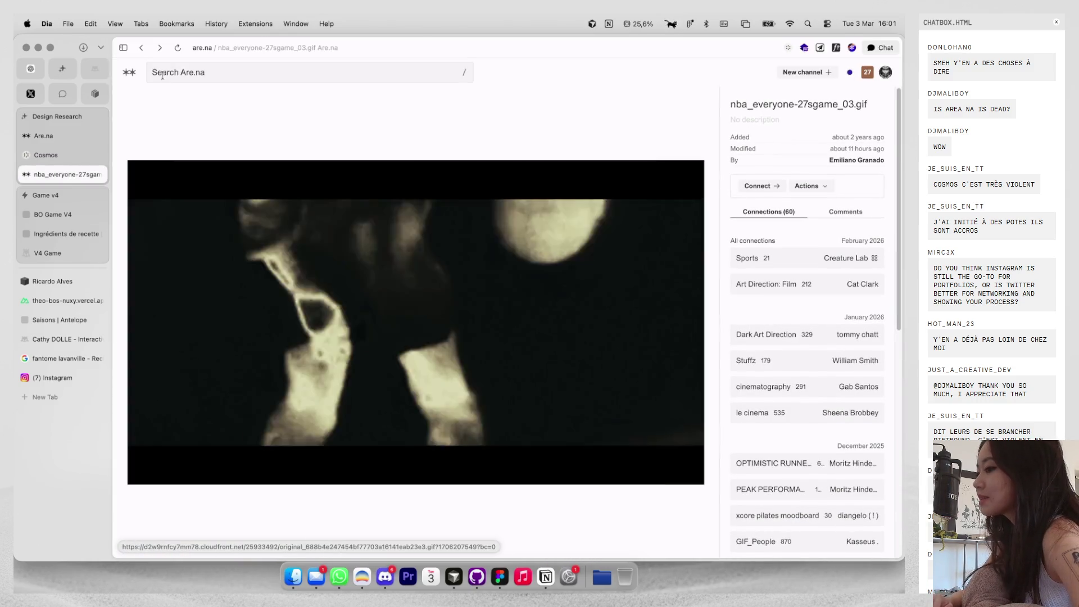
{"action": "left_click", "coordinate": [130, 72]}
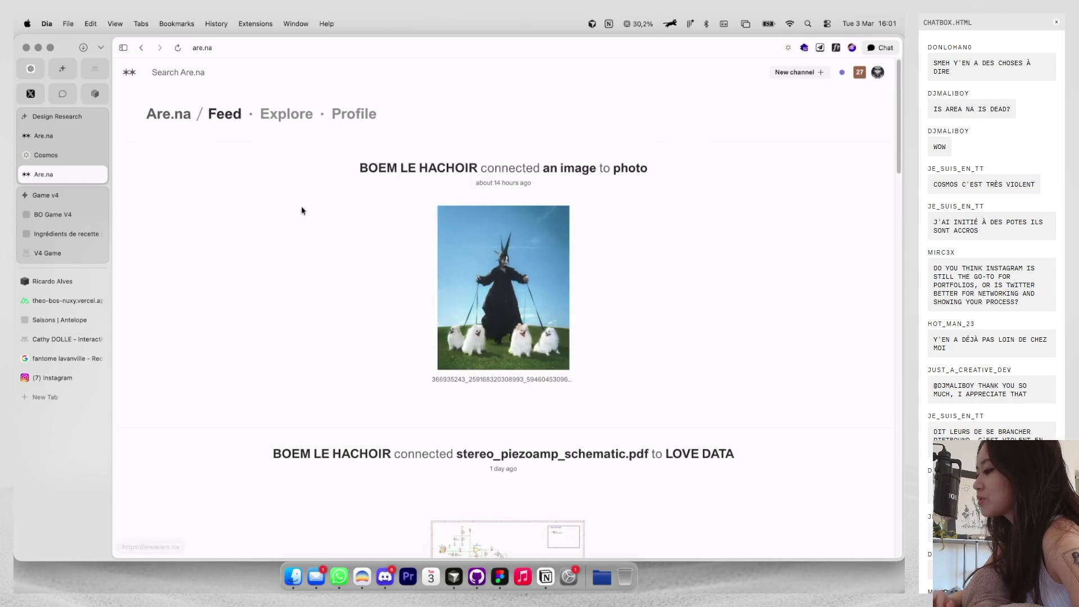
From Are.na Explore, save the black-and-white attribute poster to the Cosmos BRANDING cluster, then return to Instagram.
{"action": "scroll", "coordinate": [303, 222], "scroll_direction": "down", "scroll_amount": 5}
{"action": "scroll", "coordinate": [281, 197], "scroll_direction": "up", "scroll_amount": 5}
{"action": "left_click", "coordinate": [264, 119]}
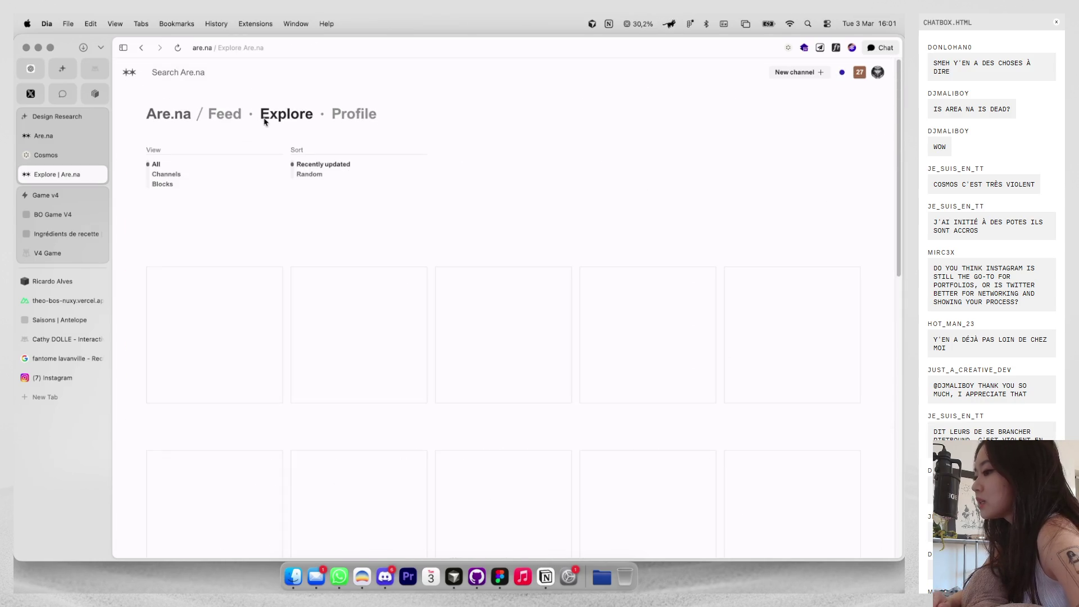
{"action": "scroll", "coordinate": [329, 253], "scroll_direction": "down", "scroll_amount": 6}
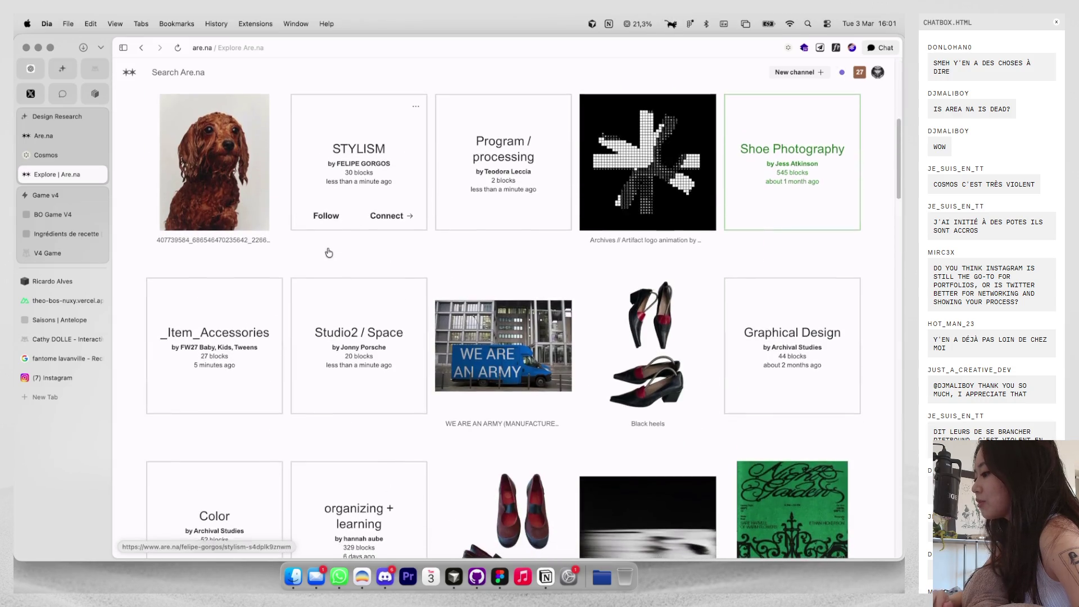
{"action": "scroll", "coordinate": [329, 252], "scroll_direction": "down", "scroll_amount": 12}
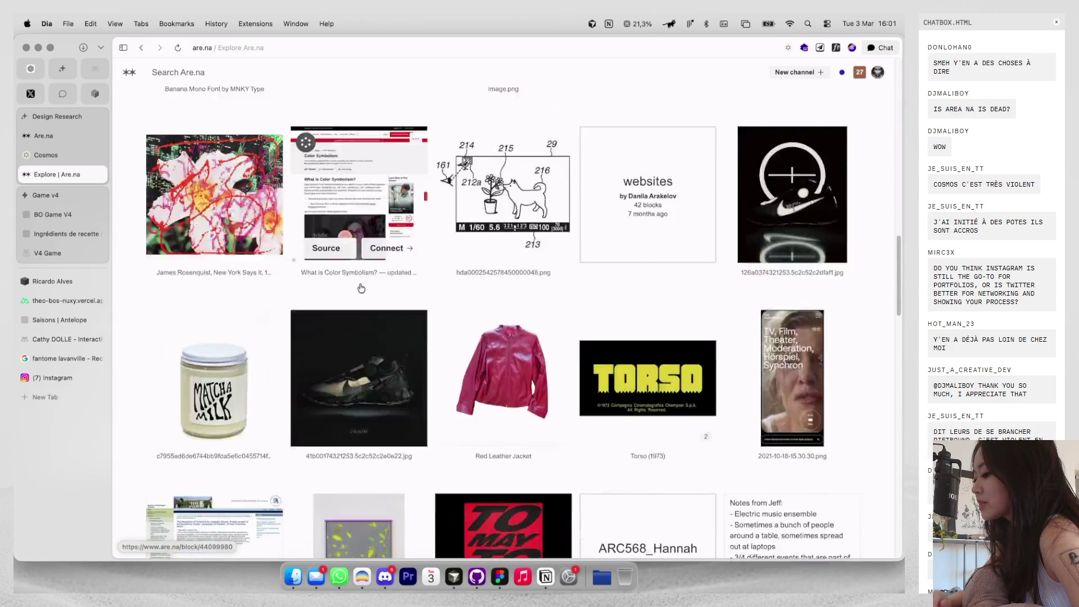
{"action": "scroll", "coordinate": [361, 288], "scroll_direction": "down", "scroll_amount": 15}
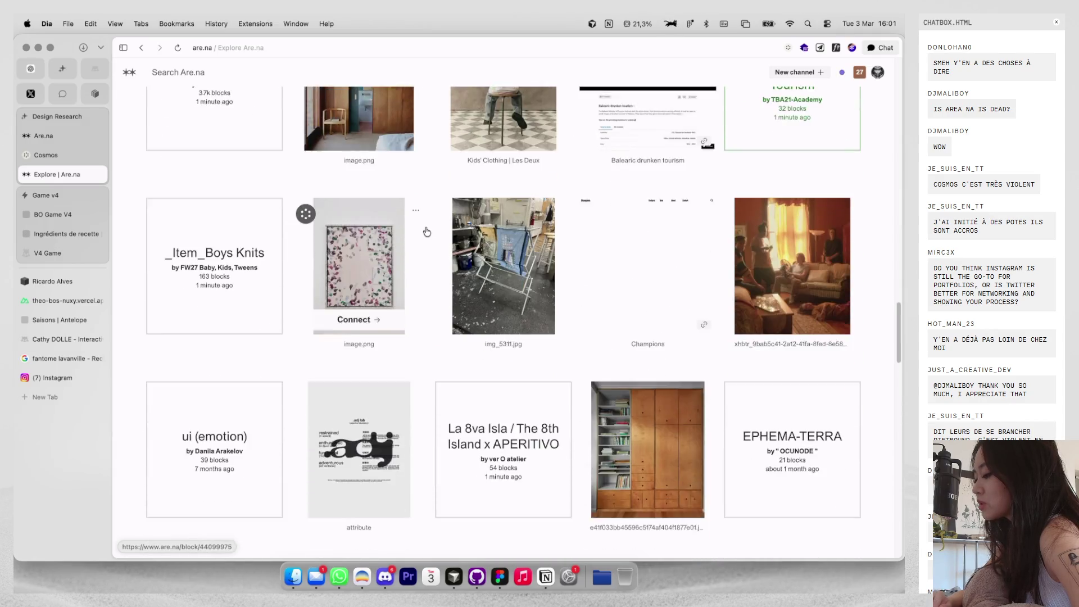
{"action": "scroll", "coordinate": [426, 232], "scroll_direction": "down", "scroll_amount": 3}
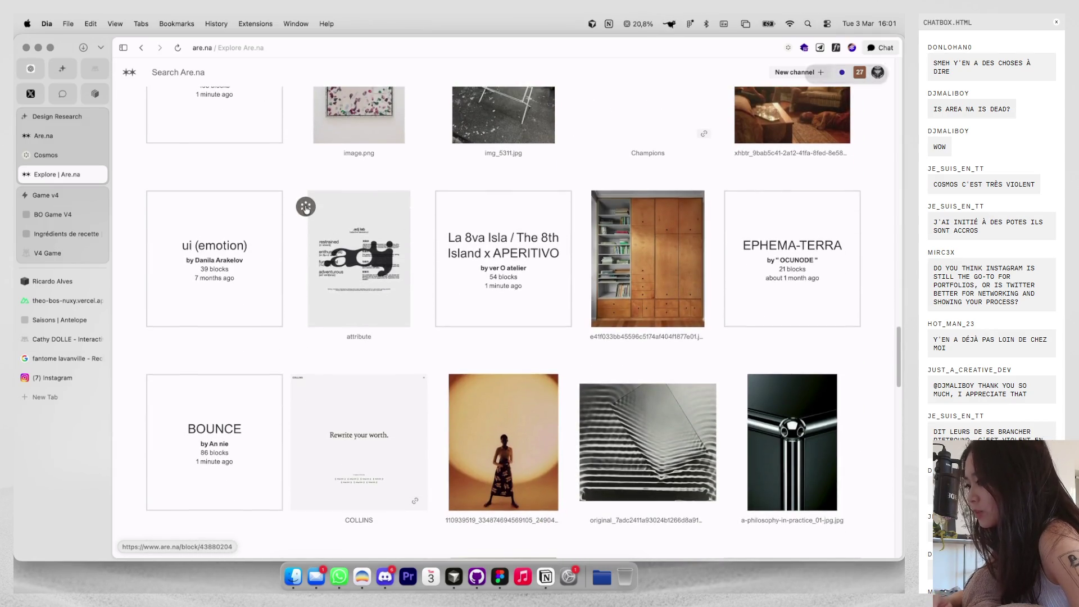
{"action": "left_click", "coordinate": [676, 312]}
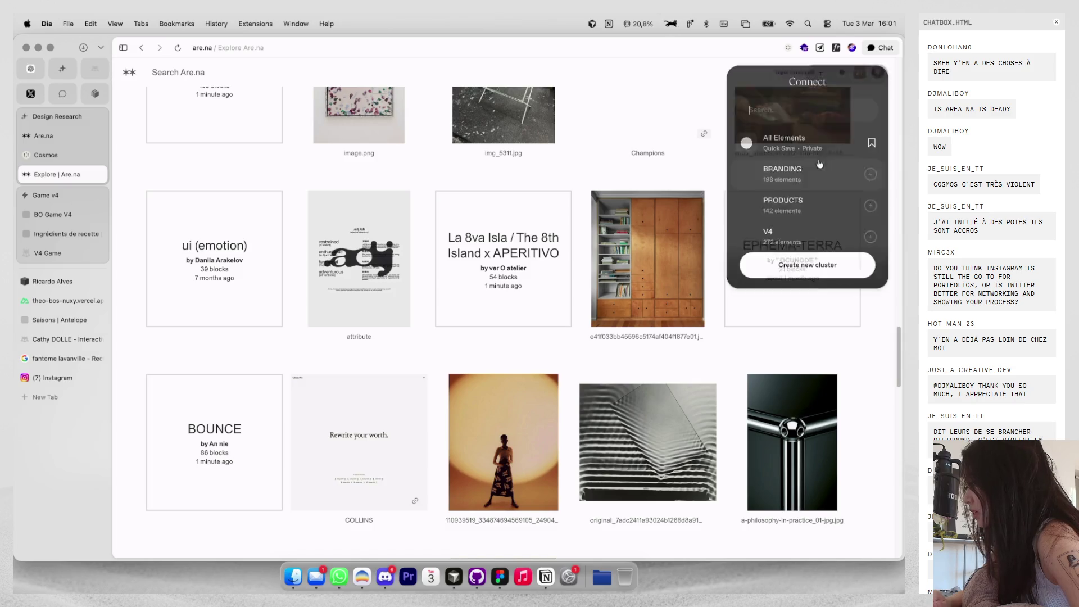
{"action": "left_click", "coordinate": [791, 182]}
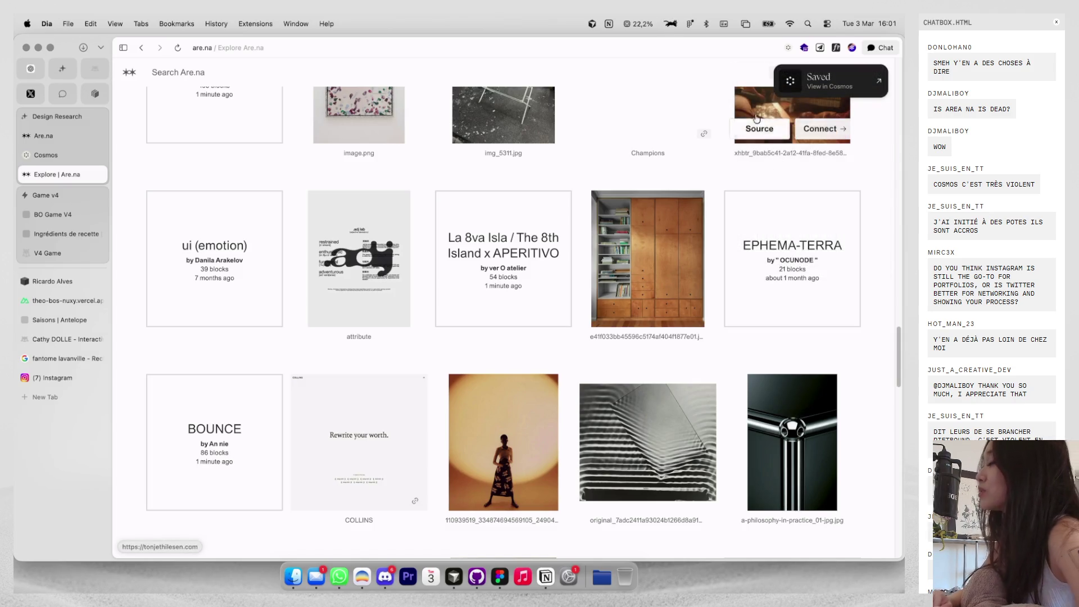
{"action": "key", "text": "super+9"}
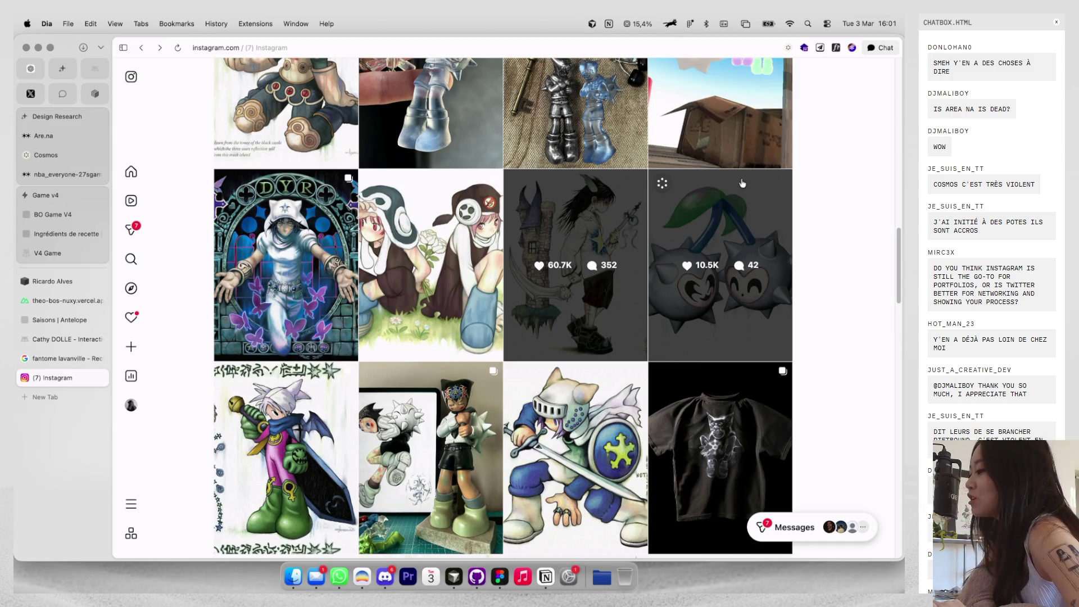
Browse the illustrator's Instagram post grid, then start a new browser tab.
{"action": "scroll", "coordinate": [742, 183], "scroll_direction": "down", "scroll_amount": 1}
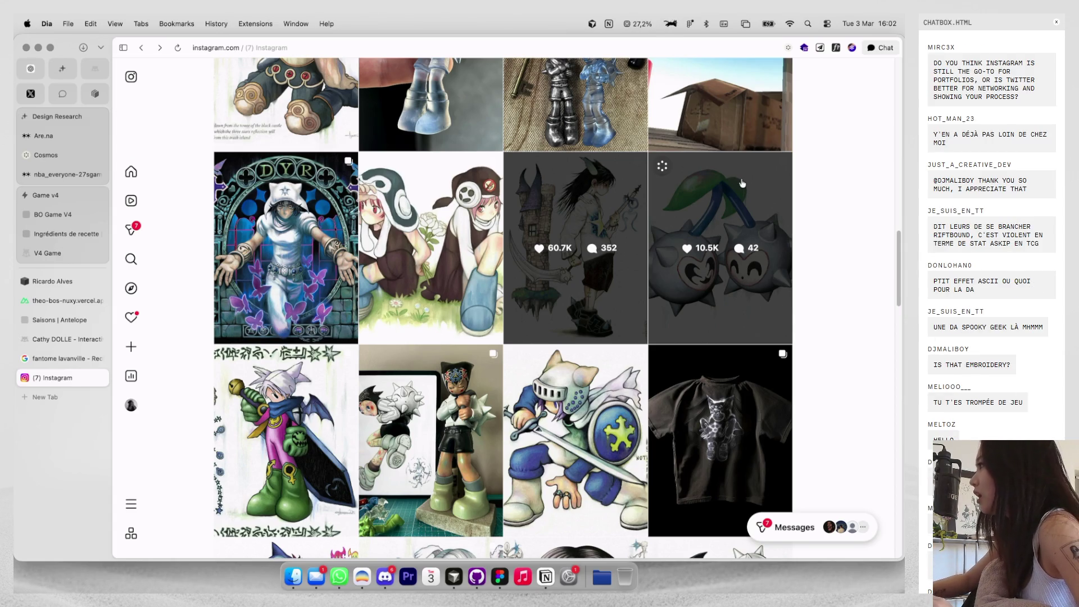
{"action": "scroll", "coordinate": [772, 182], "scroll_direction": "down", "scroll_amount": 1}
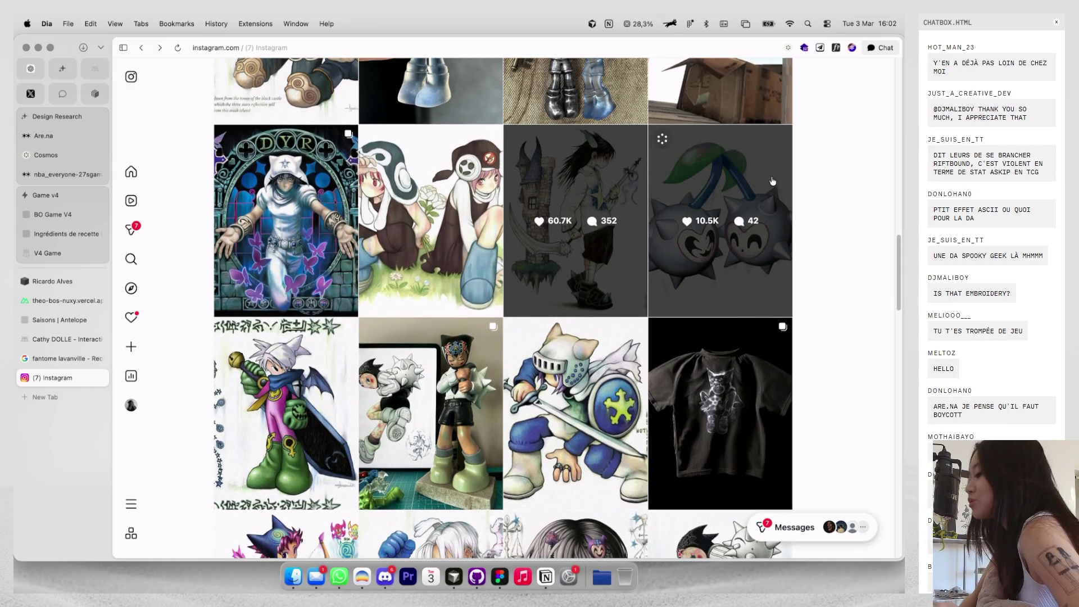
{"action": "scroll", "coordinate": [772, 181], "scroll_direction": "up", "scroll_amount": 1}
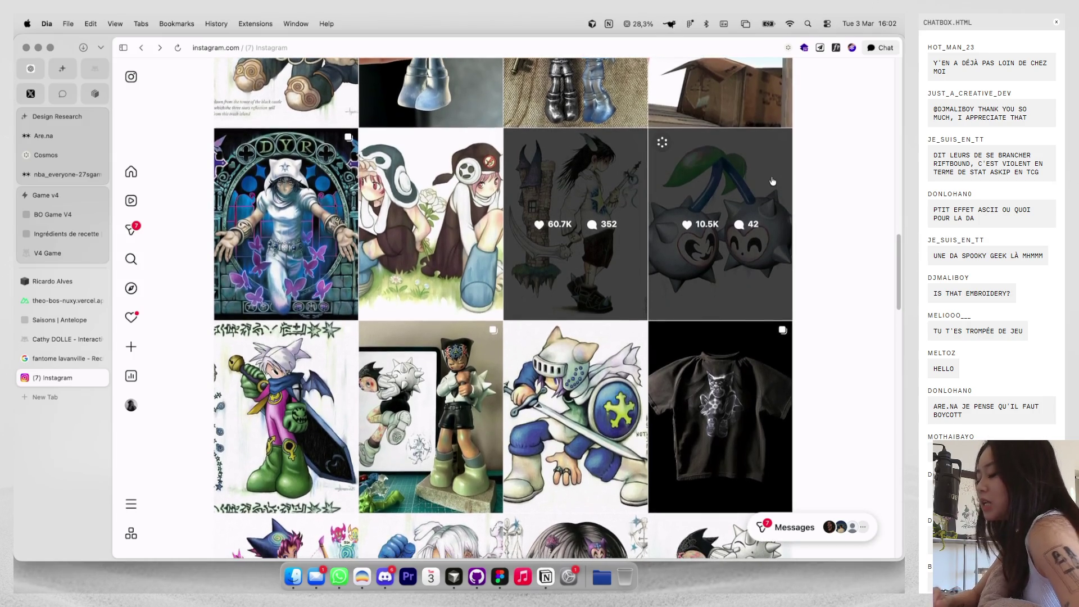
{"action": "key", "text": "super+t"}
{"action": "type", "text": "twitter"}
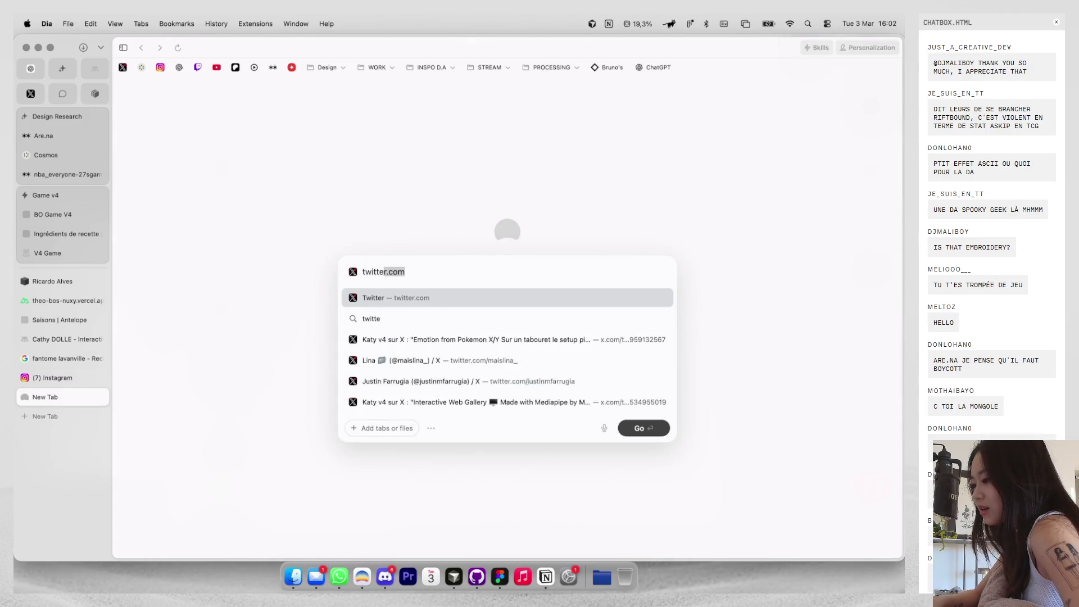
{"action": "key", "text": "Return"}
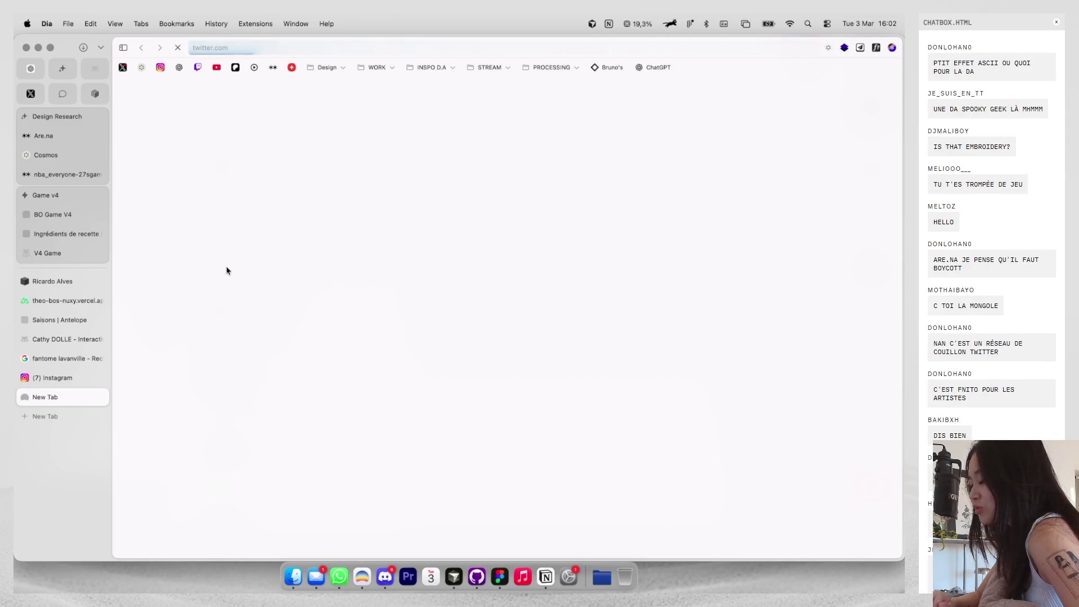
{"action": "key", "text": "super+w"}
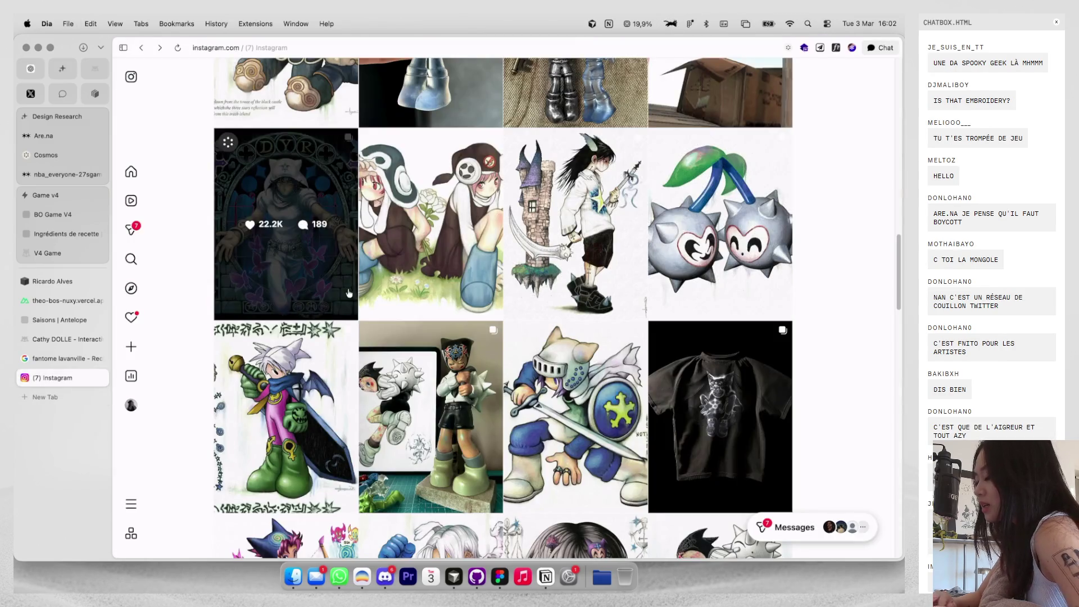
{"action": "scroll", "coordinate": [349, 292], "scroll_direction": "down", "scroll_amount": 3}
{"action": "scroll", "coordinate": [348, 293], "scroll_direction": "up", "scroll_amount": 3}
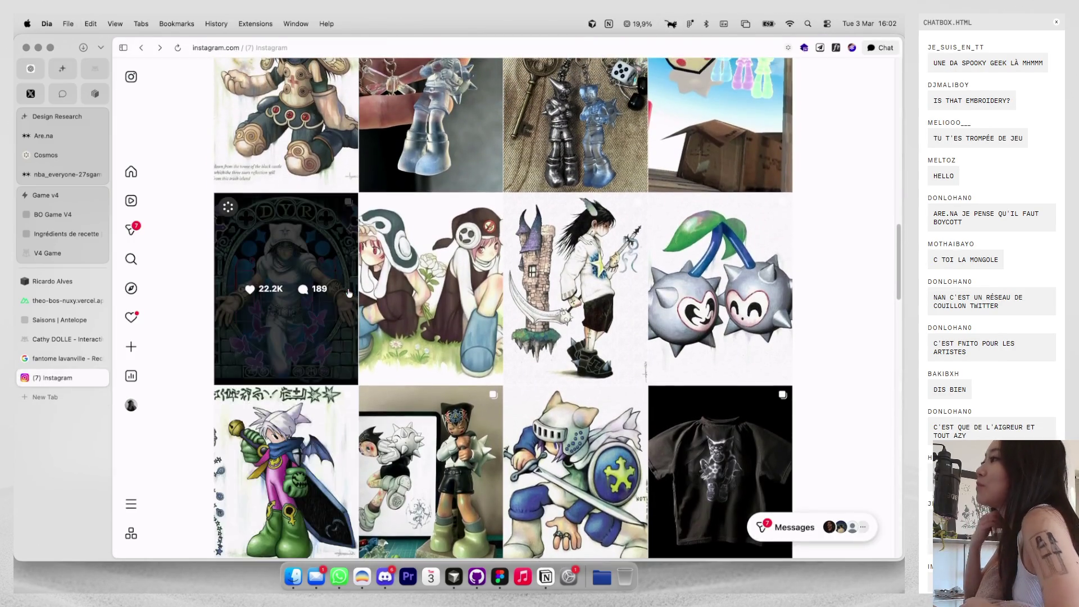
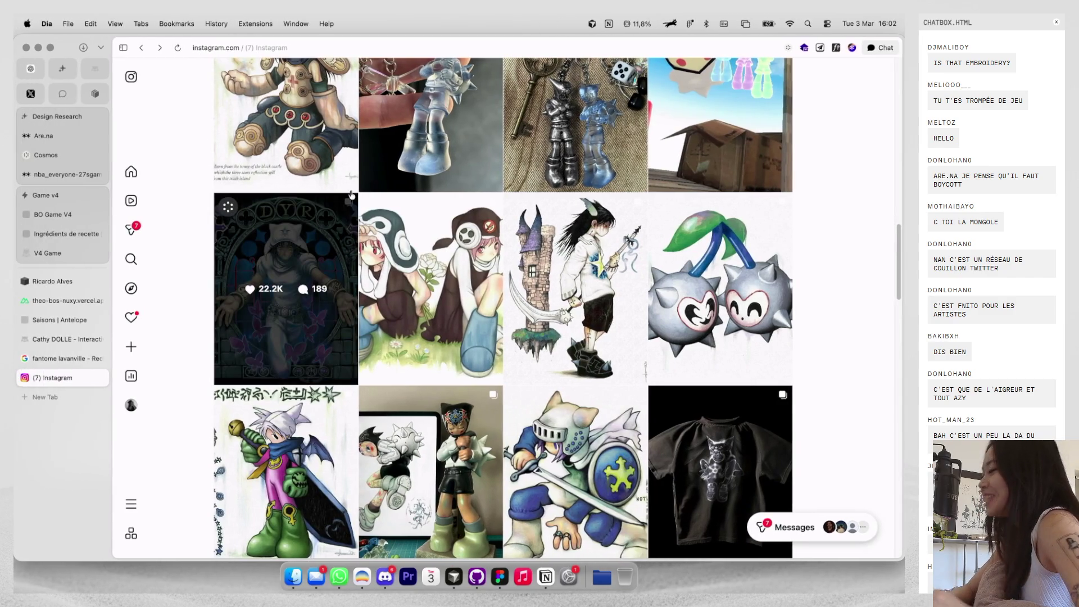
Close the Instagram tab in Dia so the fantome lavanville image search shows.
{"action": "key", "text": "super+w"}
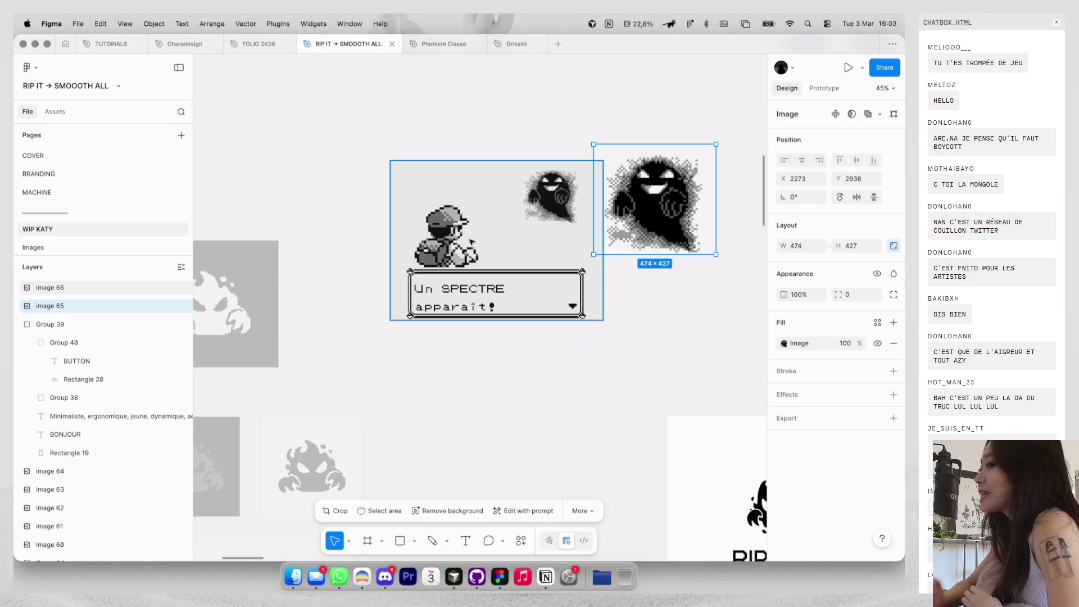
Look over the WIP KATY mockups, then switch to the BRANDING page.
{"action": "scroll", "coordinate": [482, 217], "scroll_direction": "down", "scroll_amount": 5}
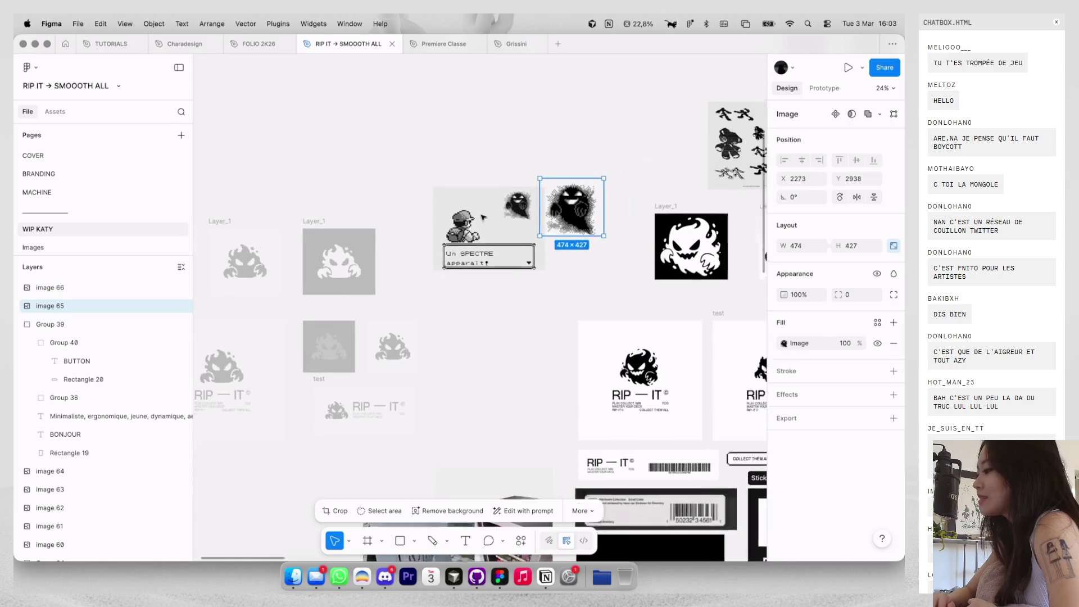
{"action": "scroll", "coordinate": [482, 217], "scroll_direction": "down", "scroll_amount": 5}
{"action": "scroll", "coordinate": [483, 217], "scroll_direction": "down", "scroll_amount": 2}
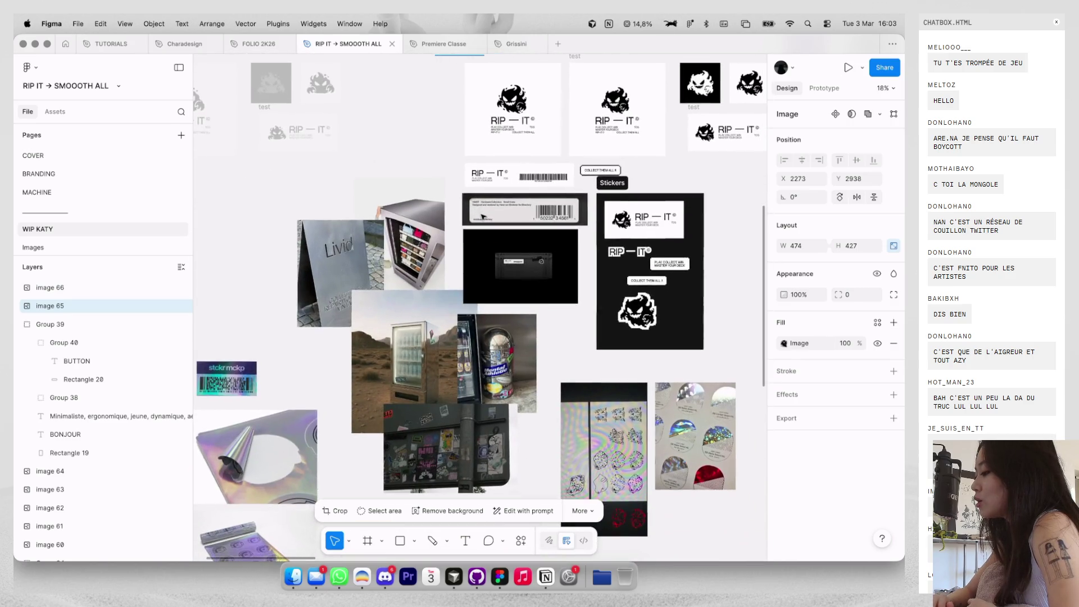
{"action": "scroll", "coordinate": [482, 217], "scroll_direction": "down", "scroll_amount": 5}
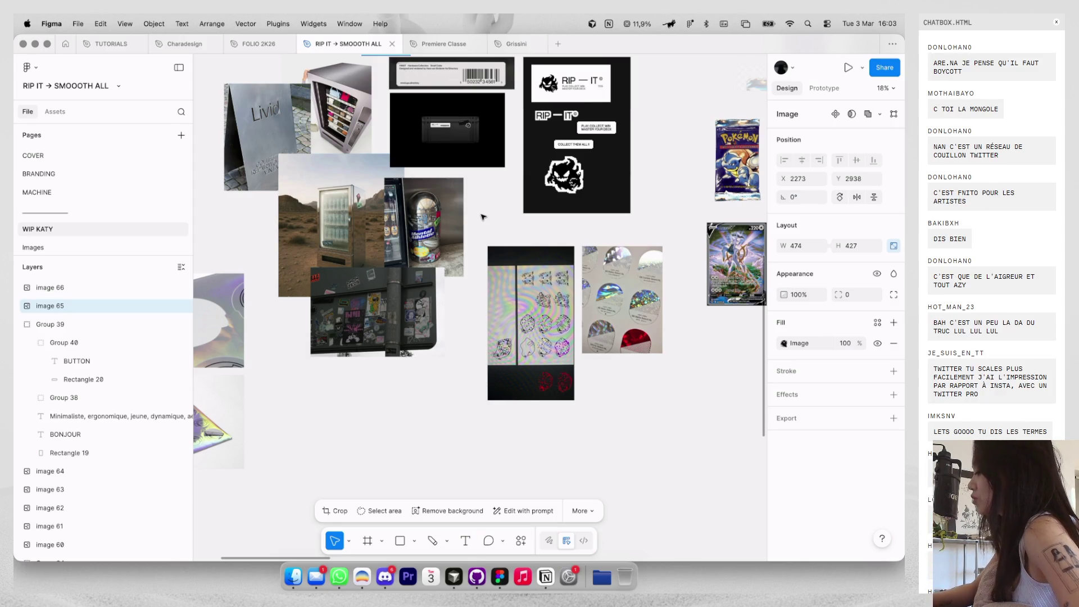
{"action": "scroll", "coordinate": [482, 217], "scroll_direction": "up", "scroll_amount": 3}
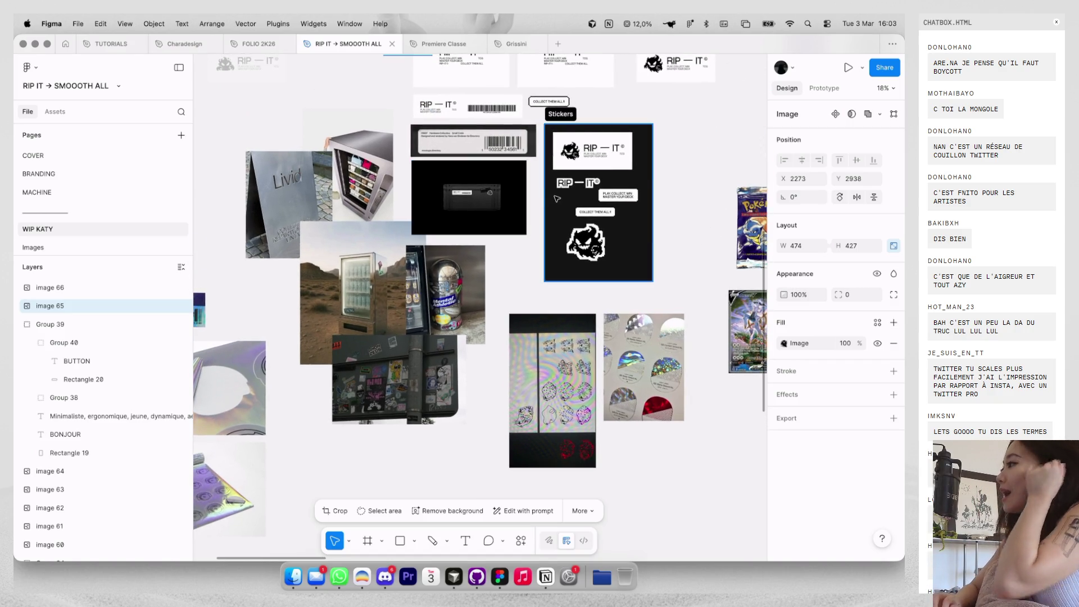
{"action": "scroll", "coordinate": [571, 165], "scroll_direction": "up", "scroll_amount": 3}
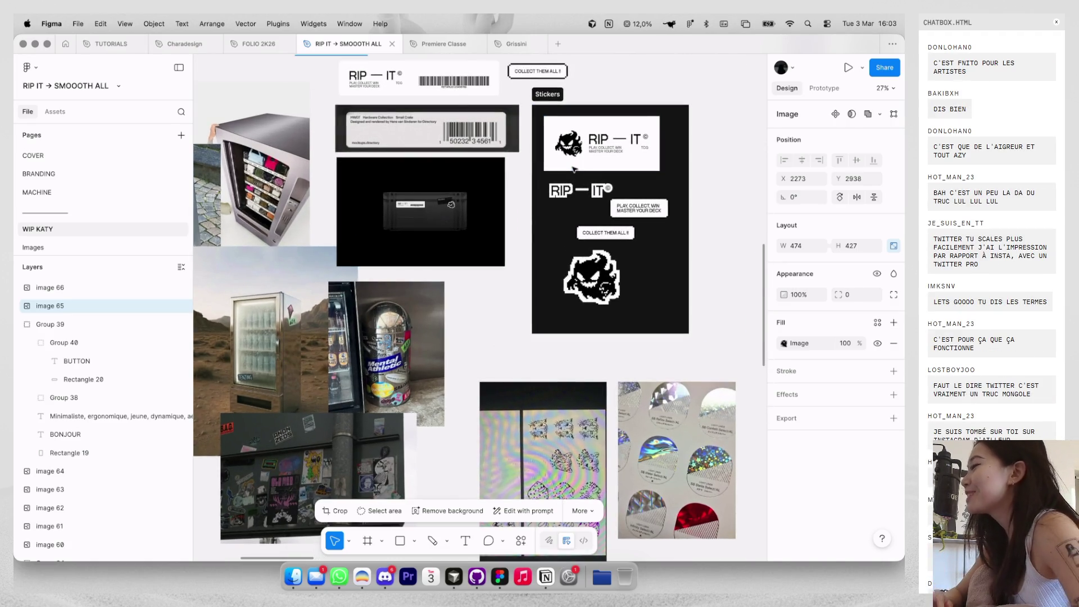
{"action": "scroll", "coordinate": [574, 168], "scroll_direction": "up", "scroll_amount": 3}
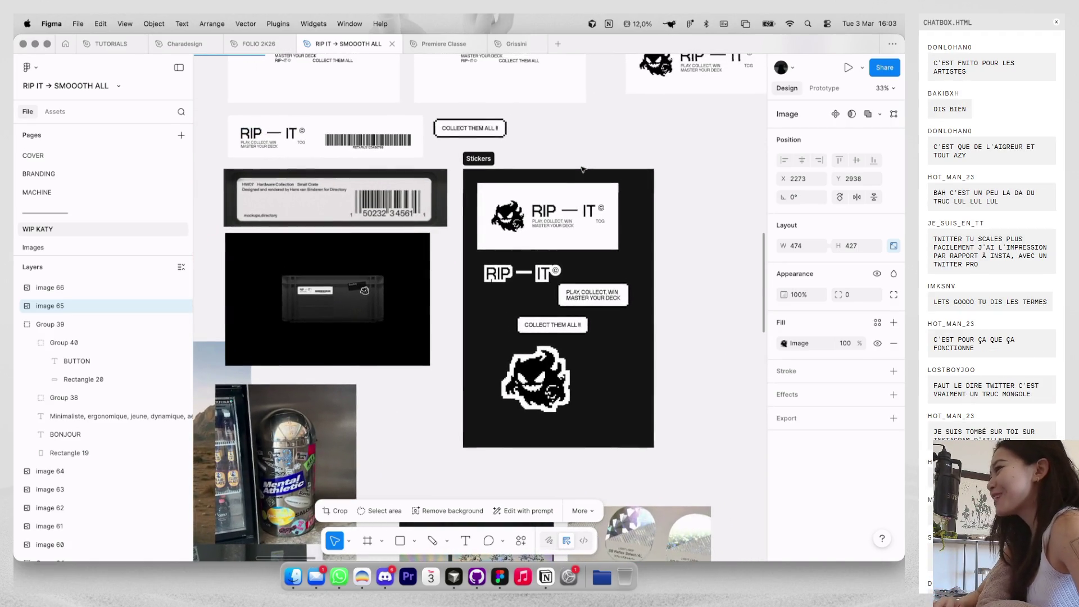
{"action": "scroll", "coordinate": [582, 169], "scroll_direction": "left", "scroll_amount": 5}
{"action": "scroll", "coordinate": [583, 180], "scroll_direction": "up", "scroll_amount": 4}
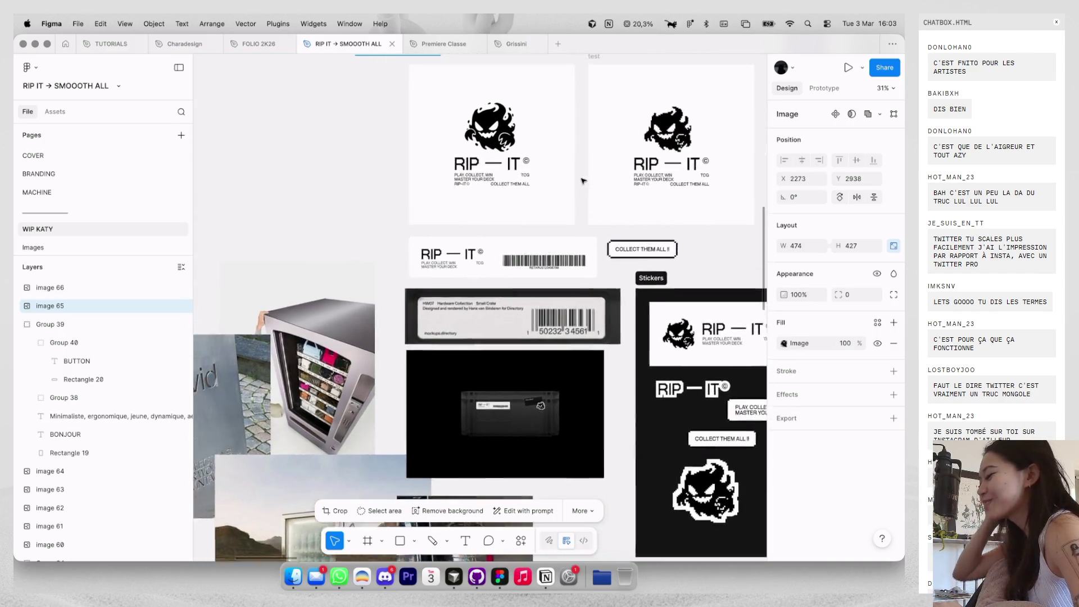
{"action": "scroll", "coordinate": [582, 180], "scroll_direction": "left", "scroll_amount": 2}
{"action": "scroll", "coordinate": [582, 180], "scroll_direction": "right", "scroll_amount": 1}
{"action": "scroll", "coordinate": [583, 180], "scroll_direction": "down", "scroll_amount": 2}
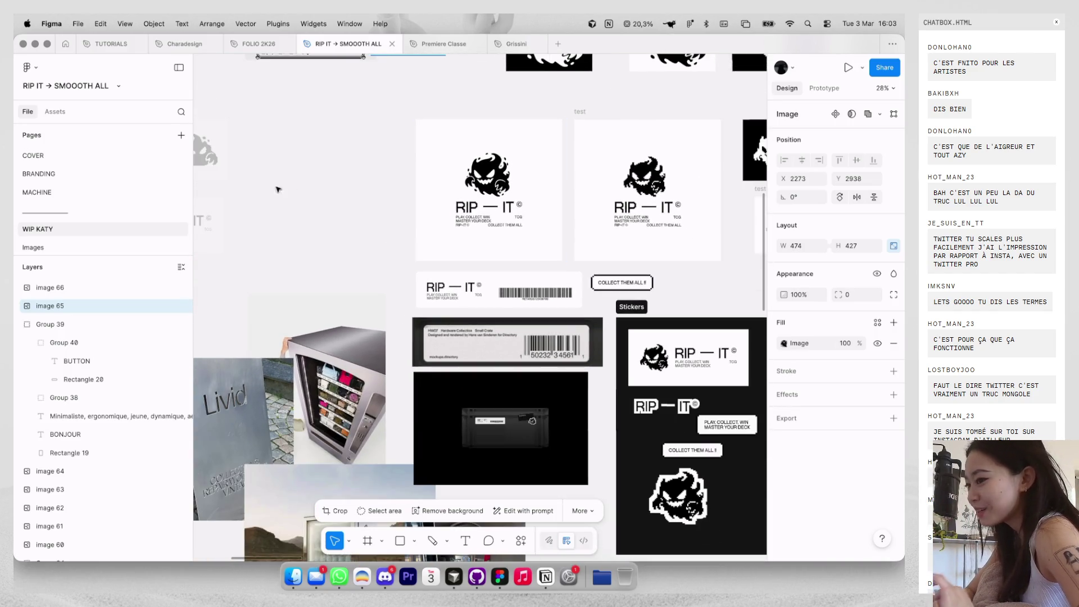
{"action": "left_click", "coordinate": [111, 178]}
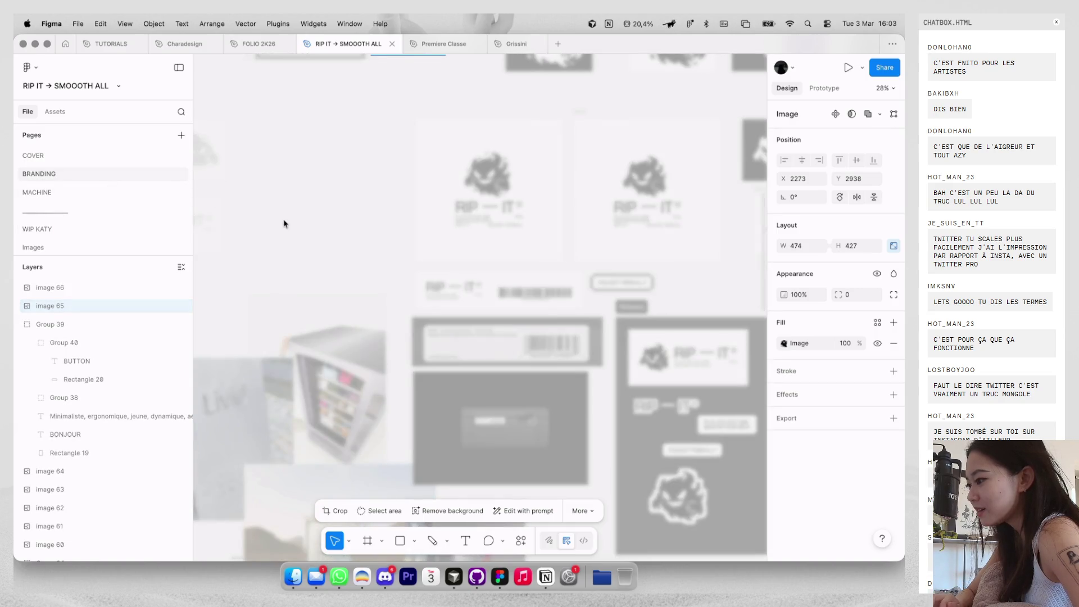
Draw a new frame left of the stickers mockups and size it 1920 × 1080.
{"action": "scroll", "coordinate": [314, 215], "scroll_direction": "down", "scroll_amount": 3}
{"action": "scroll", "coordinate": [313, 216], "scroll_direction": "left", "scroll_amount": 1}
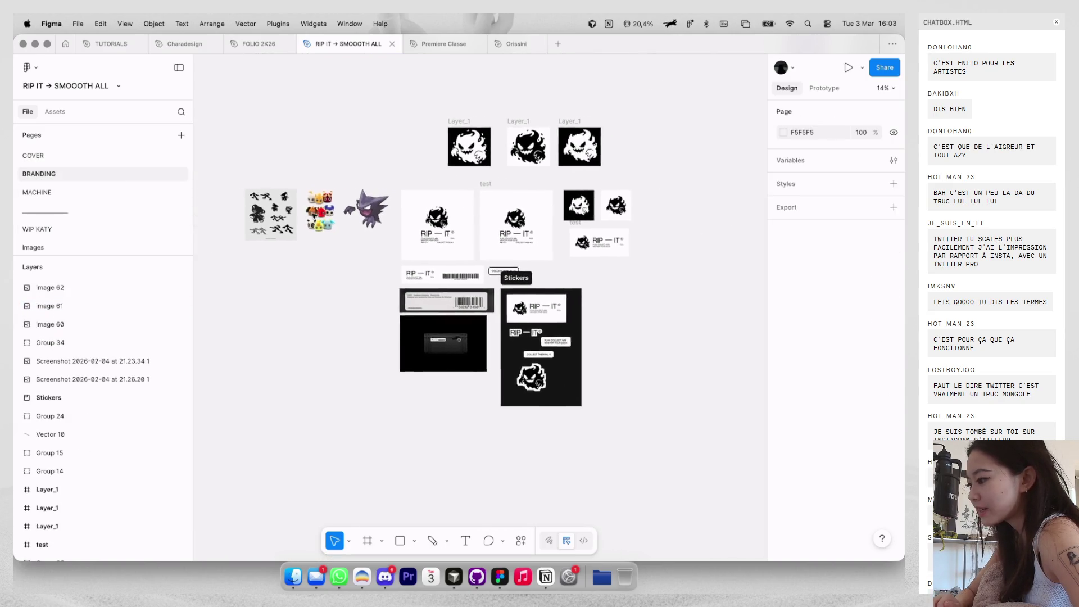
{"action": "scroll", "coordinate": [337, 258], "scroll_direction": "left", "scroll_amount": 2}
{"action": "scroll", "coordinate": [338, 258], "scroll_direction": "down", "scroll_amount": 1}
{"action": "key", "text": "f"}
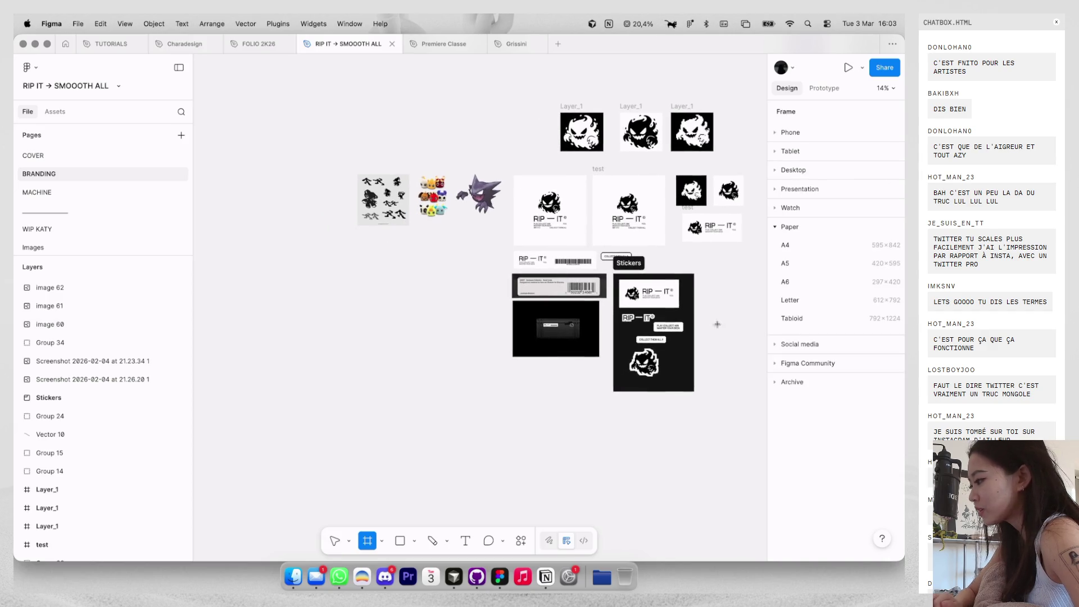
{"action": "left_click_drag", "start_coordinate": [369, 321], "coordinate": [473, 391]}
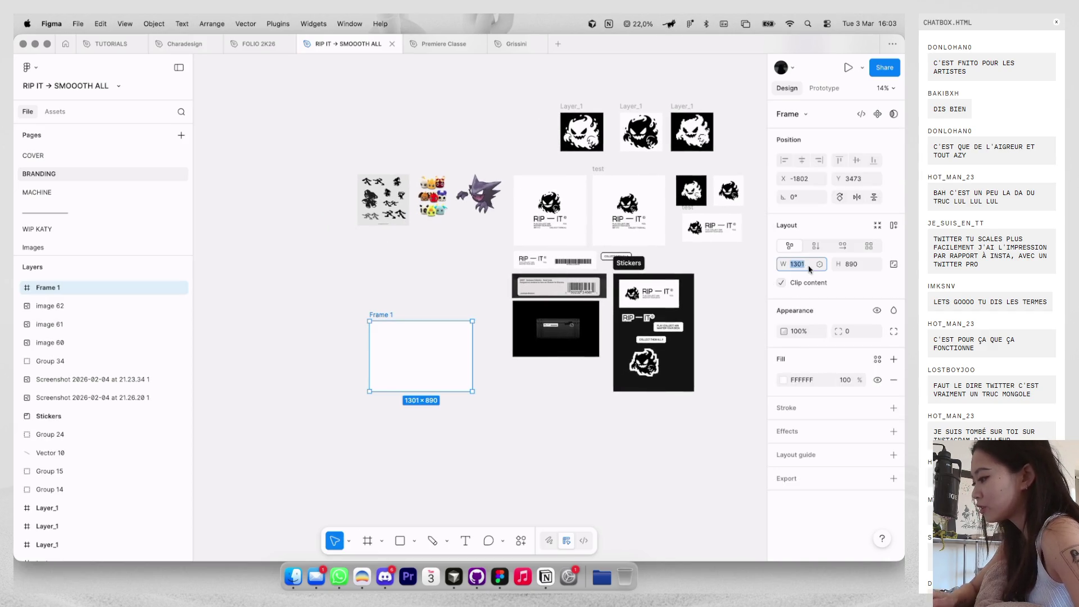
{"action": "type", "text": "20"}
{"action": "key", "text": "Tab"}
{"action": "type", "text": "1080"}
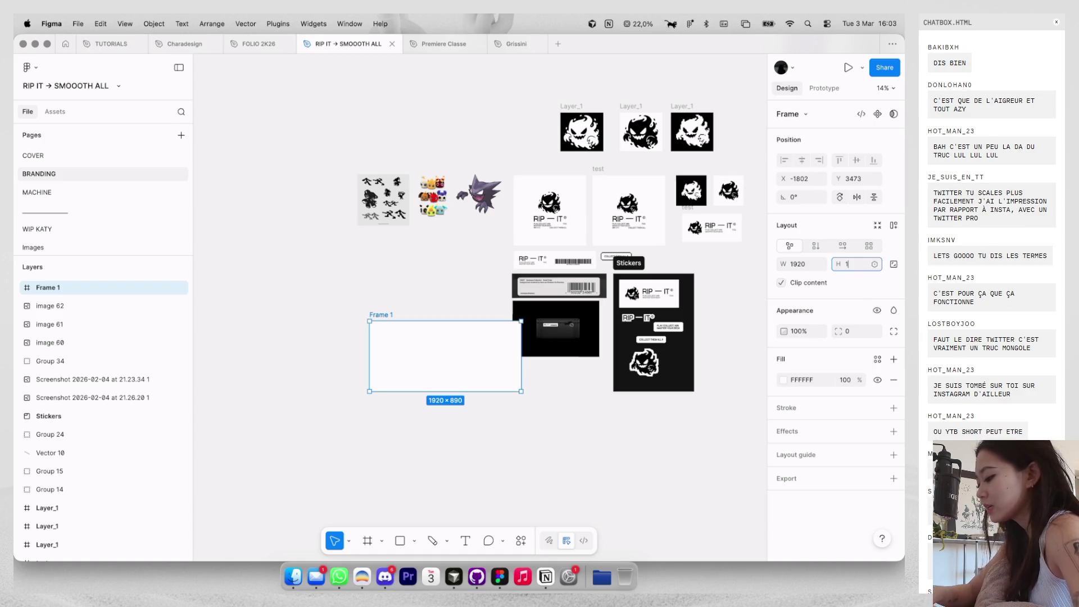
{"action": "key", "text": "Return"}
Move the new frame up and left and name it COVER.
{"action": "left_click", "coordinate": [465, 304]}
{"action": "left_click_drag", "start_coordinate": [376, 314], "coordinate": [325, 260]}
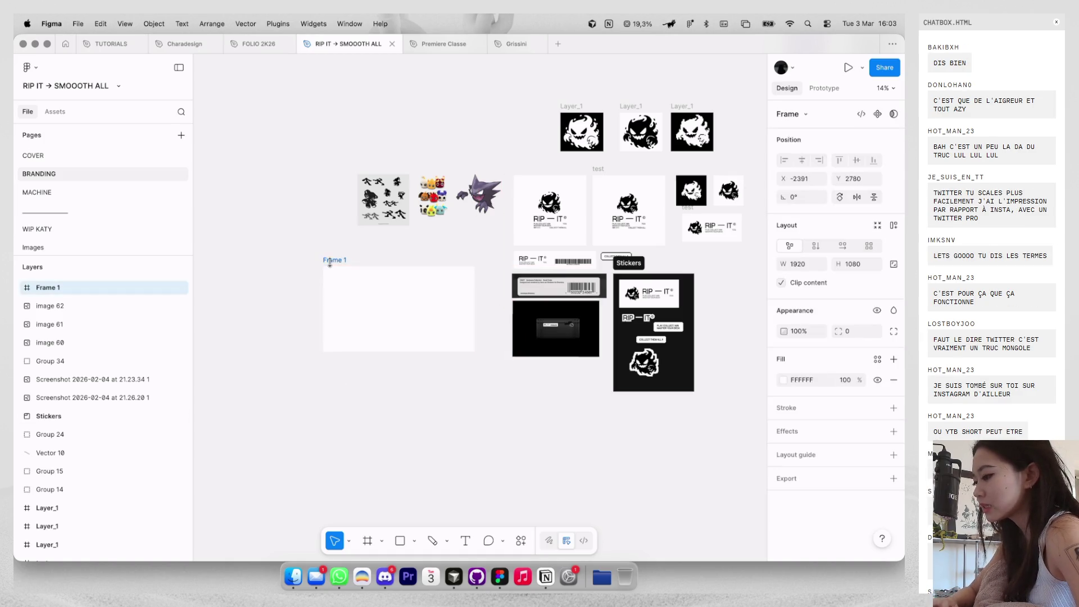
{"action": "key", "text": "Return"}
{"action": "scroll", "coordinate": [345, 254], "scroll_direction": "up", "scroll_amount": 1}
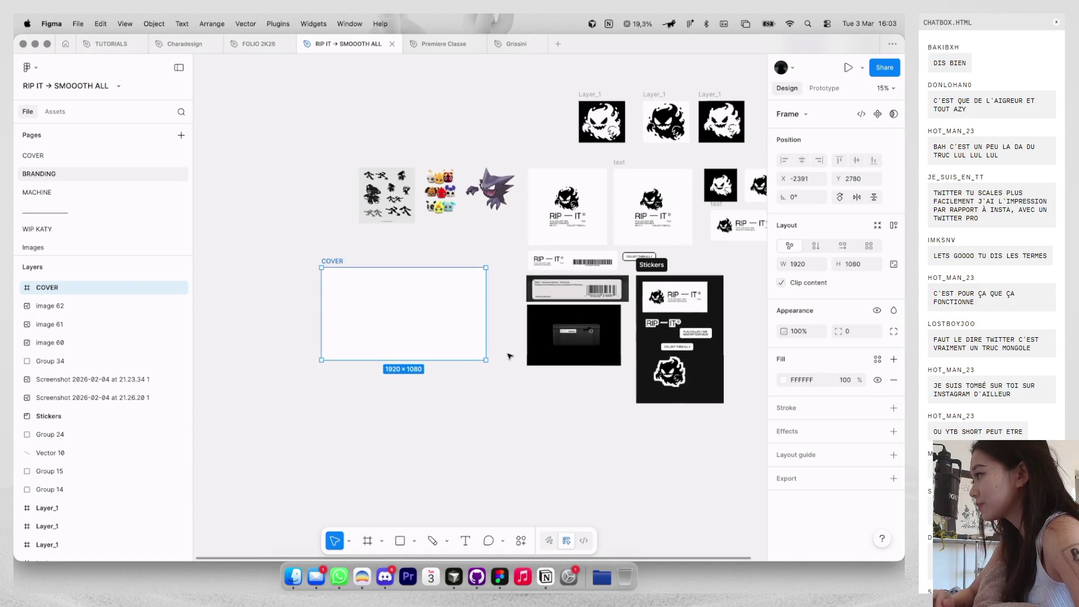
Fill COVER with the dark #161616 sampled from the black mockup.
{"action": "left_click", "coordinate": [318, 265]}
{"action": "left_click", "coordinate": [332, 261]}
{"action": "key", "text": "i"}
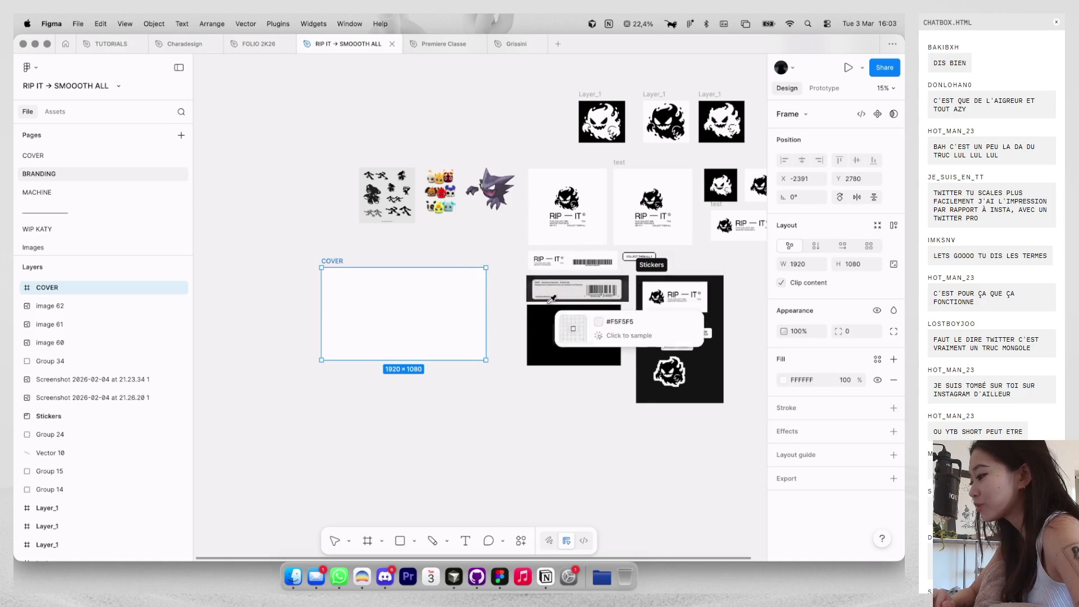
{"action": "left_click", "coordinate": [642, 320]}
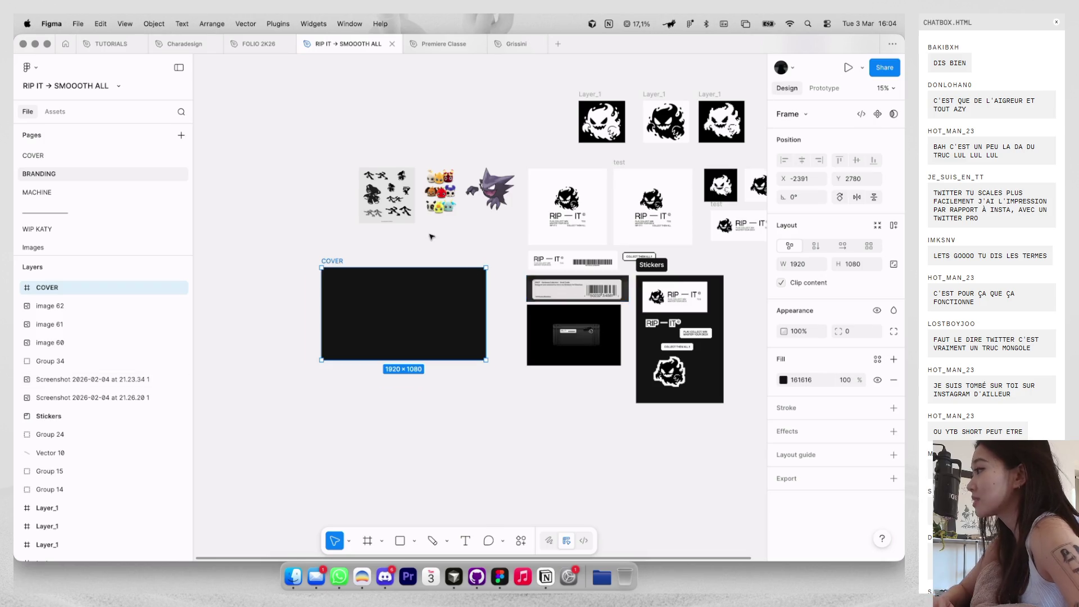
Group the logo texts RIP-IT, PLAY COLLECT WIN, COLLECT THEM ALL, © and TCG.
{"action": "scroll", "coordinate": [430, 236], "scroll_direction": "up", "scroll_amount": 5}
{"action": "scroll", "coordinate": [431, 236], "scroll_direction": "down", "scroll_amount": 3}
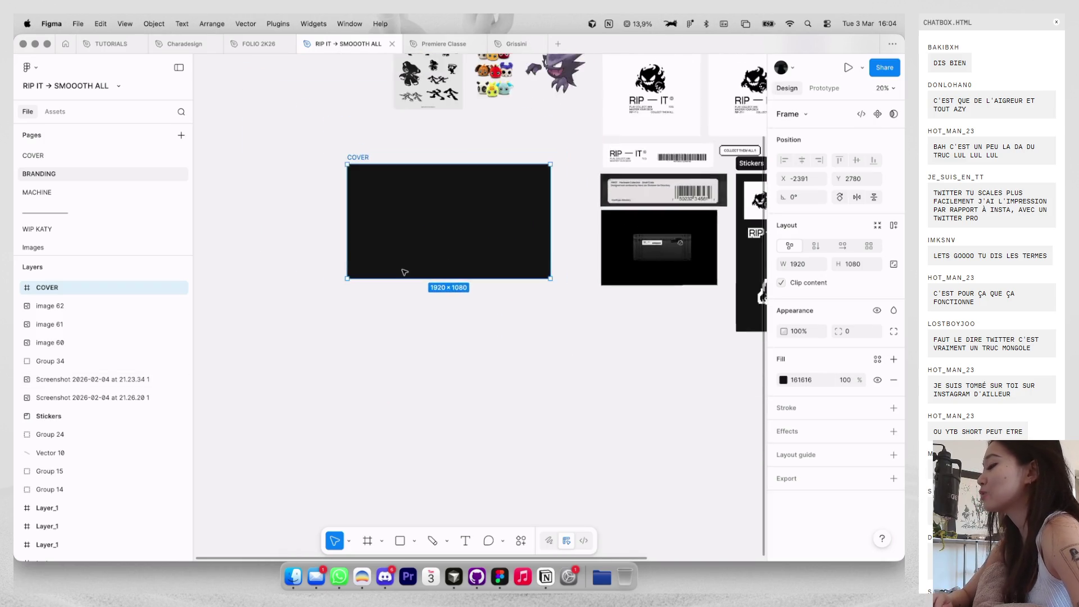
{"action": "left_click", "coordinate": [569, 144]}
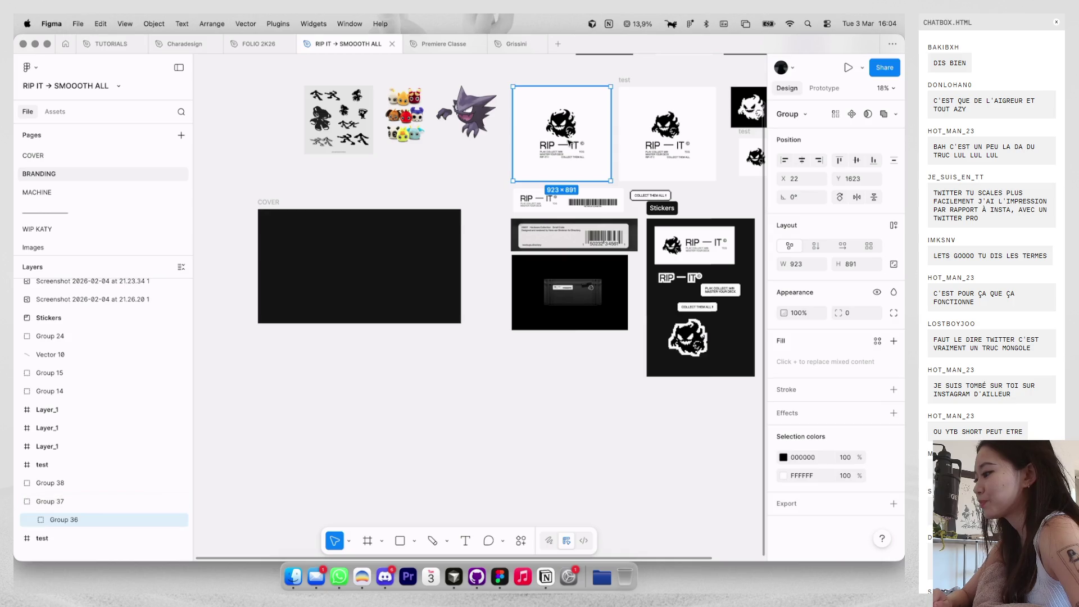
{"action": "double_click", "coordinate": [666, 126]}
{"action": "scroll", "coordinate": [673, 196], "scroll_direction": "up", "scroll_amount": 5}
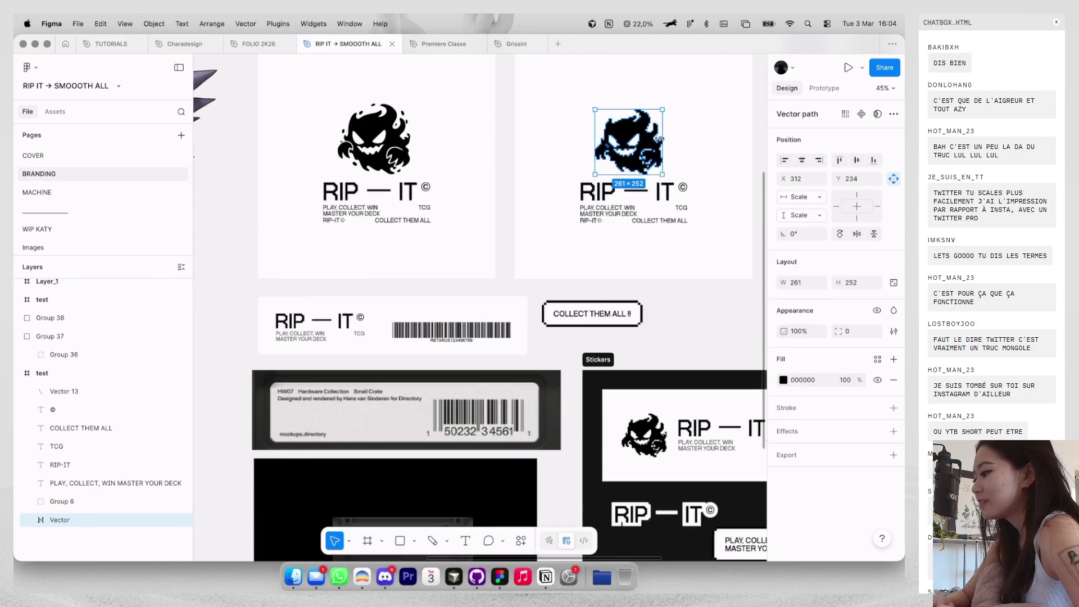
{"action": "left_click", "coordinate": [663, 220]}
{"action": "scroll", "coordinate": [653, 223], "scroll_direction": "up", "scroll_amount": 3}
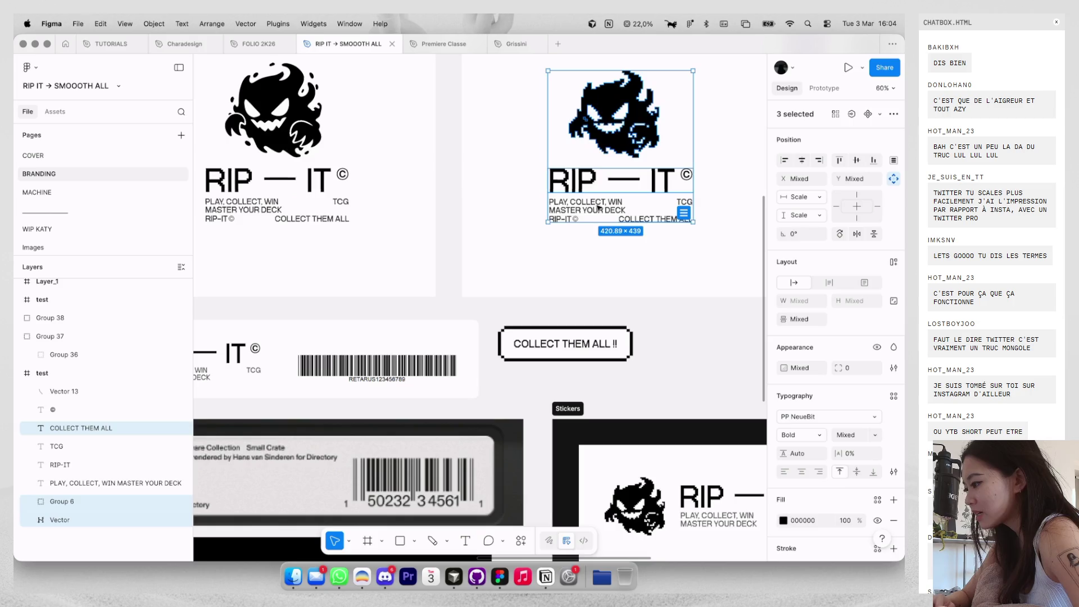
{"action": "left_click", "coordinate": [597, 208]}
{"action": "scroll", "coordinate": [598, 208], "scroll_direction": "up", "scroll_amount": 2}
{"action": "left_click", "coordinate": [548, 216], "text": "shift"}
{"action": "left_click", "coordinate": [675, 217], "text": "shift"}
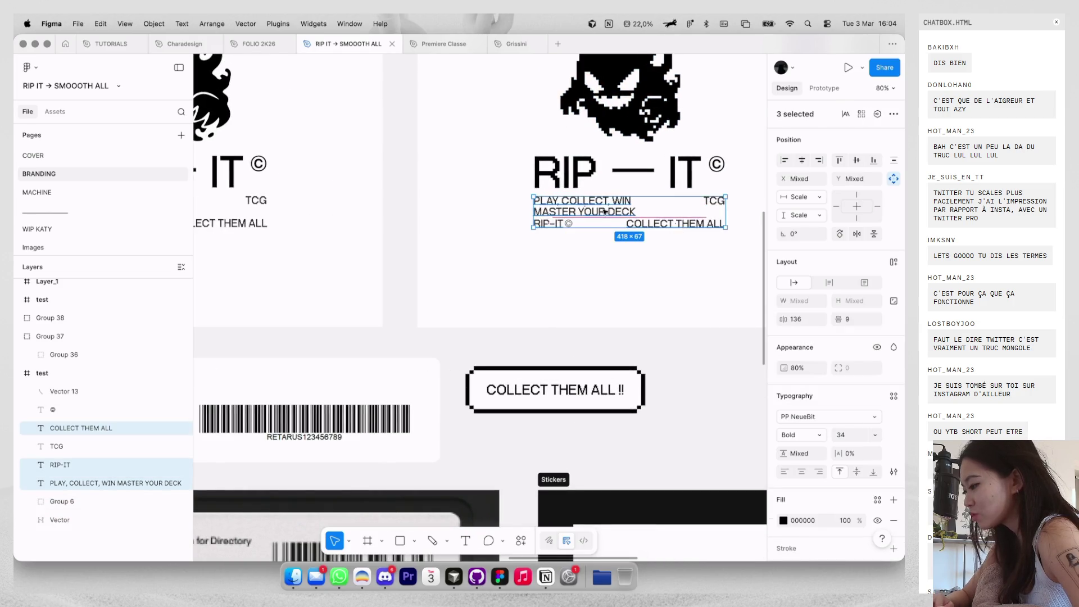
{"action": "scroll", "coordinate": [604, 205], "scroll_direction": "up", "scroll_amount": 2}
{"action": "left_click", "coordinate": [573, 225], "text": "shift"}
{"action": "scroll", "coordinate": [672, 207], "scroll_direction": "up", "scroll_amount": 2}
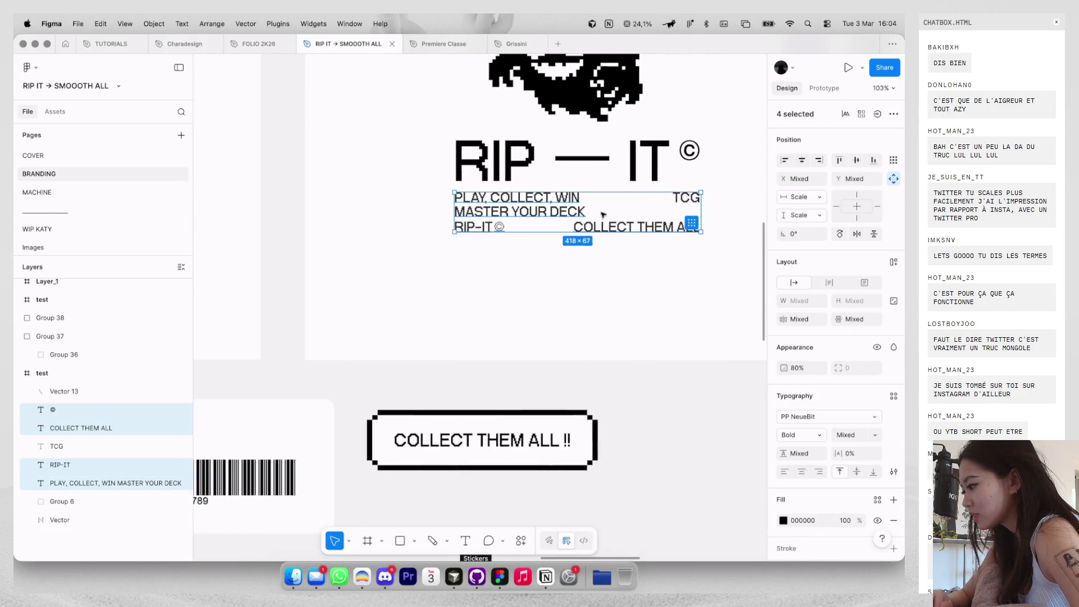
{"action": "left_click", "coordinate": [673, 206], "text": "shift"}
{"action": "key", "text": "super+g"}
Move the pixel ghost and grouped logo text into the COVER frame.
{"action": "scroll", "coordinate": [672, 206], "scroll_direction": "down", "scroll_amount": 3}
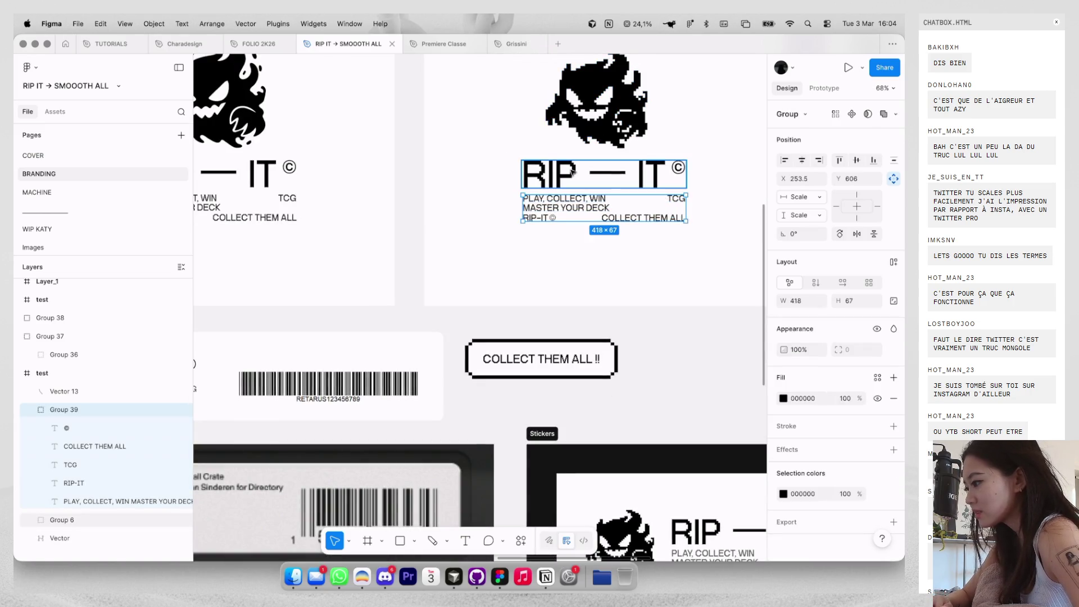
{"action": "scroll", "coordinate": [623, 126], "scroll_direction": "down", "scroll_amount": 10}
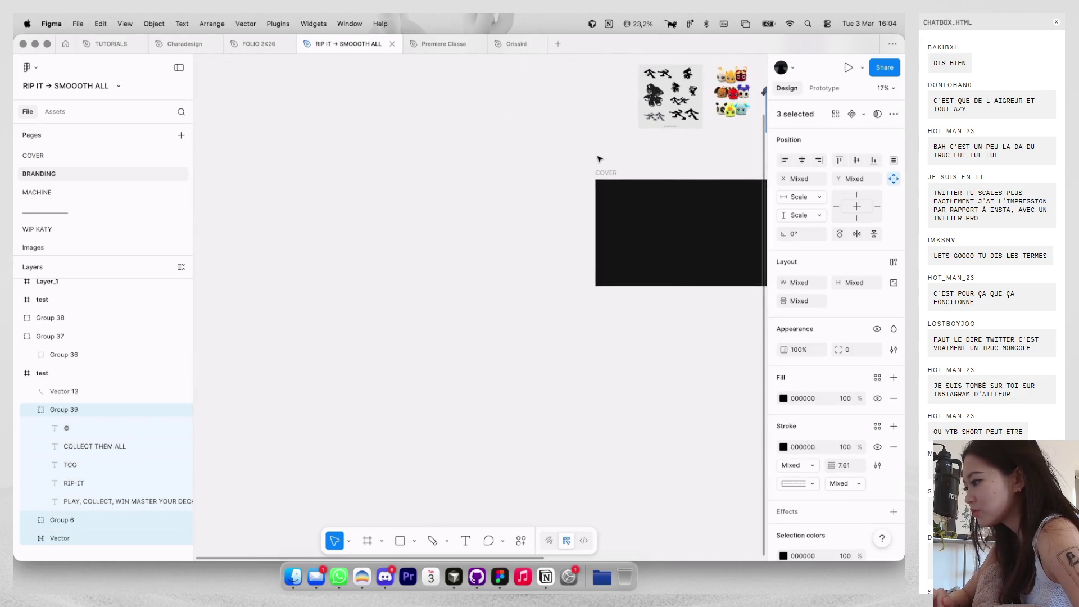
{"action": "left_click", "coordinate": [601, 182]}
{"action": "left_click_drag", "start_coordinate": [601, 182], "coordinate": [584, 194]}
Change the logo's selection colour from black to white FFFFFF.
{"action": "scroll", "coordinate": [600, 182], "scroll_direction": "up", "scroll_amount": 2}
{"action": "scroll", "coordinate": [785, 495], "scroll_direction": "down", "scroll_amount": 3}
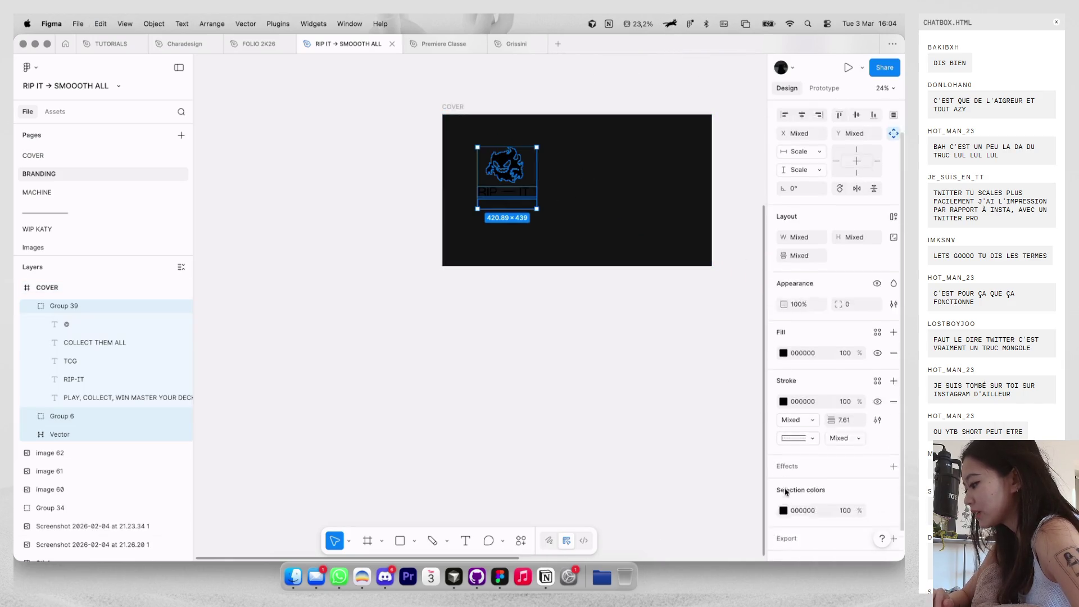
{"action": "left_click", "coordinate": [783, 492]}
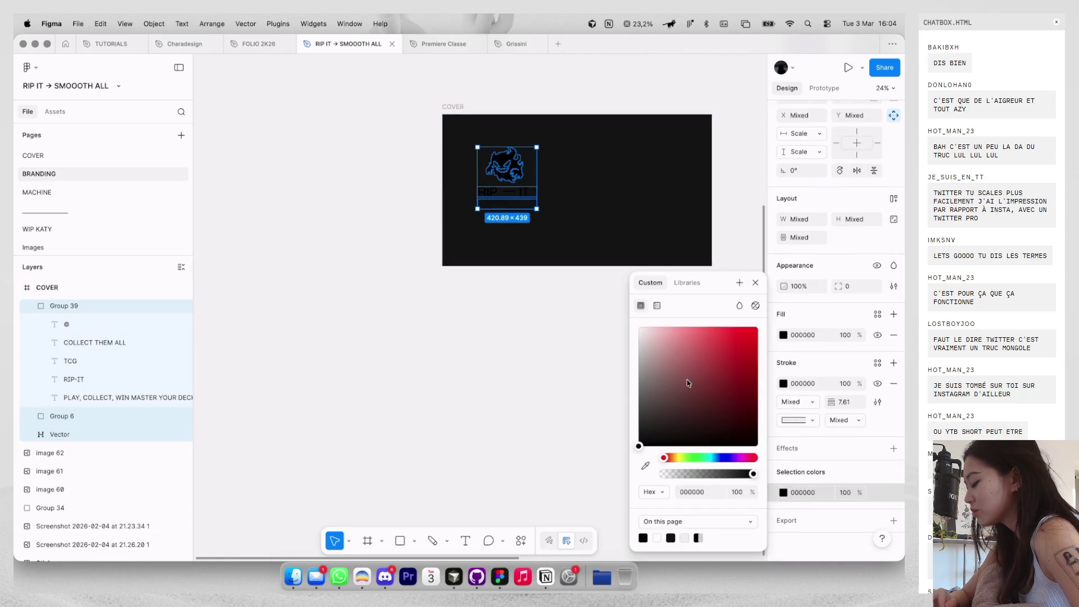
{"action": "left_click_drag", "start_coordinate": [690, 386], "coordinate": [512, 217]}
{"action": "key", "text": "Escape"}
Scale the logo down proportionally to about 0.66 so it sits centred.
{"action": "key", "text": "k"}
{"action": "mouse_move", "coordinate": [540, 145]}
{"action": "left_mouse_down"}
{"action": "mouse_move", "coordinate": [513, 174]}
{"action": "mouse_move", "coordinate": [569, 190]}
{"action": "left_mouse_up"}
{"action": "left_click", "coordinate": [667, 173]}
{"action": "scroll", "coordinate": [577, 199], "scroll_direction": "up", "scroll_amount": 3}
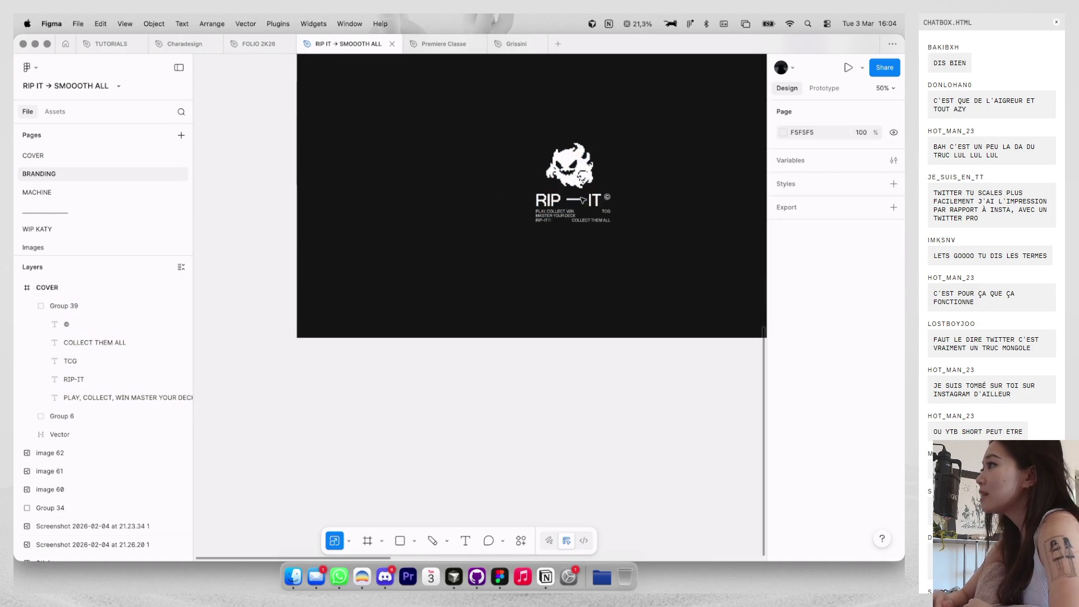
{"action": "scroll", "coordinate": [574, 197], "scroll_direction": "down", "scroll_amount": 2}
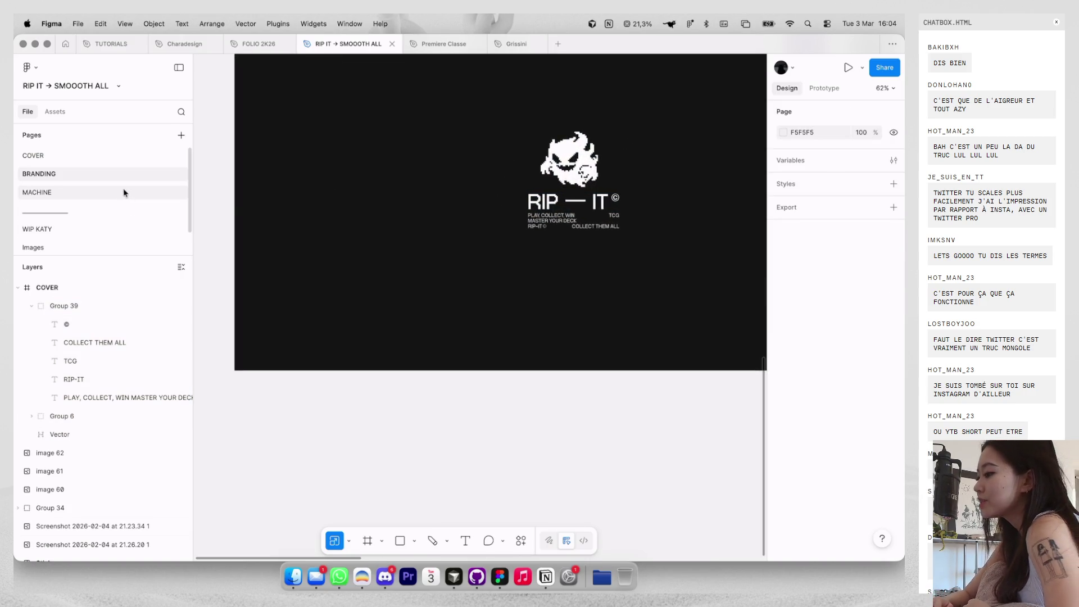
{"action": "left_click", "coordinate": [123, 192]}
{"action": "scroll", "coordinate": [452, 278], "scroll_direction": "down", "scroll_amount": 5}
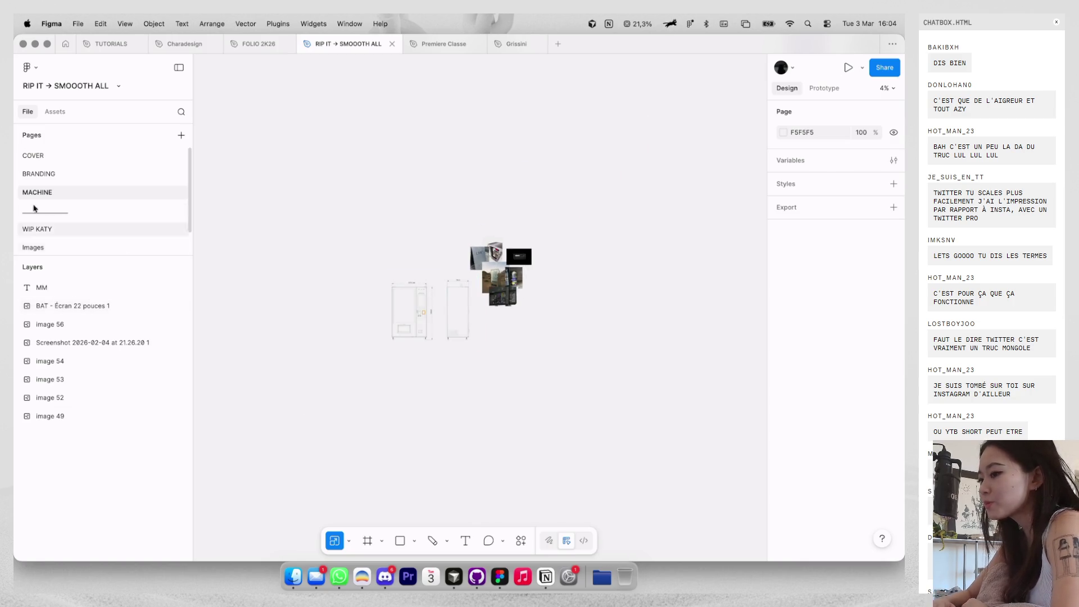
{"action": "left_click", "coordinate": [41, 227]}
{"action": "scroll", "coordinate": [408, 304], "scroll_direction": "down", "scroll_amount": 5}
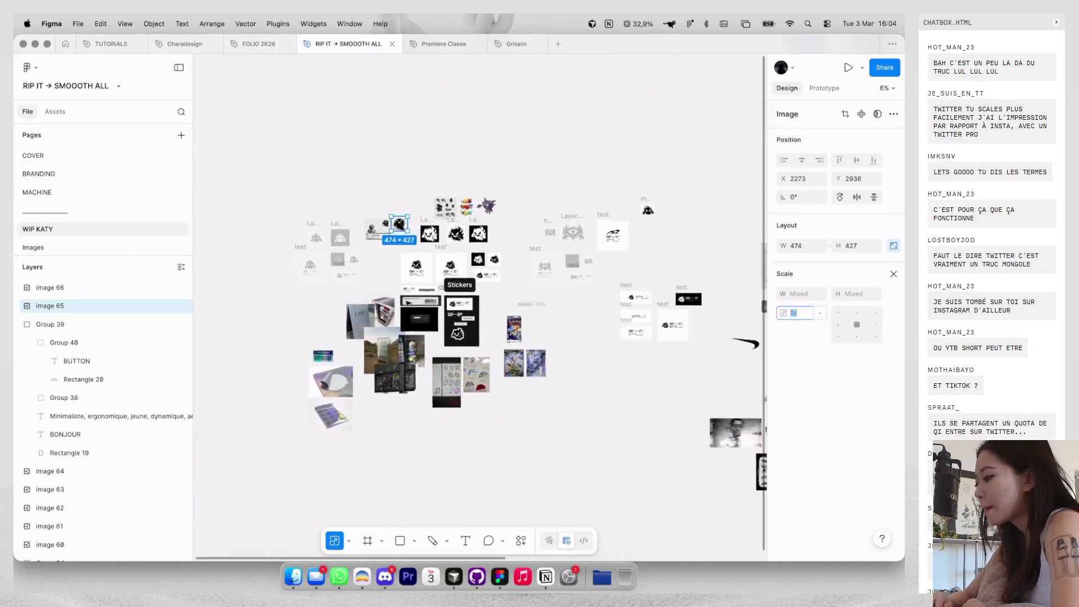
{"action": "scroll", "coordinate": [588, 135], "scroll_direction": "up", "scroll_amount": 10}
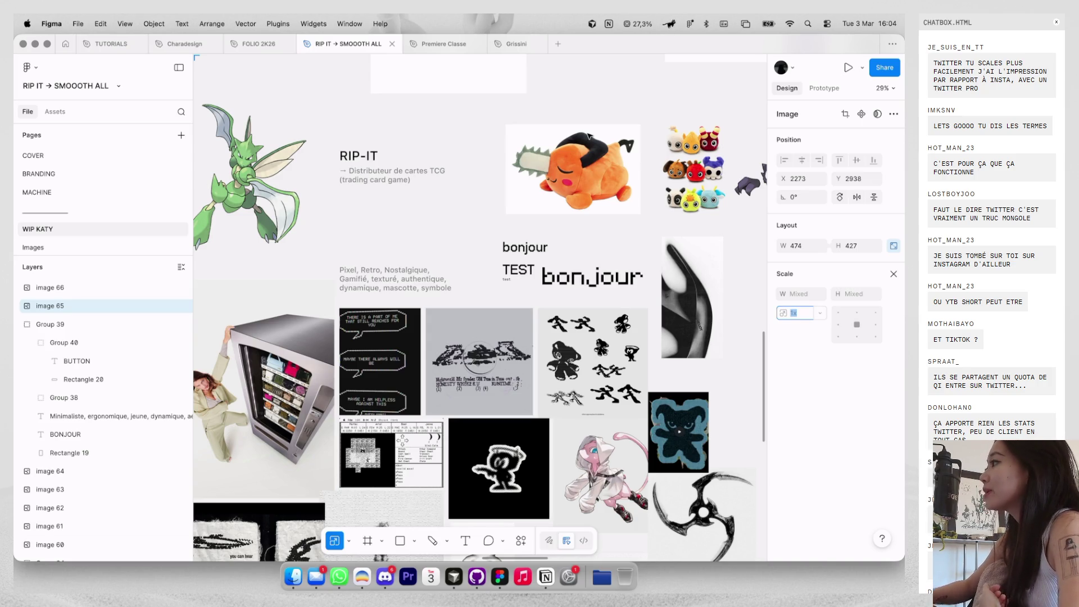
{"action": "scroll", "coordinate": [588, 136], "scroll_direction": "up", "scroll_amount": 5}
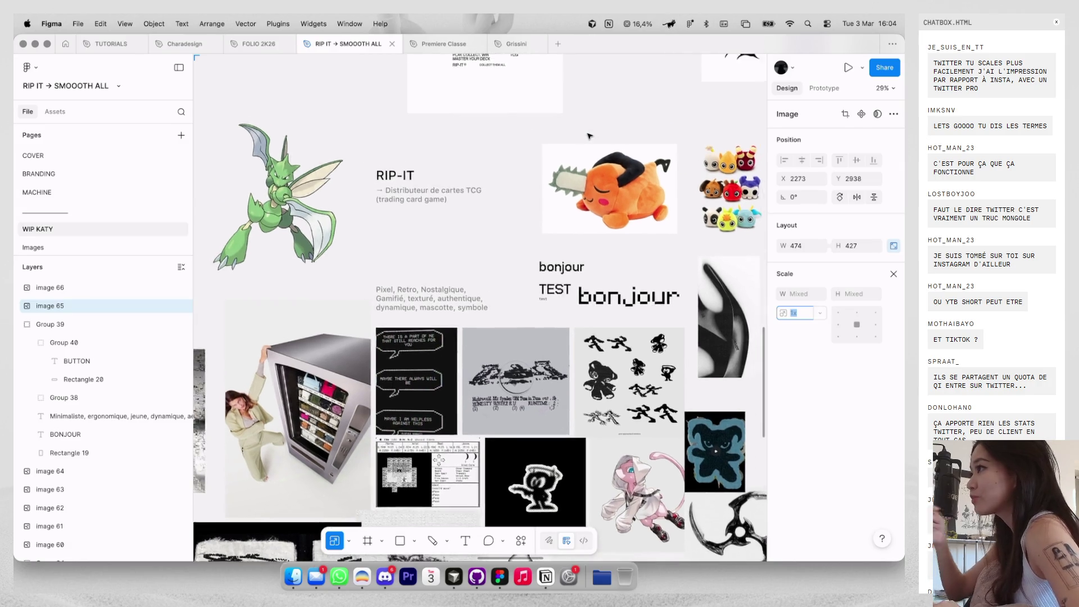
{"action": "scroll", "coordinate": [589, 136], "scroll_direction": "down", "scroll_amount": 10}
{"action": "scroll", "coordinate": [534, 251], "scroll_direction": "up", "scroll_amount": 10}
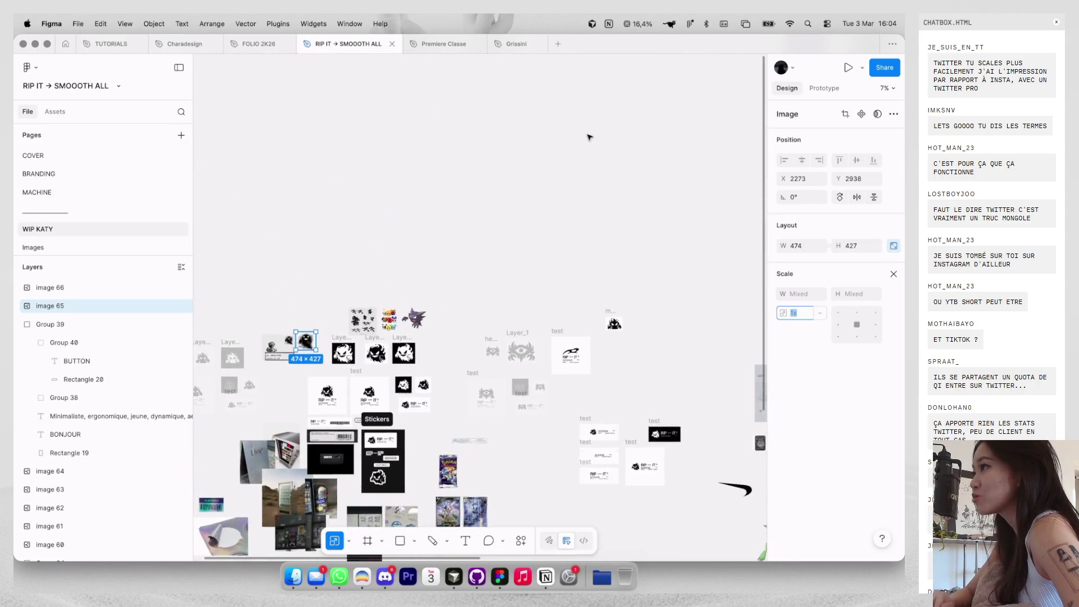
{"action": "scroll", "coordinate": [534, 251], "scroll_direction": "down", "scroll_amount": 5}
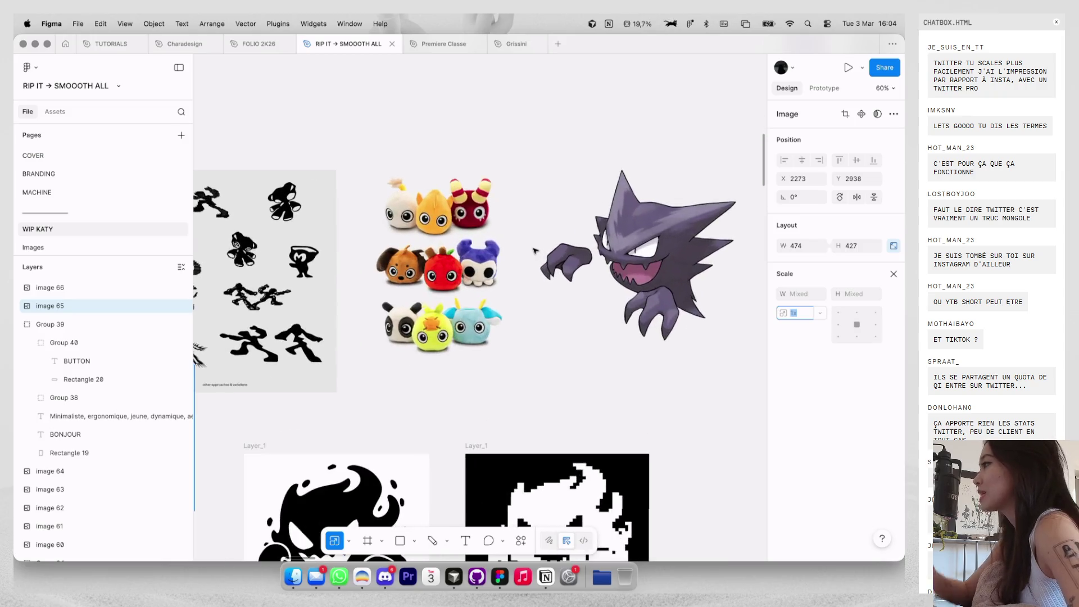
{"action": "scroll", "coordinate": [535, 248], "scroll_direction": "up", "scroll_amount": 2}
{"action": "scroll", "coordinate": [536, 248], "scroll_direction": "down", "scroll_amount": 3}
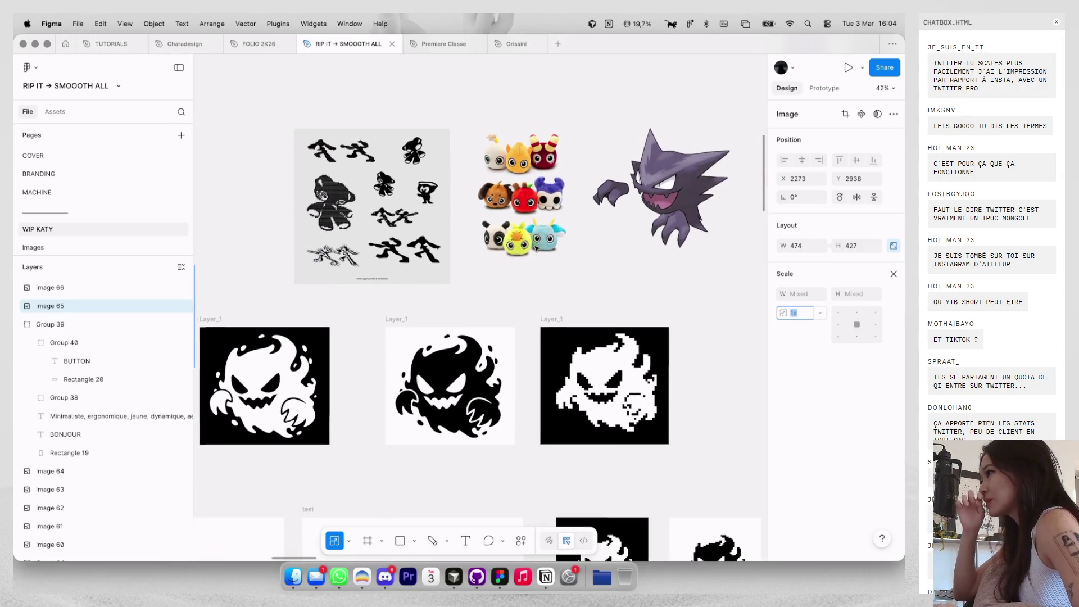
{"action": "scroll", "coordinate": [535, 247], "scroll_direction": "down", "scroll_amount": 8}
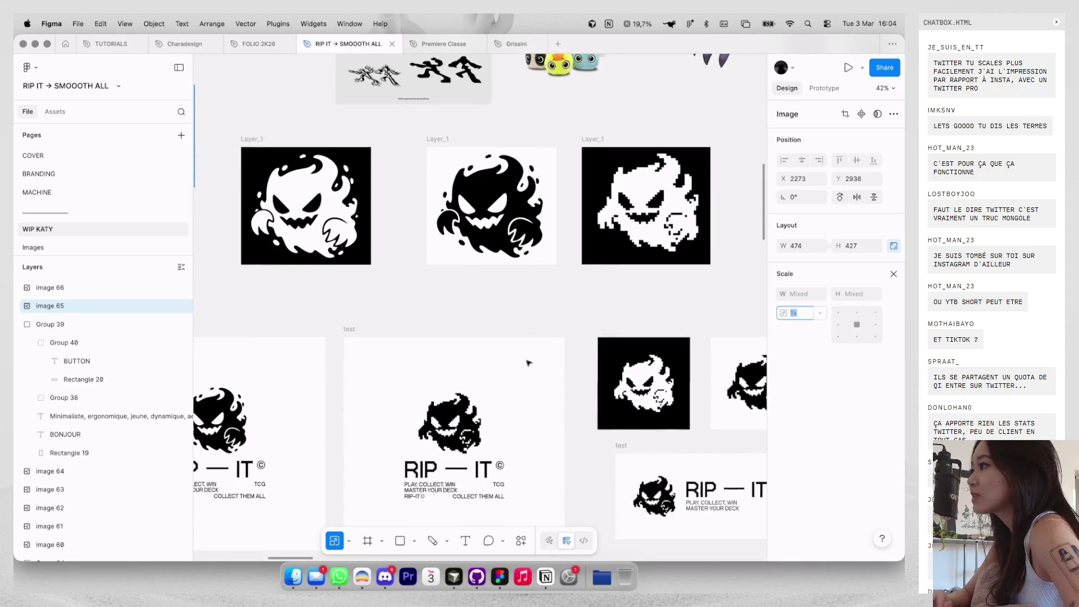
{"action": "scroll", "coordinate": [518, 428], "scroll_direction": "up", "scroll_amount": 1}
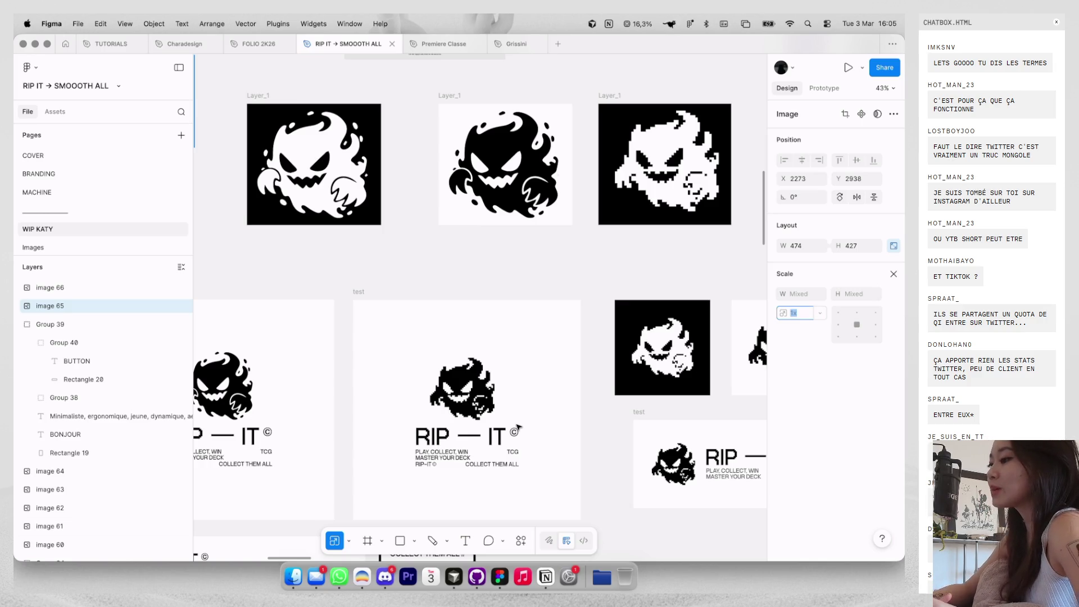
{"action": "scroll", "coordinate": [518, 428], "scroll_direction": "down", "scroll_amount": 2}
{"action": "scroll", "coordinate": [518, 428], "scroll_direction": "up", "scroll_amount": 4}
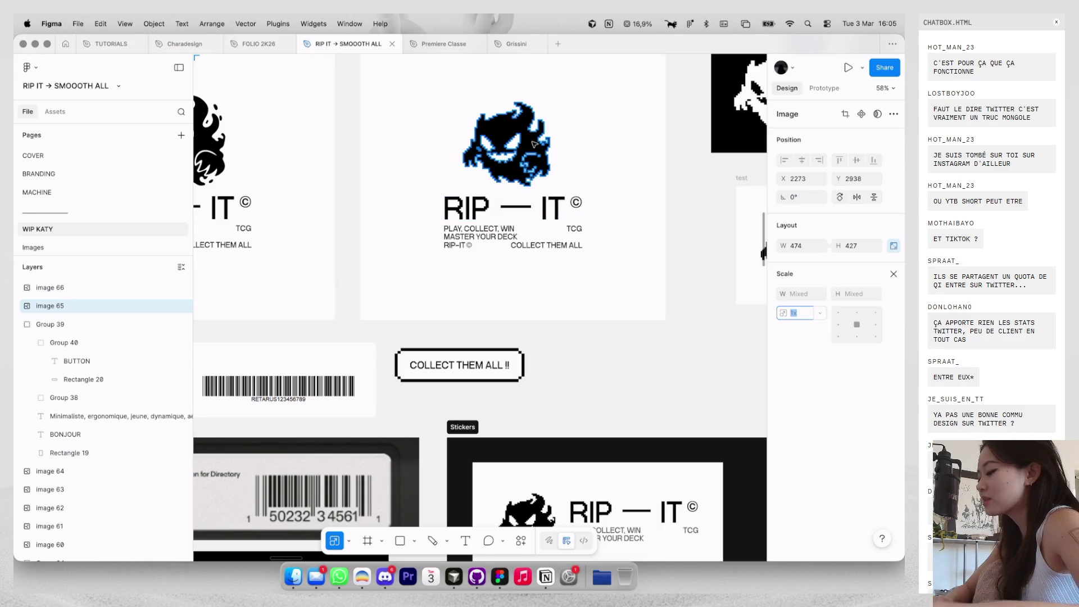
{"action": "scroll", "coordinate": [534, 144], "scroll_direction": "down", "scroll_amount": 5}
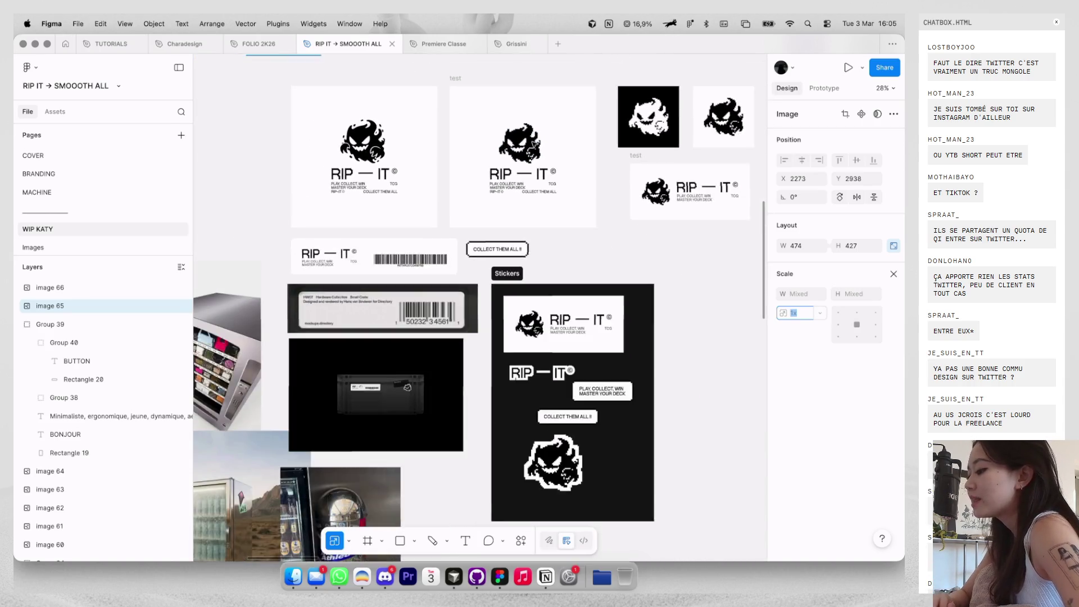
{"action": "left_click", "coordinate": [83, 194]}
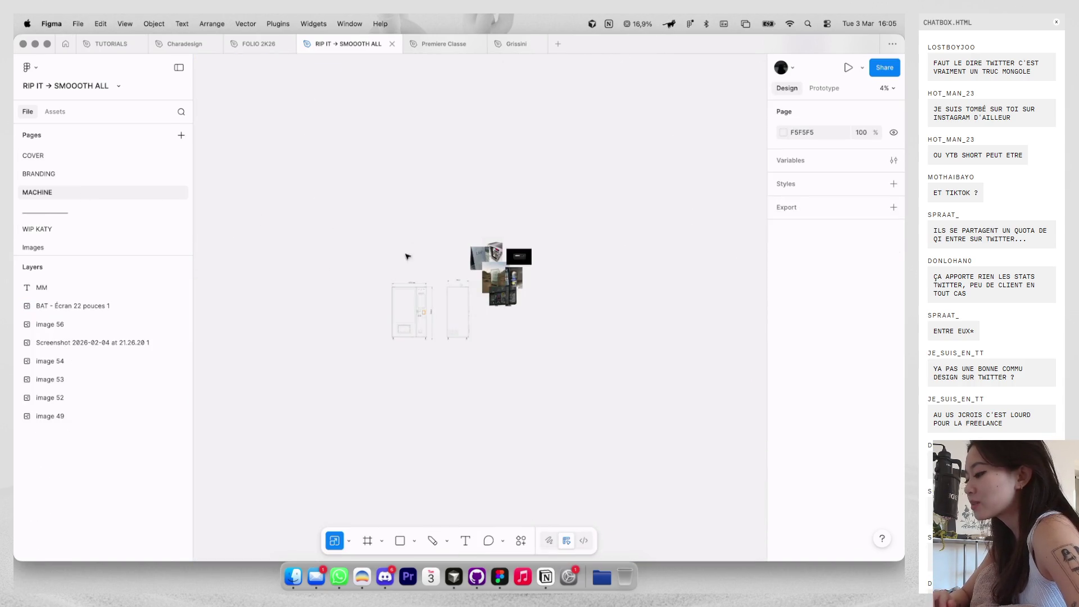
{"action": "scroll", "coordinate": [412, 259], "scroll_direction": "up", "scroll_amount": 3}
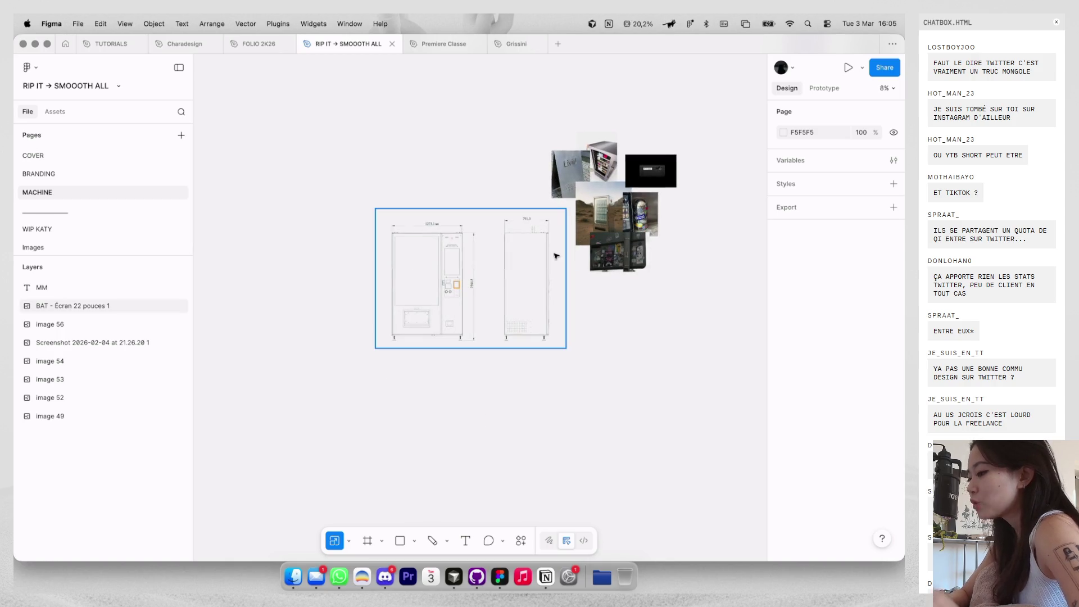
{"action": "left_click", "coordinate": [98, 172]}
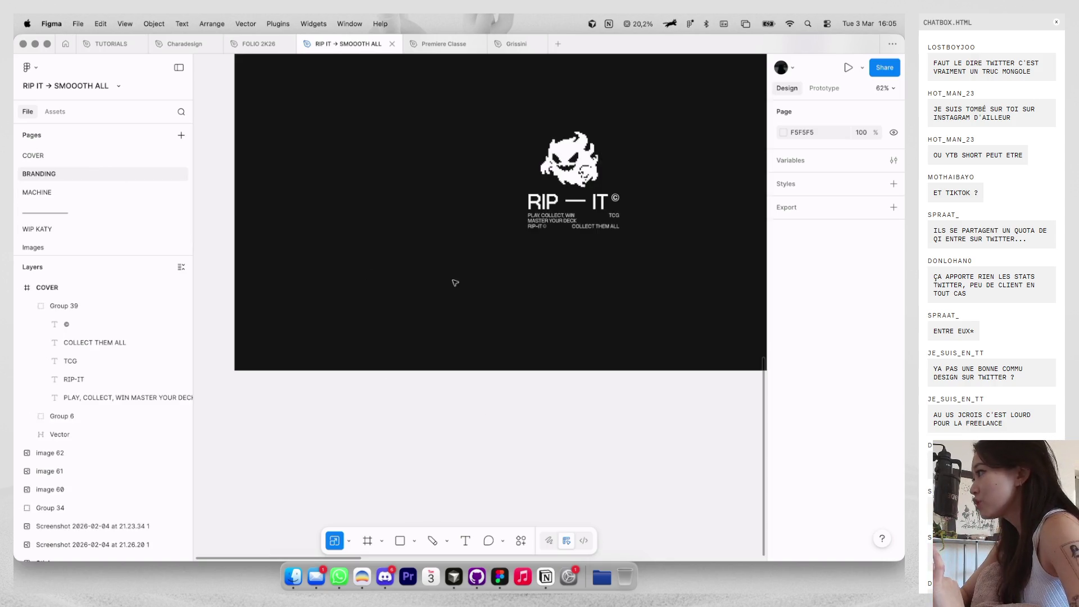
{"action": "scroll", "coordinate": [524, 306], "scroll_direction": "down", "scroll_amount": 5}
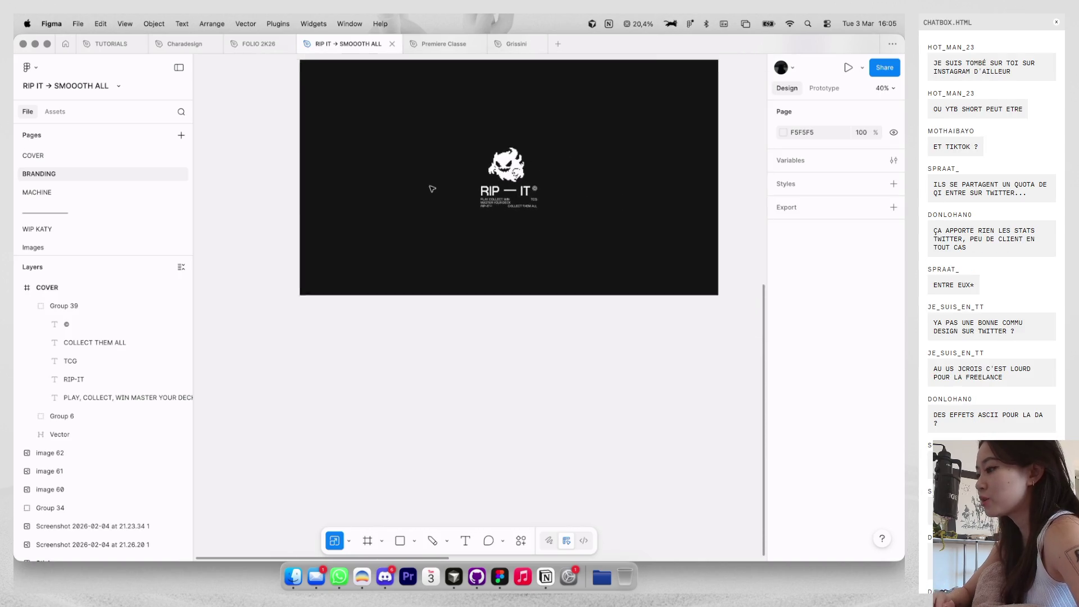
Duplicate COVER directly below the original and delete the copy's logo.
{"action": "left_click_drag", "start_coordinate": [327, 84], "coordinate": [327, 305]}
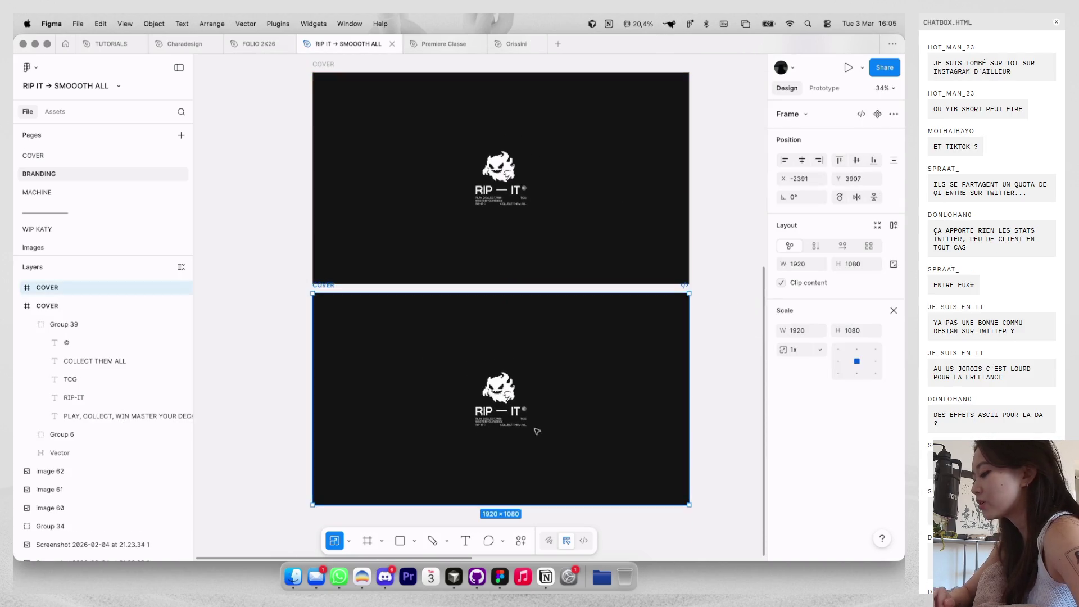
{"action": "left_click", "coordinate": [509, 401]}
{"action": "key", "text": "Delete"}
Select the lower COVER copy, then switch to the MACHINE page.
{"action": "scroll", "coordinate": [508, 402], "scroll_direction": "down", "scroll_amount": 5}
{"action": "scroll", "coordinate": [511, 402], "scroll_direction": "up", "scroll_amount": 3}
{"action": "scroll", "coordinate": [511, 403], "scroll_direction": "right", "scroll_amount": 5}
{"action": "scroll", "coordinate": [511, 402], "scroll_direction": "up", "scroll_amount": 1}
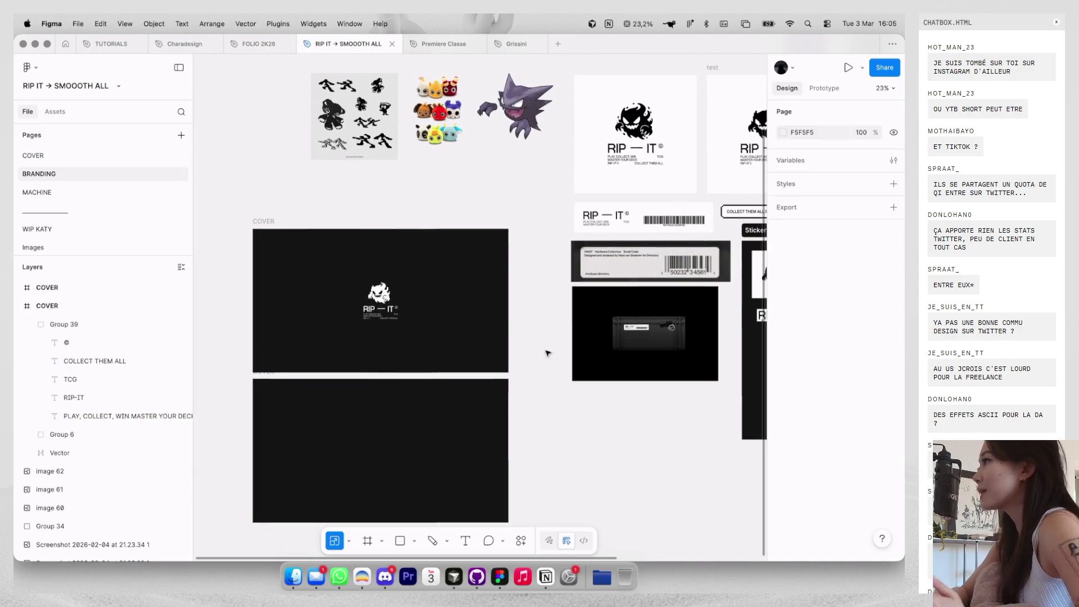
{"action": "left_click", "coordinate": [272, 379]}
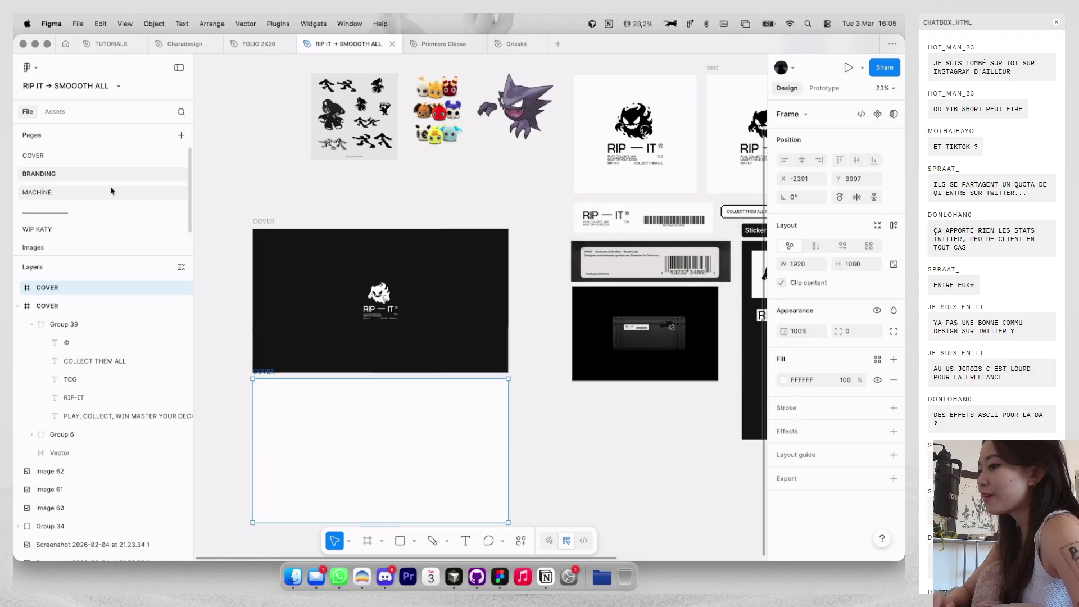
{"action": "left_click", "coordinate": [111, 190]}
{"action": "scroll", "coordinate": [441, 255], "scroll_direction": "up", "scroll_amount": 5}
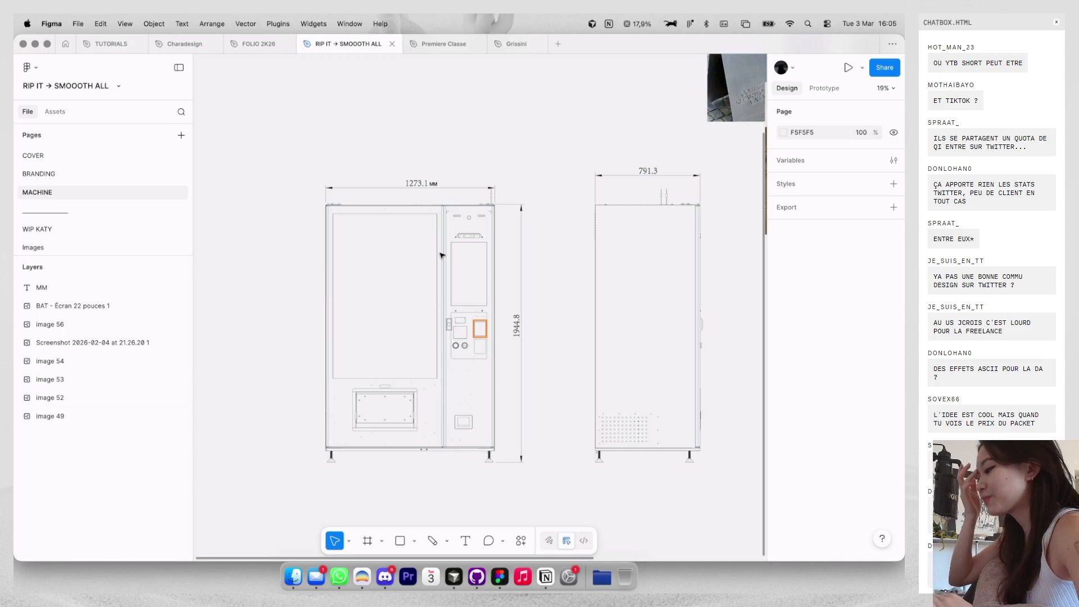
Zoom around the vending-machine drawings and photo collage, then return to WIP KATY.
{"action": "scroll", "coordinate": [442, 255], "scroll_direction": "down", "scroll_amount": 5}
{"action": "scroll", "coordinate": [444, 185], "scroll_direction": "right", "scroll_amount": 3}
{"action": "scroll", "coordinate": [444, 172], "scroll_direction": "up", "scroll_amount": 5}
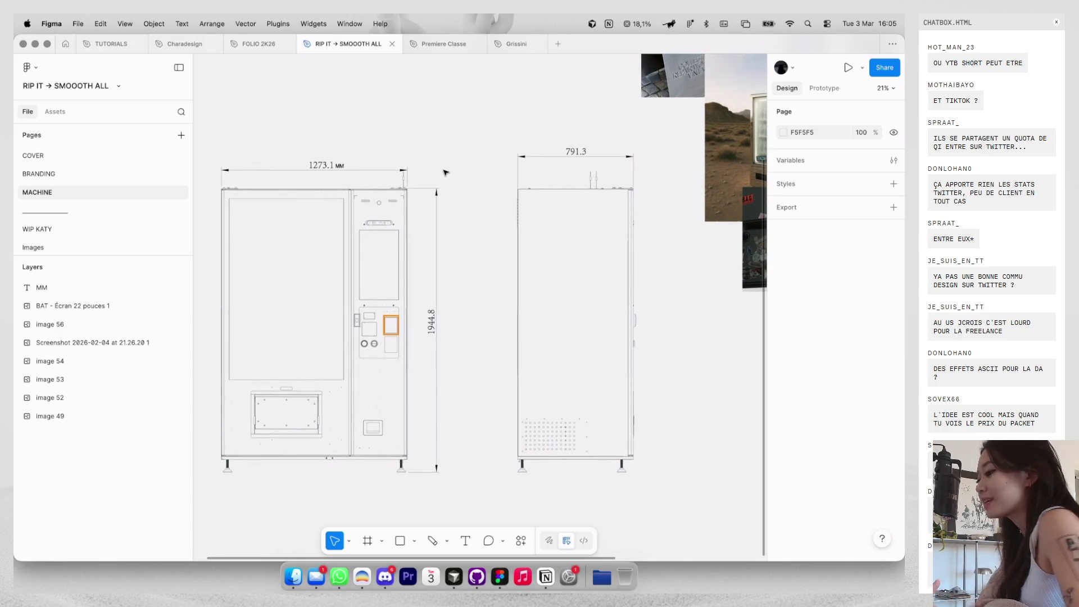
{"action": "scroll", "coordinate": [444, 172], "scroll_direction": "up", "scroll_amount": 3}
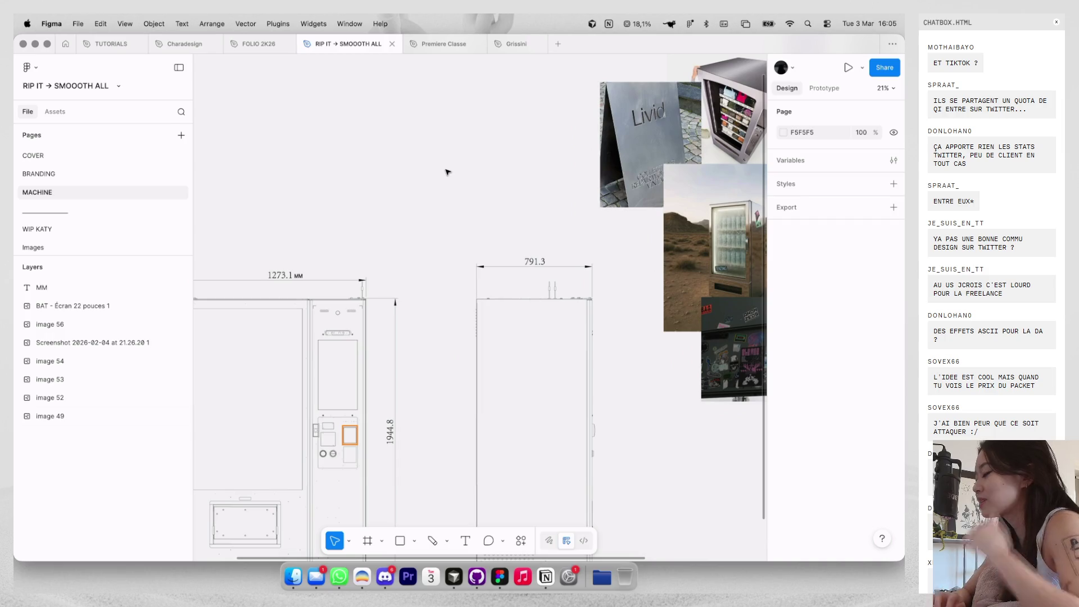
{"action": "scroll", "coordinate": [689, 124], "scroll_direction": "up", "scroll_amount": 5}
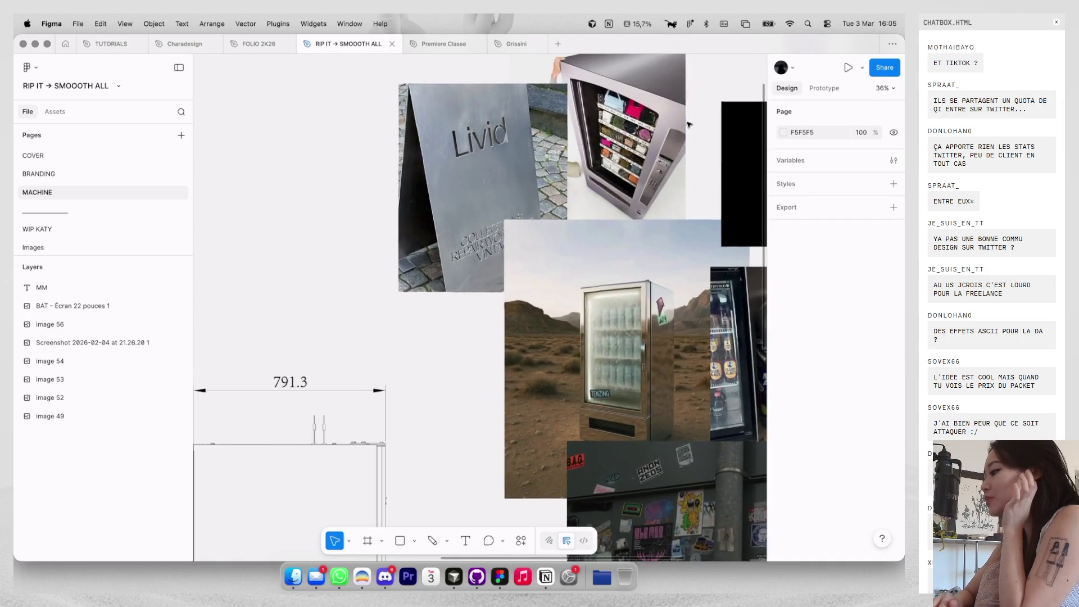
{"action": "scroll", "coordinate": [690, 124], "scroll_direction": "up", "scroll_amount": 3}
{"action": "scroll", "coordinate": [674, 132], "scroll_direction": "down", "scroll_amount": 4}
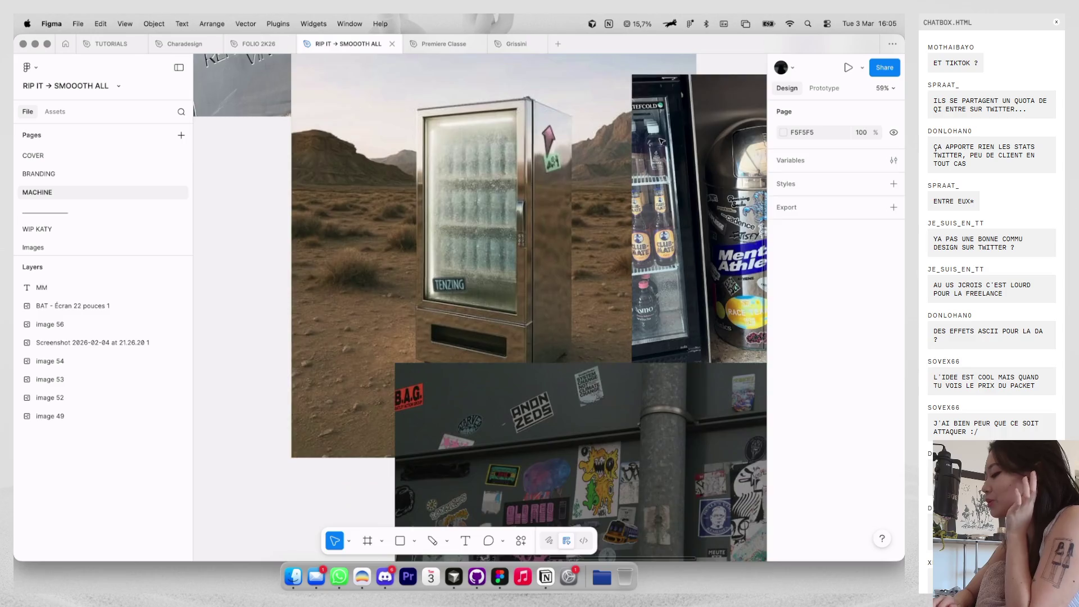
{"action": "scroll", "coordinate": [661, 141], "scroll_direction": "up", "scroll_amount": 5}
{"action": "scroll", "coordinate": [579, 172], "scroll_direction": "up", "scroll_amount": 3}
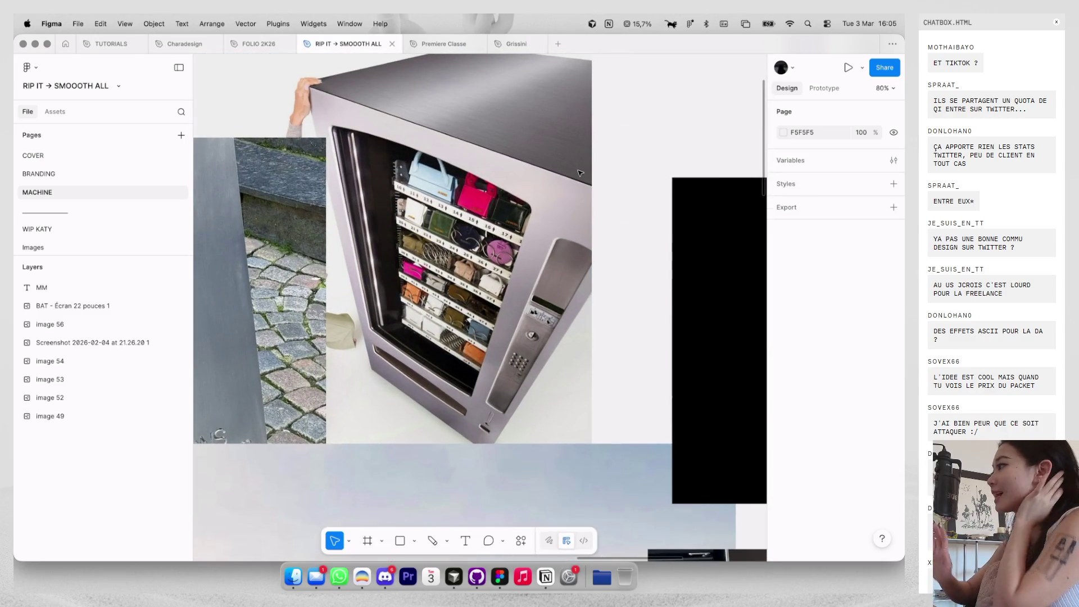
{"action": "scroll", "coordinate": [578, 172], "scroll_direction": "down", "scroll_amount": 5}
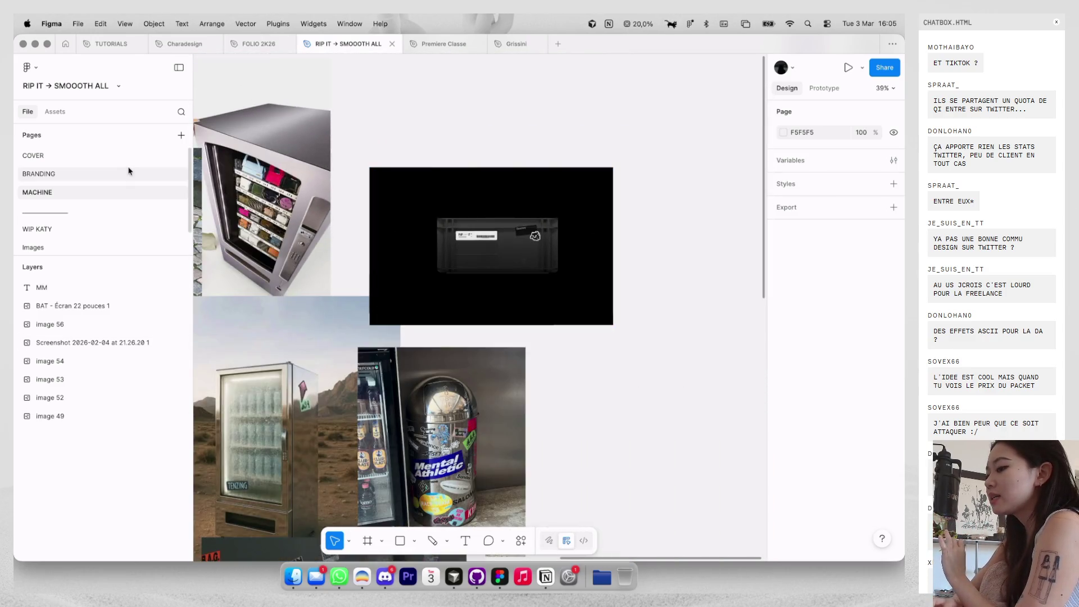
{"action": "left_click", "coordinate": [97, 228]}
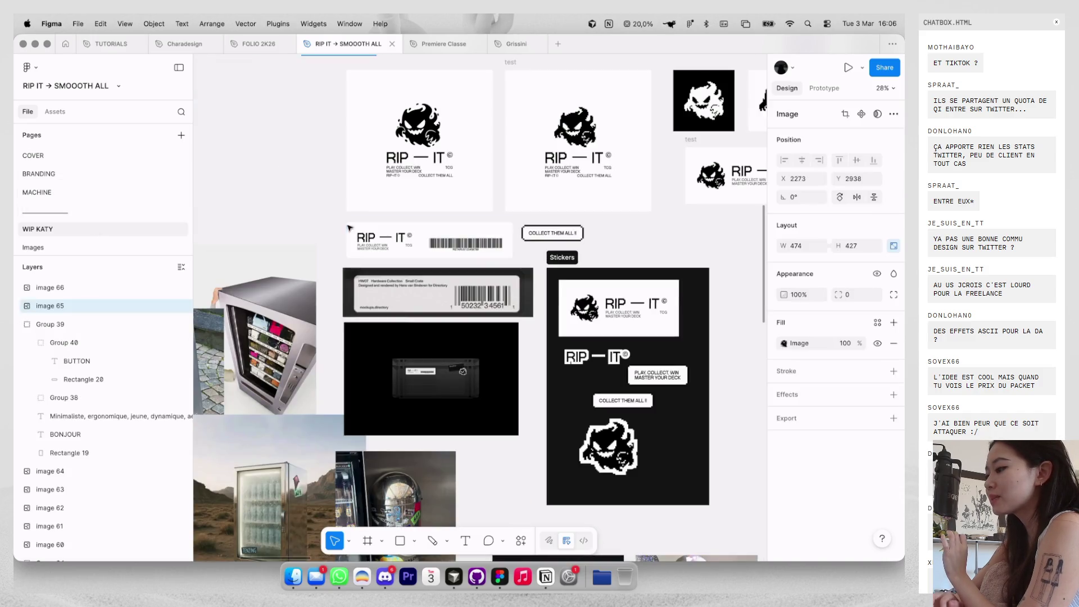
{"action": "scroll", "coordinate": [477, 80], "scroll_direction": "up", "scroll_amount": 3}
{"action": "scroll", "coordinate": [476, 81], "scroll_direction": "down", "scroll_amount": 10}
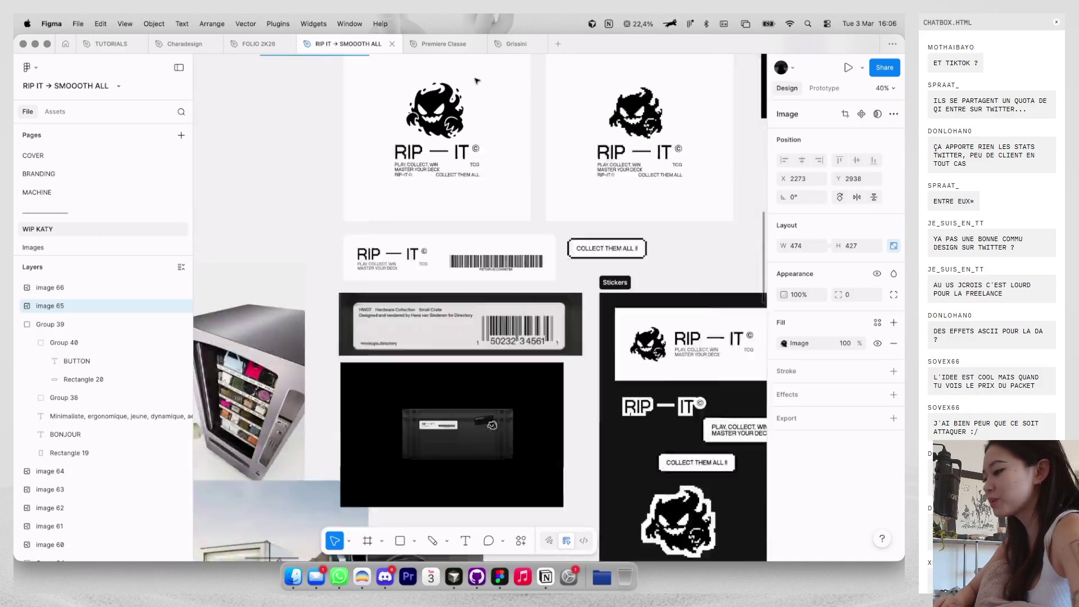
{"action": "scroll", "coordinate": [560, 150], "scroll_direction": "down", "scroll_amount": 5}
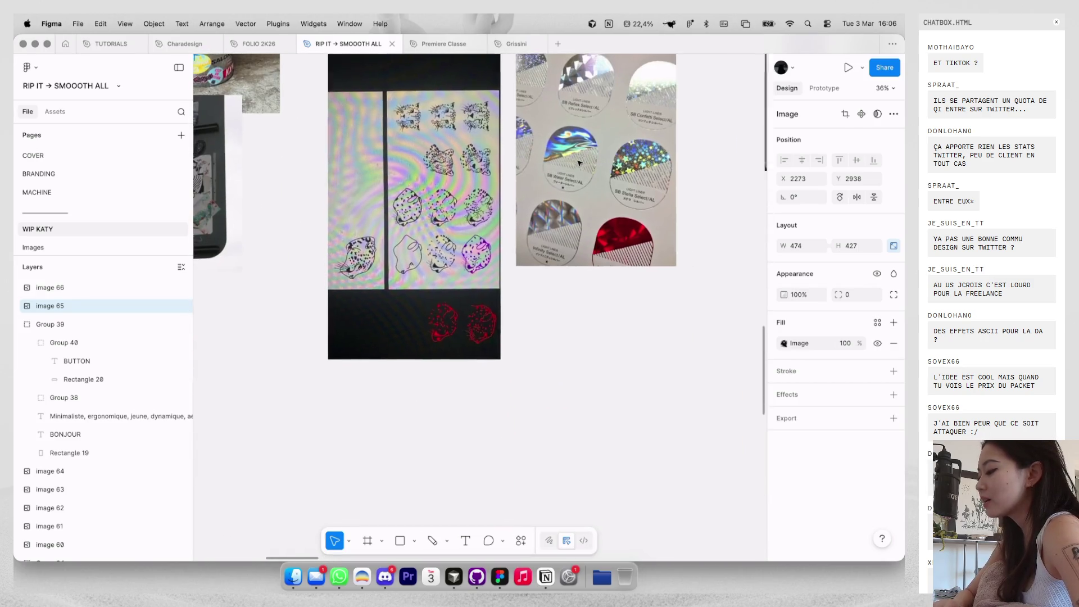
{"action": "scroll", "coordinate": [638, 90], "scroll_direction": "up", "scroll_amount": 5}
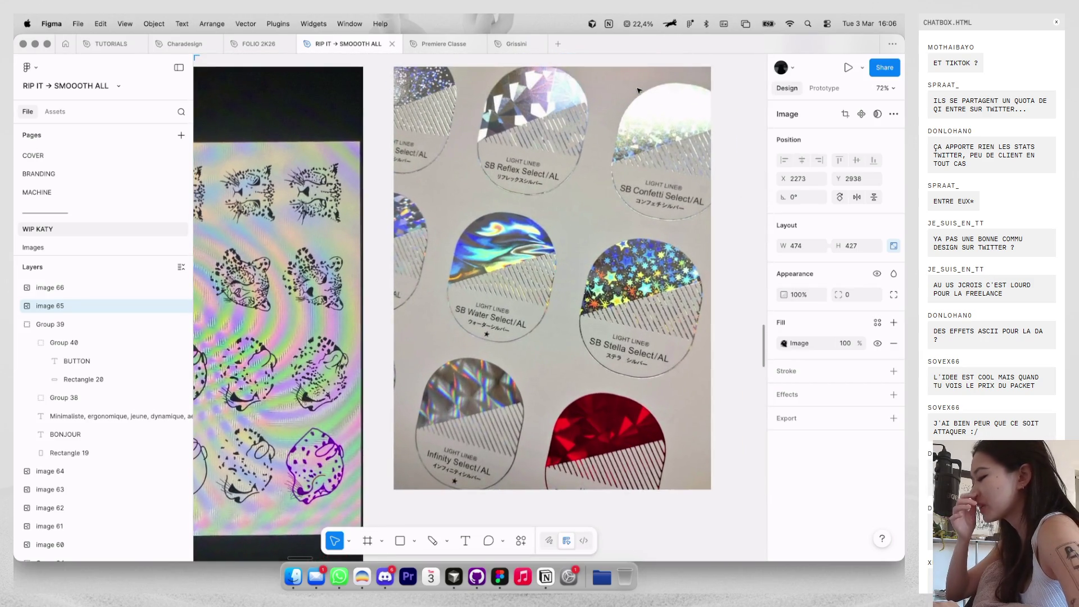
{"action": "scroll", "coordinate": [639, 90], "scroll_direction": "up", "scroll_amount": 2}
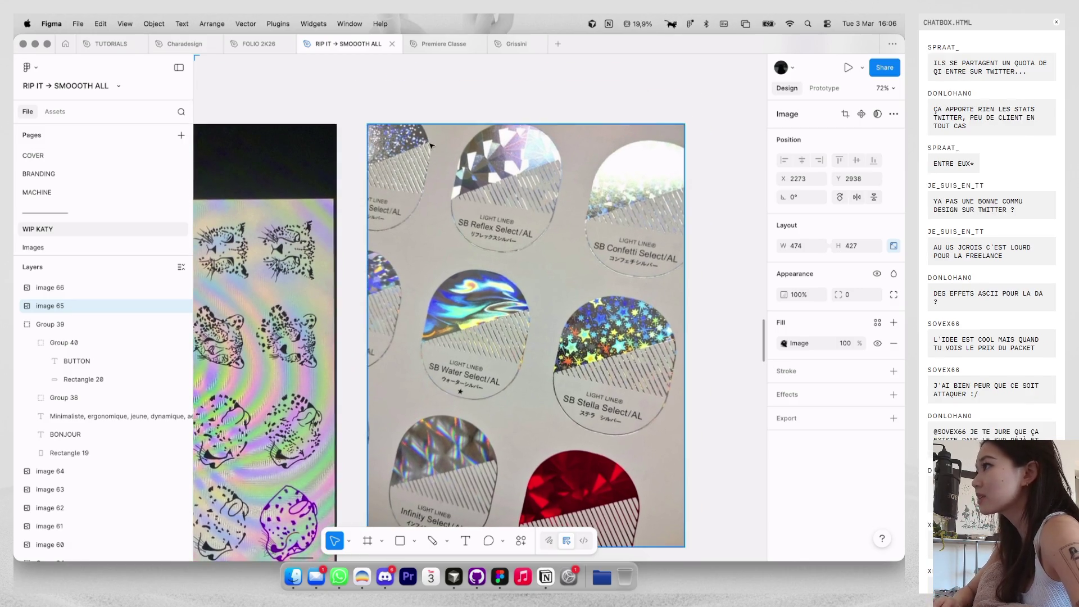
{"action": "scroll", "coordinate": [483, 133], "scroll_direction": "up", "scroll_amount": 3}
{"action": "scroll", "coordinate": [483, 134], "scroll_direction": "up", "scroll_amount": 3}
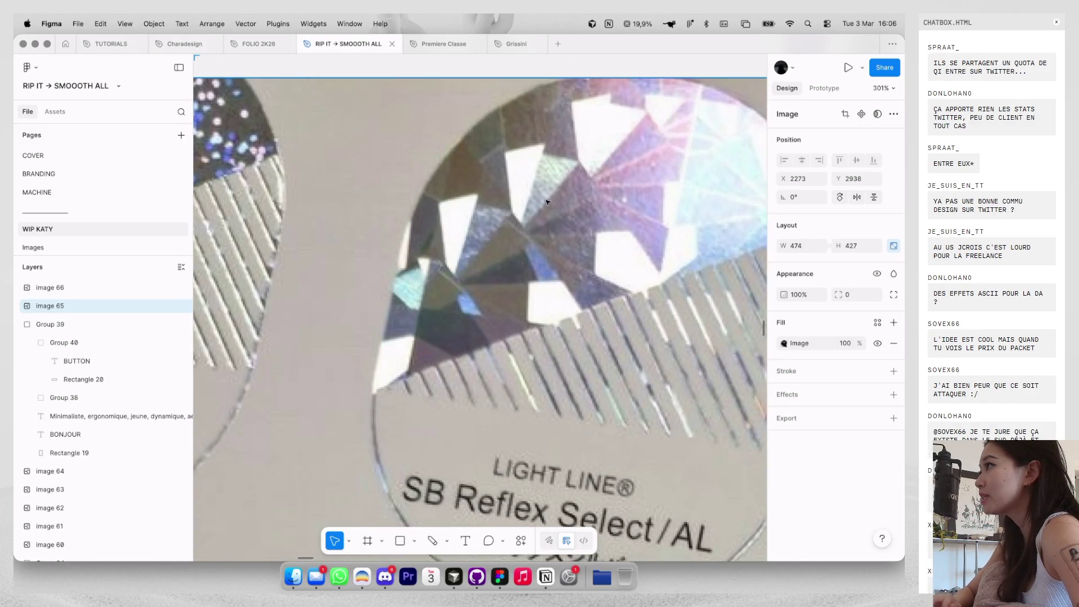
{"action": "scroll", "coordinate": [561, 246], "scroll_direction": "down", "scroll_amount": 5}
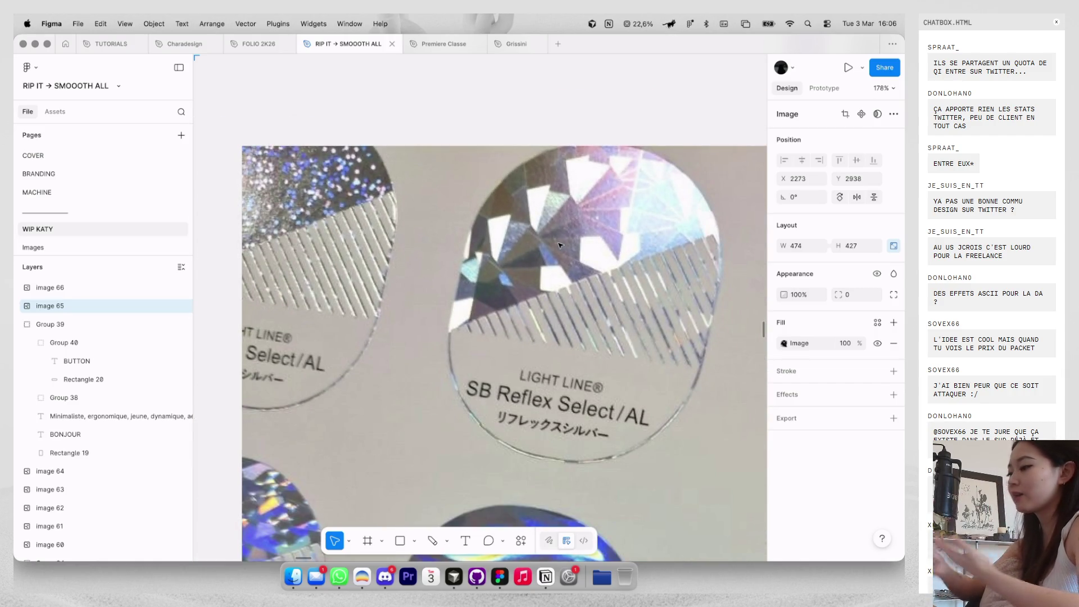
{"action": "scroll", "coordinate": [561, 246], "scroll_direction": "down", "scroll_amount": 5}
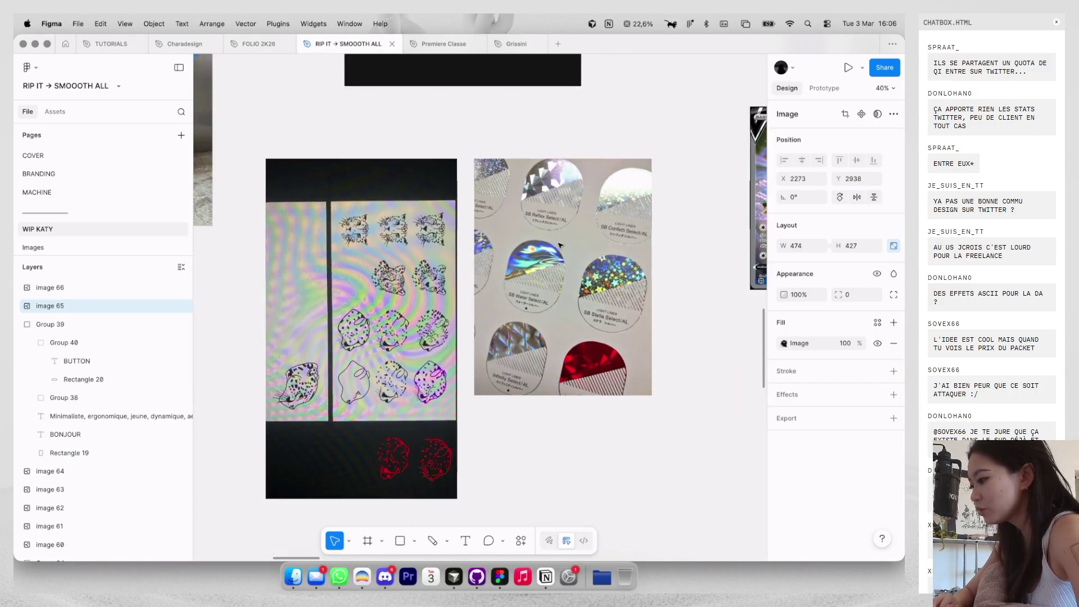
{"action": "scroll", "coordinate": [561, 246], "scroll_direction": "up", "scroll_amount": 5}
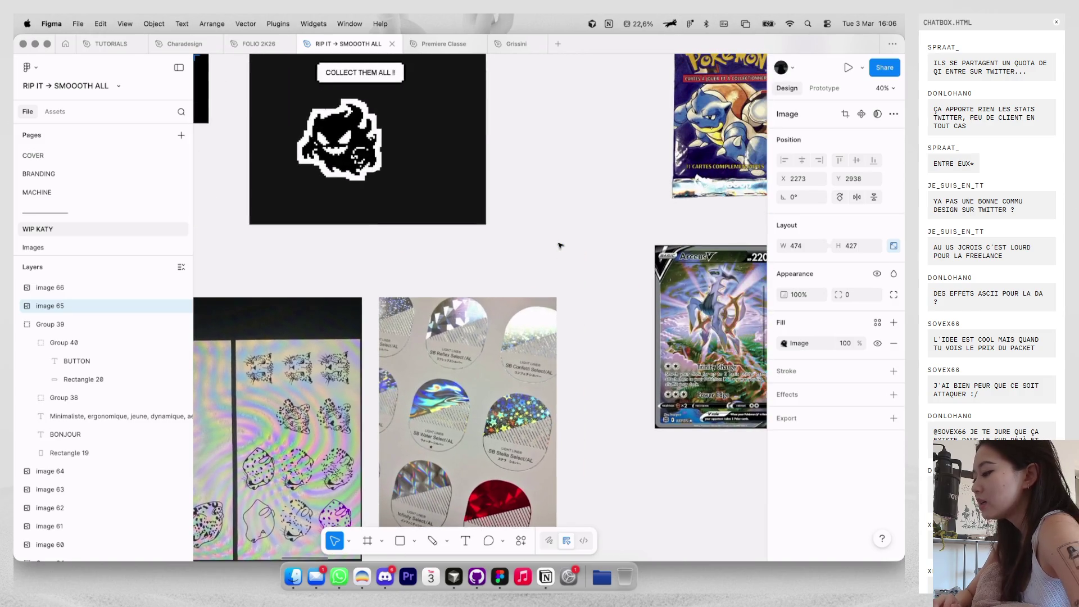
{"action": "scroll", "coordinate": [561, 245], "scroll_direction": "up", "scroll_amount": 5}
{"action": "scroll", "coordinate": [520, 131], "scroll_direction": "up", "scroll_amount": 5}
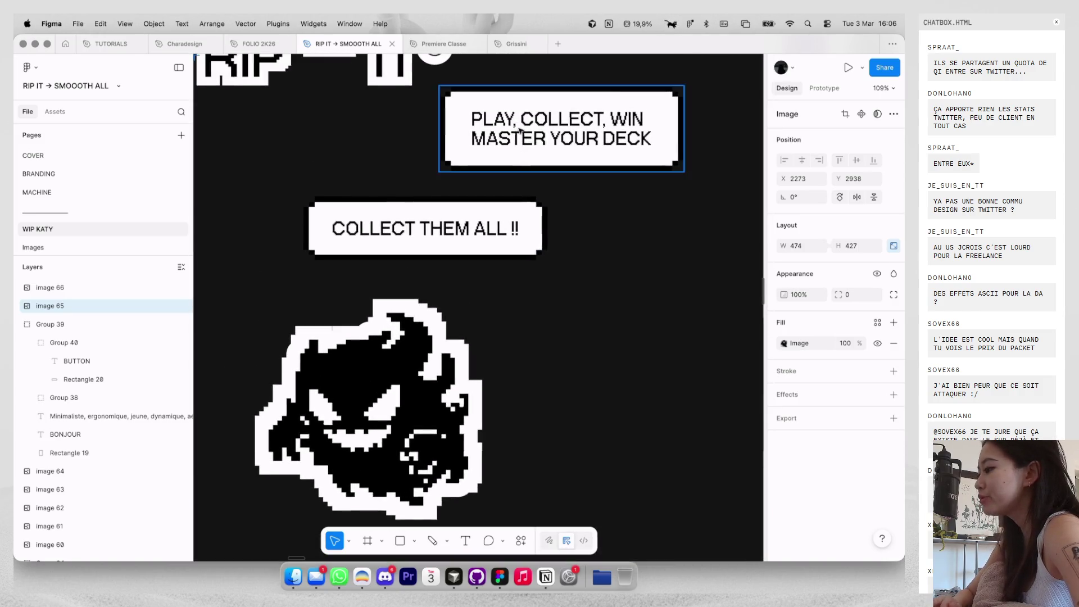
{"action": "left_click", "coordinate": [427, 236]}
{"action": "left_click", "coordinate": [528, 153]}
{"action": "scroll", "coordinate": [528, 153], "scroll_direction": "up", "scroll_amount": 3}
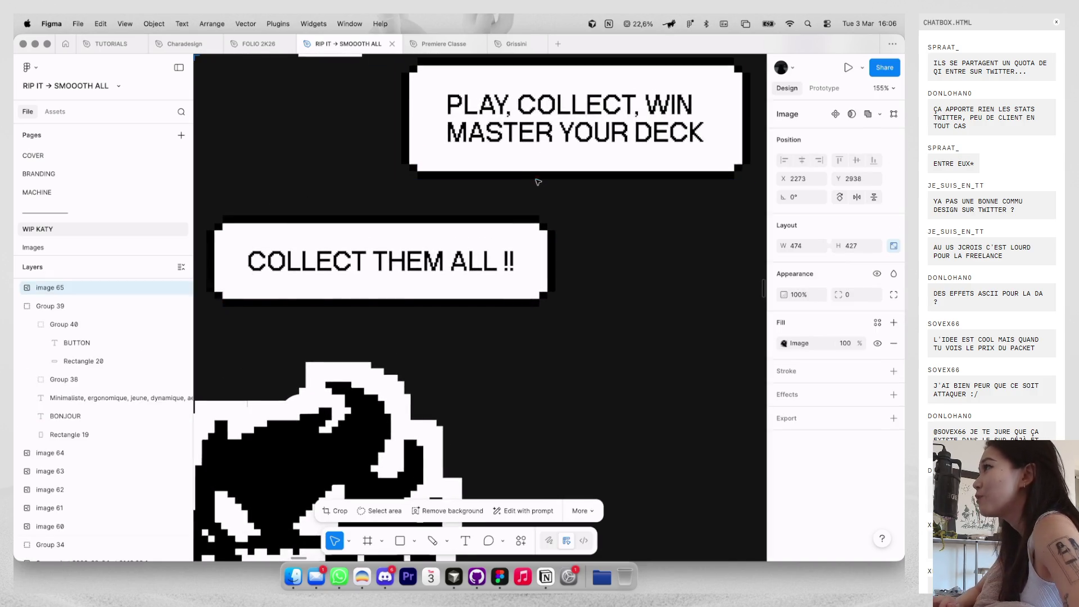
{"action": "scroll", "coordinate": [530, 178], "scroll_direction": "down", "scroll_amount": 5}
{"action": "scroll", "coordinate": [530, 170], "scroll_direction": "down", "scroll_amount": 5}
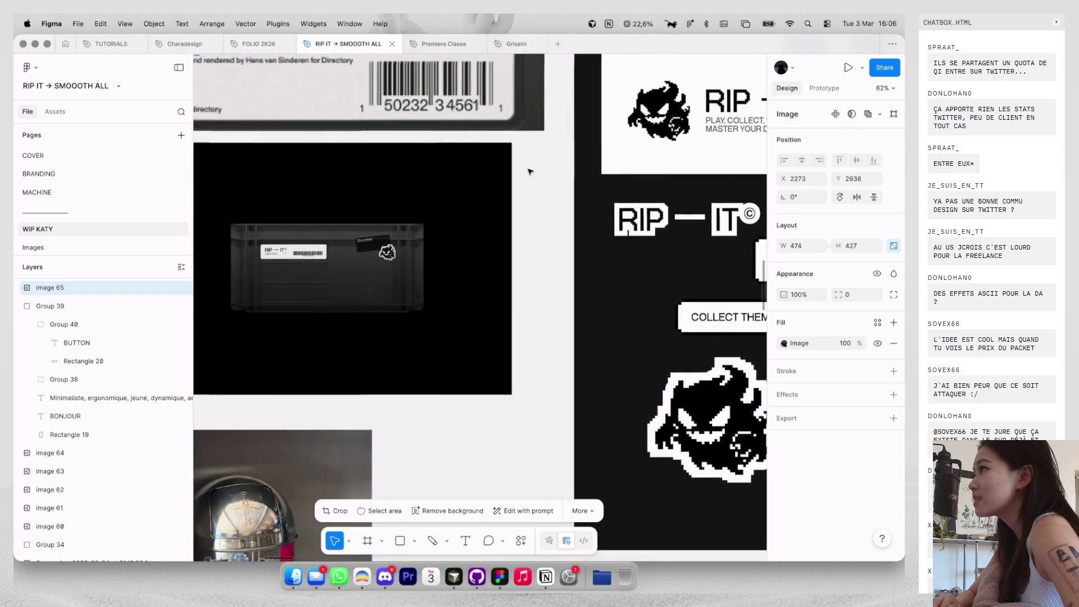
{"action": "scroll", "coordinate": [628, 172], "scroll_direction": "up", "scroll_amount": 5}
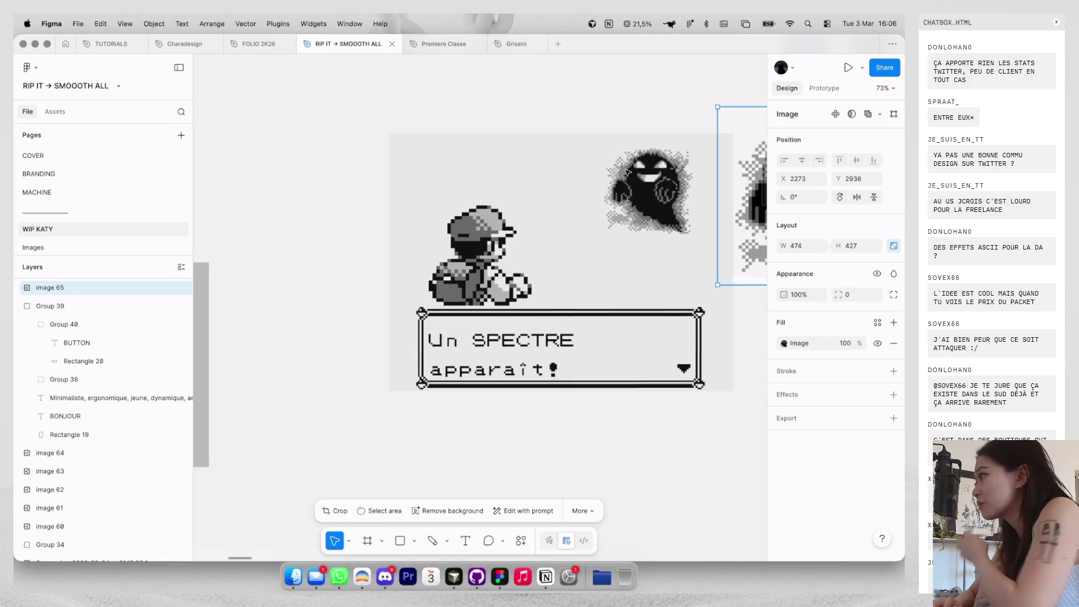
{"action": "scroll", "coordinate": [628, 172], "scroll_direction": "down", "scroll_amount": 5}
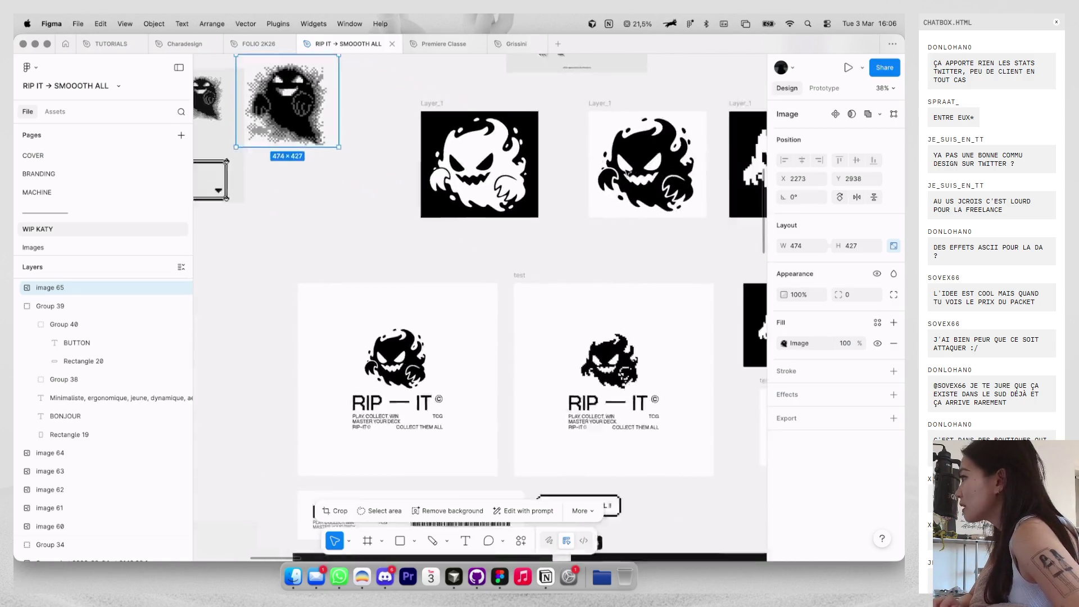
{"action": "scroll", "coordinate": [635, 176], "scroll_direction": "up", "scroll_amount": 5}
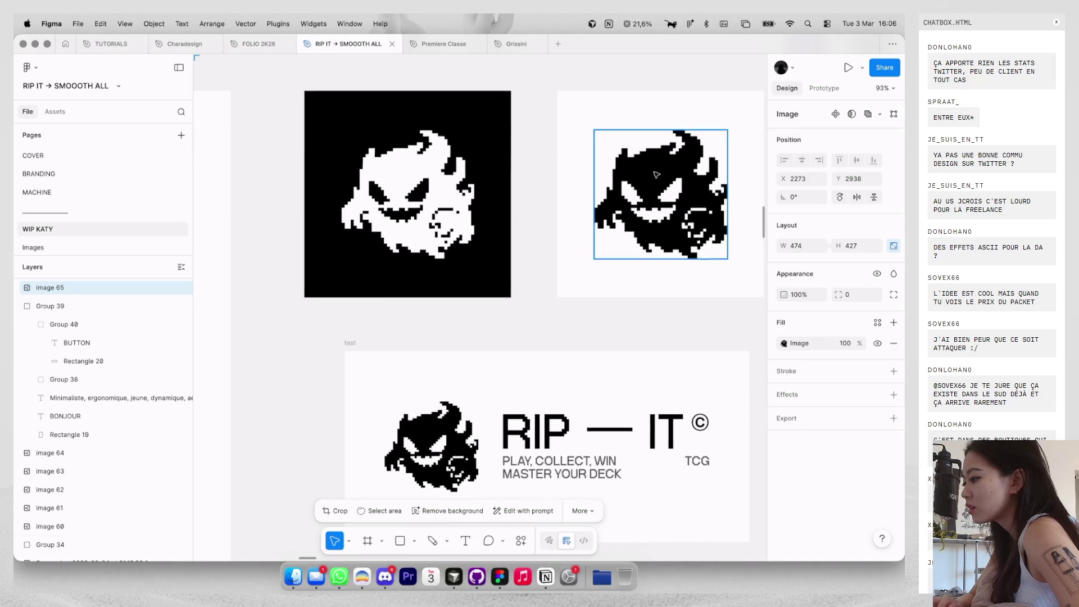
Nudge the small stroke beside the dark pixel ghost's eye slightly to the right.
{"action": "double_click", "coordinate": [656, 175]}
{"action": "scroll", "coordinate": [656, 174], "scroll_direction": "up", "scroll_amount": 10}
{"action": "double_click", "coordinate": [446, 355]}
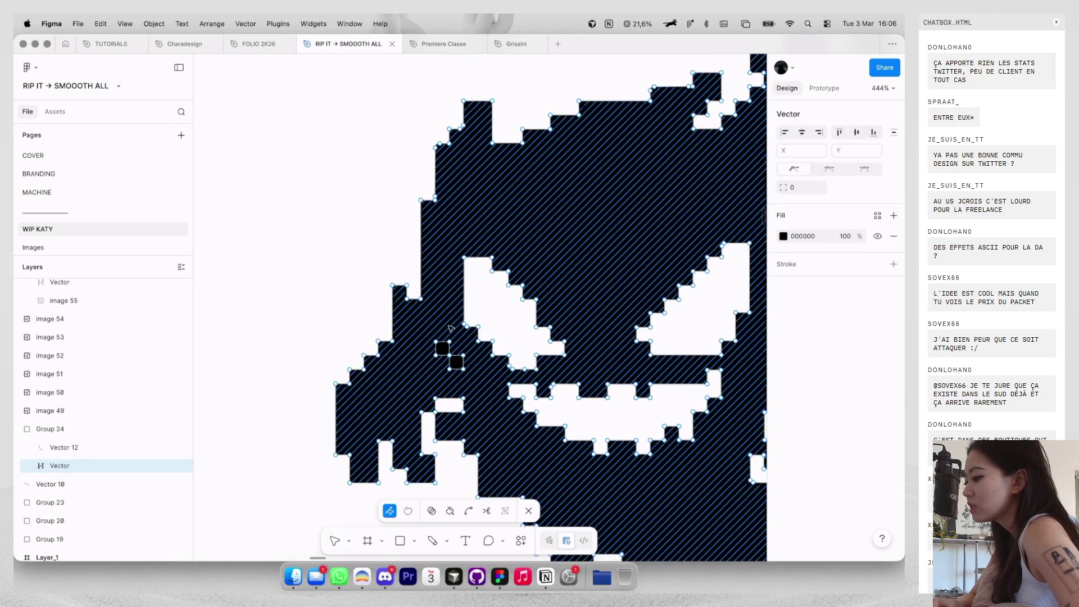
{"action": "key", "text": "Escape"}
{"action": "key", "text": "Escape"}
{"action": "left_click", "coordinate": [440, 356]}
{"action": "scroll", "coordinate": [440, 355], "scroll_direction": "up", "scroll_amount": 3}
{"action": "double_click", "coordinate": [444, 352]}
{"action": "left_click_drag", "start_coordinate": [447, 353], "coordinate": [544, 339]}
{"action": "scroll", "coordinate": [539, 342], "scroll_direction": "down", "scroll_amount": 5}
{"action": "scroll", "coordinate": [428, 334], "scroll_direction": "up", "scroll_amount": 4}
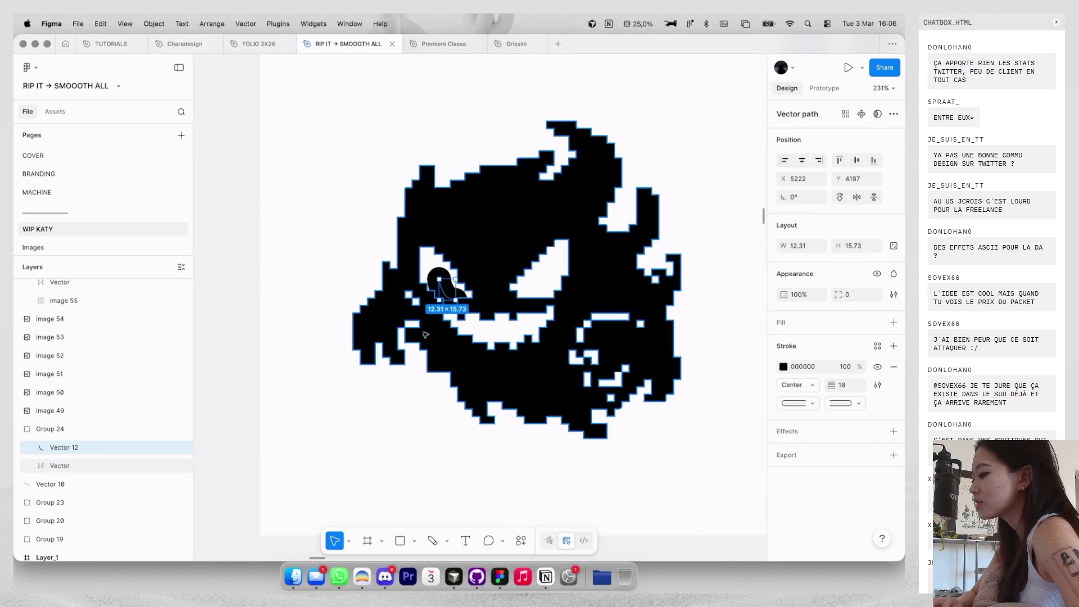
{"action": "scroll", "coordinate": [419, 331], "scroll_direction": "down", "scroll_amount": 6}
{"action": "left_click", "coordinate": [417, 441]}
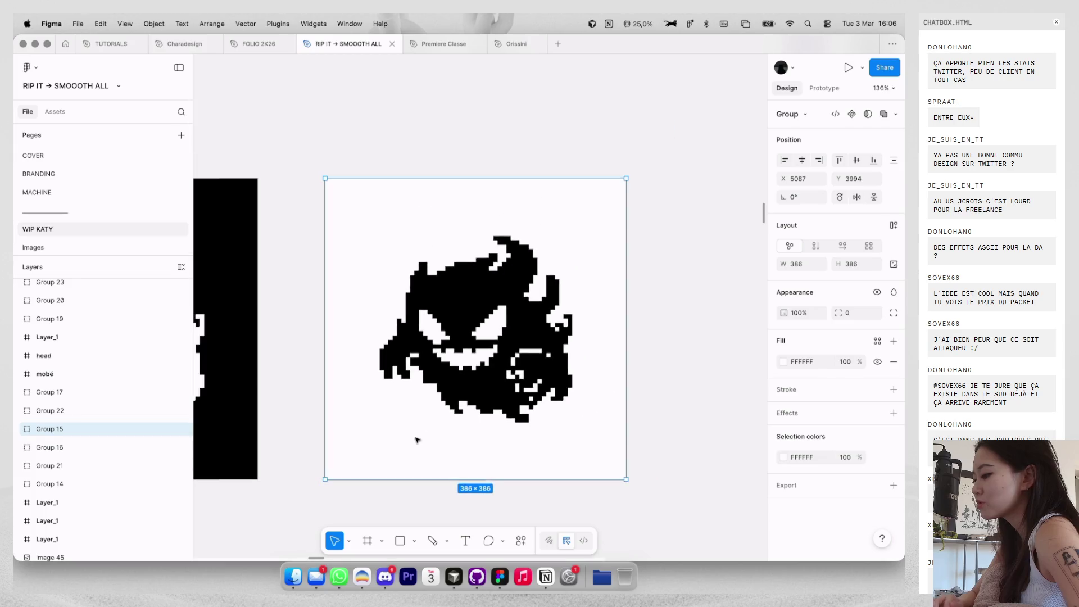
{"action": "left_click", "coordinate": [673, 360]}
Launch 'aseprite' from system search, then bring up the loading Steam app's Dock menu.
{"action": "scroll", "coordinate": [478, 368], "scroll_direction": "up", "scroll_amount": 3}
{"action": "scroll", "coordinate": [478, 368], "scroll_direction": "down", "scroll_amount": 4}
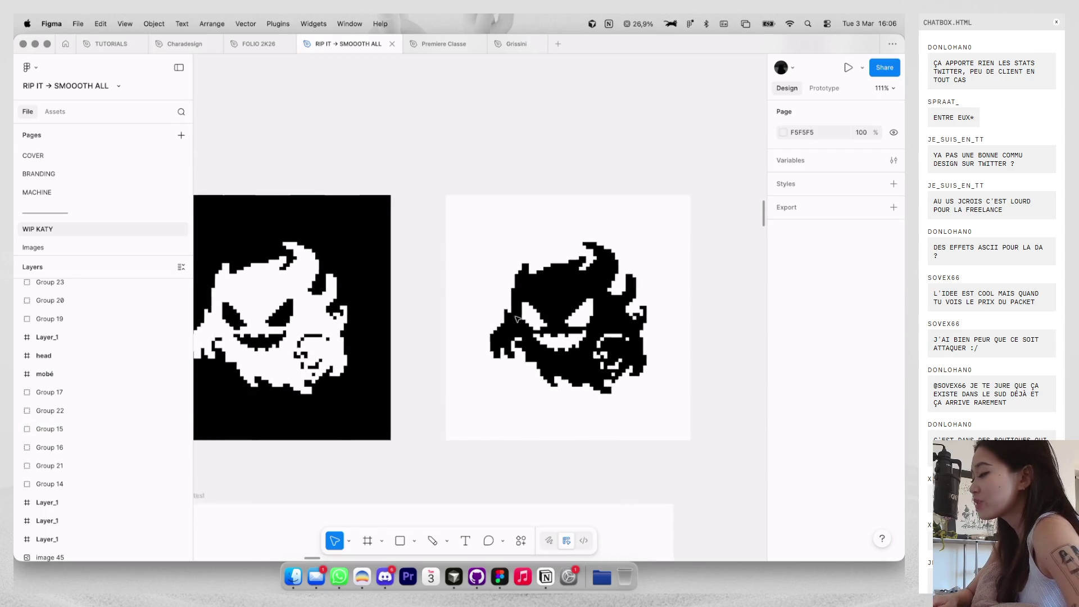
{"action": "scroll", "coordinate": [478, 367], "scroll_direction": "left", "scroll_amount": 1}
{"action": "key", "text": "super+k"}
{"action": "type", "text": "aseprite"}
{"action": "key", "text": "Return"}
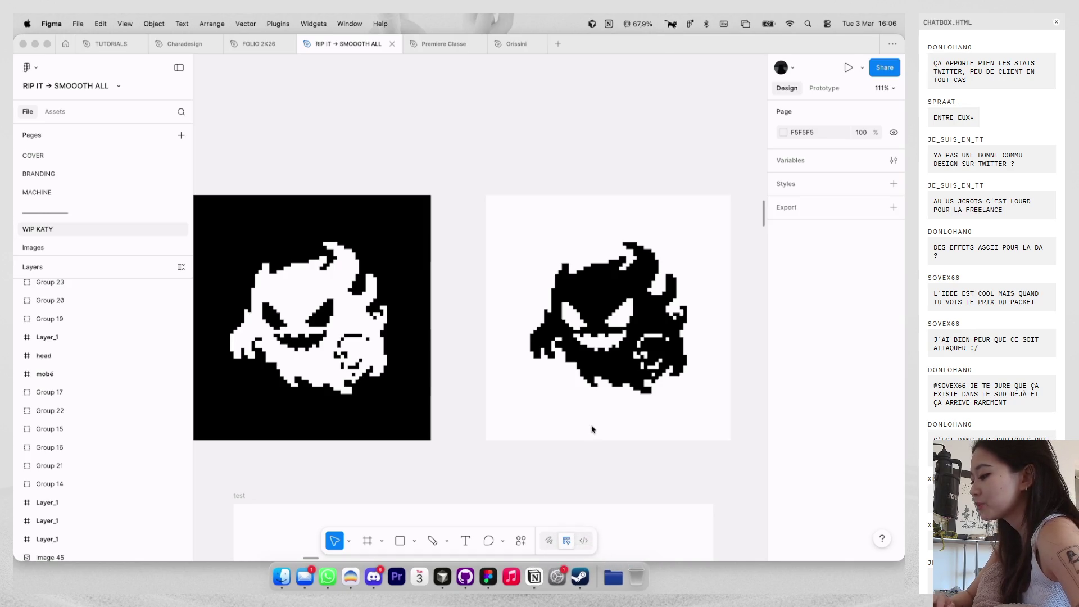
{"action": "scroll", "coordinate": [590, 433], "scroll_direction": "down", "scroll_amount": 5}
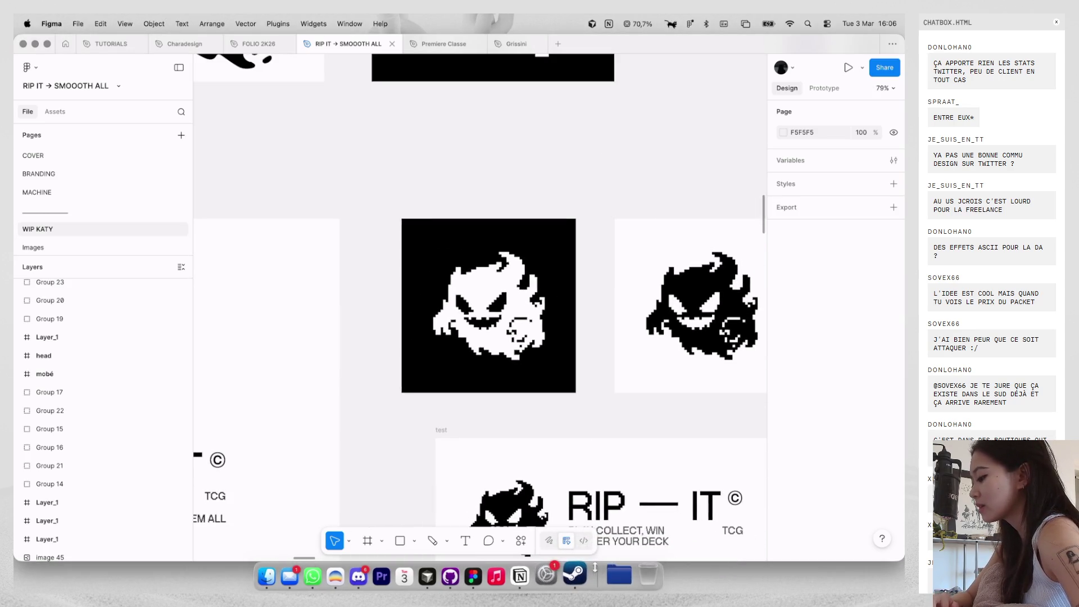
{"action": "right_click", "coordinate": [576, 574]}
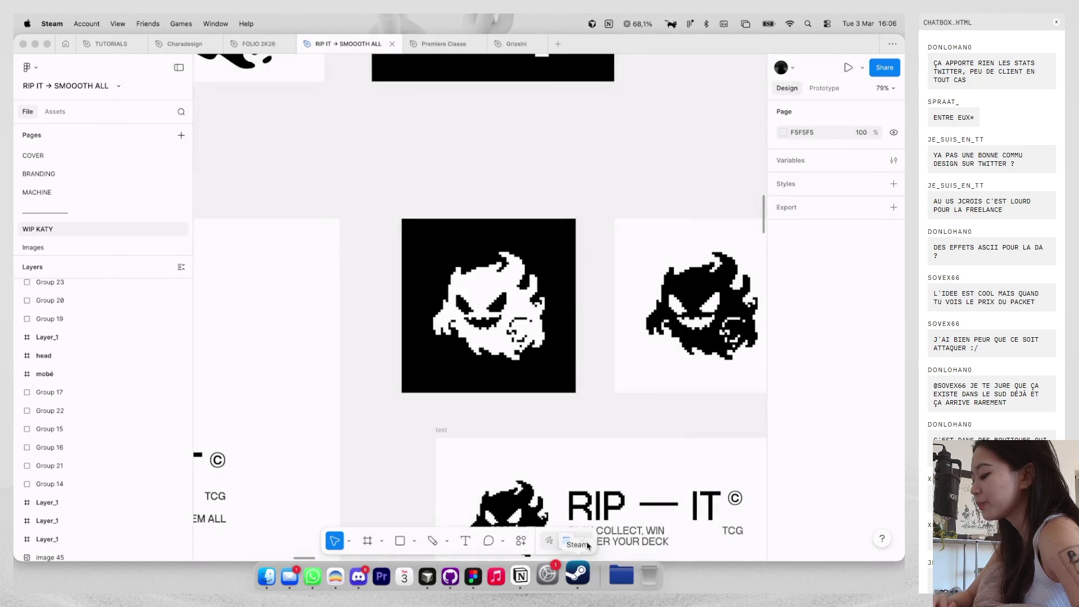
Force quit the frozen Steam app from its Dock menu, then switch to the browser workspace.
{"action": "right_click", "coordinate": [579, 573]}
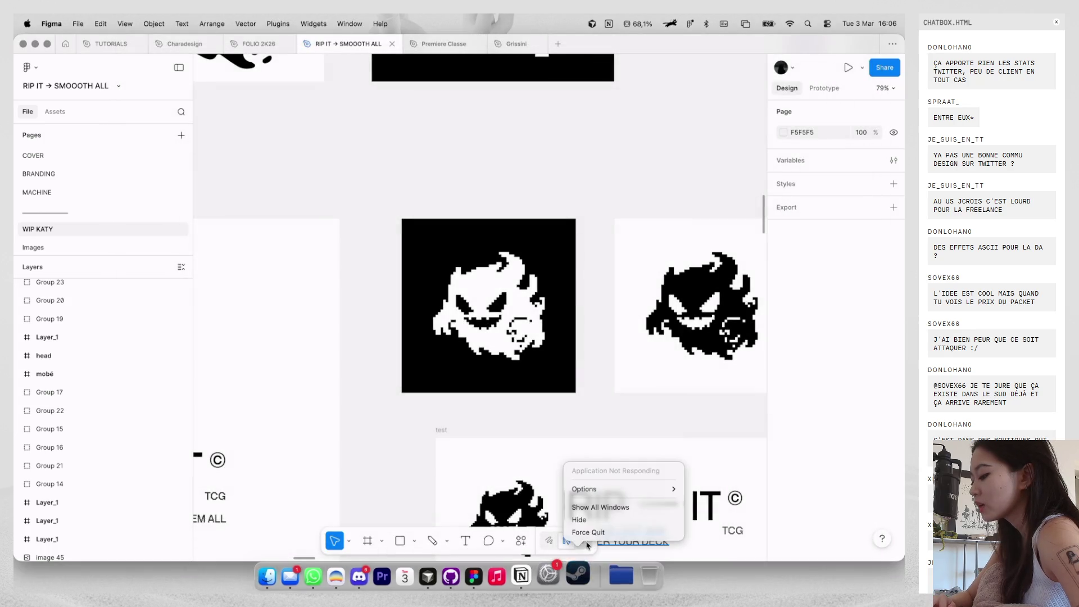
{"action": "left_click", "coordinate": [588, 533]}
{"action": "scroll", "coordinate": [492, 416], "scroll_direction": "down", "scroll_amount": 5}
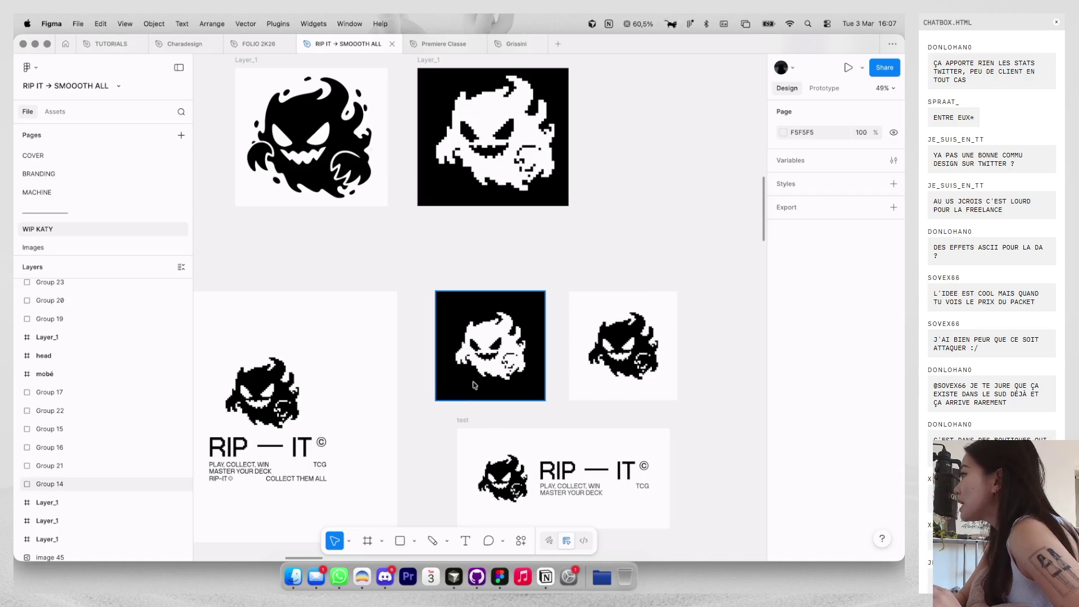
{"action": "key", "text": "ctrl+Left"}
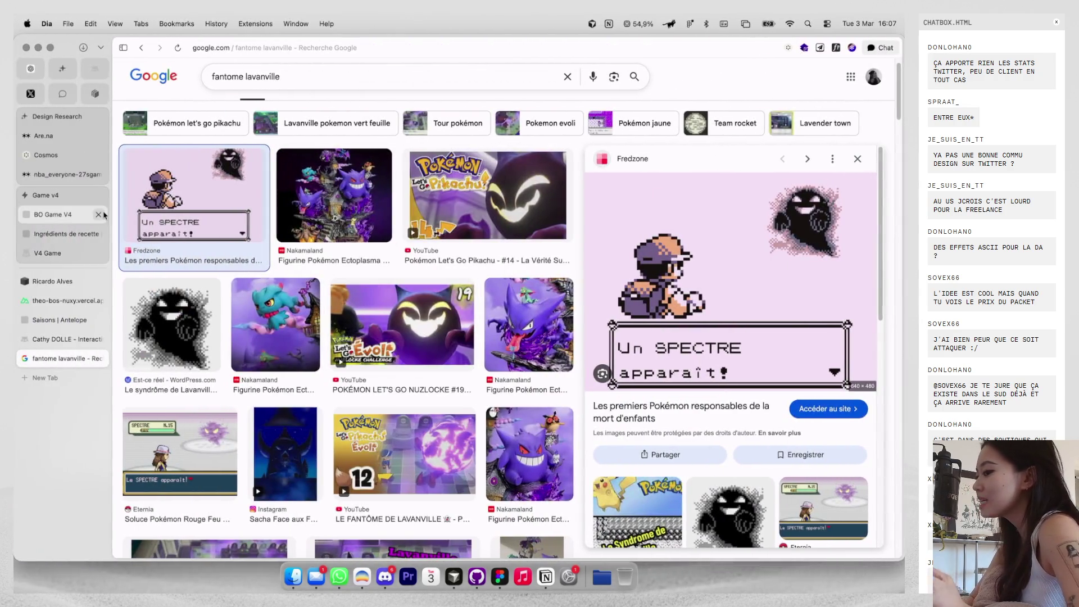
Show Dia's V4 Game tab, drag its leaderboard windows up-left, and return to Figma.
{"action": "left_click", "coordinate": [78, 253]}
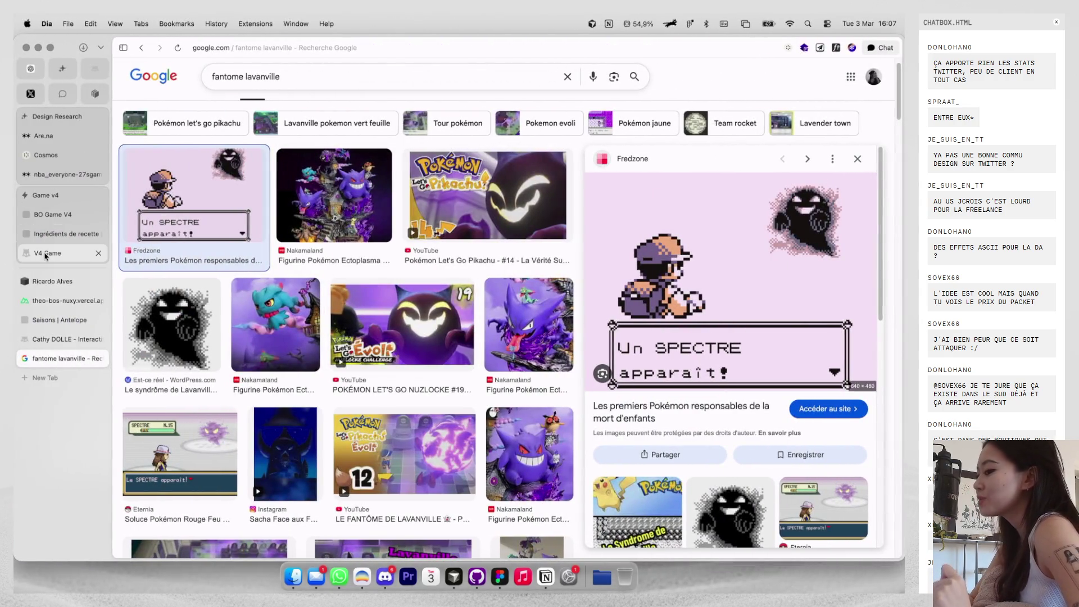
{"action": "mouse_move", "coordinate": [481, 177]}
{"action": "left_mouse_down"}
{"action": "mouse_move", "coordinate": [582, 153]}
{"action": "mouse_move", "coordinate": [465, 110]}
{"action": "mouse_move", "coordinate": [434, 112]}
{"action": "left_mouse_up"}
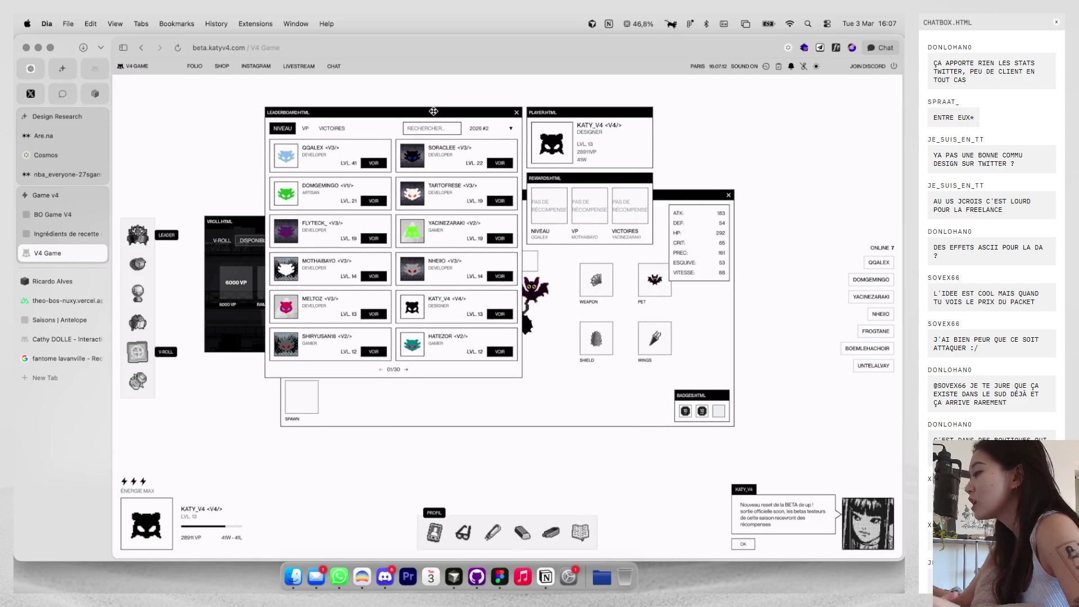
{"action": "key", "text": "ctrl+Right"}
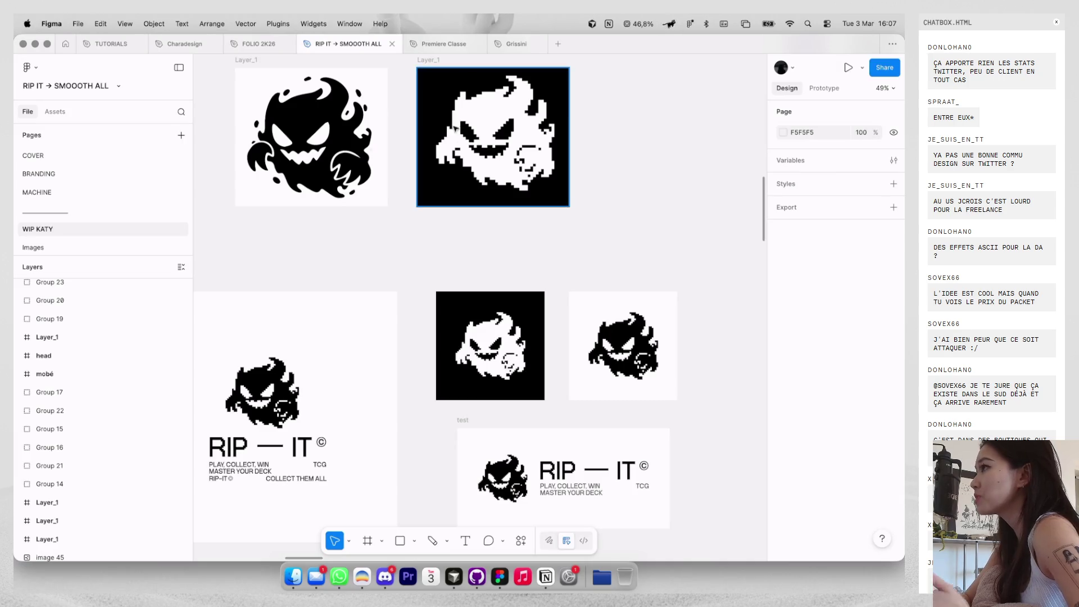
{"action": "scroll", "coordinate": [525, 186], "scroll_direction": "down", "scroll_amount": 3}
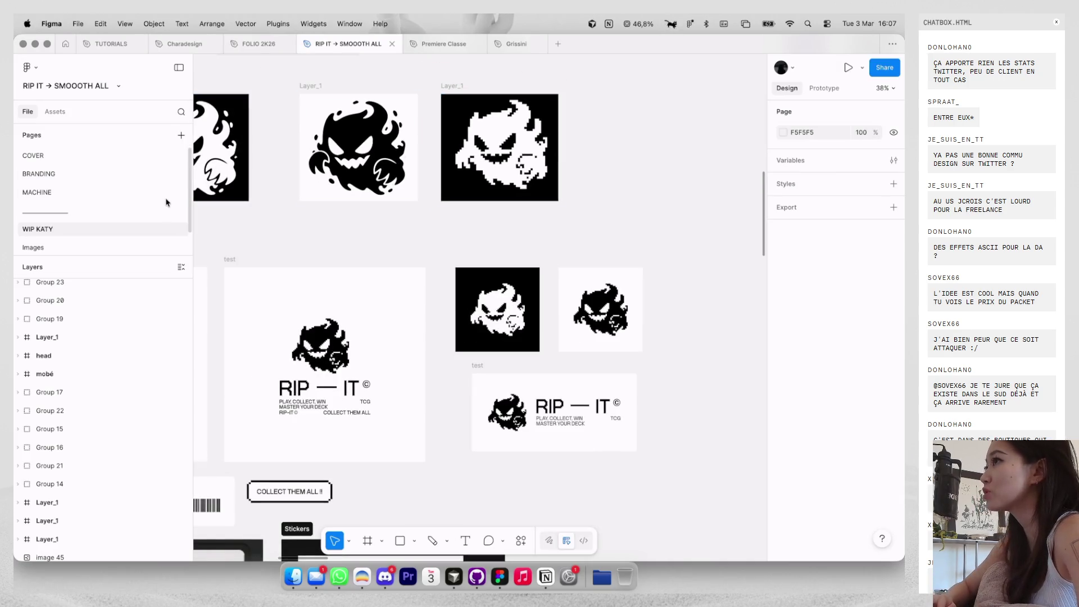
On the BRANDING page, place an 'Aa' text layer in the lower COVER frame.
{"action": "left_click", "coordinate": [162, 193]}
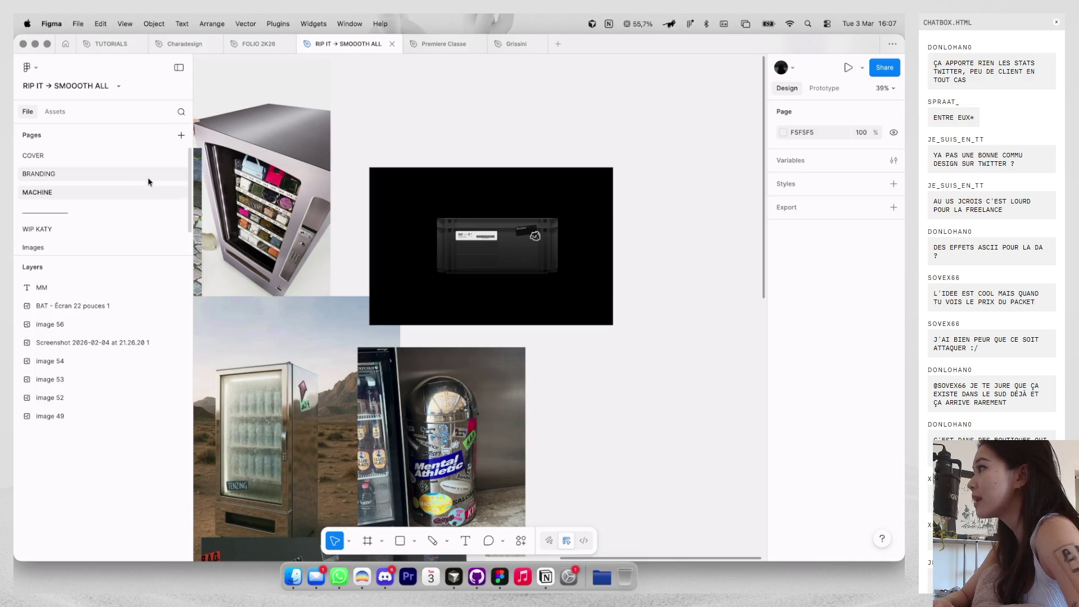
{"action": "left_click", "coordinate": [148, 177]}
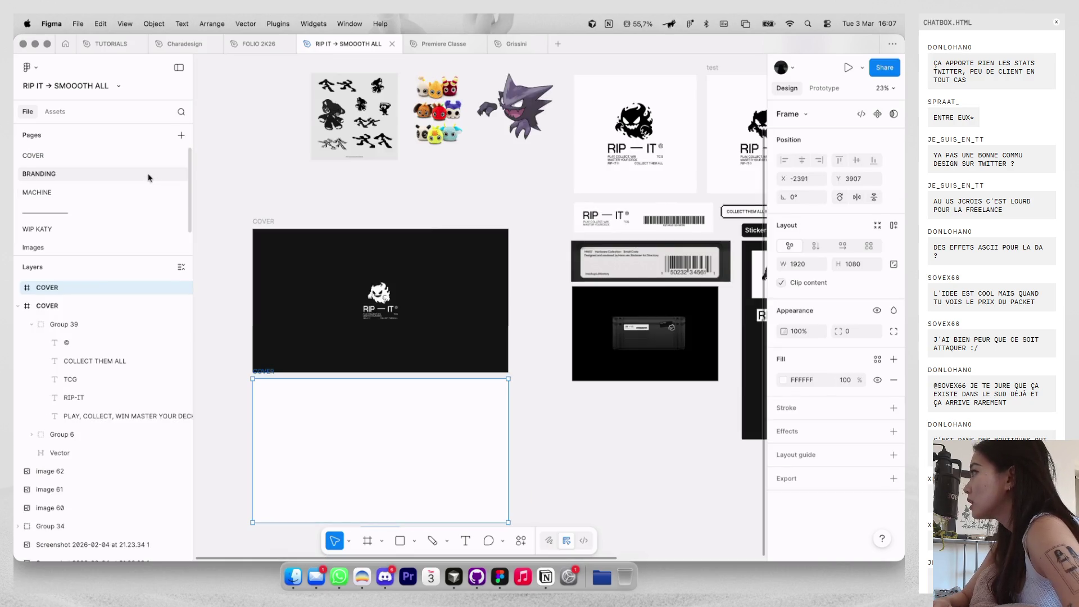
{"action": "scroll", "coordinate": [518, 185], "scroll_direction": "down", "scroll_amount": 5}
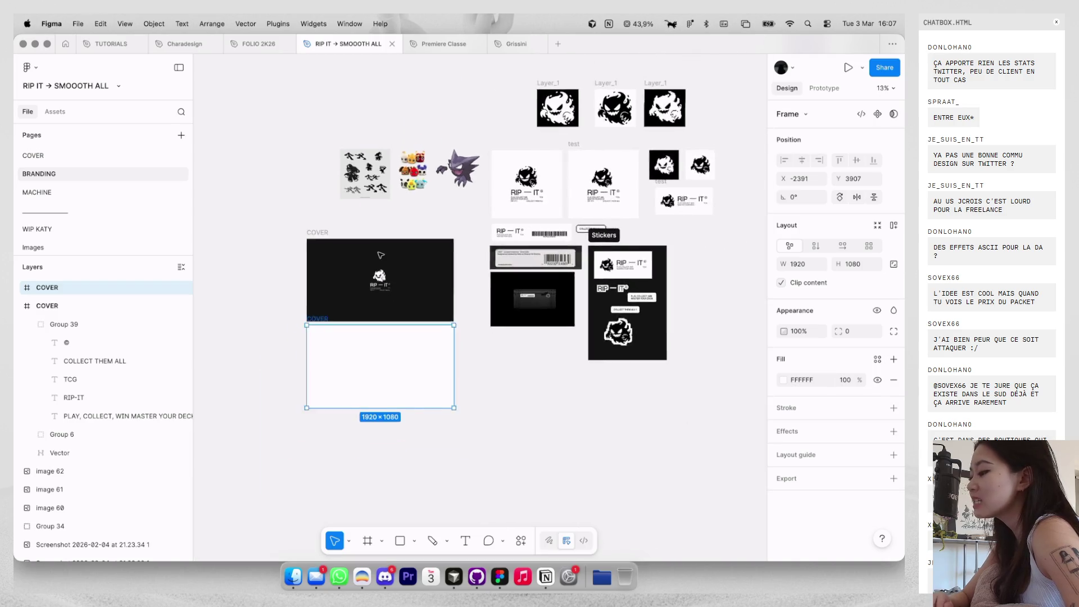
{"action": "scroll", "coordinate": [439, 315], "scroll_direction": "up", "scroll_amount": 5}
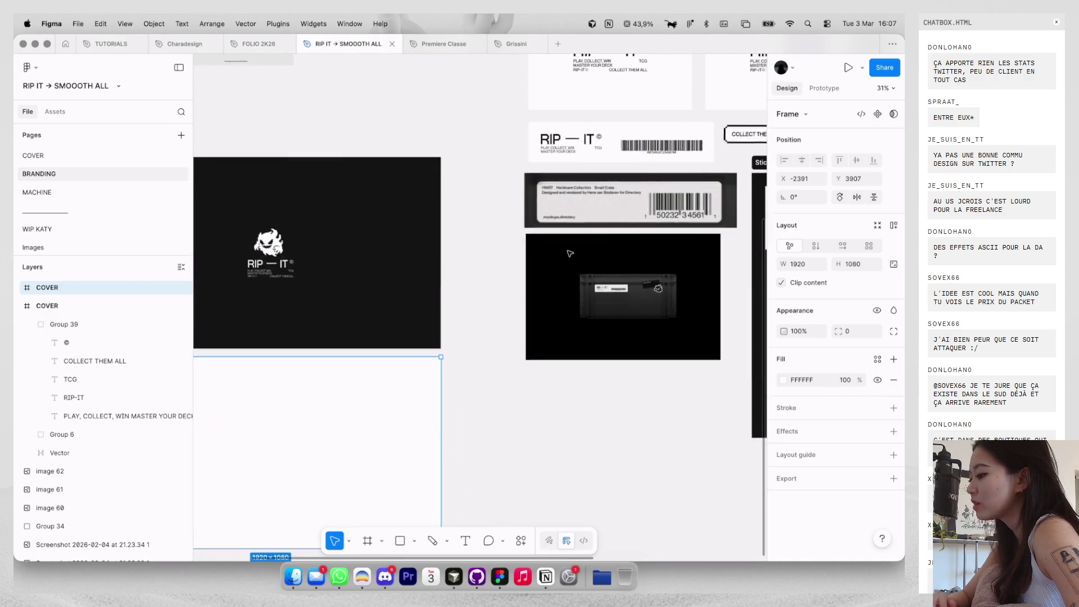
{"action": "key", "text": "t"}
{"action": "left_click", "coordinate": [454, 294]}
{"action": "key", "text": "Escape"}
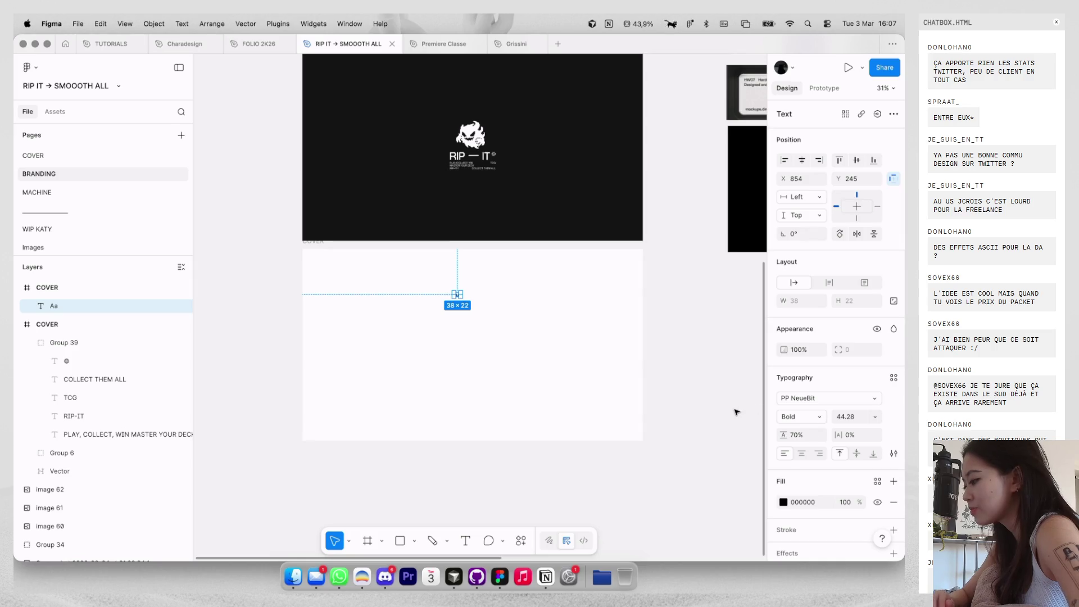
Raise the Aa text's font size from 140 to 188 to 400.
{"action": "scroll", "coordinate": [743, 413], "scroll_direction": "up", "scroll_amount": 2}
{"action": "key", "text": "Return"}
{"action": "type", "text": "140"}
{"action": "key", "text": "Return"}
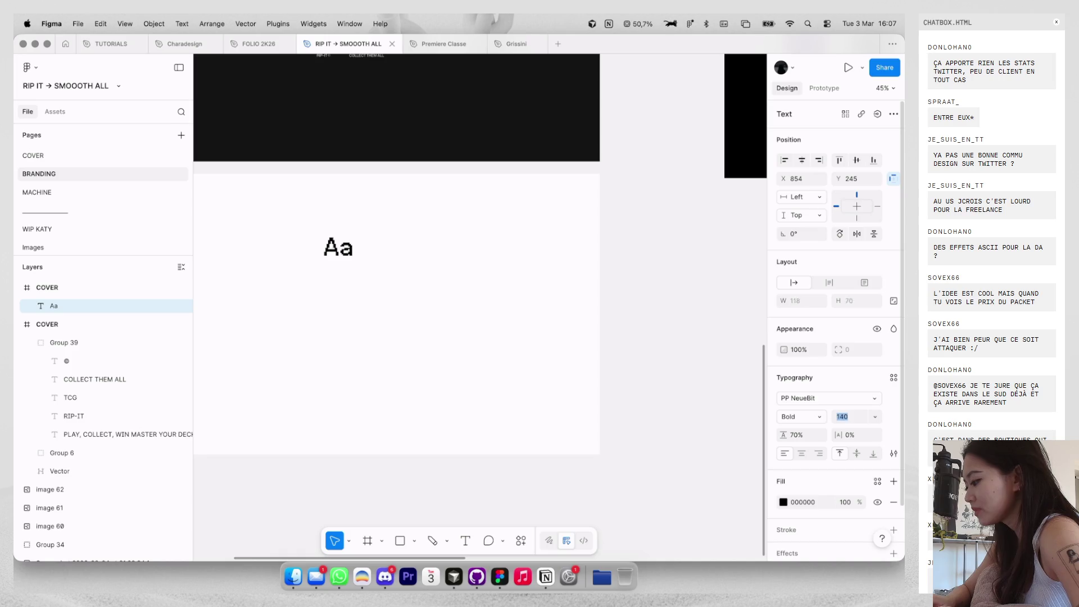
{"action": "type", "text": "188"}
{"action": "key", "text": "Return"}
{"action": "type", "text": "00"}
{"action": "key", "text": "Return"}
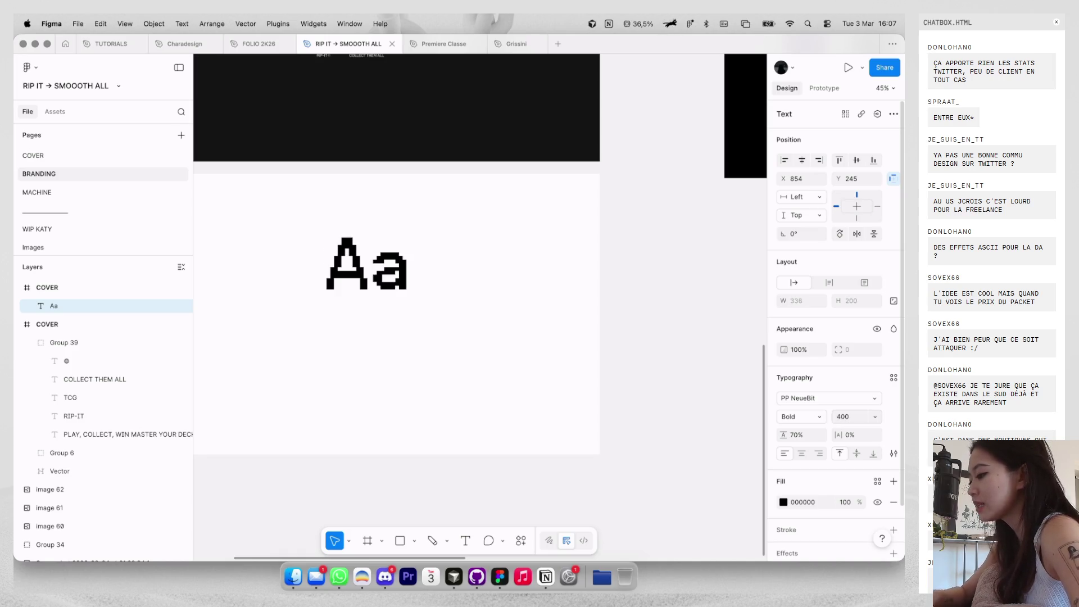
Duplicate Aa directly below, try 'bonjour' as its text, then delete that copy.
{"action": "scroll", "coordinate": [681, 335], "scroll_direction": "up", "scroll_amount": 3}
{"action": "left_click_drag", "start_coordinate": [569, 264], "coordinate": [569, 328]}
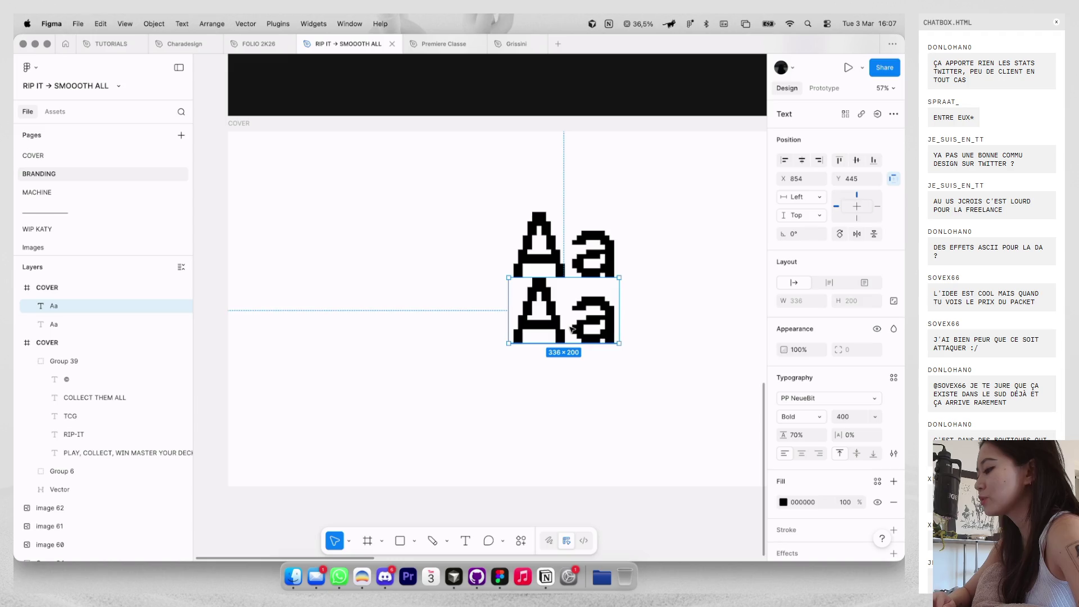
{"action": "key", "text": "Return"}
{"action": "type", "text": "bonjour"}
{"action": "left_click", "coordinate": [582, 368]}
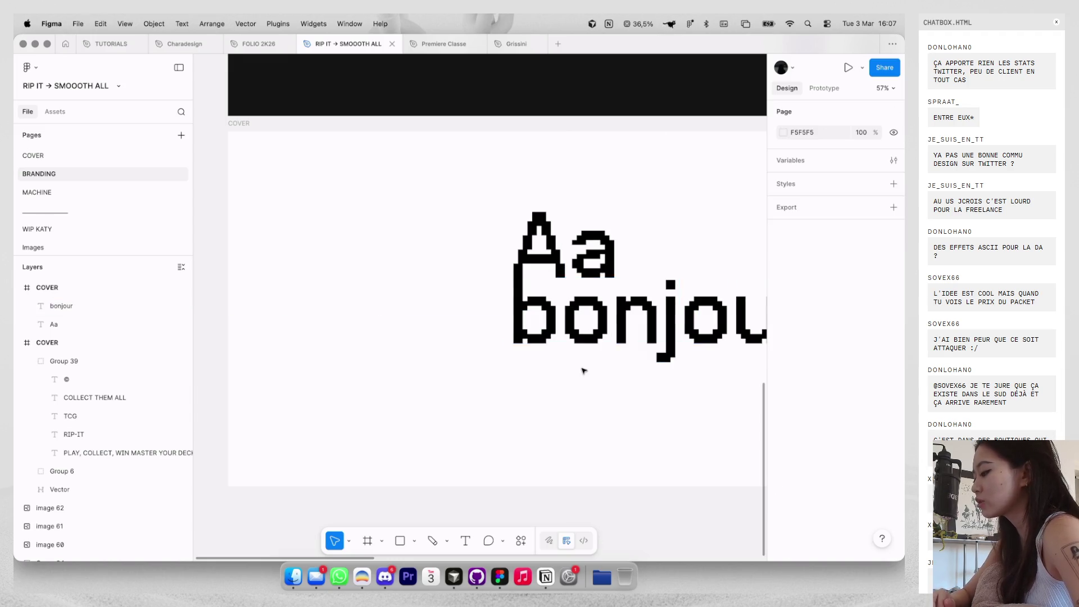
{"action": "scroll", "coordinate": [583, 369], "scroll_direction": "right", "scroll_amount": 5}
{"action": "left_click", "coordinate": [567, 315]}
{"action": "key", "text": "Delete"}
{"action": "left_click", "coordinate": [461, 260]}
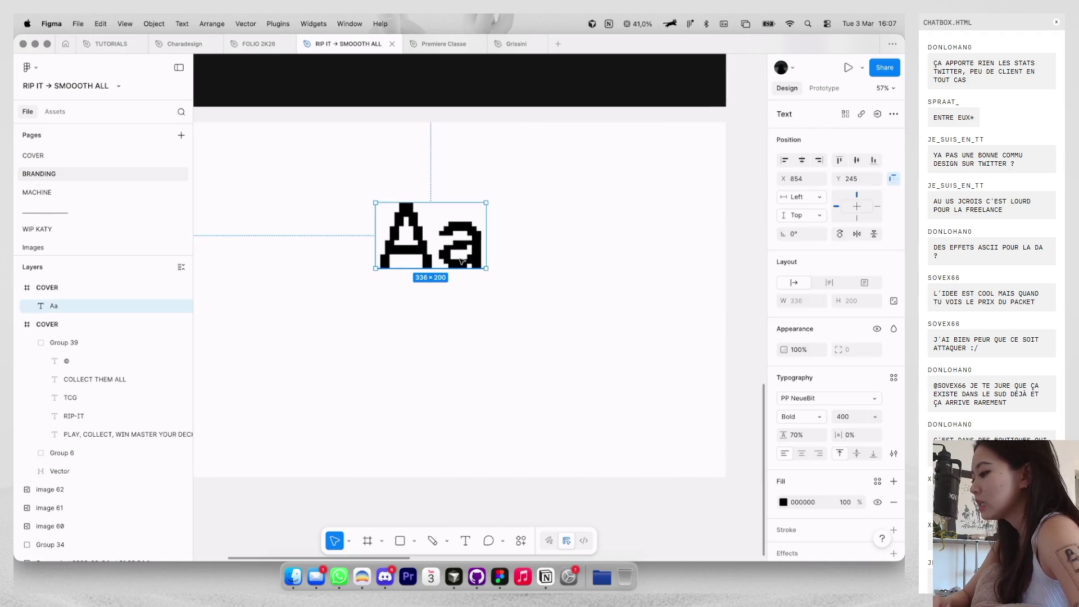
Select and enter the PLAY, COLLECT, WIN tagline text, then leave it unchanged.
{"action": "scroll", "coordinate": [460, 256], "scroll_direction": "up", "scroll_amount": 5}
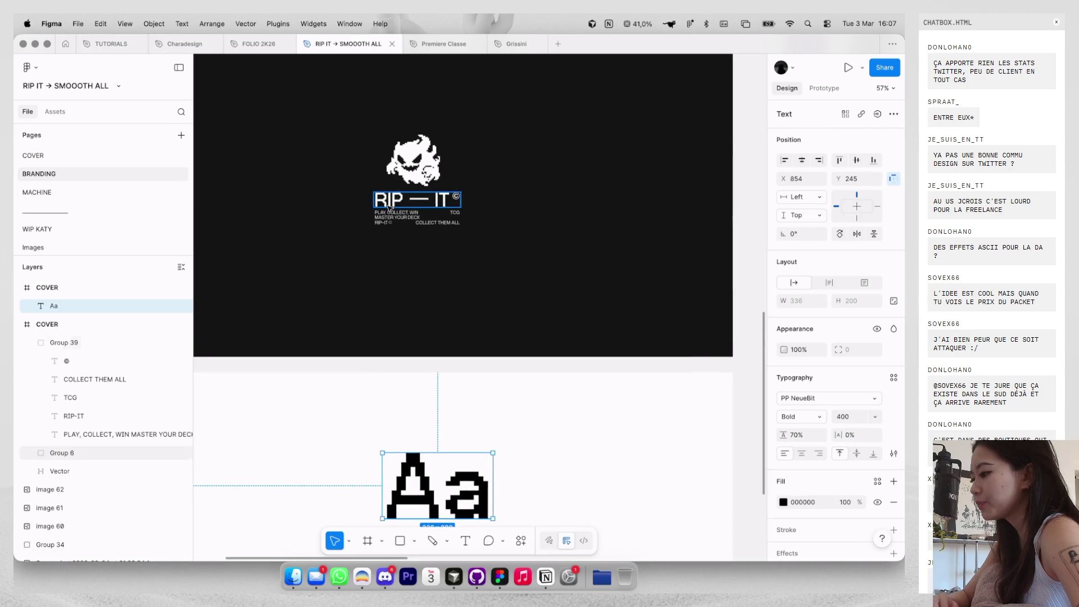
{"action": "scroll", "coordinate": [388, 230], "scroll_direction": "up", "scroll_amount": 5}
{"action": "double_click", "coordinate": [395, 230]}
{"action": "scroll", "coordinate": [394, 231], "scroll_direction": "up", "scroll_amount": 10}
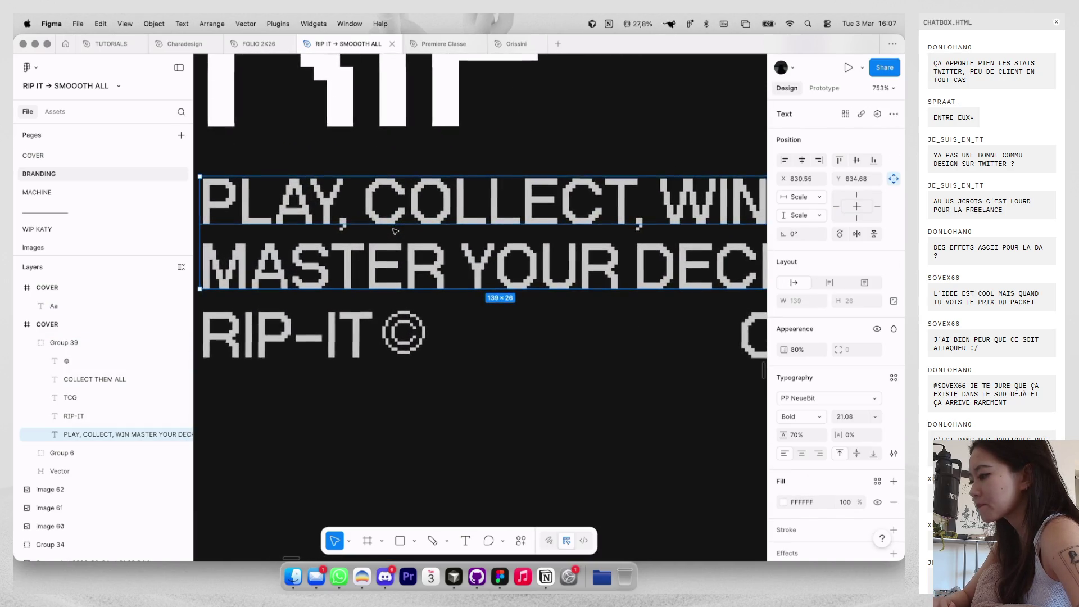
{"action": "key", "text": "Return"}
{"action": "scroll", "coordinate": [427, 247], "scroll_direction": "down", "scroll_amount": 10}
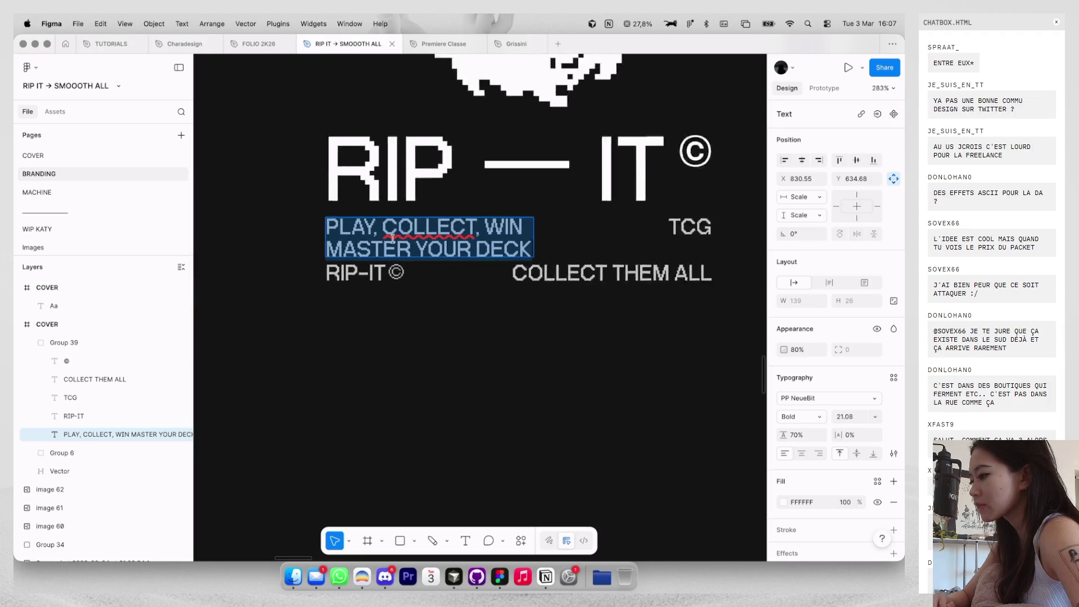
{"action": "key", "text": "Escape"}
Alt-drag a second Aa copy directly below the first.
{"action": "scroll", "coordinate": [501, 262], "scroll_direction": "down", "scroll_amount": 5}
{"action": "scroll", "coordinate": [500, 266], "scroll_direction": "down", "scroll_amount": 5}
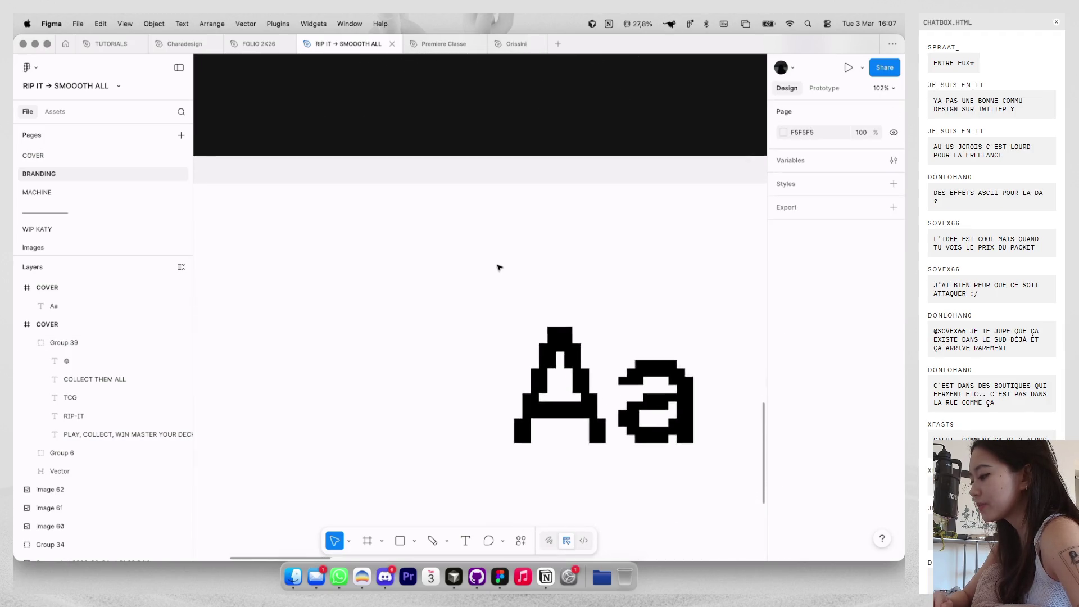
{"action": "left_click_drag", "start_coordinate": [519, 292], "coordinate": [520, 417]}
{"action": "scroll", "coordinate": [519, 417], "scroll_direction": "down", "scroll_amount": 2}
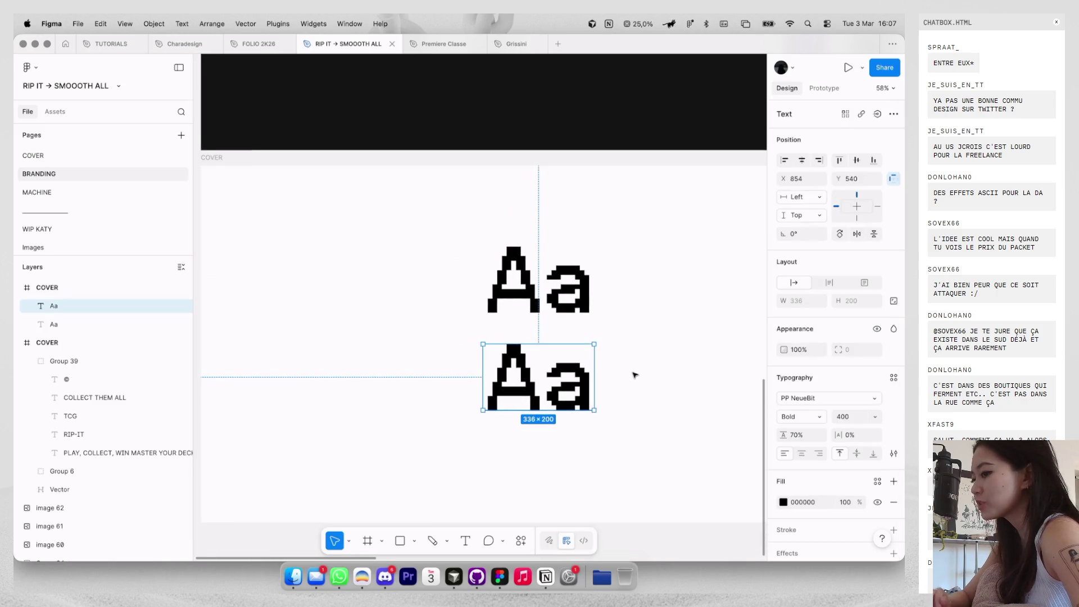
Open the WIP KATY page, check its test-frame tagline, then switch to the browser.
{"action": "left_click", "coordinate": [57, 193]}
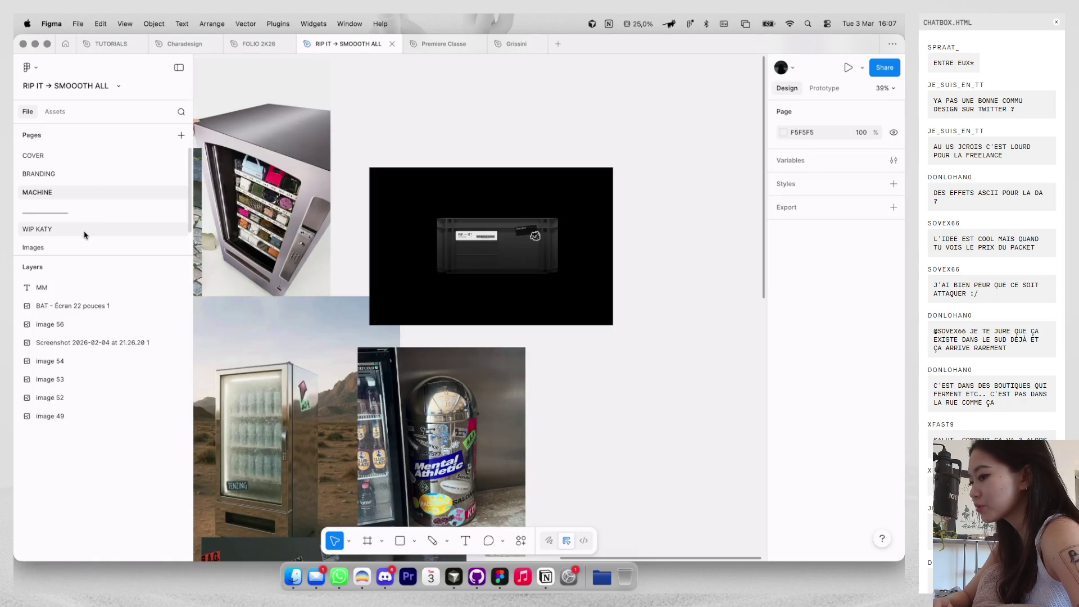
{"action": "left_click", "coordinate": [84, 231]}
{"action": "scroll", "coordinate": [562, 421], "scroll_direction": "up", "scroll_amount": 10}
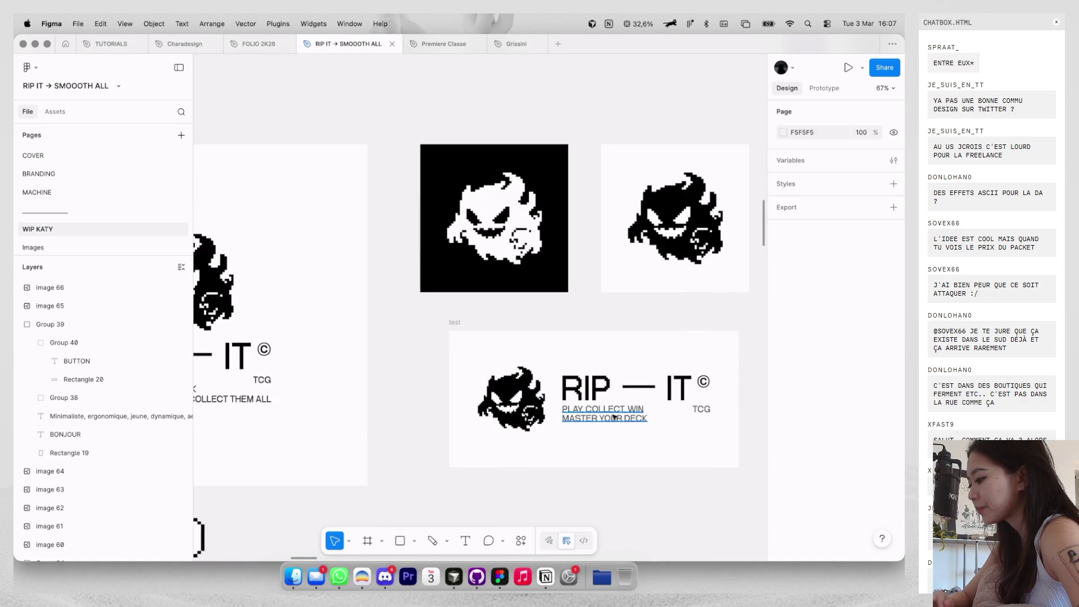
{"action": "double_click", "coordinate": [595, 418]}
{"action": "key", "text": "Escape"}
{"action": "key", "text": "Escape"}
{"action": "scroll", "coordinate": [618, 316], "scroll_direction": "down", "scroll_amount": 5}
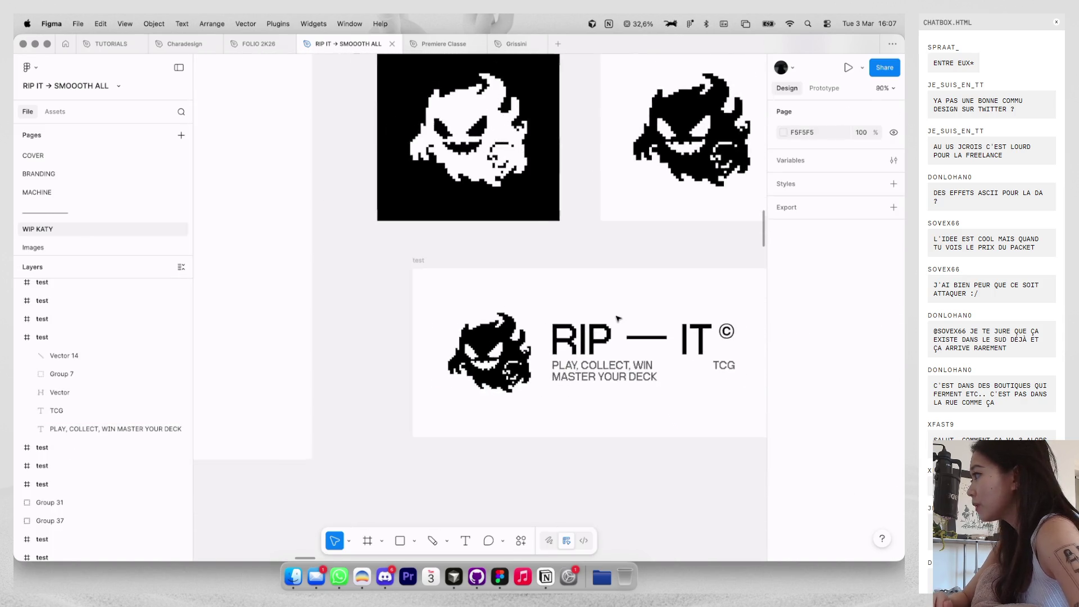
{"action": "key", "text": "ctrl+Left"}
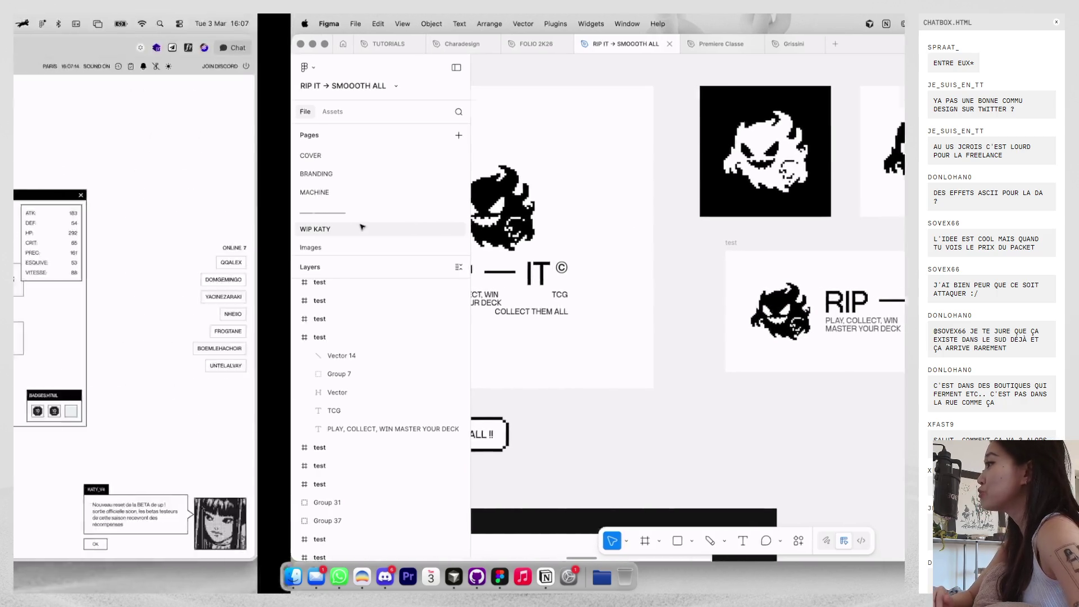
Load pangrampangram.com in a new tab and scroll through the Our newest fonts grid.
{"action": "key", "text": "super+t"}
{"action": "type", "text": "pan"}
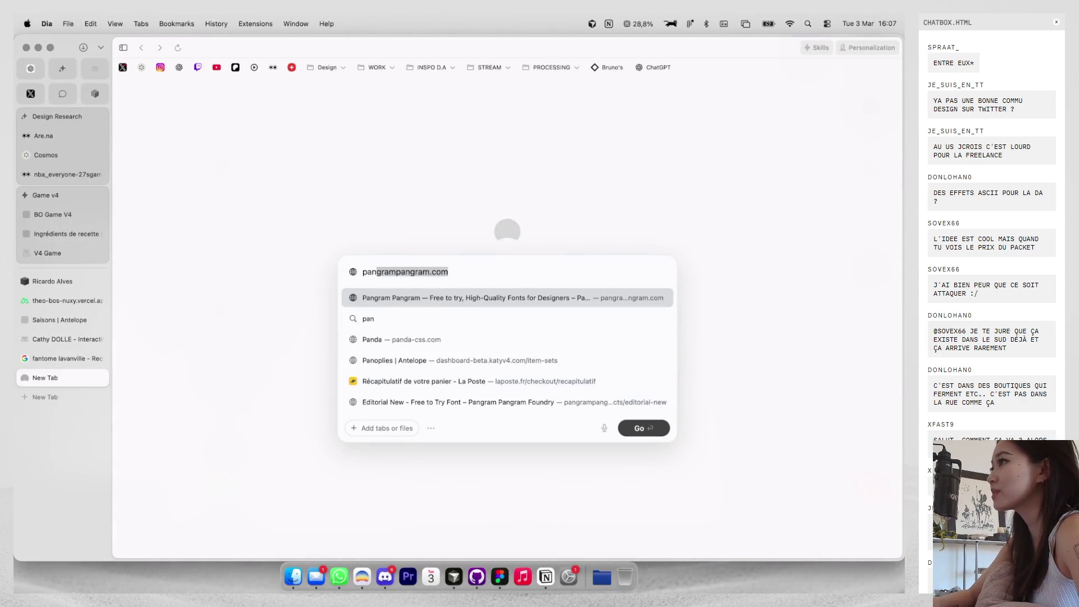
{"action": "key", "text": "Return"}
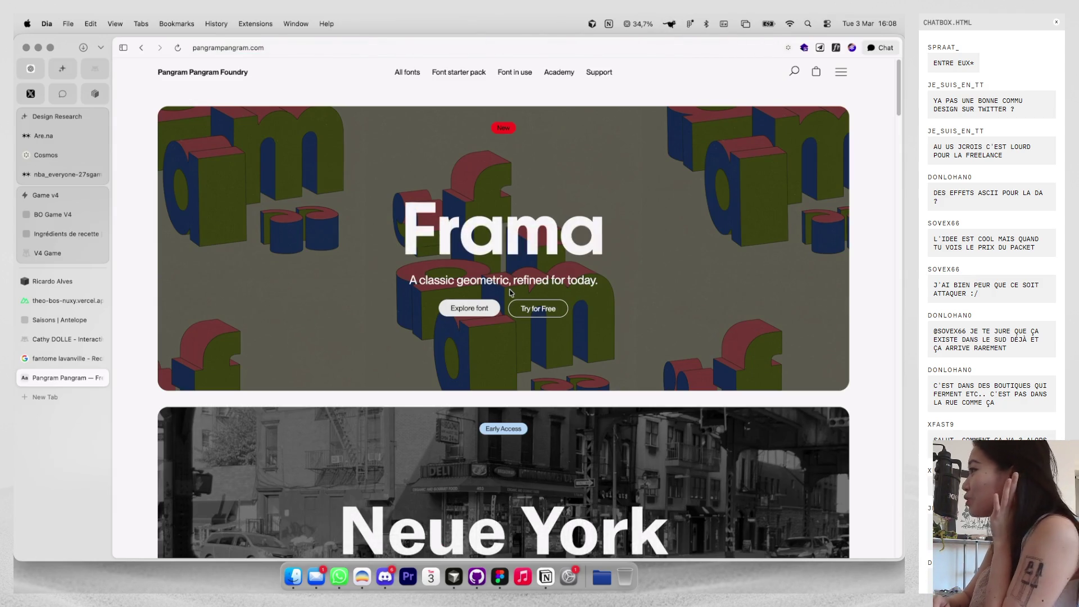
{"action": "scroll", "coordinate": [511, 291], "scroll_direction": "down", "scroll_amount": 15}
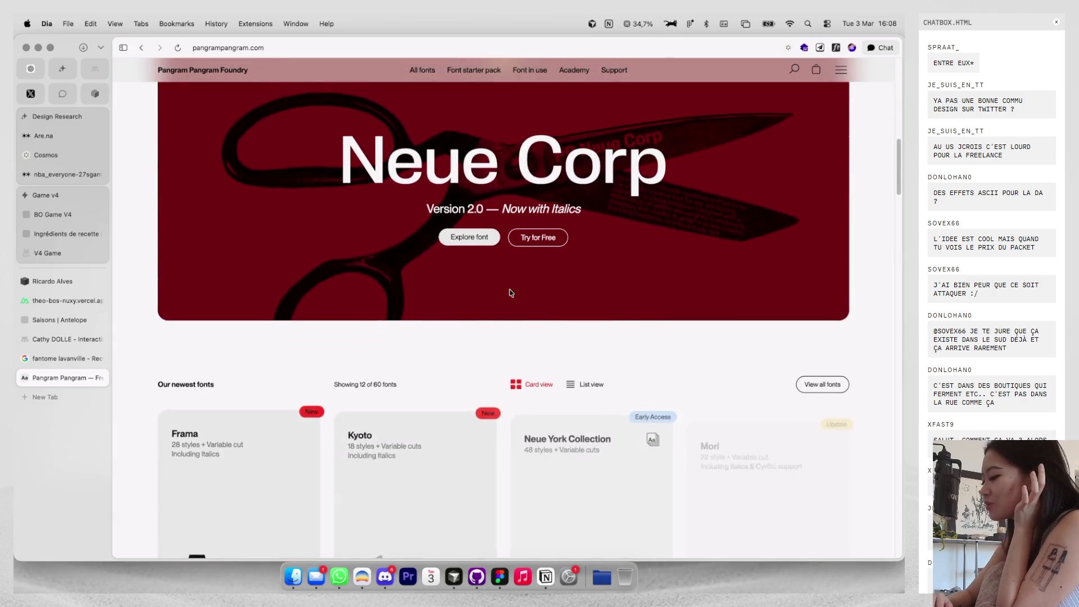
{"action": "scroll", "coordinate": [510, 291], "scroll_direction": "down", "scroll_amount": 6}
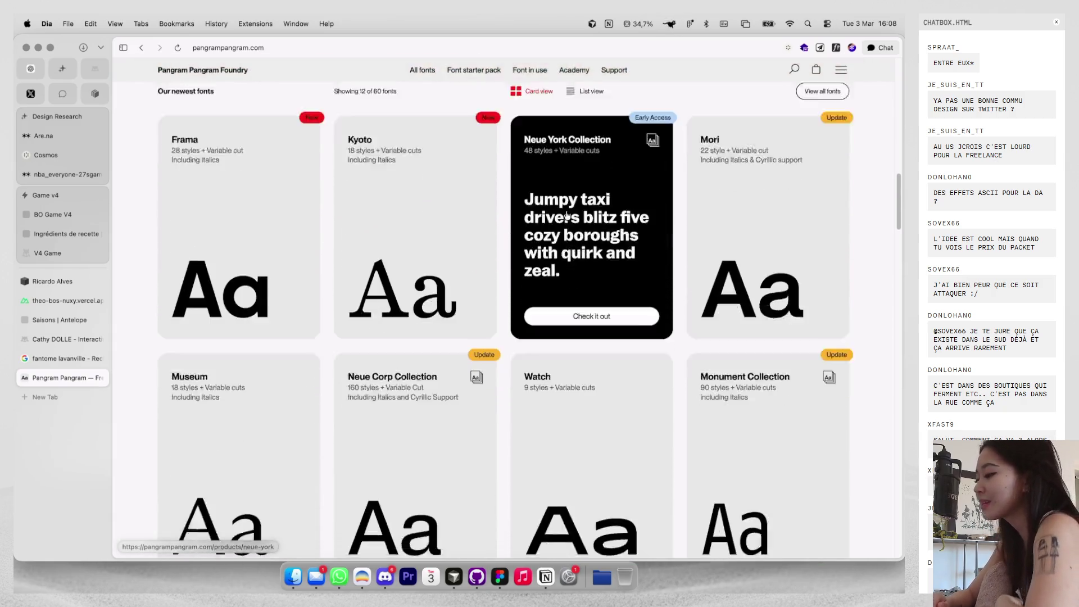
{"action": "scroll", "coordinate": [567, 214], "scroll_direction": "up", "scroll_amount": 3}
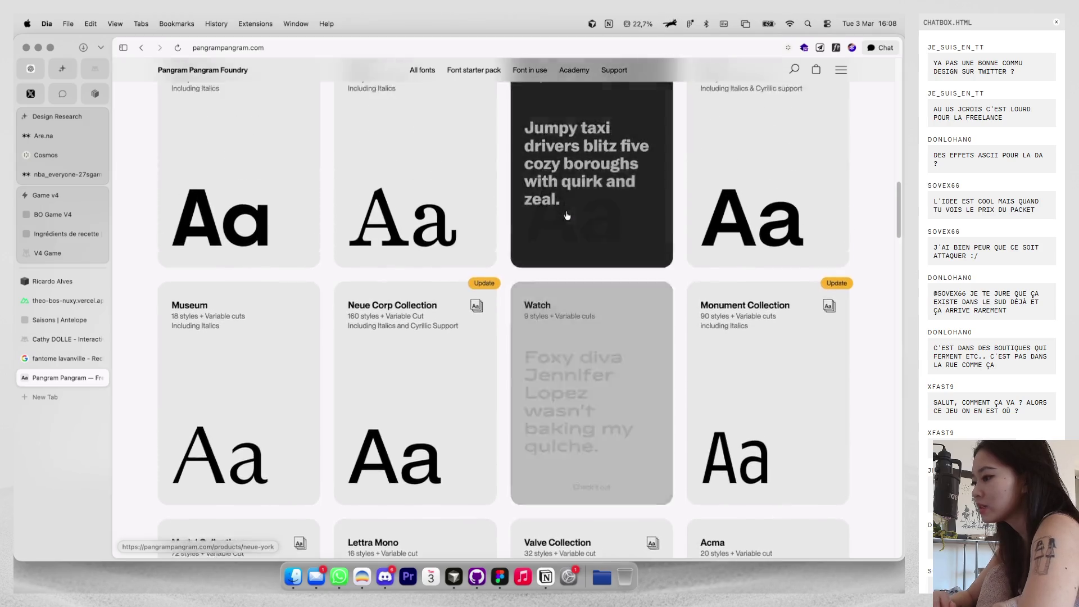
{"action": "scroll", "coordinate": [335, 187], "scroll_direction": "up", "scroll_amount": 1}
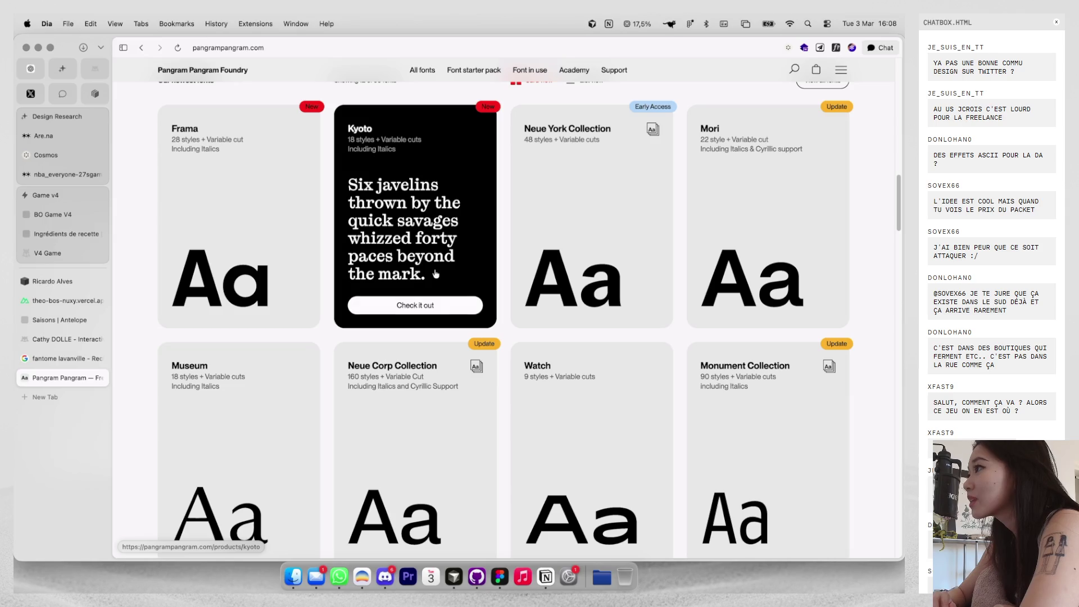
{"action": "scroll", "coordinate": [435, 274], "scroll_direction": "down", "scroll_amount": 10}
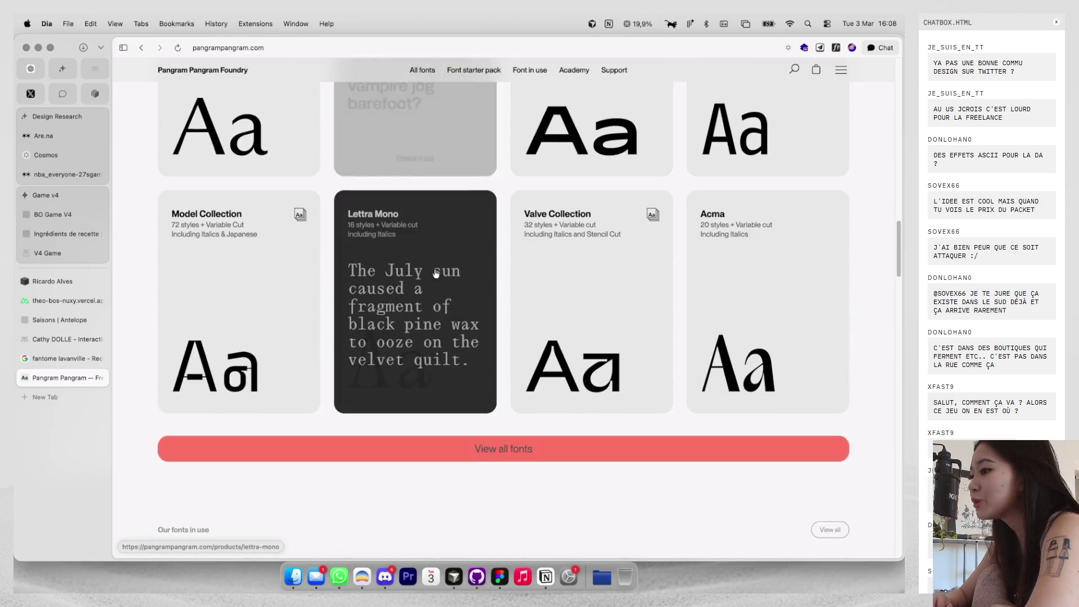
{"action": "scroll", "coordinate": [449, 281], "scroll_direction": "down", "scroll_amount": 5}
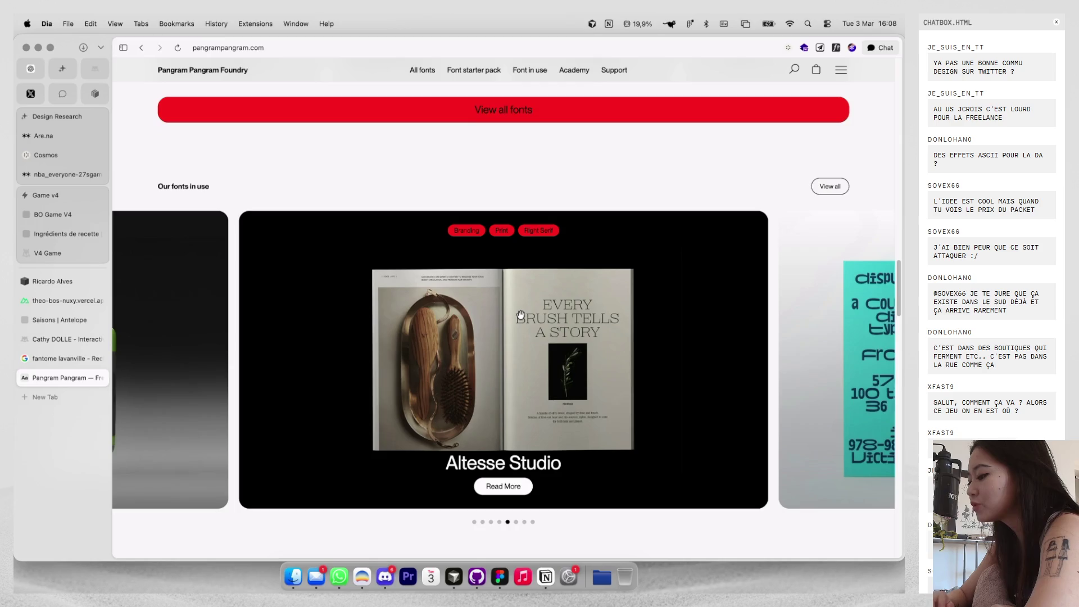
{"action": "scroll", "coordinate": [788, 301], "scroll_direction": "up", "scroll_amount": 8}
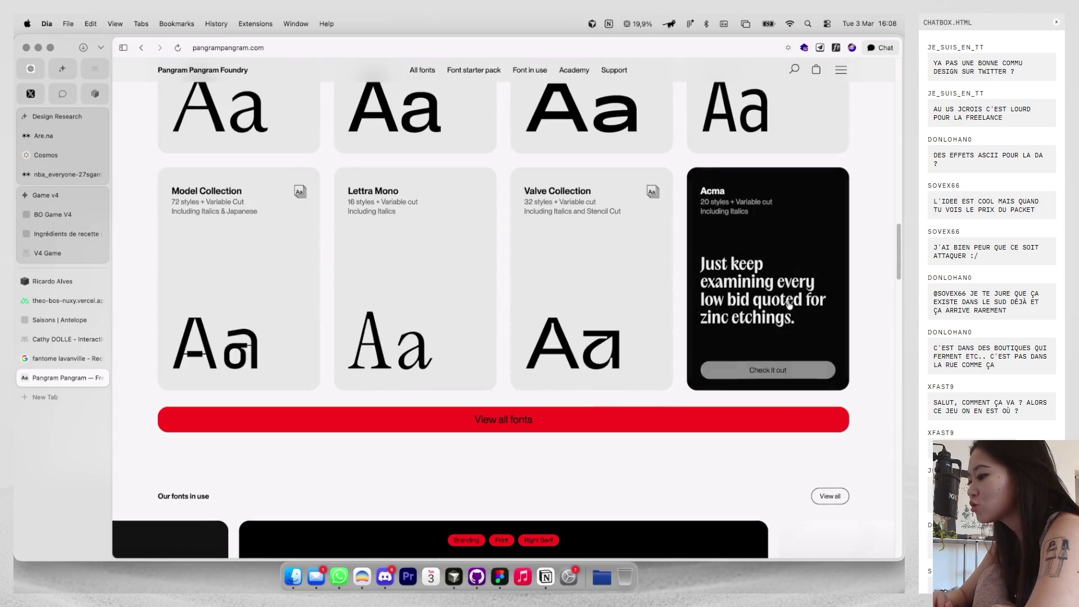
{"action": "scroll", "coordinate": [512, 230], "scroll_direction": "up", "scroll_amount": 12}
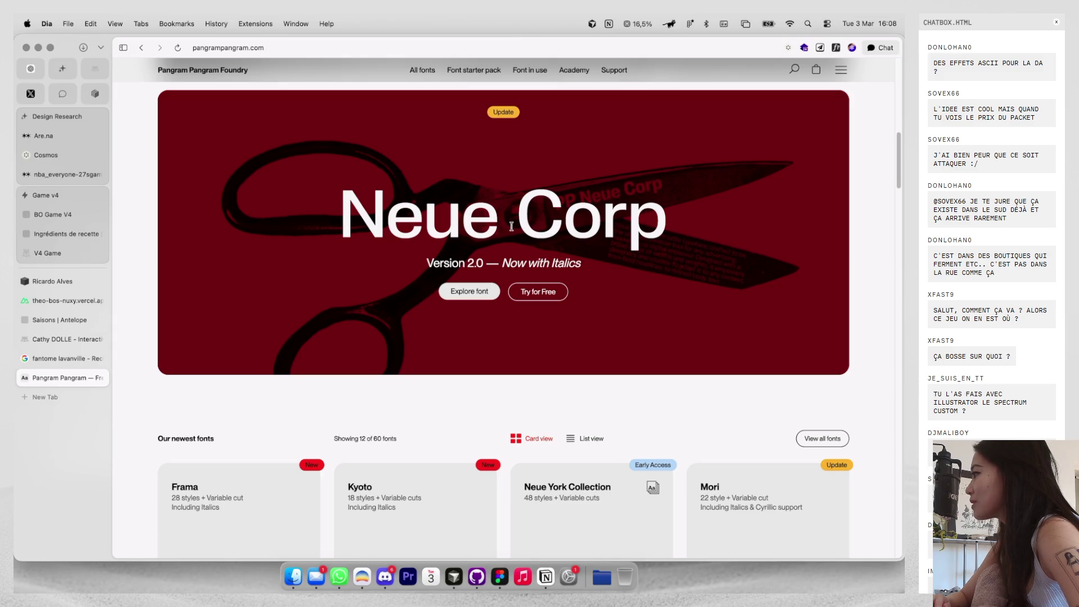
{"action": "key", "text": "ctrl+Tab"}
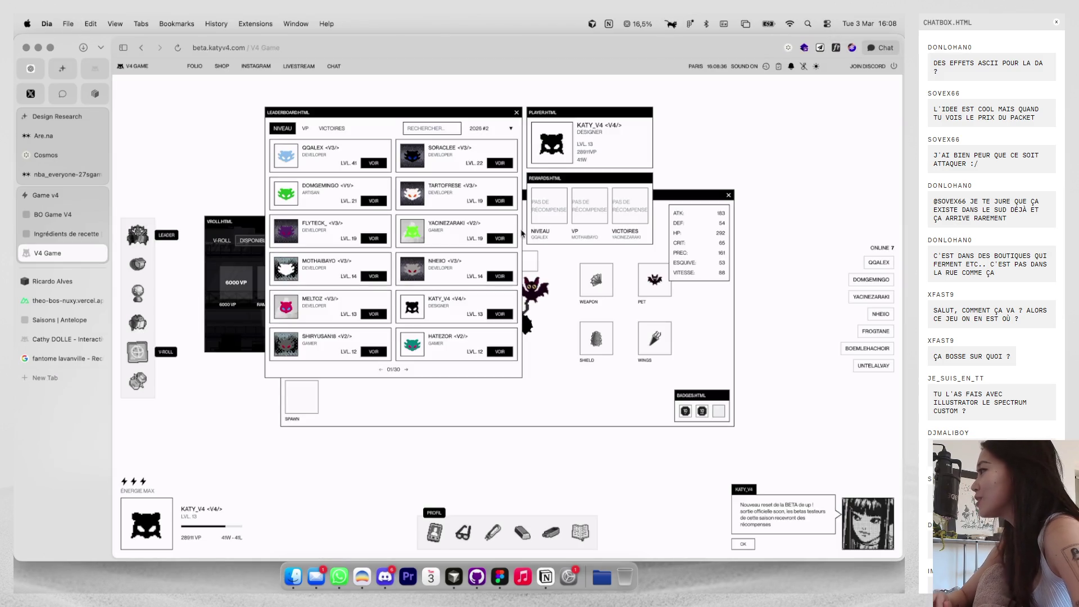
Bring Figma back to front with the WIP KATY board zoomed out to 22%.
{"action": "key", "text": "super+Tab"}
{"action": "scroll", "coordinate": [520, 234], "scroll_direction": "down", "scroll_amount": 6}
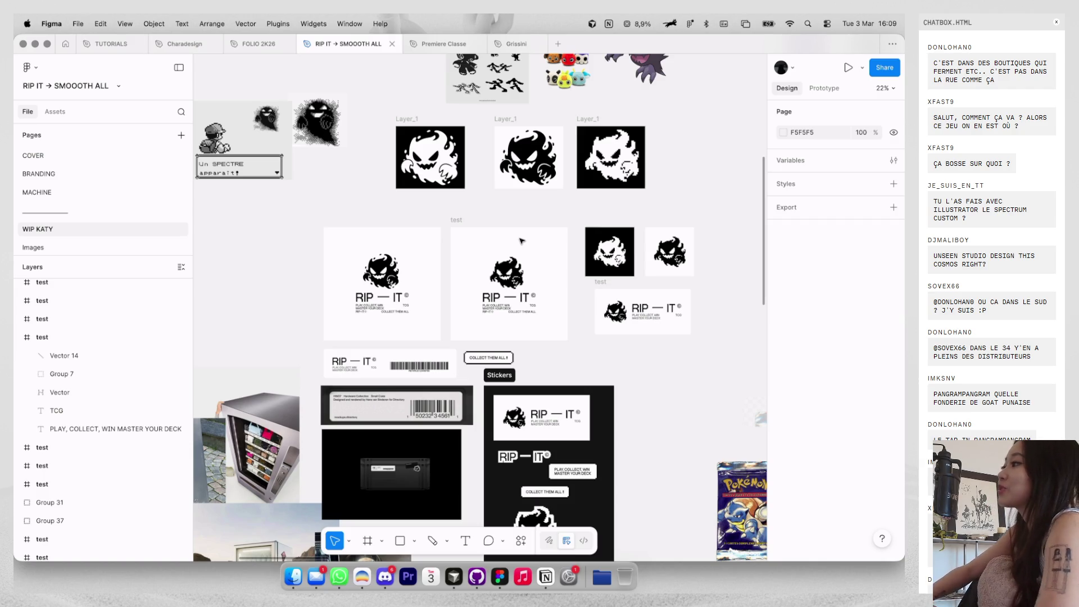
Paste the black crate image and Stickers frame onto the BRANDING page.
{"action": "scroll", "coordinate": [496, 210], "scroll_direction": "down", "scroll_amount": 1}
{"action": "scroll", "coordinate": [495, 210], "scroll_direction": "down", "scroll_amount": 3}
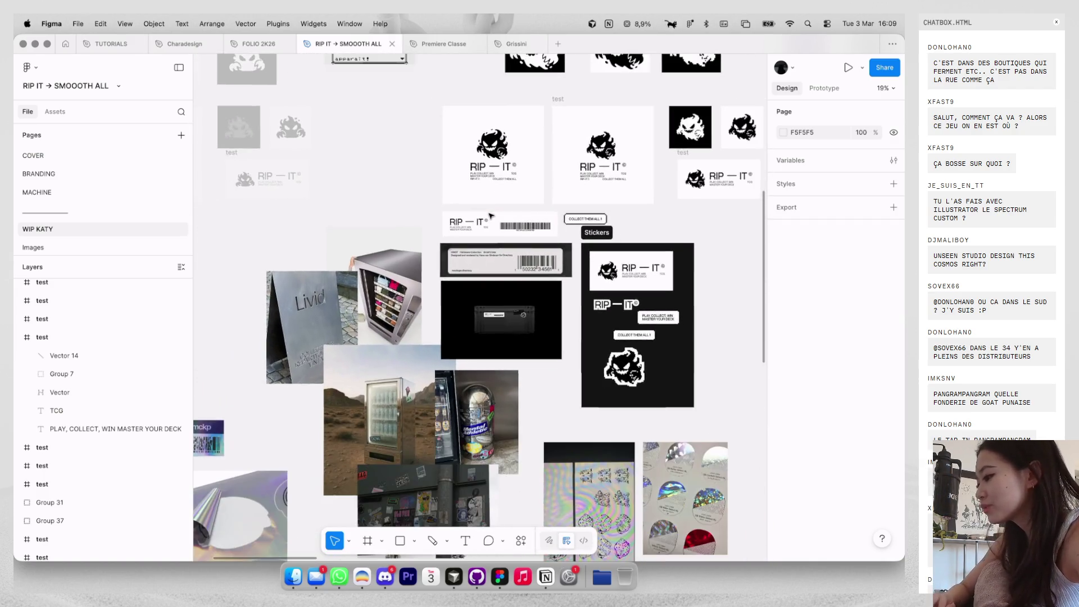
{"action": "left_click", "coordinate": [506, 315]}
{"action": "scroll", "coordinate": [571, 237], "scroll_direction": "up", "scroll_amount": 3}
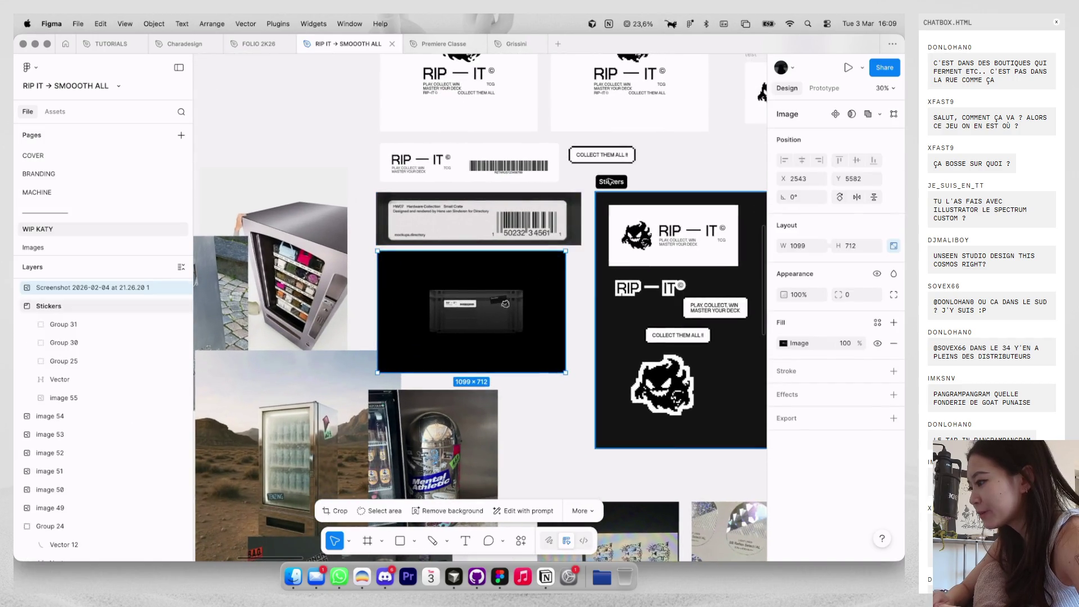
{"action": "left_click", "coordinate": [610, 181], "text": "shift"}
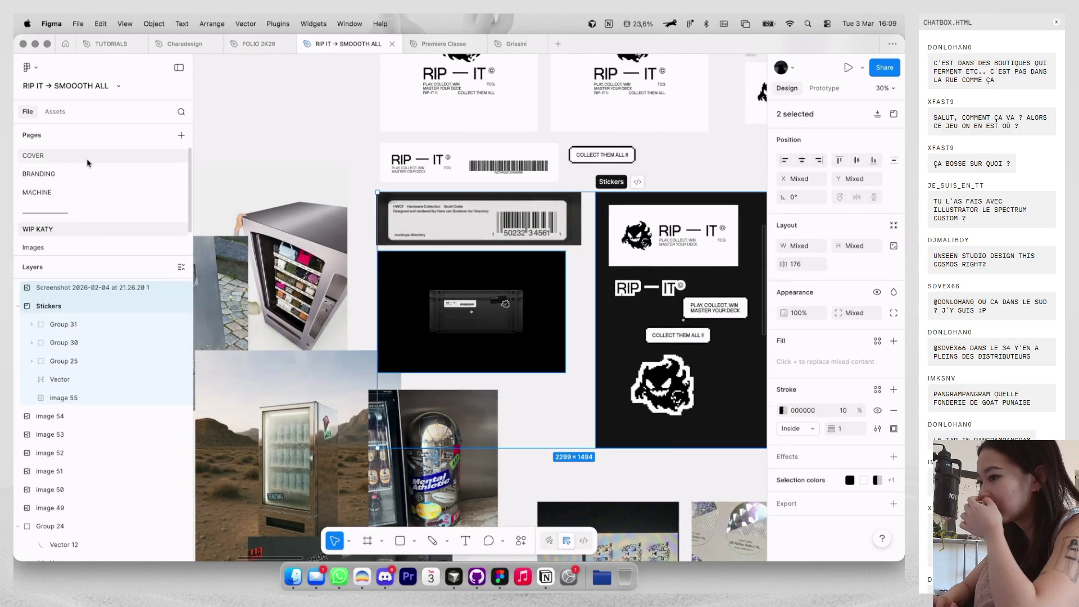
{"action": "left_click", "coordinate": [85, 174]}
{"action": "scroll", "coordinate": [481, 301], "scroll_direction": "down", "scroll_amount": 5}
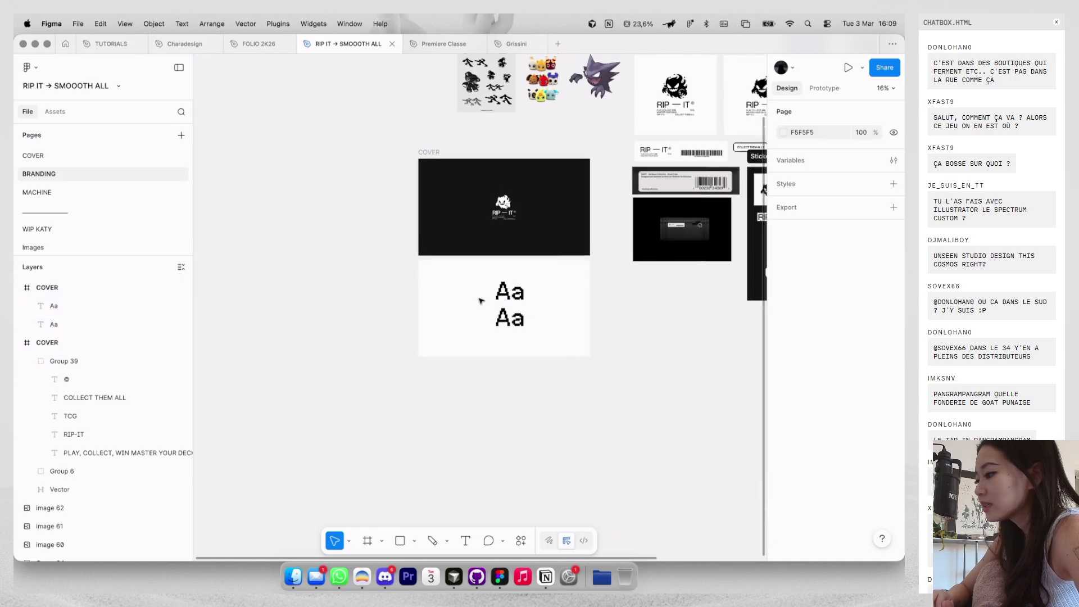
{"action": "key", "text": "ctrl+v"}
{"action": "left_click", "coordinate": [417, 370]}
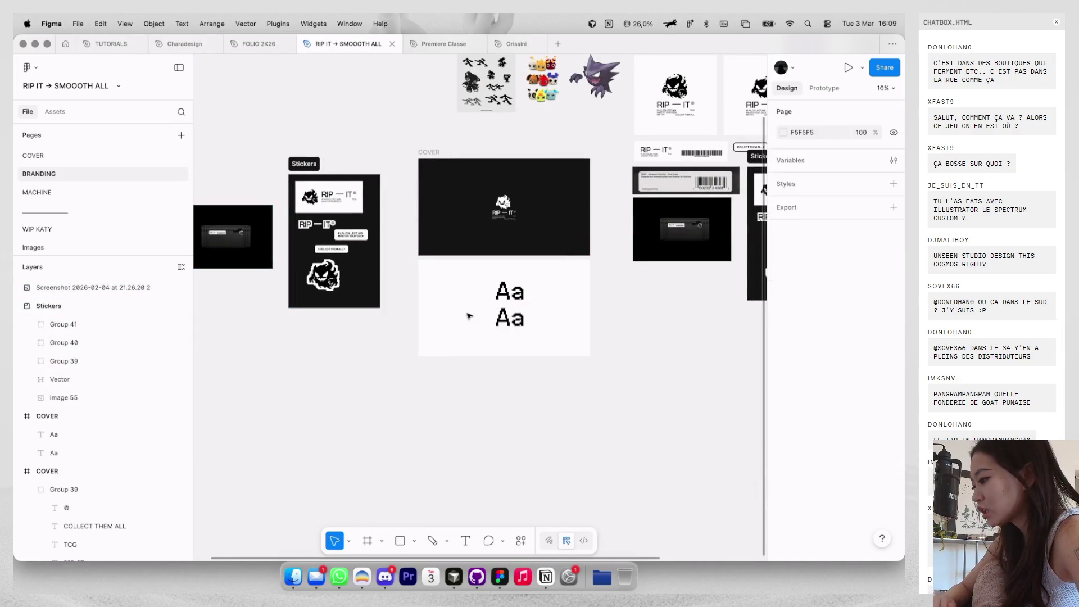
{"action": "scroll", "coordinate": [469, 316], "scroll_direction": "up", "scroll_amount": 5}
Group both Aa texts and move them about 157 px left.
{"action": "left_click", "coordinate": [577, 332]}
{"action": "key", "text": "super+a"}
{"action": "key", "text": "ctrl+g"}
{"action": "left_click_drag", "start_coordinate": [577, 331], "coordinate": [489, 340]}
Add a 12-column layout guide to COVER with 8 px margin, 8 px gutter, grey colour.
{"action": "left_click", "coordinate": [364, 183]}
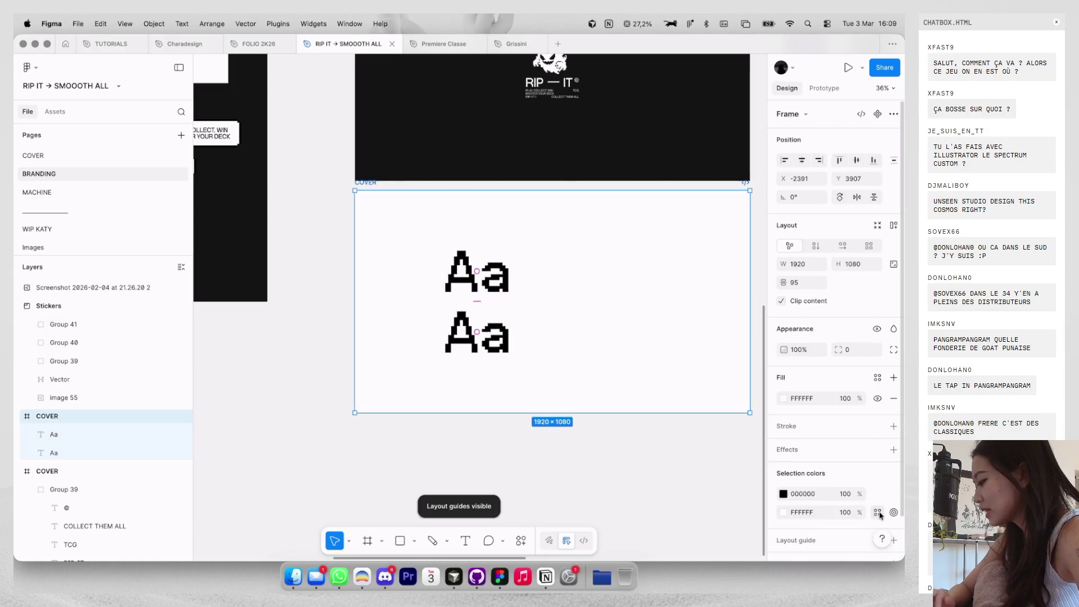
{"action": "scroll", "coordinate": [832, 393], "scroll_direction": "down", "scroll_amount": 2}
{"action": "left_click", "coordinate": [894, 496]}
{"action": "left_click", "coordinate": [653, 492]}
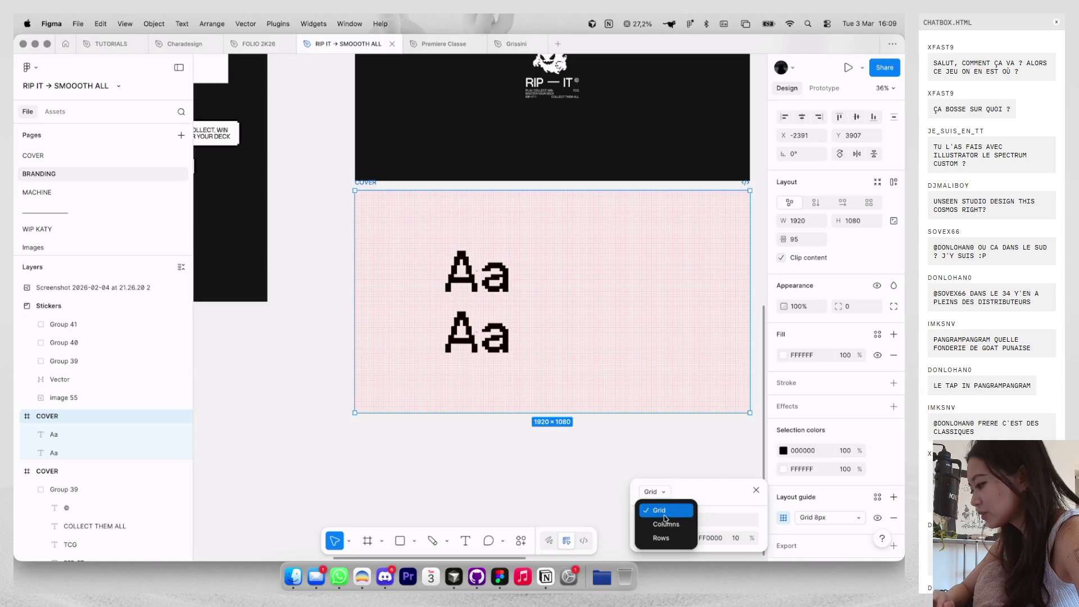
{"action": "left_click", "coordinate": [671, 516]}
{"action": "key", "text": "Return"}
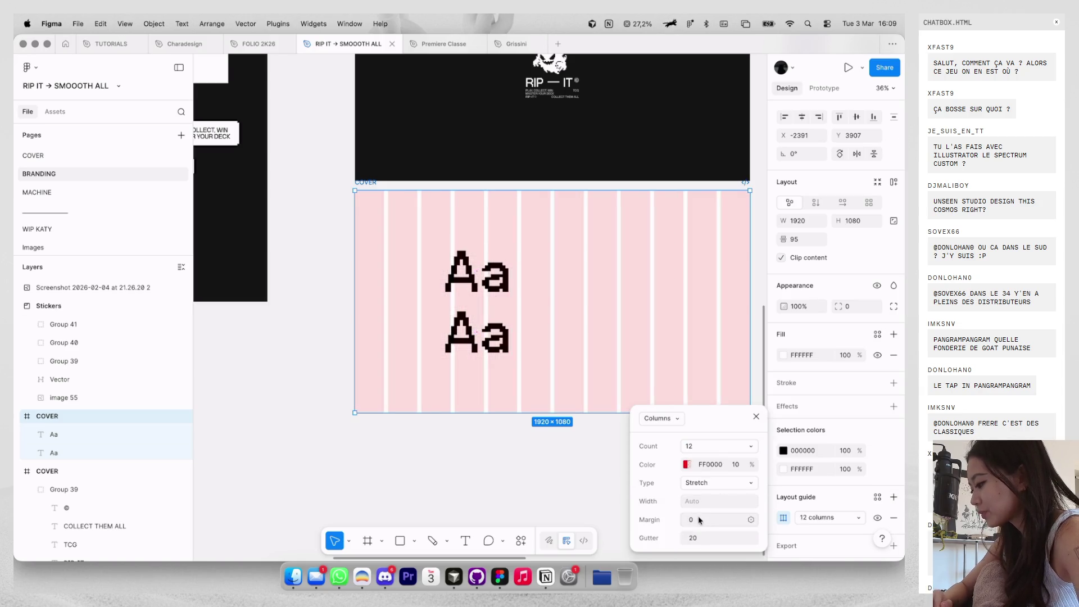
{"action": "left_click", "coordinate": [693, 520]}
{"action": "type", "text": "8"}
{"action": "key", "text": "Return"}
{"action": "left_click", "coordinate": [716, 538]}
{"action": "type", "text": "8"}
{"action": "key", "text": "Return"}
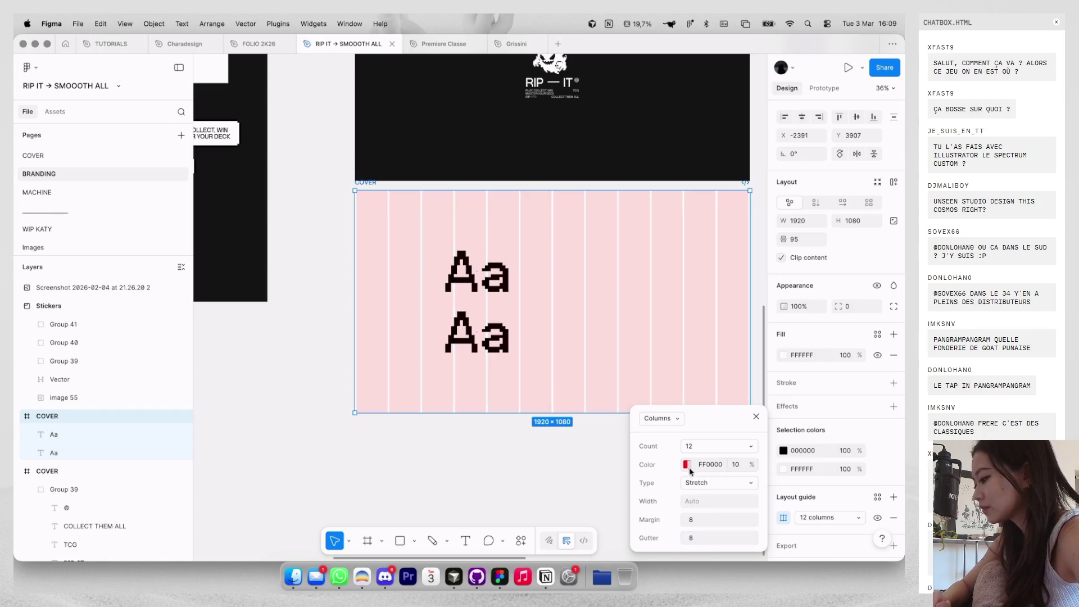
{"action": "left_click", "coordinate": [687, 464]}
{"action": "left_click_drag", "start_coordinate": [538, 406], "coordinate": [376, 436]}
{"action": "left_click", "coordinate": [376, 436]}
Set both Aa texts to font size 300 and nudge the top one into alignment.
{"action": "scroll", "coordinate": [525, 256], "scroll_direction": "down", "scroll_amount": 1}
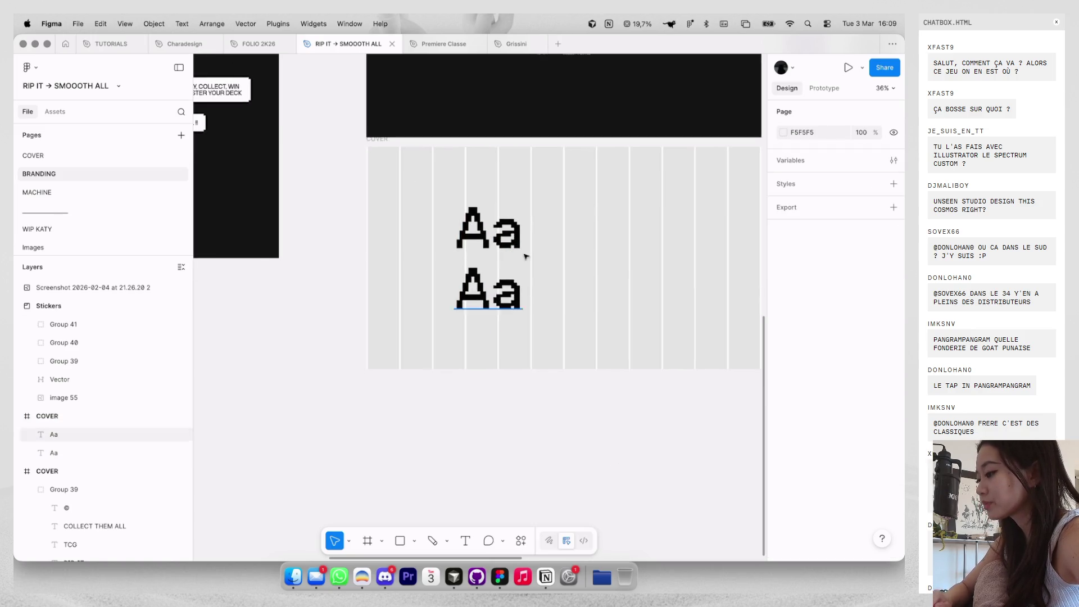
{"action": "left_click", "coordinate": [494, 230]}
{"action": "left_click_drag", "start_coordinate": [495, 230], "coordinate": [484, 231]}
{"action": "left_click", "coordinate": [490, 297]}
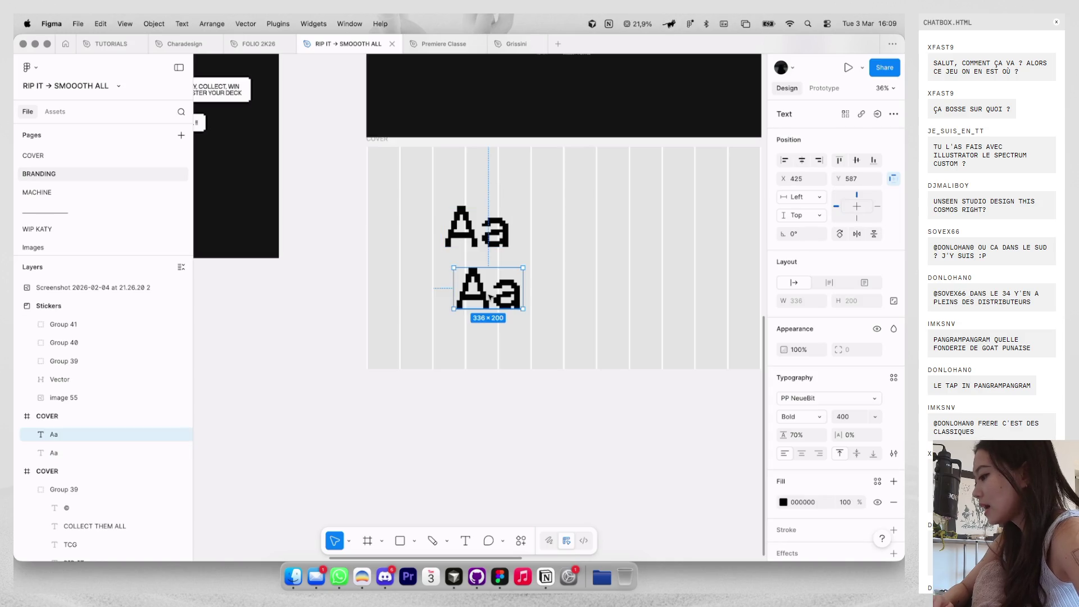
{"action": "left_click", "coordinate": [477, 231], "text": "shift"}
{"action": "type", "text": "200"}
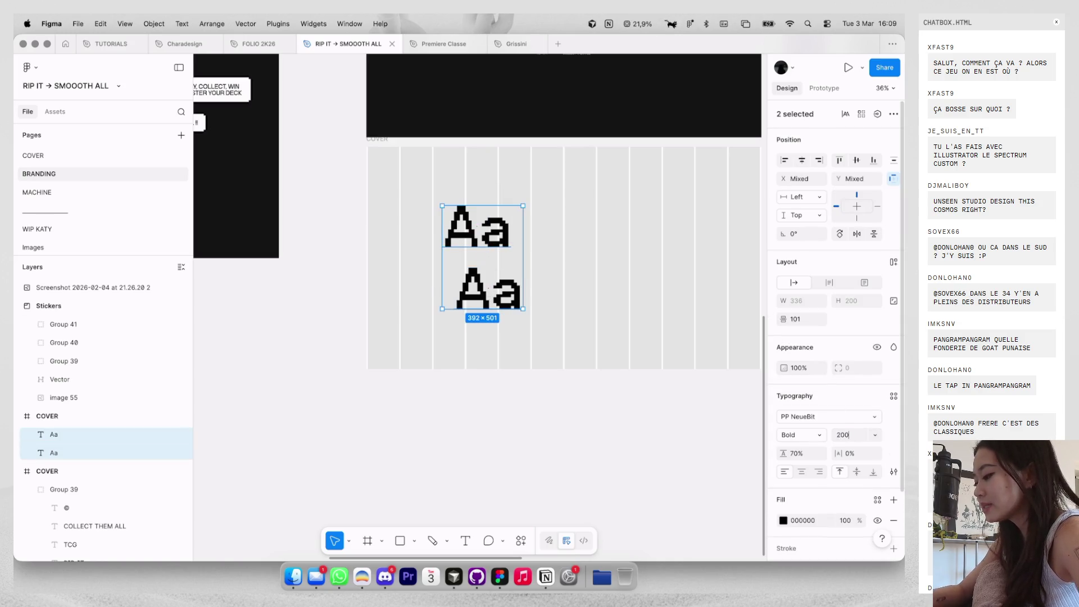
{"action": "key", "text": "Return"}
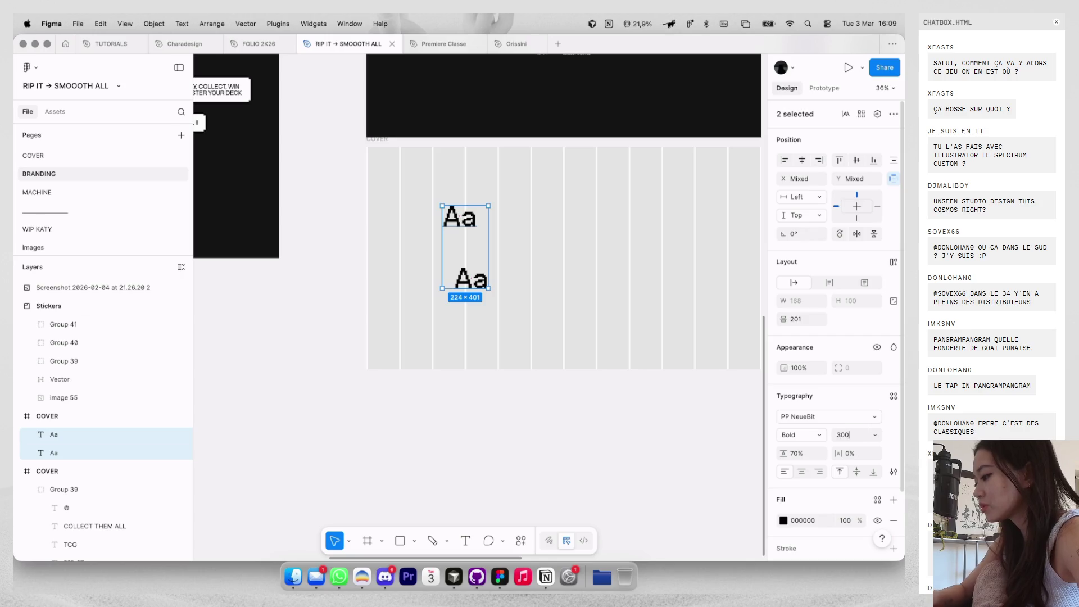
{"action": "key", "text": "Return"}
{"action": "left_click", "coordinate": [515, 203]}
{"action": "scroll", "coordinate": [514, 194], "scroll_direction": "up", "scroll_amount": 3}
{"action": "left_click", "coordinate": [434, 251]}
{"action": "left_click_drag", "start_coordinate": [433, 251], "coordinate": [432, 251]}
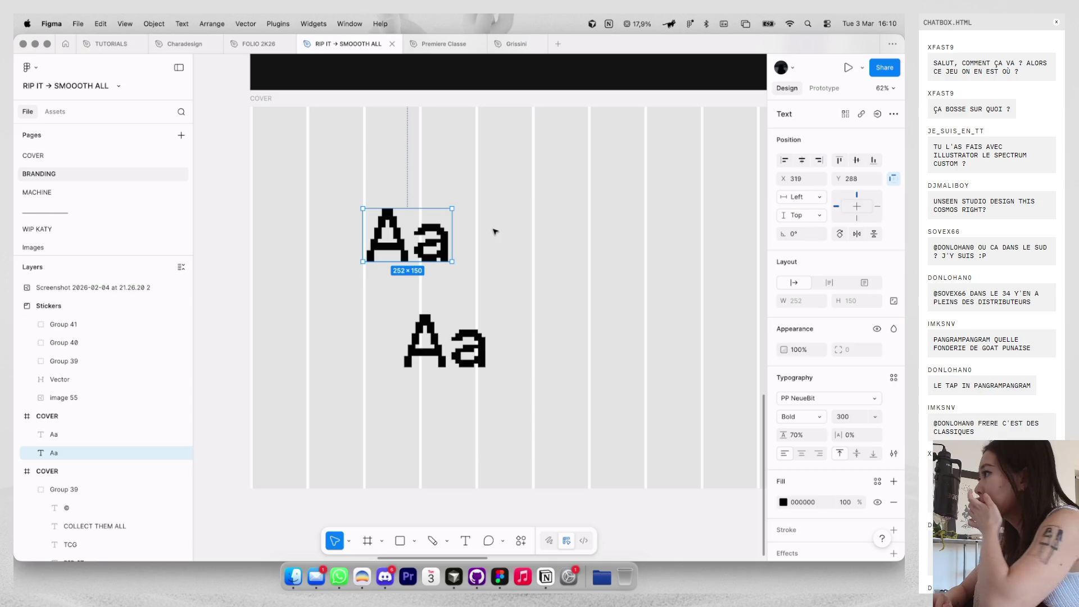
On the WIP KATY page, select the Spectre screenshot, ghost sprite and Haunter images.
{"action": "scroll", "coordinate": [492, 234], "scroll_direction": "up", "scroll_amount": 5}
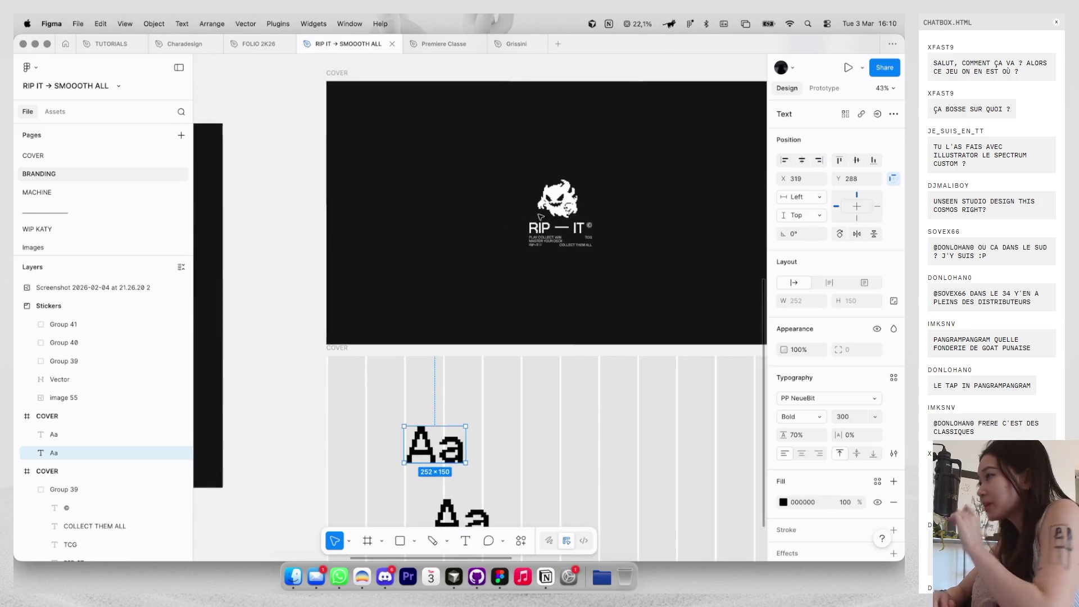
{"action": "scroll", "coordinate": [539, 216], "scroll_direction": "up", "scroll_amount": 5}
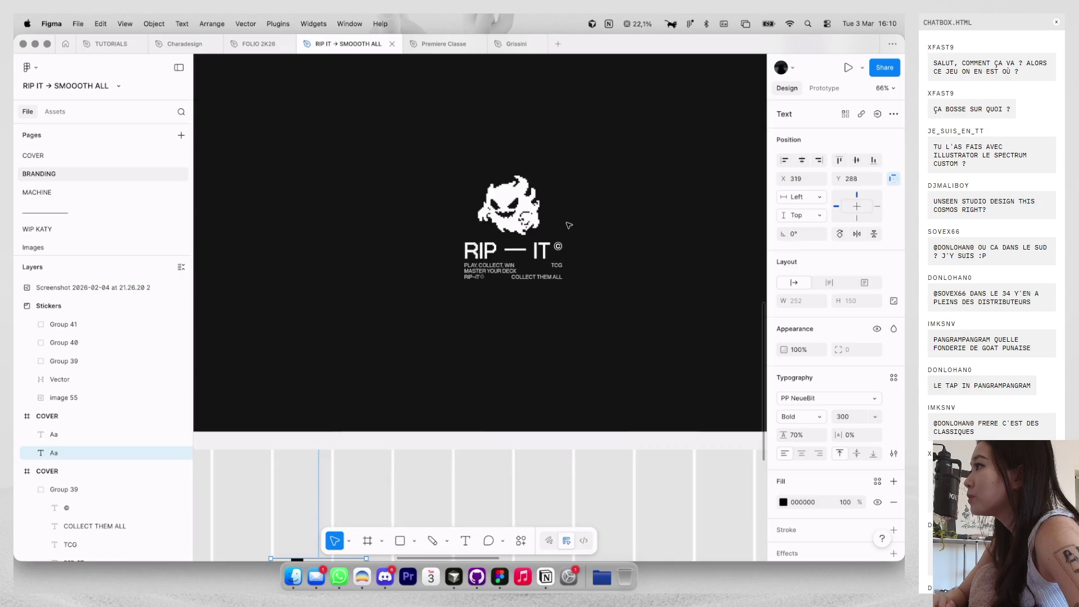
{"action": "scroll", "coordinate": [569, 225], "scroll_direction": "down", "scroll_amount": 3}
{"action": "scroll", "coordinate": [568, 225], "scroll_direction": "up", "scroll_amount": 5}
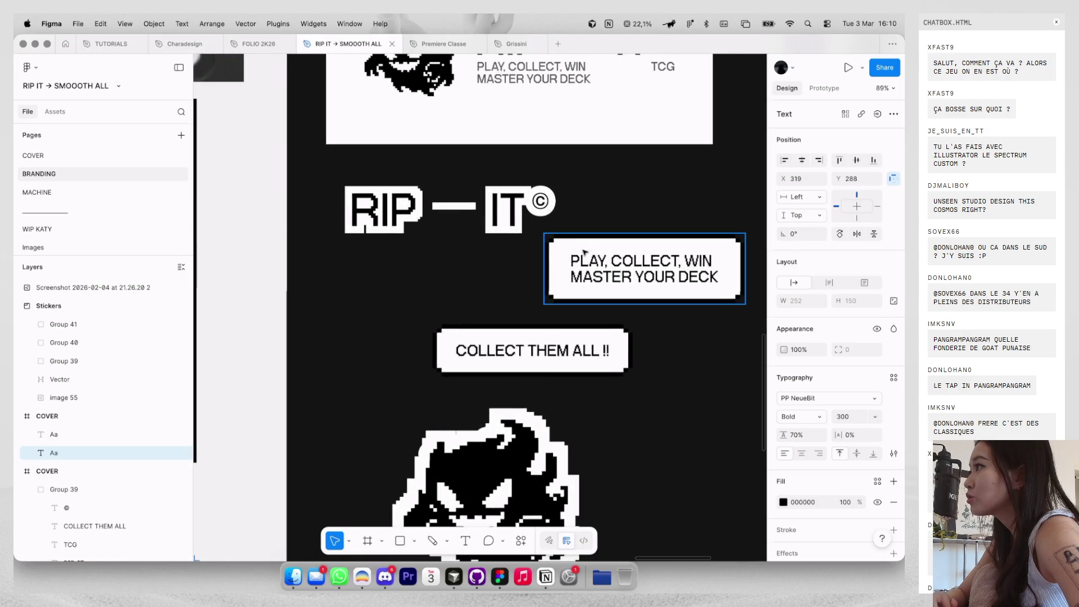
{"action": "scroll", "coordinate": [585, 253], "scroll_direction": "up", "scroll_amount": 3}
{"action": "scroll", "coordinate": [587, 253], "scroll_direction": "down", "scroll_amount": 10}
{"action": "scroll", "coordinate": [592, 254], "scroll_direction": "down", "scroll_amount": 6}
{"action": "scroll", "coordinate": [590, 258], "scroll_direction": "up", "scroll_amount": 3}
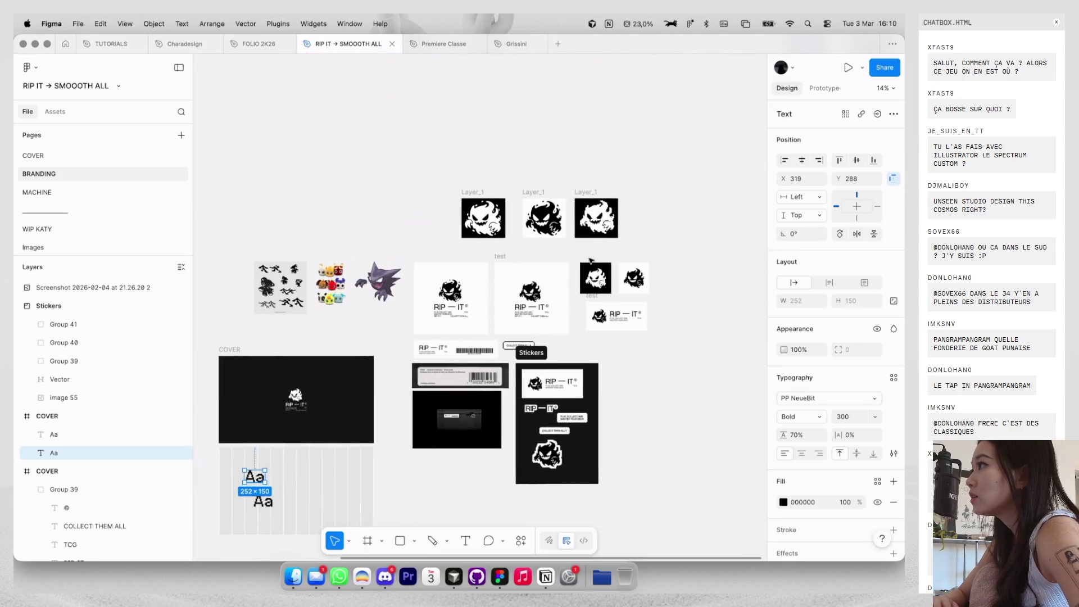
{"action": "left_click", "coordinate": [96, 228]}
{"action": "scroll", "coordinate": [516, 190], "scroll_direction": "down", "scroll_amount": 6}
{"action": "left_click", "coordinate": [633, 235]}
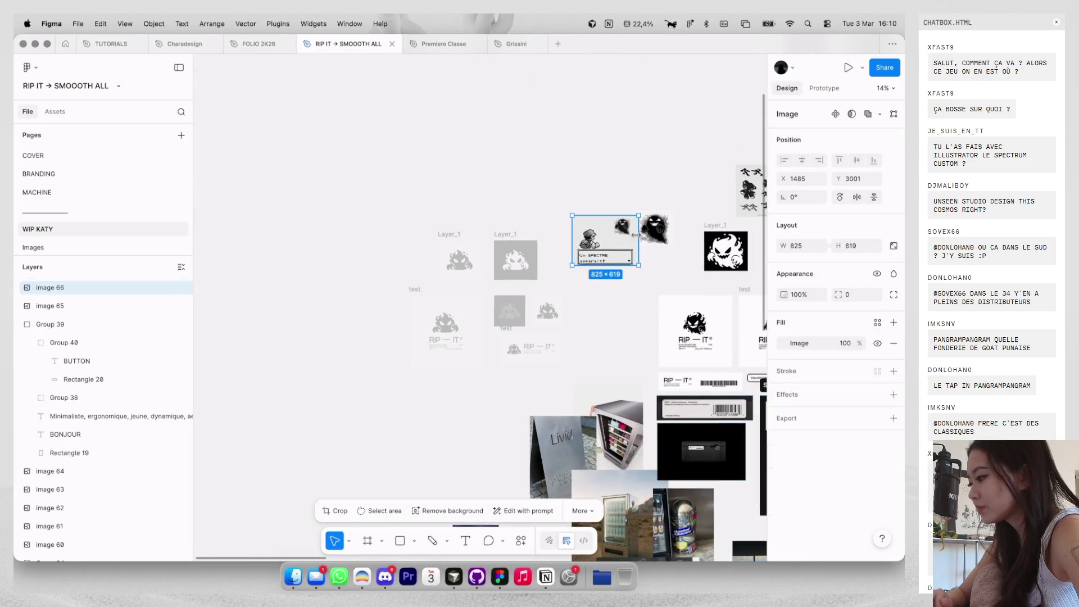
{"action": "left_click", "coordinate": [655, 227], "text": "shift"}
{"action": "scroll", "coordinate": [655, 228], "scroll_direction": "right", "scroll_amount": 10}
{"action": "left_click", "coordinate": [568, 174], "text": "shift"}
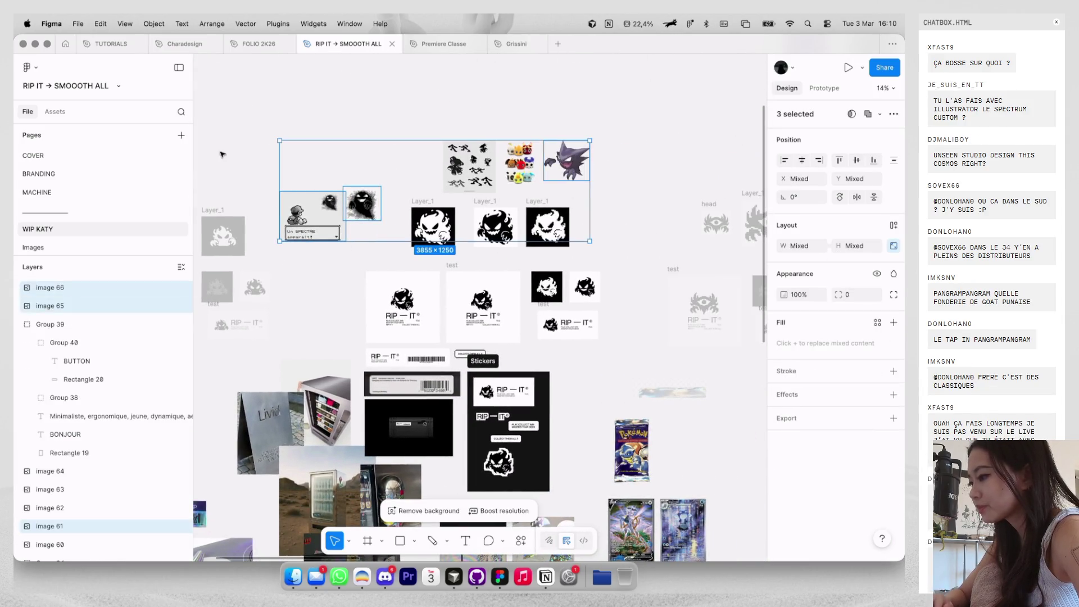
Add the sticker sheet to the selection and paste all four images onto BRANDING.
{"action": "left_click", "coordinate": [468, 168], "text": "shift"}
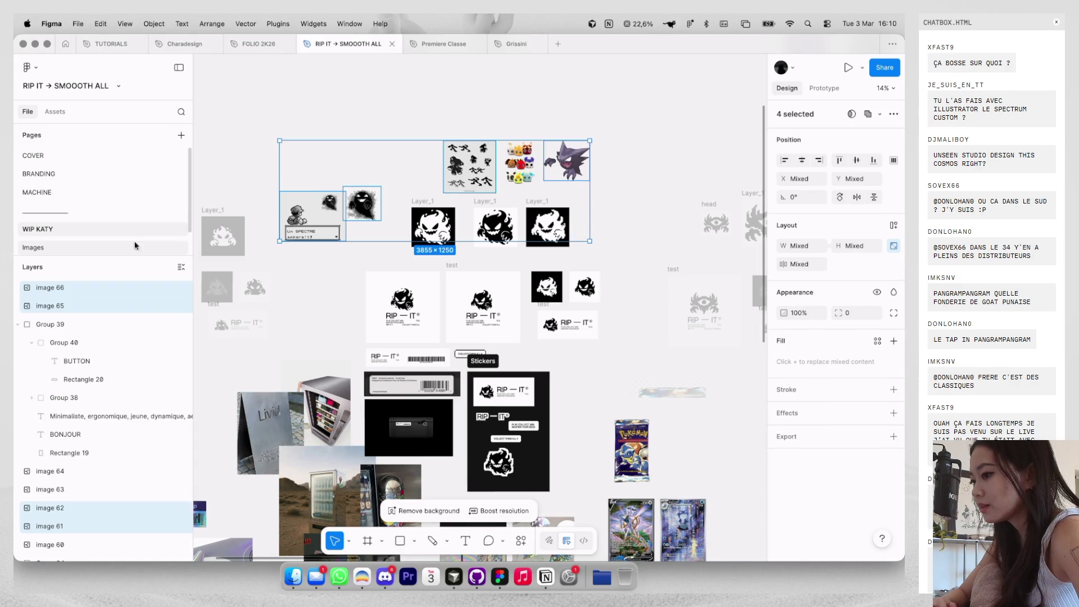
{"action": "left_click", "coordinate": [131, 249]}
{"action": "scroll", "coordinate": [126, 200], "scroll_direction": "down", "scroll_amount": 1}
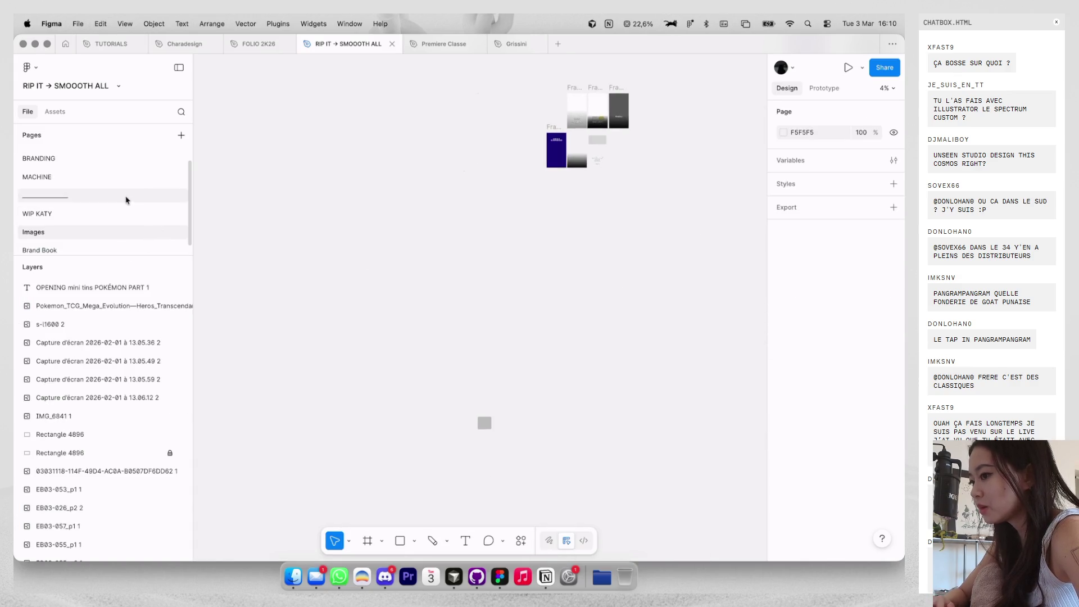
{"action": "left_click", "coordinate": [120, 214]}
{"action": "left_click", "coordinate": [106, 231]}
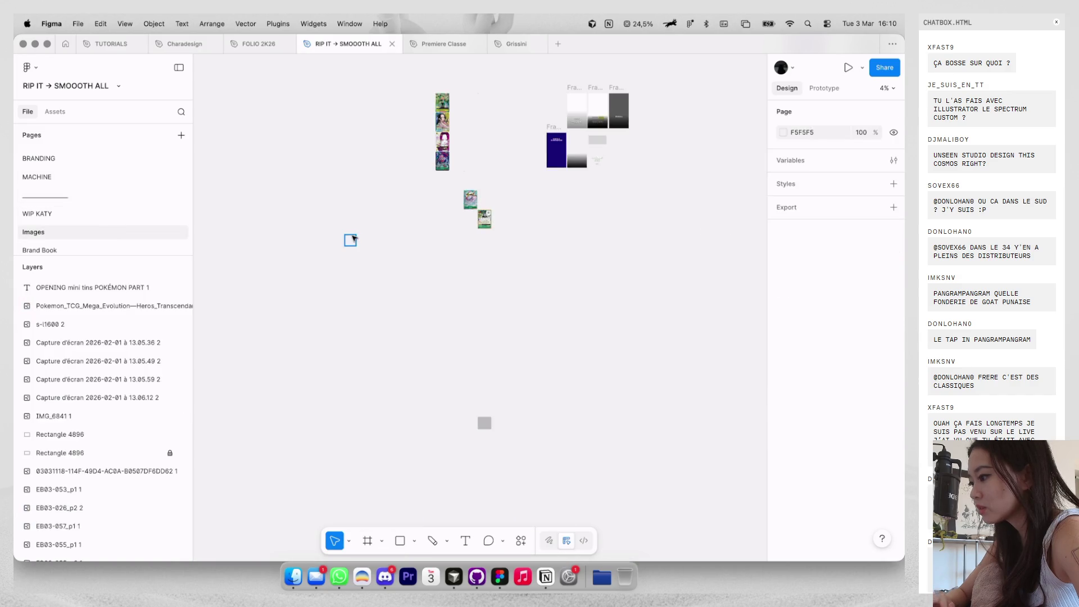
{"action": "scroll", "coordinate": [404, 120], "scroll_direction": "up", "scroll_amount": 3}
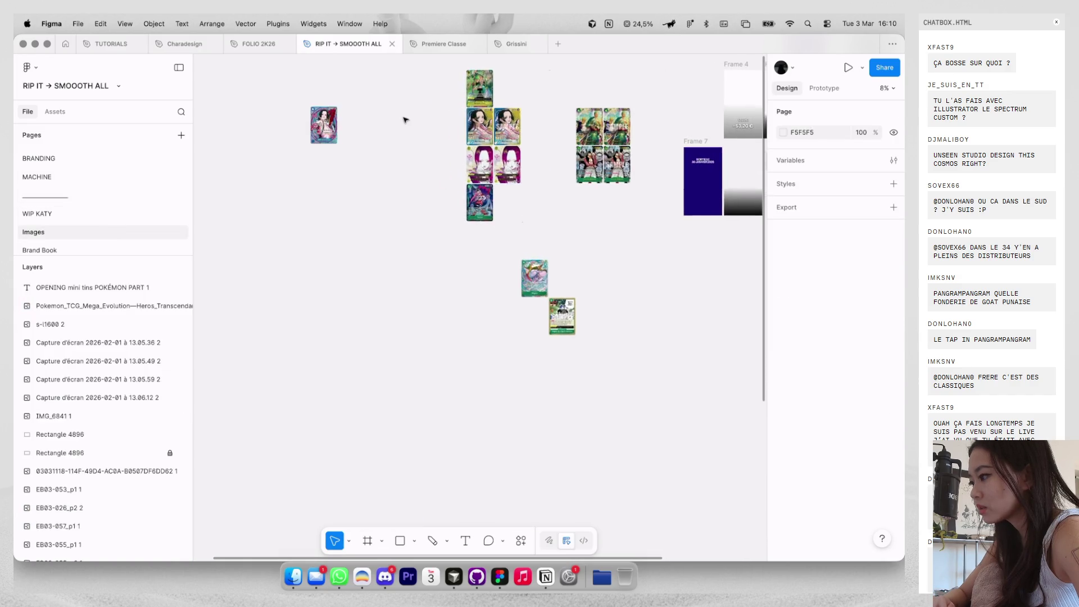
{"action": "scroll", "coordinate": [402, 118], "scroll_direction": "down", "scroll_amount": 3}
{"action": "left_click", "coordinate": [102, 166]}
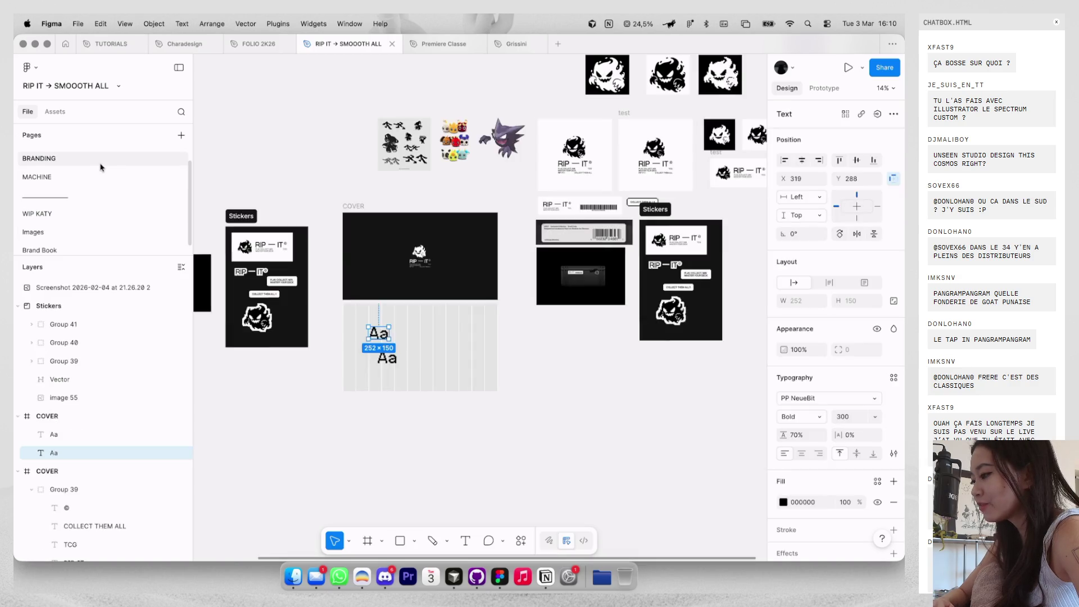
{"action": "scroll", "coordinate": [366, 137], "scroll_direction": "left", "scroll_amount": 5}
{"action": "key", "text": "ctrl+v"}
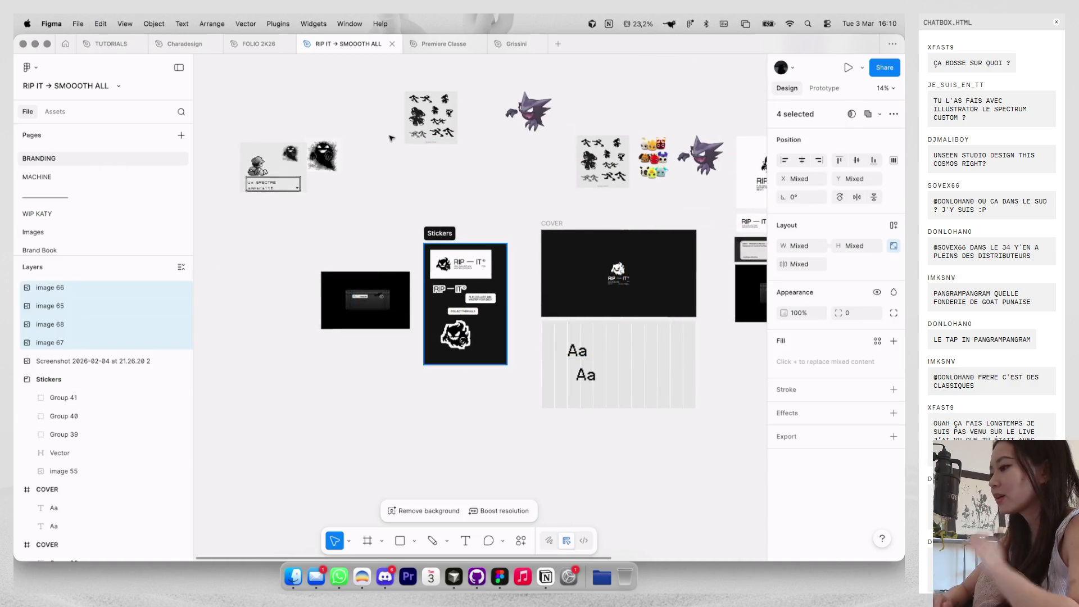
{"action": "left_click", "coordinate": [72, 231]}
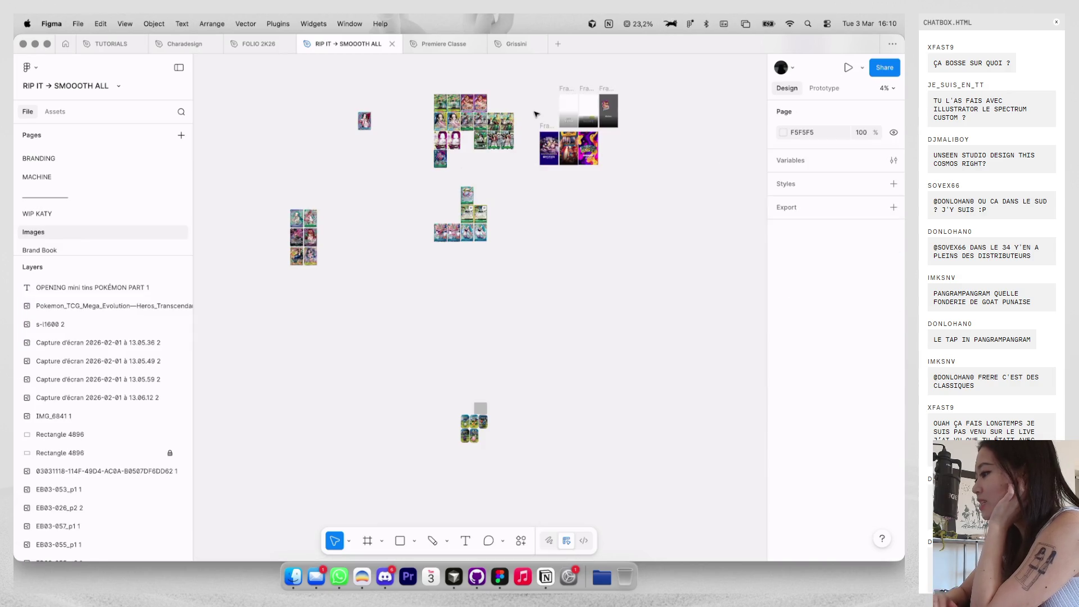
{"action": "scroll", "coordinate": [536, 115], "scroll_direction": "up", "scroll_amount": 5}
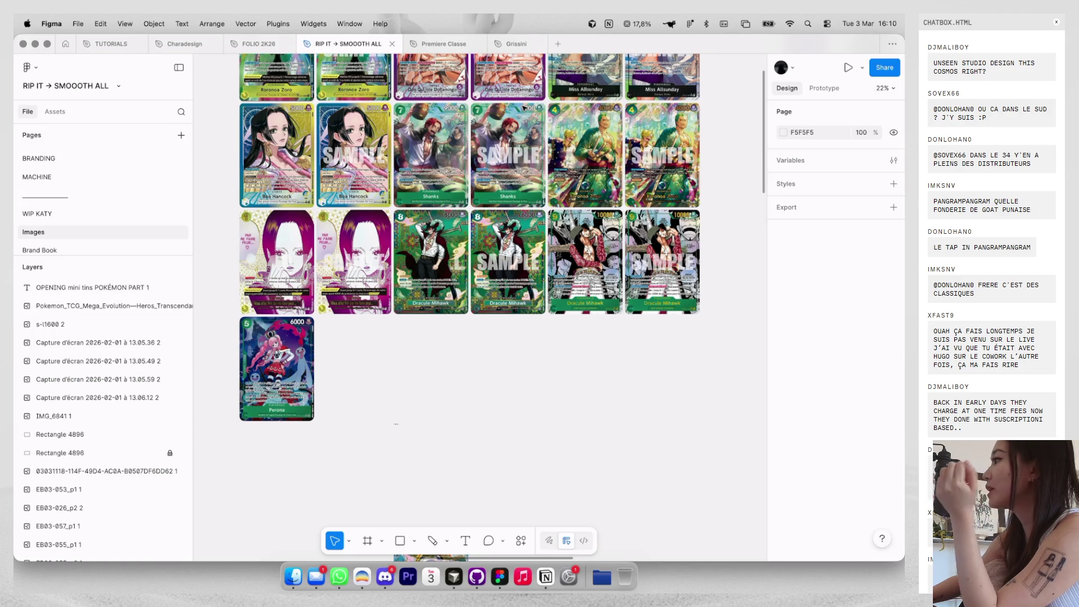
{"action": "scroll", "coordinate": [523, 107], "scroll_direction": "up", "scroll_amount": 3}
{"action": "scroll", "coordinate": [522, 203], "scroll_direction": "down", "scroll_amount": 2}
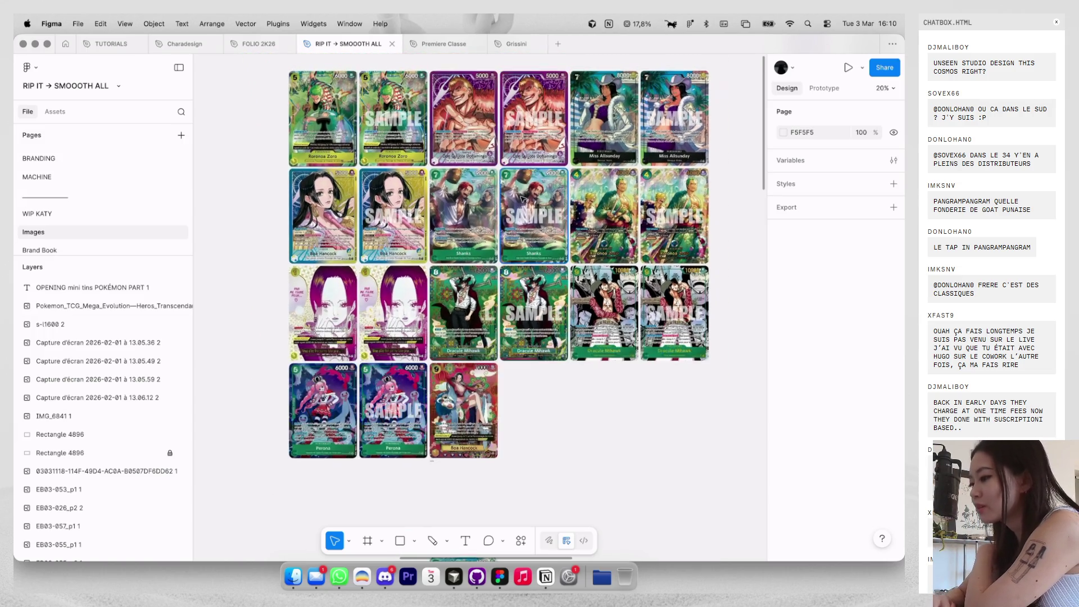
{"action": "scroll", "coordinate": [522, 204], "scroll_direction": "down", "scroll_amount": 5}
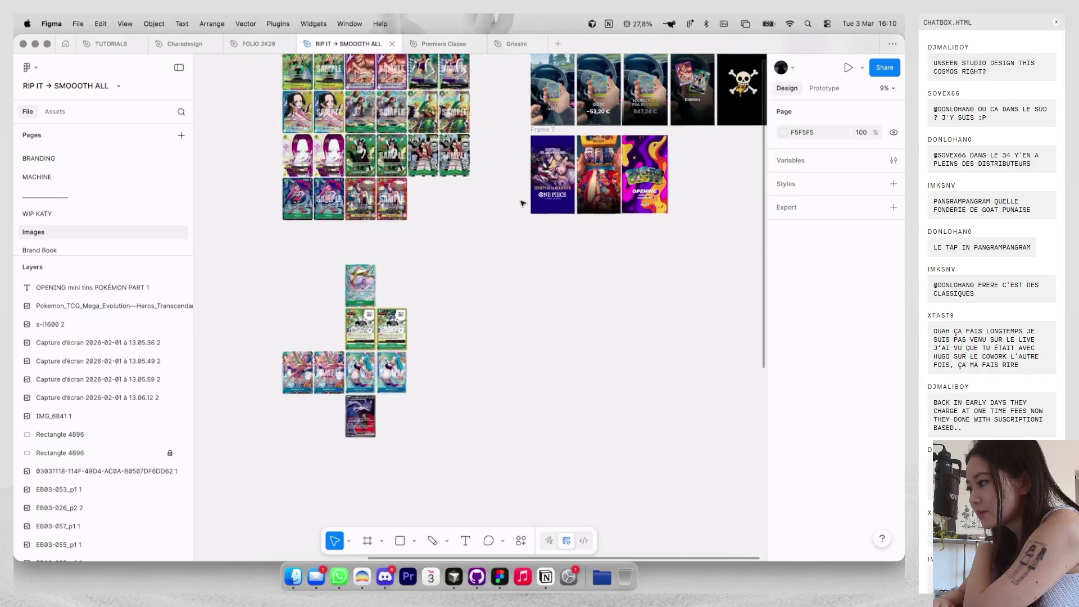
{"action": "scroll", "coordinate": [521, 202], "scroll_direction": "up", "scroll_amount": 8}
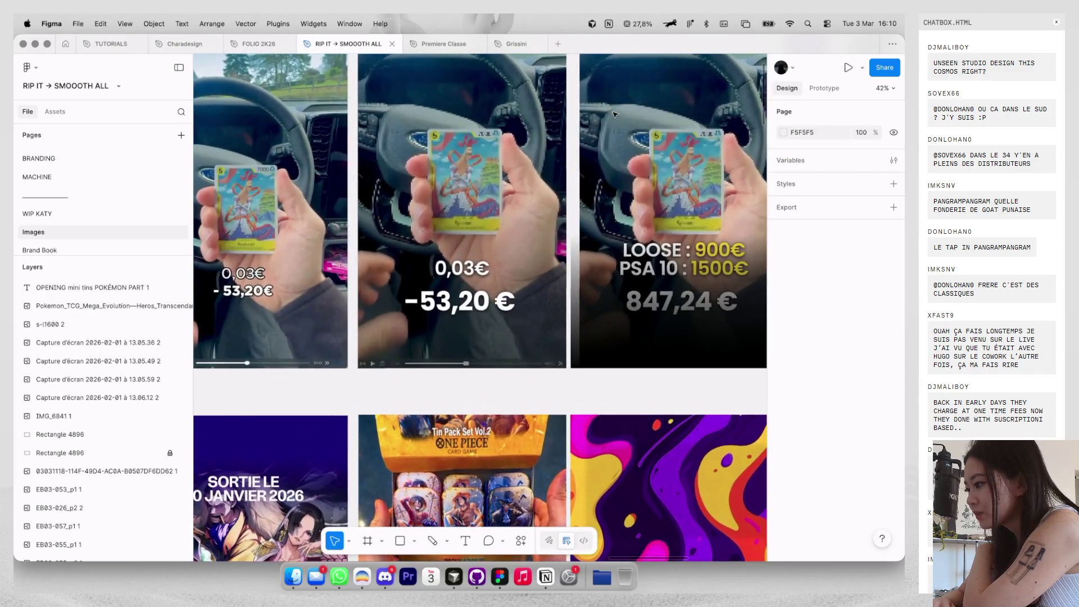
{"action": "scroll", "coordinate": [615, 115], "scroll_direction": "right", "scroll_amount": 5}
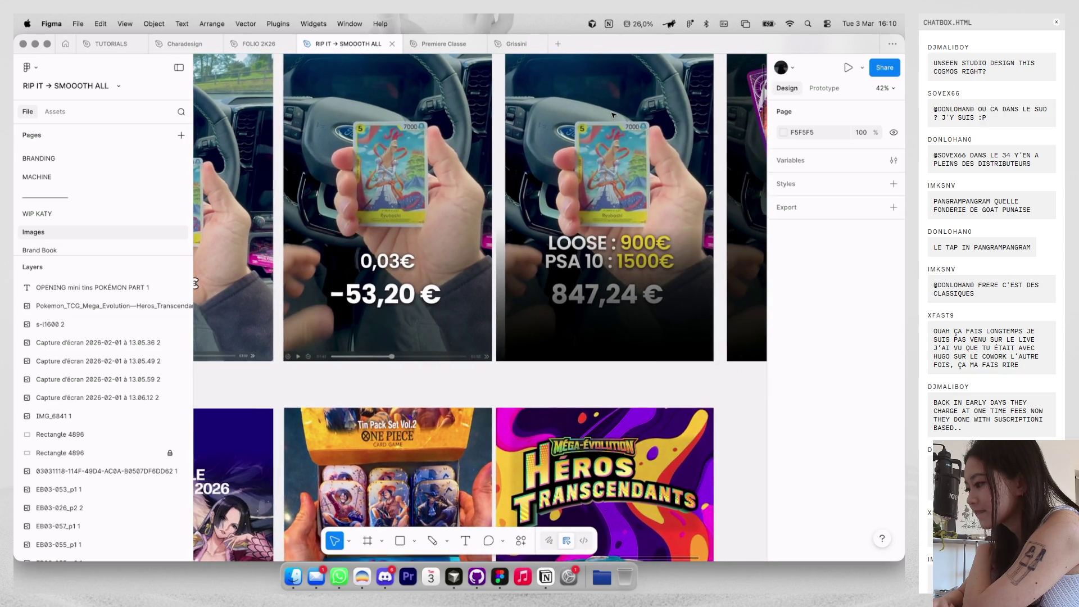
{"action": "scroll", "coordinate": [613, 115], "scroll_direction": "down", "scroll_amount": 2}
{"action": "scroll", "coordinate": [613, 115], "scroll_direction": "right", "scroll_amount": 10}
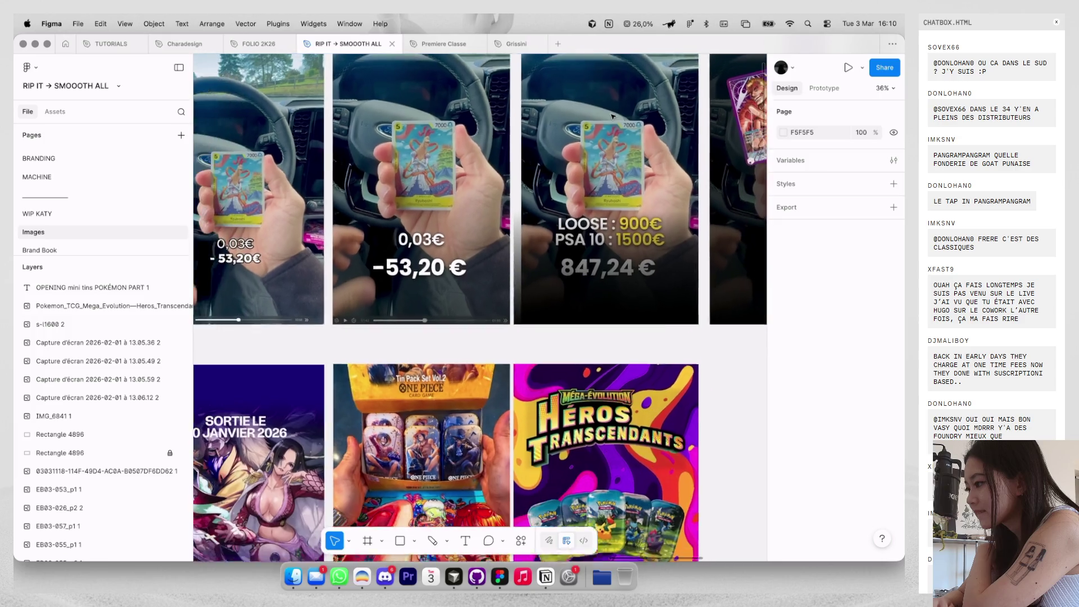
{"action": "scroll", "coordinate": [612, 117], "scroll_direction": "down", "scroll_amount": 10}
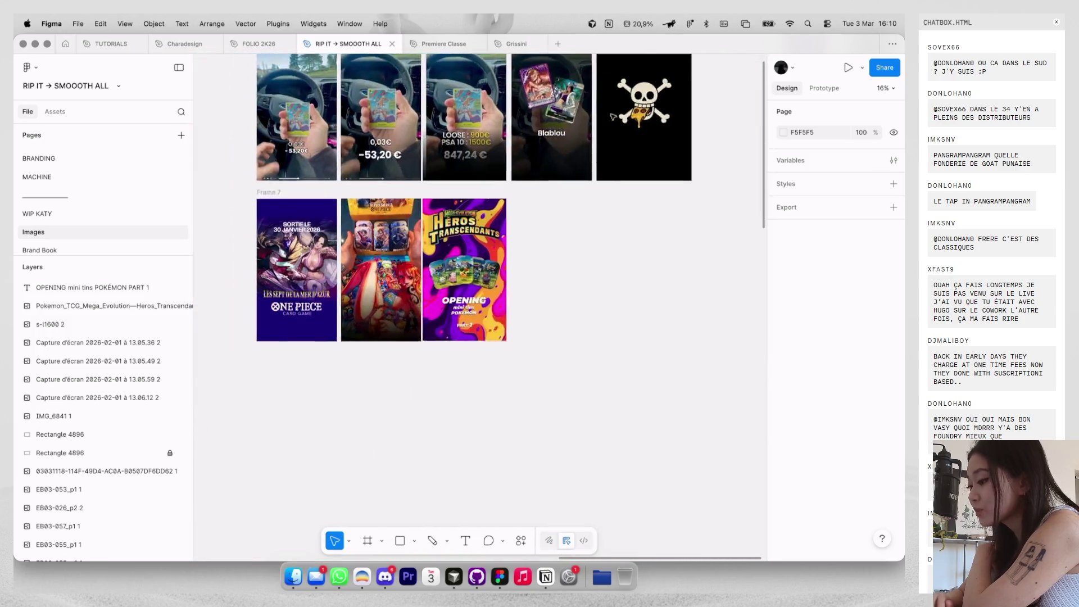
{"action": "scroll", "coordinate": [608, 129], "scroll_direction": "down", "scroll_amount": 3}
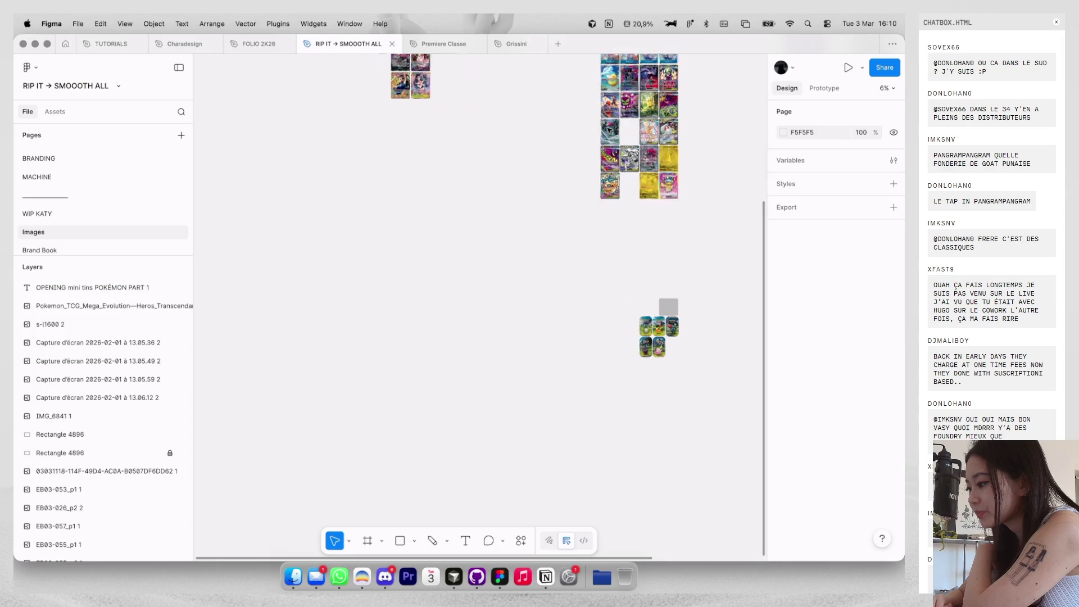
{"action": "scroll", "coordinate": [672, 236], "scroll_direction": "up", "scroll_amount": 3}
{"action": "scroll", "coordinate": [625, 268], "scroll_direction": "up", "scroll_amount": 5}
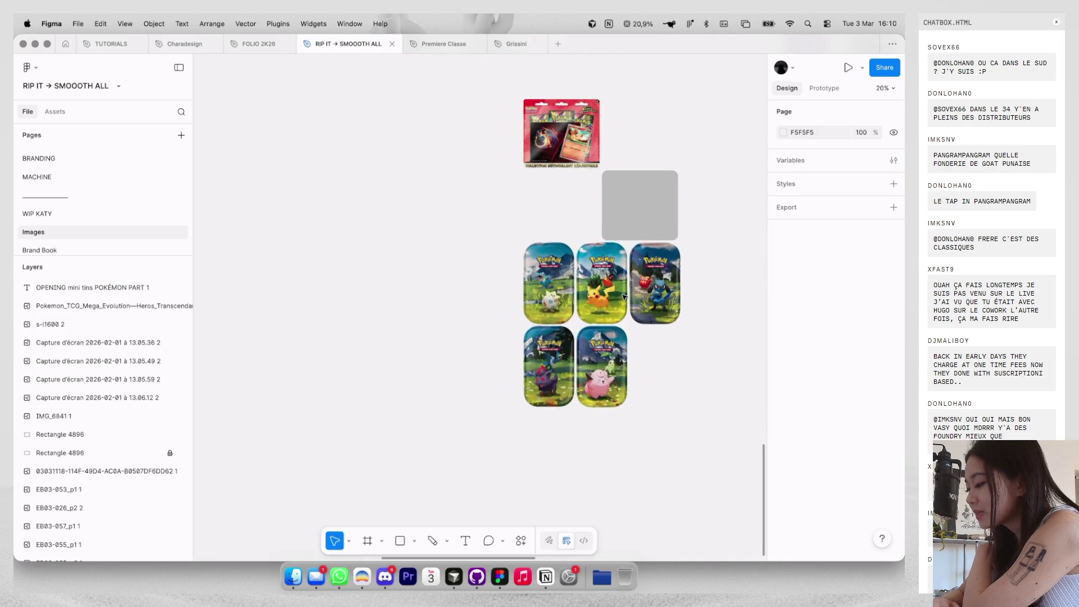
{"action": "scroll", "coordinate": [625, 268], "scroll_direction": "down", "scroll_amount": 4}
{"action": "scroll", "coordinate": [625, 225], "scroll_direction": "up", "scroll_amount": 3}
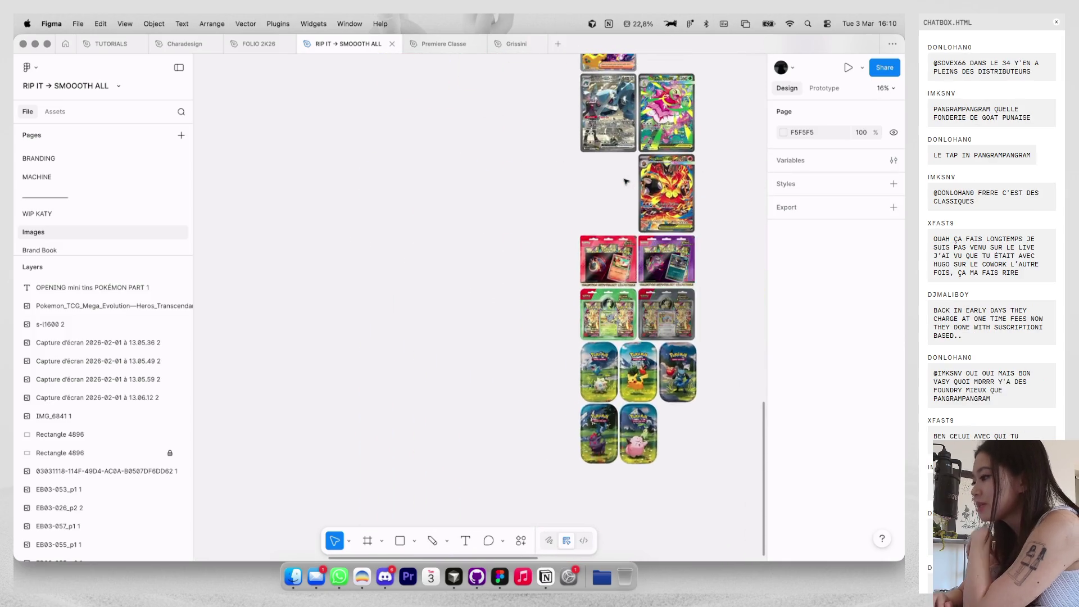
{"action": "scroll", "coordinate": [629, 123], "scroll_direction": "up", "scroll_amount": 5}
{"action": "scroll", "coordinate": [631, 119], "scroll_direction": "down", "scroll_amount": 5}
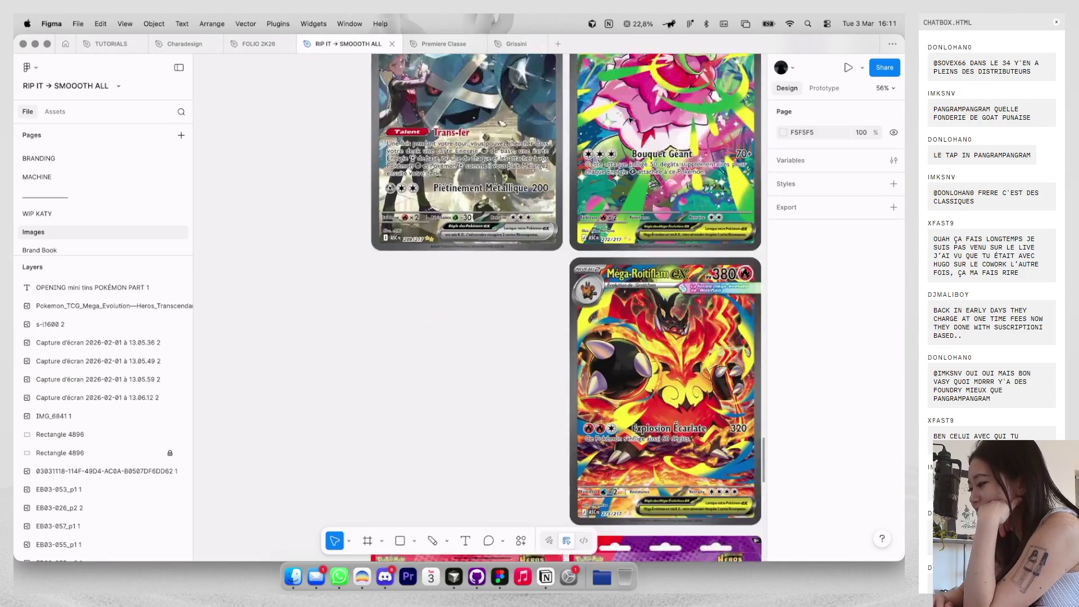
{"action": "scroll", "coordinate": [630, 120], "scroll_direction": "up", "scroll_amount": 4}
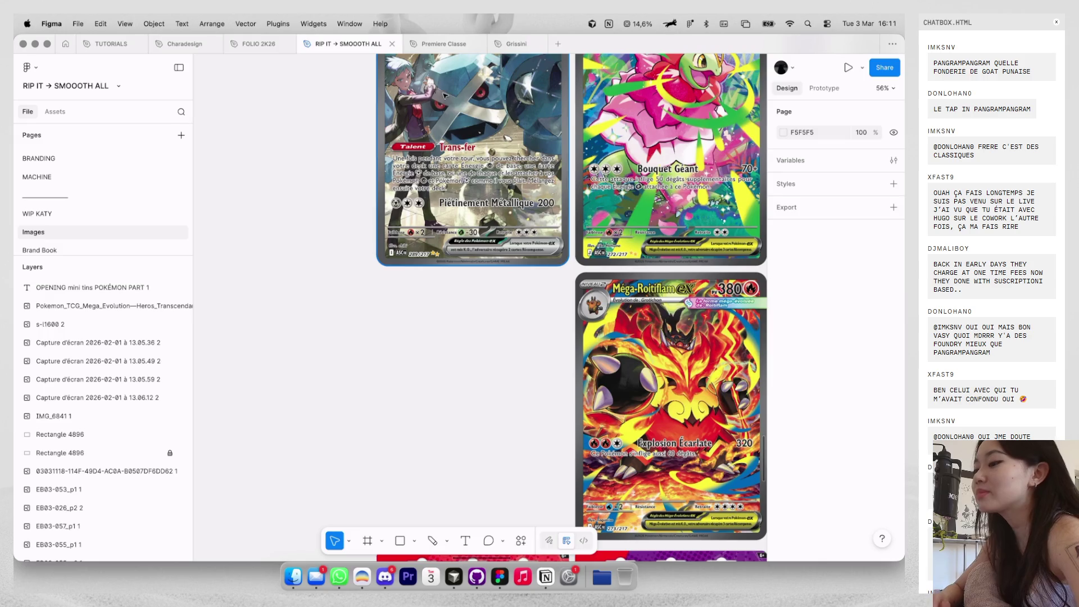
Go to the BRANDING page that holds the COVER frame.
{"action": "left_click", "coordinate": [104, 177]}
{"action": "scroll", "coordinate": [245, 243], "scroll_direction": "down", "scroll_amount": 10}
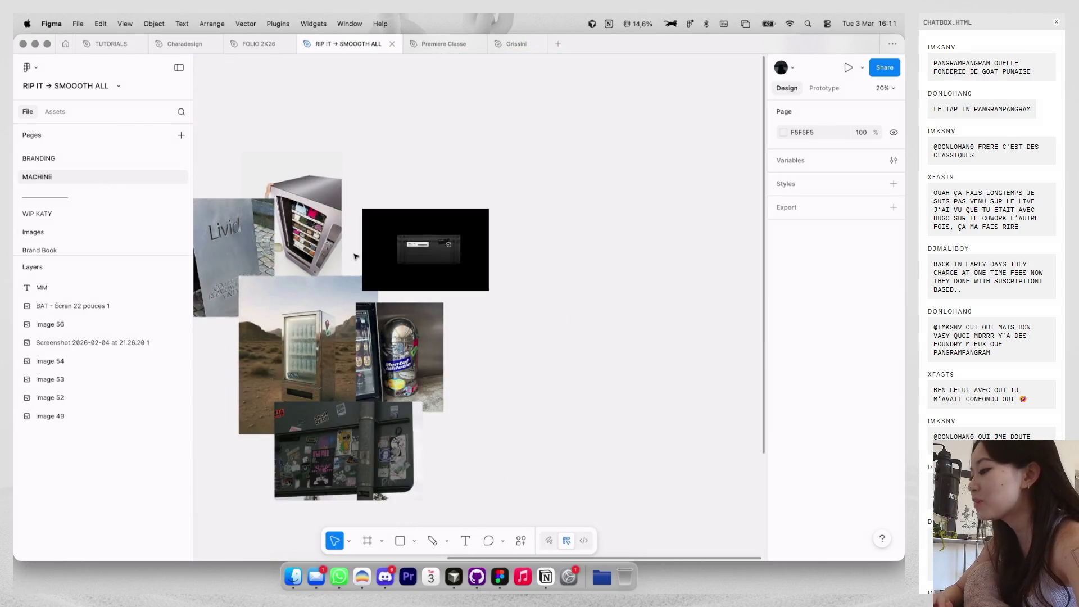
{"action": "left_click", "coordinate": [39, 158]}
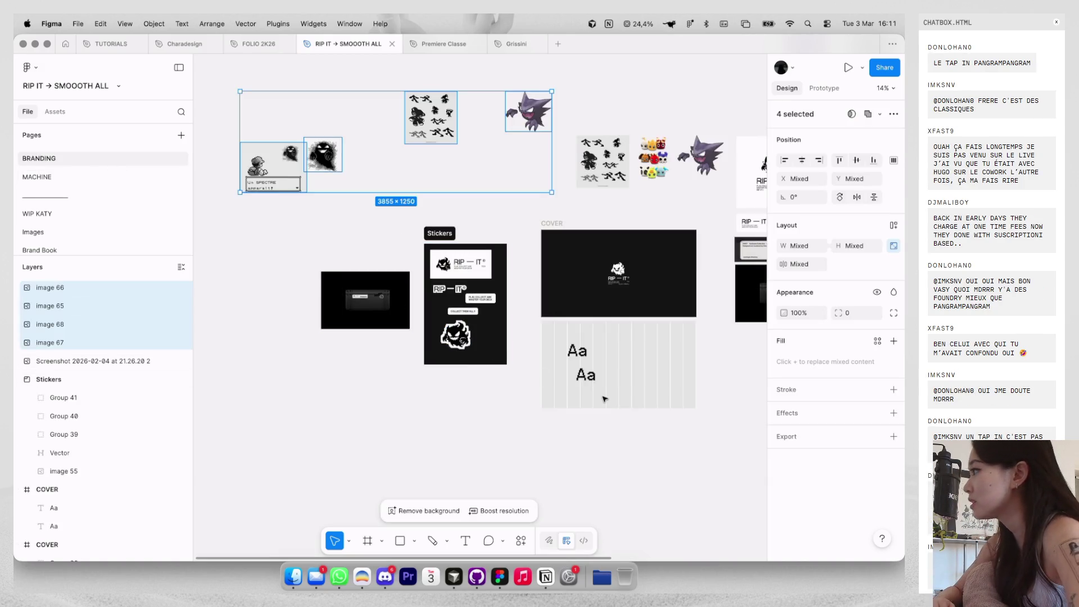
{"action": "scroll", "coordinate": [604, 396], "scroll_direction": "up", "scroll_amount": 5}
Set the lower Aa specimen's font to IBM Plex Mono Regular.
{"action": "left_click", "coordinate": [562, 353]}
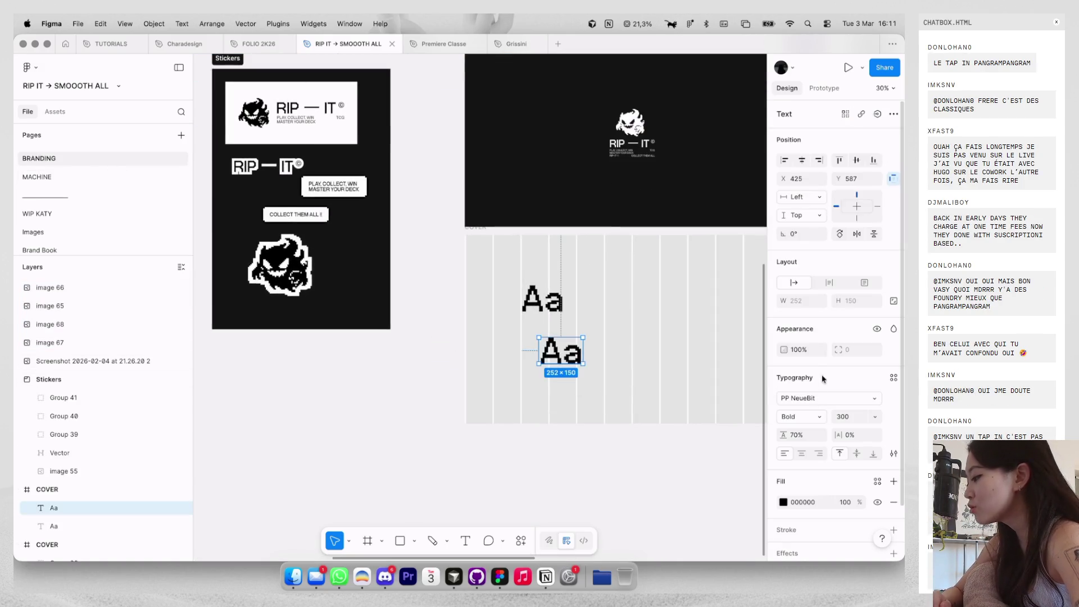
{"action": "left_click", "coordinate": [812, 399]}
{"action": "type", "text": "mono"}
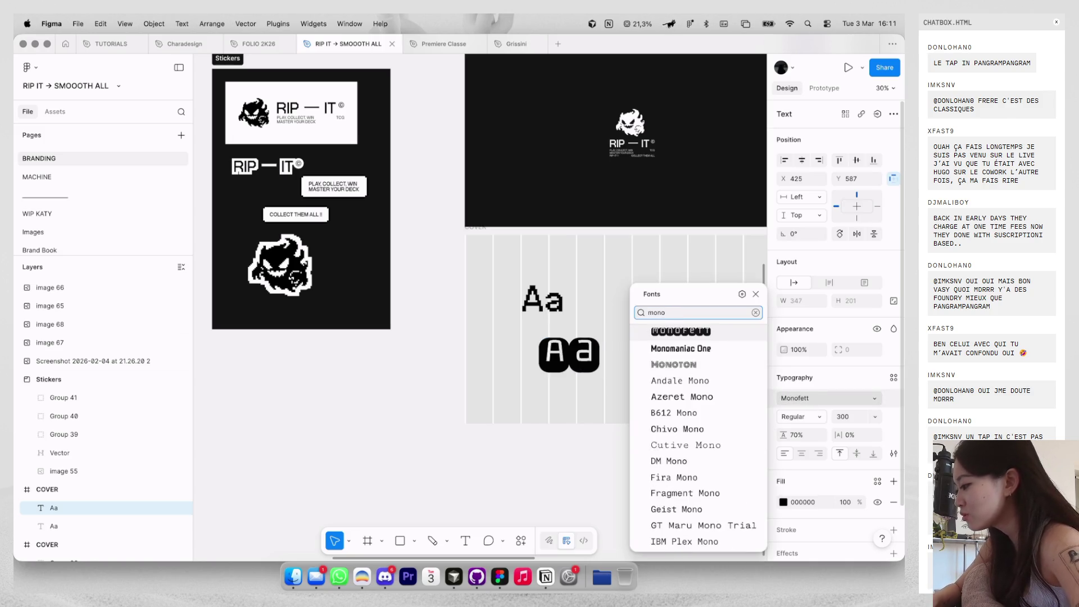
{"action": "key", "text": "BackSpace"}
{"action": "key", "text": "BackSpace"}
{"action": "key", "text": "BackSpace"}
{"action": "type", "text": "ibm p"}
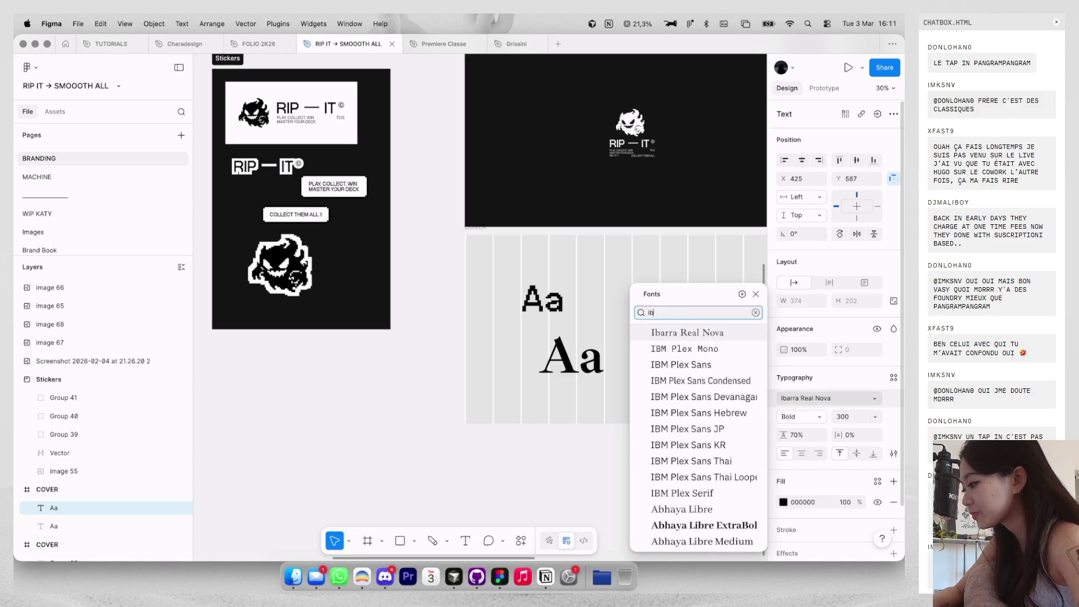
{"action": "key", "text": "Return"}
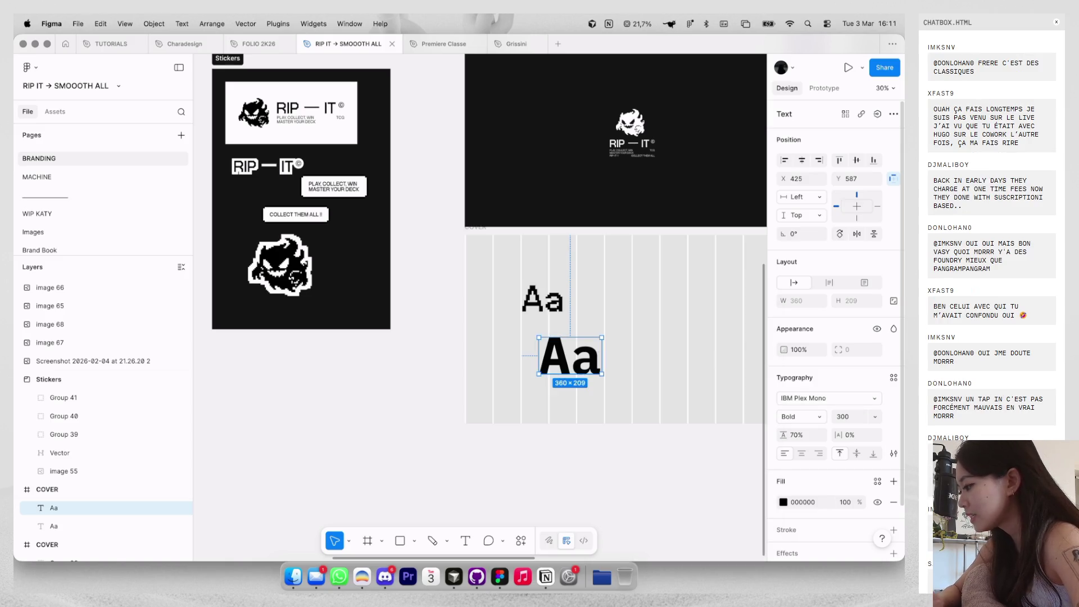
{"action": "left_click", "coordinate": [799, 420]}
{"action": "left_click", "coordinate": [802, 377]}
{"action": "type", "text": "200"}
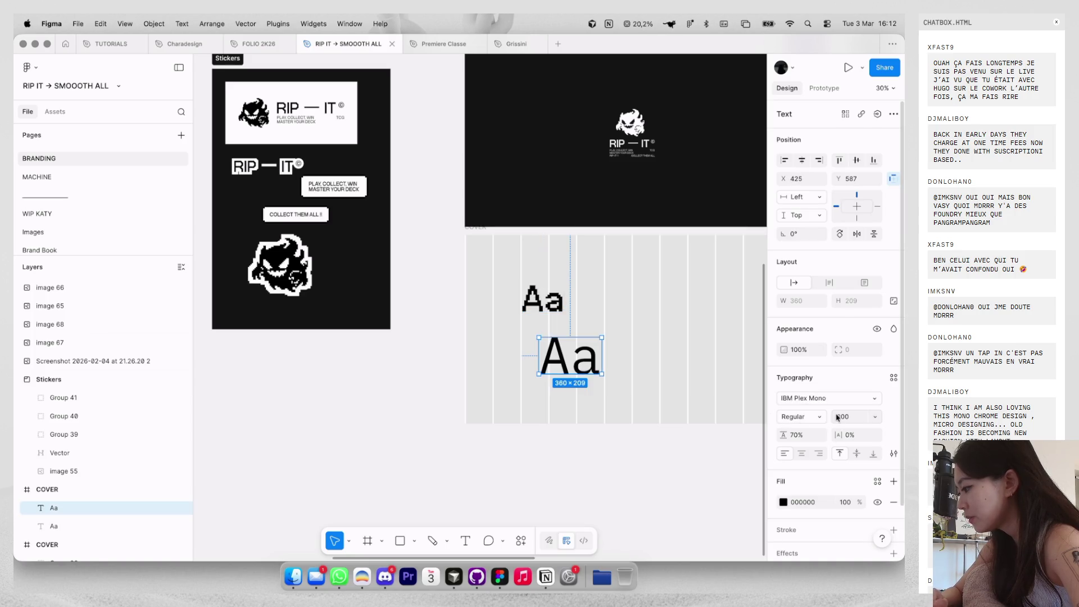
Size the lower Aa to 212 and nudge it up just beneath the pixel Aa.
{"action": "key", "text": "Return"}
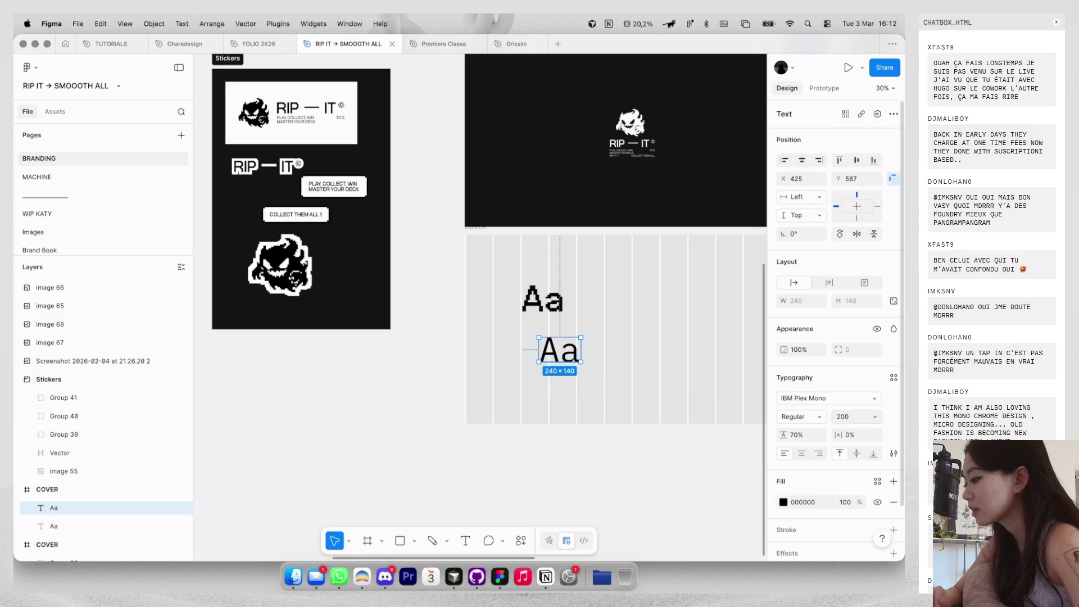
{"action": "mouse_move", "coordinate": [565, 357]}
{"action": "left_mouse_down"}
{"action": "mouse_move", "coordinate": [546, 366]}
{"action": "mouse_move", "coordinate": [563, 356]}
{"action": "left_mouse_up"}
{"action": "scroll", "coordinate": [548, 368], "scroll_direction": "up", "scroll_amount": 1}
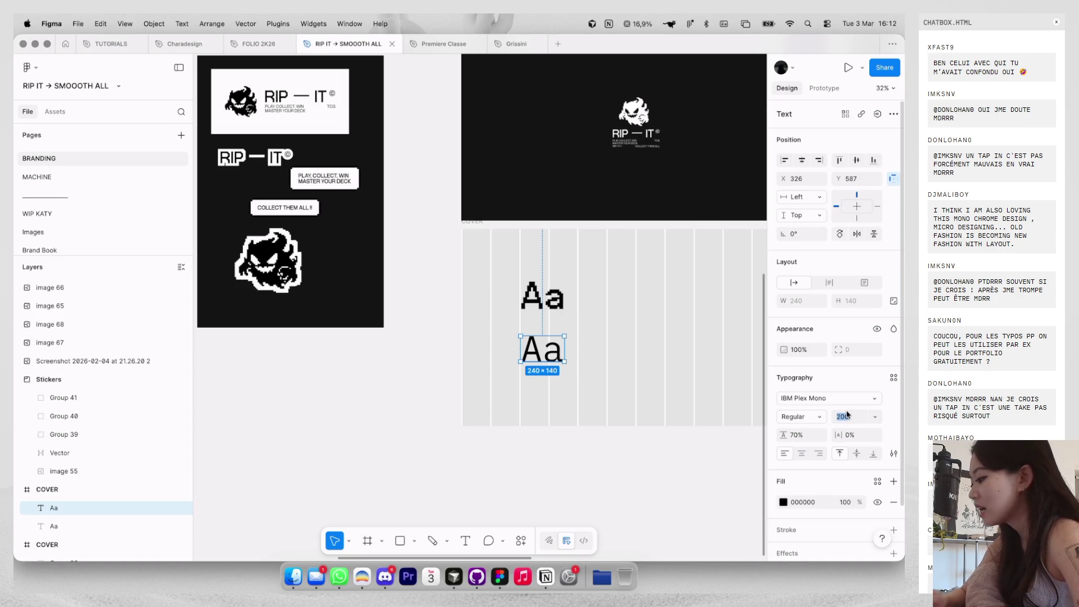
{"action": "type", "text": "220"}
{"action": "key", "text": "Return"}
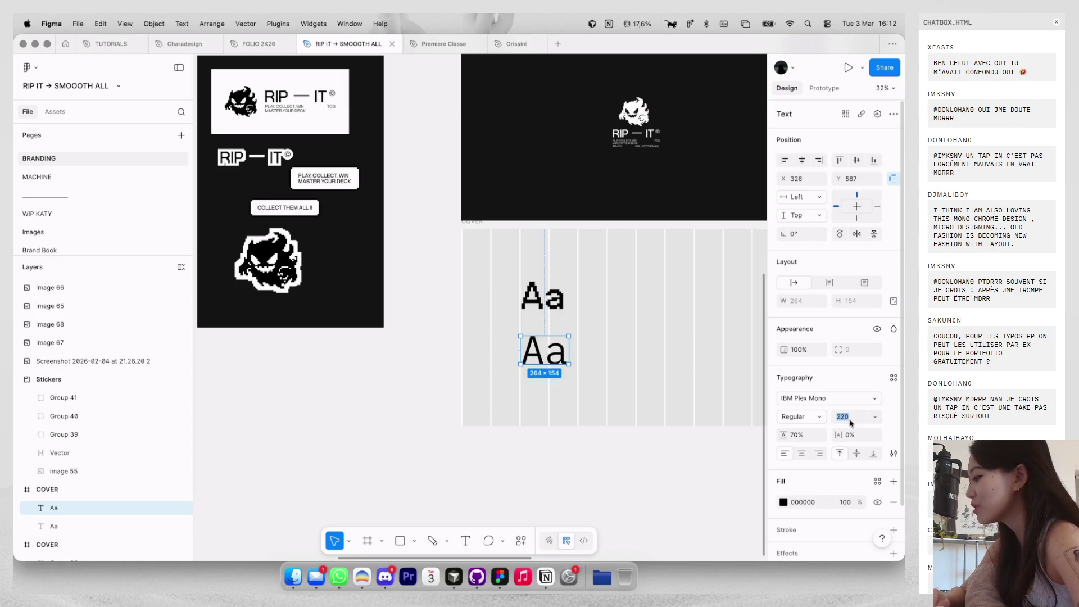
{"action": "type", "text": "212"}
{"action": "key", "text": "Return"}
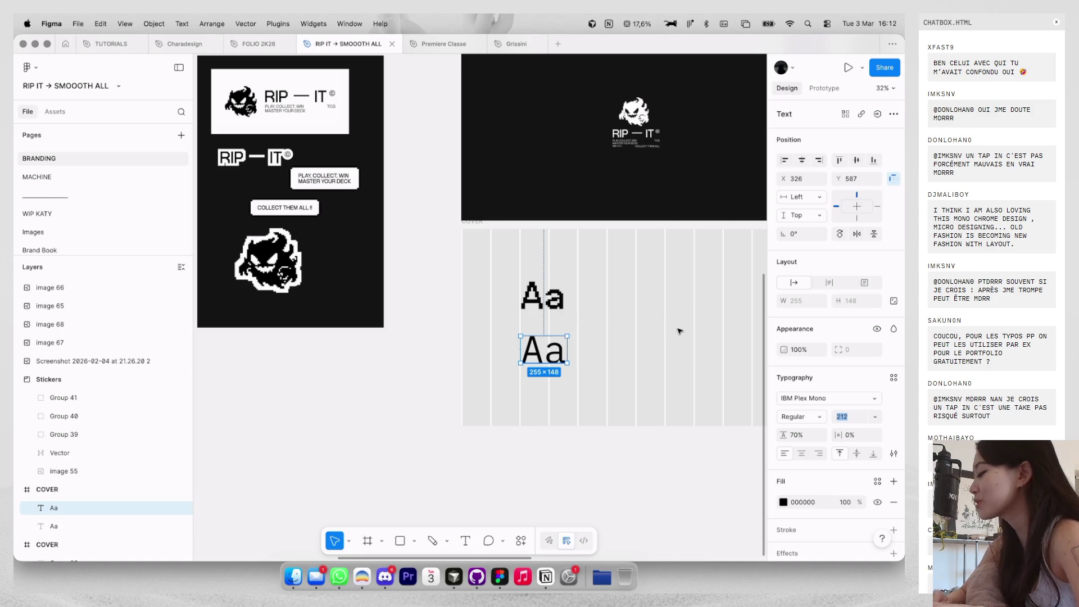
{"action": "scroll", "coordinate": [542, 348], "scroll_direction": "up", "scroll_amount": 5}
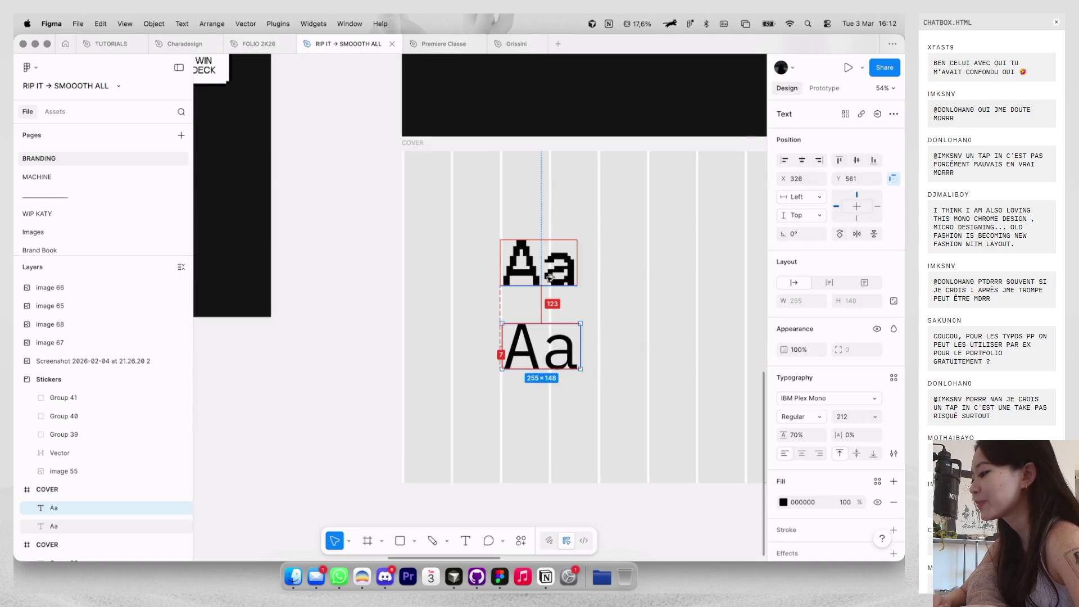
{"action": "key", "text": "Up"}
{"action": "key", "text": "Up"}
{"action": "key", "text": "Up"}
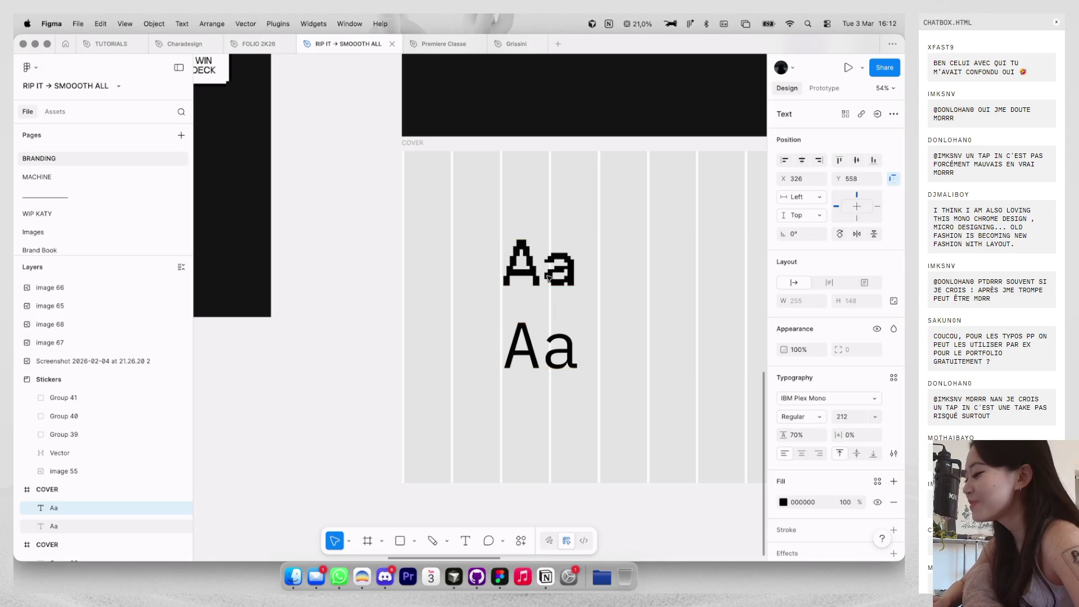
{"action": "scroll", "coordinate": [548, 277], "scroll_direction": "down", "scroll_amount": 3}
{"action": "left_click", "coordinate": [553, 281], "text": "shift"}
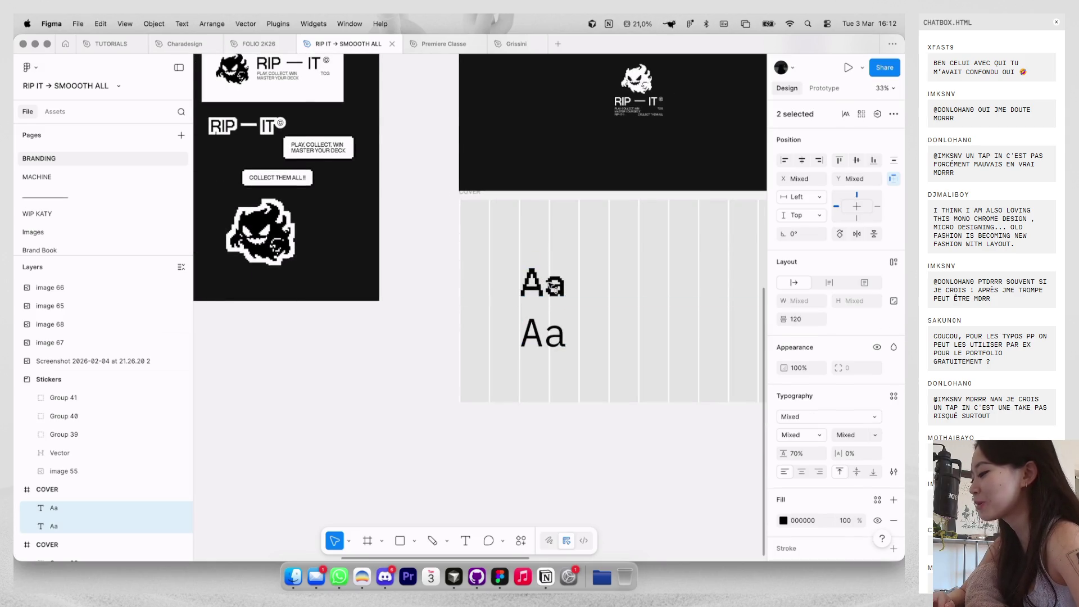
Draw a grey rectangle cell snapped to the top of the COVER frame.
{"action": "left_click", "coordinate": [643, 233]}
{"action": "scroll", "coordinate": [644, 235], "scroll_direction": "down", "scroll_amount": 3}
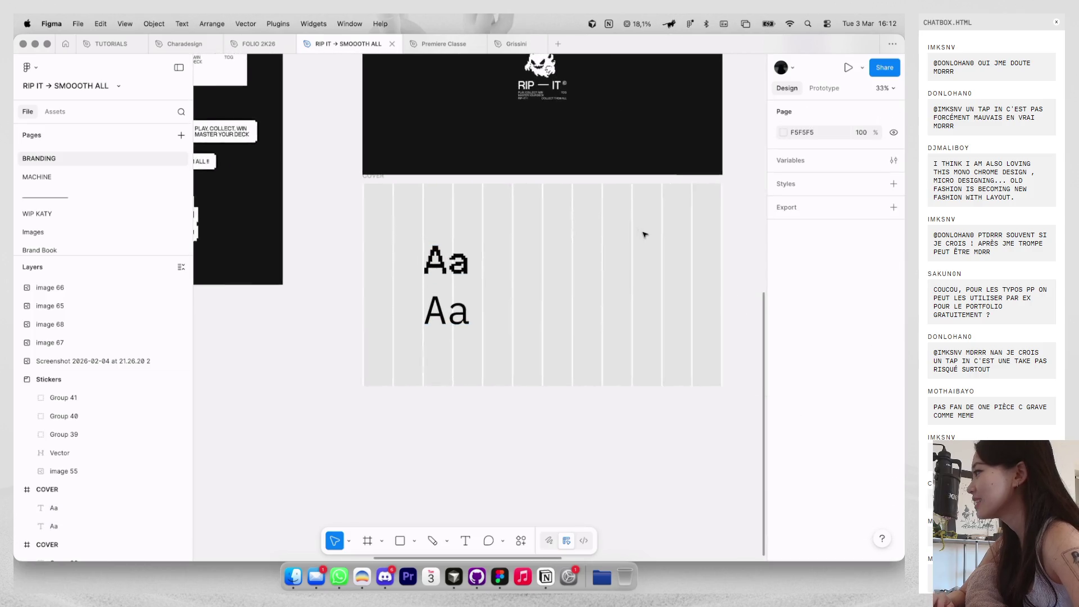
{"action": "scroll", "coordinate": [434, 193], "scroll_direction": "up", "scroll_amount": 3}
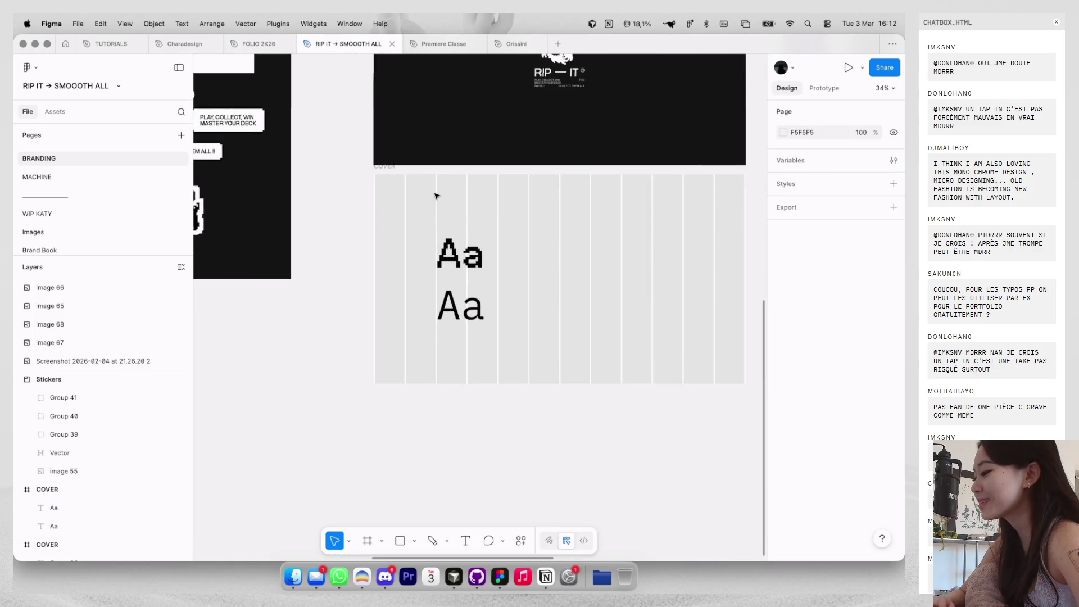
{"action": "scroll", "coordinate": [517, 219], "scroll_direction": "up", "scroll_amount": 3}
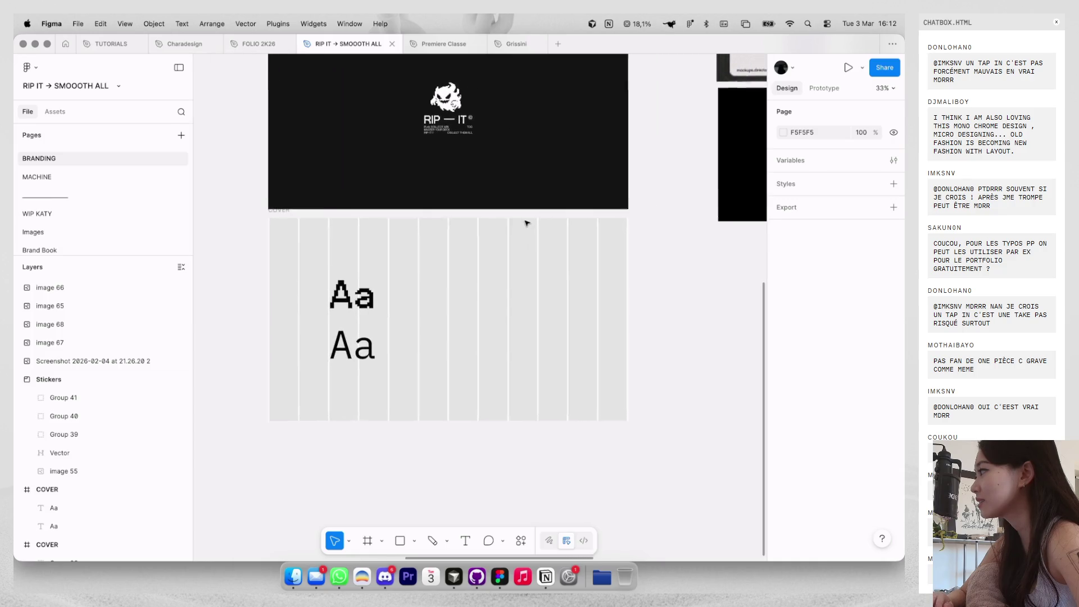
{"action": "key", "text": "r"}
{"action": "left_click_drag", "start_coordinate": [546, 225], "coordinate": [631, 294]}
{"action": "scroll", "coordinate": [624, 251], "scroll_direction": "up", "scroll_amount": 5}
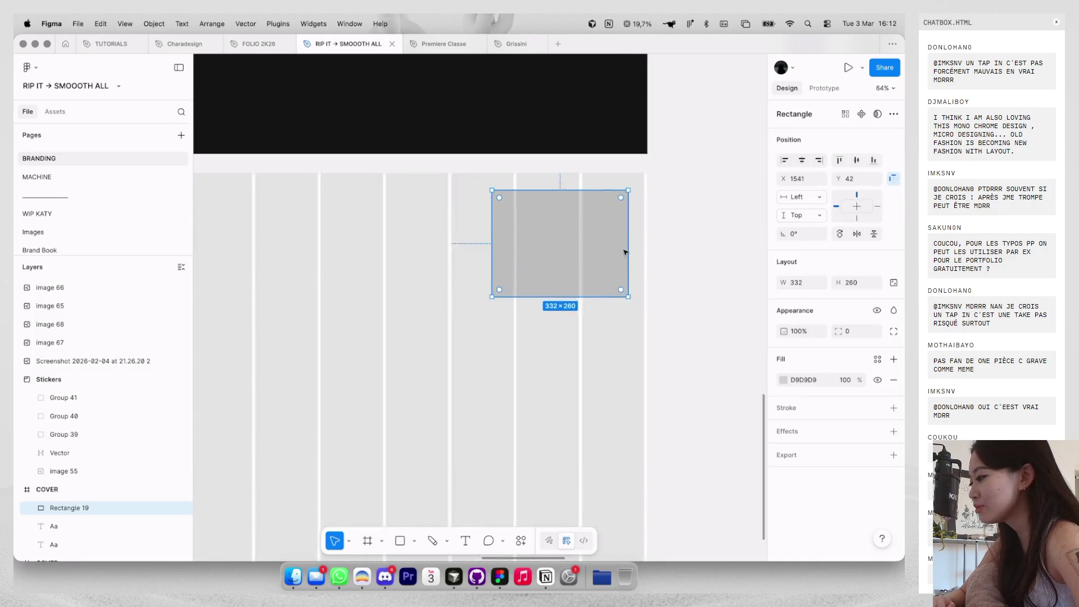
{"action": "mouse_move", "coordinate": [609, 234]}
{"action": "left_mouse_down"}
{"action": "mouse_move", "coordinate": [624, 214]}
{"action": "mouse_move", "coordinate": [533, 263]}
{"action": "mouse_move", "coordinate": [511, 294]}
{"action": "left_mouse_up"}
Widen the grey cell across four grid columns, then add a shorter copy below it.
{"action": "scroll", "coordinate": [535, 243], "scroll_direction": "down", "scroll_amount": 4}
{"action": "scroll", "coordinate": [510, 294], "scroll_direction": "down", "scroll_amount": 4}
{"action": "scroll", "coordinate": [511, 293], "scroll_direction": "down", "scroll_amount": 2}
{"action": "scroll", "coordinate": [510, 292], "scroll_direction": "left", "scroll_amount": 2}
{"action": "mouse_move", "coordinate": [590, 193]}
{"action": "left_mouse_down"}
{"action": "mouse_move", "coordinate": [556, 193]}
{"action": "mouse_move", "coordinate": [570, 239]}
{"action": "left_mouse_up"}
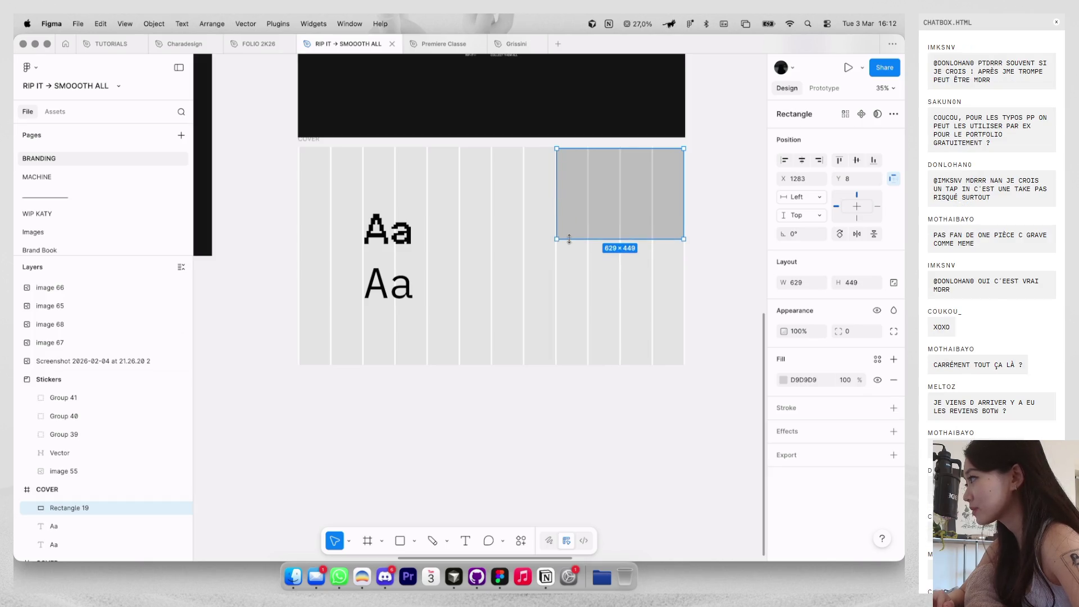
{"action": "mouse_move", "coordinate": [595, 190]}
{"action": "left_mouse_down", "text": "alt"}
{"action": "mouse_move", "coordinate": [594, 301]}
{"action": "mouse_move", "coordinate": [597, 263]}
{"action": "left_mouse_up", "text": "alt"}
{"action": "scroll", "coordinate": [595, 301], "scroll_direction": "up", "scroll_amount": 2}
{"action": "left_click_drag", "start_coordinate": [598, 341], "coordinate": [612, 293]}
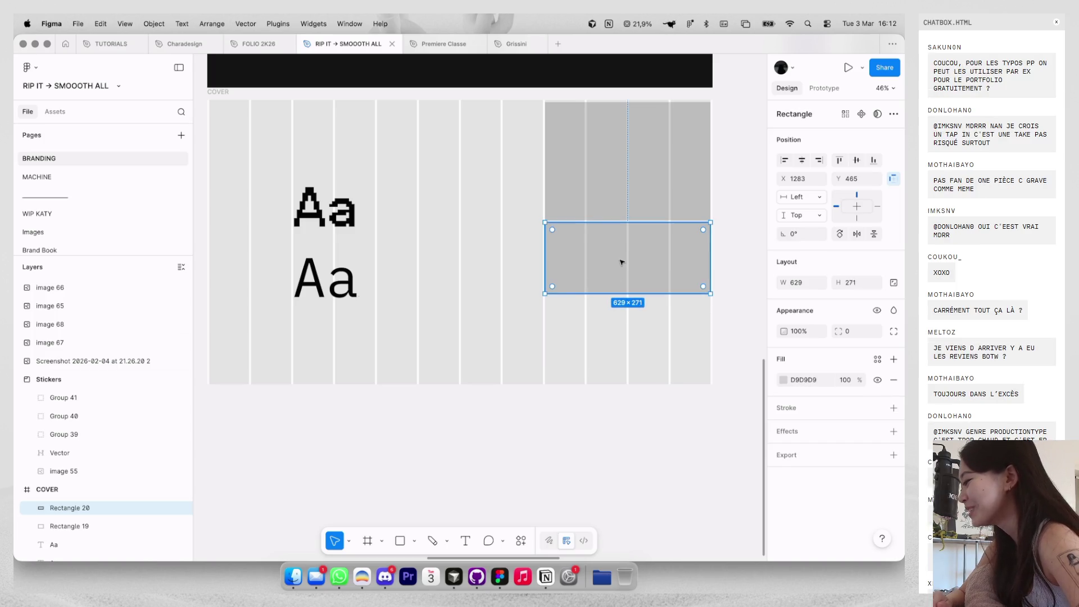
Add a third grey cell below and enlarge the two lower cells together.
{"action": "mouse_move", "coordinate": [621, 249]}
{"action": "left_mouse_down", "text": "alt"}
{"action": "mouse_move", "coordinate": [622, 361]}
{"action": "mouse_move", "coordinate": [620, 318]}
{"action": "left_mouse_up", "text": "alt"}
{"action": "left_click", "coordinate": [602, 264], "text": "shift"}
{"action": "scroll", "coordinate": [550, 367], "scroll_direction": "up", "scroll_amount": 2, "text": "ctrl"}
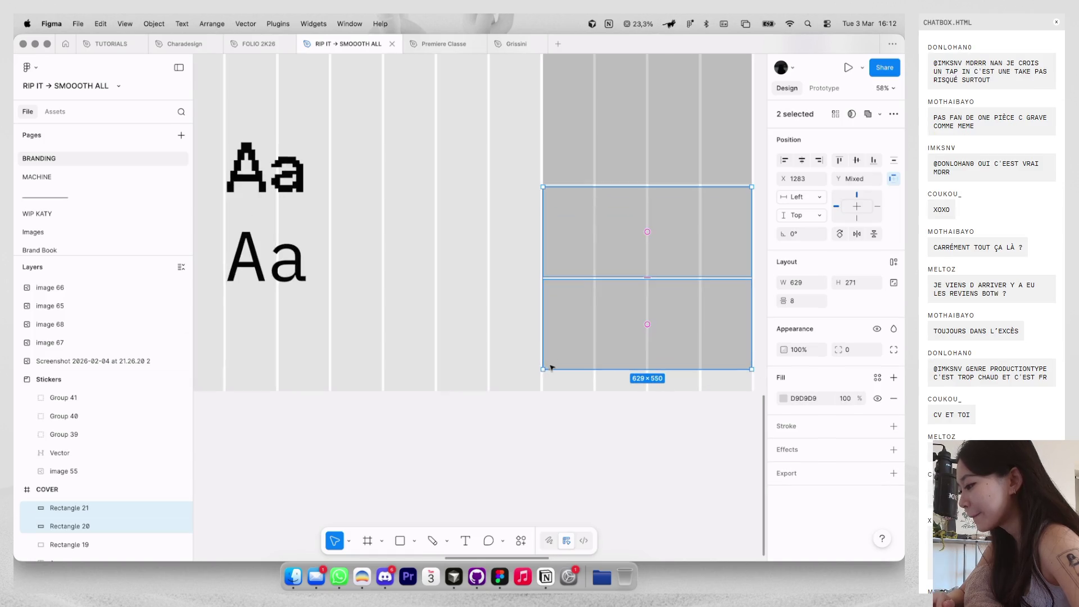
{"action": "left_click_drag", "start_coordinate": [541, 371], "coordinate": [535, 377], "text": "shift"}
{"action": "mouse_move", "coordinate": [531, 383]}
{"action": "left_mouse_down"}
{"action": "mouse_move", "coordinate": [516, 424]}
{"action": "mouse_move", "coordinate": [515, 412]}
{"action": "mouse_move", "coordinate": [490, 402]}
{"action": "left_mouse_up"}
{"action": "scroll", "coordinate": [525, 387], "scroll_direction": "up", "scroll_amount": 5}
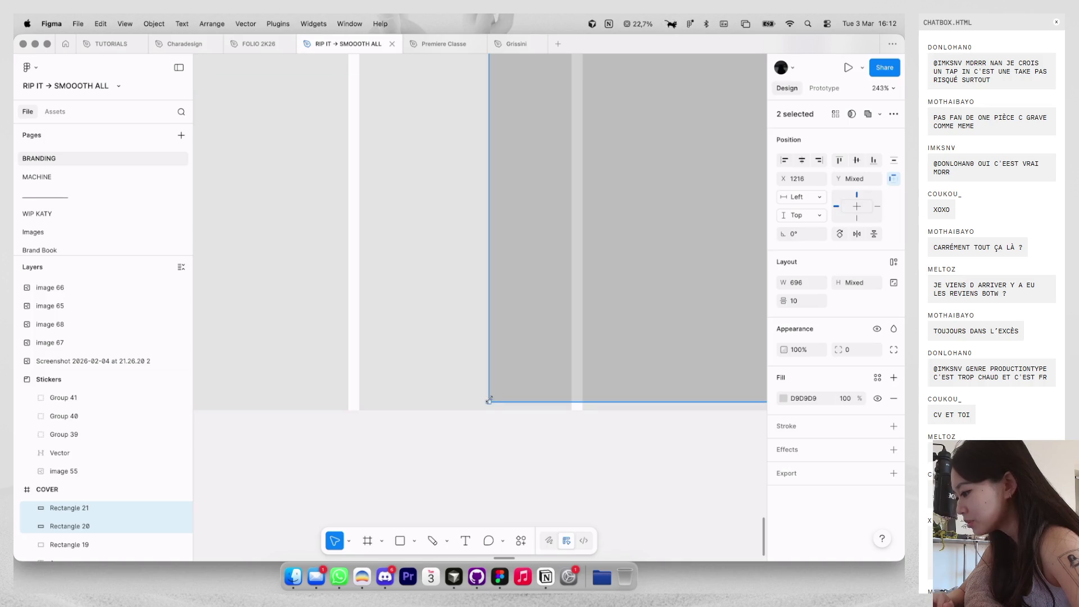
Narrow the two lower right-hand cells to 629 wide so they fit the grid columns.
{"action": "left_click", "coordinate": [489, 400]}
{"action": "scroll", "coordinate": [490, 416], "scroll_direction": "down", "scroll_amount": 5}
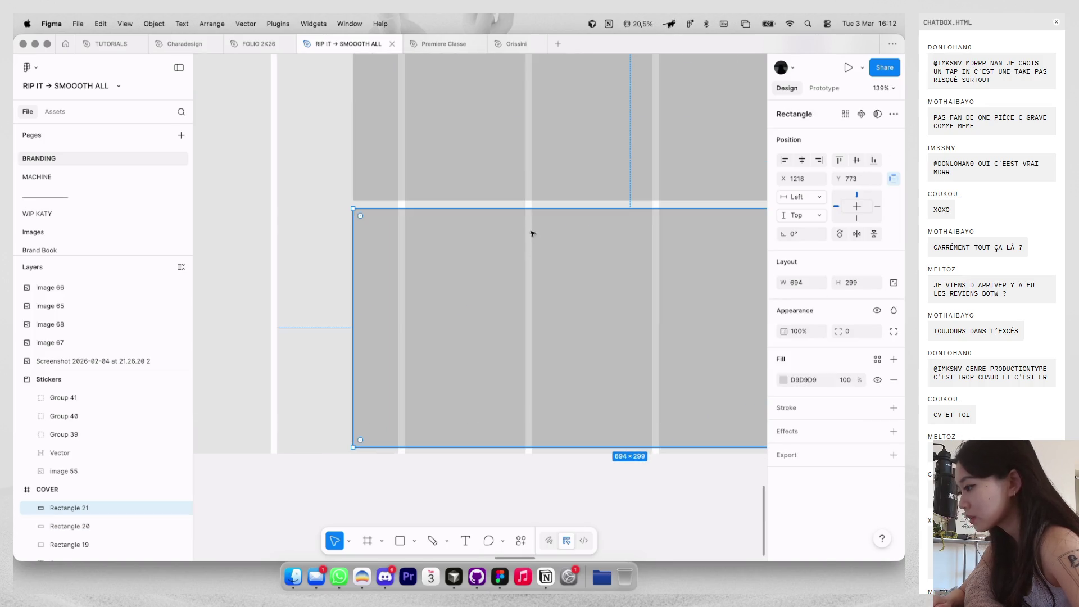
{"action": "scroll", "coordinate": [543, 196], "scroll_direction": "down", "scroll_amount": 3}
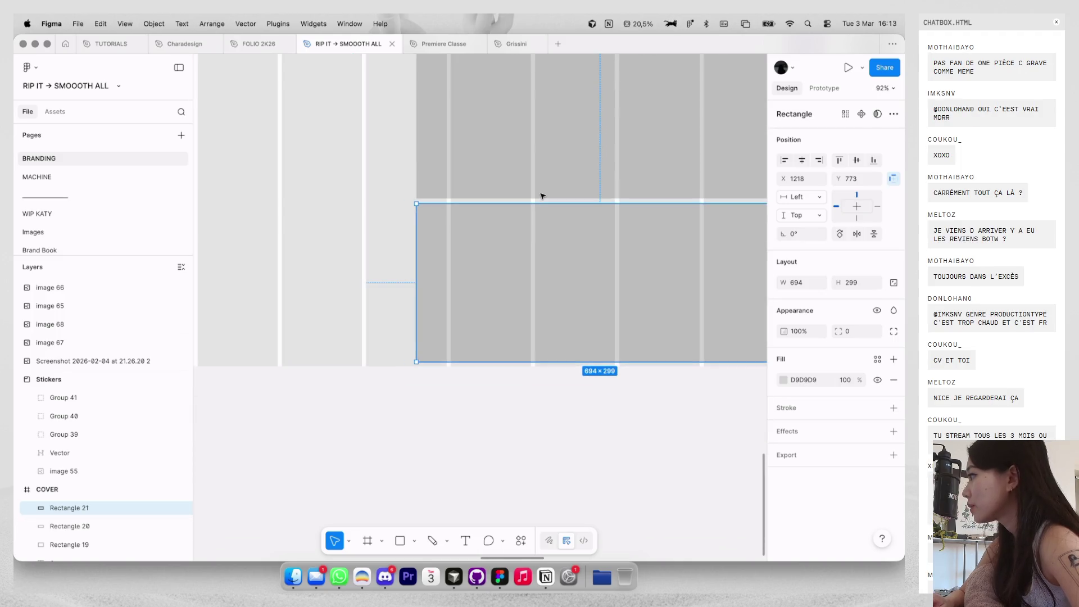
{"action": "scroll", "coordinate": [542, 195], "scroll_direction": "down", "scroll_amount": 3}
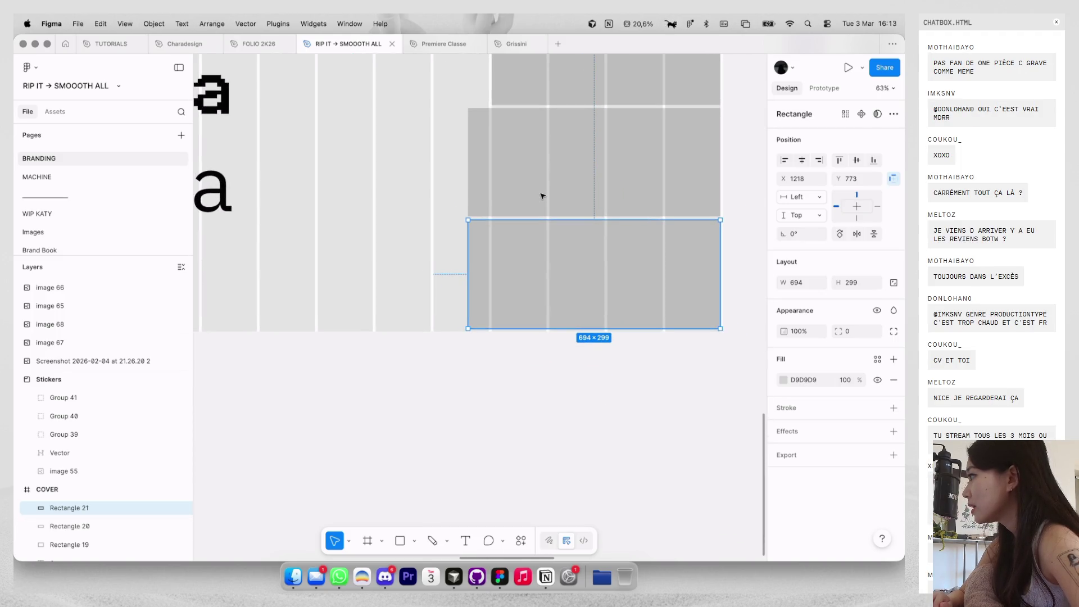
{"action": "left_click", "coordinate": [542, 196]}
{"action": "scroll", "coordinate": [537, 203], "scroll_direction": "up", "scroll_amount": 2}
{"action": "left_click", "coordinate": [469, 351], "text": "shift"}
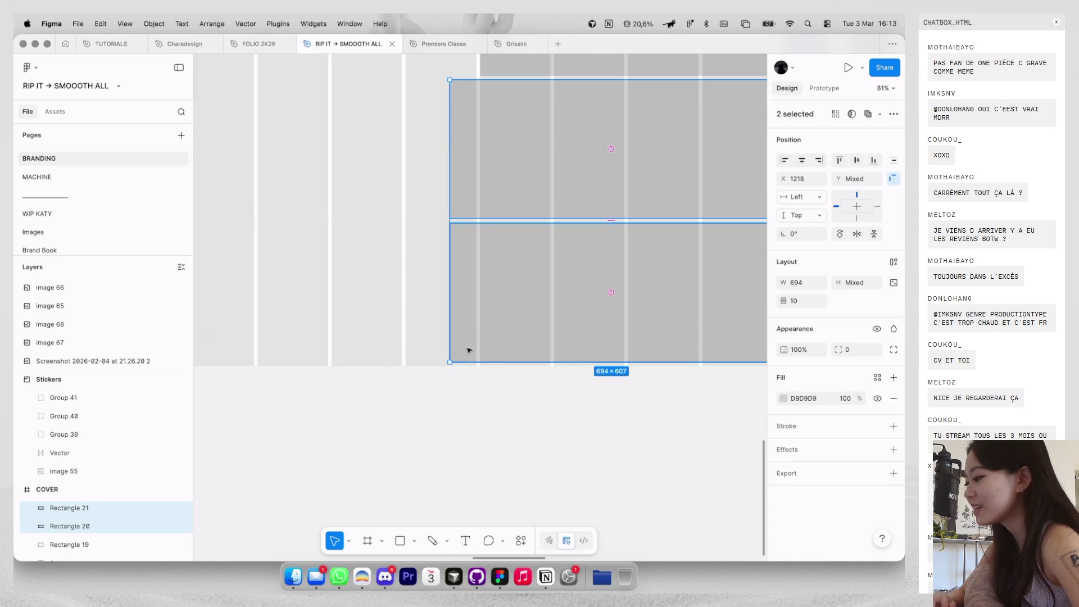
{"action": "left_click", "coordinate": [511, 313]}
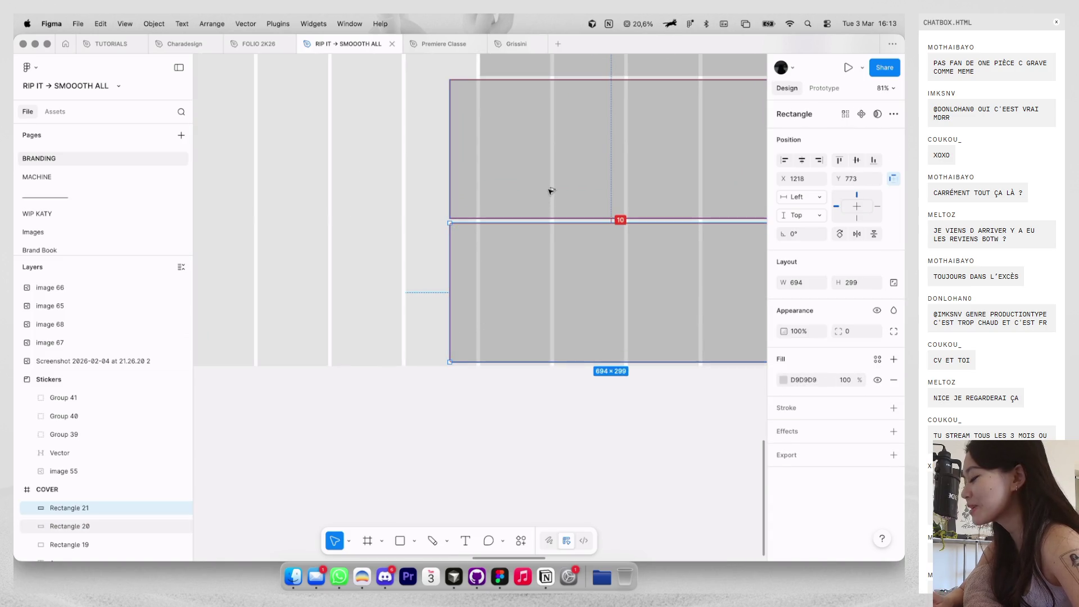
{"action": "left_click", "coordinate": [538, 214], "text": "shift"}
{"action": "scroll", "coordinate": [439, 365], "scroll_direction": "up", "scroll_amount": 5}
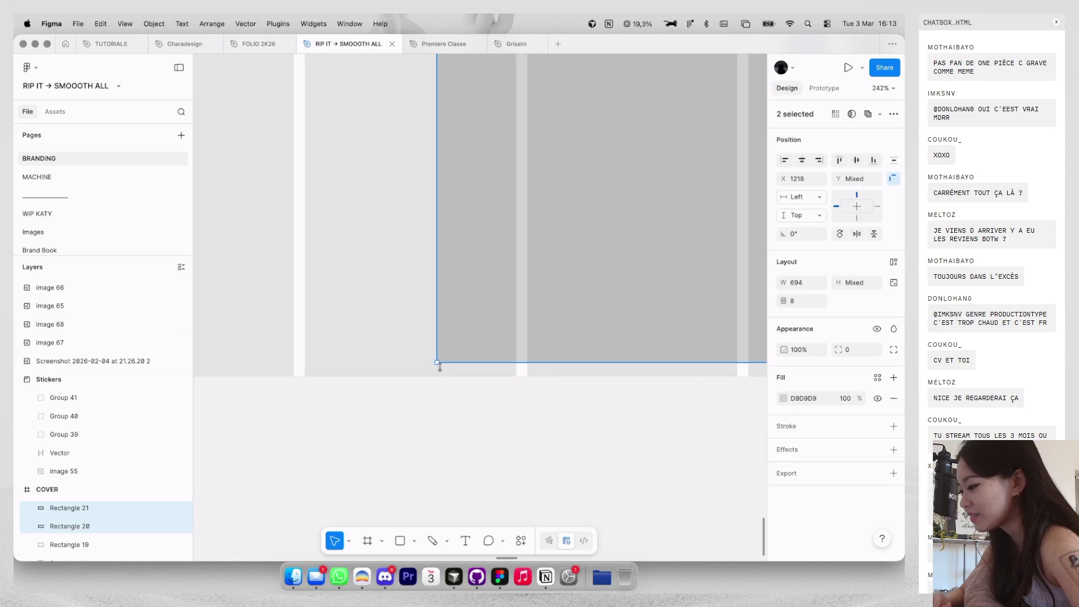
{"action": "left_click_drag", "start_coordinate": [435, 362], "coordinate": [438, 363]}
{"action": "scroll", "coordinate": [436, 365], "scroll_direction": "down", "scroll_amount": 5}
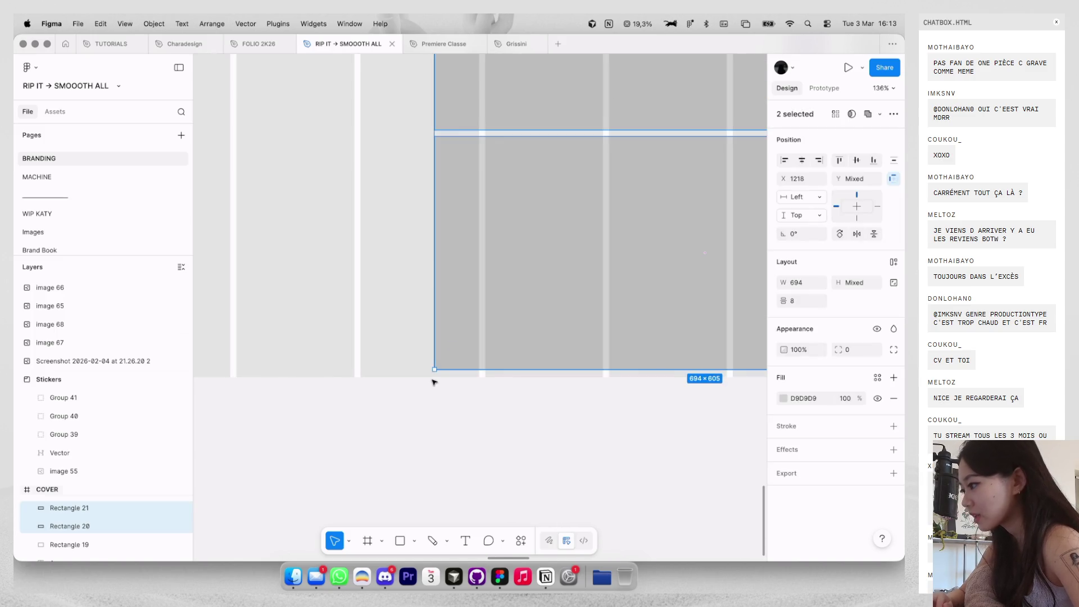
{"action": "scroll", "coordinate": [472, 376], "scroll_direction": "down", "scroll_amount": 5}
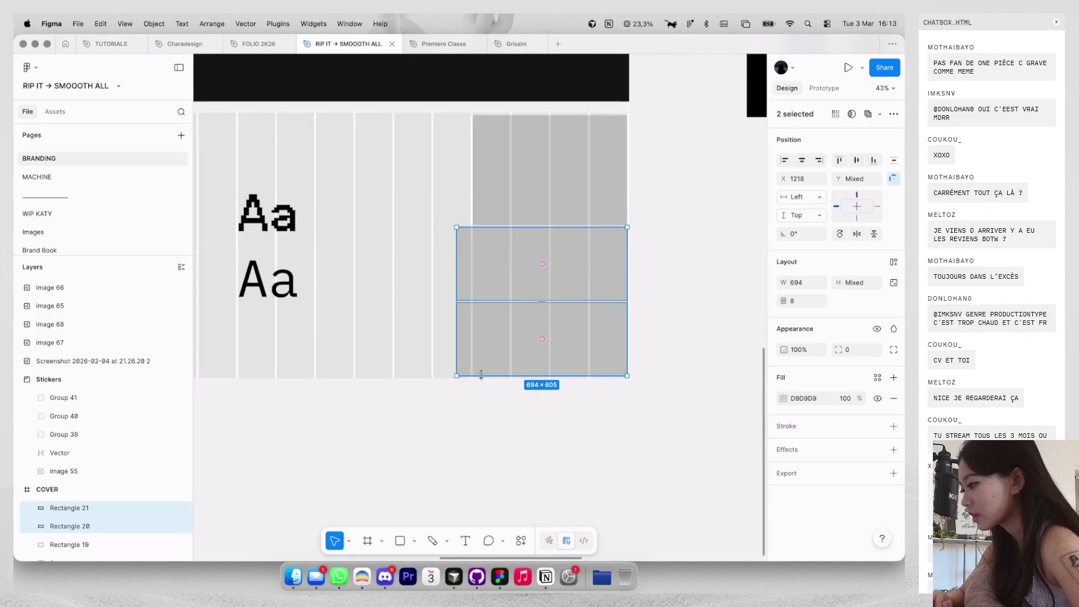
{"action": "left_click_drag", "start_coordinate": [456, 285], "coordinate": [483, 285]}
Check each grey cell, clear the selection and toggle the layout guides off and on.
{"action": "left_click", "coordinate": [488, 353]}
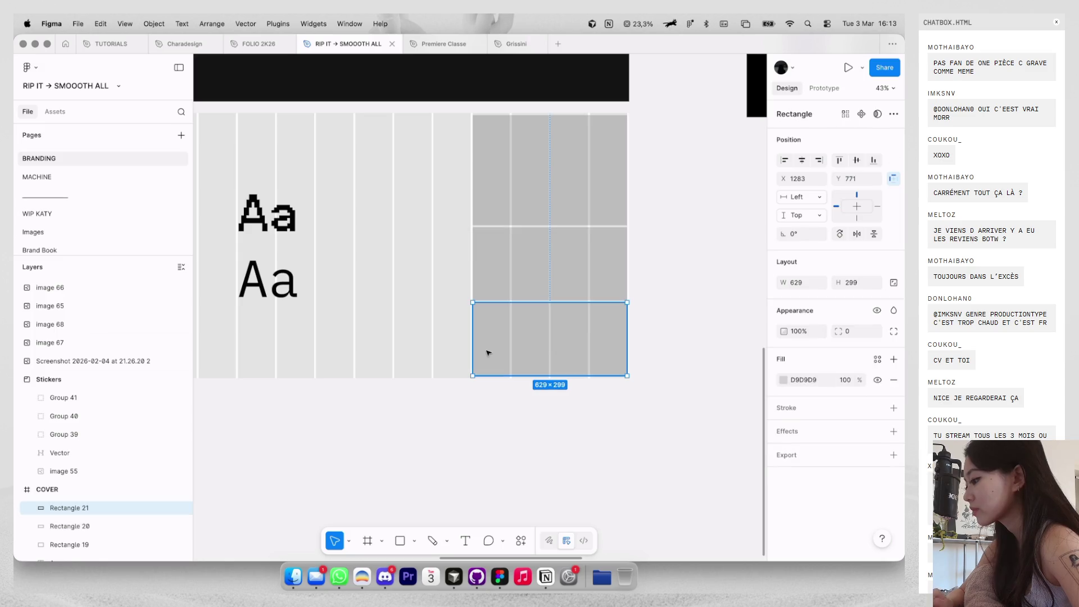
{"action": "left_click", "coordinate": [525, 279]}
{"action": "left_click", "coordinate": [393, 280]}
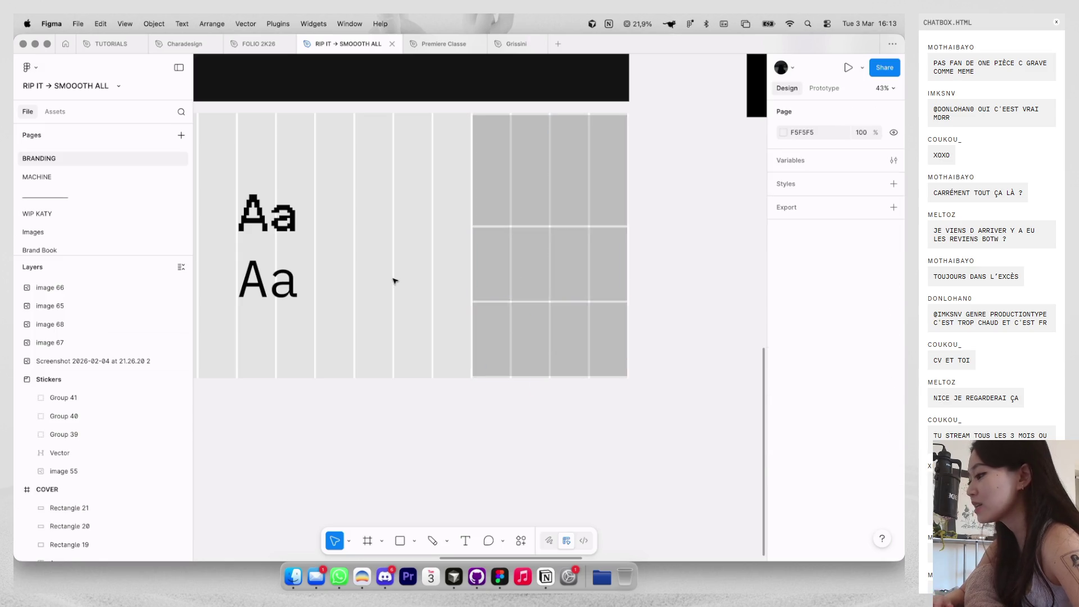
{"action": "scroll", "coordinate": [395, 281], "scroll_direction": "down", "scroll_amount": 3}
{"action": "key", "text": "ctrl+g"}
{"action": "key", "text": "ctrl+g"}
{"action": "scroll", "coordinate": [410, 276], "scroll_direction": "down", "scroll_amount": 3}
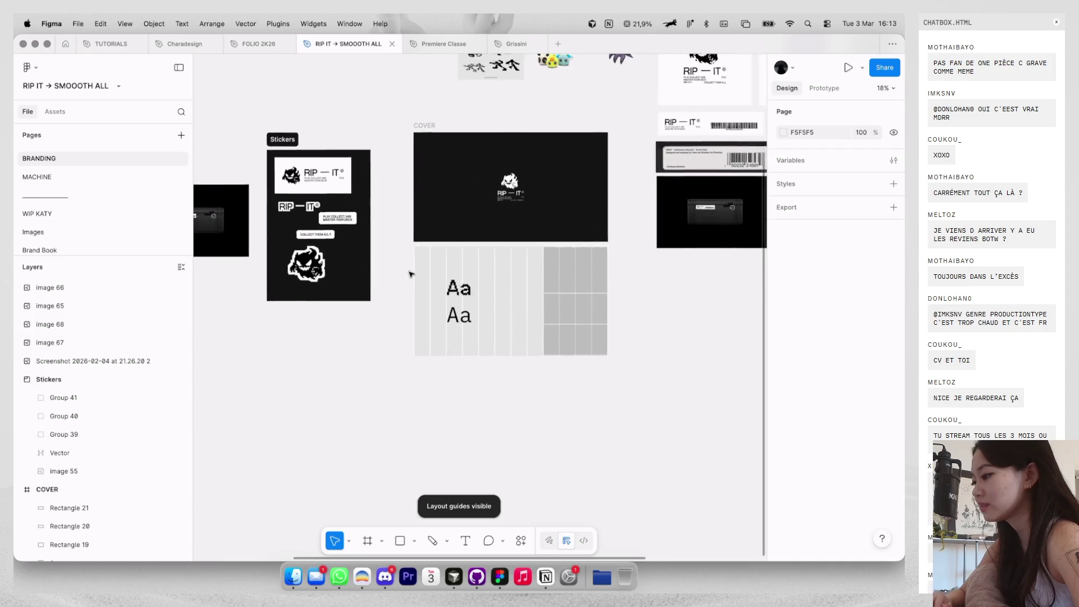
Duplicate the COVER frame below the original and delete its two Aa text samples.
{"action": "left_click_drag", "start_coordinate": [469, 318], "coordinate": [470, 430], "text": "alt"}
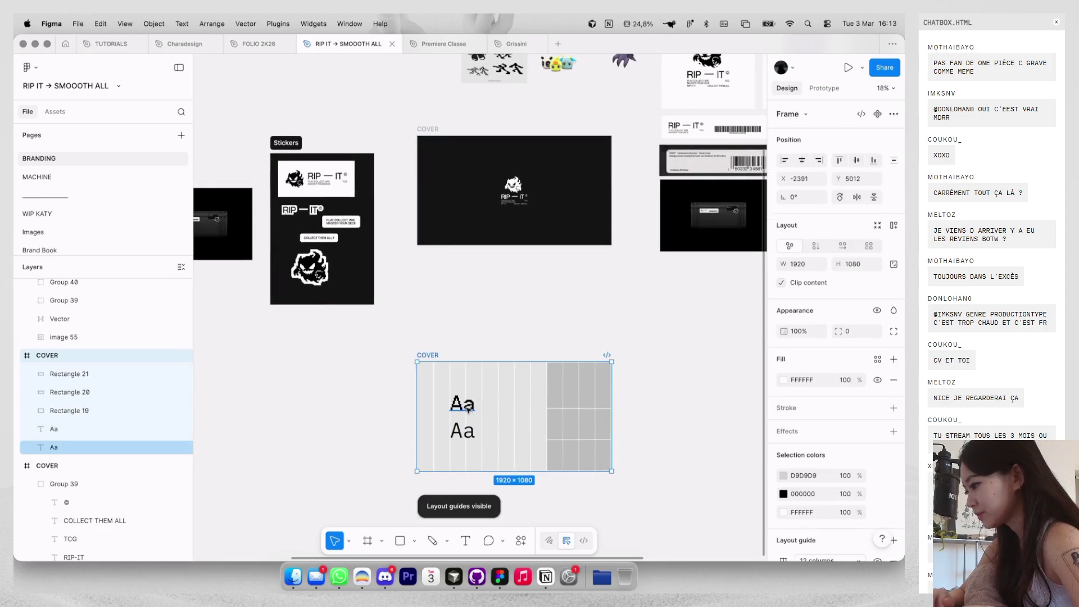
{"action": "key", "text": "Escape"}
{"action": "scroll", "coordinate": [456, 300], "scroll_direction": "up", "scroll_amount": 3}
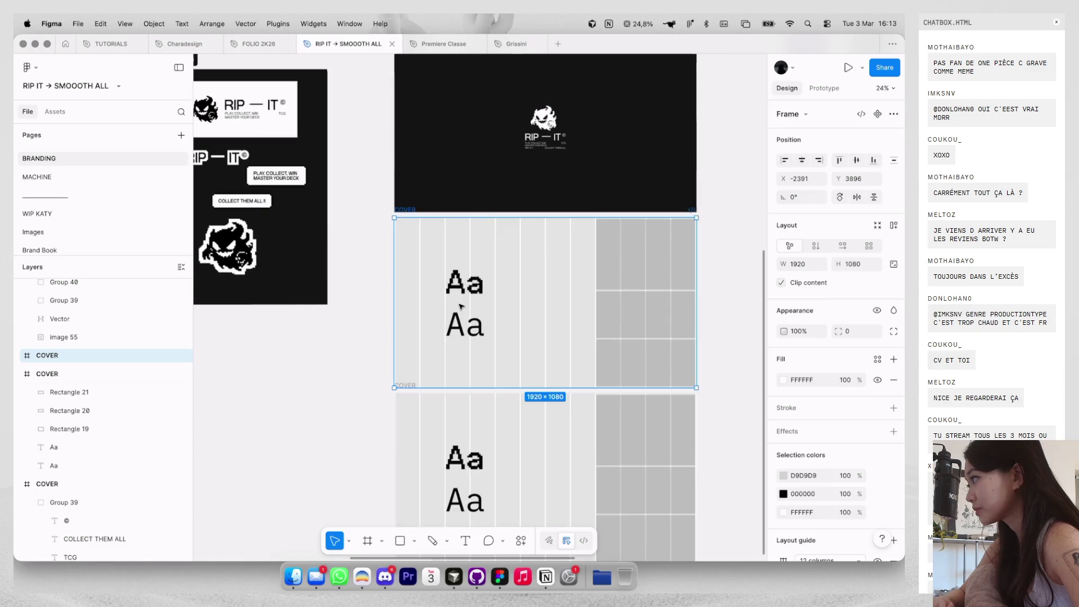
{"action": "left_click_drag", "start_coordinate": [503, 342], "coordinate": [441, 264]}
{"action": "key", "text": "BackSpace"}
{"action": "key", "text": "ctrl+g"}
Move the top grey cell to the frame's top-left corner and delete the other two cells.
{"action": "left_click", "coordinate": [672, 238]}
{"action": "key", "text": "ctrl+g"}
{"action": "left_click_drag", "start_coordinate": [672, 238], "coordinate": [472, 248]}
{"action": "scroll", "coordinate": [473, 248], "scroll_direction": "up", "scroll_amount": 3}
{"action": "scroll", "coordinate": [541, 191], "scroll_direction": "down", "scroll_amount": 3}
{"action": "left_click", "coordinate": [622, 263]}
{"action": "left_click_drag", "start_coordinate": [621, 264], "coordinate": [714, 389]}
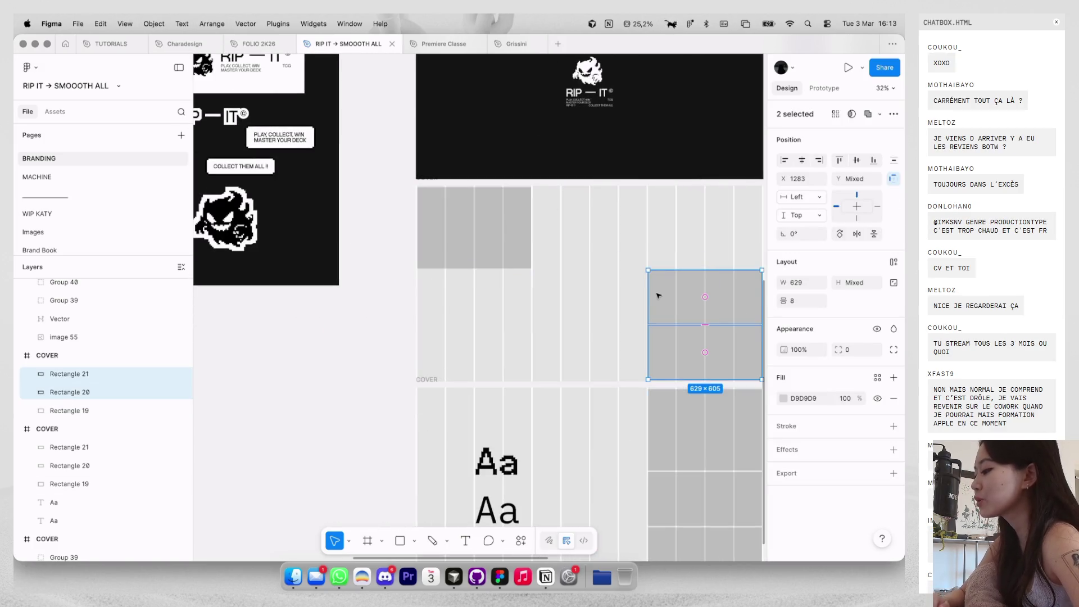
{"action": "key", "text": "Delete"}
Narrow the remaining cell and set its height to 532 (1064 halved).
{"action": "scroll", "coordinate": [569, 266], "scroll_direction": "right", "scroll_amount": 4}
{"action": "left_click", "coordinate": [416, 244]}
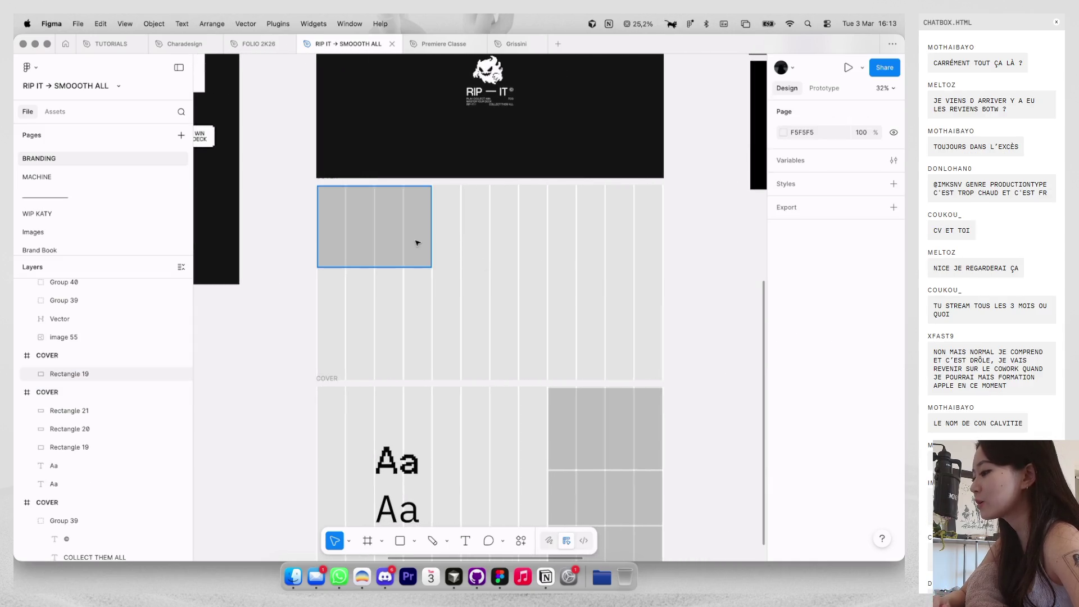
{"action": "mouse_move", "coordinate": [432, 240]}
{"action": "left_mouse_down"}
{"action": "mouse_move", "coordinate": [395, 240]}
{"action": "mouse_move", "coordinate": [386, 381]}
{"action": "left_mouse_up"}
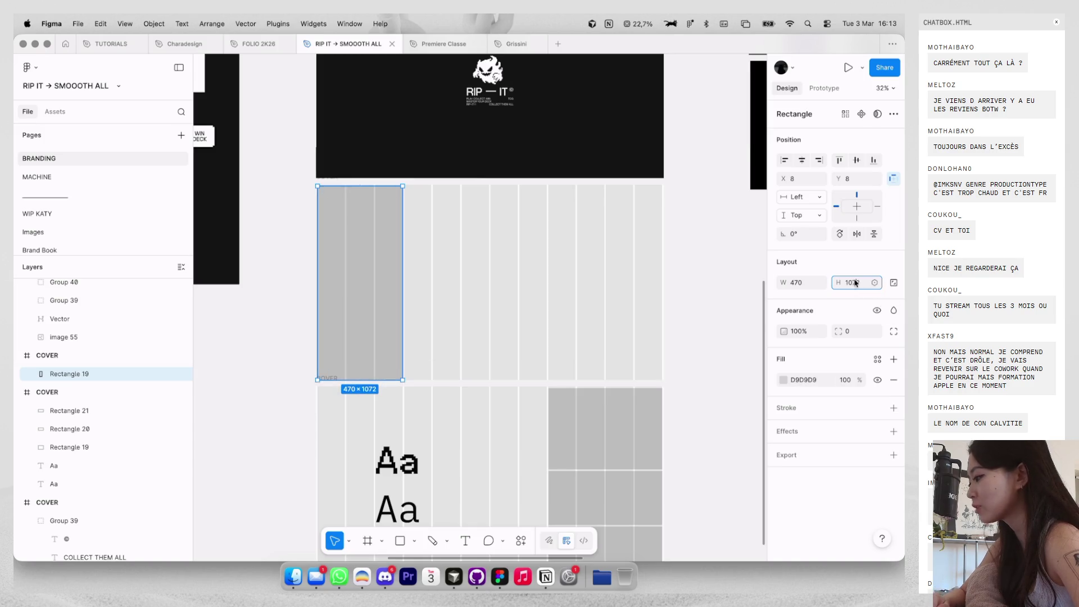
{"action": "type", "text": "1064"}
{"action": "key", "text": "Return"}
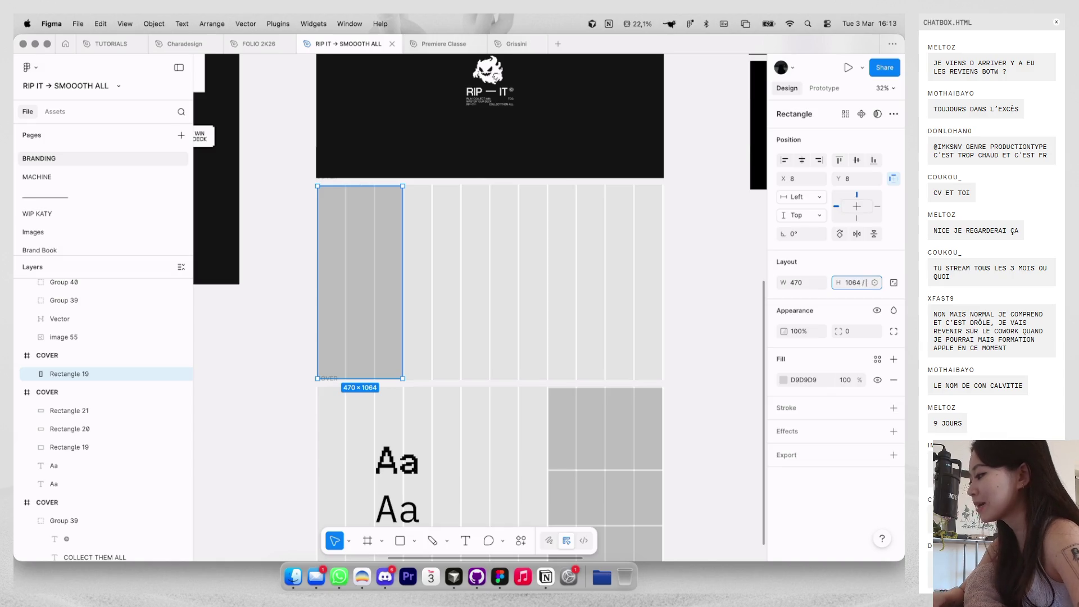
{"action": "type", "text": "2"}
{"action": "key", "text": "Return"}
Duplicate the cell below it and size the two-cell column to 470 wide.
{"action": "scroll", "coordinate": [395, 281], "scroll_direction": "up", "scroll_amount": 3}
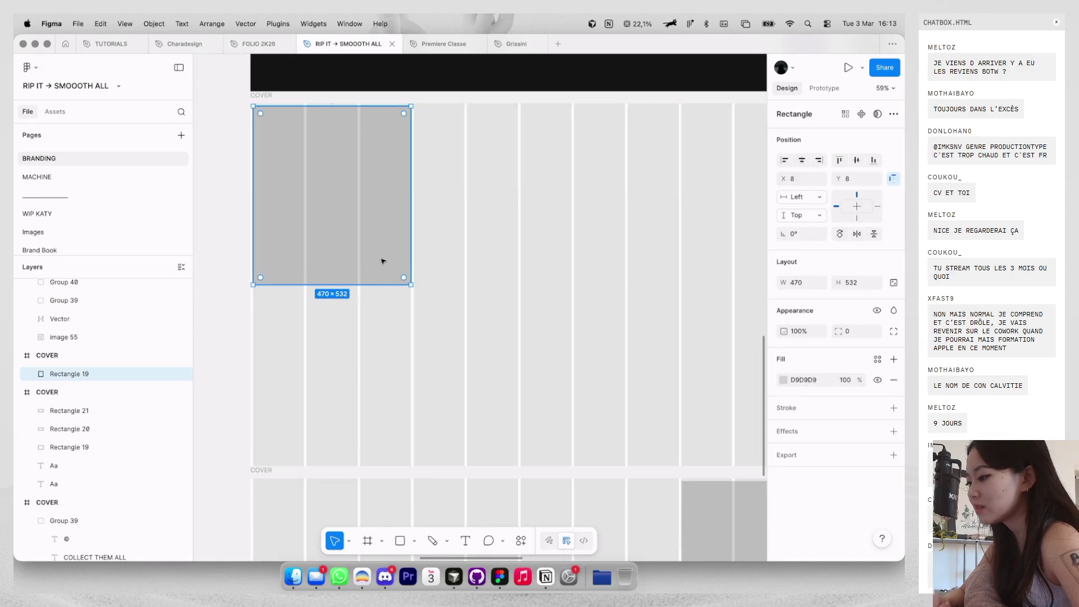
{"action": "left_click_drag", "start_coordinate": [390, 203], "coordinate": [381, 366]}
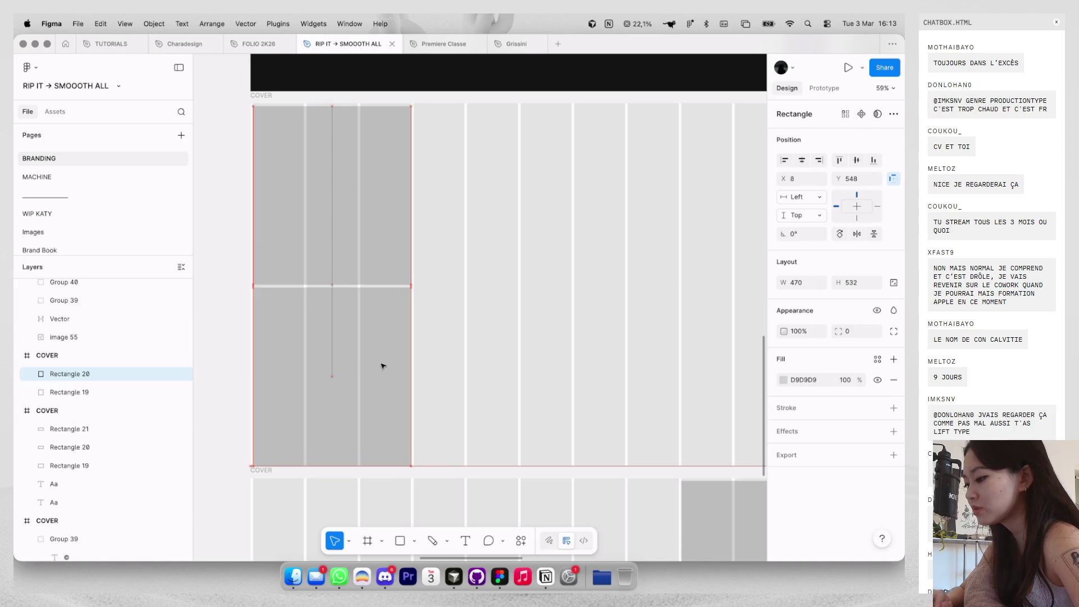
{"action": "scroll", "coordinate": [373, 255], "scroll_direction": "down", "scroll_amount": 3}
{"action": "left_click", "coordinate": [392, 221], "text": "shift"}
{"action": "scroll", "coordinate": [412, 323], "scroll_direction": "up", "scroll_amount": 5}
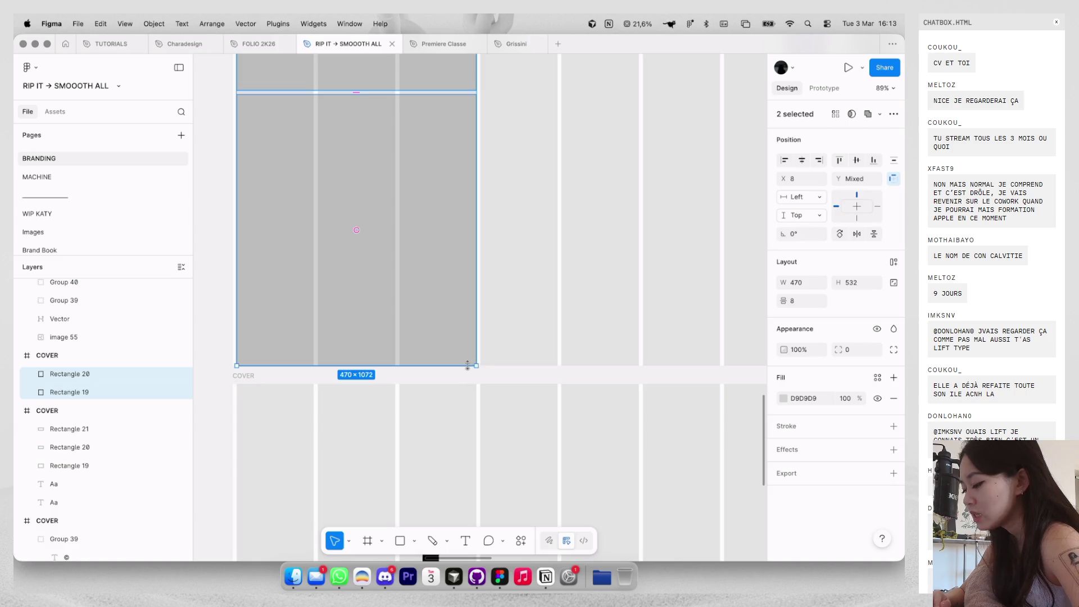
{"action": "left_click_drag", "start_coordinate": [473, 364], "coordinate": [473, 359]}
{"action": "scroll", "coordinate": [475, 363], "scroll_direction": "up", "scroll_amount": 5}
{"action": "scroll", "coordinate": [496, 301], "scroll_direction": "down", "scroll_amount": 10}
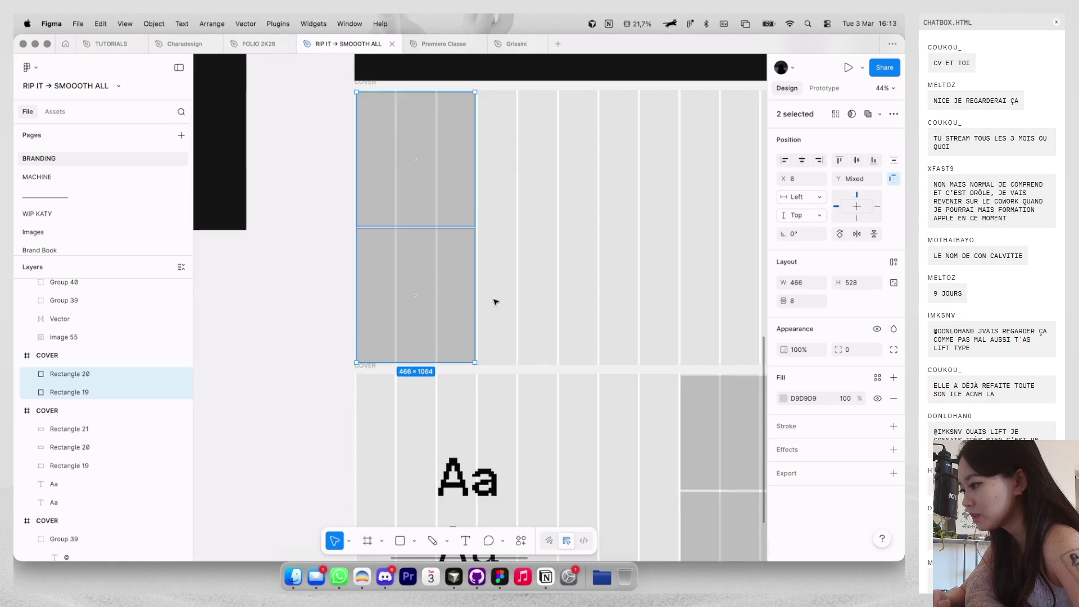
{"action": "left_click", "coordinate": [456, 284]}
{"action": "left_click", "coordinate": [450, 164]}
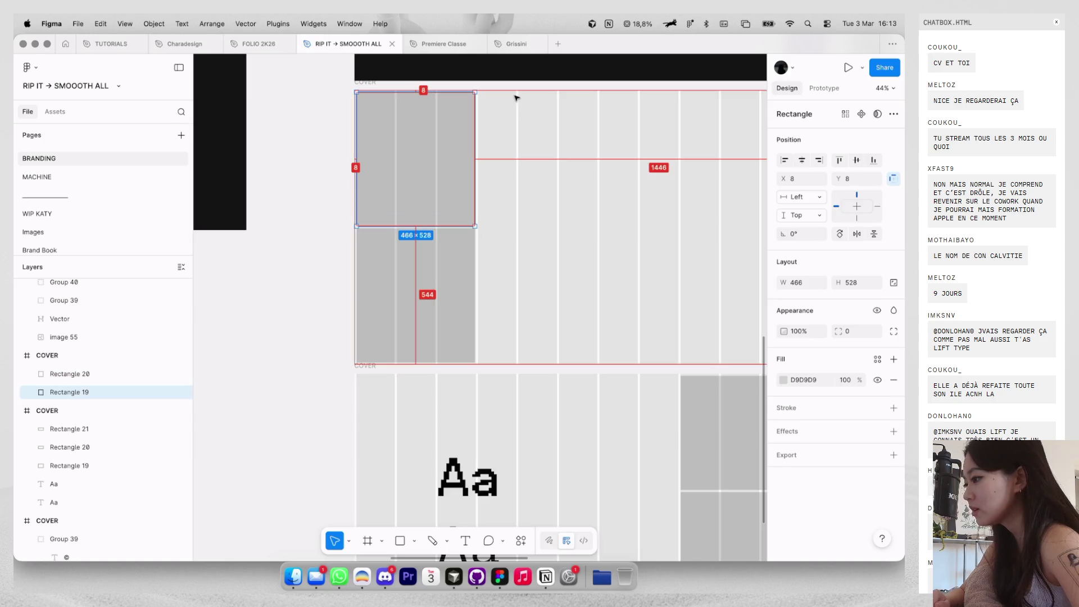
{"action": "left_click", "coordinate": [448, 268], "text": "shift"}
{"action": "scroll", "coordinate": [467, 197], "scroll_direction": "up", "scroll_amount": 8}
{"action": "mouse_move", "coordinate": [491, 162]}
{"action": "left_mouse_down"}
{"action": "mouse_move", "coordinate": [481, 162]}
{"action": "mouse_move", "coordinate": [493, 163]}
{"action": "left_mouse_up"}
Repeat the cell column to the right into four evenly spaced columns.
{"action": "scroll", "coordinate": [493, 163], "scroll_direction": "down", "scroll_amount": 10}
{"action": "scroll", "coordinate": [492, 165], "scroll_direction": "right", "scroll_amount": 2}
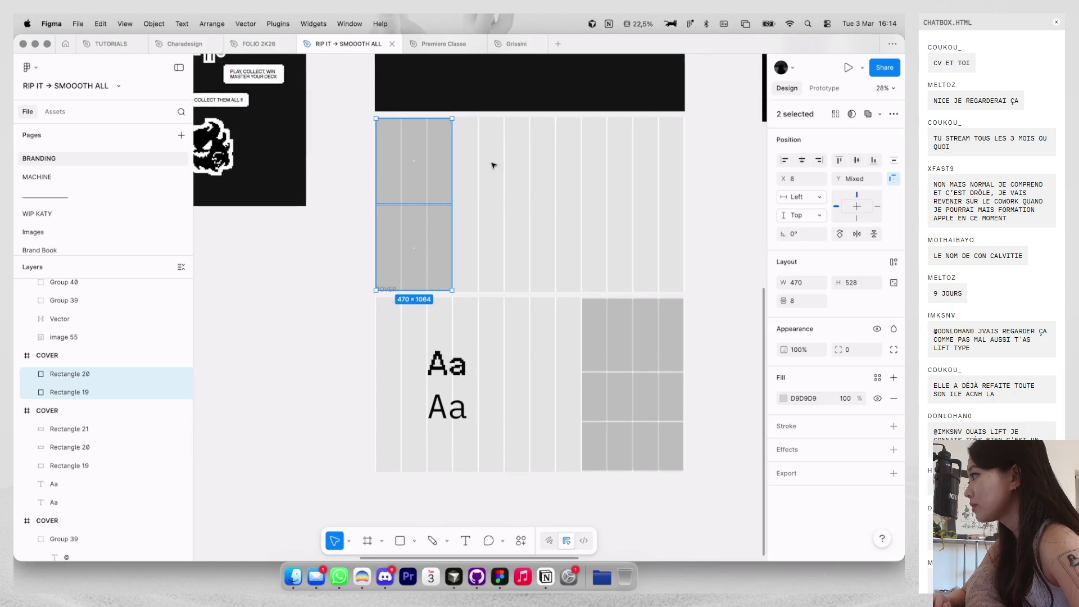
{"action": "mouse_move", "coordinate": [390, 178]}
{"action": "left_mouse_down"}
{"action": "mouse_move", "coordinate": [503, 176]}
{"action": "mouse_move", "coordinate": [465, 174]}
{"action": "left_mouse_up"}
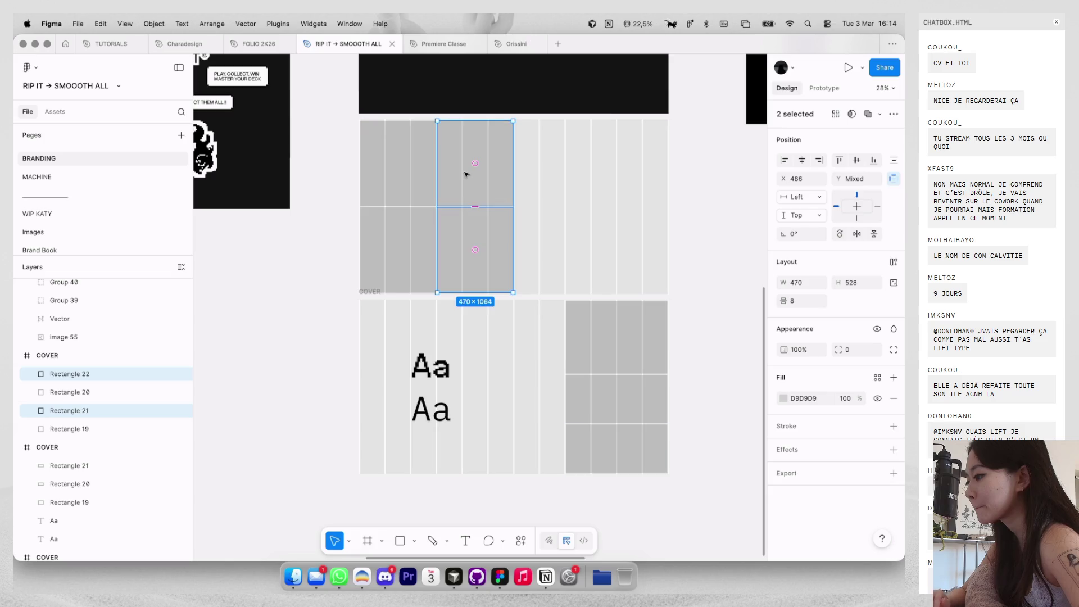
{"action": "key", "text": "super+d"}
{"action": "key", "text": "super+d"}
{"action": "key", "text": "shift+g"}
{"action": "left_click", "coordinate": [675, 140]}
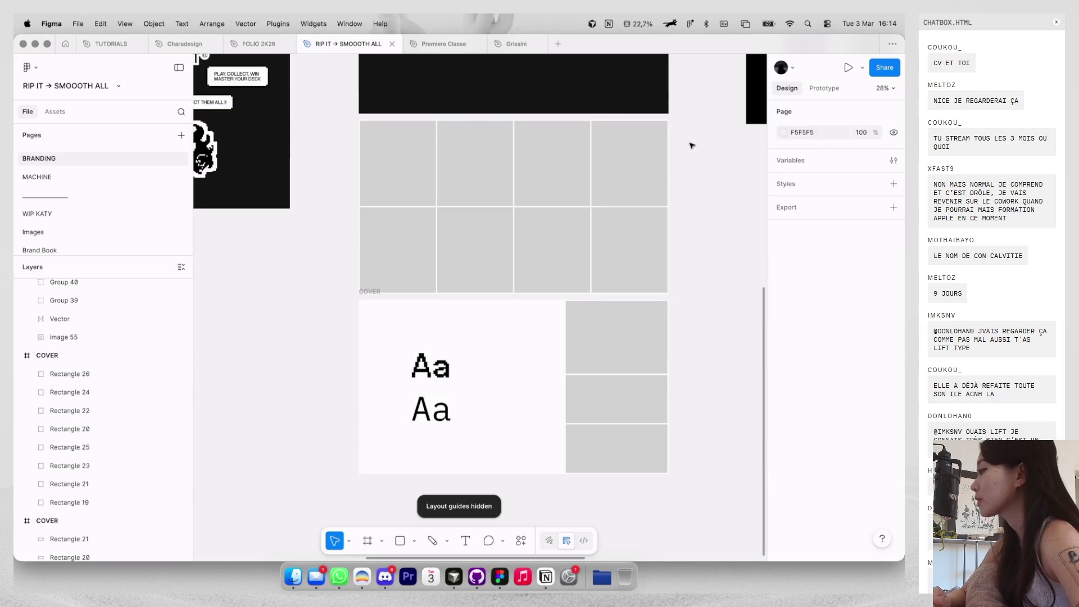
Open the WIP KATY page in Figma.
{"action": "scroll", "coordinate": [688, 147], "scroll_direction": "right", "scroll_amount": 3}
{"action": "scroll", "coordinate": [688, 146], "scroll_direction": "up", "scroll_amount": 2}
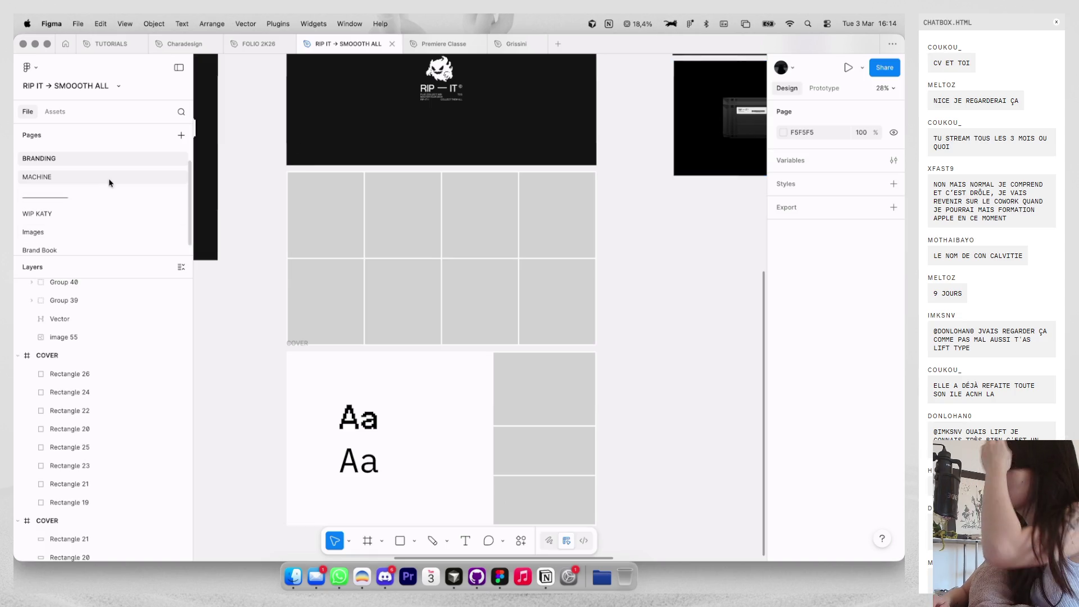
{"action": "left_click", "coordinate": [101, 214]}
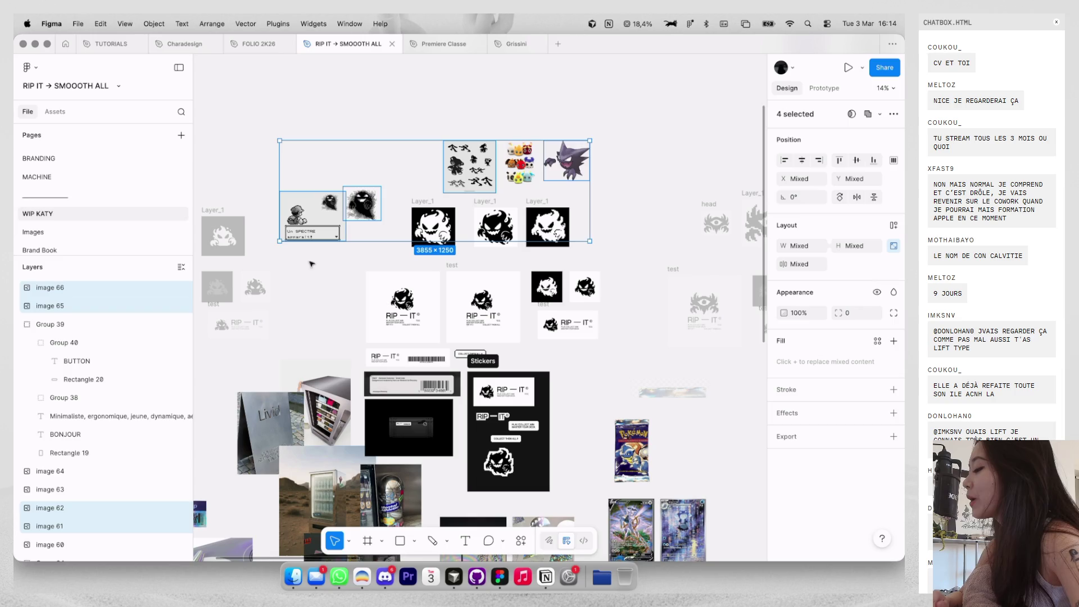
Switch to the Dia browser and Google 'pokemon z' in a new tab.
{"action": "key", "text": "ctrl+Left"}
{"action": "key", "text": "super+t"}
{"action": "type", "text": "pokemon p"}
{"action": "key", "text": "Return"}
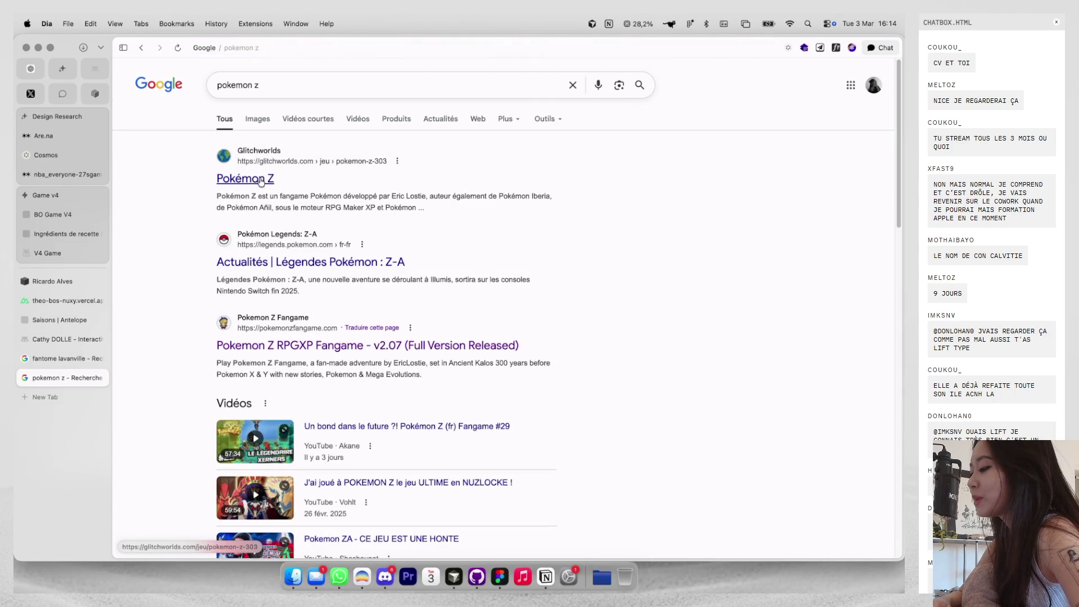
Open the Glitchworlds Pokémon Z fangame page from the Google results.
{"action": "left_click", "coordinate": [261, 180]}
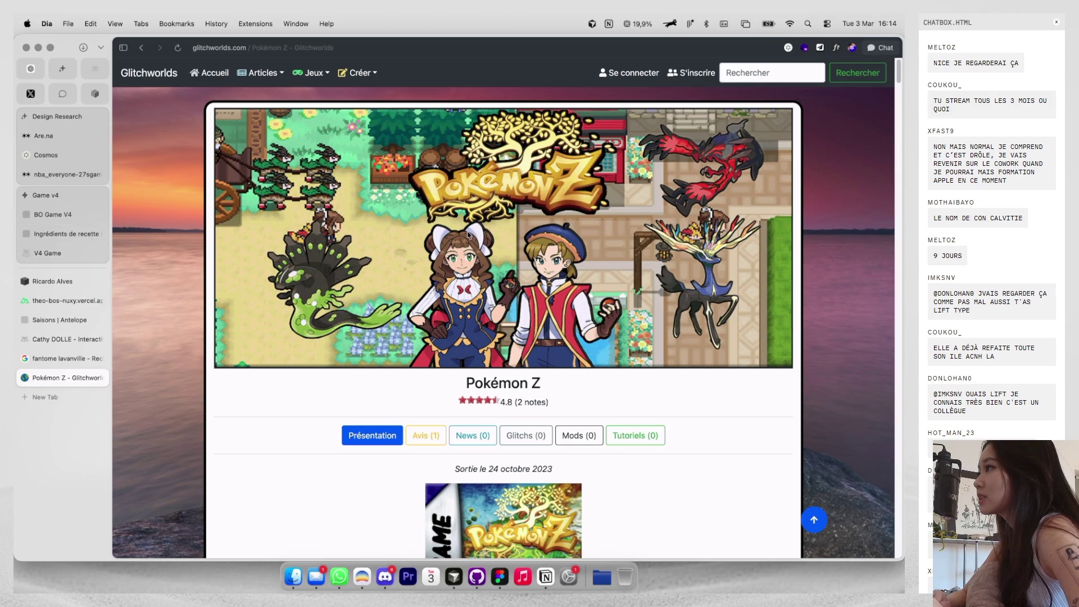
Scroll through the rest of the Glitchworlds Pokémon Z fangame article.
{"action": "scroll", "coordinate": [469, 235], "scroll_direction": "down", "scroll_amount": 2}
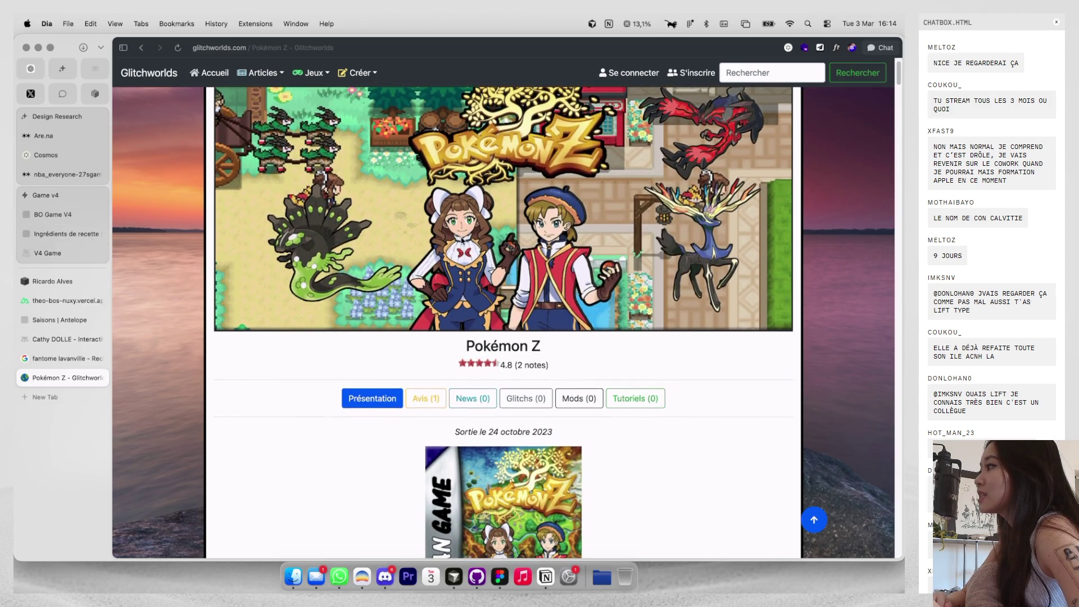
{"action": "scroll", "coordinate": [461, 240], "scroll_direction": "down", "scroll_amount": 2}
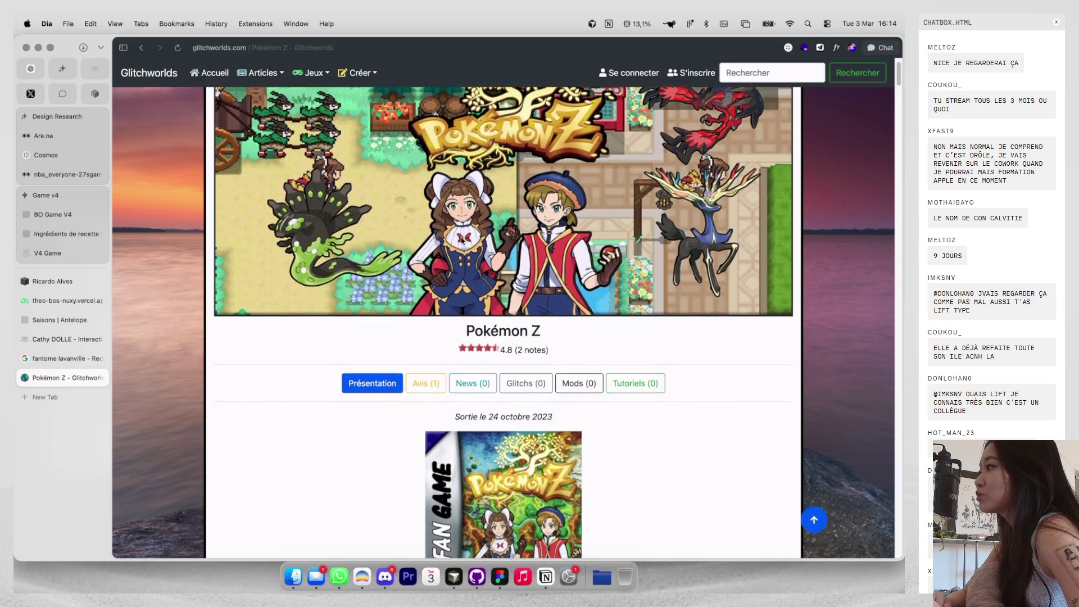
{"action": "scroll", "coordinate": [461, 240], "scroll_direction": "down", "scroll_amount": 2}
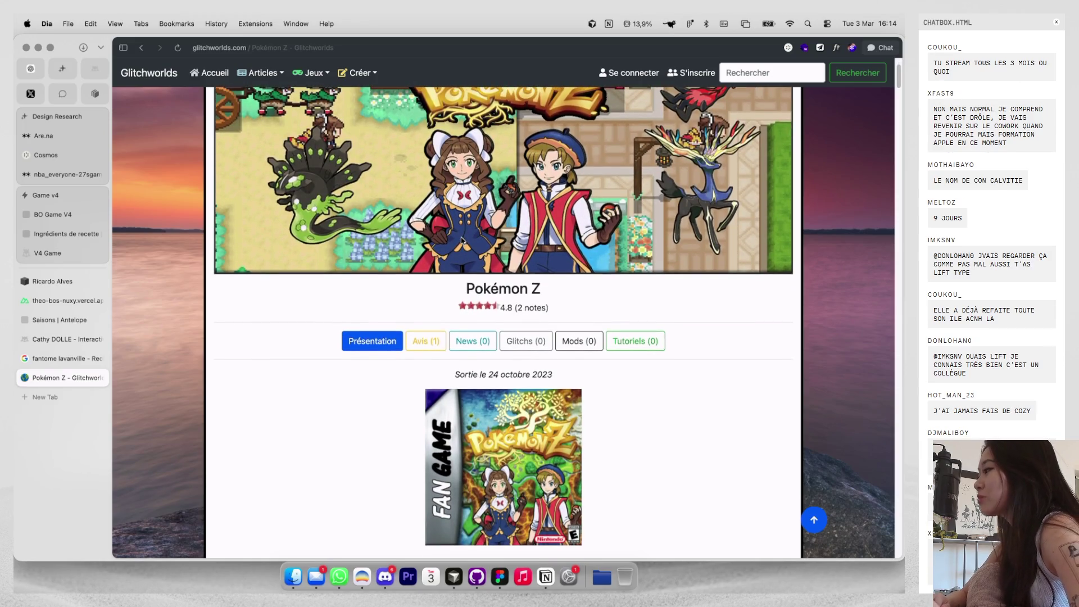
{"action": "scroll", "coordinate": [461, 240], "scroll_direction": "down", "scroll_amount": 10}
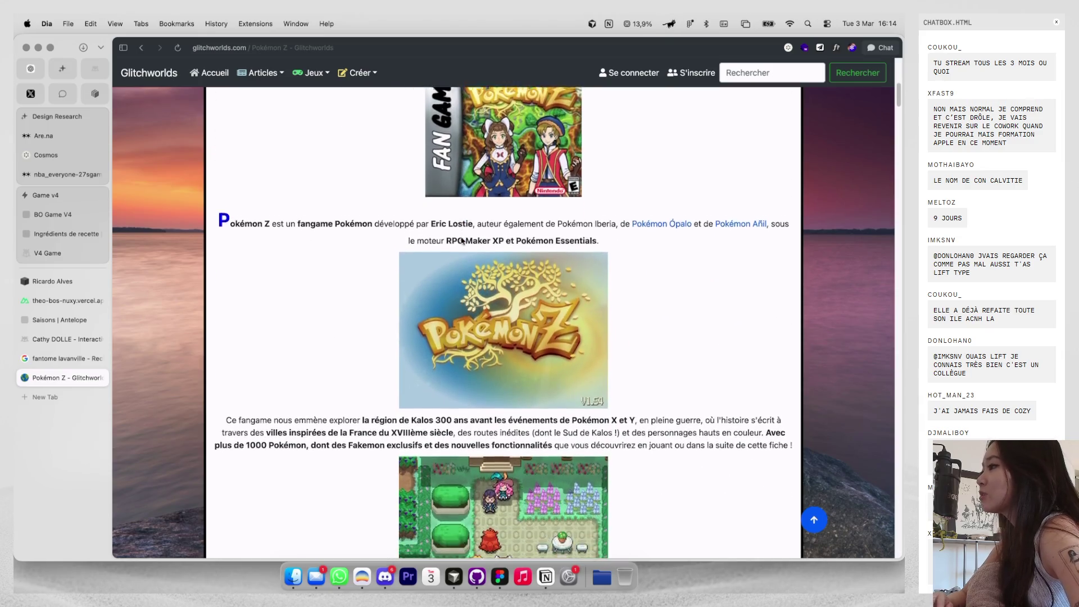
{"action": "scroll", "coordinate": [461, 240], "scroll_direction": "down", "scroll_amount": 15}
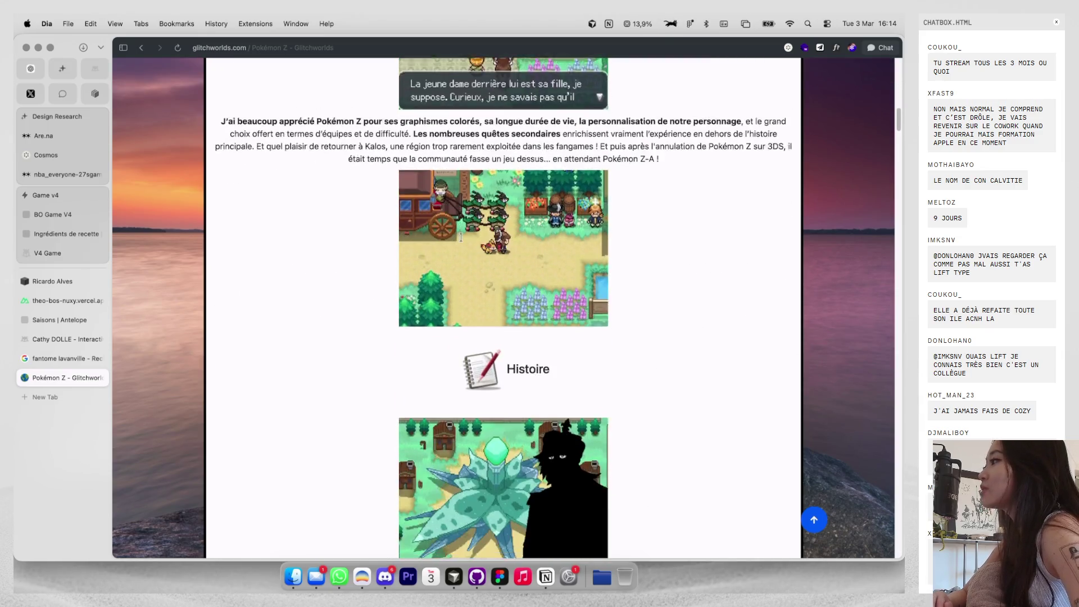
{"action": "scroll", "coordinate": [461, 237], "scroll_direction": "down", "scroll_amount": 15}
{"action": "scroll", "coordinate": [463, 238], "scroll_direction": "down", "scroll_amount": 7}
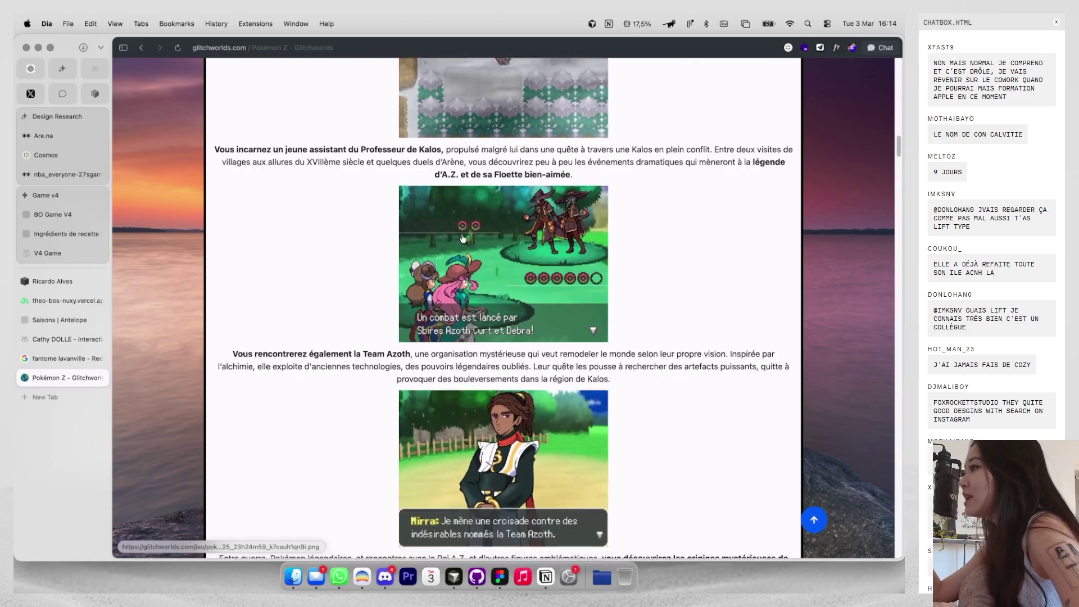
{"action": "scroll", "coordinate": [463, 239], "scroll_direction": "down", "scroll_amount": 1}
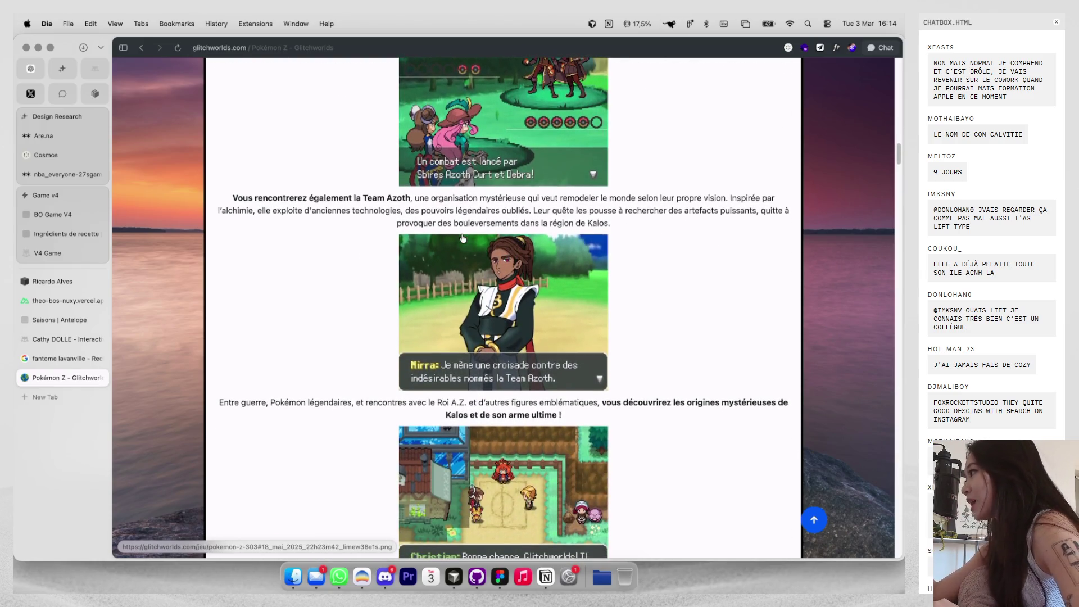
{"action": "scroll", "coordinate": [463, 238], "scroll_direction": "down", "scroll_amount": 7}
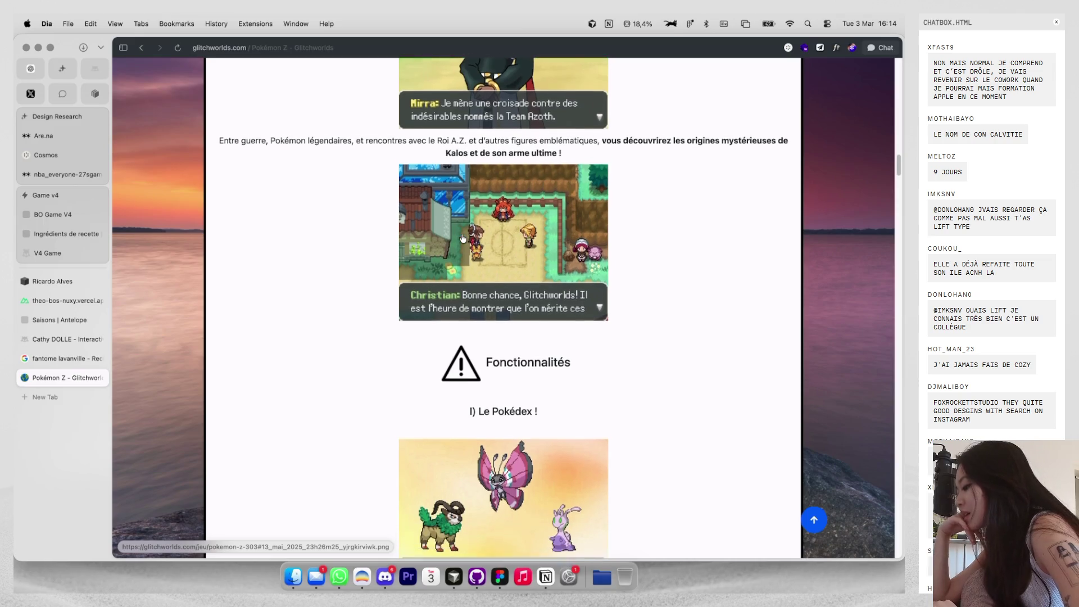
{"action": "scroll", "coordinate": [462, 238], "scroll_direction": "down", "scroll_amount": 3}
{"action": "scroll", "coordinate": [462, 238], "scroll_direction": "down", "scroll_amount": 8}
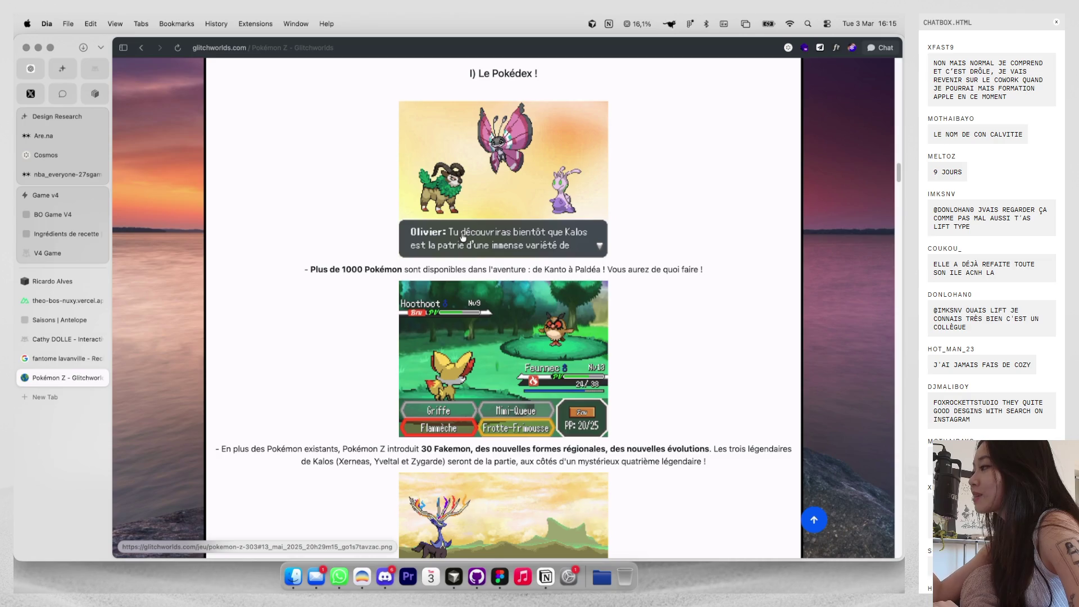
{"action": "scroll", "coordinate": [463, 237], "scroll_direction": "down", "scroll_amount": 1}
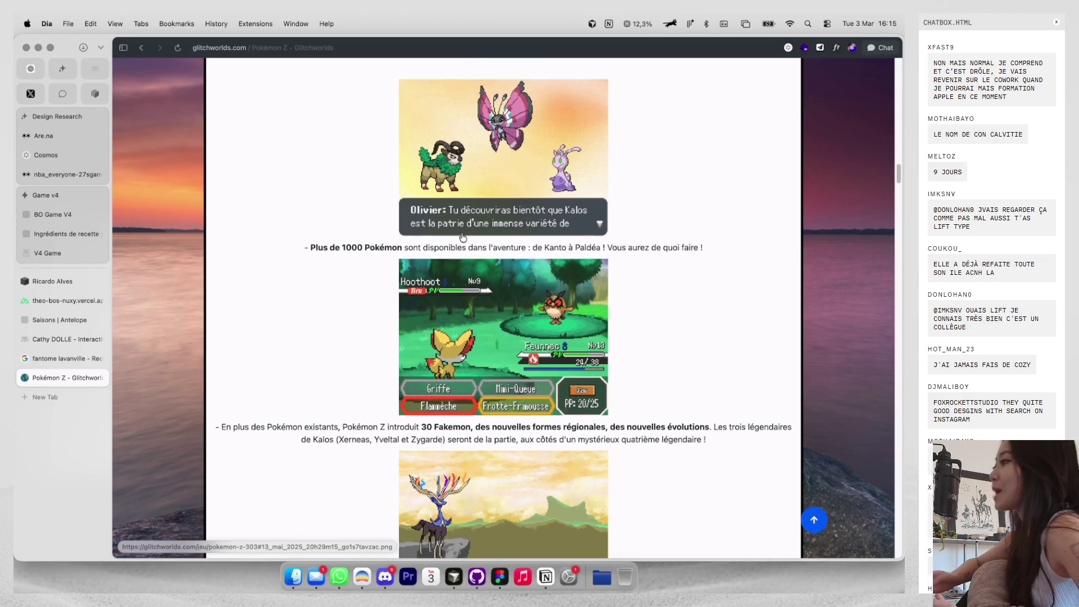
{"action": "scroll", "coordinate": [493, 245], "scroll_direction": "down", "scroll_amount": 20}
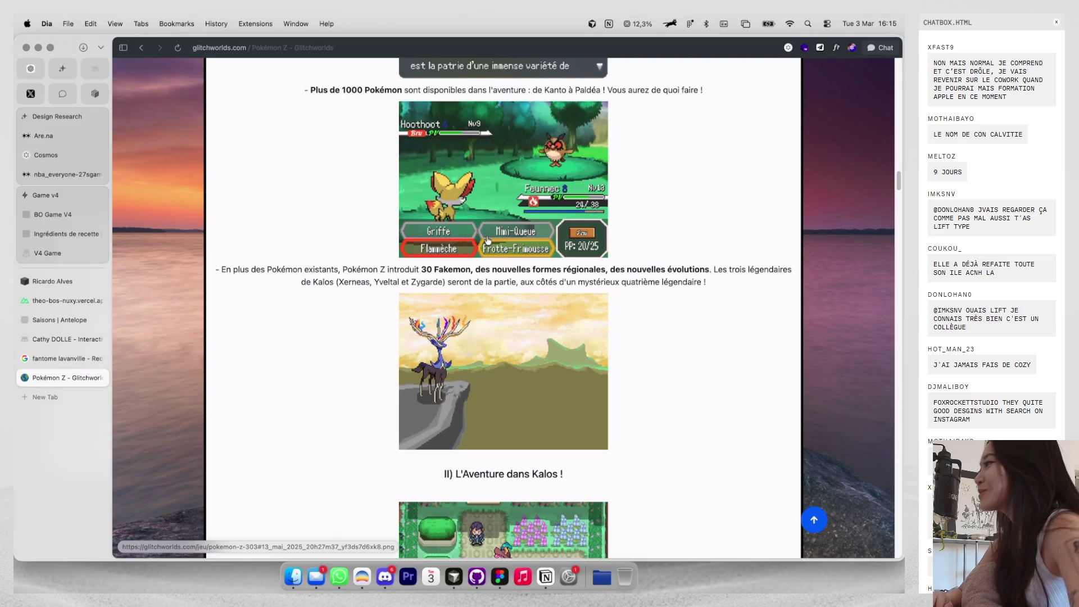
{"action": "scroll", "coordinate": [488, 240], "scroll_direction": "down", "scroll_amount": 5}
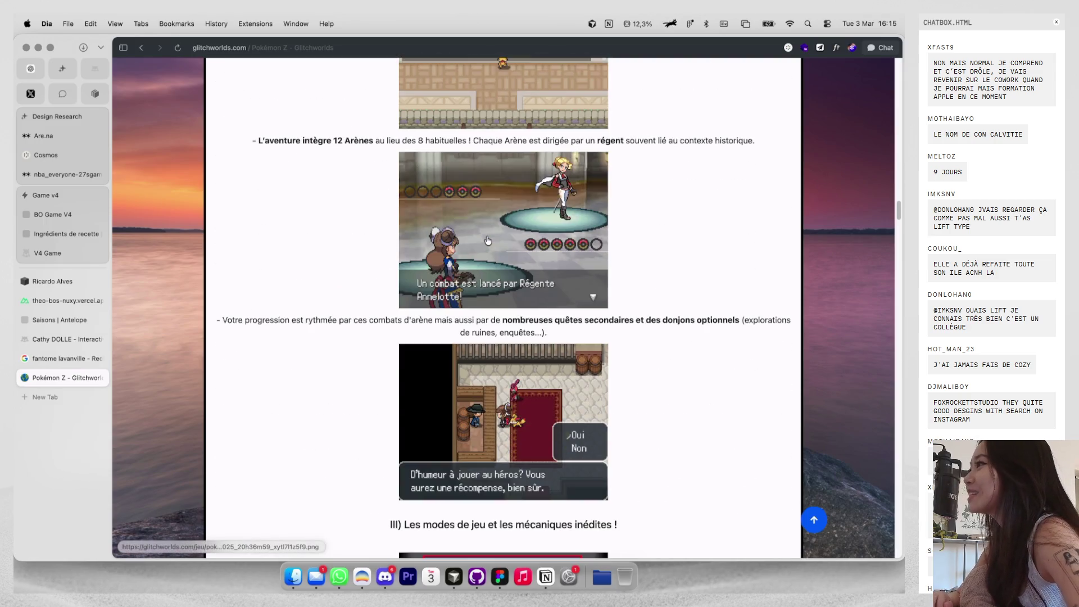
{"action": "scroll", "coordinate": [488, 241], "scroll_direction": "down", "scroll_amount": 20}
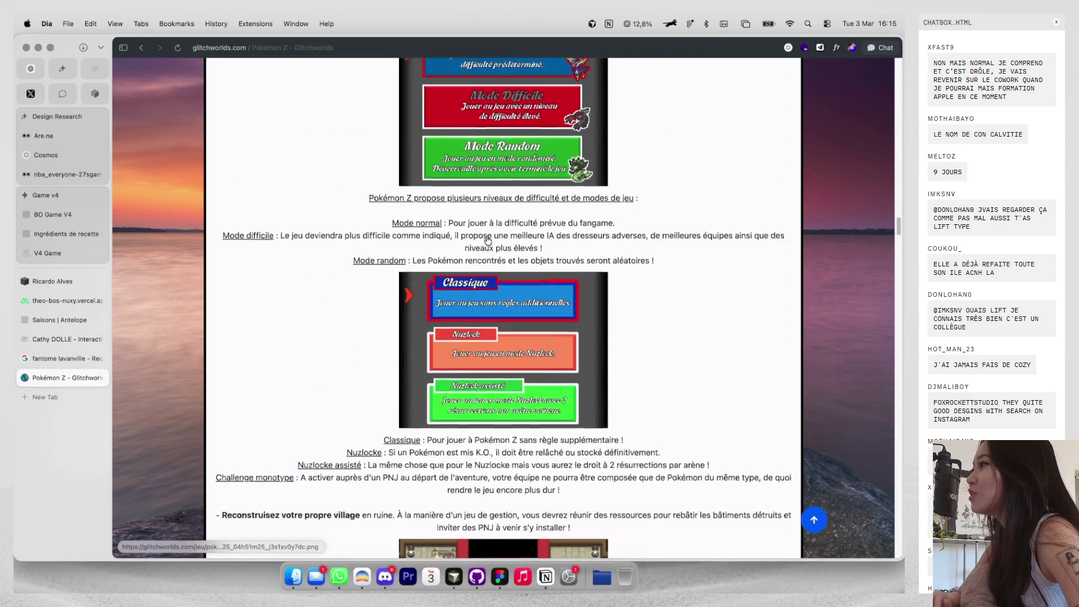
{"action": "scroll", "coordinate": [488, 239], "scroll_direction": "up", "scroll_amount": 15}
{"action": "scroll", "coordinate": [488, 281], "scroll_direction": "up", "scroll_amount": 5}
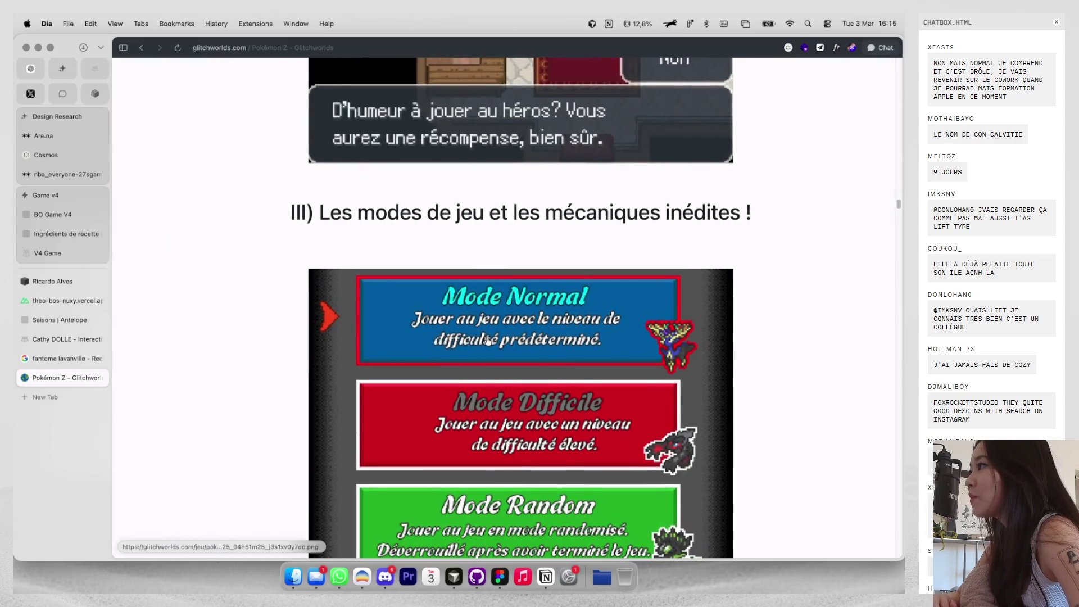
{"action": "scroll", "coordinate": [487, 340], "scroll_direction": "down", "scroll_amount": 2}
{"action": "scroll", "coordinate": [488, 342], "scroll_direction": "down", "scroll_amount": 5}
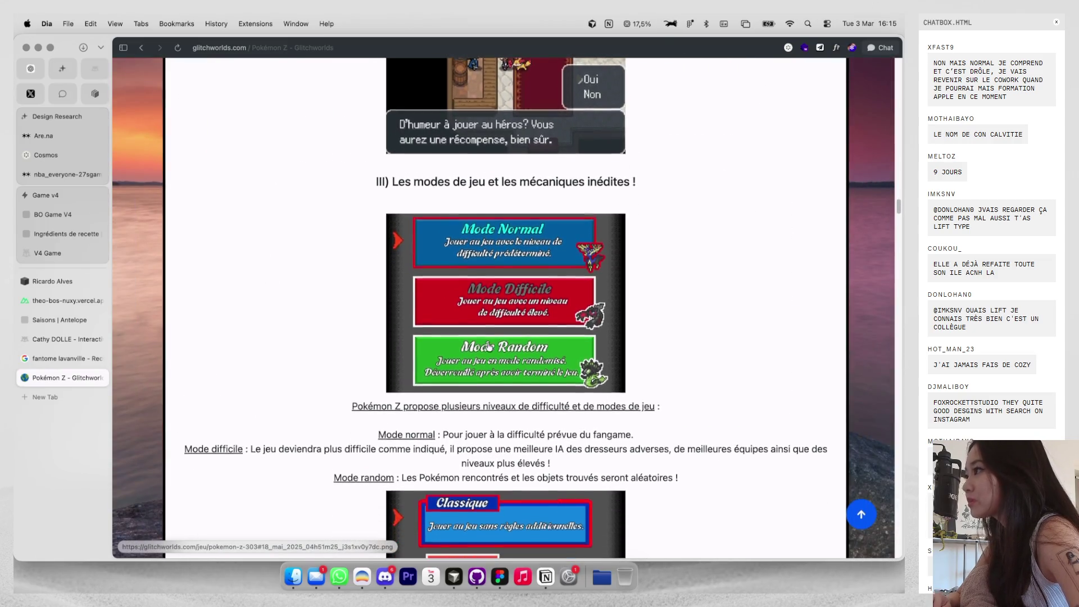
{"action": "scroll", "coordinate": [489, 347], "scroll_direction": "down", "scroll_amount": 3}
{"action": "scroll", "coordinate": [487, 393], "scroll_direction": "up", "scroll_amount": 5}
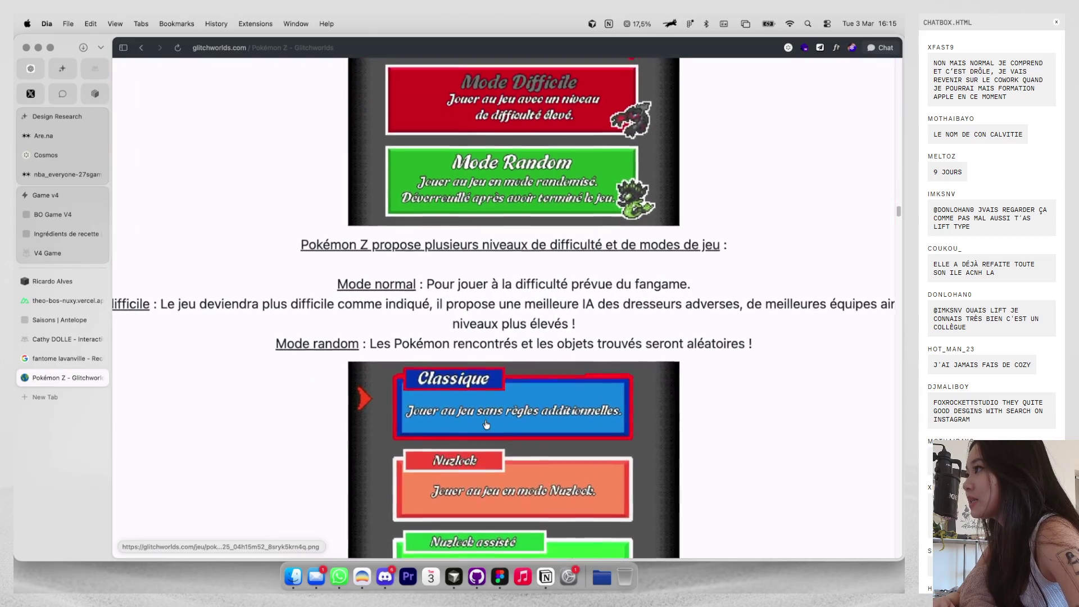
{"action": "scroll", "coordinate": [486, 424], "scroll_direction": "down", "scroll_amount": 5}
{"action": "scroll", "coordinate": [487, 424], "scroll_direction": "down", "scroll_amount": 2}
{"action": "scroll", "coordinate": [487, 425], "scroll_direction": "up", "scroll_amount": 4}
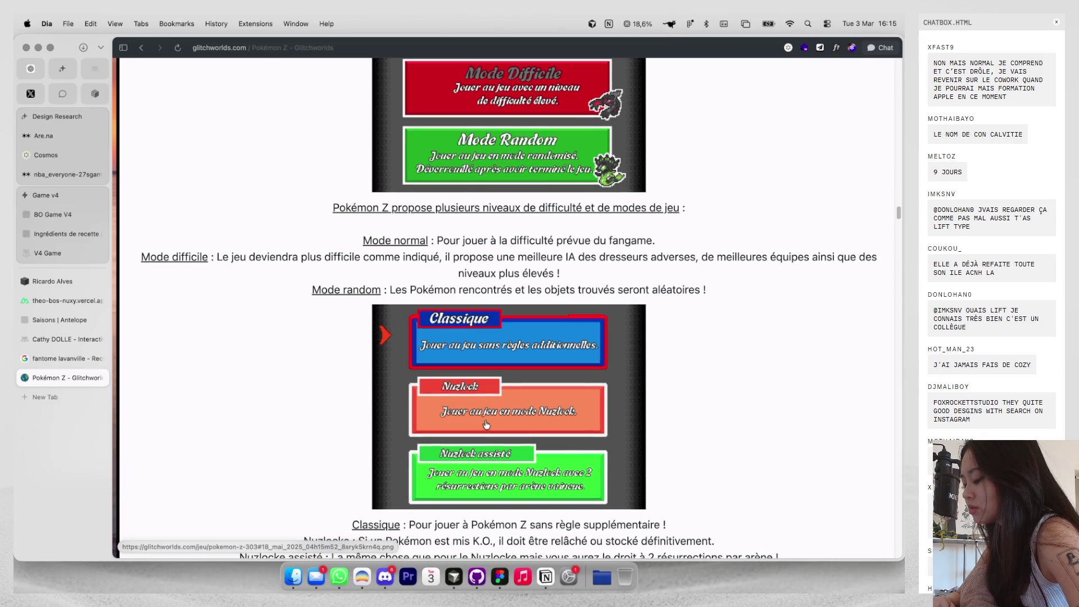
{"action": "scroll", "coordinate": [486, 424], "scroll_direction": "down", "scroll_amount": 3}
{"action": "scroll", "coordinate": [487, 424], "scroll_direction": "down", "scroll_amount": 10}
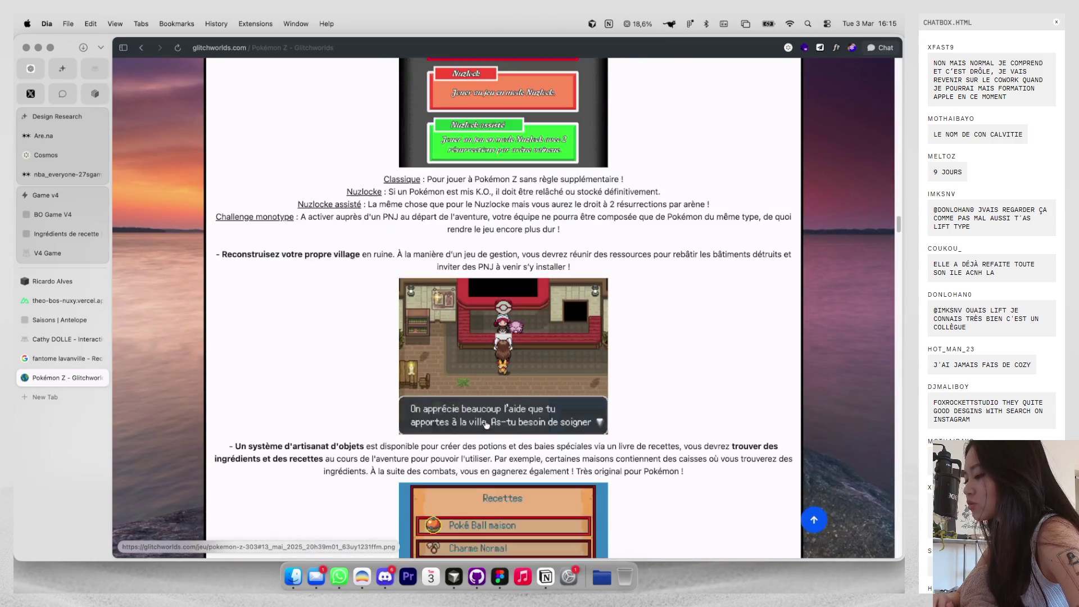
{"action": "scroll", "coordinate": [486, 425], "scroll_direction": "down", "scroll_amount": 15}
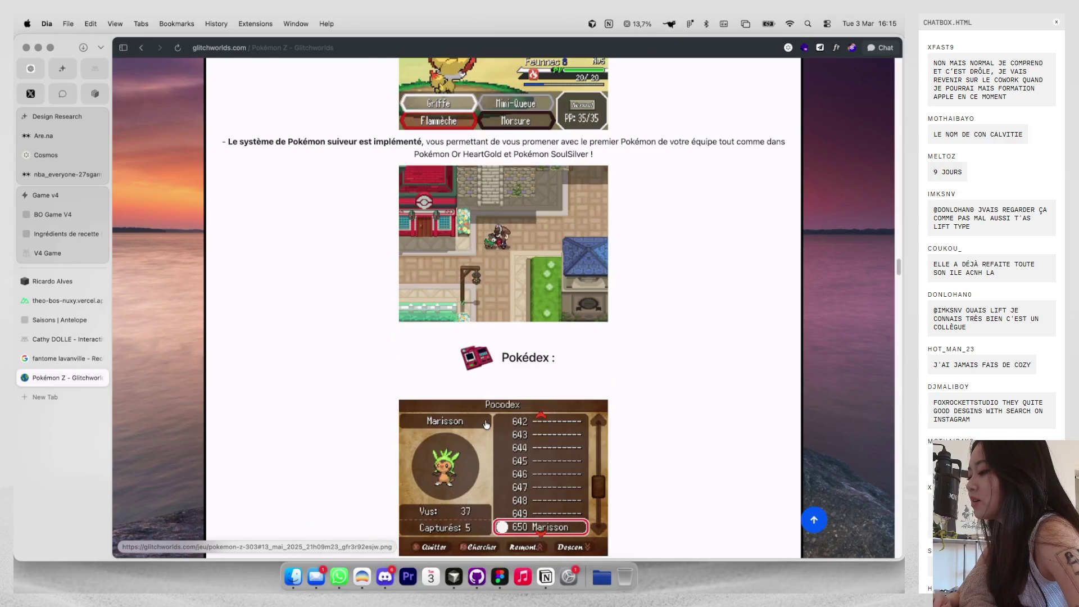
{"action": "scroll", "coordinate": [486, 424], "scroll_direction": "down", "scroll_amount": 15}
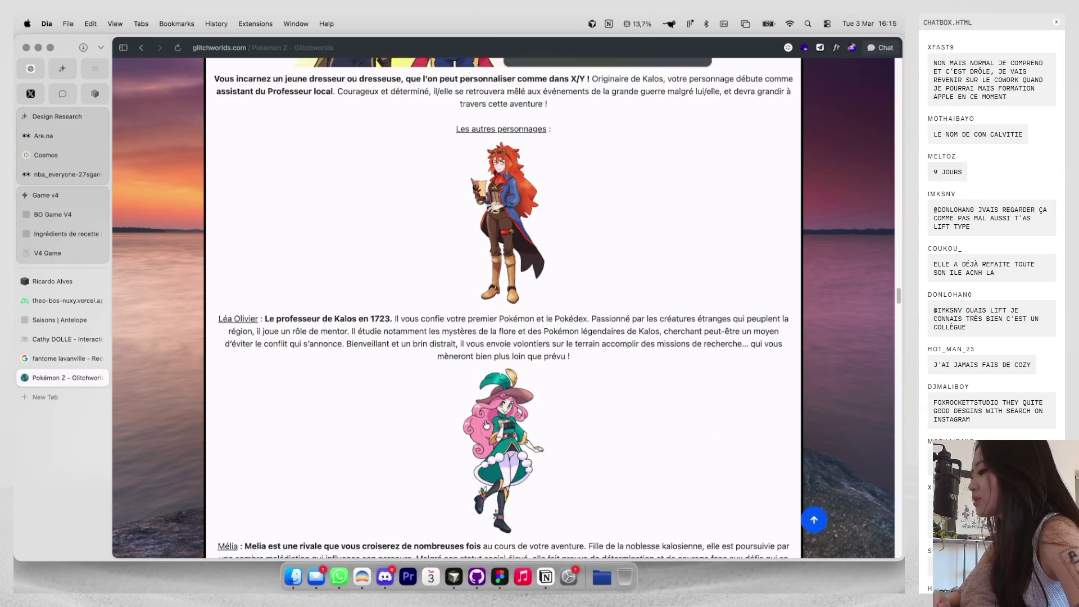
{"action": "scroll", "coordinate": [486, 424], "scroll_direction": "up", "scroll_amount": 20}
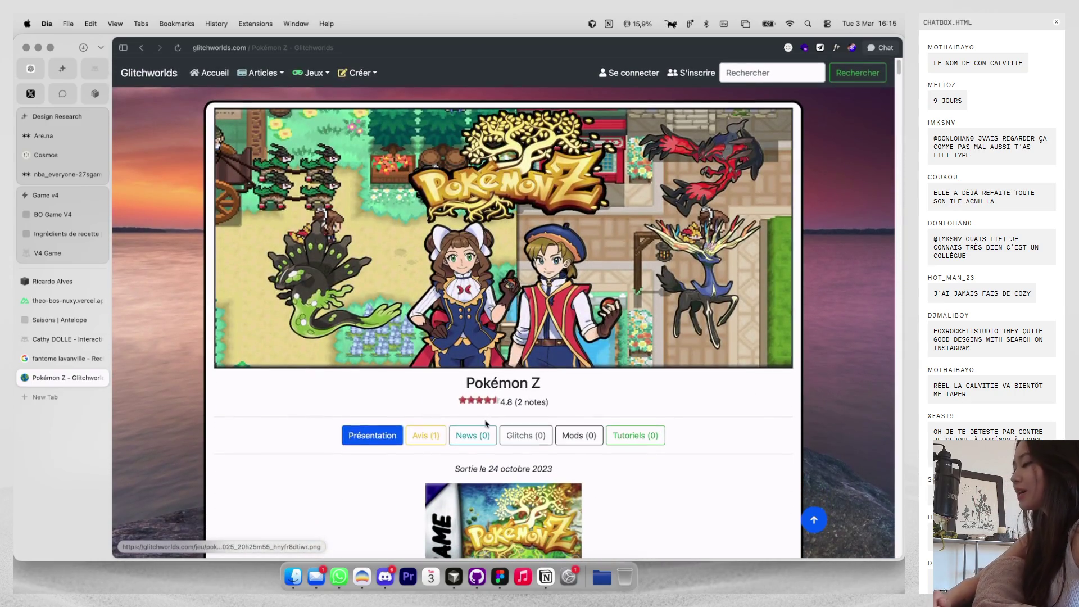
Close the Pokémon Z tab and load the X home feed in a new tab via 'twitter'.
{"action": "key", "text": "super+w"}
{"action": "key", "text": "super+t"}
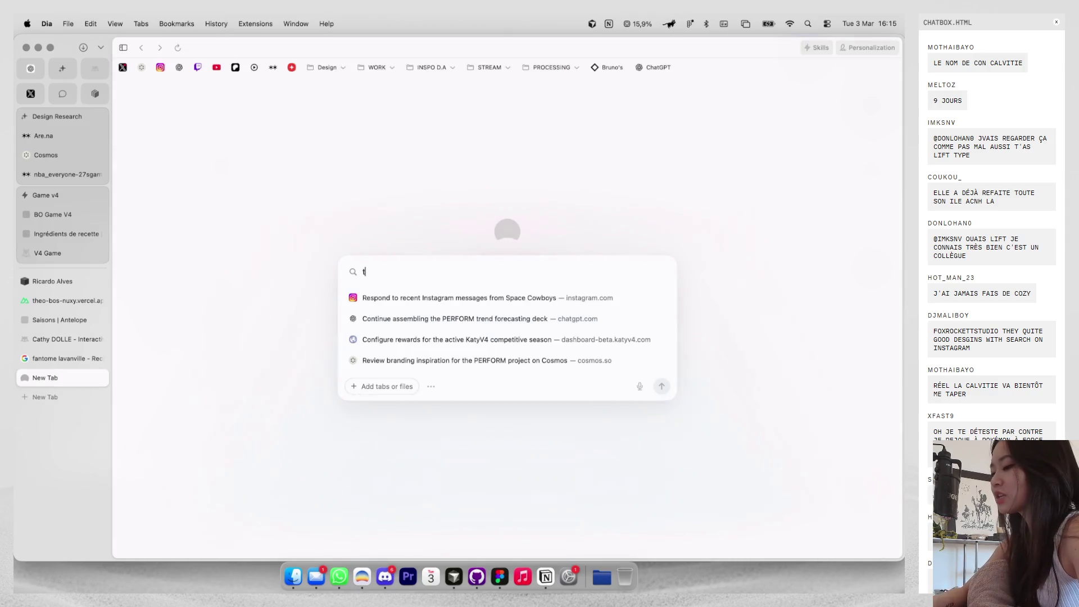
{"action": "type", "text": "twitter"}
{"action": "key", "text": "Return"}
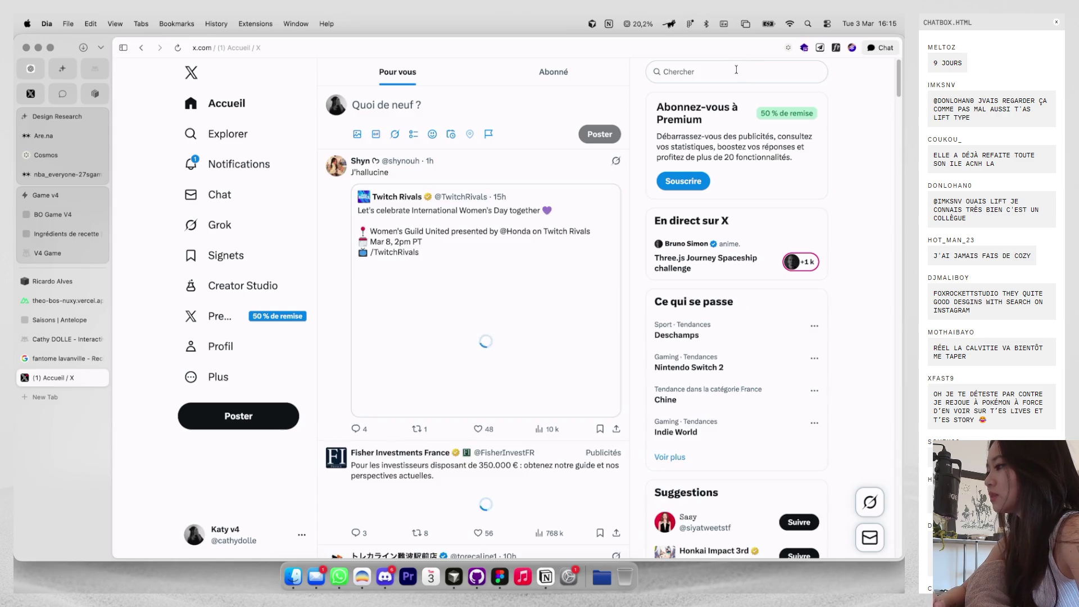
Search X for 'p fr' and open the French translation announcement post.
{"action": "left_click", "coordinate": [735, 70]}
{"action": "type", "text": "pokemon z fr"}
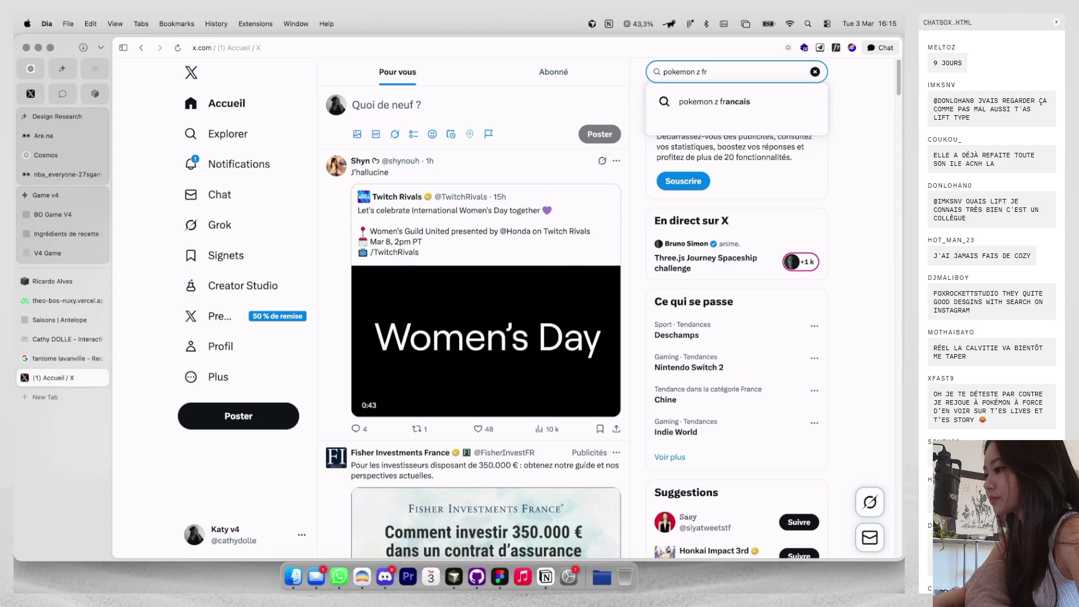
{"action": "key", "text": "Return"}
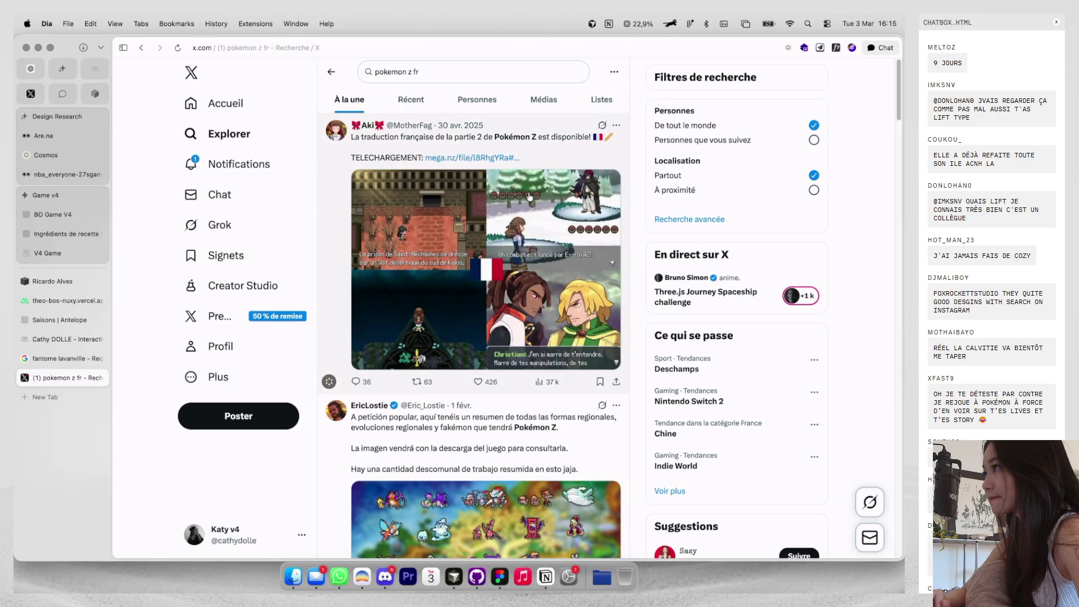
{"action": "mouse_move", "coordinate": [337, 132]}
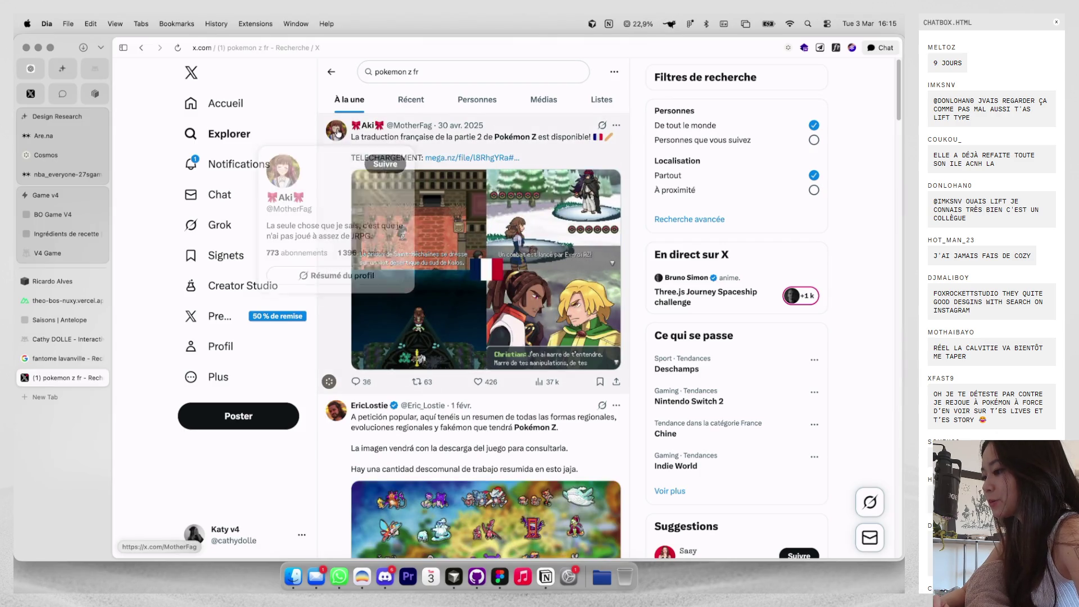
{"action": "left_click", "coordinate": [513, 137]}
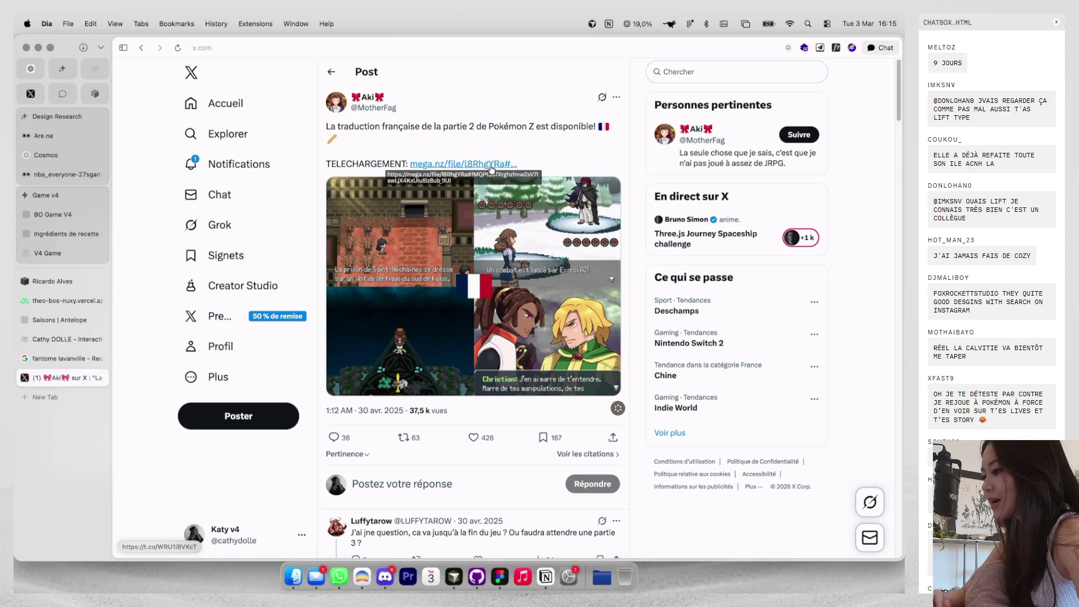
Open the author's profile, read the final French version announcement post, then return to Figma.
{"action": "left_click", "coordinate": [367, 97]}
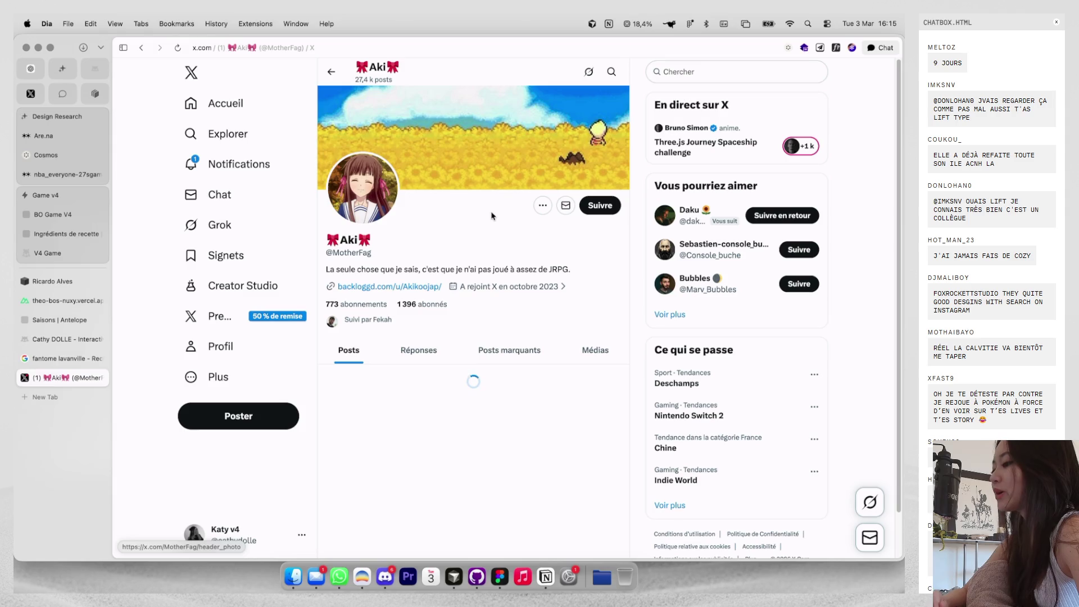
{"action": "scroll", "coordinate": [514, 234], "scroll_direction": "down", "scroll_amount": 1}
{"action": "scroll", "coordinate": [514, 233], "scroll_direction": "down", "scroll_amount": 5}
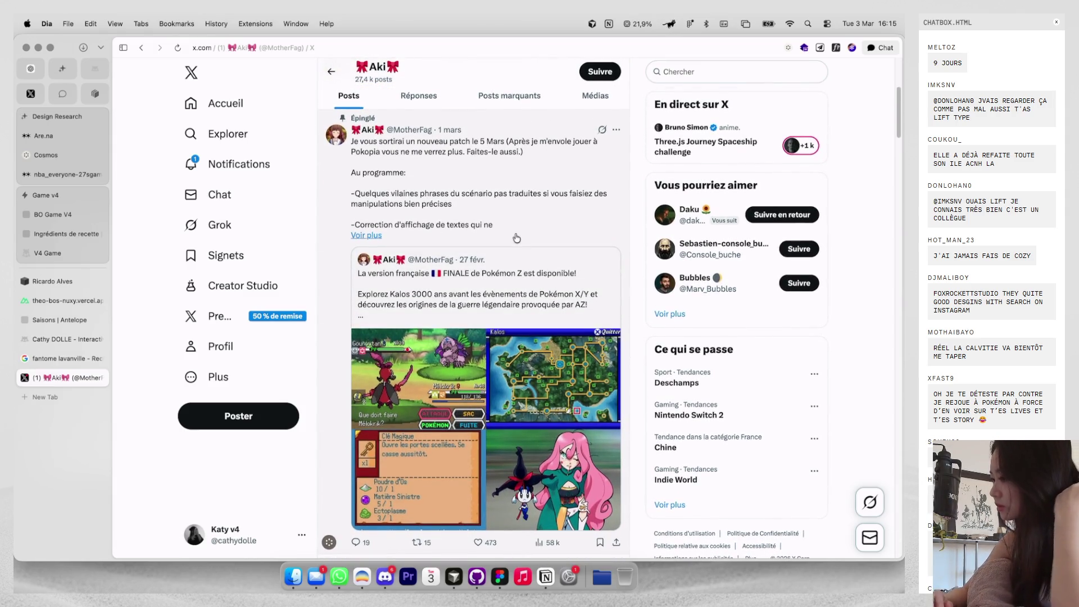
{"action": "left_click", "coordinate": [520, 254]}
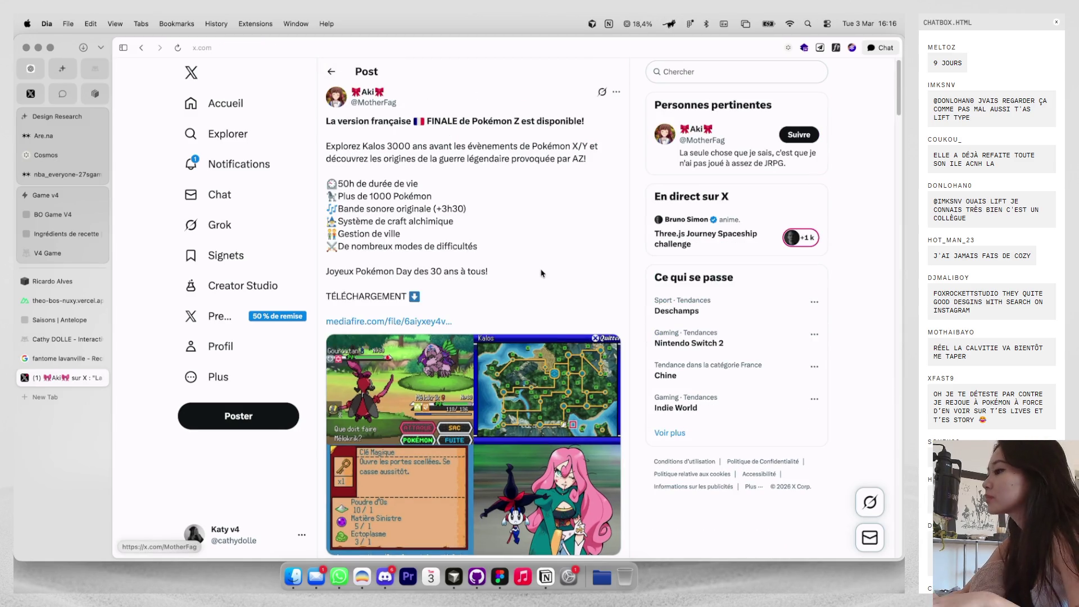
{"action": "scroll", "coordinate": [413, 183], "scroll_direction": "down", "scroll_amount": 3}
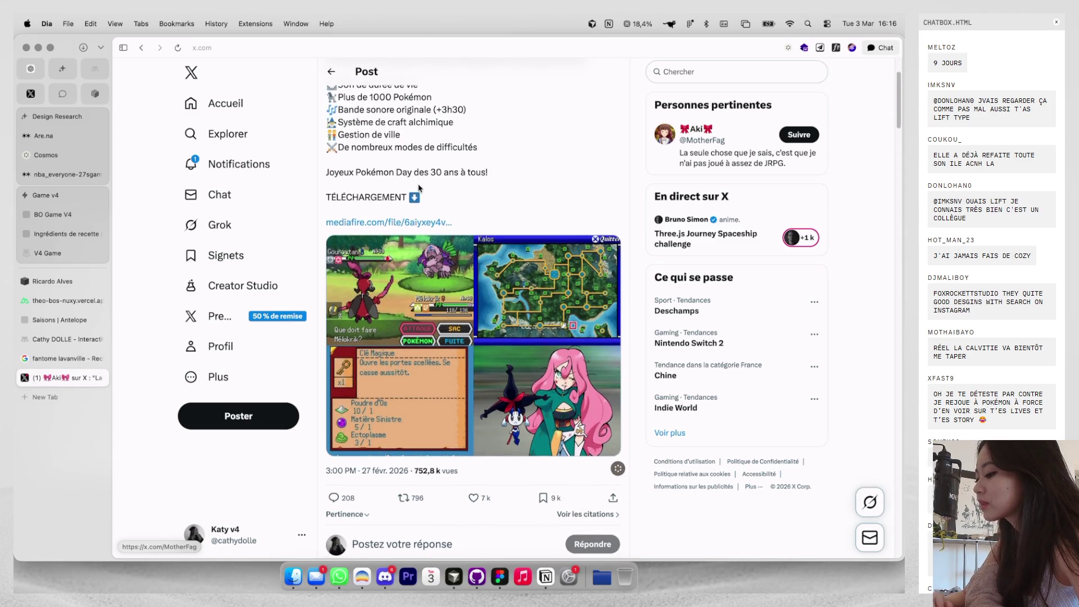
{"action": "scroll", "coordinate": [419, 187], "scroll_direction": "down", "scroll_amount": 4}
{"action": "scroll", "coordinate": [419, 188], "scroll_direction": "up", "scroll_amount": 8}
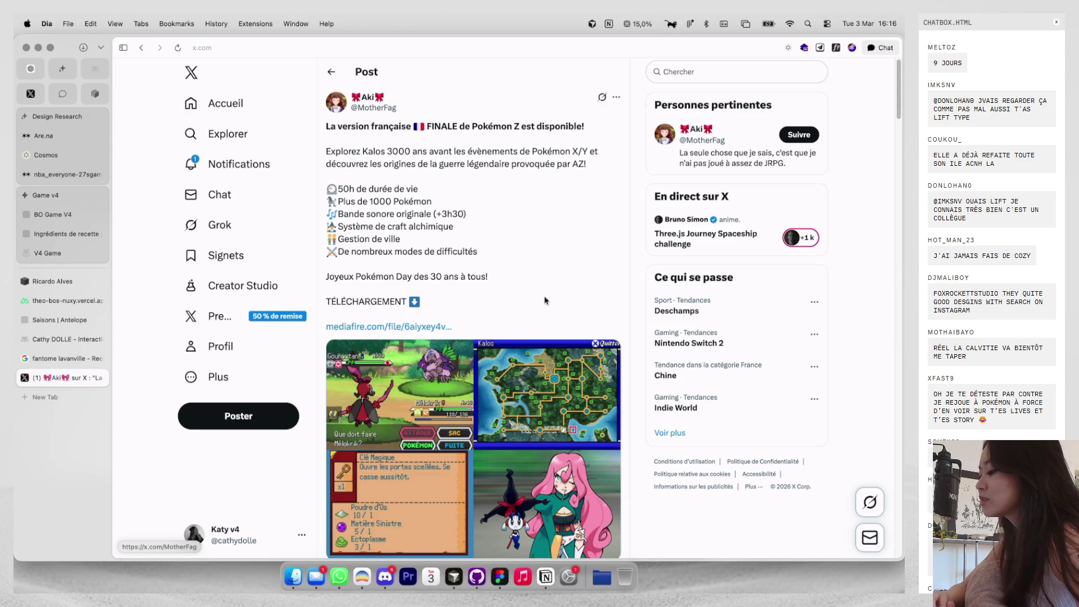
{"action": "key", "text": "ctrl+Right"}
{"action": "key", "text": "ctrl+Right"}
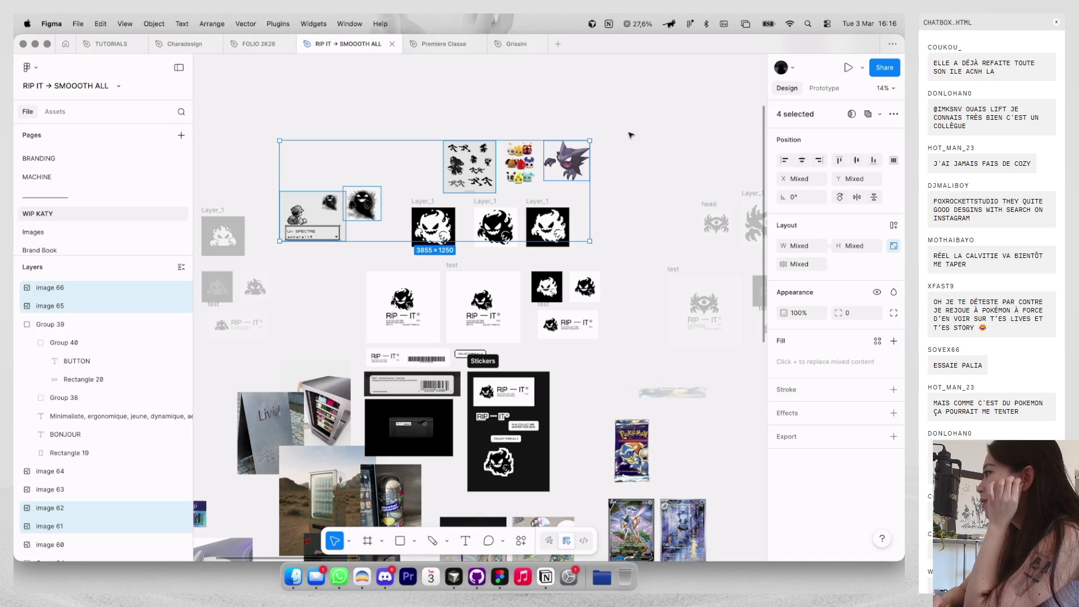
Move from the MACHINE page to the WIP KATY moodboard page.
{"action": "scroll", "coordinate": [630, 135], "scroll_direction": "left", "scroll_amount": 3}
{"action": "scroll", "coordinate": [631, 135], "scroll_direction": "down", "scroll_amount": 2}
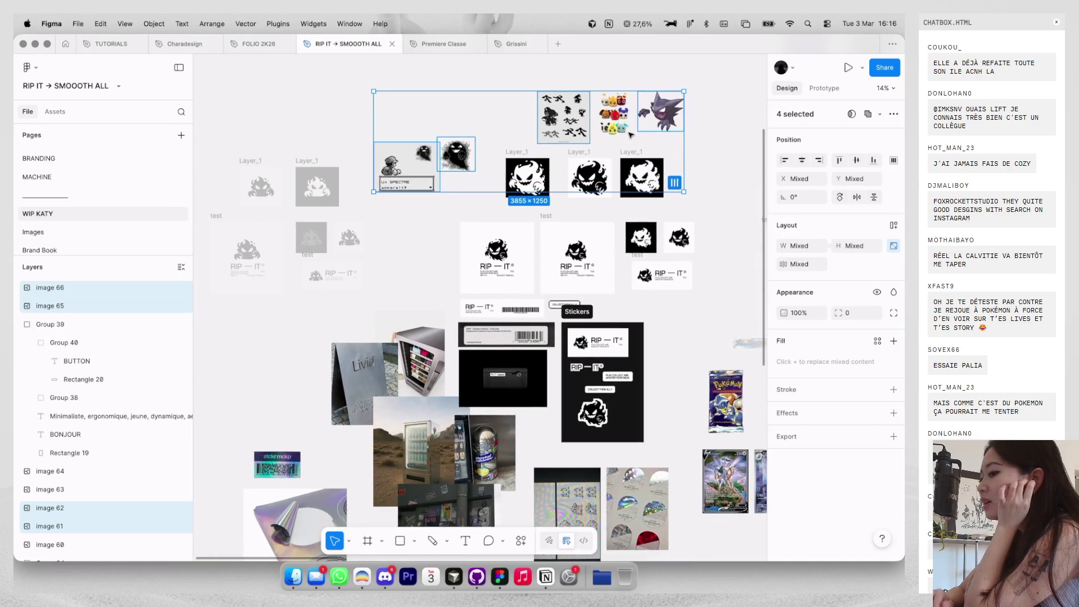
{"action": "left_click", "coordinate": [179, 181]}
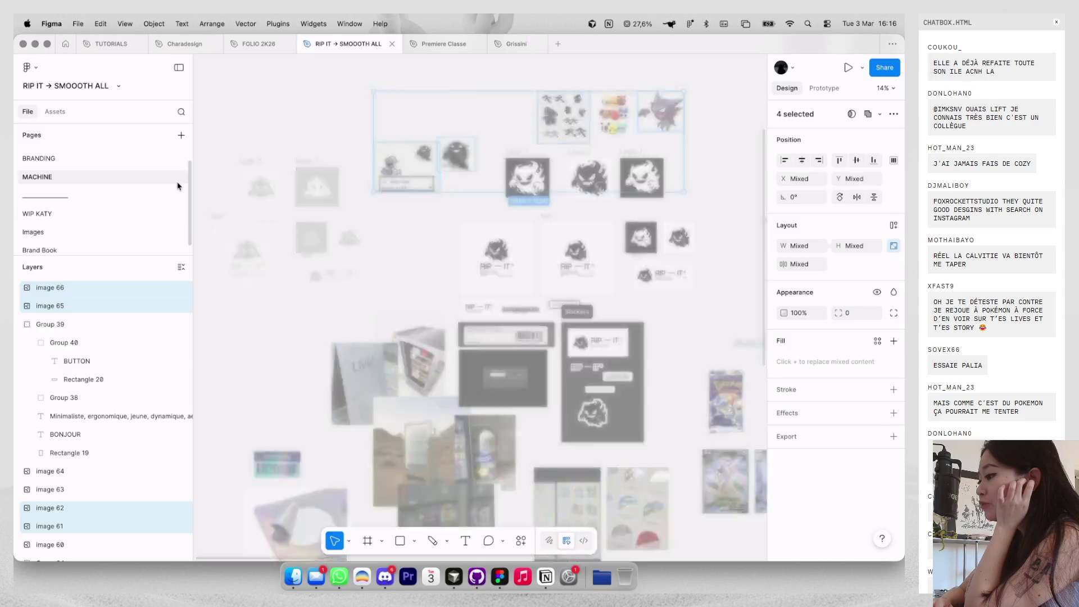
{"action": "left_click", "coordinate": [103, 162]}
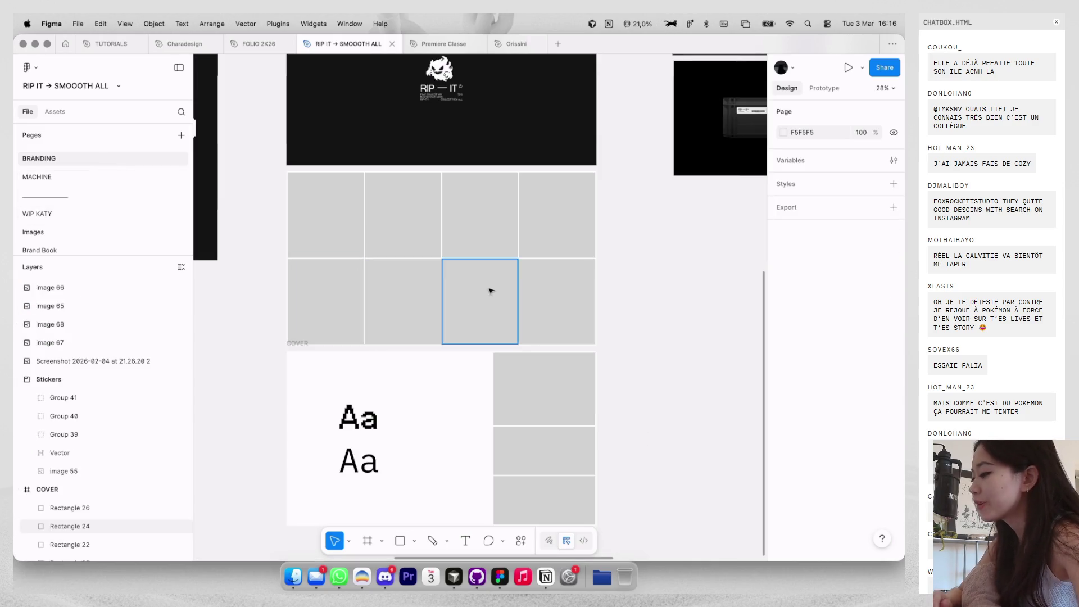
{"action": "left_click", "coordinate": [87, 213]}
{"action": "scroll", "coordinate": [354, 262], "scroll_direction": "down", "scroll_amount": 5}
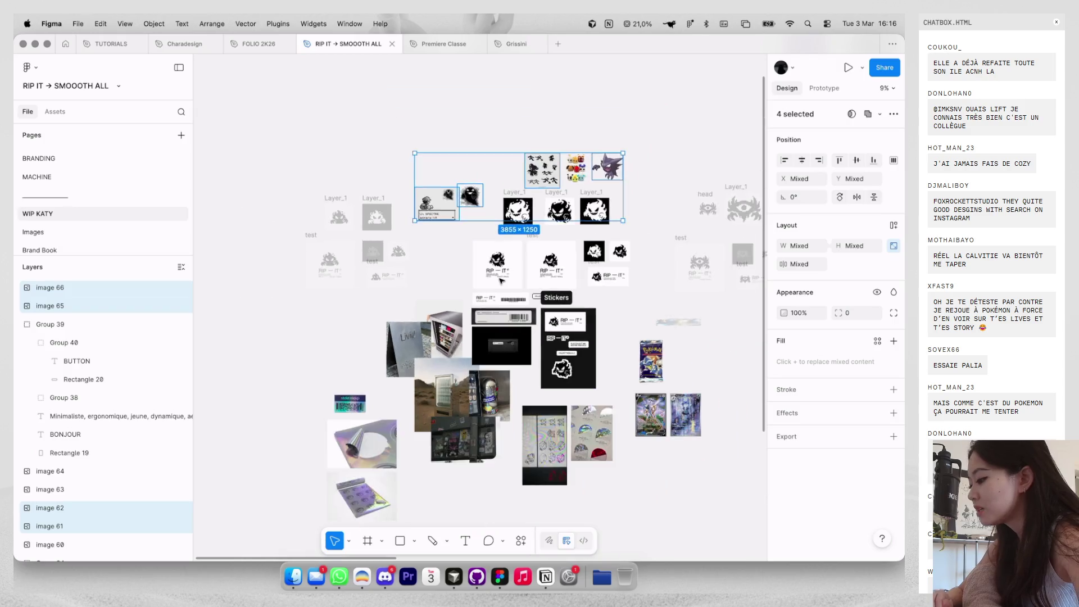
{"action": "scroll", "coordinate": [537, 285], "scroll_direction": "up", "scroll_amount": 5}
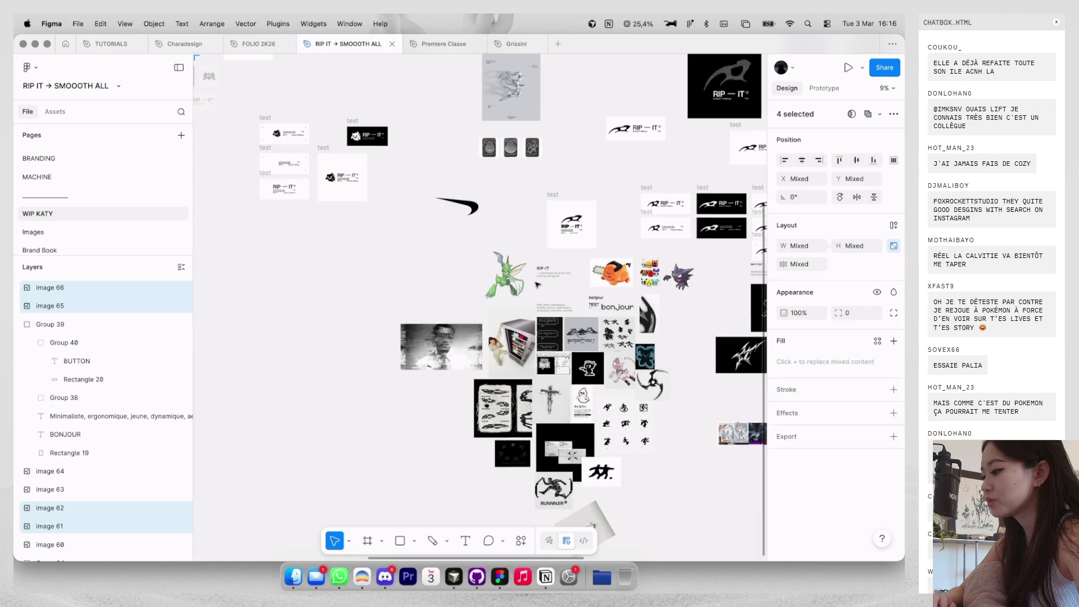
{"action": "scroll", "coordinate": [537, 285], "scroll_direction": "down", "scroll_amount": 2}
{"action": "scroll", "coordinate": [536, 285], "scroll_direction": "up", "scroll_amount": 10}
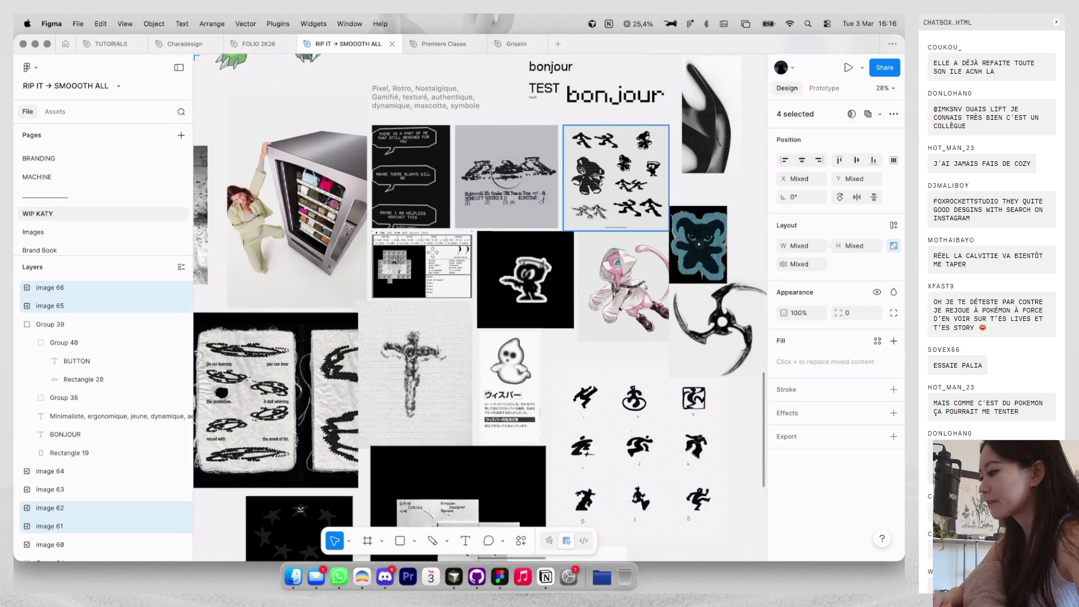
Select five moodboard images, including the crucifix, figure-grid, bear and speech-bubble images.
{"action": "left_click", "coordinate": [450, 281]}
{"action": "left_click", "coordinate": [647, 169], "text": "shift"}
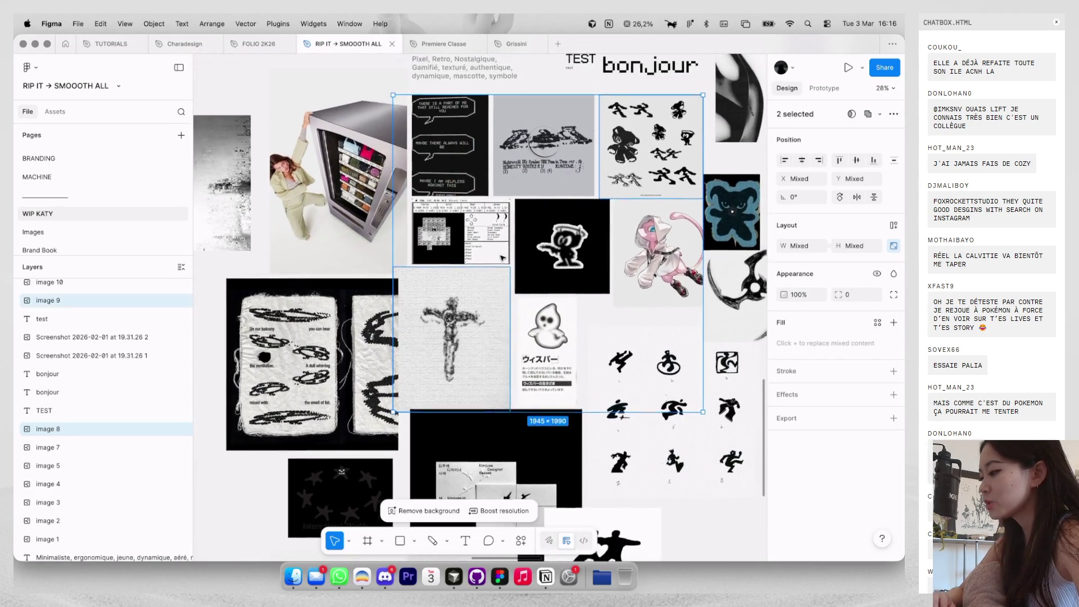
{"action": "scroll", "coordinate": [502, 257], "scroll_direction": "up", "scroll_amount": 1}
{"action": "left_click", "coordinate": [562, 276], "text": "shift"}
{"action": "left_click", "coordinate": [450, 169], "text": "shift"}
{"action": "left_click", "coordinate": [508, 210], "text": "shift"}
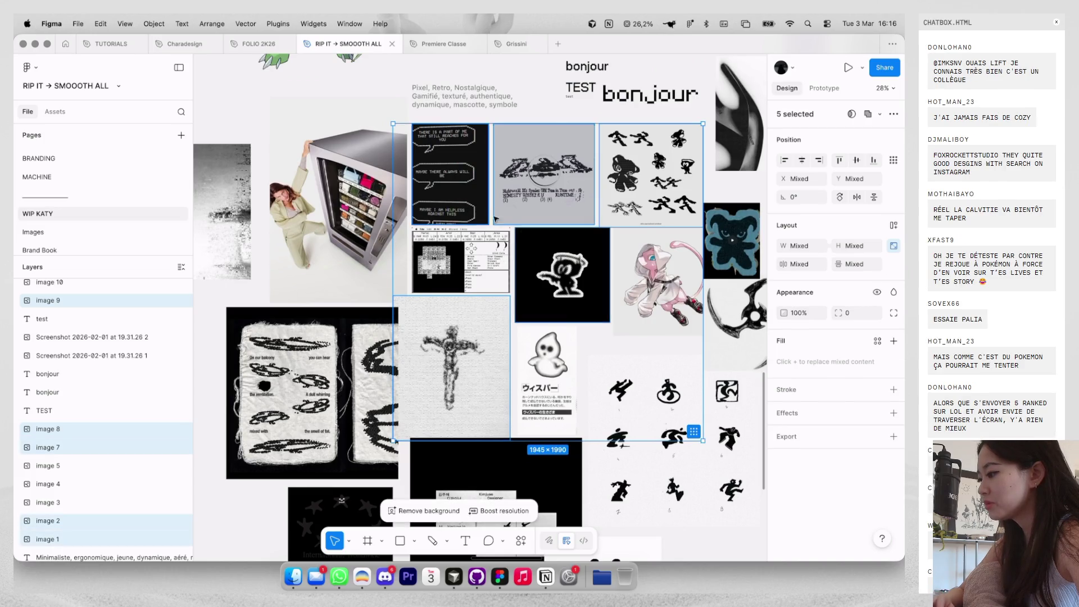
Switch pages to MACHINE and then BRANDING.
{"action": "scroll", "coordinate": [494, 219], "scroll_direction": "down", "scroll_amount": 2}
{"action": "scroll", "coordinate": [495, 219], "scroll_direction": "left", "scroll_amount": 2}
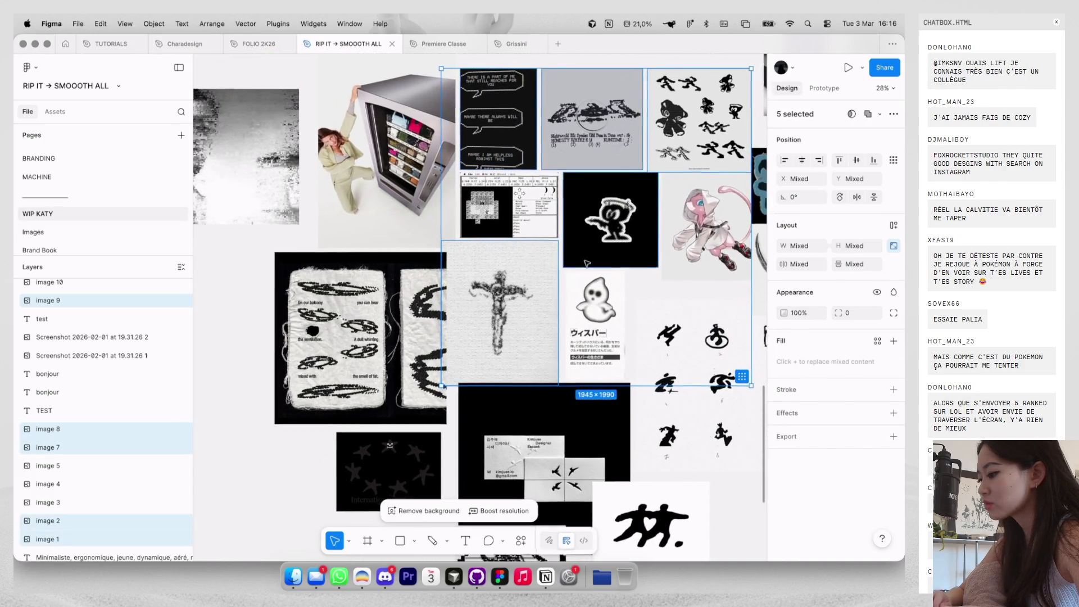
{"action": "left_click", "coordinate": [138, 178]}
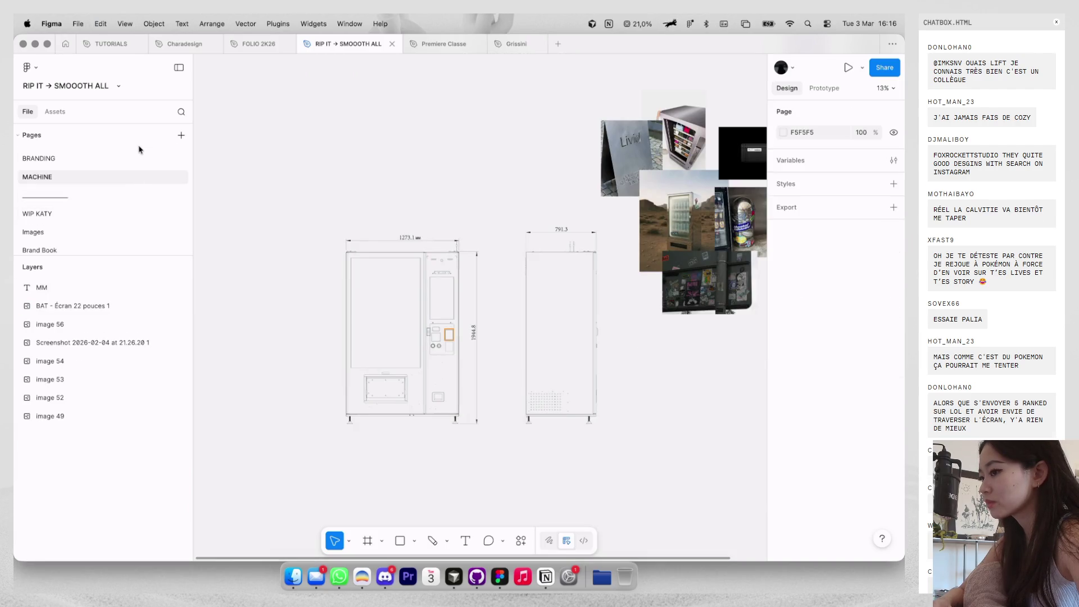
{"action": "left_click", "coordinate": [140, 157]}
{"action": "scroll", "coordinate": [138, 151], "scroll_direction": "up", "scroll_amount": 1}
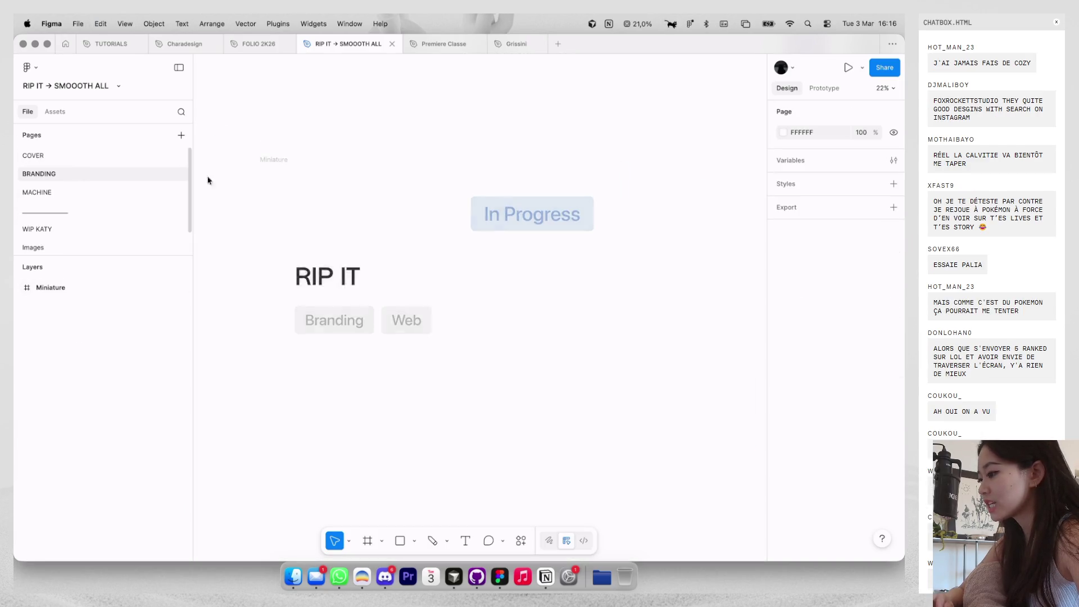
Place pasted images beside COVER; fill cells with figure-grid, mountain and speech-bubble images.
{"action": "scroll", "coordinate": [354, 282], "scroll_direction": "right", "scroll_amount": 5}
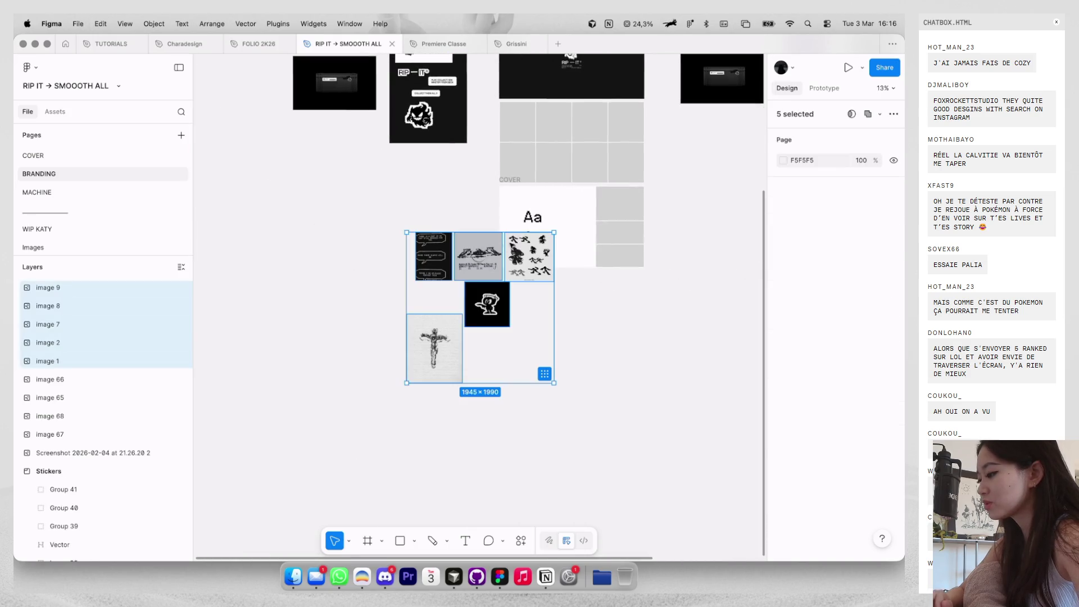
{"action": "left_click_drag", "start_coordinate": [480, 304], "coordinate": [383, 257]}
{"action": "scroll", "coordinate": [662, 319], "scroll_direction": "up", "scroll_amount": 3}
{"action": "left_click", "coordinate": [386, 253]}
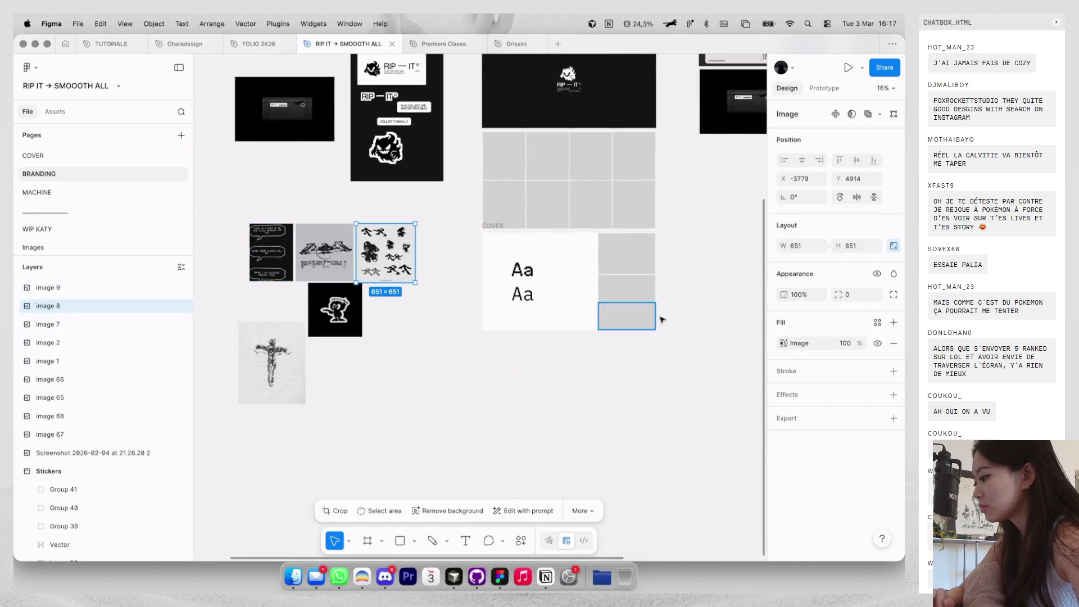
{"action": "mouse_move", "coordinate": [781, 344]}
{"action": "left_mouse_down"}
{"action": "mouse_move", "coordinate": [626, 253]}
{"action": "mouse_move", "coordinate": [504, 155]}
{"action": "left_mouse_up"}
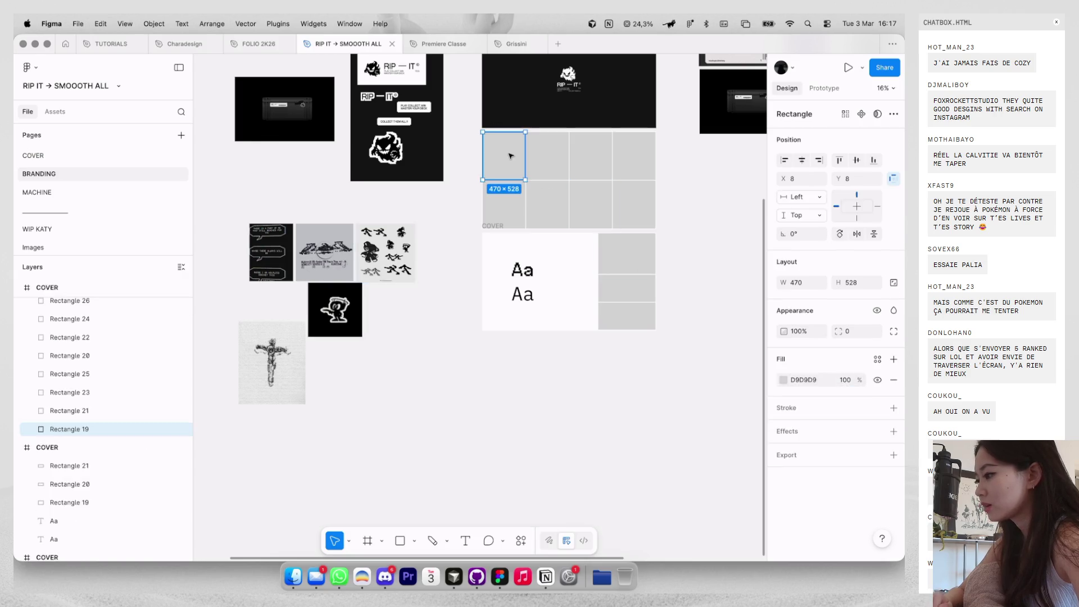
{"action": "left_click", "coordinate": [339, 264]}
{"action": "mouse_move", "coordinate": [781, 342]}
{"action": "left_mouse_down"}
{"action": "mouse_move", "coordinate": [554, 159]}
{"action": "mouse_move", "coordinate": [565, 176]}
{"action": "left_mouse_up"}
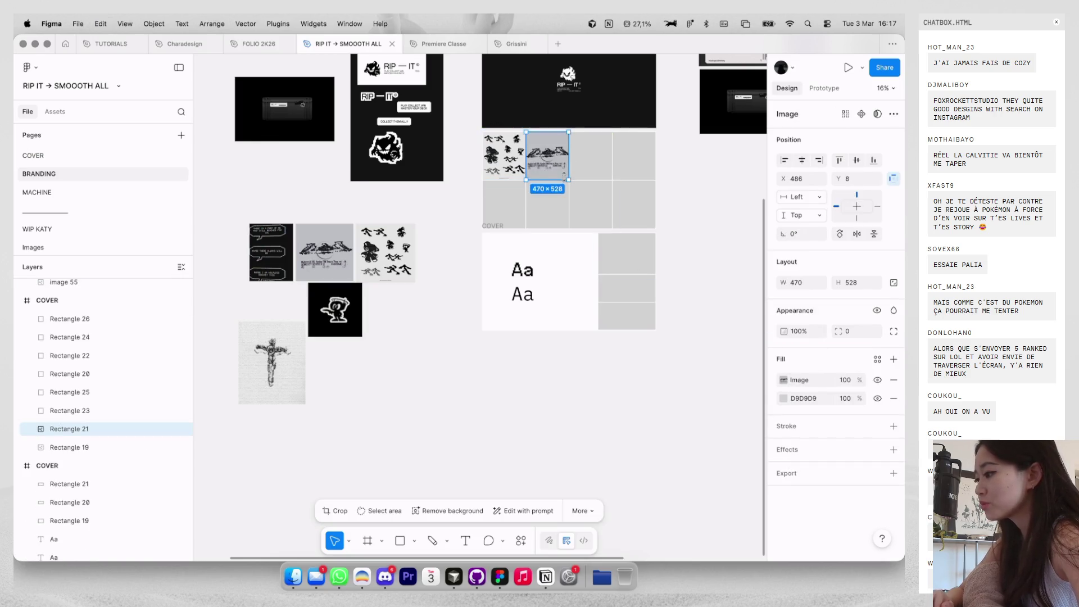
{"action": "left_click", "coordinate": [271, 252]}
{"action": "left_click_drag", "start_coordinate": [781, 344], "coordinate": [634, 205]}
Delete the leftover speech-bubble image and fill the third cover cell with the bear image.
{"action": "left_click", "coordinate": [285, 246]}
{"action": "key", "text": "Delete"}
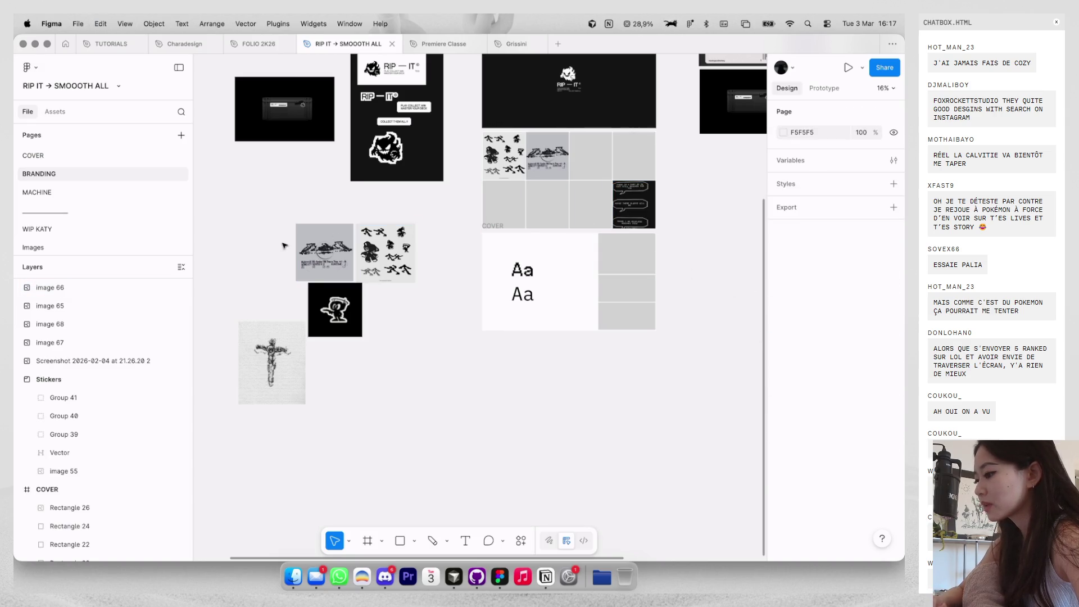
{"action": "left_click", "coordinate": [335, 309]}
{"action": "mouse_move", "coordinate": [782, 343]}
{"action": "left_mouse_down"}
{"action": "mouse_move", "coordinate": [562, 194]}
{"action": "mouse_move", "coordinate": [597, 161]}
{"action": "left_mouse_up"}
Delete the used source images and put the crucifix into the top-right cover cell.
{"action": "left_click", "coordinate": [335, 309]}
{"action": "key", "text": "Delete"}
{"action": "left_click_drag", "start_coordinate": [347, 309], "coordinate": [394, 253]}
{"action": "key", "text": "Delete"}
{"action": "left_click", "coordinate": [272, 362]}
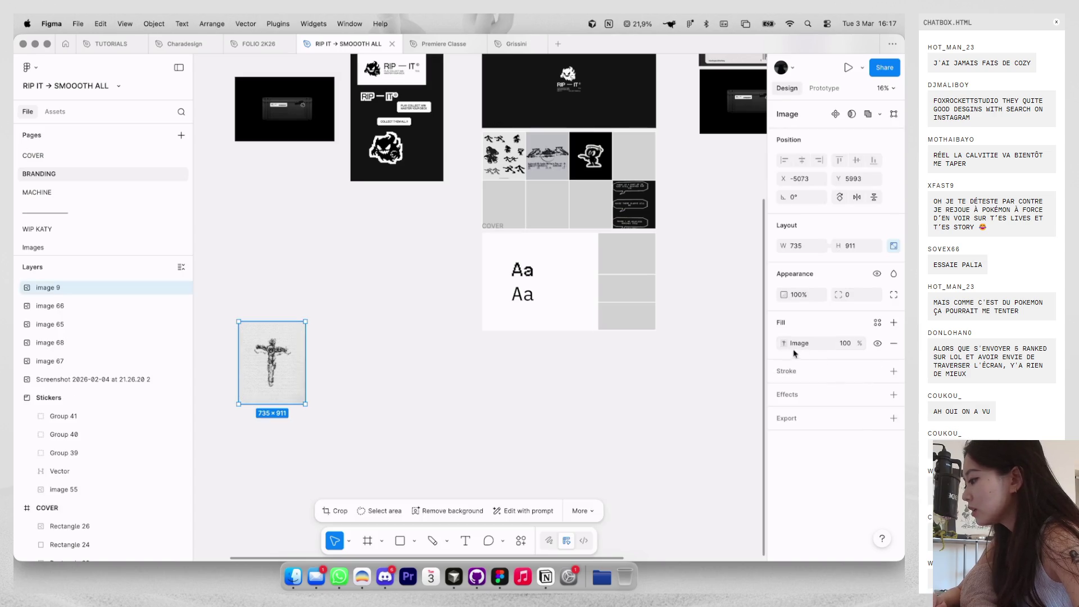
{"action": "key", "text": "Delete"}
{"action": "key", "text": "cmd+z"}
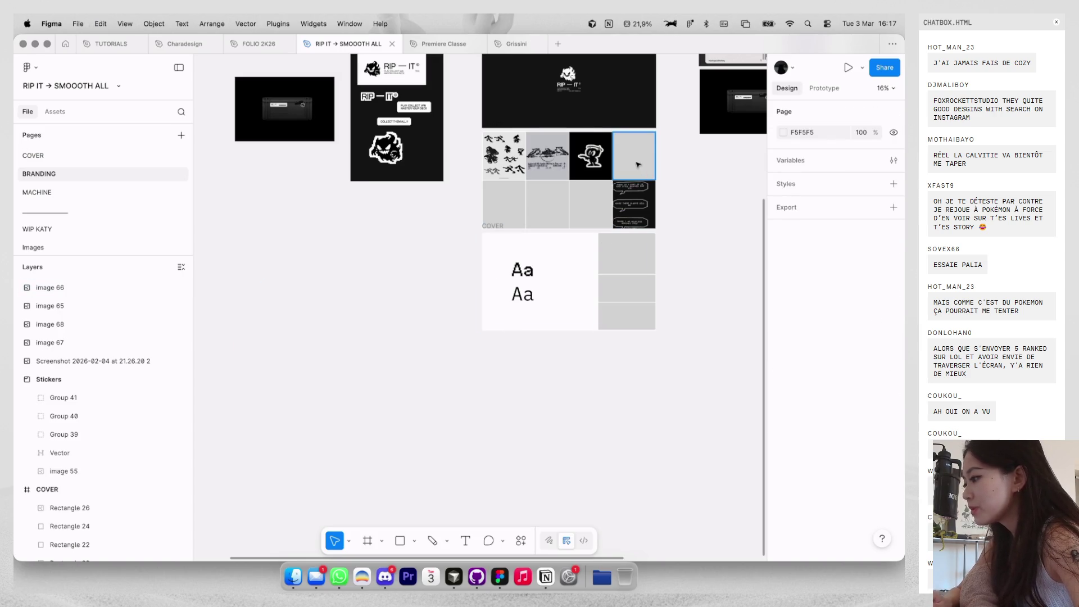
Copy the Spectre screenshot's image fill into the first second-row cell, then undo it.
{"action": "scroll", "coordinate": [428, 174], "scroll_direction": "up", "scroll_amount": 5}
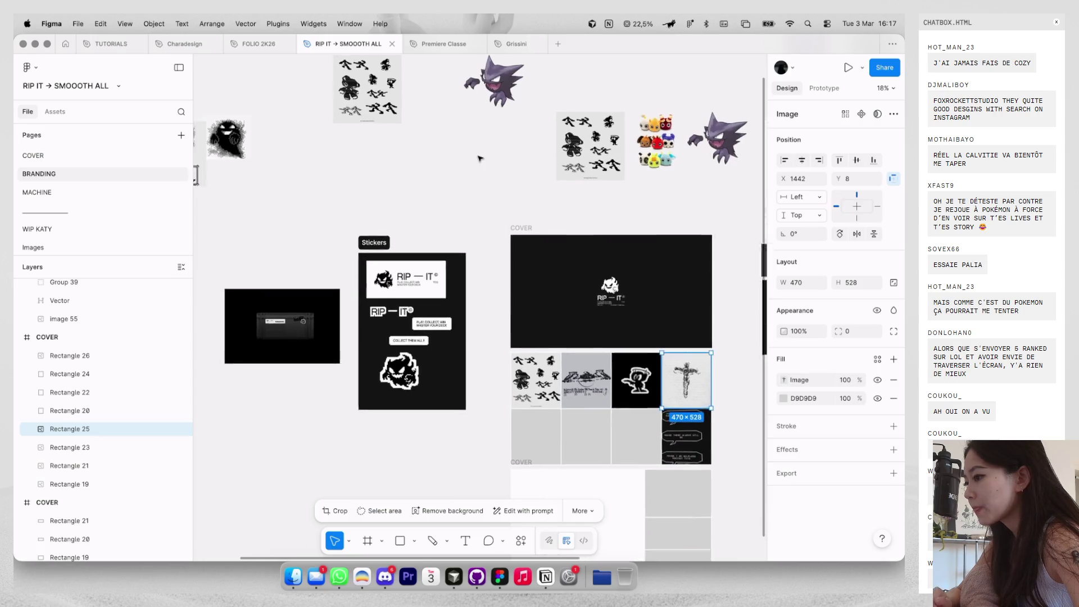
{"action": "scroll", "coordinate": [429, 174], "scroll_direction": "left", "scroll_amount": 5}
{"action": "left_click", "coordinate": [289, 152]}
{"action": "left_click", "coordinate": [786, 346]}
{"action": "key", "text": "cmd+c"}
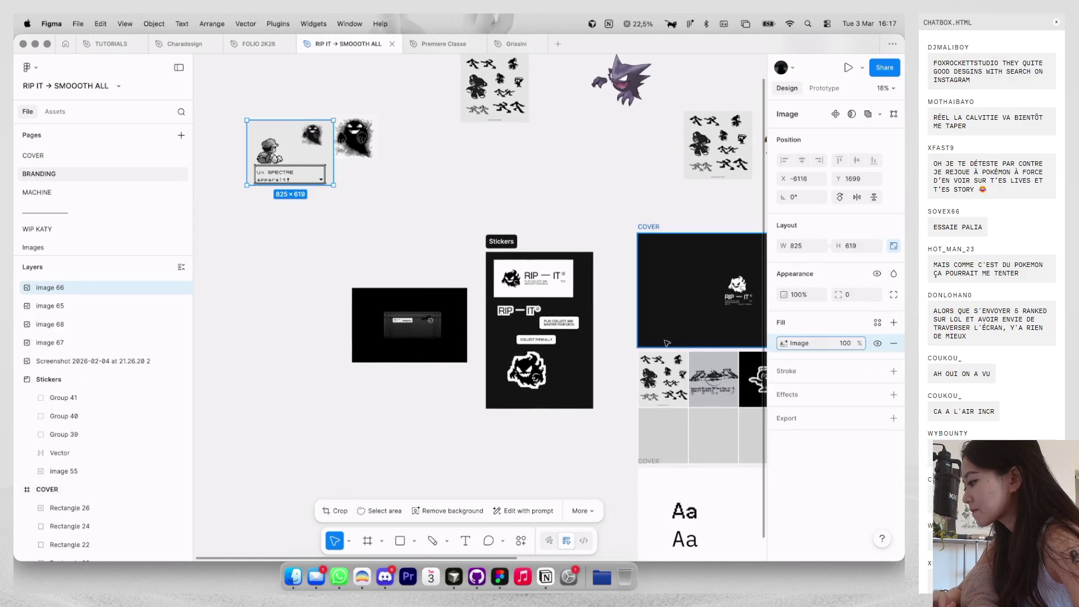
{"action": "scroll", "coordinate": [579, 287], "scroll_direction": "down", "scroll_amount": 5}
{"action": "left_click", "coordinate": [579, 287]}
{"action": "key", "text": "cmd+v"}
{"action": "scroll", "coordinate": [679, 292], "scroll_direction": "up", "scroll_amount": 3}
{"action": "scroll", "coordinate": [679, 292], "scroll_direction": "up", "scroll_amount": 3}
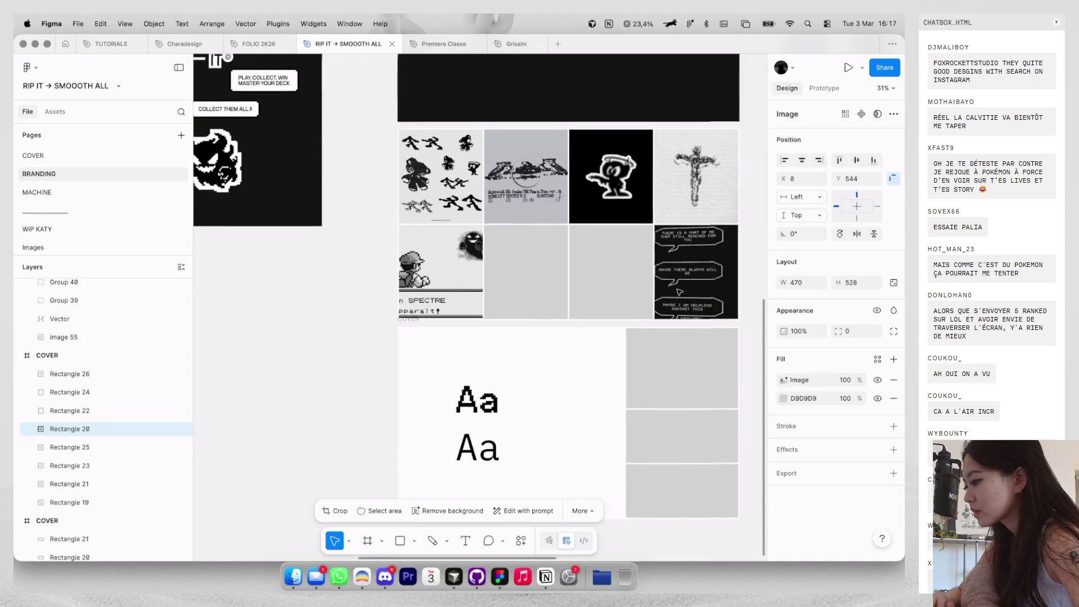
{"action": "key", "text": "Return"}
{"action": "key", "text": "Delete"}
Paste the Spectre image into the second cell of row two, set to Crop and shrunk.
{"action": "left_click", "coordinate": [544, 277]}
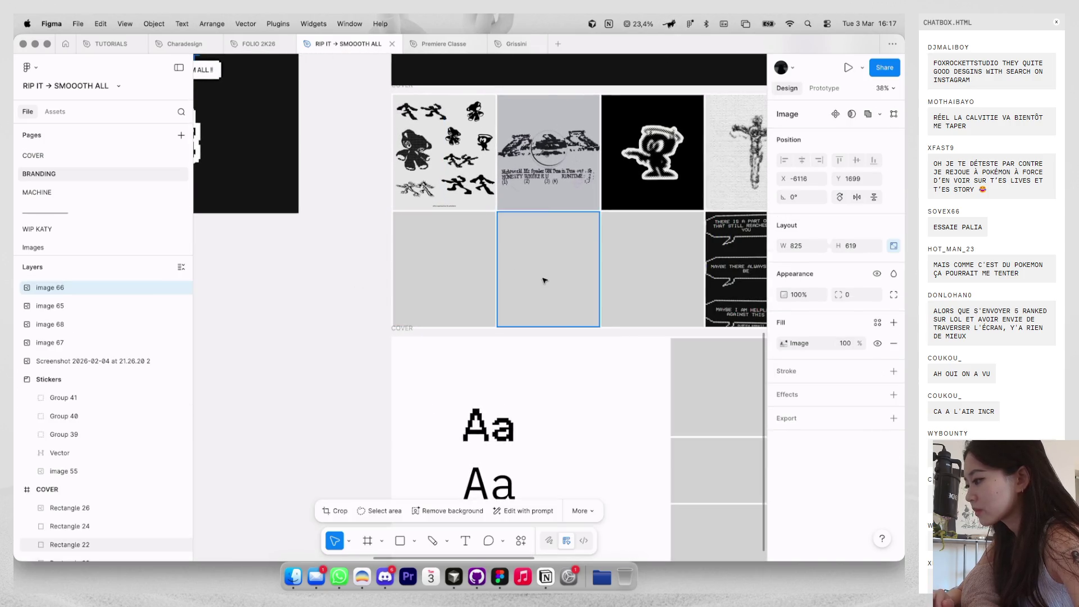
{"action": "key", "text": "super+v"}
{"action": "key", "text": "Return"}
{"action": "left_click", "coordinate": [668, 281]}
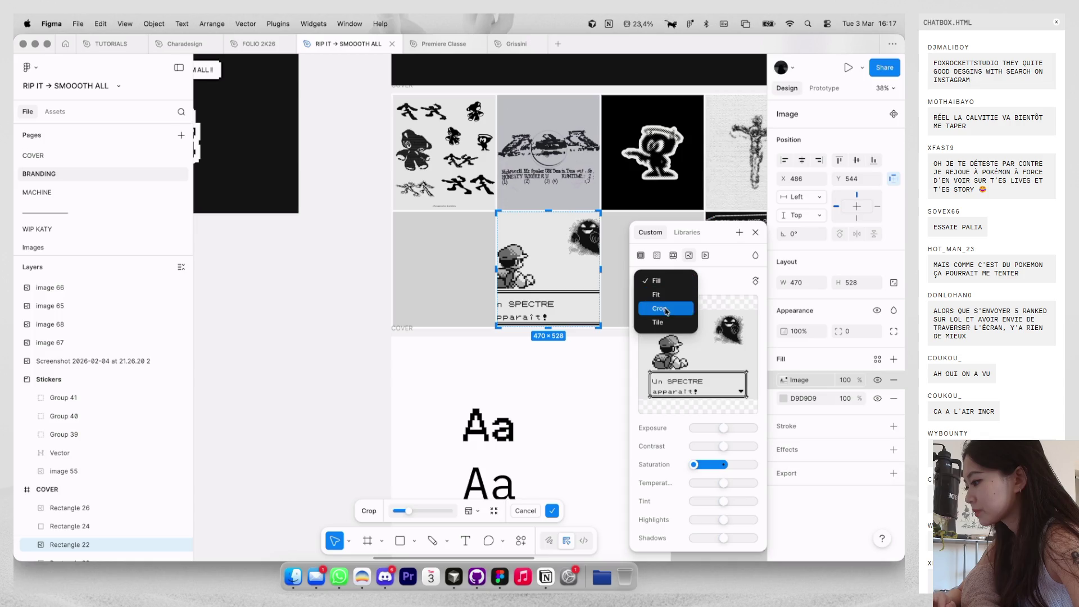
{"action": "left_click", "coordinate": [662, 308]}
{"action": "scroll", "coordinate": [607, 208], "scroll_direction": "up", "scroll_amount": 4}
{"action": "left_click_drag", "start_coordinate": [605, 204], "coordinate": [568, 203]}
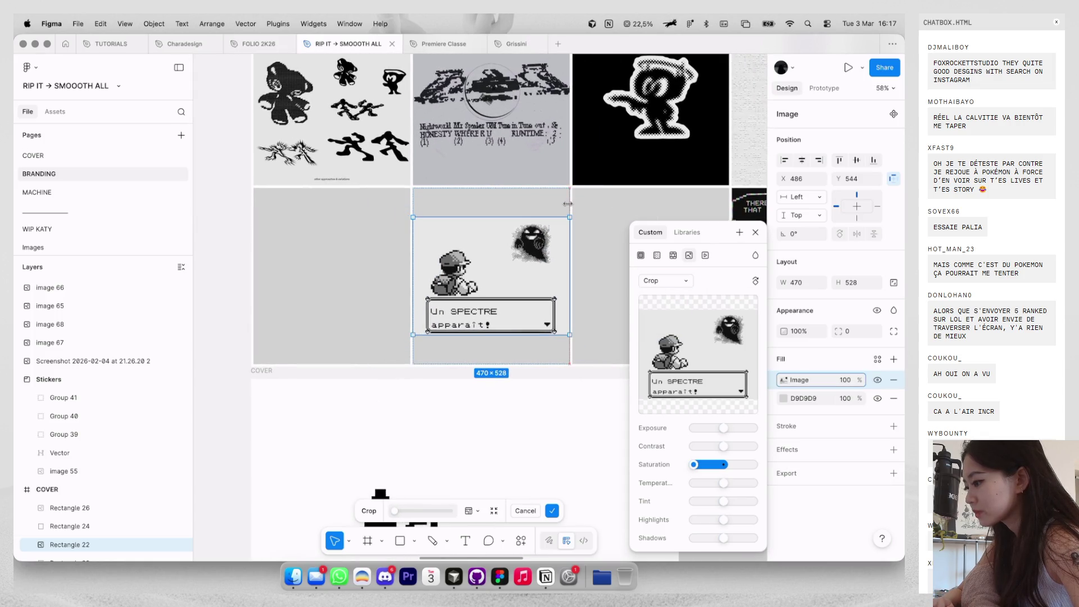
Try sampling a new grey background colour for the cell, then cancel the change.
{"action": "left_click", "coordinate": [782, 398]}
{"action": "left_click", "coordinate": [645, 466]}
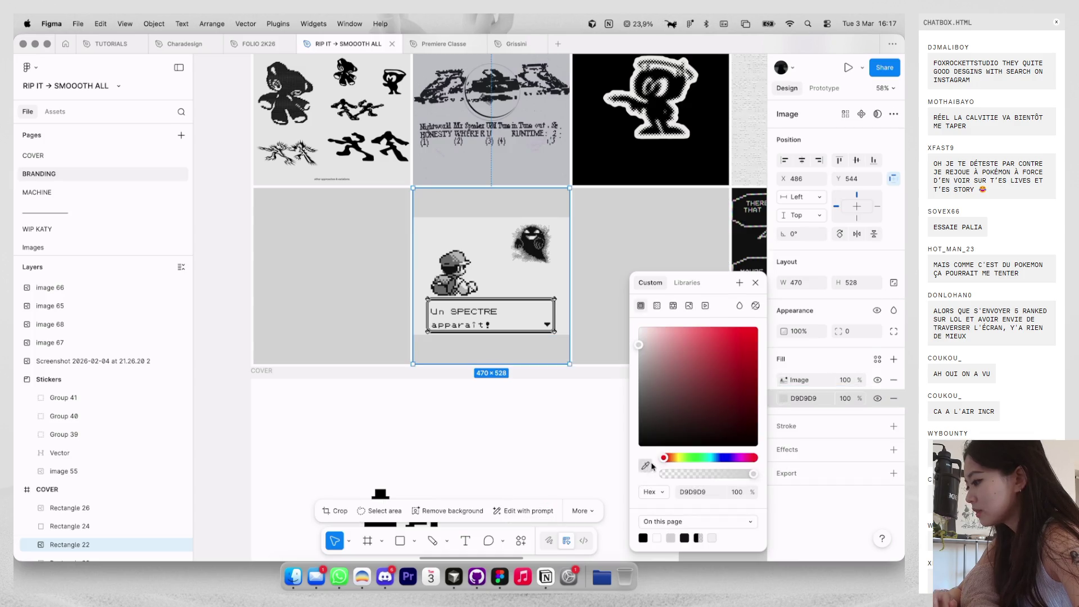
{"action": "key", "text": "Escape"}
{"action": "scroll", "coordinate": [356, 272], "scroll_direction": "down", "scroll_amount": 5}
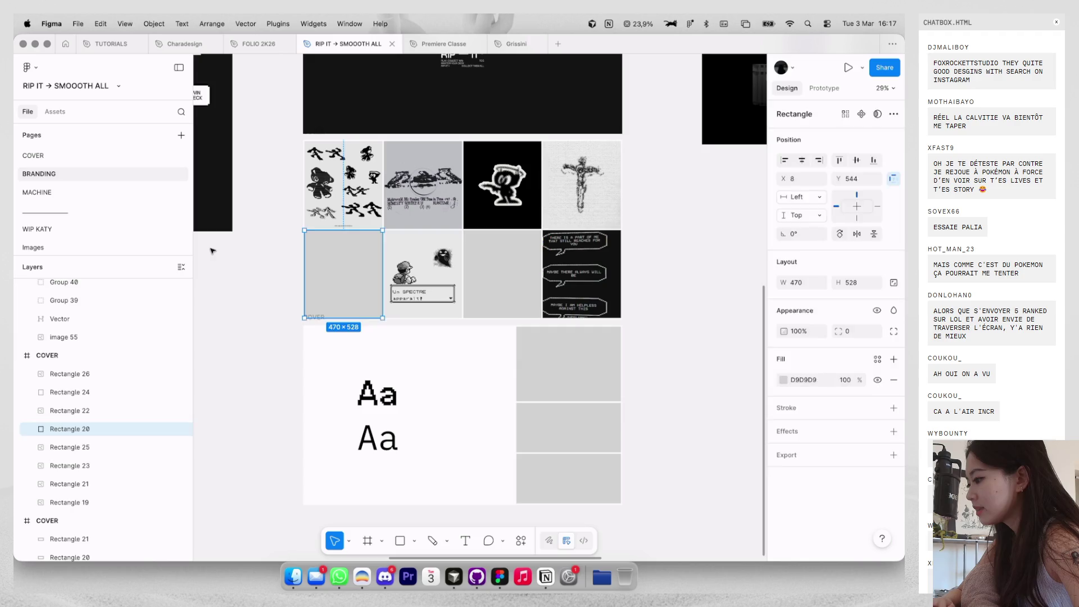
Select the empty second-row cell, look over the COVER grid, then switch to WIP KATY.
{"action": "left_click", "coordinate": [292, 251]}
{"action": "scroll", "coordinate": [659, 185], "scroll_direction": "up", "scroll_amount": 3}
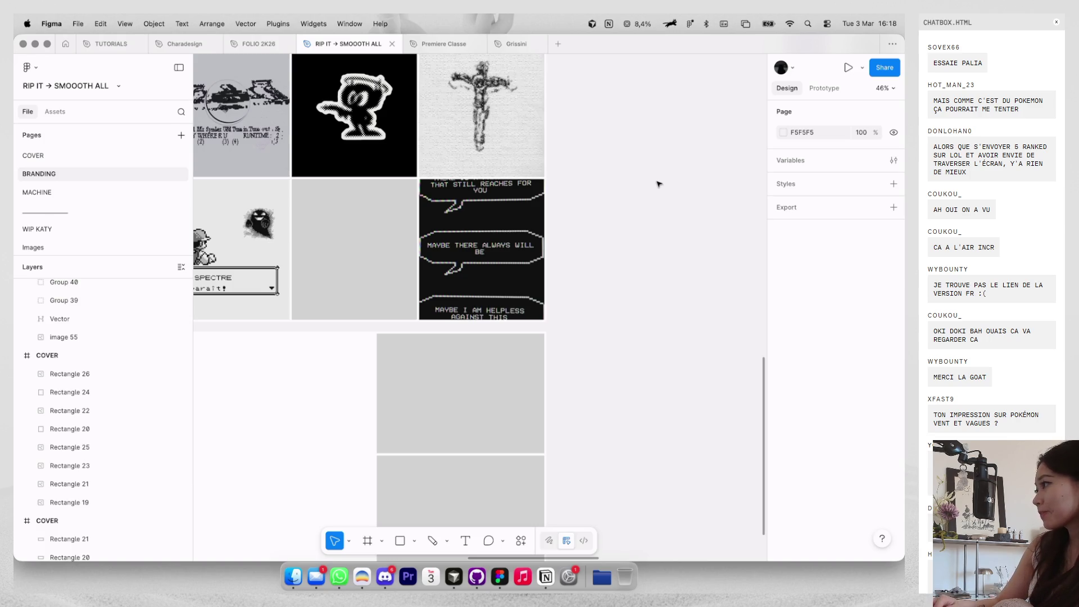
{"action": "scroll", "coordinate": [630, 202], "scroll_direction": "down", "scroll_amount": 3}
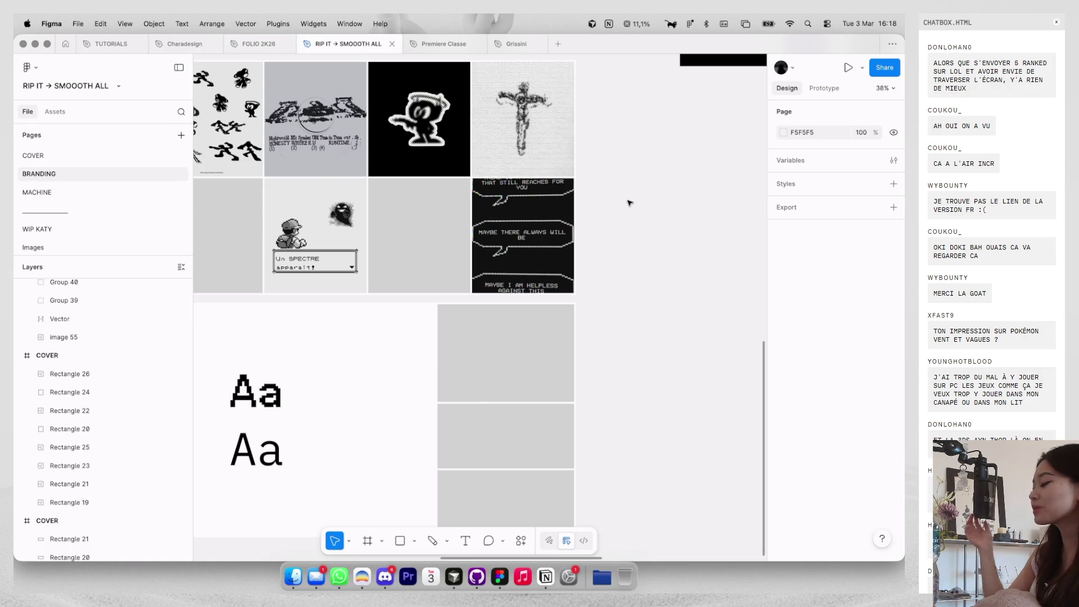
{"action": "scroll", "coordinate": [272, 184], "scroll_direction": "left", "scroll_amount": 1}
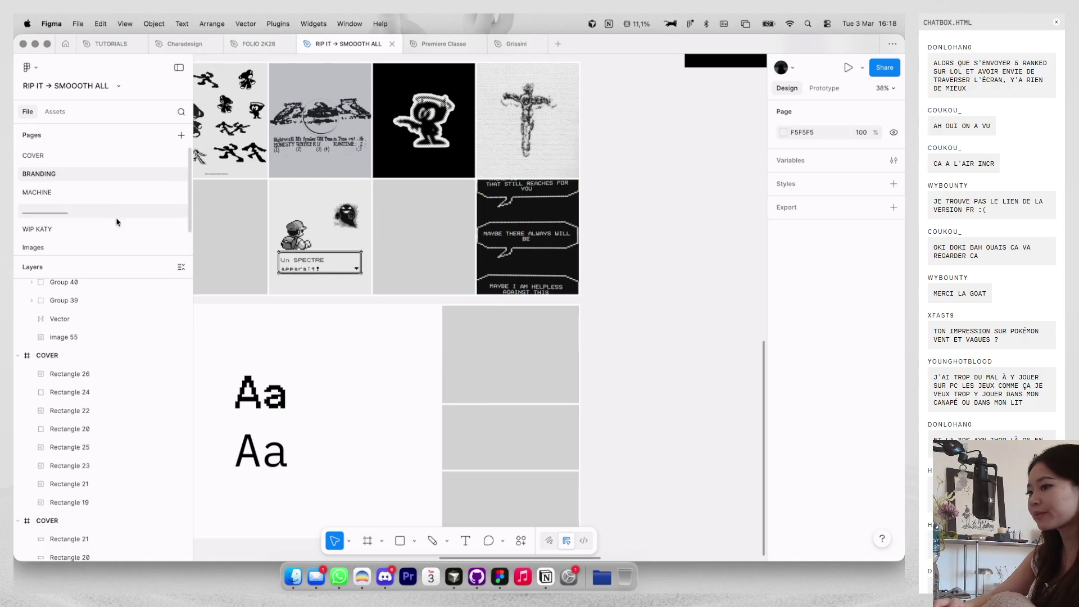
{"action": "left_click", "coordinate": [108, 227]}
{"action": "scroll", "coordinate": [391, 289], "scroll_direction": "right", "scroll_amount": 1}
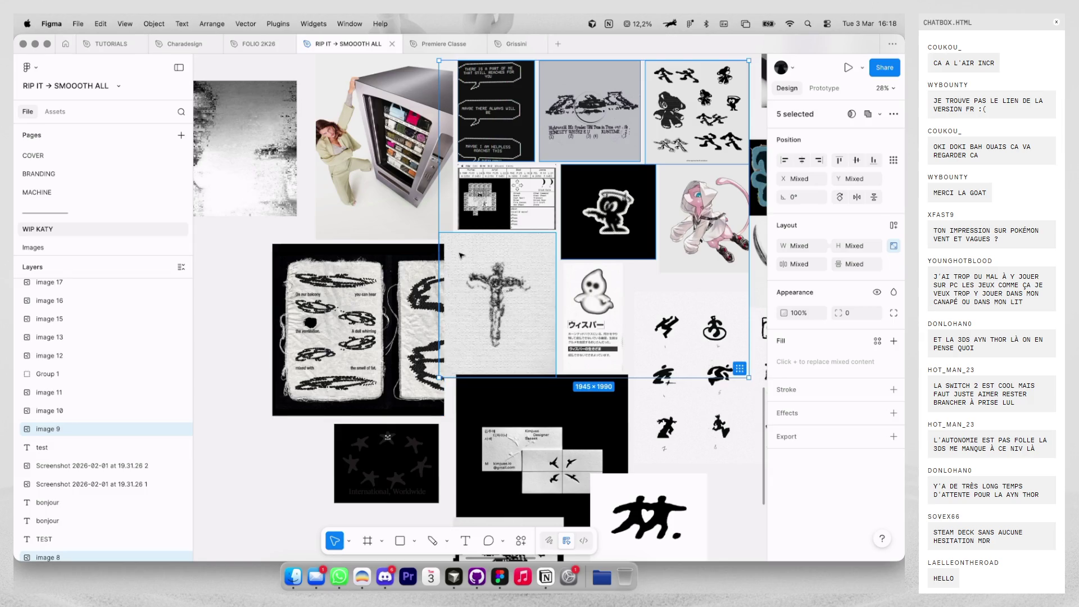
{"action": "scroll", "coordinate": [390, 291], "scroll_direction": "right", "scroll_amount": 5}
{"action": "scroll", "coordinate": [390, 290], "scroll_direction": "down", "scroll_amount": 2}
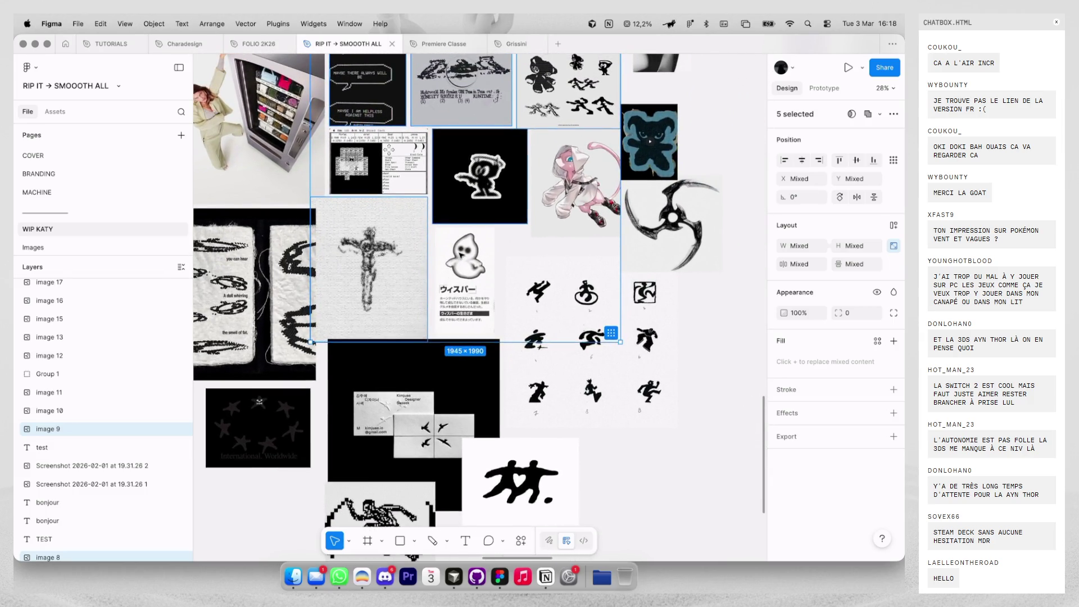
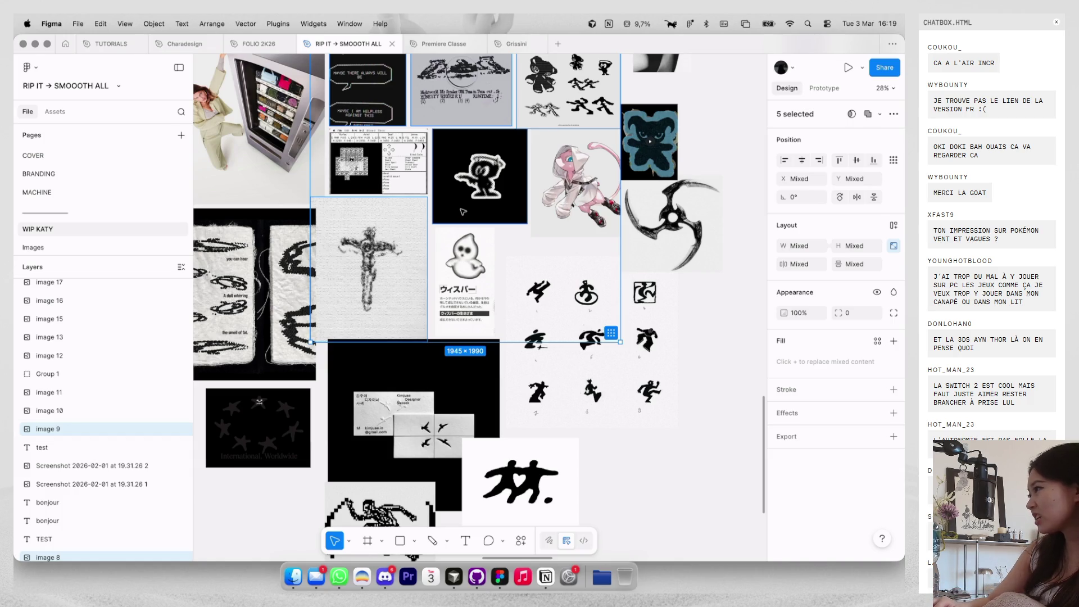
Look over the WIP KATY moodboard images, including RUNNN.ER, then go to the MACHINE page.
{"action": "scroll", "coordinate": [401, 237], "scroll_direction": "up", "scroll_amount": 3}
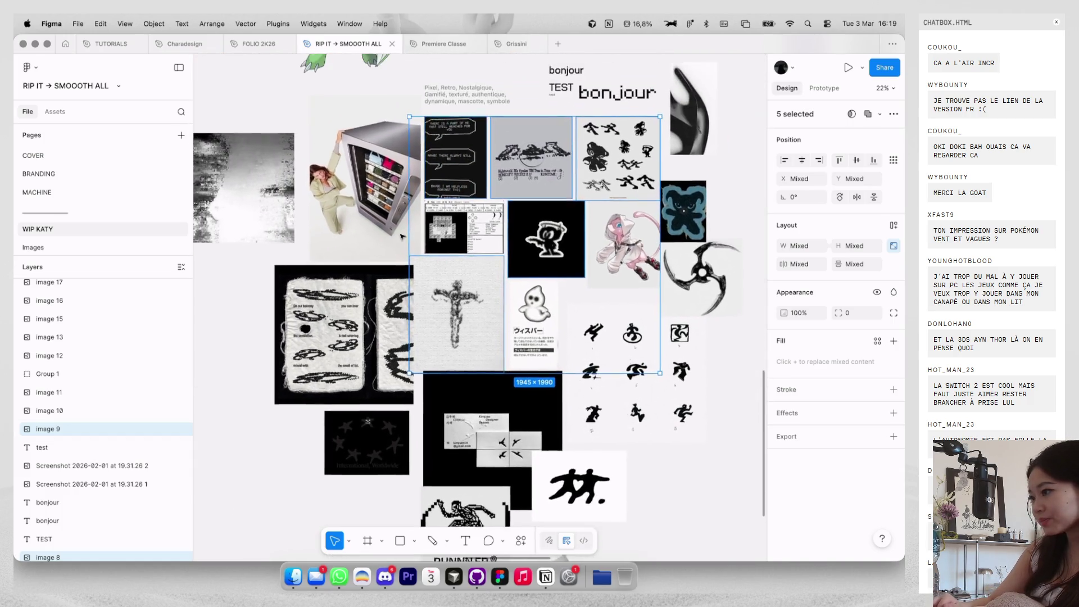
{"action": "scroll", "coordinate": [467, 181], "scroll_direction": "up", "scroll_amount": 2}
{"action": "left_click", "coordinate": [508, 175]}
{"action": "scroll", "coordinate": [508, 174], "scroll_direction": "down", "scroll_amount": 3}
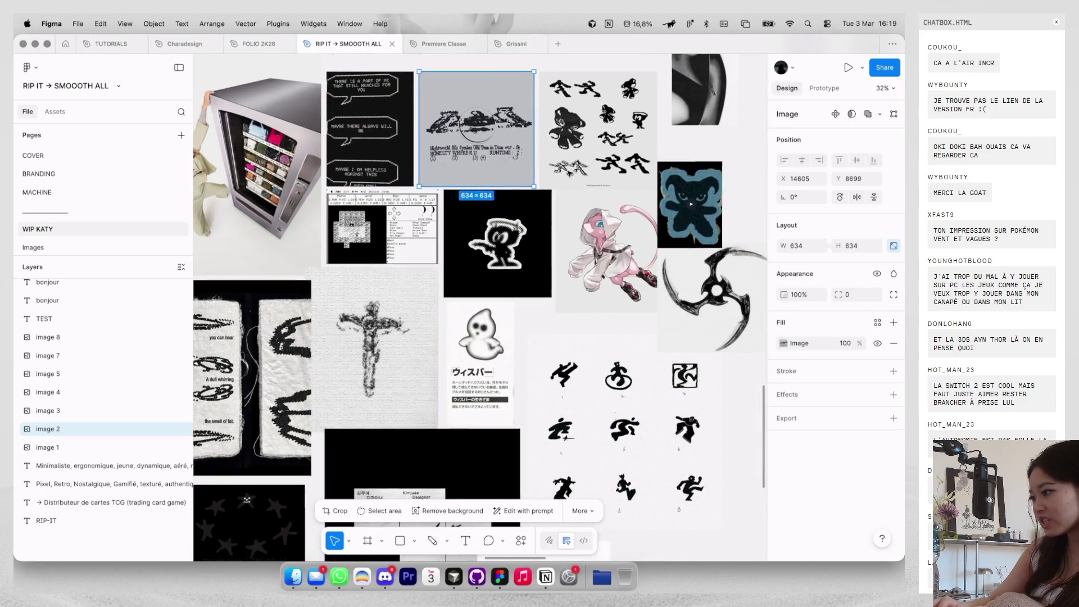
{"action": "scroll", "coordinate": [508, 174], "scroll_direction": "left", "scroll_amount": 1}
{"action": "left_click", "coordinate": [471, 199]}
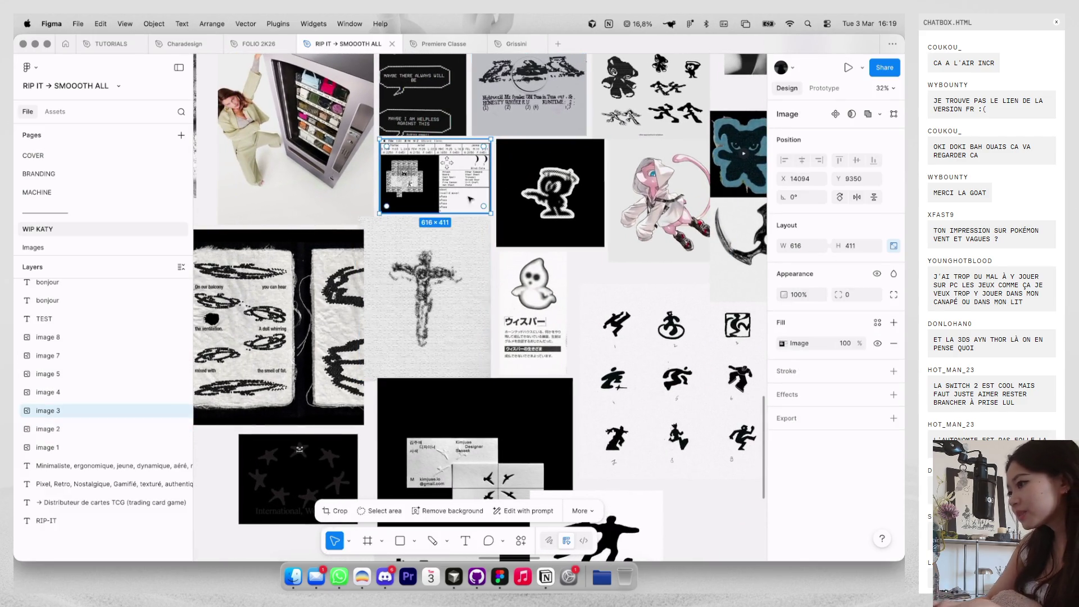
{"action": "scroll", "coordinate": [478, 201], "scroll_direction": "down", "scroll_amount": 3}
{"action": "scroll", "coordinate": [485, 201], "scroll_direction": "down", "scroll_amount": 5}
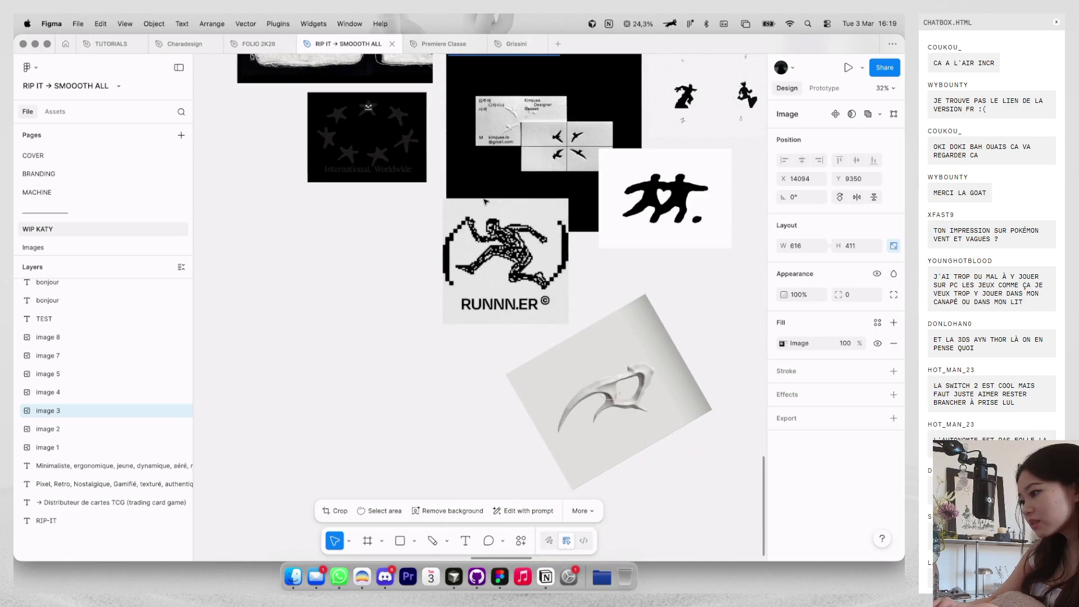
{"action": "left_click", "coordinate": [495, 241]}
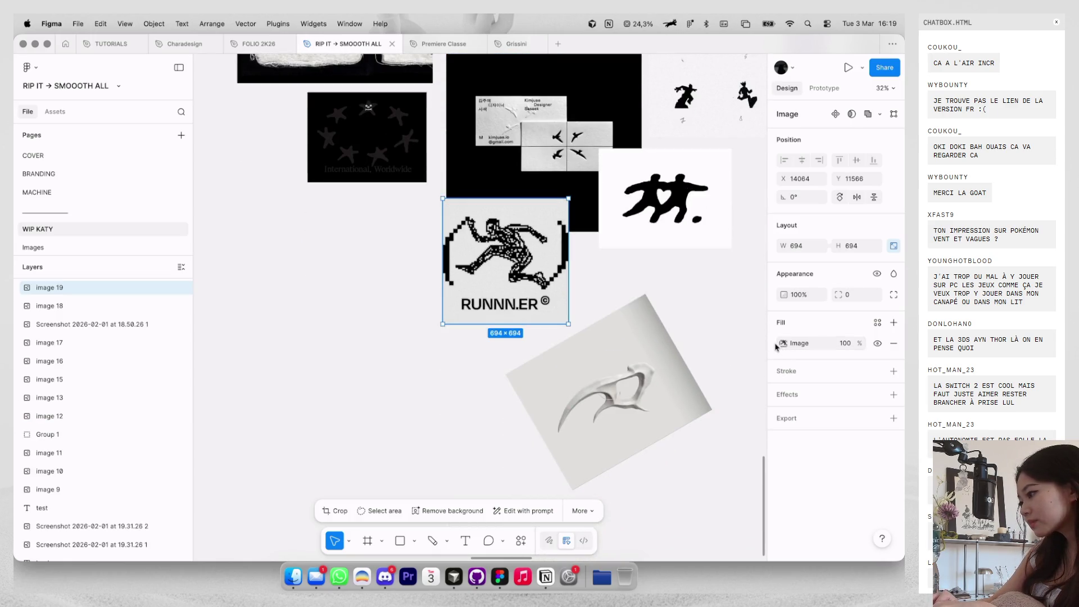
{"action": "left_click", "coordinate": [88, 192]}
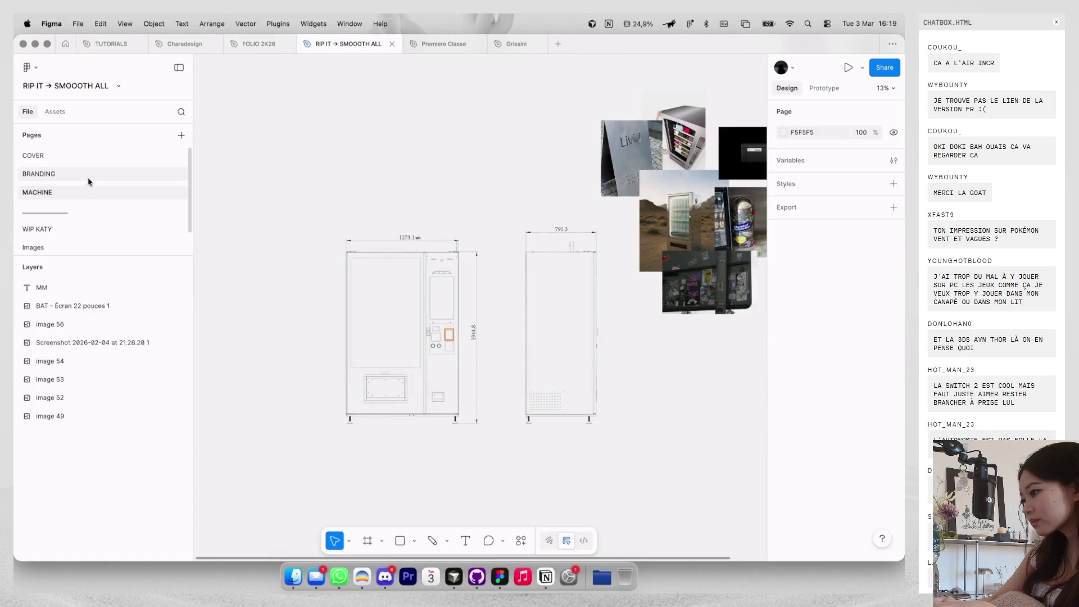
On the BRANDING grid, paste the RUNNN.ER image into the lower-left cell and remove the pink cat.
{"action": "left_click", "coordinate": [88, 178]}
{"action": "left_click", "coordinate": [414, 241]}
{"action": "scroll", "coordinate": [414, 241], "scroll_direction": "left", "scroll_amount": 3}
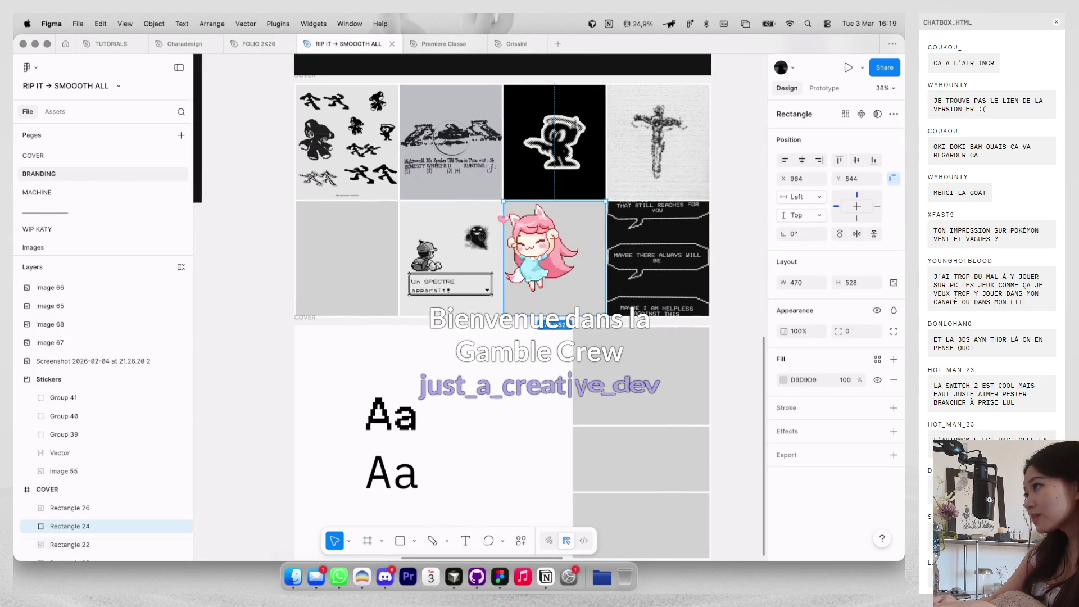
{"action": "scroll", "coordinate": [437, 258], "scroll_direction": "up", "scroll_amount": 2}
{"action": "key", "text": "ctrl+v"}
{"action": "key", "text": "ctrl+z"}
{"action": "left_click", "coordinate": [339, 263]}
{"action": "key", "text": "ctrl+v"}
{"action": "key", "text": "ctrl+z"}
{"action": "key", "text": "ctrl+z"}
{"action": "key", "text": "ctrl+z"}
Group the eight cells into an auto-layout frame and move Un SPECTRE one cell right.
{"action": "mouse_move", "coordinate": [502, 191]}
{"action": "left_mouse_down"}
{"action": "mouse_move", "coordinate": [562, 225]}
{"action": "mouse_move", "coordinate": [758, 246]}
{"action": "left_mouse_up"}
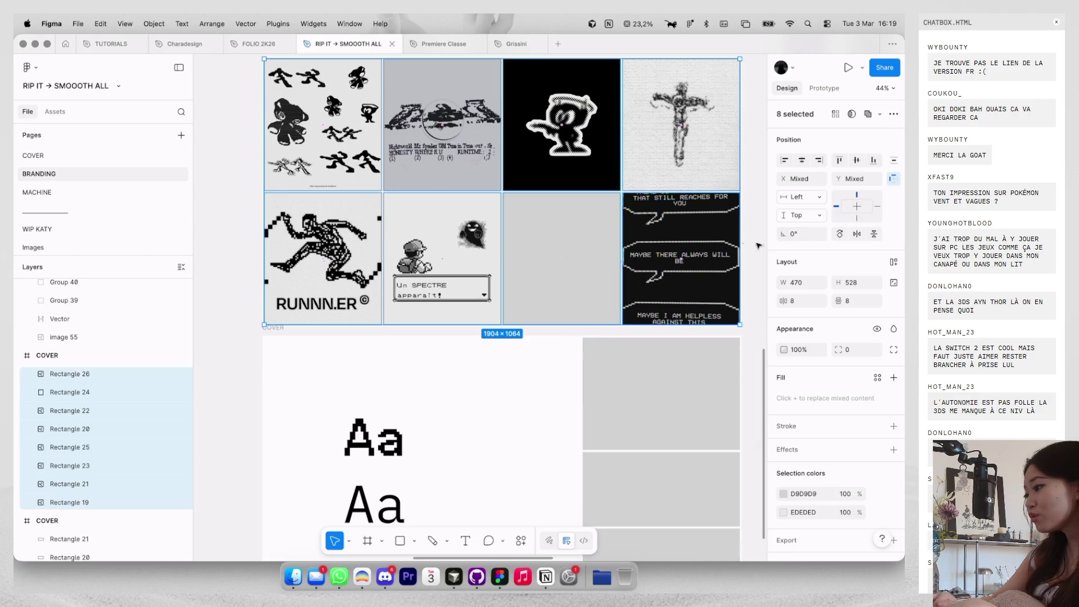
{"action": "key", "text": "ctrl+g"}
{"action": "left_click", "coordinate": [893, 262]}
{"action": "left_click", "coordinate": [458, 264]}
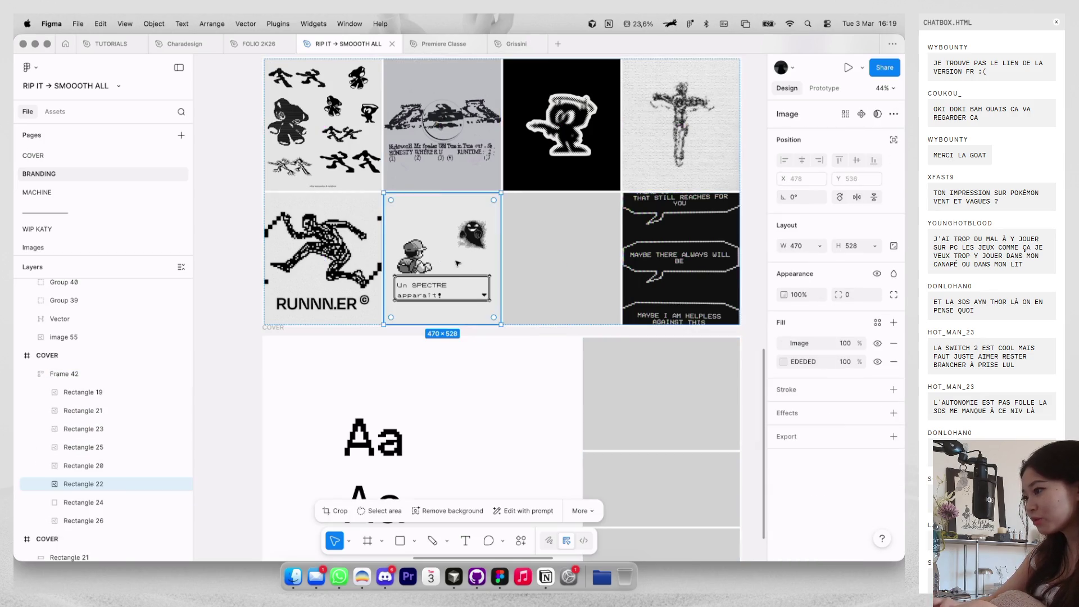
{"action": "key", "text": "Right"}
{"action": "scroll", "coordinate": [465, 275], "scroll_direction": "down", "scroll_amount": 3}
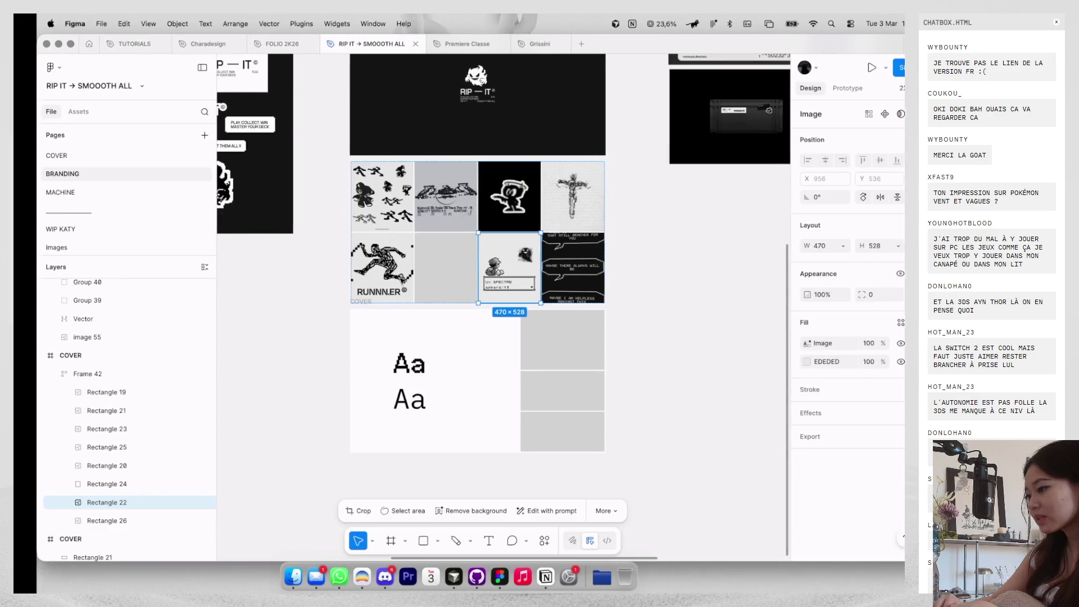
{"action": "key", "text": "ctrl+Left"}
{"action": "key", "text": "super+t"}
Load cosmos.so and open the V4 cluster from your profile's Clusters.
{"action": "type", "text": "cosm"}
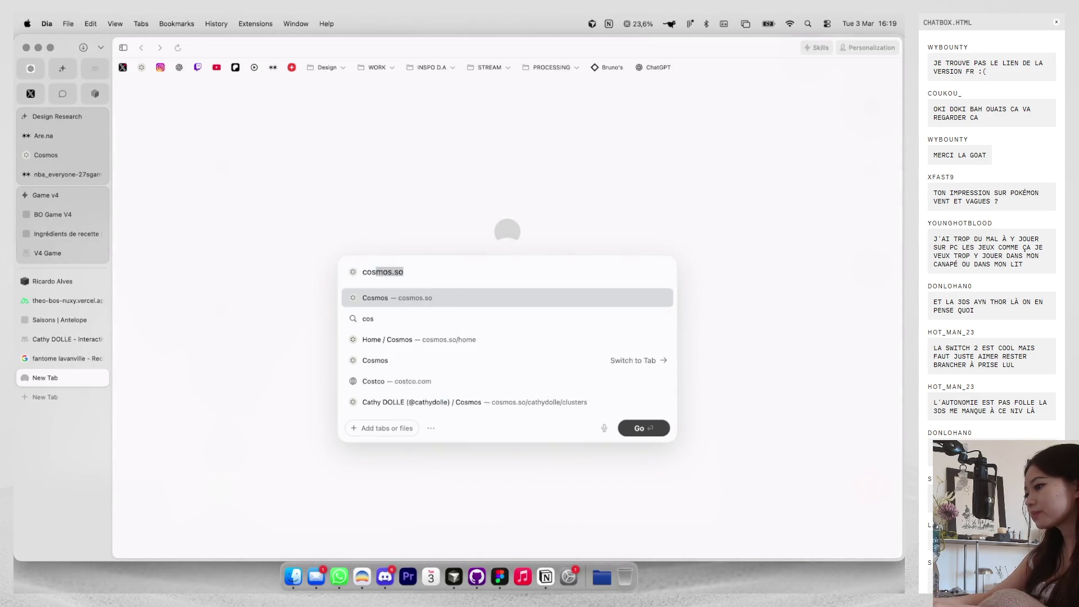
{"action": "key", "text": "Return"}
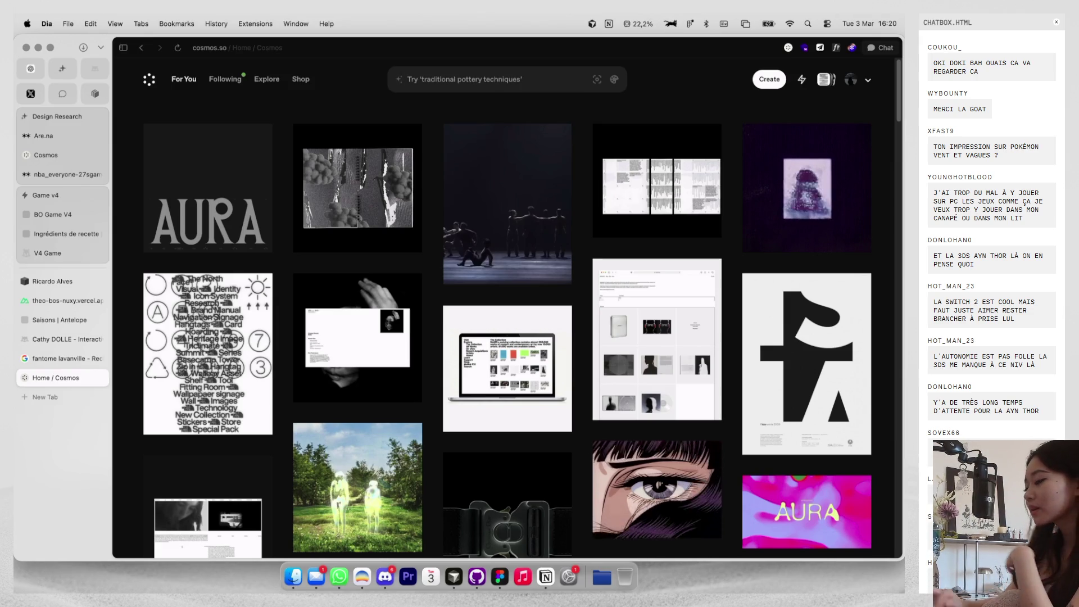
{"action": "left_click", "coordinate": [851, 81]}
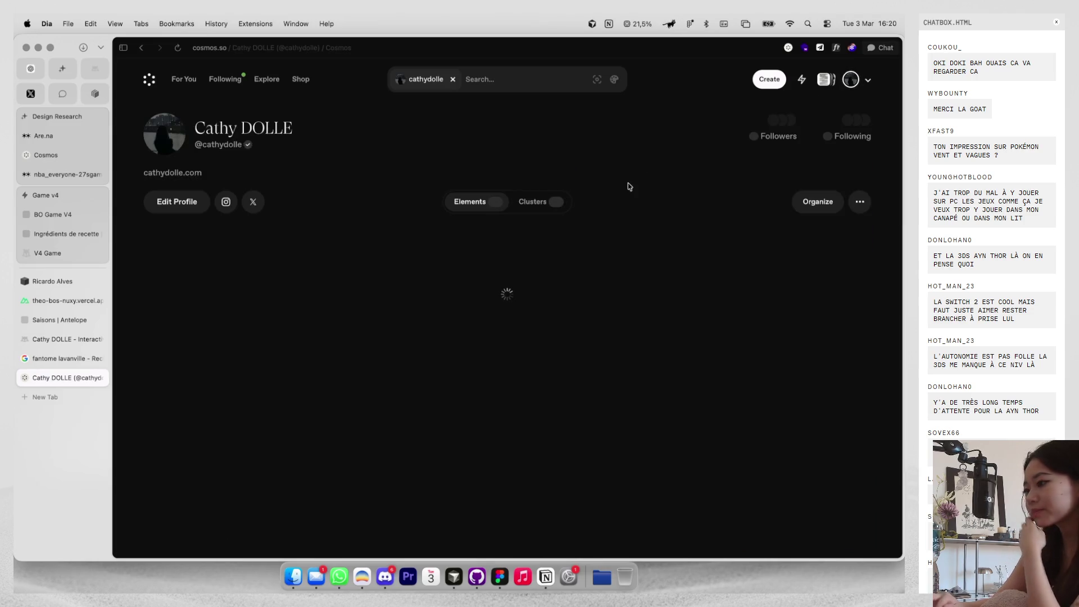
{"action": "left_click", "coordinate": [542, 201]}
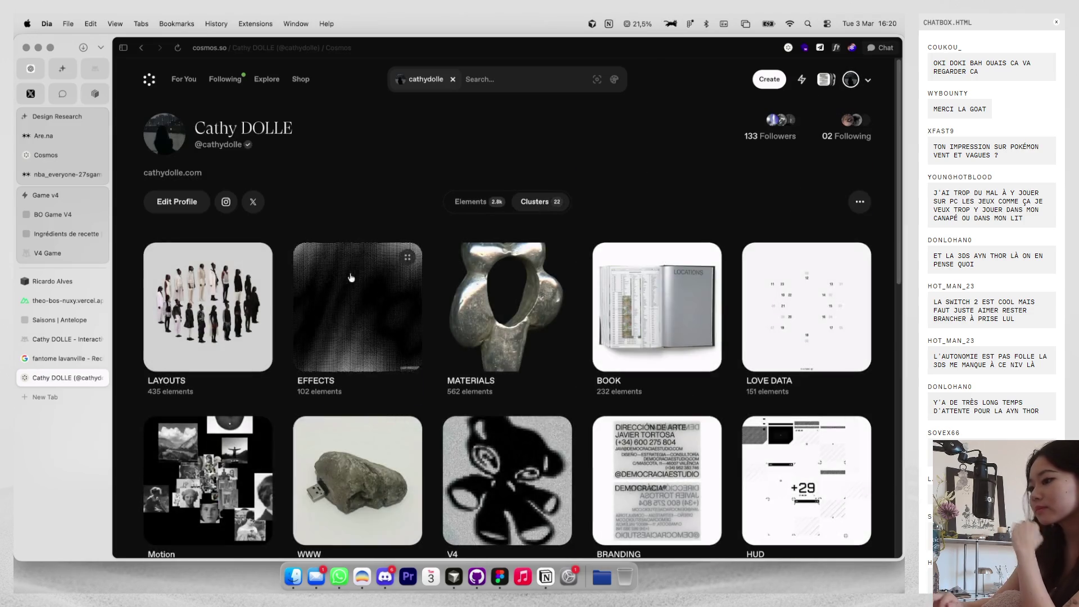
{"action": "scroll", "coordinate": [301, 295], "scroll_direction": "down", "scroll_amount": 3}
{"action": "left_click", "coordinate": [492, 382]}
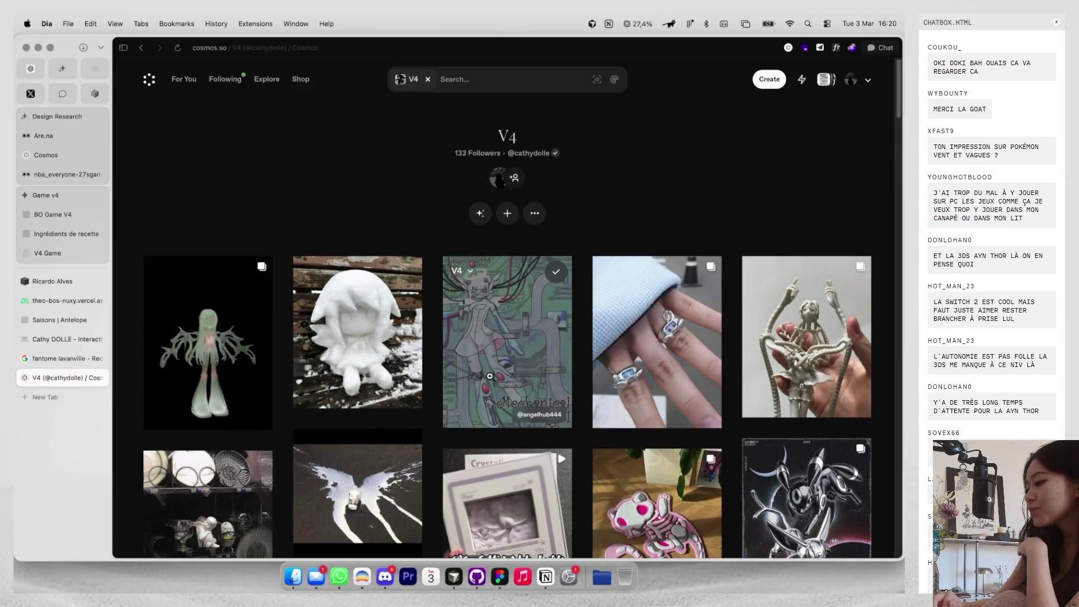
{"action": "scroll", "coordinate": [525, 327], "scroll_direction": "down", "scroll_amount": 3}
{"action": "scroll", "coordinate": [525, 327], "scroll_direction": "down", "scroll_amount": 2}
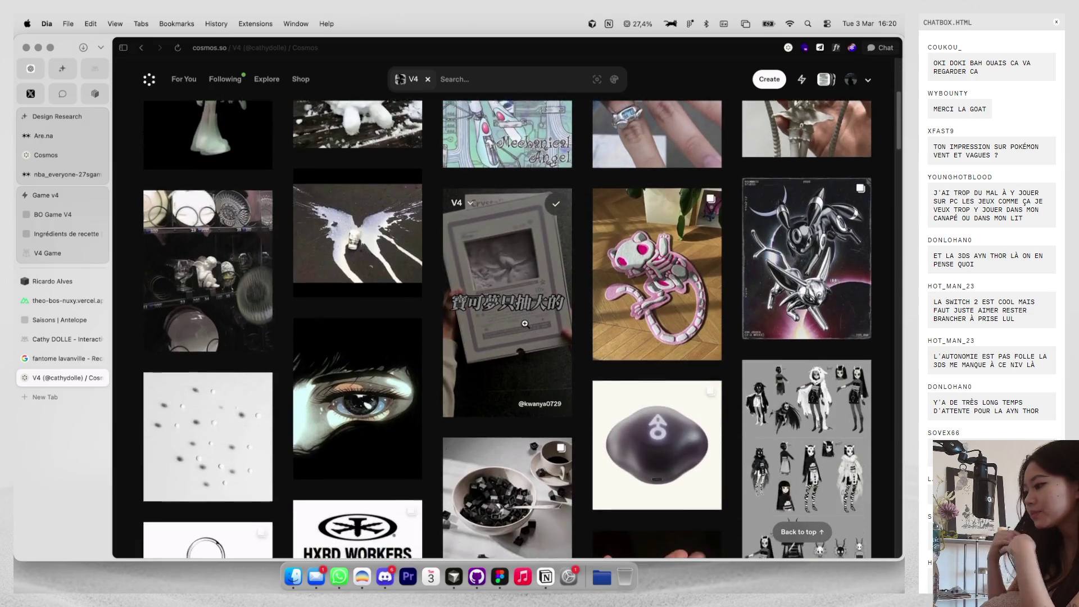
Copy the Chromecore keychain image and paste it into Figma's empty grid cell.
{"action": "left_click", "coordinate": [678, 254]}
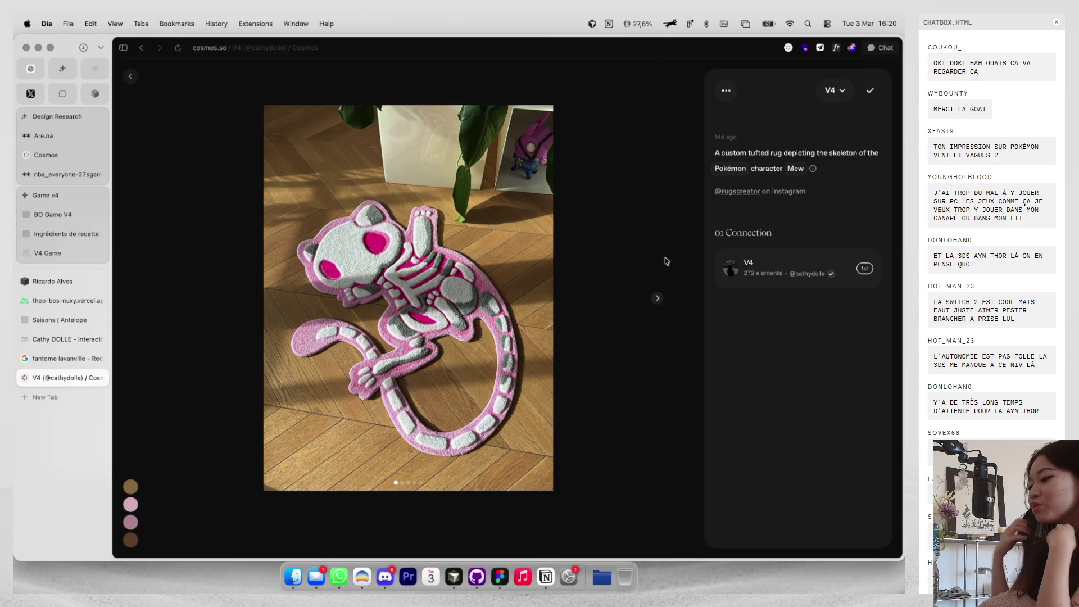
{"action": "left_click", "coordinate": [130, 76]}
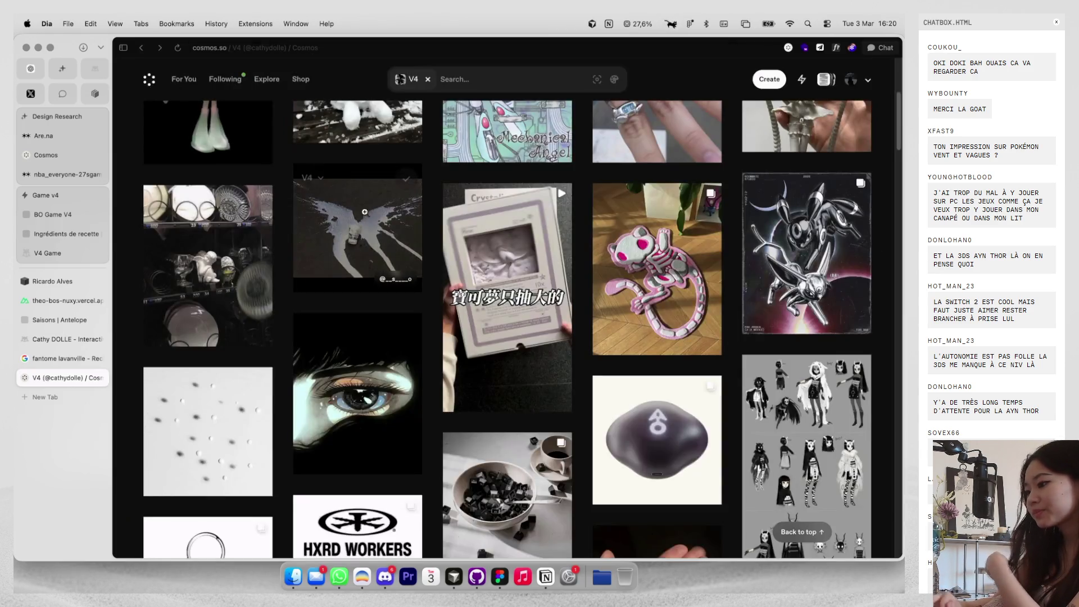
{"action": "scroll", "coordinate": [394, 253], "scroll_direction": "down", "scroll_amount": 5}
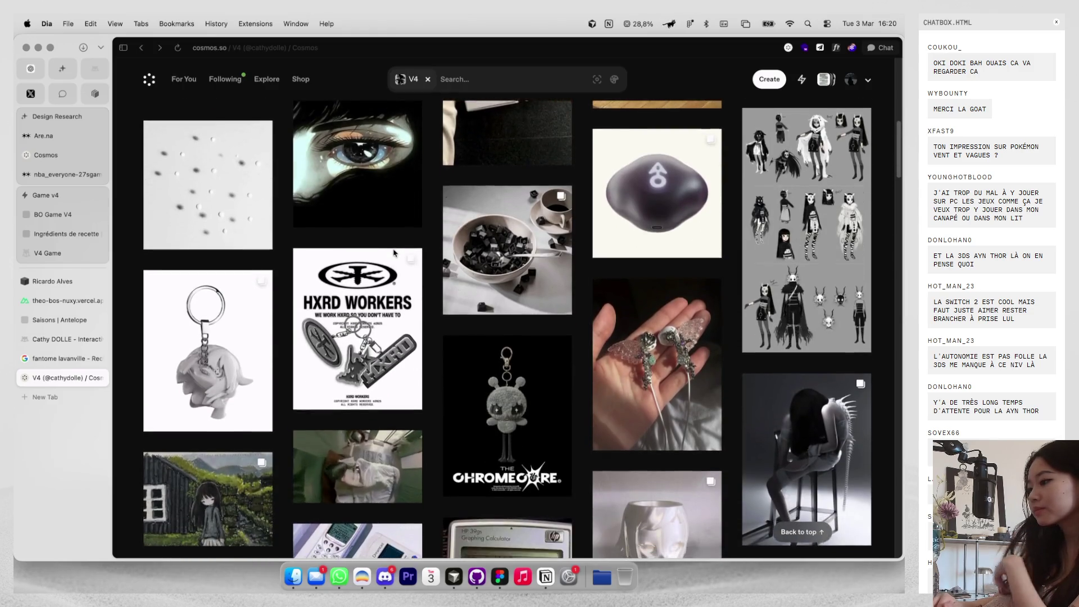
{"action": "scroll", "coordinate": [394, 249], "scroll_direction": "down", "scroll_amount": 4}
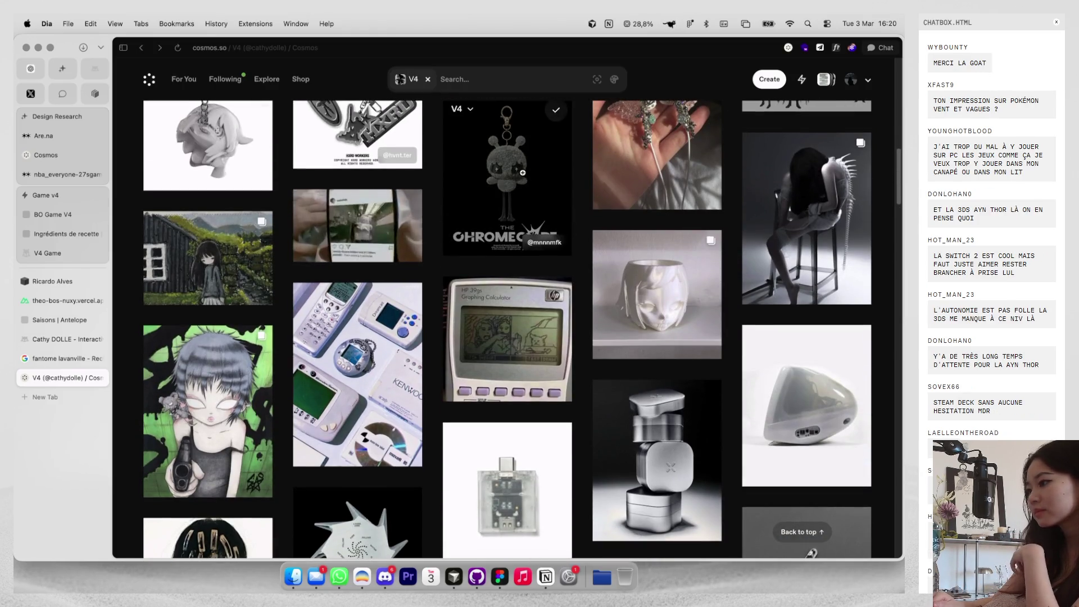
{"action": "left_click", "coordinate": [495, 236]}
{"action": "right_click", "coordinate": [402, 268]}
{"action": "left_click", "coordinate": [410, 296]}
{"action": "key", "text": "ctrl+Right"}
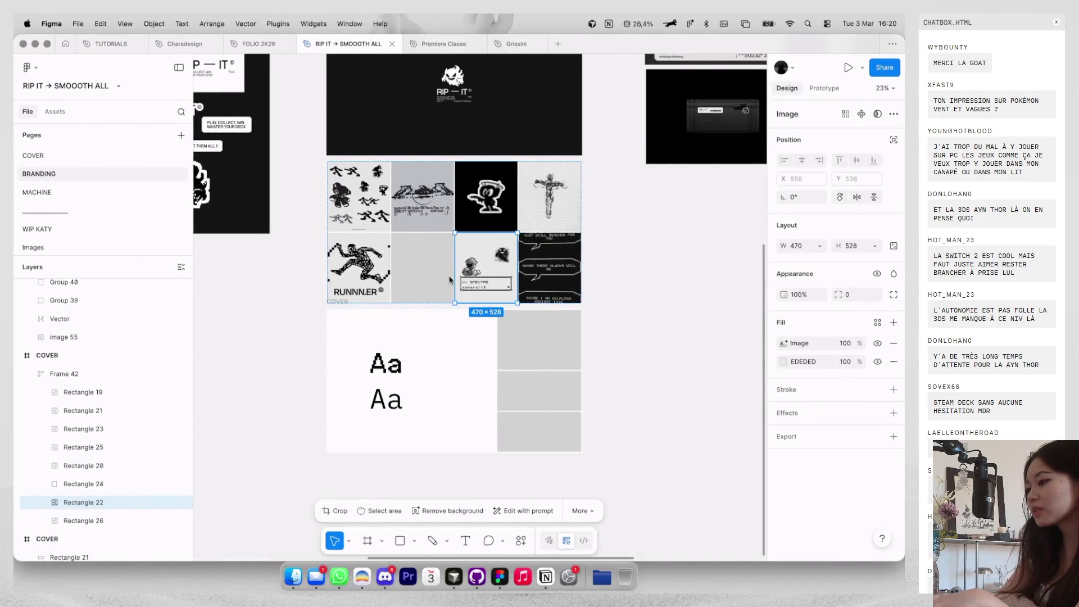
{"action": "key", "text": "super+v"}
{"action": "scroll", "coordinate": [433, 268], "scroll_direction": "up", "scroll_amount": 3}
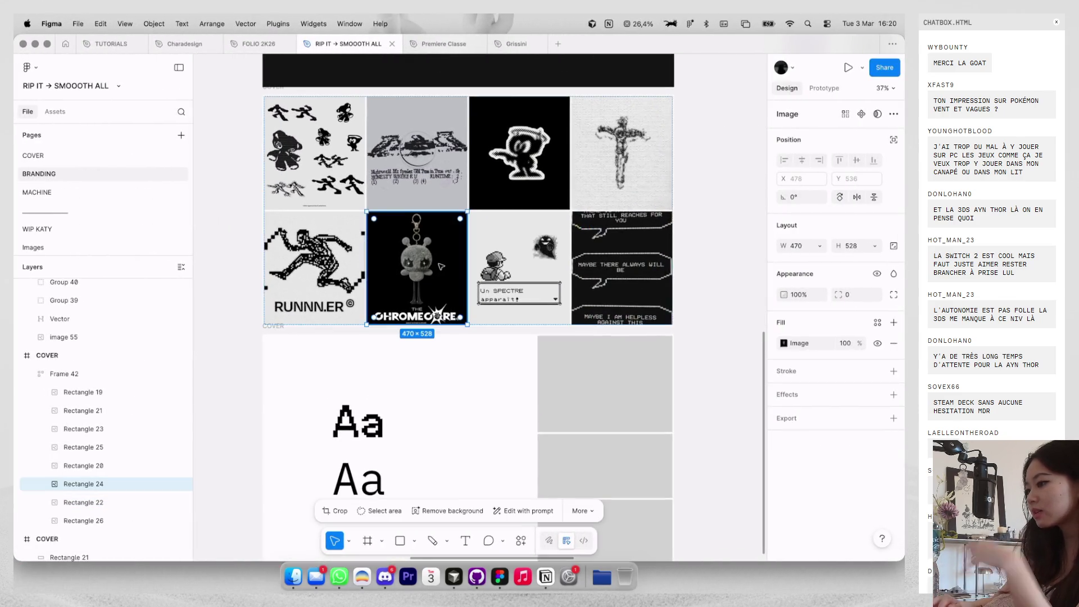
{"action": "key", "text": "ctrl+Left"}
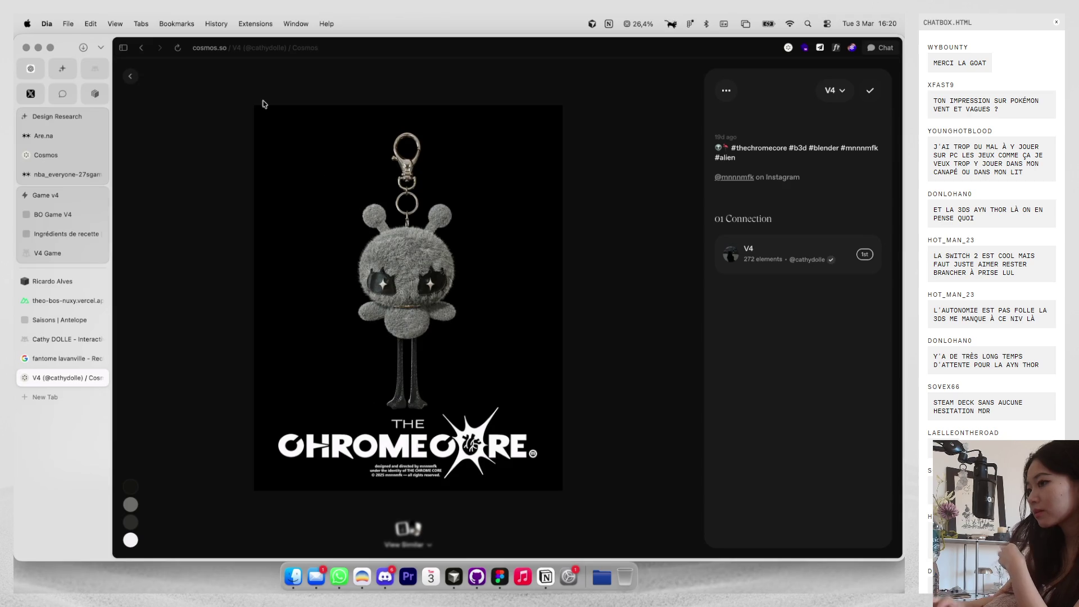
{"action": "left_click", "coordinate": [131, 79]}
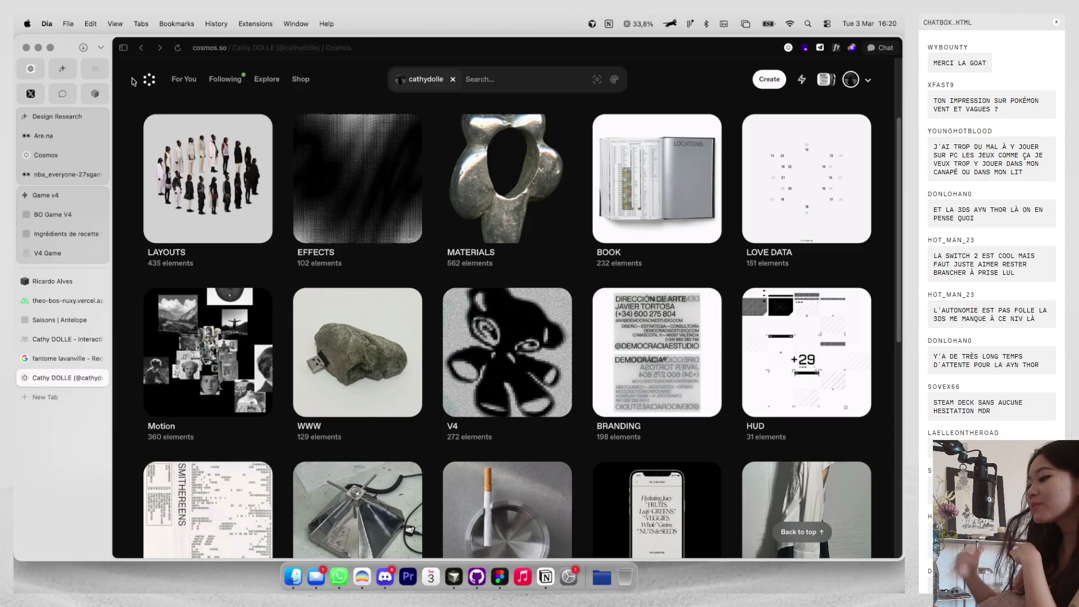
In the V4 collection, find the HV.Marks logo sheet and copy the image.
{"action": "scroll", "coordinate": [200, 153], "scroll_direction": "down", "scroll_amount": 2}
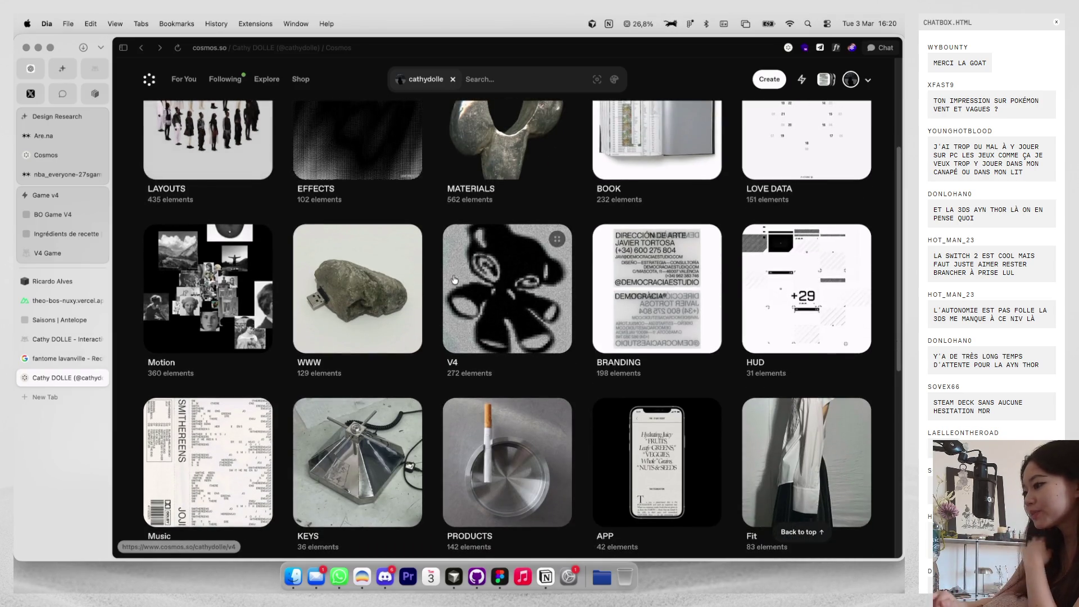
{"action": "left_click", "coordinate": [499, 285]}
{"action": "scroll", "coordinate": [499, 285], "scroll_direction": "down", "scroll_amount": 10}
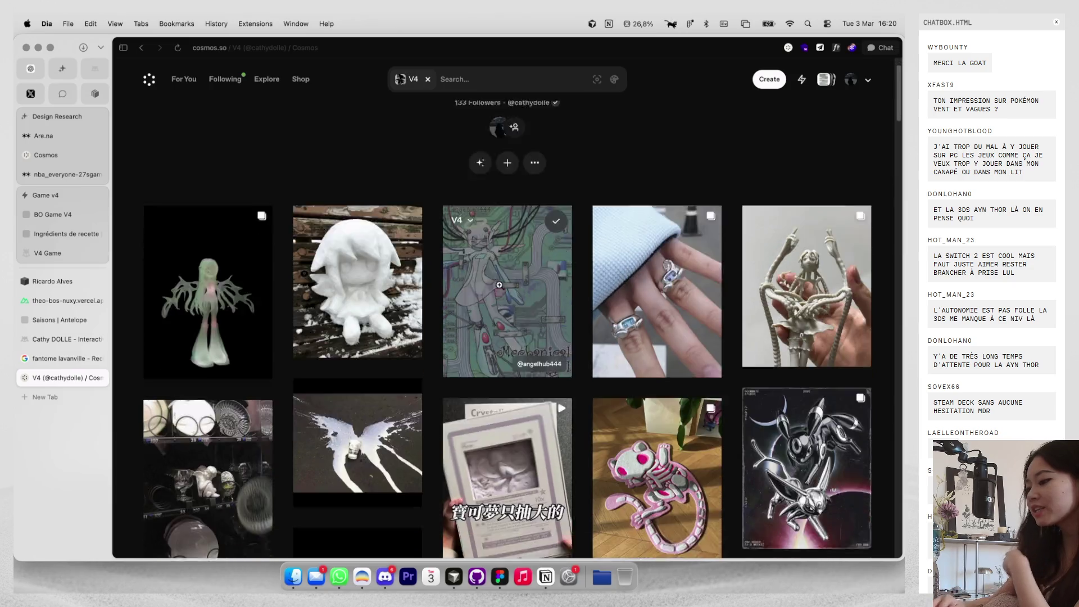
{"action": "scroll", "coordinate": [499, 285], "scroll_direction": "down", "scroll_amount": 5}
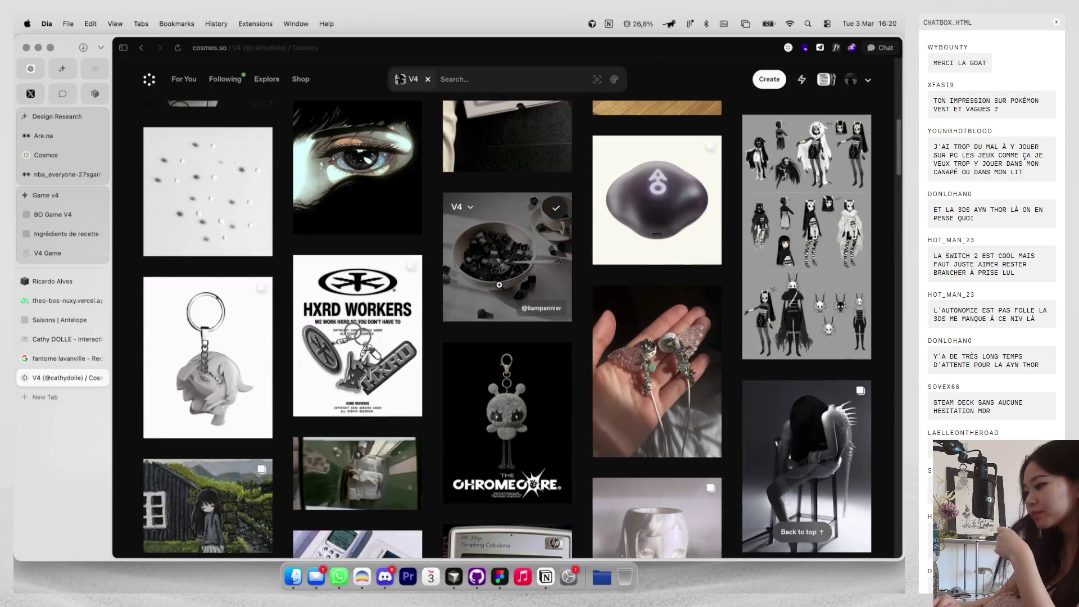
{"action": "scroll", "coordinate": [499, 285], "scroll_direction": "down", "scroll_amount": 3}
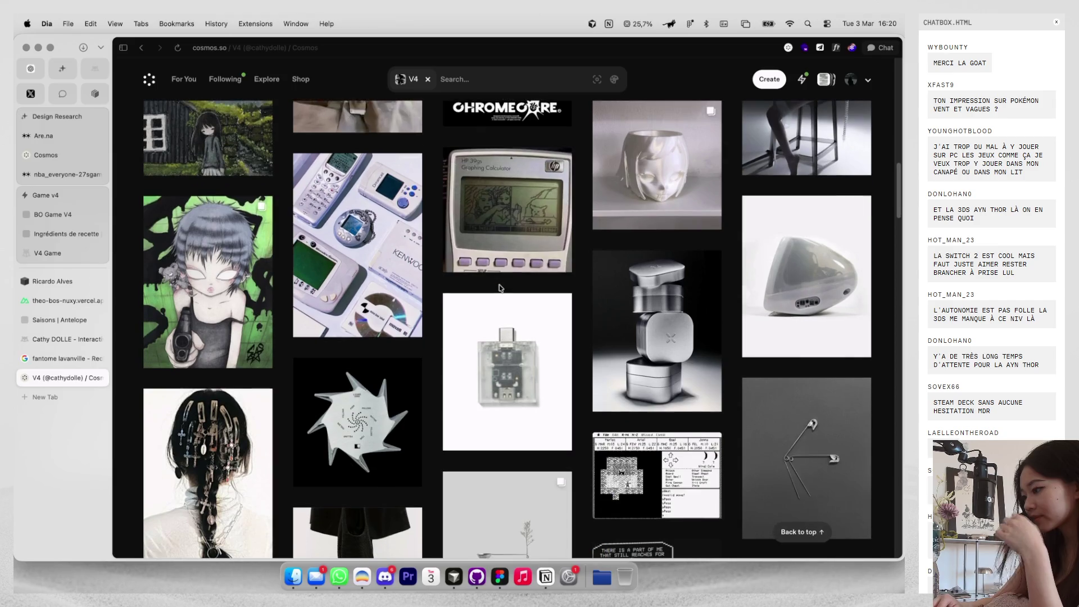
{"action": "scroll", "coordinate": [499, 288], "scroll_direction": "down", "scroll_amount": 6}
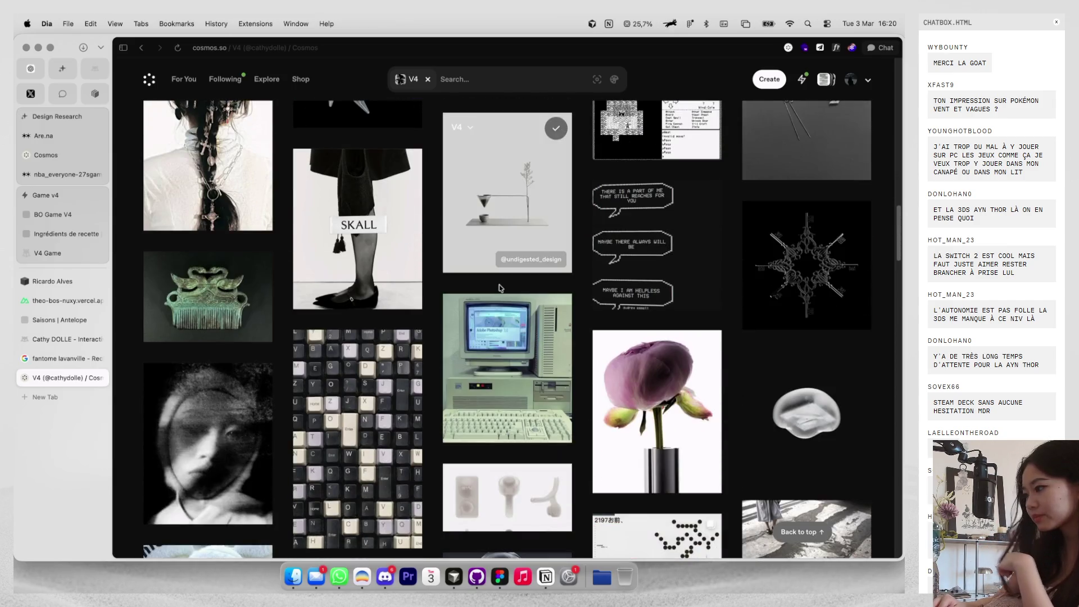
{"action": "scroll", "coordinate": [499, 287], "scroll_direction": "down", "scroll_amount": 8}
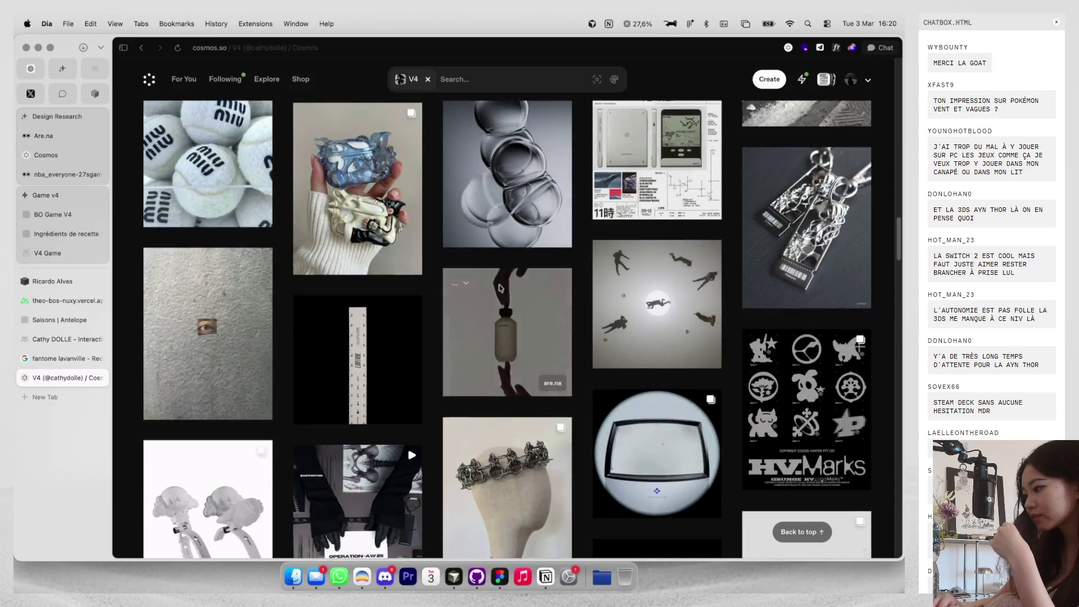
{"action": "scroll", "coordinate": [499, 288], "scroll_direction": "down", "scroll_amount": 2}
{"action": "left_click", "coordinate": [806, 495]}
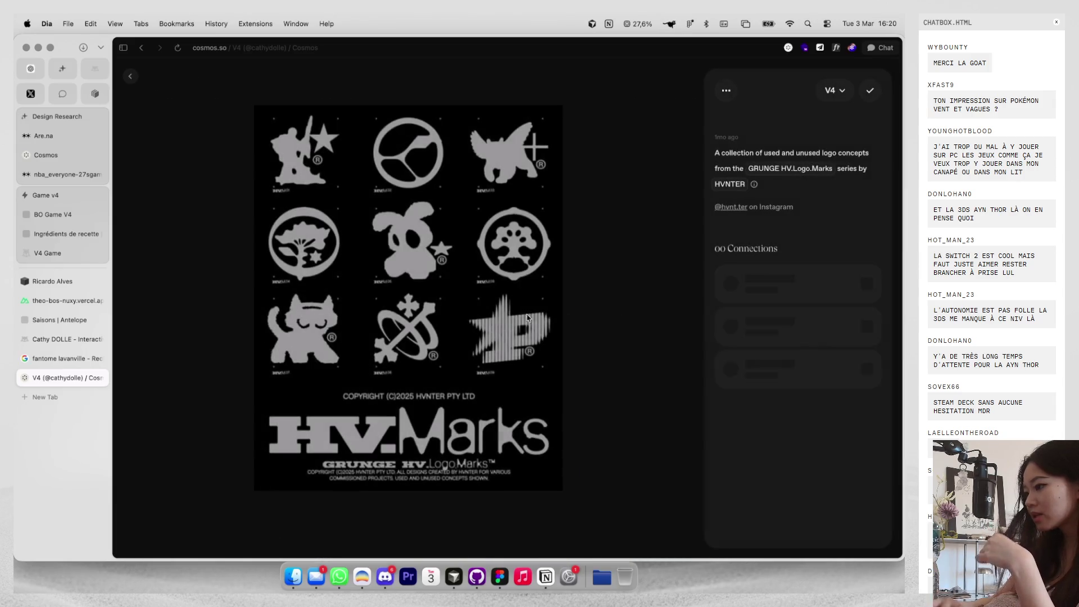
{"action": "right_click", "coordinate": [456, 310]}
{"action": "left_click", "coordinate": [482, 339]}
Paste HV.Marks over the RUNNN.ER tile in Figma, then advance to the rabbit logo in Cosmos.
{"action": "key", "text": "super+Tab"}
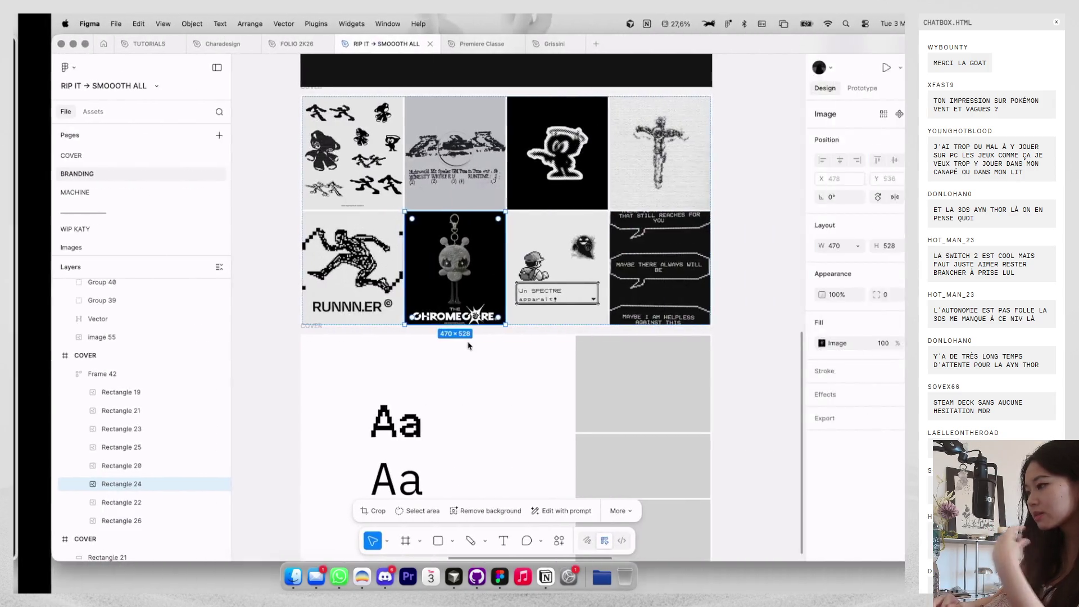
{"action": "left_click", "coordinate": [339, 296]}
{"action": "key", "text": "super+v"}
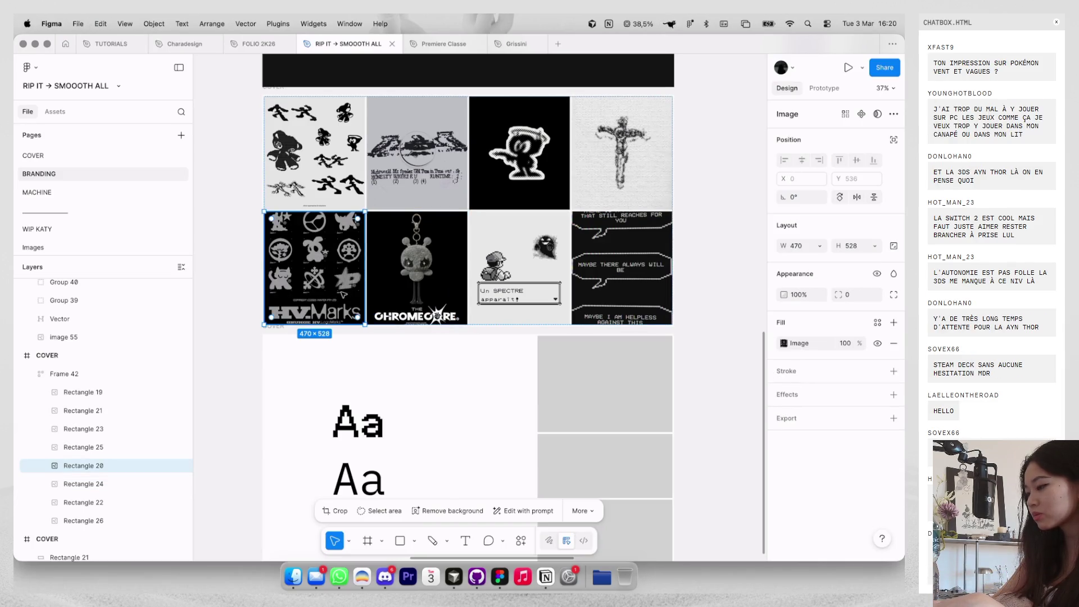
{"action": "key", "text": "super+Tab"}
{"action": "left_click", "coordinate": [659, 298]}
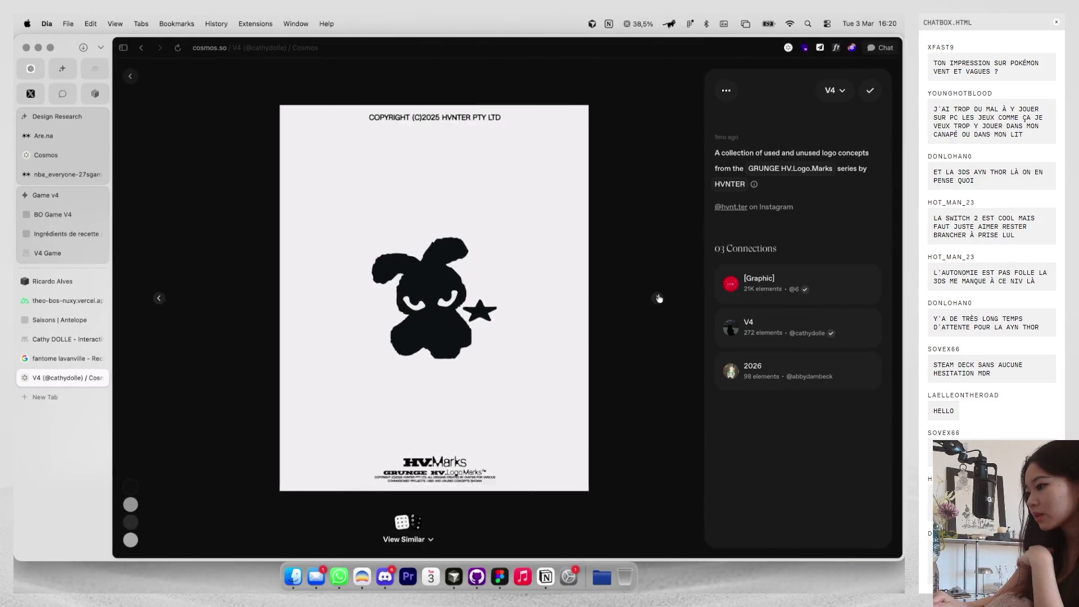
Step through the HV.Marks logos to the crossed emblem, then return to Figma's BRANDING grid.
{"action": "left_click", "coordinate": [657, 298]}
{"action": "left_click", "coordinate": [150, 298]}
{"action": "right_click", "coordinate": [433, 293]}
{"action": "key", "text": "Escape"}
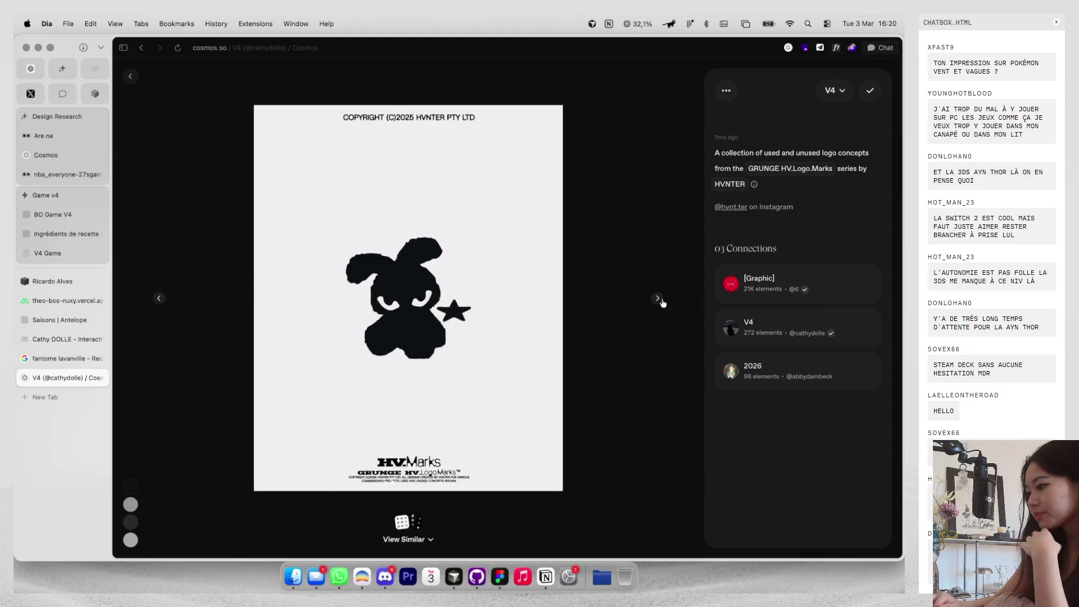
{"action": "left_click", "coordinate": [657, 298]}
{"action": "left_click", "coordinate": [657, 298]}
{"action": "left_click", "coordinate": [657, 298]}
{"action": "left_click", "coordinate": [658, 298]}
{"action": "key", "text": "ctrl+Right"}
{"action": "scroll", "coordinate": [436, 230], "scroll_direction": "right", "scroll_amount": 2}
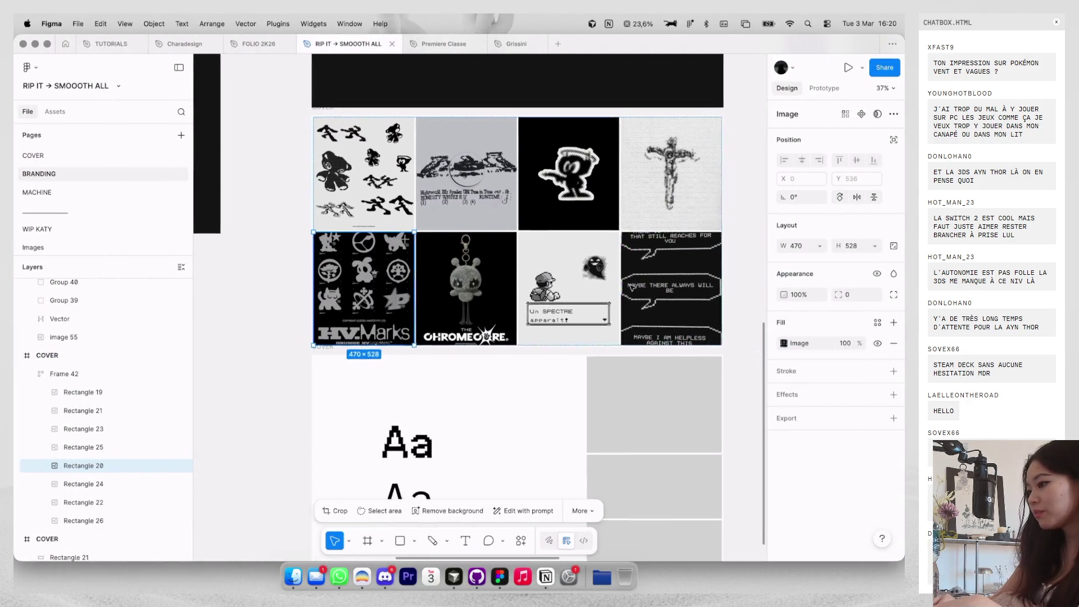
Move HV.Marks to the top row's third slot and CHROMEOCORE to the start of row two.
{"action": "mouse_move", "coordinate": [366, 255]}
{"action": "left_mouse_down"}
{"action": "mouse_move", "coordinate": [551, 249]}
{"action": "mouse_move", "coordinate": [464, 160]}
{"action": "mouse_move", "coordinate": [529, 160]}
{"action": "mouse_move", "coordinate": [502, 220]}
{"action": "left_mouse_up"}
{"action": "scroll", "coordinate": [506, 225], "scroll_direction": "right", "scroll_amount": 3}
{"action": "left_click", "coordinate": [467, 149]}
{"action": "scroll", "coordinate": [645, 177], "scroll_direction": "down", "scroll_amount": 3}
{"action": "left_click", "coordinate": [491, 225]}
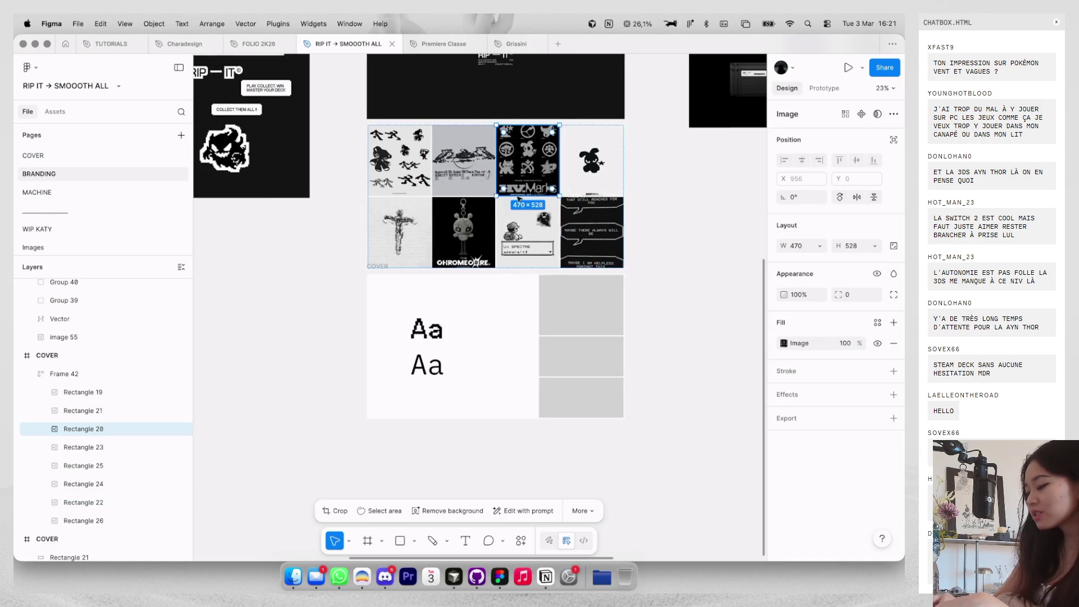
{"action": "key", "text": "Left"}
{"action": "key", "text": "Escape"}
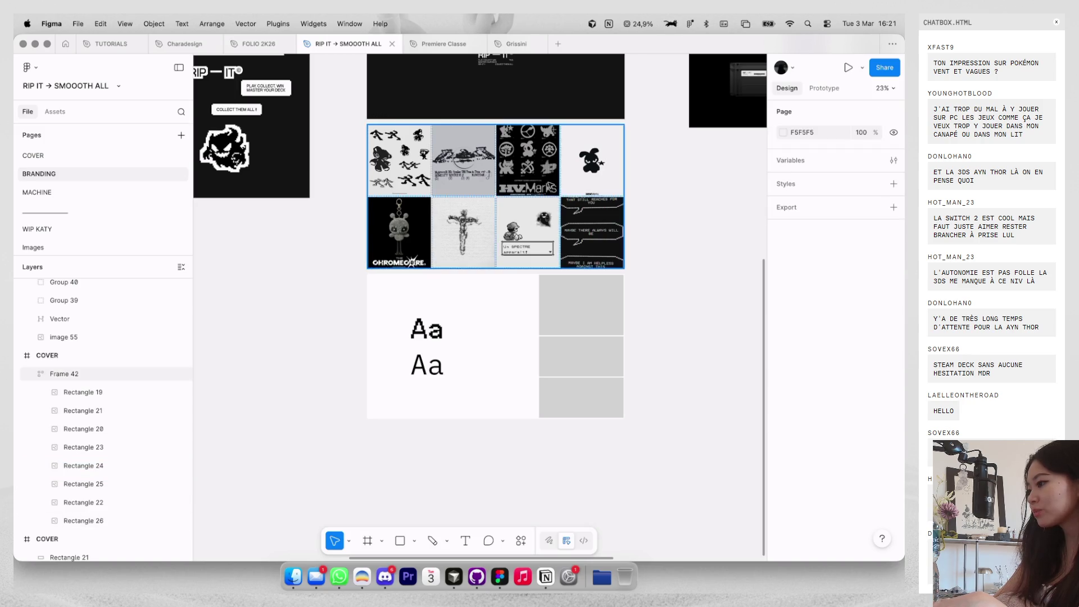
{"action": "scroll", "coordinate": [546, 182], "scroll_direction": "up", "scroll_amount": 2}
{"action": "double_click", "coordinate": [613, 245]}
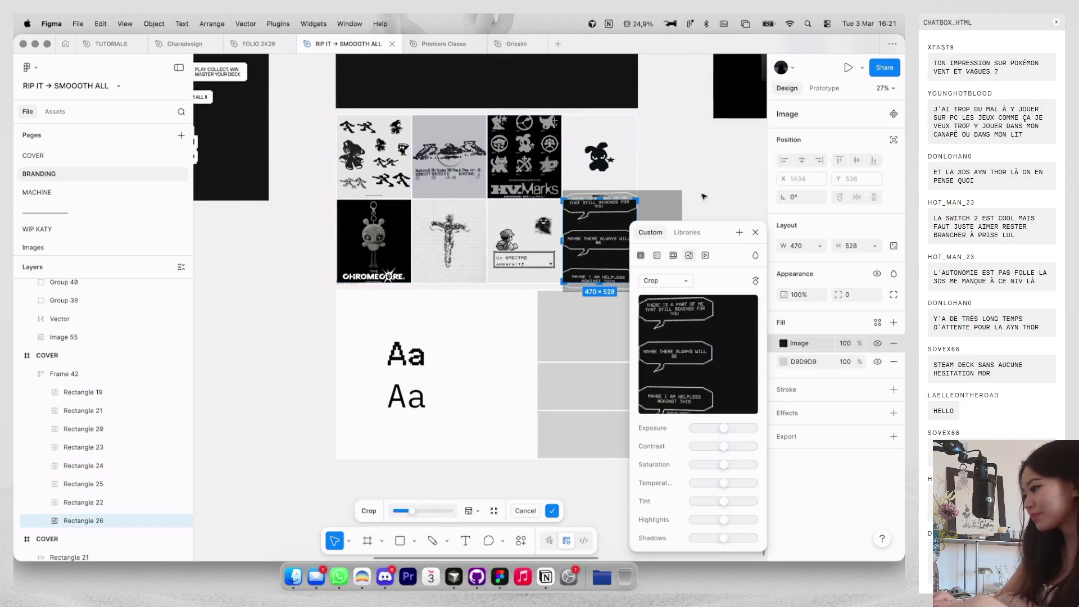
Cancel image editing on the speech-bubble tile and deselect it.
{"action": "left_click", "coordinate": [706, 179]}
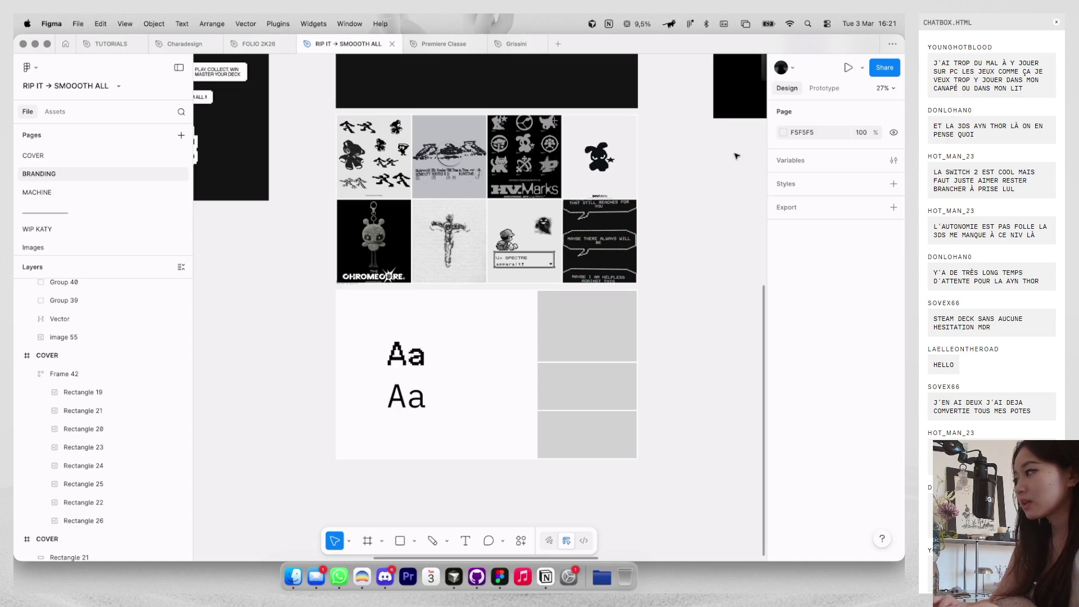
{"action": "scroll", "coordinate": [520, 346], "scroll_direction": "up", "scroll_amount": 3}
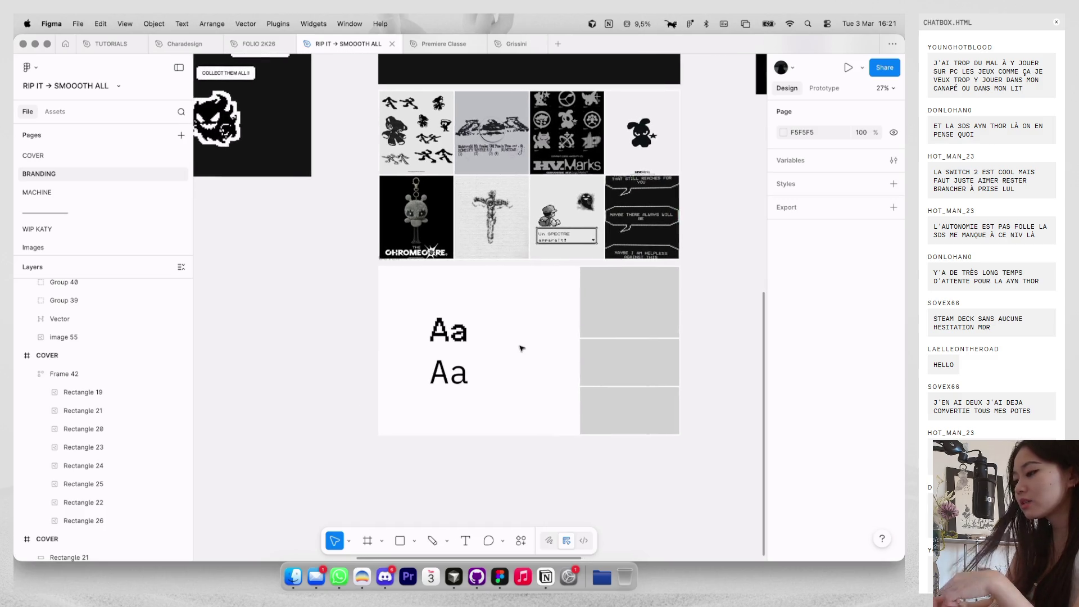
Add a CHARTE GRAPHIQUE text heading near the top of the slide.
{"action": "left_click", "coordinate": [439, 384]}
{"action": "scroll", "coordinate": [438, 384], "scroll_direction": "up", "scroll_amount": 4}
{"action": "key", "text": "ctrl+g"}
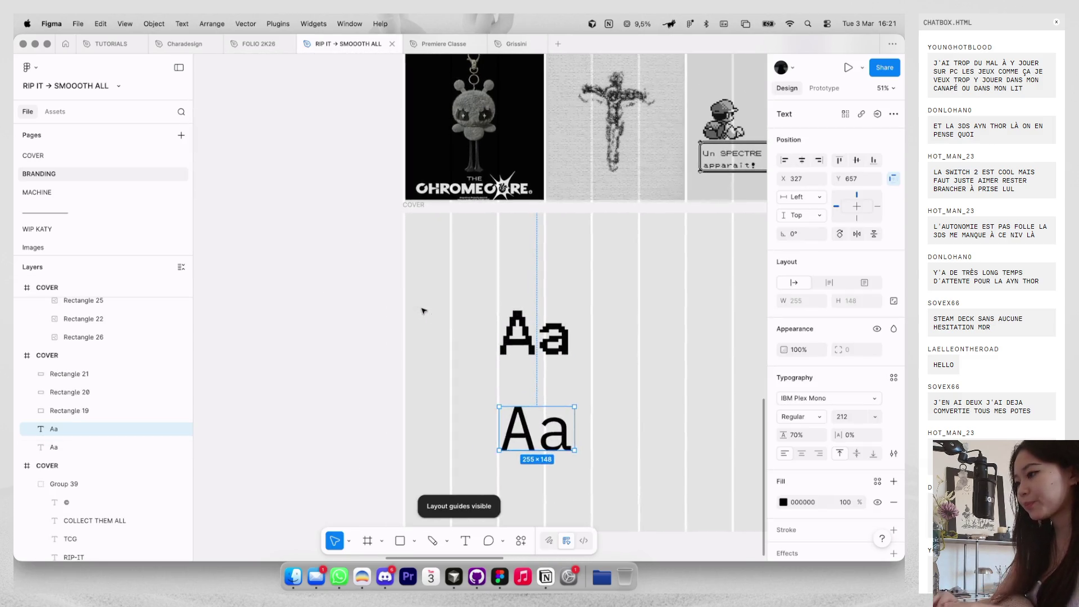
{"action": "key", "text": "t"}
{"action": "left_click", "coordinate": [465, 243]}
{"action": "key", "text": "Escape"}
{"action": "type", "text": "CHARTE GRAPHIQUE"}
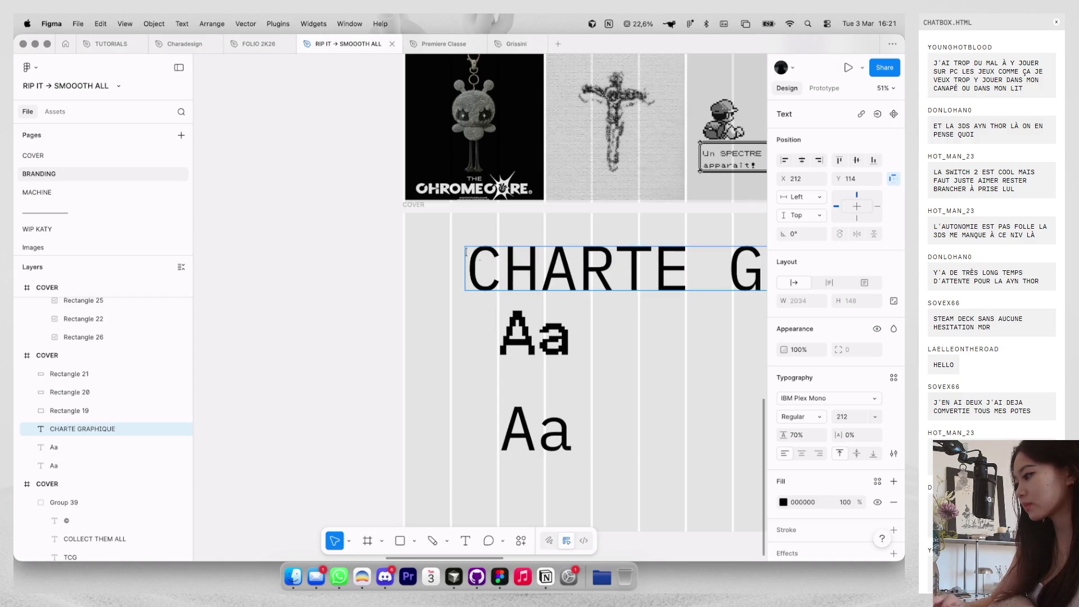
{"action": "key", "text": "Escape"}
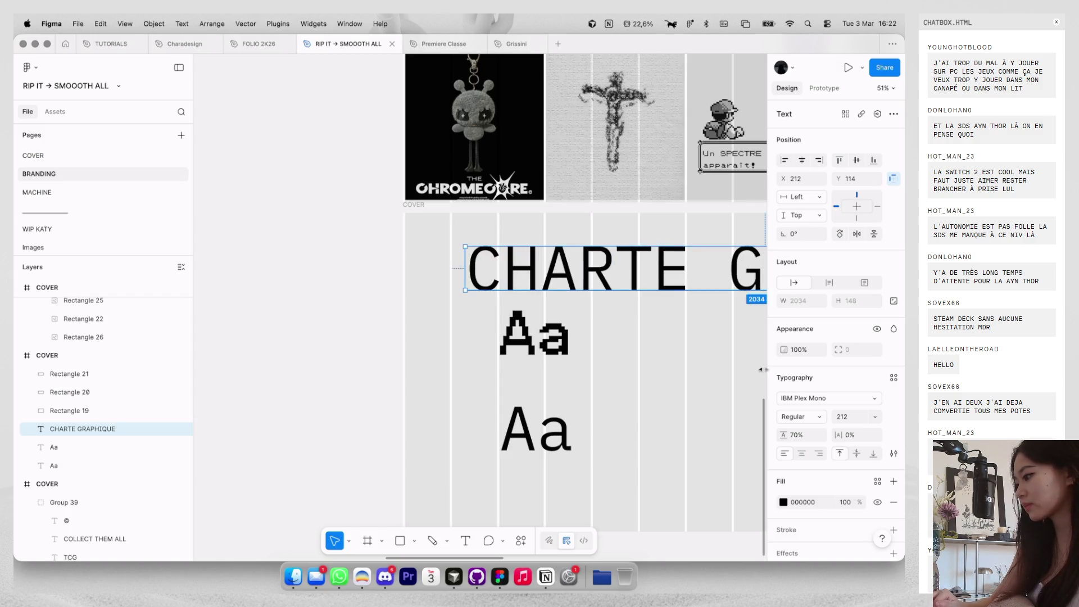
Set the heading font to PP NeueBit Bold at size 20.
{"action": "left_click", "coordinate": [801, 398]}
{"action": "type", "text": "pp neue"}
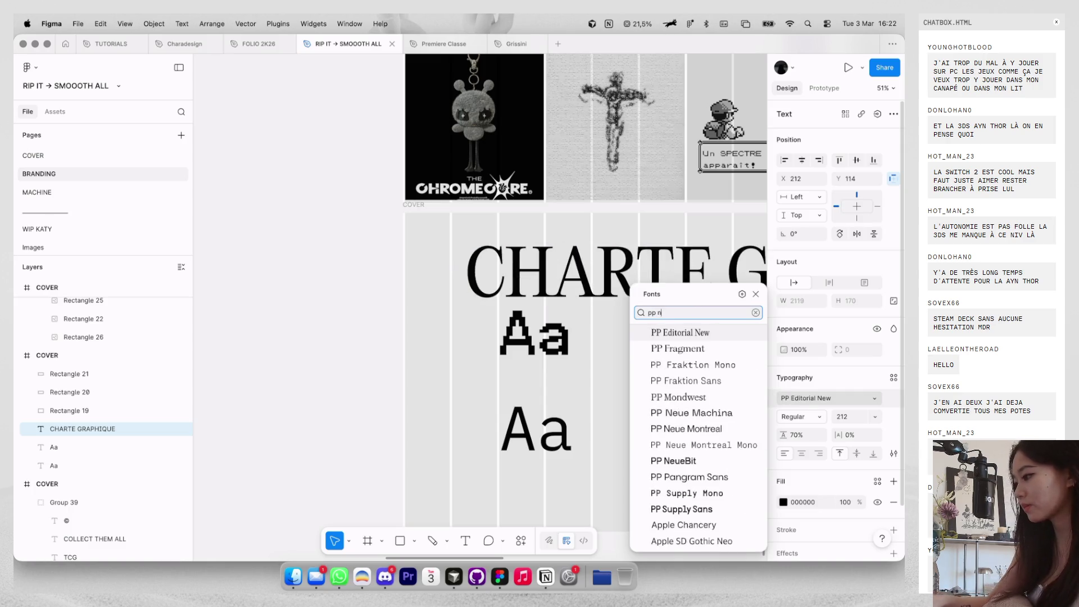
{"action": "key", "text": "Down"}
{"action": "key", "text": "Down"}
{"action": "key", "text": "Down"}
{"action": "key", "text": "Return"}
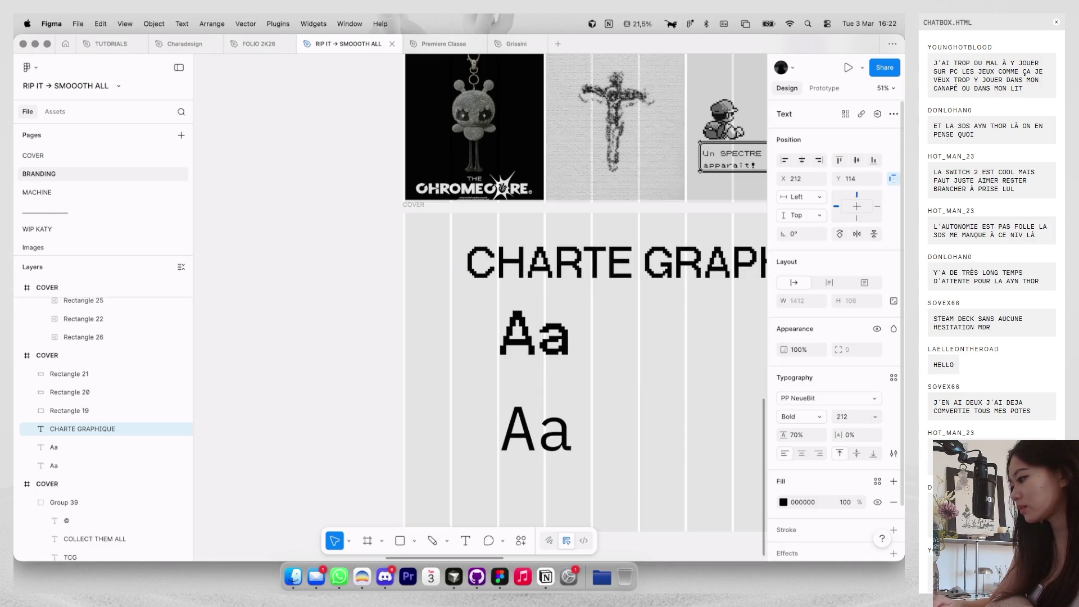
{"action": "key", "text": "Return"}
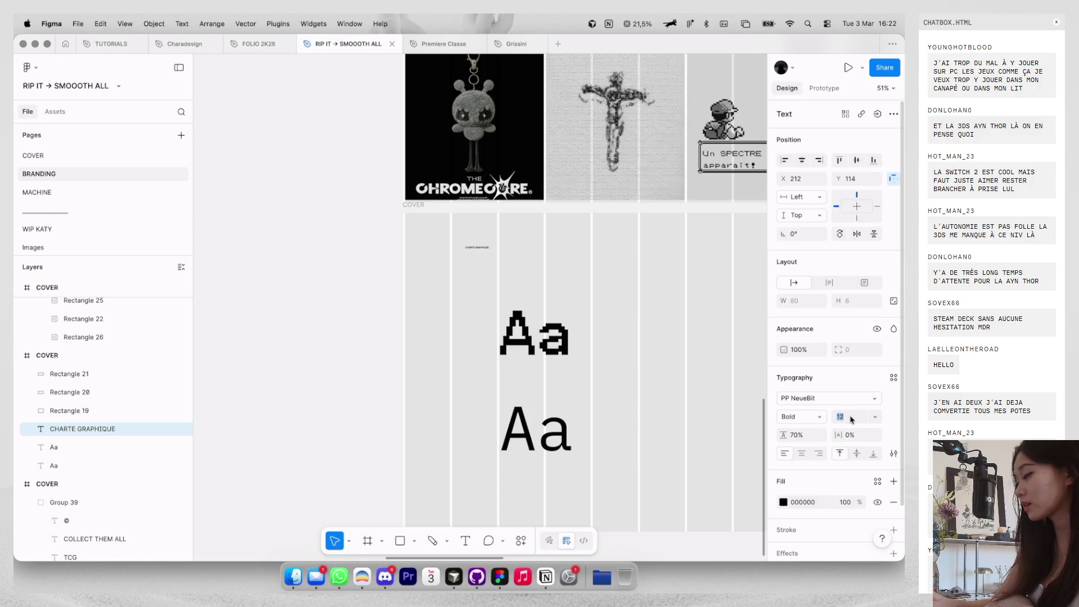
{"action": "type", "text": "28"}
{"action": "key", "text": "Return"}
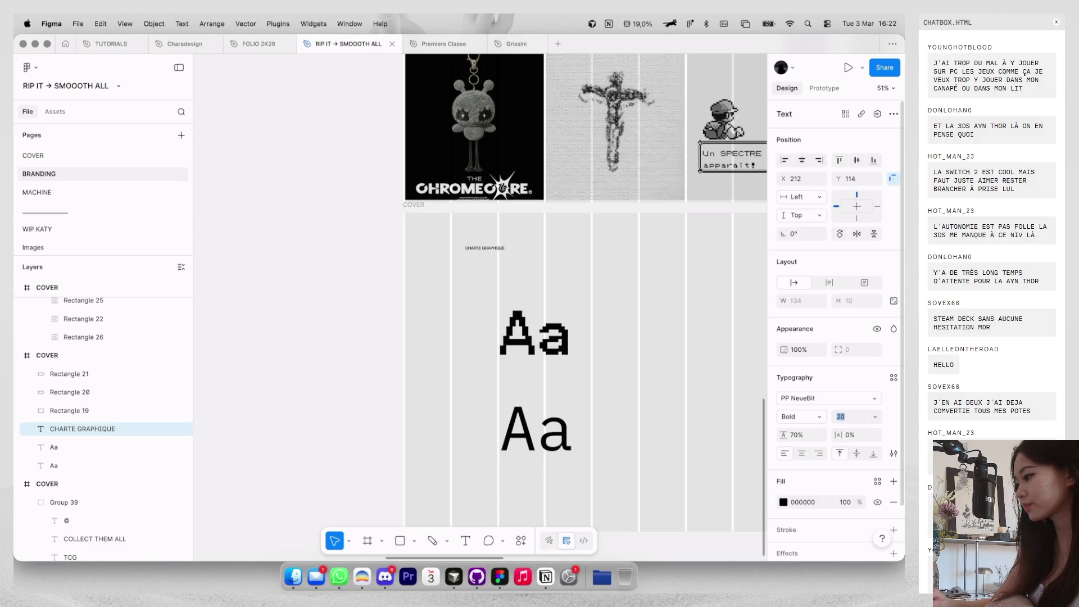
Fade the heading to 45% opacity and place it top-left at X 32, Y 24.
{"action": "scroll", "coordinate": [549, 285], "scroll_direction": "up", "scroll_amount": 5}
{"action": "key", "text": "shift+g"}
{"action": "left_click", "coordinate": [380, 177]}
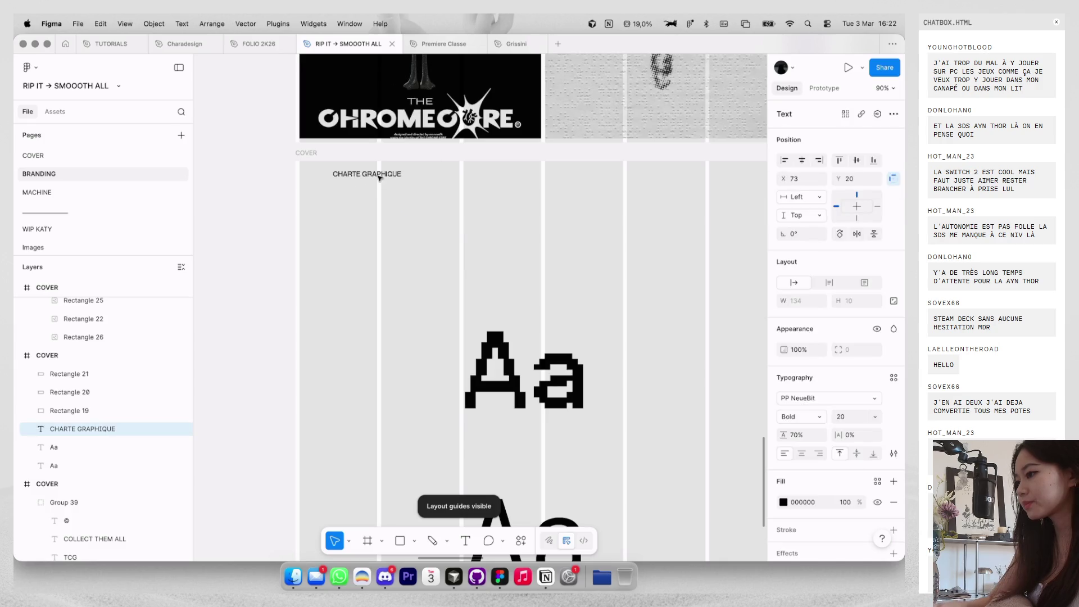
{"action": "key", "text": "4"}
{"action": "key", "text": "5"}
{"action": "mouse_move", "coordinate": [380, 177]}
{"action": "left_mouse_down"}
{"action": "mouse_move", "coordinate": [346, 178]}
{"action": "mouse_move", "coordinate": [347, 168]}
{"action": "left_mouse_up"}
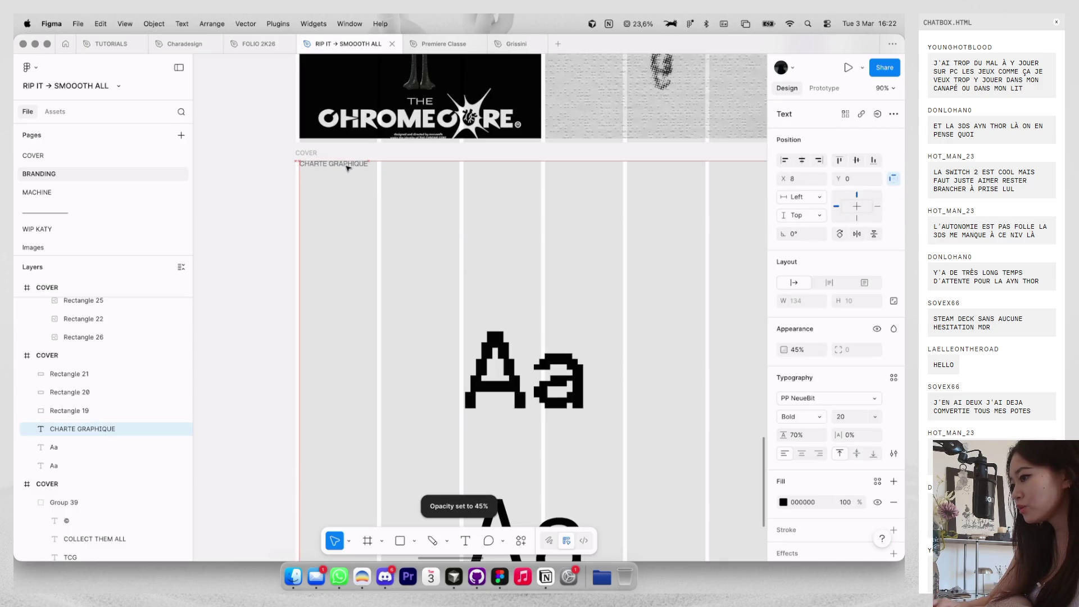
{"action": "key", "text": "shift+Down"}
{"action": "key", "text": "shift+Down"}
{"action": "key", "text": "shift+Down"}
{"action": "key", "text": "shift+Right"}
{"action": "key", "text": "shift+Right"}
{"action": "key", "text": "shift+Right"}
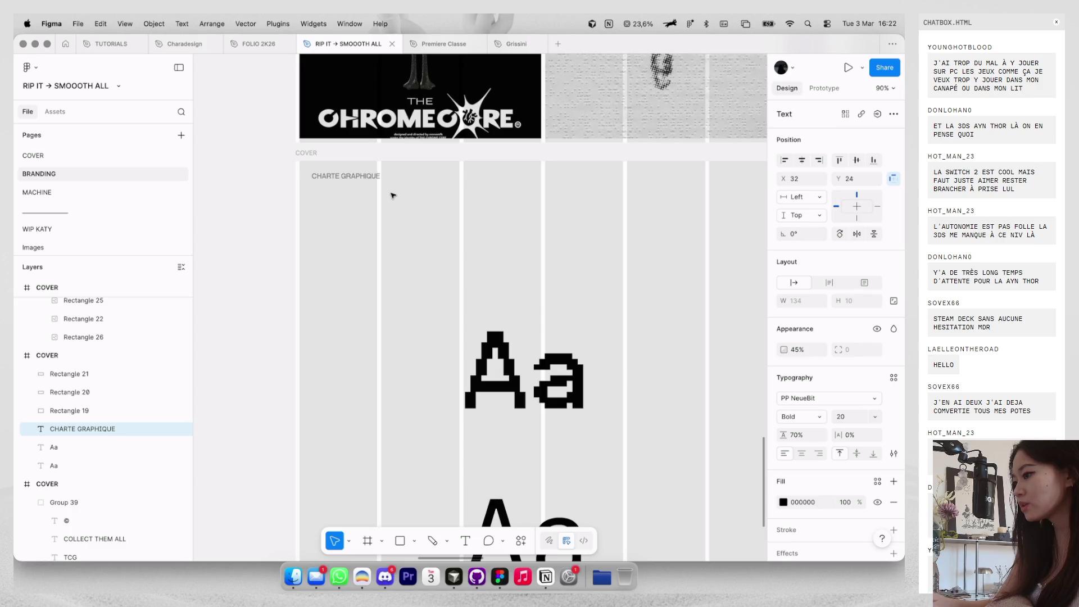
{"action": "scroll", "coordinate": [415, 189], "scroll_direction": "down", "scroll_amount": 3}
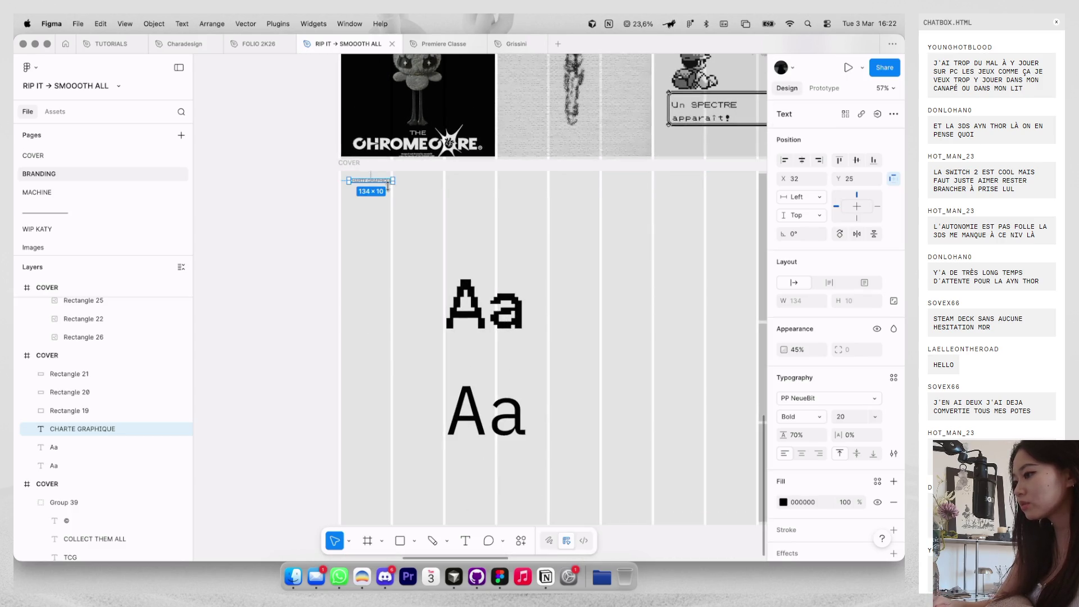
{"action": "left_click", "coordinate": [427, 187]}
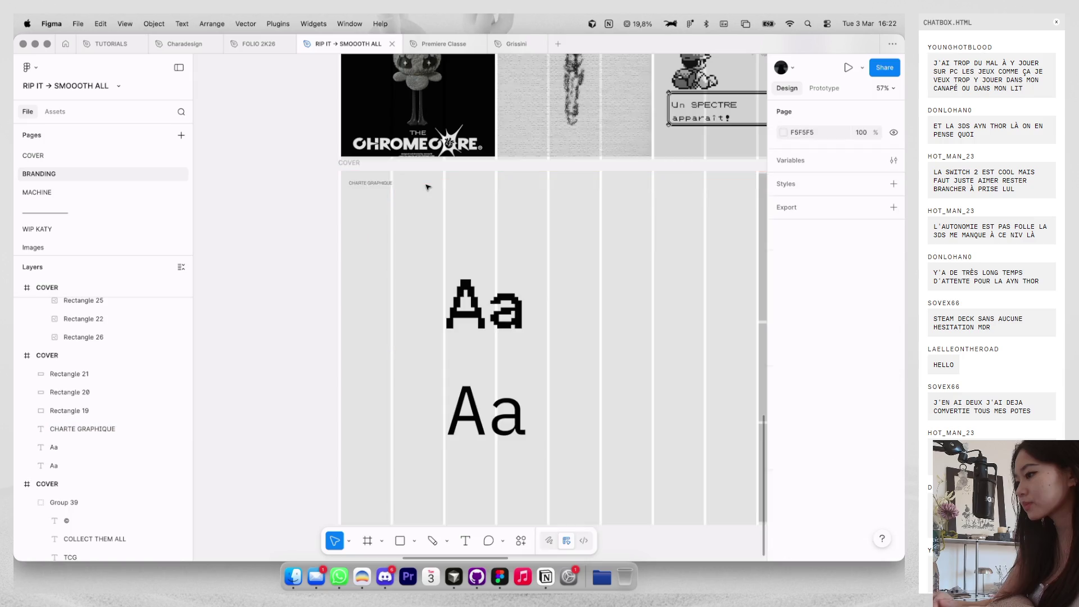
Recolour the middle grey block beside the Aa samples to near-white using sampled colours.
{"action": "key", "text": "ctrl+g"}
{"action": "scroll", "coordinate": [428, 187], "scroll_direction": "down", "scroll_amount": 3}
{"action": "key", "text": "ctrl+g"}
{"action": "left_click", "coordinate": [590, 176]}
{"action": "scroll", "coordinate": [590, 177], "scroll_direction": "down", "scroll_amount": 3}
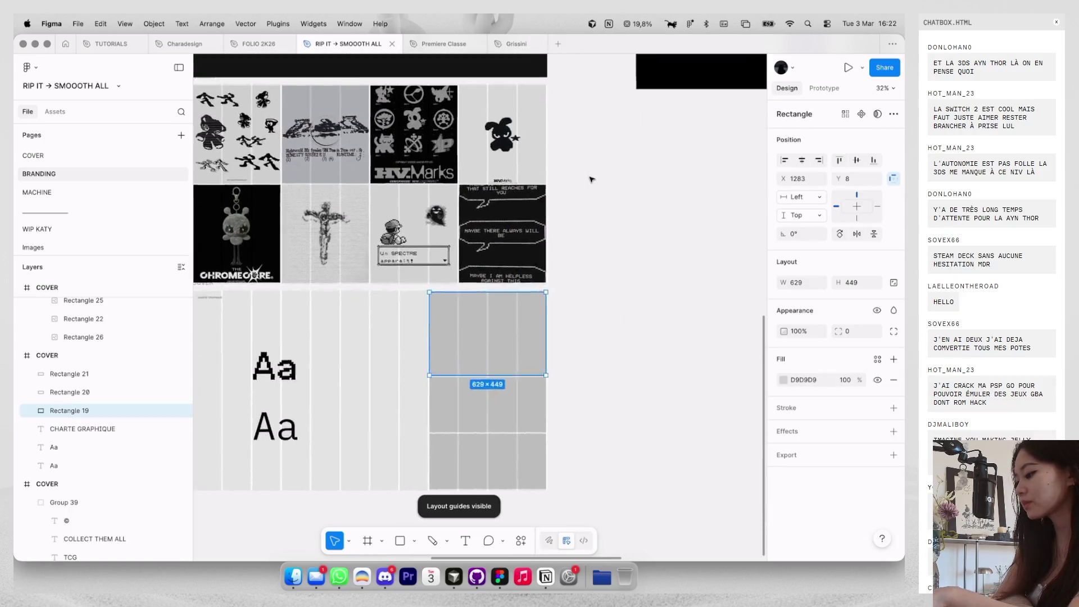
{"action": "scroll", "coordinate": [590, 179], "scroll_direction": "left", "scroll_amount": 3}
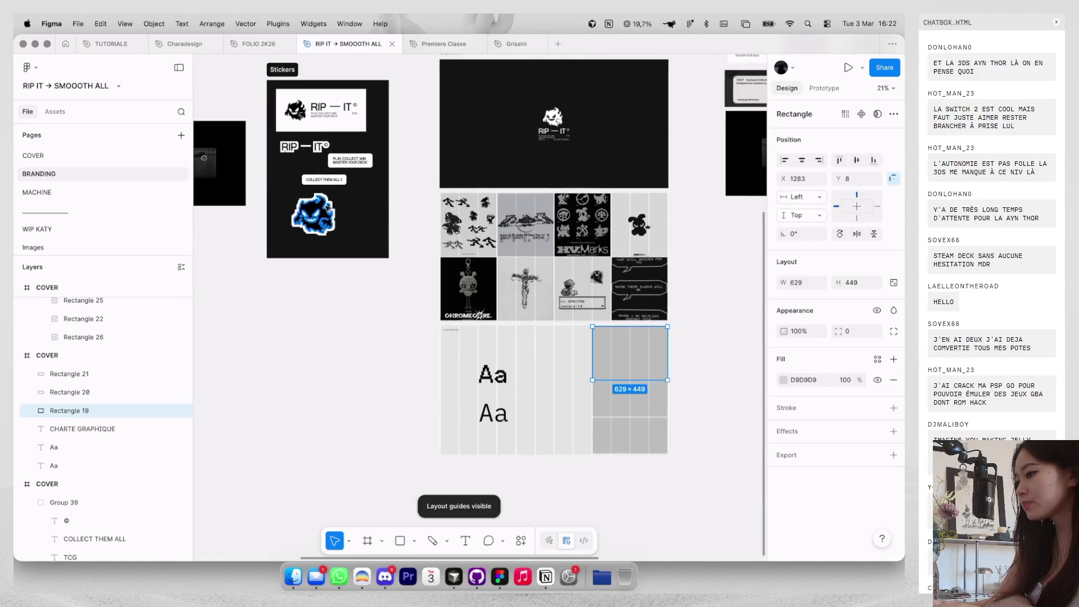
{"action": "key", "text": "shift+Tab"}
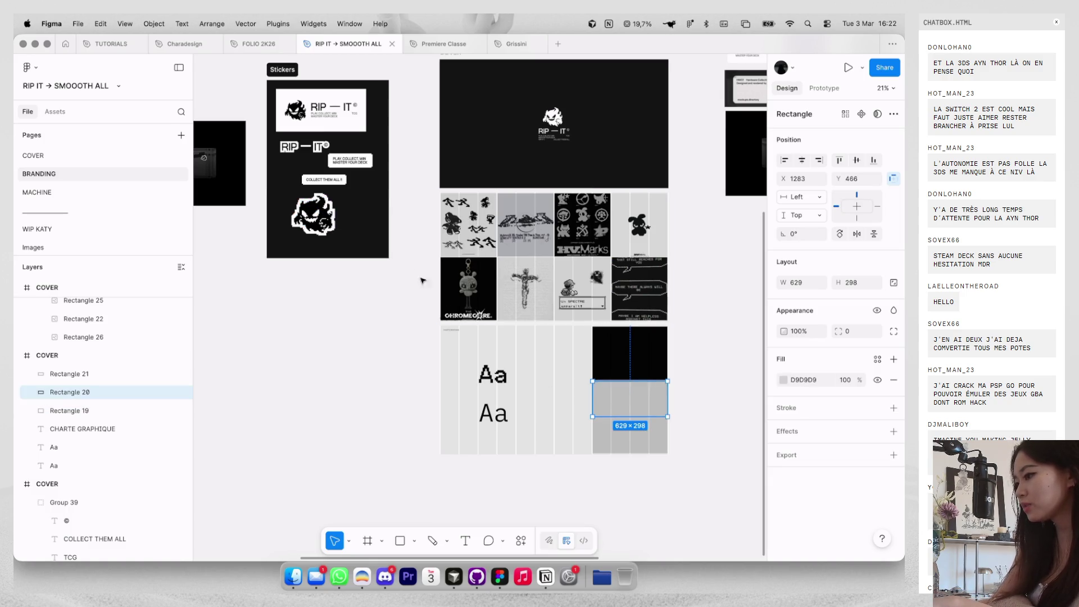
{"action": "key", "text": "i"}
{"action": "left_click", "coordinate": [553, 120]}
{"action": "key", "text": "i"}
{"action": "left_click", "coordinate": [628, 369]}
{"action": "left_click", "coordinate": [783, 380]}
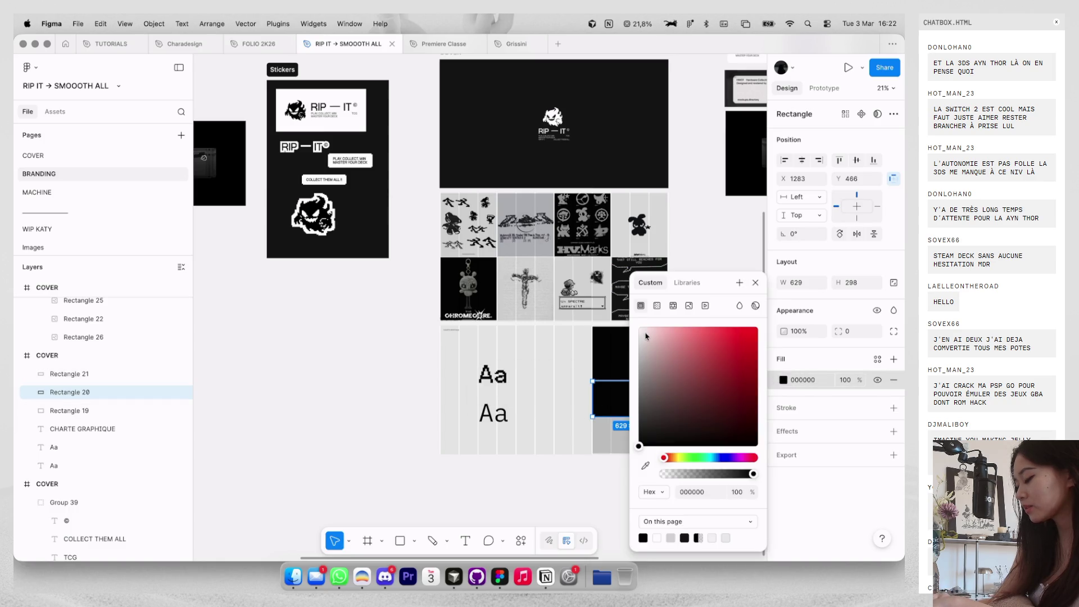
{"action": "left_click_drag", "start_coordinate": [645, 336], "coordinate": [622, 336]}
Give the bottom white swatch a 1-weight inside black stroke at 20% opacity.
{"action": "left_click", "coordinate": [617, 444]}
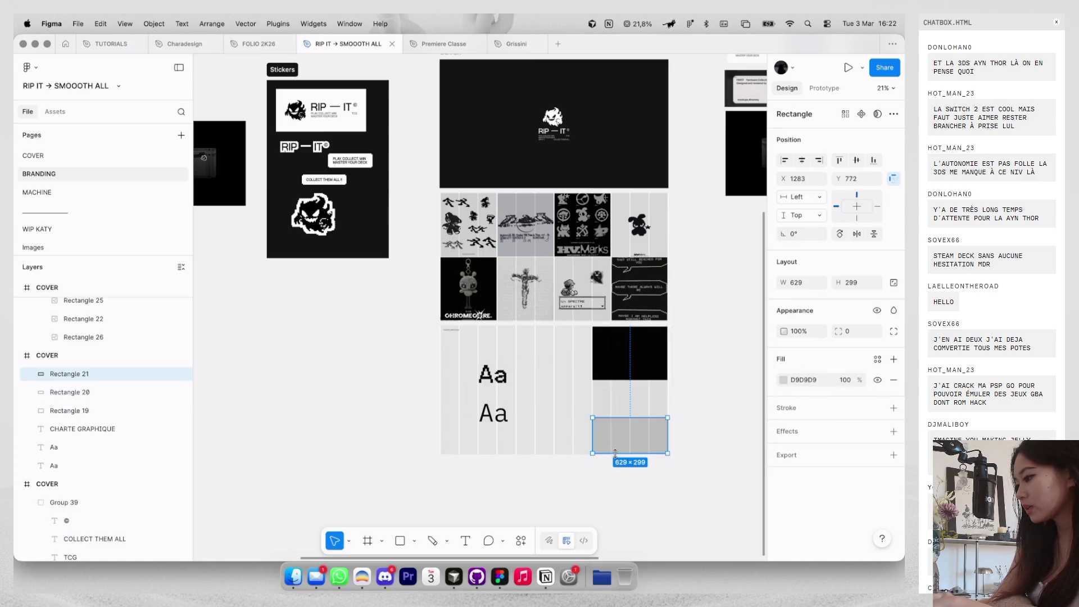
{"action": "left_click", "coordinate": [356, 366]}
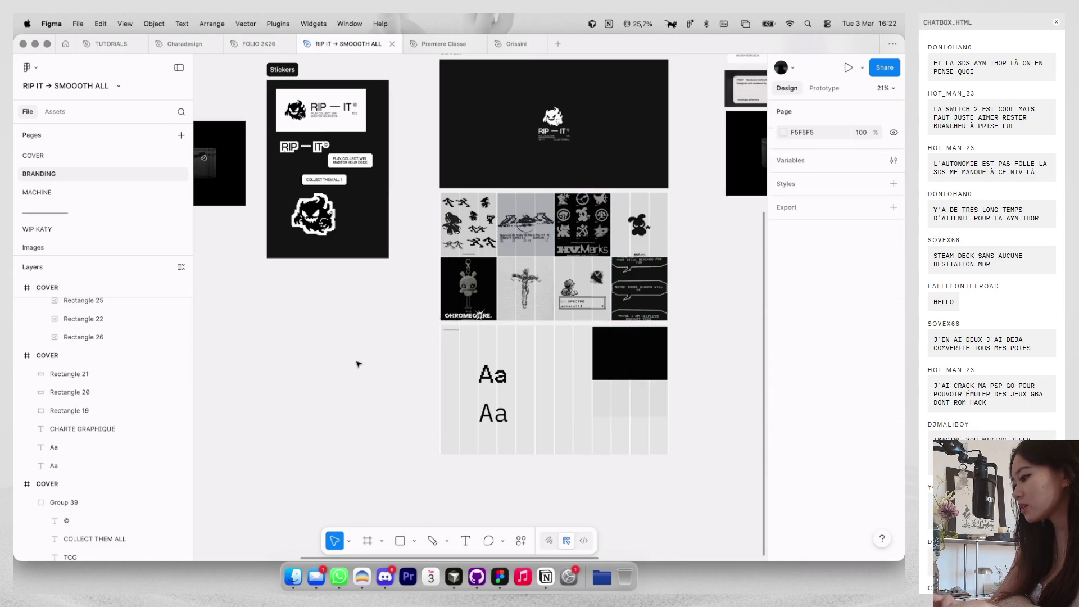
{"action": "key", "text": "shift+g"}
{"action": "scroll", "coordinate": [689, 502], "scroll_direction": "up", "scroll_amount": 2}
{"action": "scroll", "coordinate": [689, 502], "scroll_direction": "up", "scroll_amount": 3}
{"action": "left_click", "coordinate": [635, 403]}
{"action": "scroll", "coordinate": [627, 409], "scroll_direction": "up", "scroll_amount": 3}
{"action": "left_click", "coordinate": [893, 409]}
{"action": "left_click", "coordinate": [783, 429]}
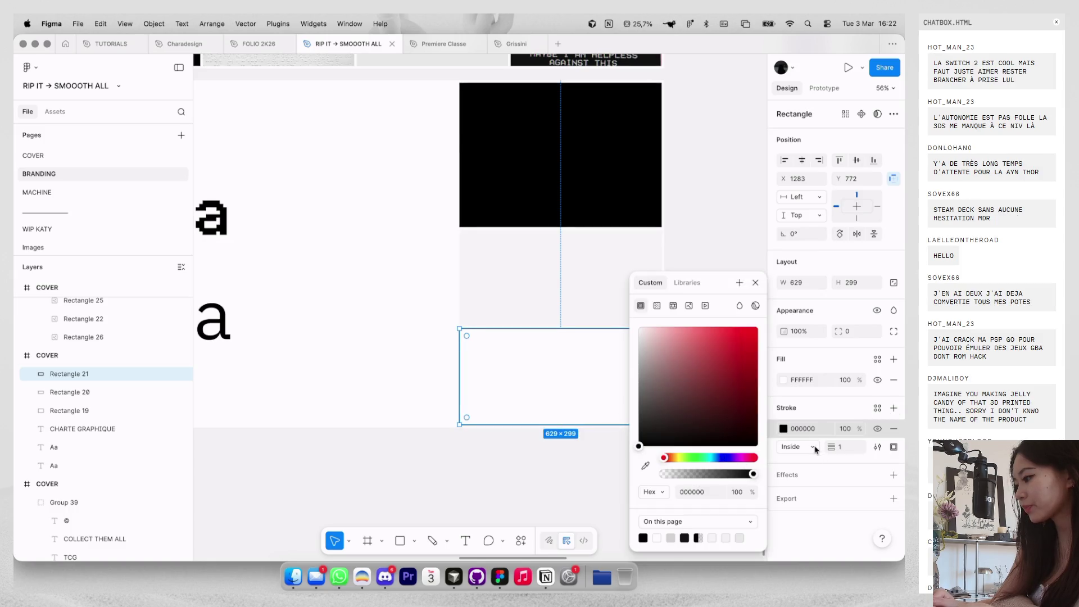
{"action": "left_click", "coordinate": [846, 429]}
{"action": "type", "text": "70"}
{"action": "key", "text": "Return"}
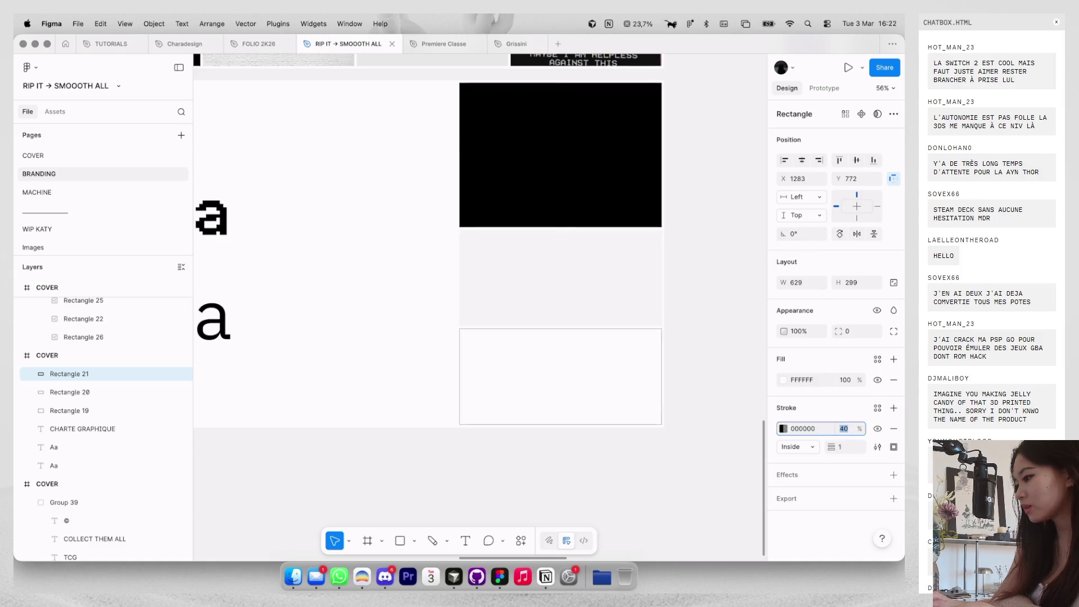
{"action": "type", "text": "0"}
{"action": "key", "text": "Return"}
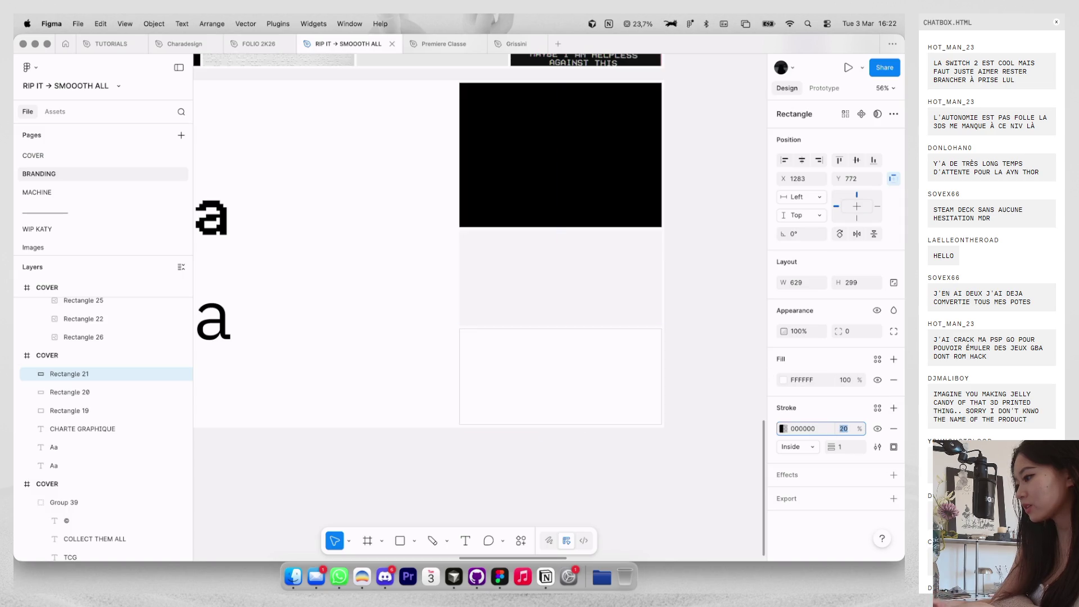
{"action": "left_click", "coordinate": [706, 378]}
{"action": "scroll", "coordinate": [706, 379], "scroll_direction": "down", "scroll_amount": 5}
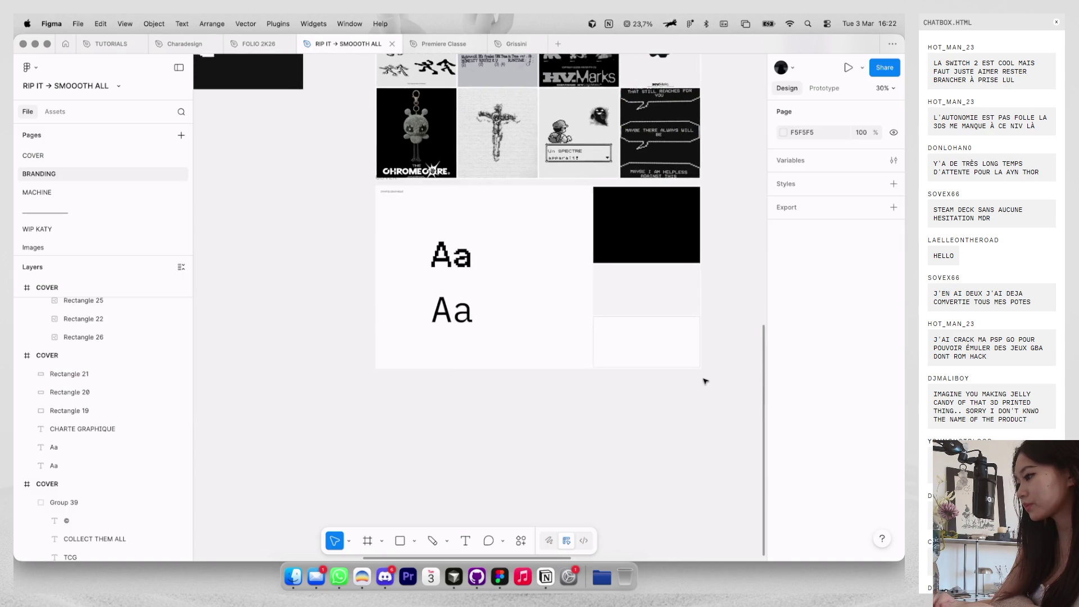
{"action": "scroll", "coordinate": [706, 381], "scroll_direction": "down", "scroll_amount": 3}
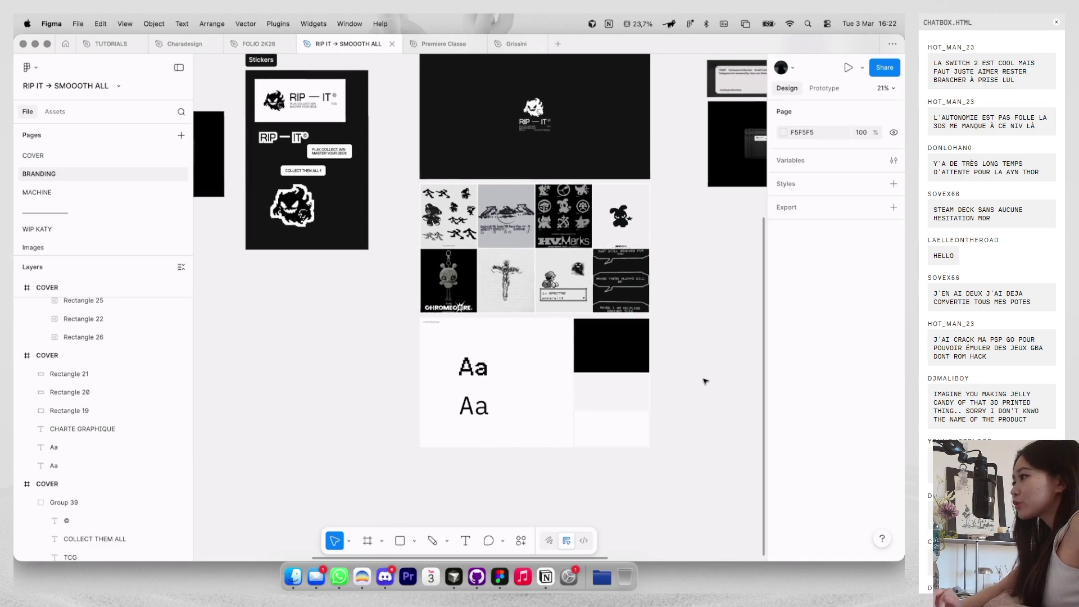
{"action": "left_click", "coordinate": [71, 195]}
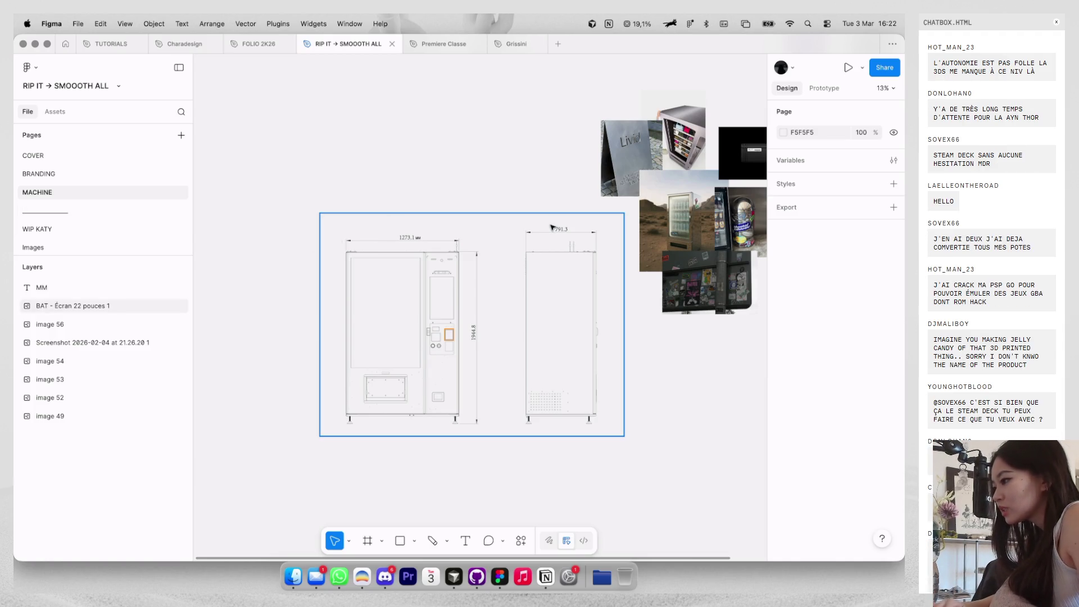
{"action": "scroll", "coordinate": [550, 227], "scroll_direction": "right", "scroll_amount": 5}
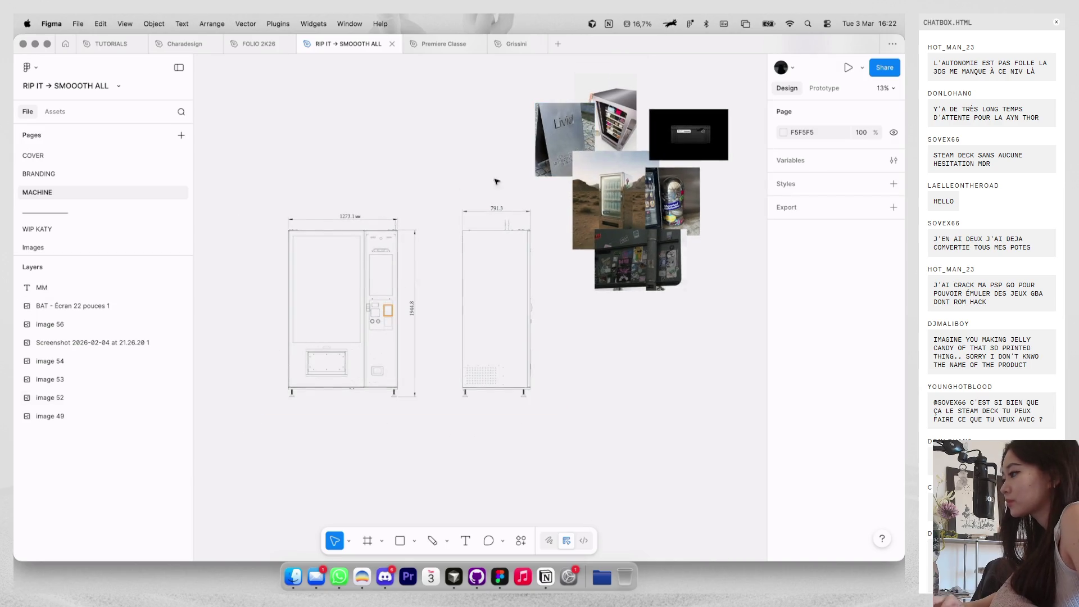
{"action": "scroll", "coordinate": [391, 182], "scroll_direction": "up", "scroll_amount": 5}
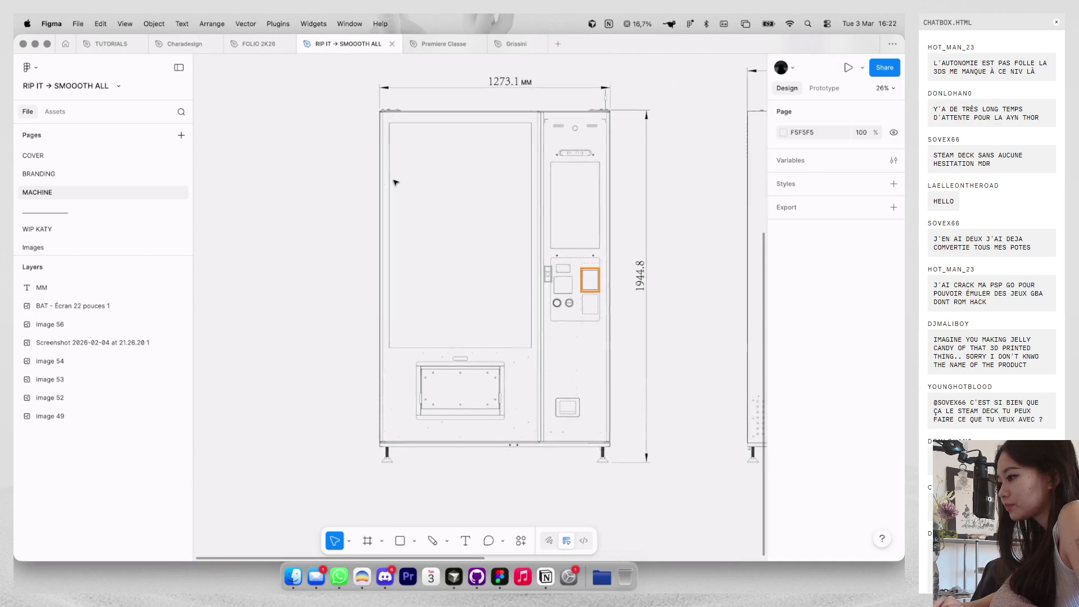
{"action": "scroll", "coordinate": [395, 183], "scroll_direction": "right", "scroll_amount": 5}
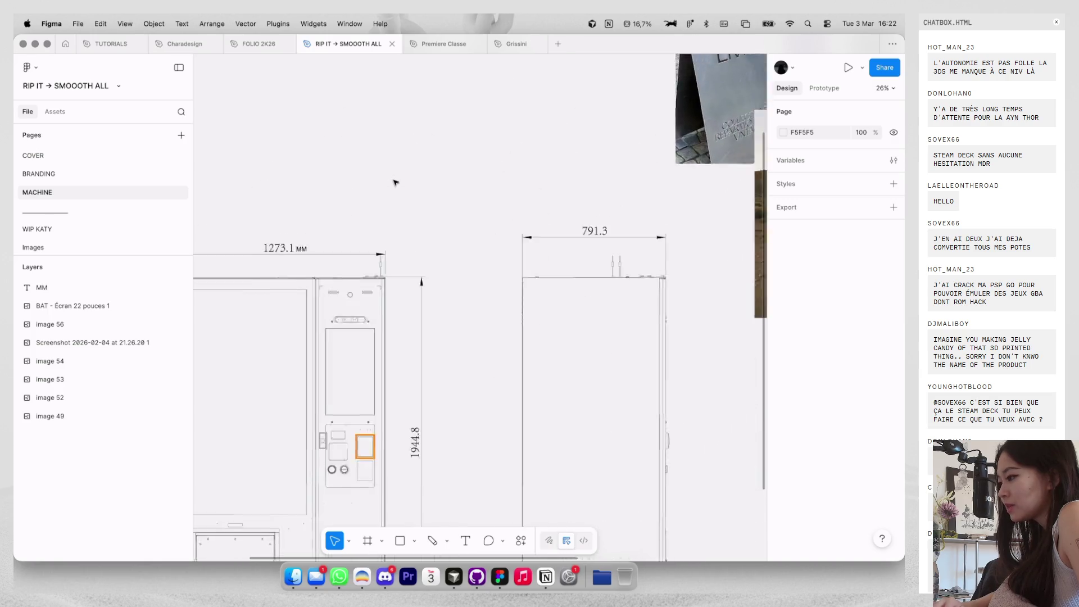
{"action": "scroll", "coordinate": [395, 180], "scroll_direction": "down", "scroll_amount": 5}
{"action": "left_click", "coordinate": [75, 179]}
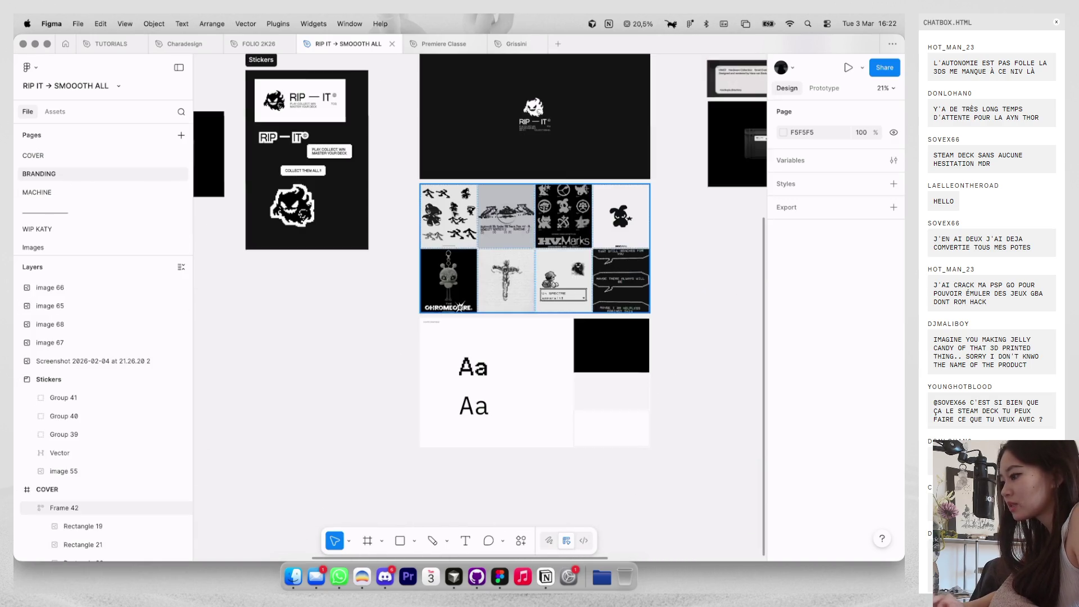
{"action": "scroll", "coordinate": [619, 251], "scroll_direction": "up", "scroll_amount": 5}
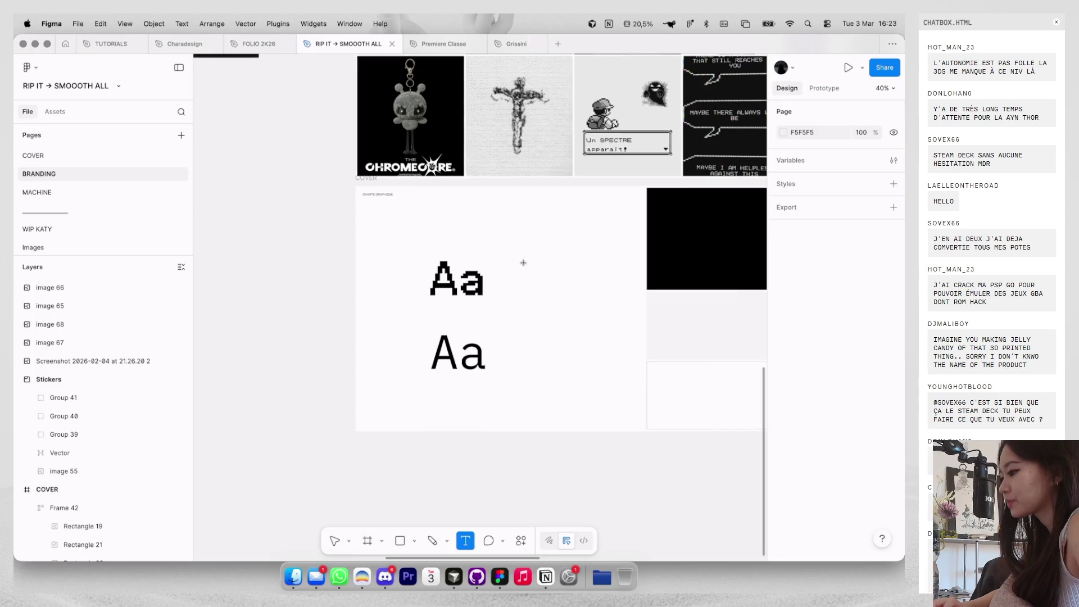
Add a 'PP Neue Bit' text label beside the pixel Aa at font size 45.
{"action": "left_click", "coordinate": [472, 279]}
{"action": "left_click", "coordinate": [548, 272]}
{"action": "key", "text": "t"}
{"action": "left_click", "coordinate": [549, 272]}
{"action": "type", "text": "PP Neue BIT"}
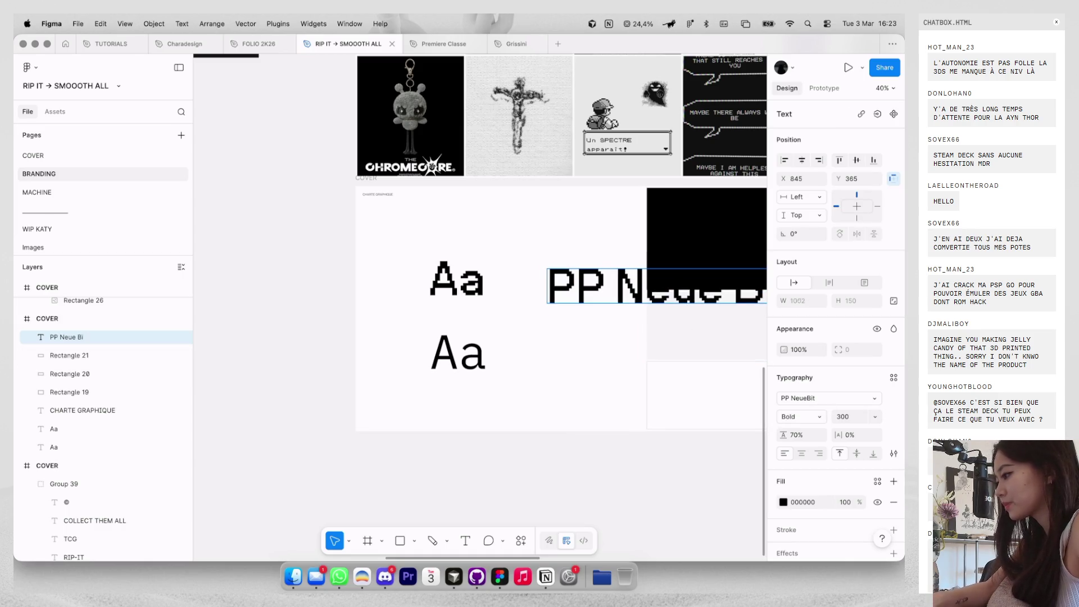
{"action": "type", "text": "t"}
{"action": "key", "text": "Escape"}
{"action": "type", "text": "21"}
{"action": "key", "text": "Return"}
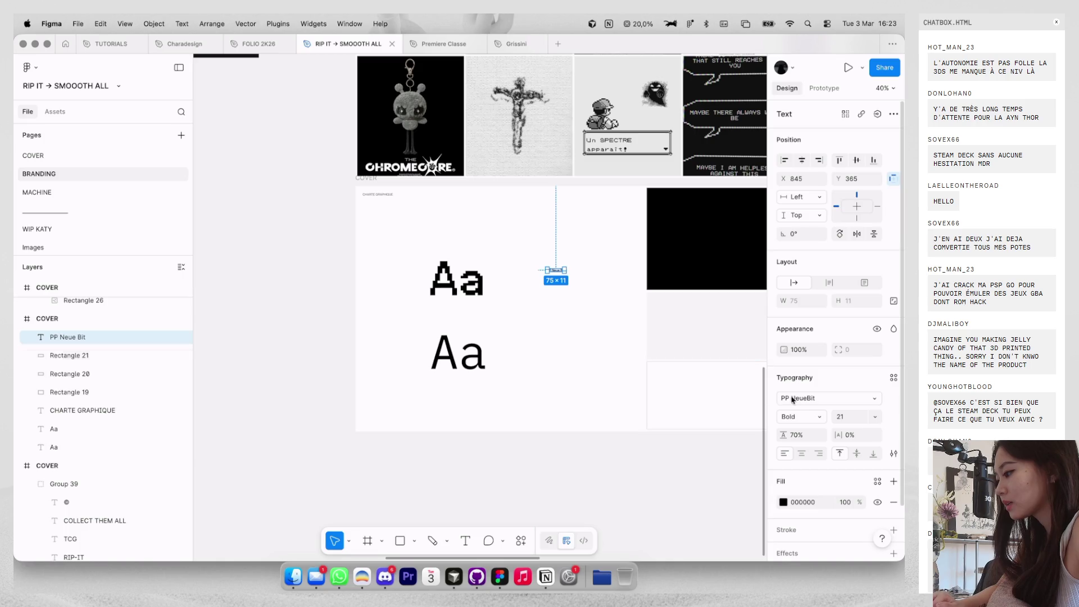
{"action": "type", "text": "45"}
{"action": "key", "text": "Return"}
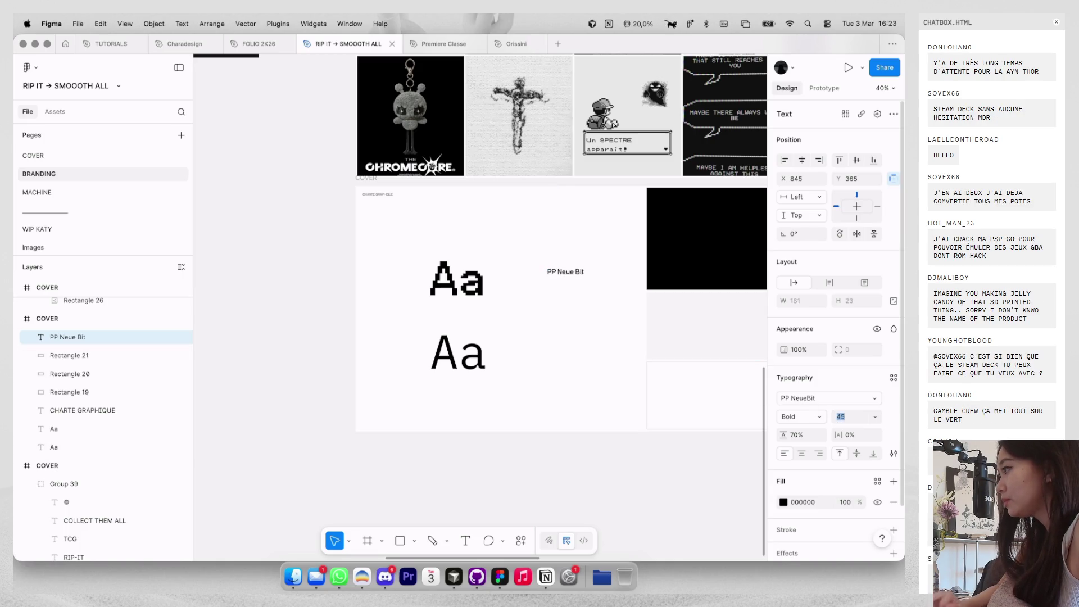
Position the label beside the pixel Aa and Alt-drag a copy beside the lower Aa.
{"action": "left_click", "coordinate": [537, 314]}
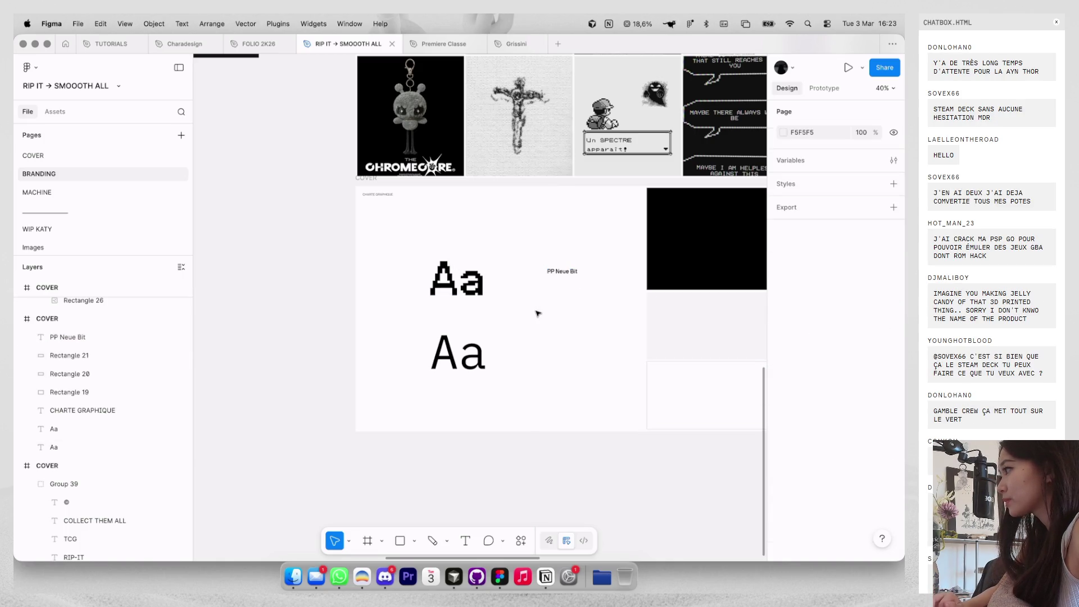
{"action": "scroll", "coordinate": [538, 313], "scroll_direction": "up", "scroll_amount": 2}
{"action": "left_click", "coordinate": [571, 262]}
{"action": "left_click_drag", "start_coordinate": [505, 264], "coordinate": [513, 266]}
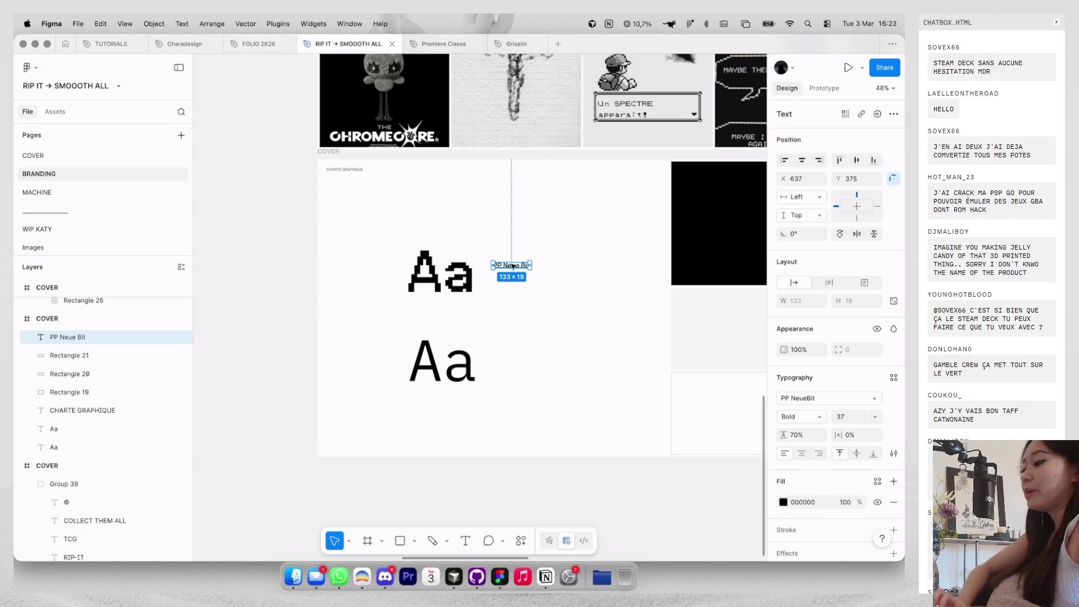
{"action": "key", "text": "alt"}
{"action": "key", "text": "Left"}
{"action": "key", "text": "Left"}
{"action": "scroll", "coordinate": [526, 267], "scroll_direction": "up", "scroll_amount": 2}
{"action": "left_click_drag", "start_coordinate": [517, 272], "coordinate": [516, 386]}
{"action": "left_click", "coordinate": [461, 389]}
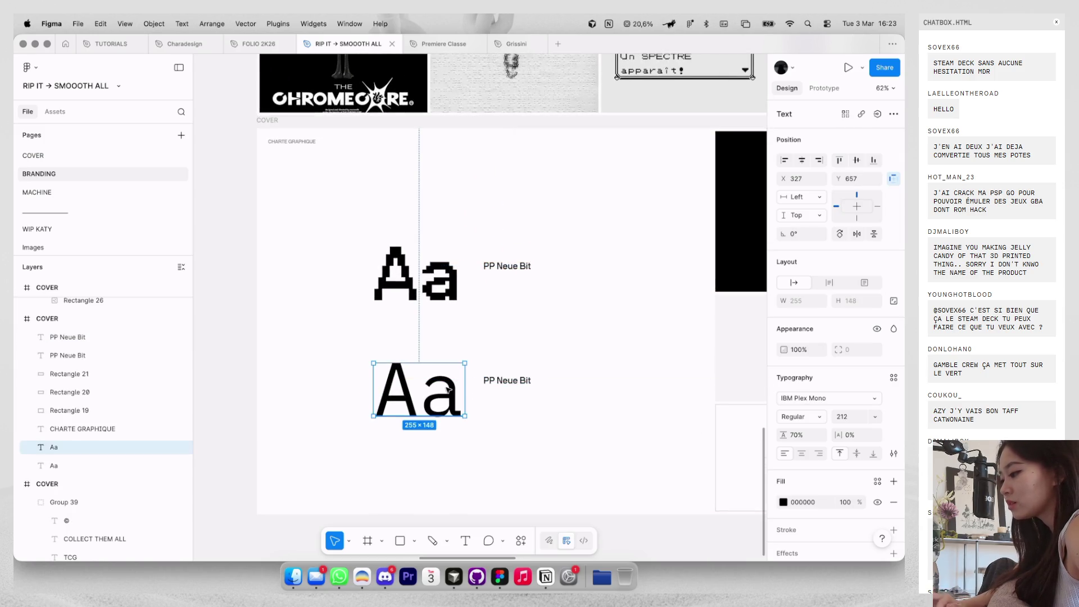
Set the lower label's font to IBM Plex Mono Regular at size 29.
{"action": "left_click", "coordinate": [798, 398]}
{"action": "left_click", "coordinate": [508, 381]}
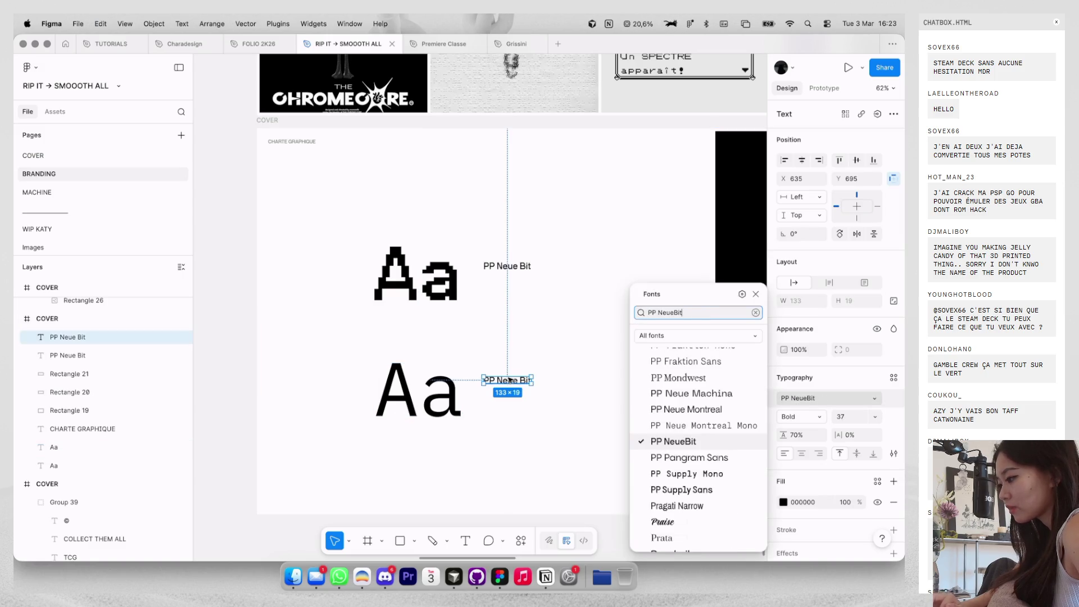
{"action": "type", "text": "ibm pl"}
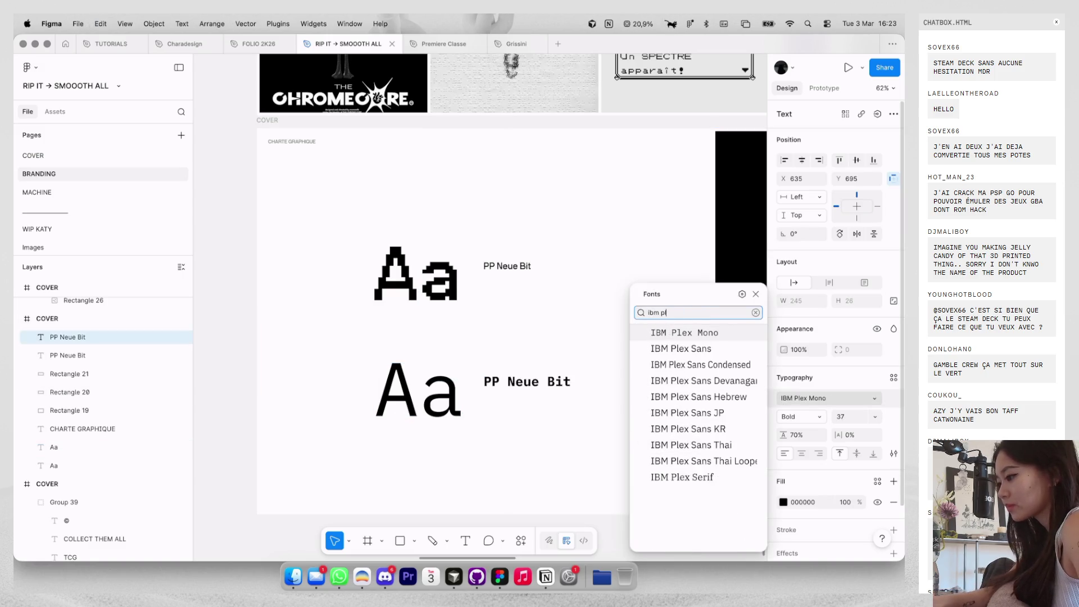
{"action": "key", "text": "Return"}
{"action": "left_click", "coordinate": [801, 416]}
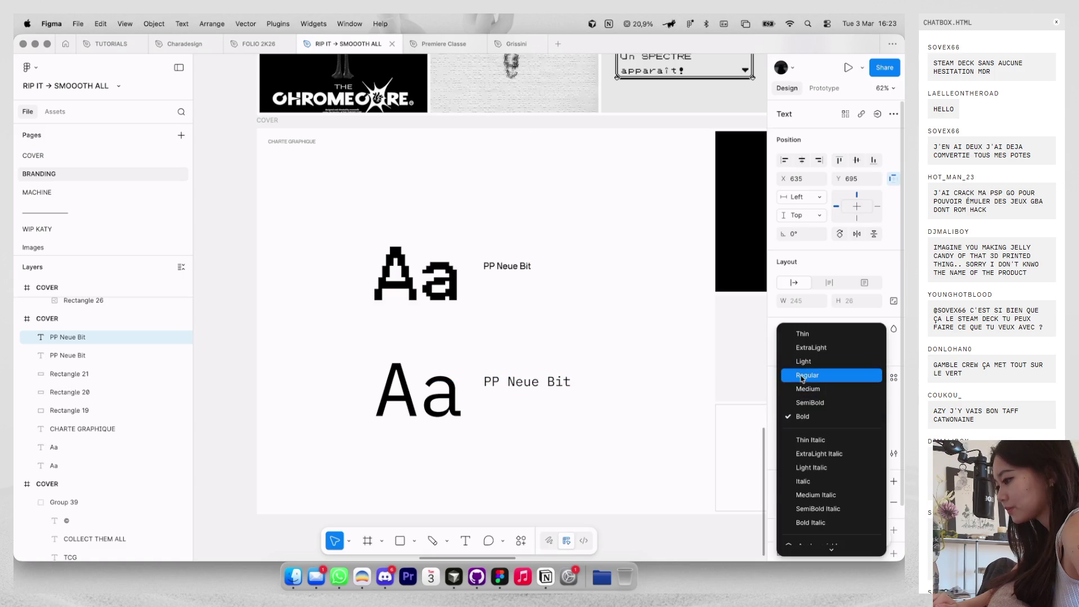
{"action": "left_click", "coordinate": [802, 377]}
{"action": "type", "text": "29"}
{"action": "key", "text": "Return"}
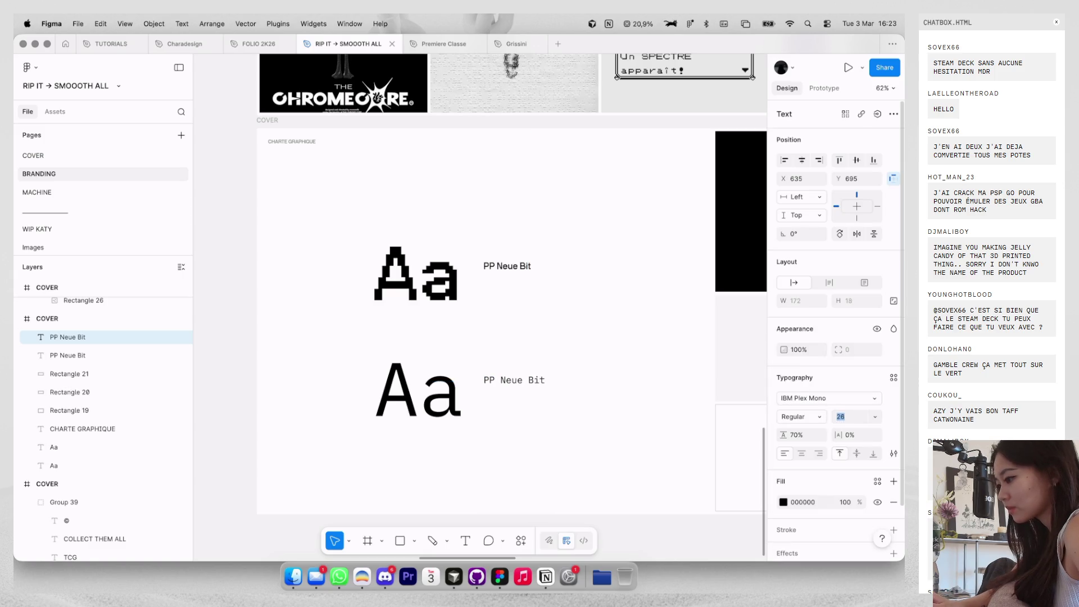
Switch the label to Medium weight and retype its text as IBM Plex Mono.
{"action": "left_click", "coordinate": [809, 419]}
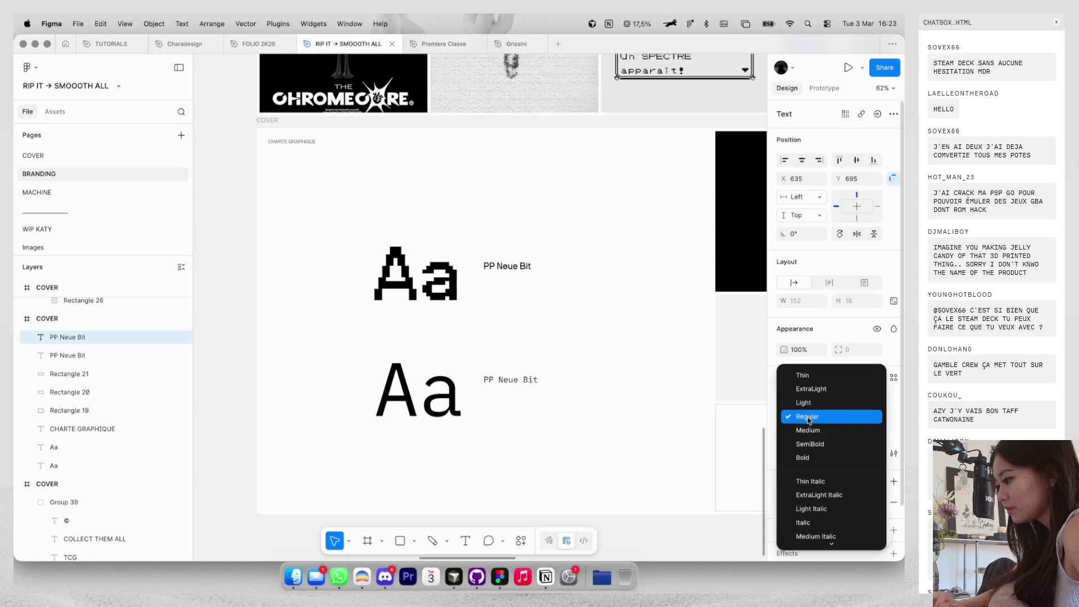
{"action": "left_click", "coordinate": [809, 430]}
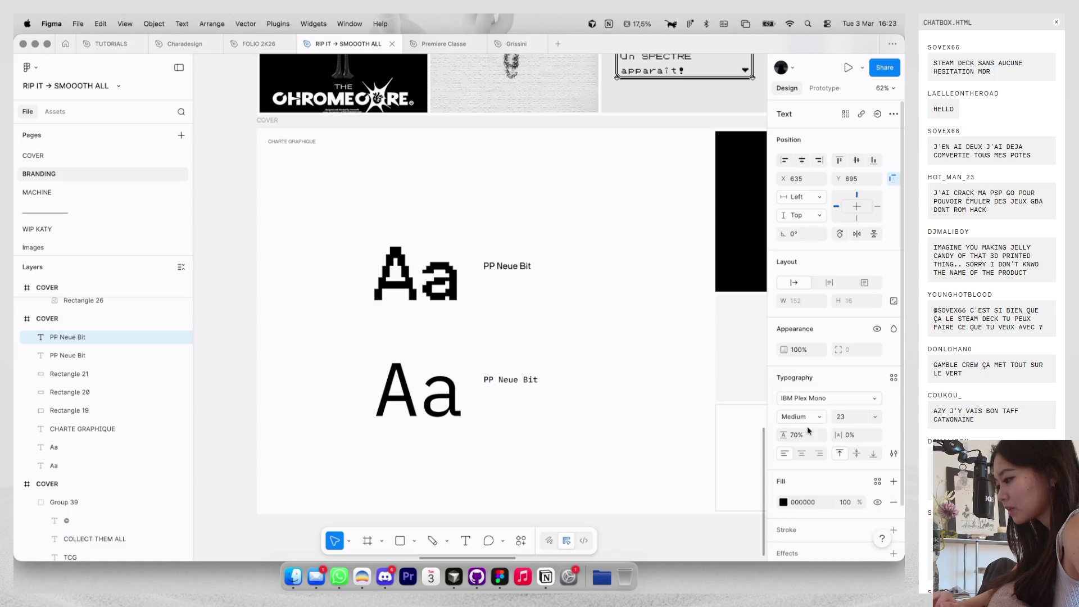
{"action": "double_click", "coordinate": [499, 379]}
{"action": "type", "text": "IBM Plex Mono"}
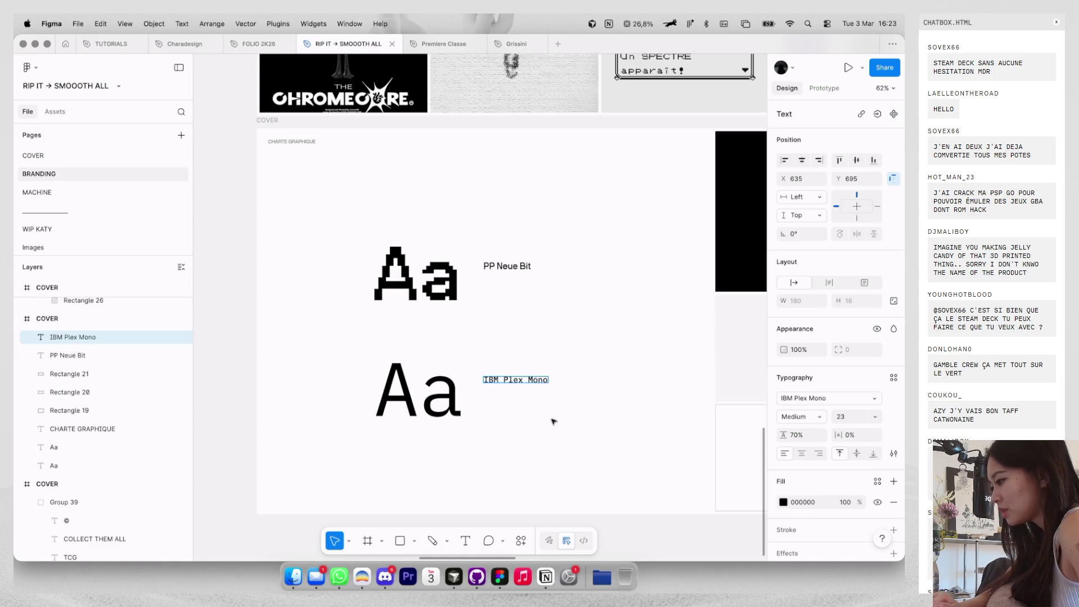
{"action": "left_click", "coordinate": [554, 422]}
Set the IBM Plex Mono label's weight back to Regular.
{"action": "scroll", "coordinate": [515, 416], "scroll_direction": "down", "scroll_amount": 2, "text": "ctrl"}
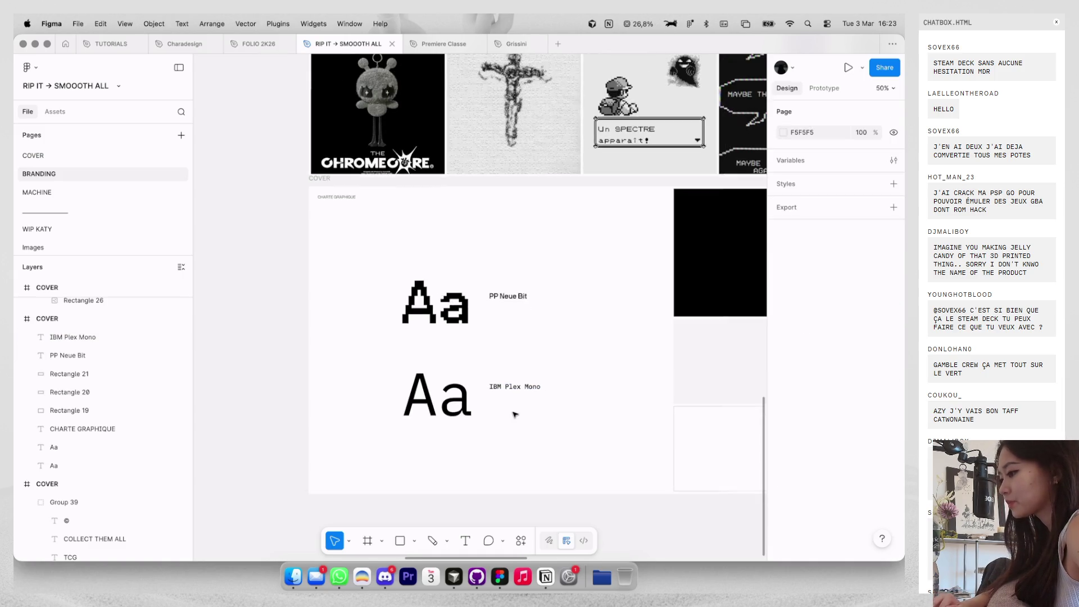
{"action": "left_click", "coordinate": [521, 386]}
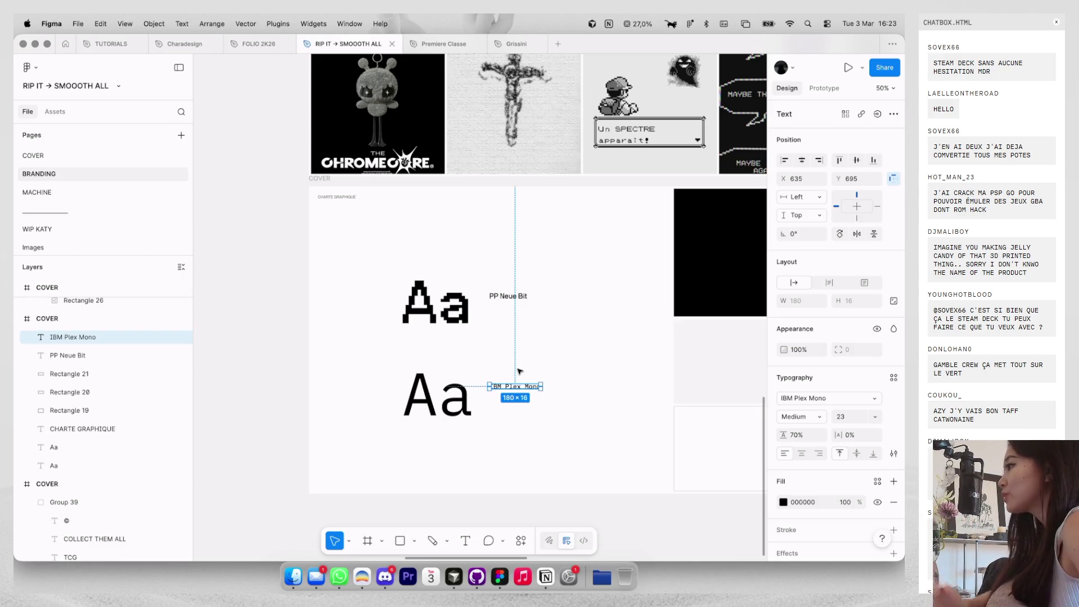
{"action": "left_click", "coordinate": [798, 416]}
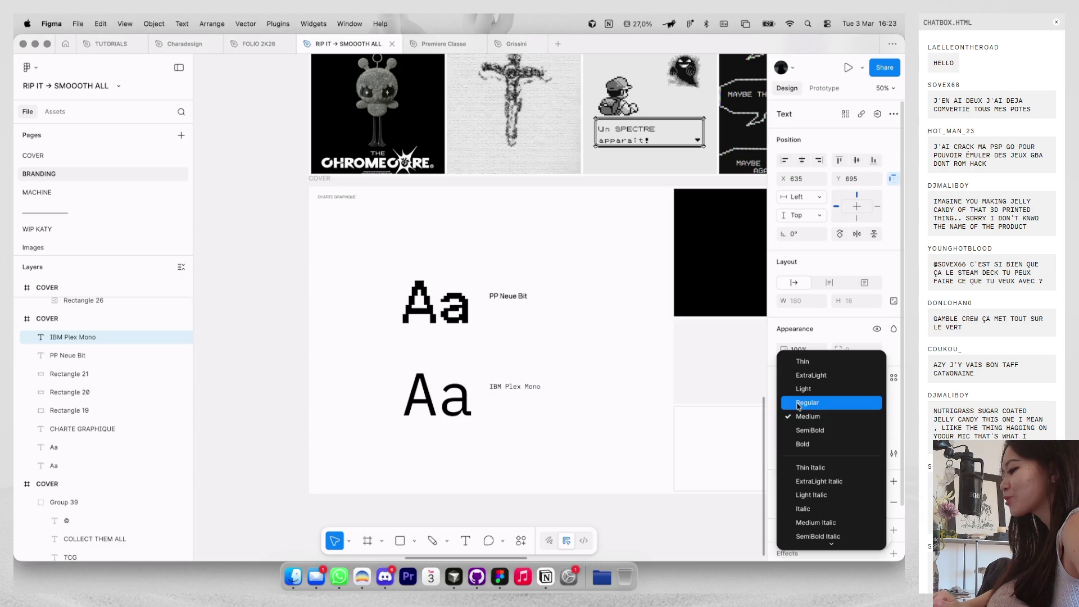
{"action": "left_click", "coordinate": [798, 403]}
{"action": "left_click", "coordinate": [638, 385]}
{"action": "scroll", "coordinate": [638, 386], "scroll_direction": "left", "scroll_amount": 2}
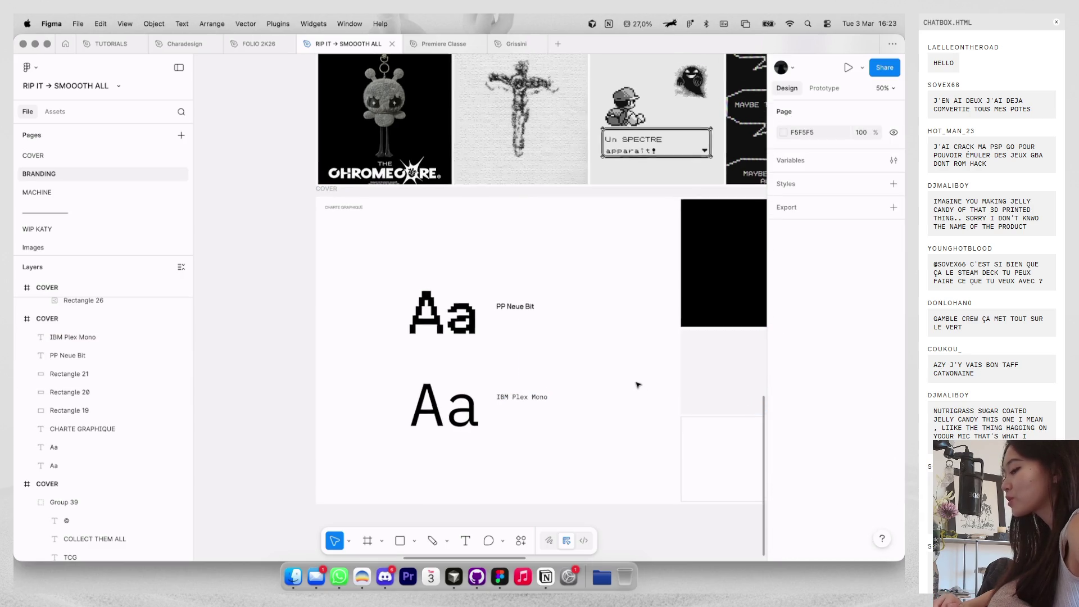
{"action": "scroll", "coordinate": [637, 382], "scroll_direction": "down", "scroll_amount": 3}
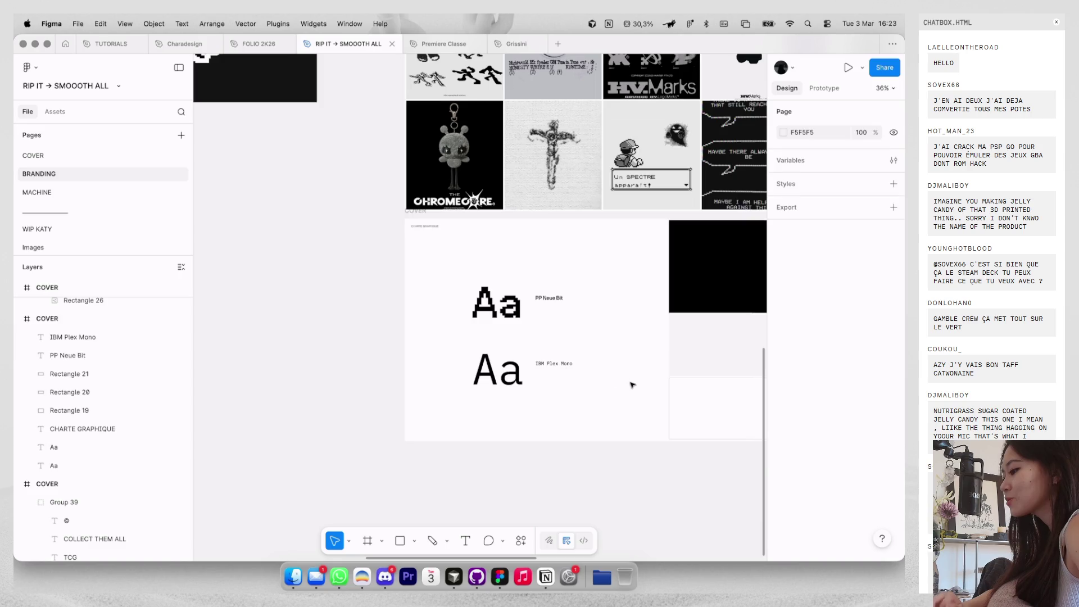
Nudge the PP Neue Bit and IBM Plex Mono labels slightly left together.
{"action": "right_click", "coordinate": [632, 382]}
{"action": "left_click", "coordinate": [548, 298]}
{"action": "left_click", "coordinate": [554, 363], "text": "shift"}
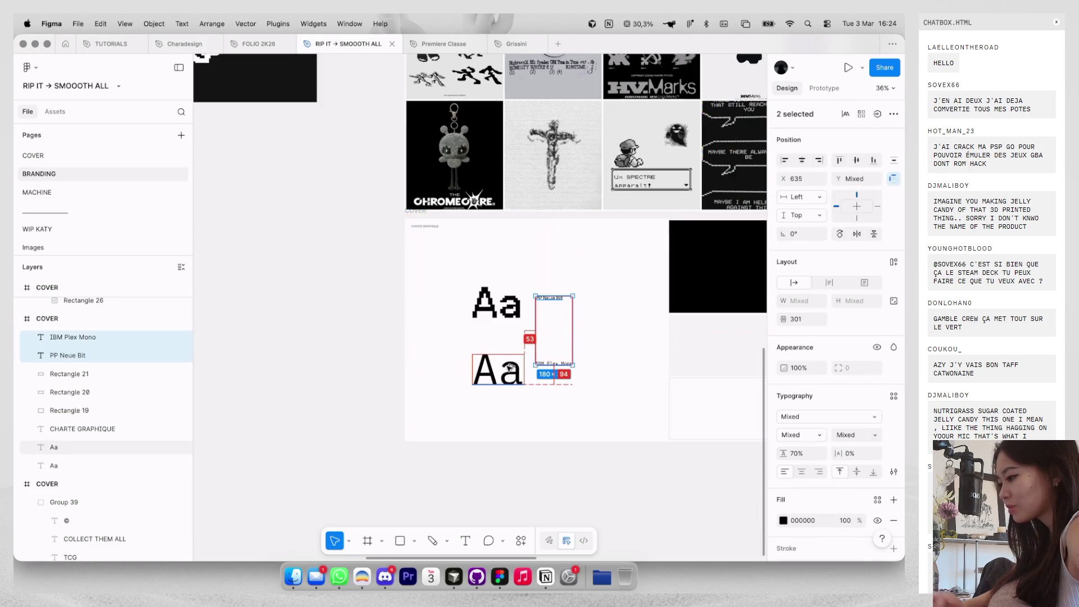
{"action": "key", "text": "Left"}
{"action": "key", "text": "Left"}
{"action": "key", "text": "Left"}
{"action": "key", "text": "Left"}
{"action": "key", "text": "Left"}
{"action": "key", "text": "Left"}
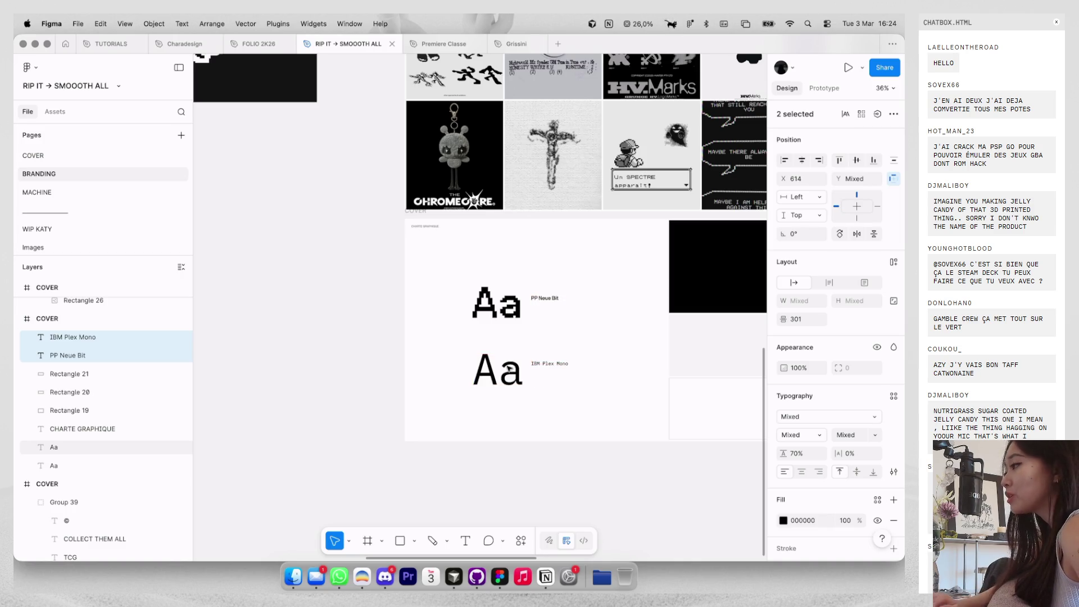
{"action": "left_click", "coordinate": [435, 336]}
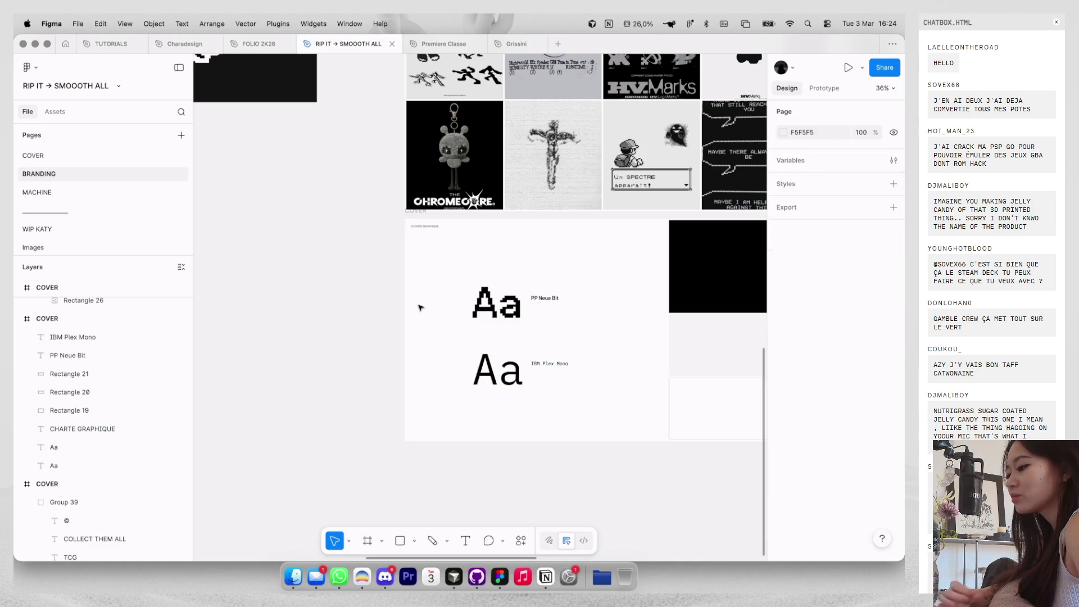
Shift both font labels slightly right so they share one left edge beside the Aa specimens.
{"action": "scroll", "coordinate": [560, 364], "scroll_direction": "up", "scroll_amount": 2}
{"action": "left_click", "coordinate": [544, 364]}
{"action": "left_click", "coordinate": [548, 287], "text": "shift"}
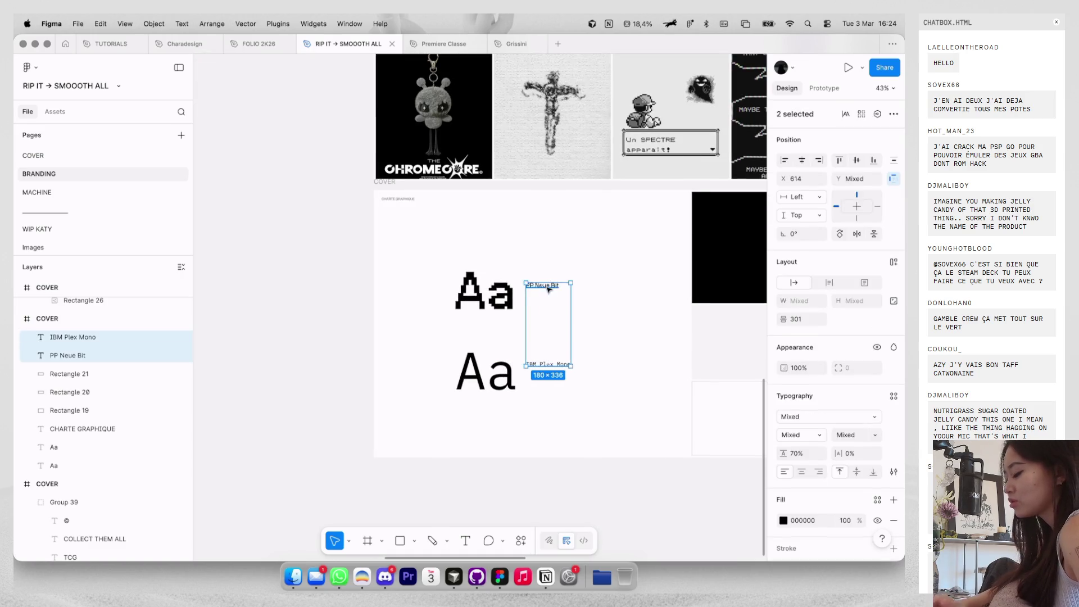
{"action": "left_click_drag", "start_coordinate": [547, 288], "coordinate": [550, 291]}
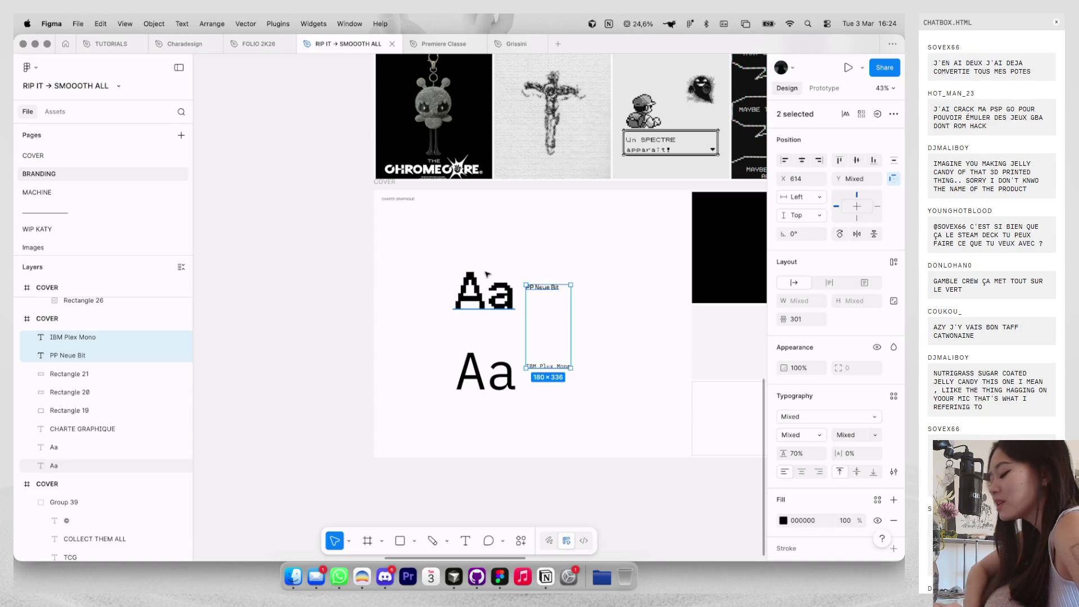
{"action": "left_click", "coordinate": [563, 245]}
{"action": "scroll", "coordinate": [564, 248], "scroll_direction": "down", "scroll_amount": 2}
{"action": "scroll", "coordinate": [564, 248], "scroll_direction": "up", "scroll_amount": 2}
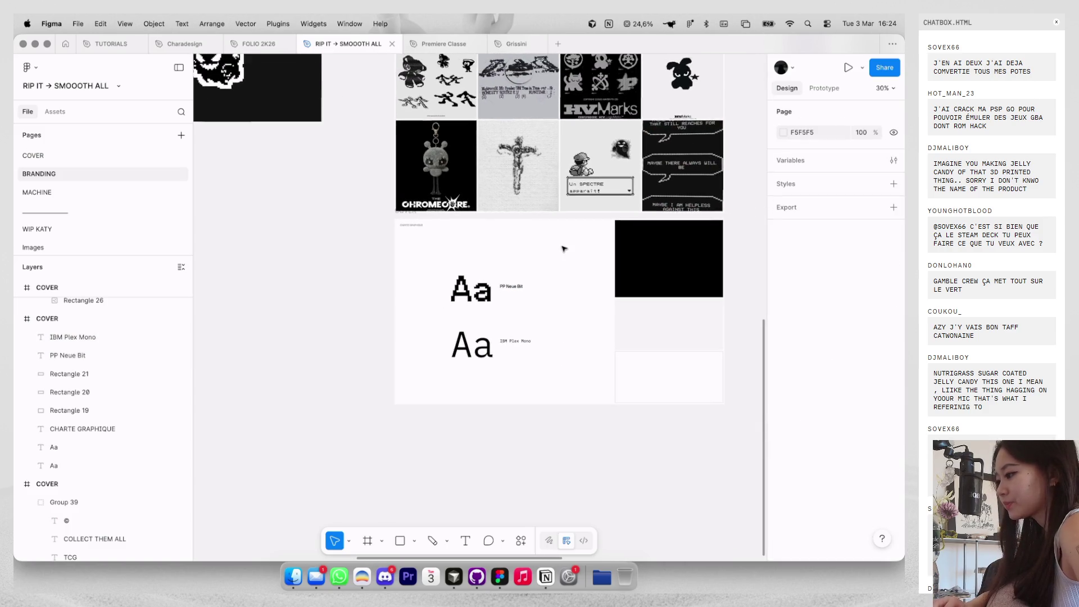
{"action": "left_click", "coordinate": [627, 268]}
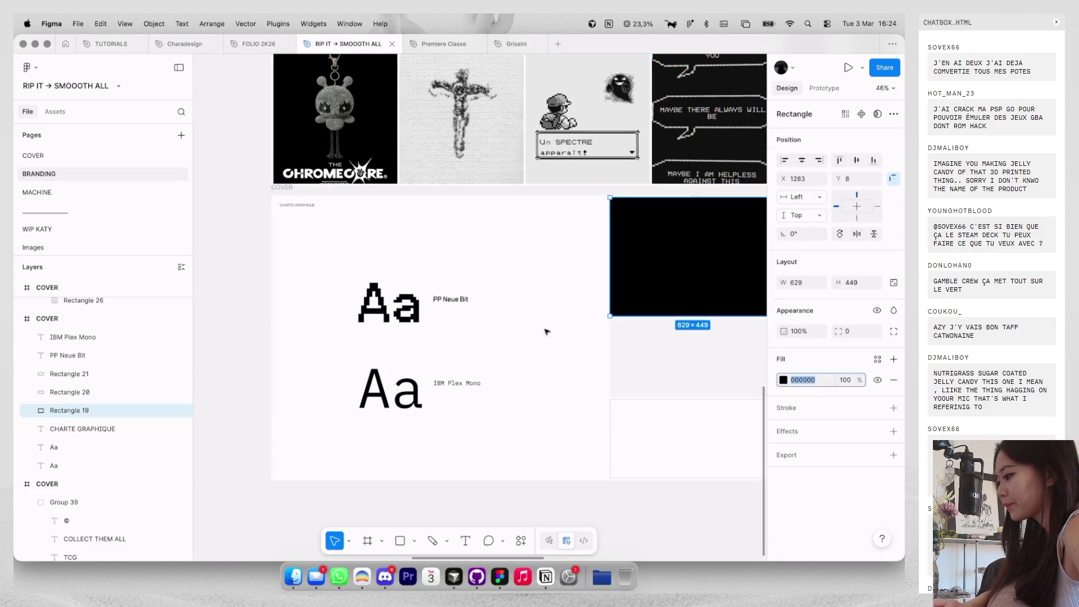
Add a #000000 hex label in the black swatch's lower-left corner.
{"action": "key", "text": "t"}
{"action": "scroll", "coordinate": [551, 326], "scroll_direction": "right", "scroll_amount": 3}
{"action": "left_click", "coordinate": [584, 277]}
{"action": "scroll", "coordinate": [620, 293], "scroll_direction": "up", "scroll_amount": 1}
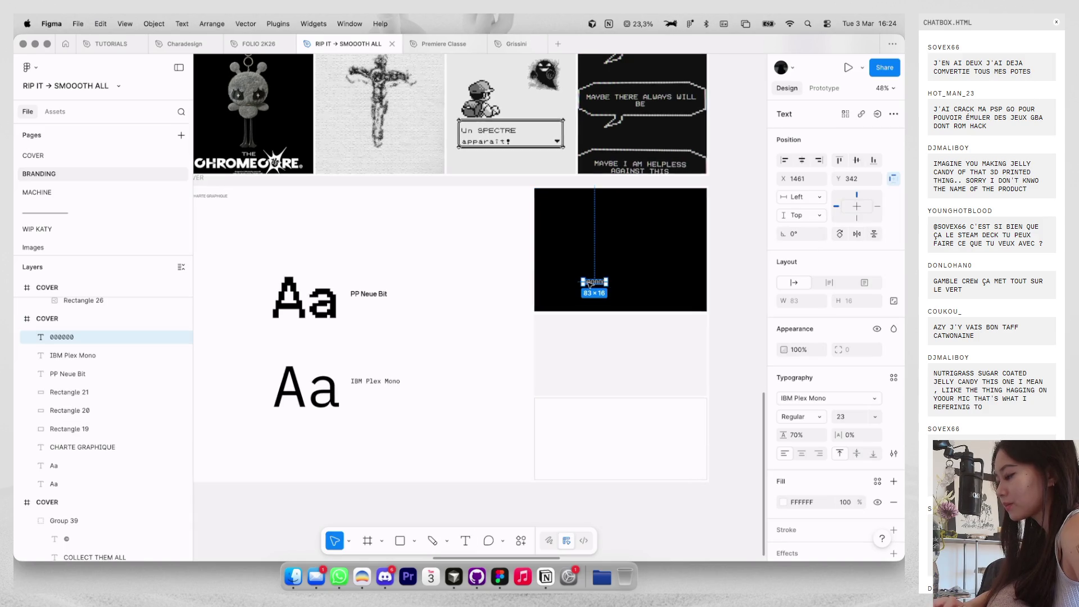
{"action": "type", "text": "#000000"}
{"action": "key", "text": "Escape"}
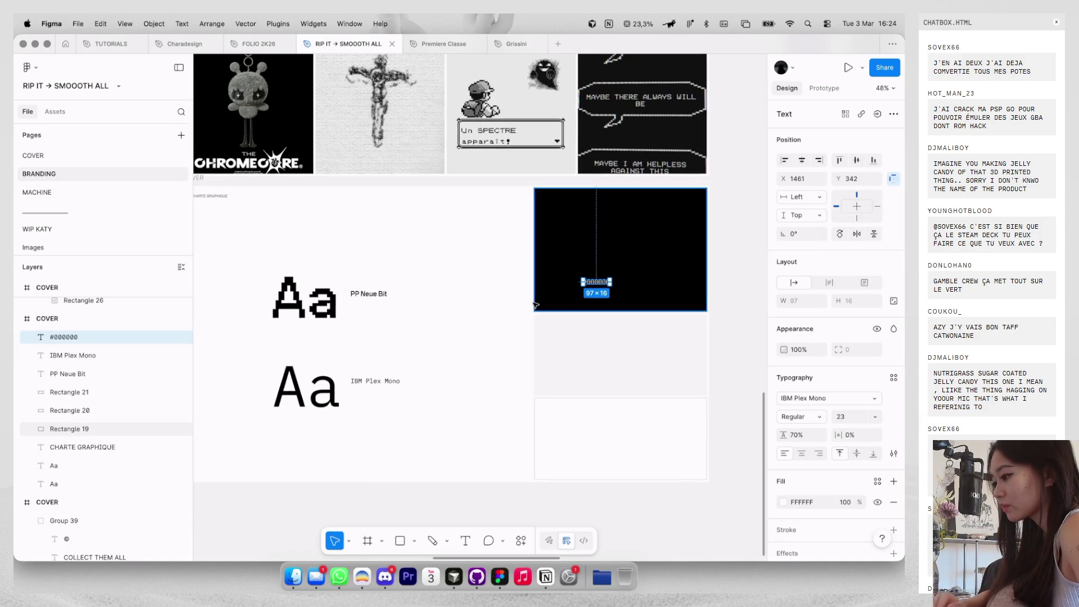
{"action": "scroll", "coordinate": [533, 305], "scroll_direction": "up", "scroll_amount": 3}
{"action": "left_click_drag", "start_coordinate": [637, 270], "coordinate": [568, 305]}
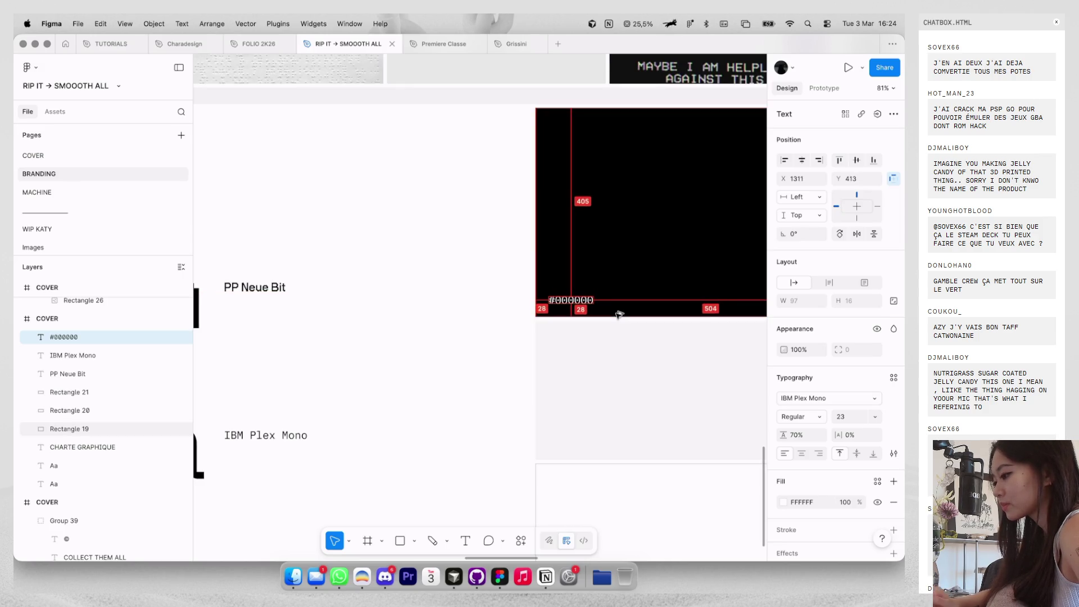
Copy the label into the grey and white swatches, relabelled #F8F8F8 and #FFFFFF.
{"action": "left_click_drag", "start_coordinate": [578, 296], "coordinate": [577, 443]}
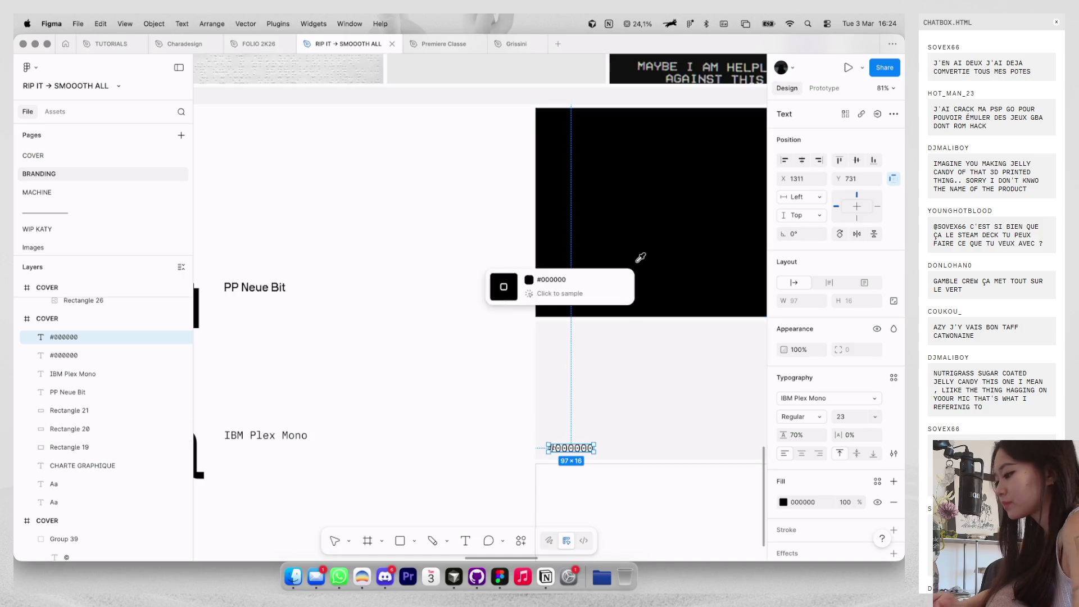
{"action": "scroll", "coordinate": [637, 258], "scroll_direction": "down", "scroll_amount": 5}
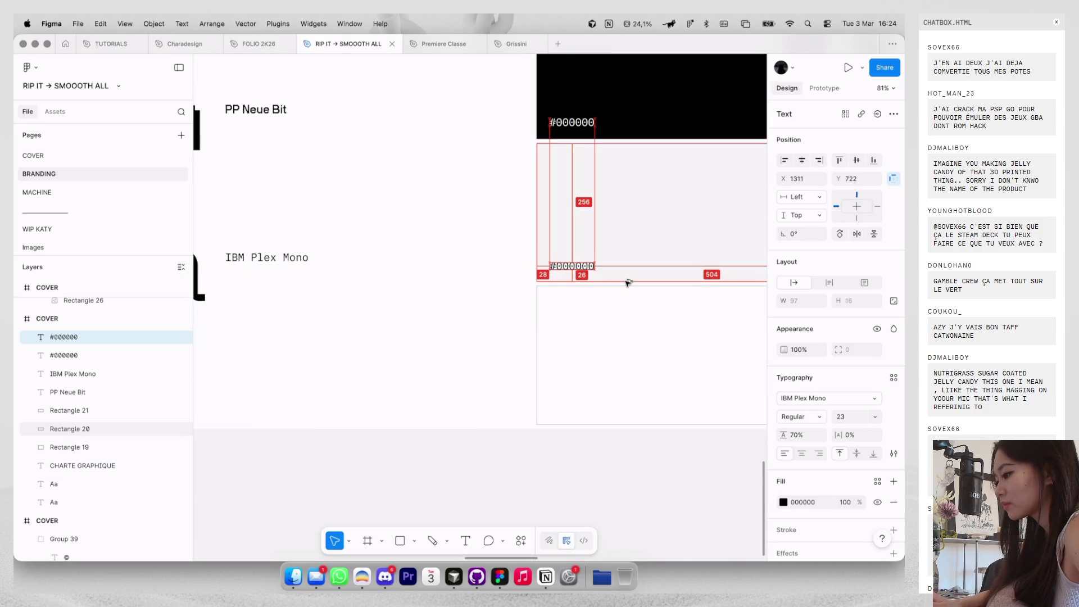
{"action": "key", "text": "super+d"}
{"action": "left_click", "coordinate": [633, 248]}
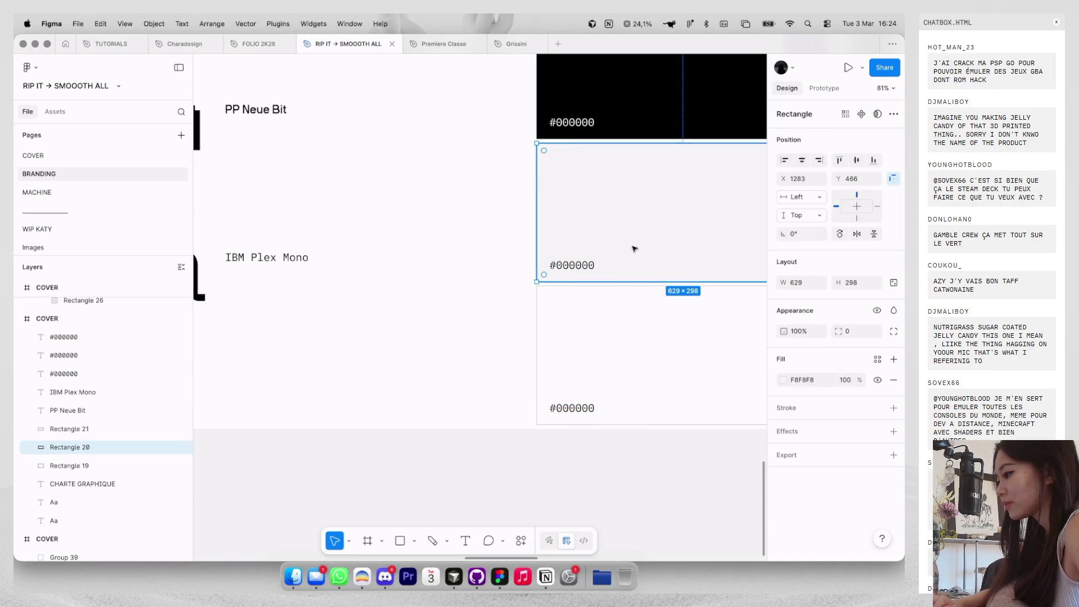
{"action": "double_click", "coordinate": [585, 264]}
{"action": "type", "text": "#F8F8F8"}
{"action": "left_click", "coordinate": [618, 356]}
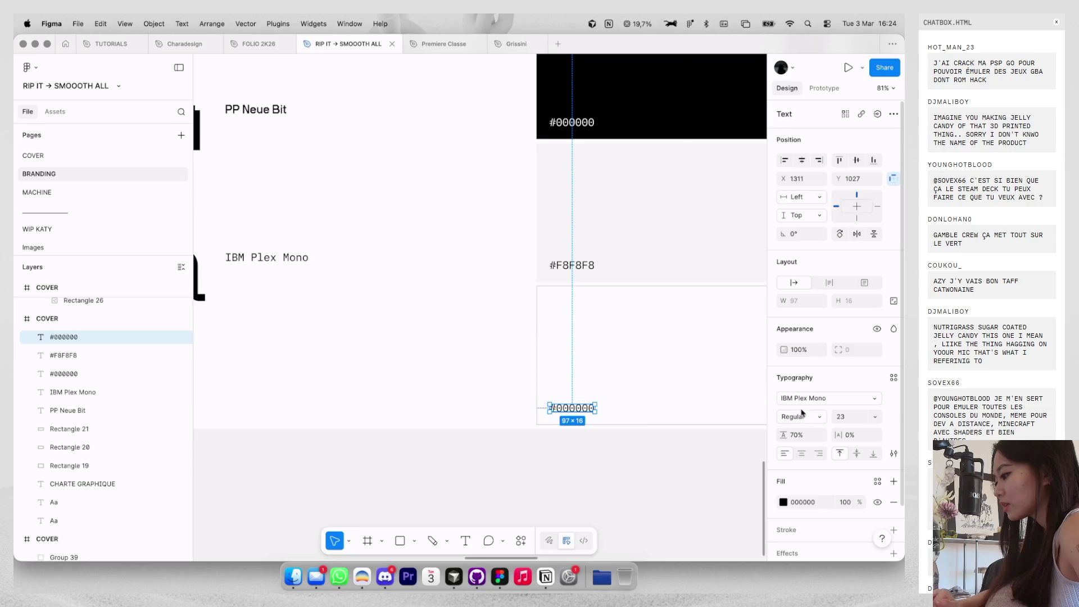
{"action": "double_click", "coordinate": [579, 407]}
{"action": "type", "text": "#FFFFFF"}
{"action": "key", "text": "Escape"}
Set all three hex code labels to font size 18.
{"action": "left_click", "coordinate": [572, 265], "text": "shift"}
{"action": "scroll", "coordinate": [572, 264], "scroll_direction": "down", "scroll_amount": 3}
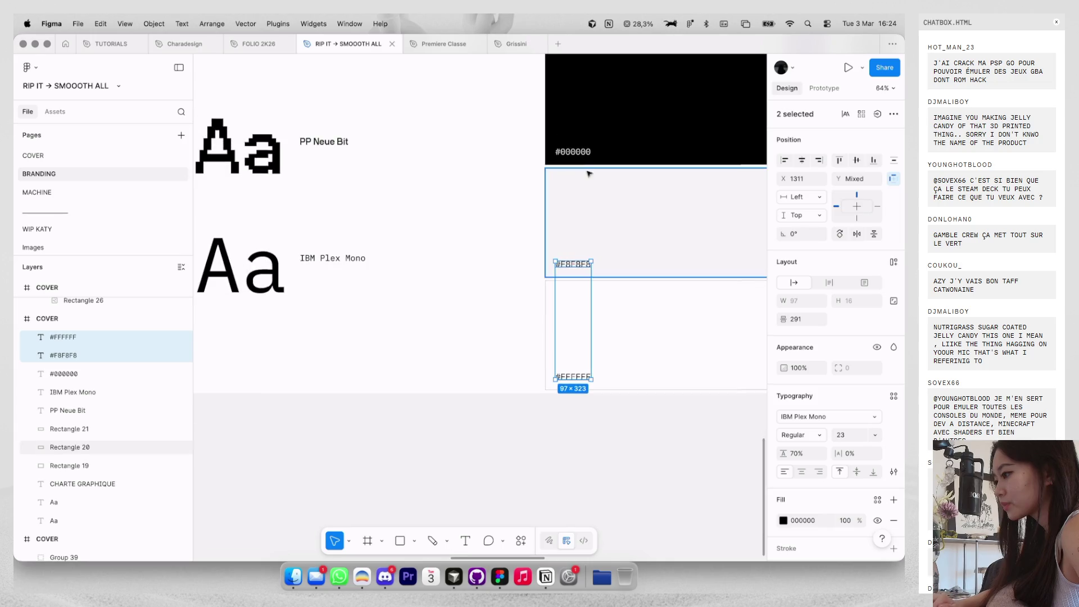
{"action": "left_click", "coordinate": [573, 151], "text": "shift"}
{"action": "left_click", "coordinate": [843, 435]}
{"action": "type", "text": "15"}
{"action": "key", "text": "Return"}
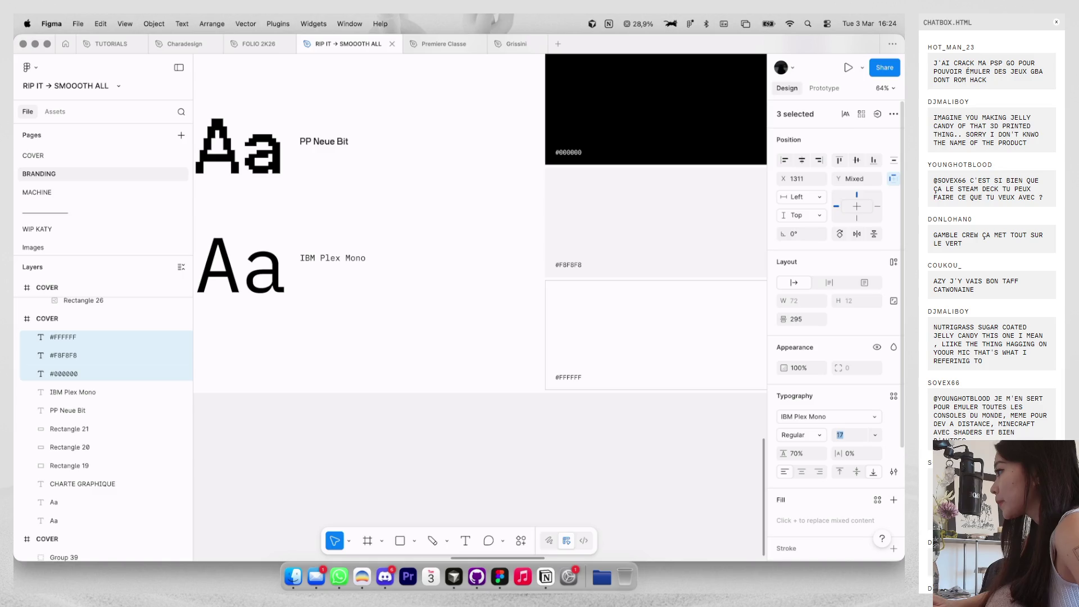
{"action": "key", "text": "Up"}
{"action": "scroll", "coordinate": [555, 353], "scroll_direction": "down", "scroll_amount": 1}
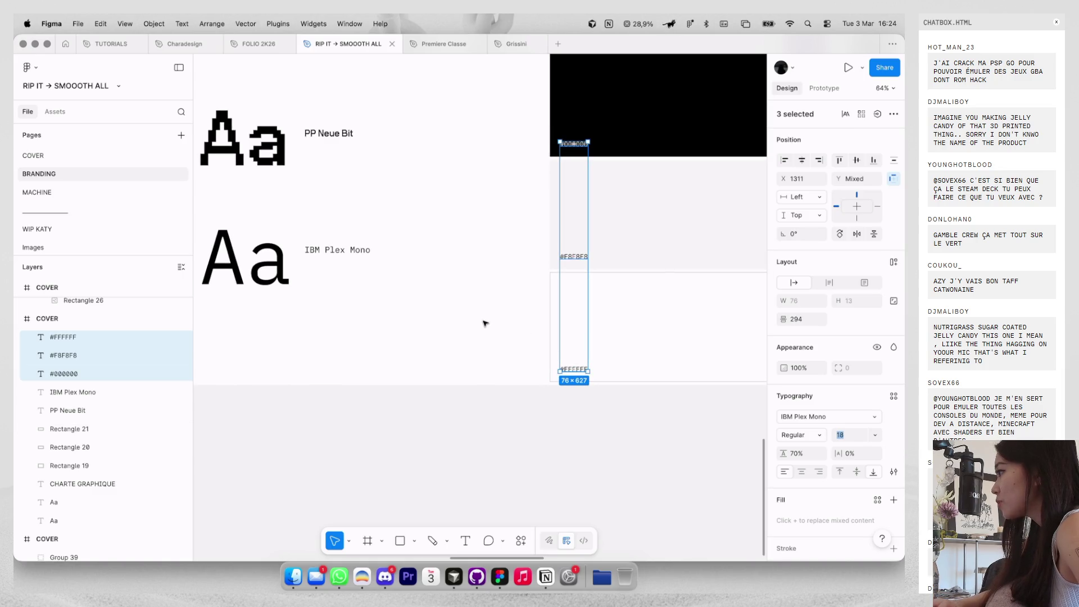
{"action": "key", "text": "Escape"}
{"action": "scroll", "coordinate": [485, 323], "scroll_direction": "down", "scroll_amount": 5}
{"action": "scroll", "coordinate": [484, 324], "scroll_direction": "left", "scroll_amount": 5}
{"action": "scroll", "coordinate": [484, 323], "scroll_direction": "up", "scroll_amount": 3}
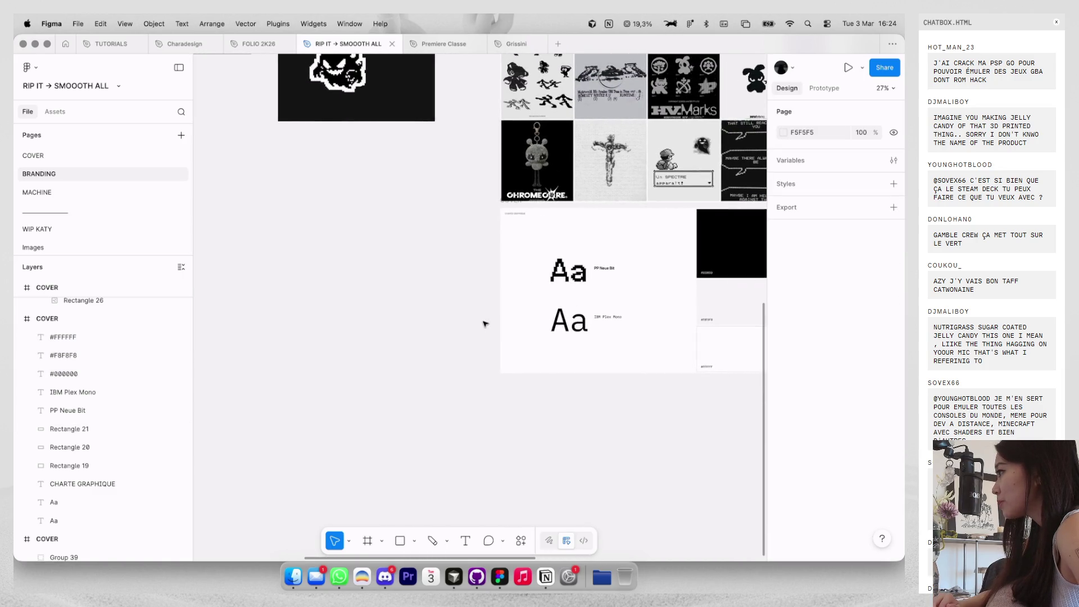
{"action": "scroll", "coordinate": [485, 322], "scroll_direction": "down", "scroll_amount": 1}
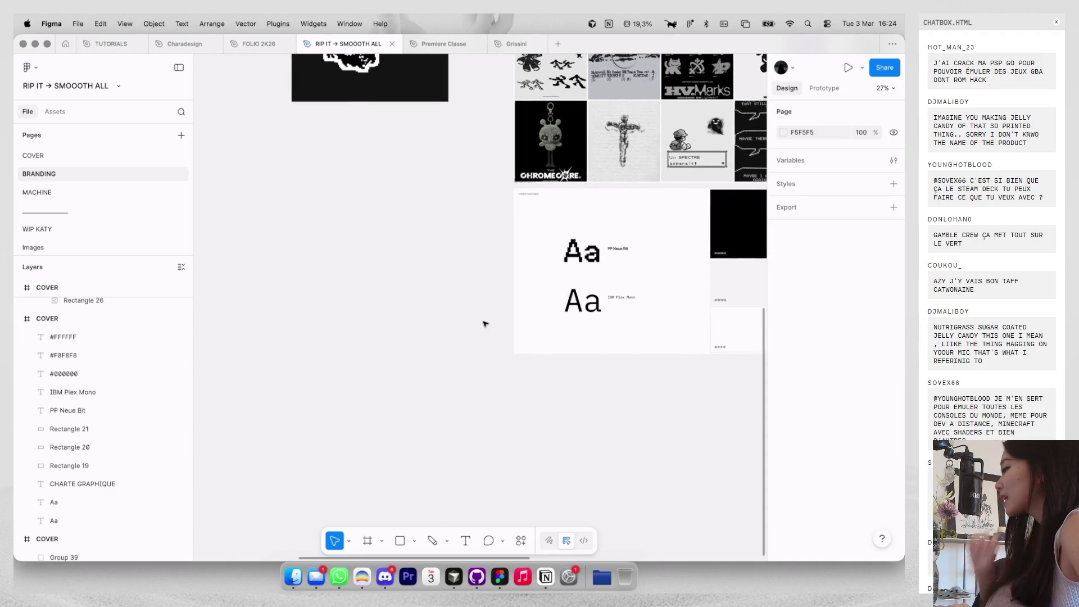
{"action": "scroll", "coordinate": [467, 293], "scroll_direction": "up", "scroll_amount": 3}
{"action": "scroll", "coordinate": [466, 293], "scroll_direction": "right", "scroll_amount": 2}
{"action": "scroll", "coordinate": [449, 286], "scroll_direction": "right", "scroll_amount": 3}
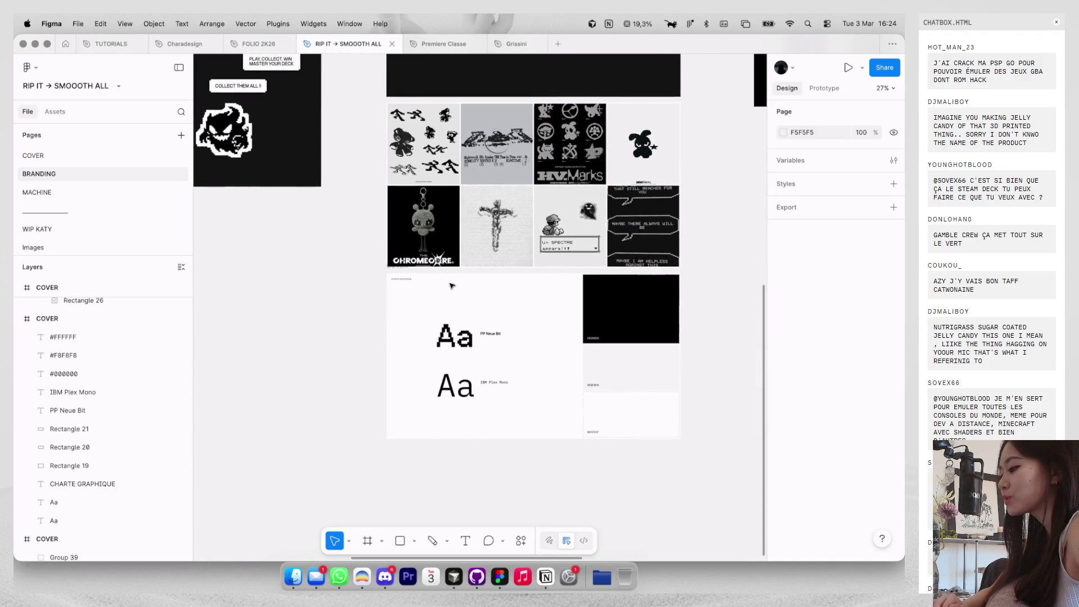
{"action": "scroll", "coordinate": [600, 330], "scroll_direction": "up", "scroll_amount": 3}
{"action": "scroll", "coordinate": [612, 336], "scroll_direction": "left", "scroll_amount": 3}
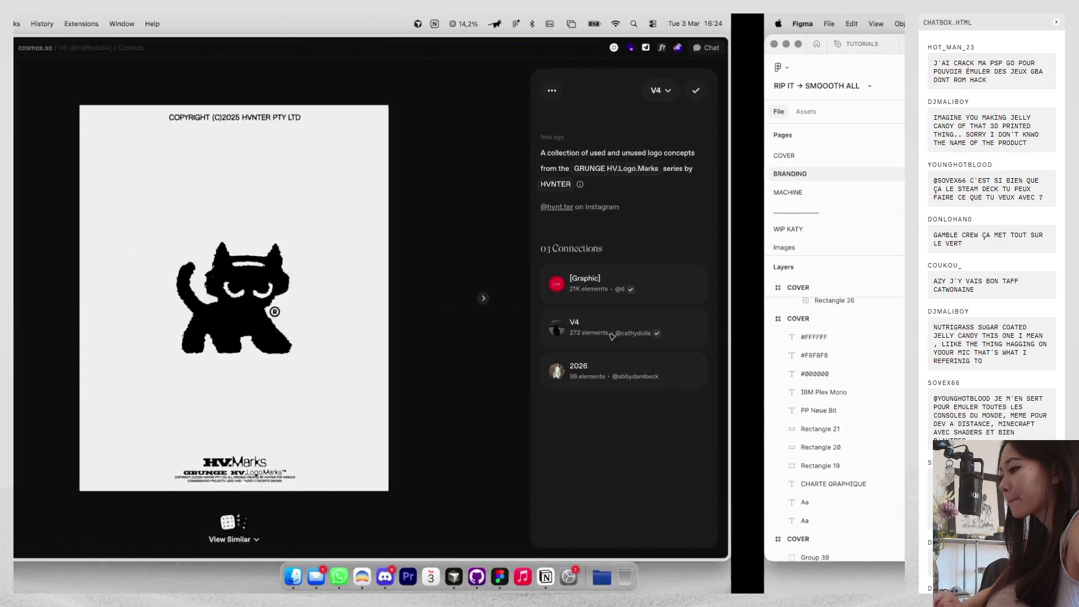
Search 'lorem ipsum text' in a new tab and open lipsum.com.
{"action": "key", "text": "super+t"}
{"action": "type", "text": "lorem ipsum text"}
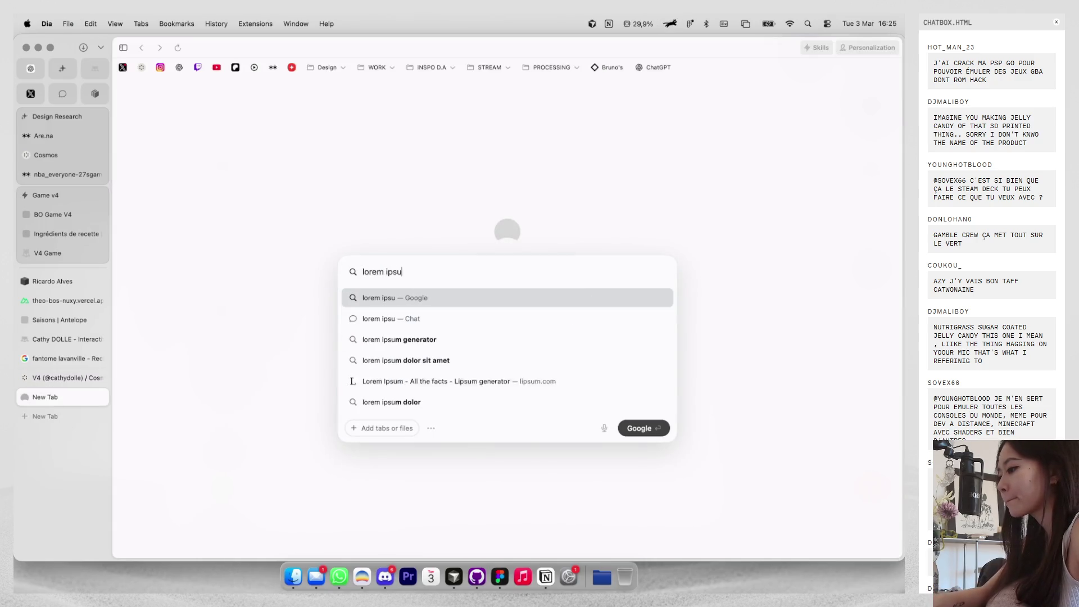
{"action": "key", "text": "Return"}
{"action": "left_click", "coordinate": [376, 234]}
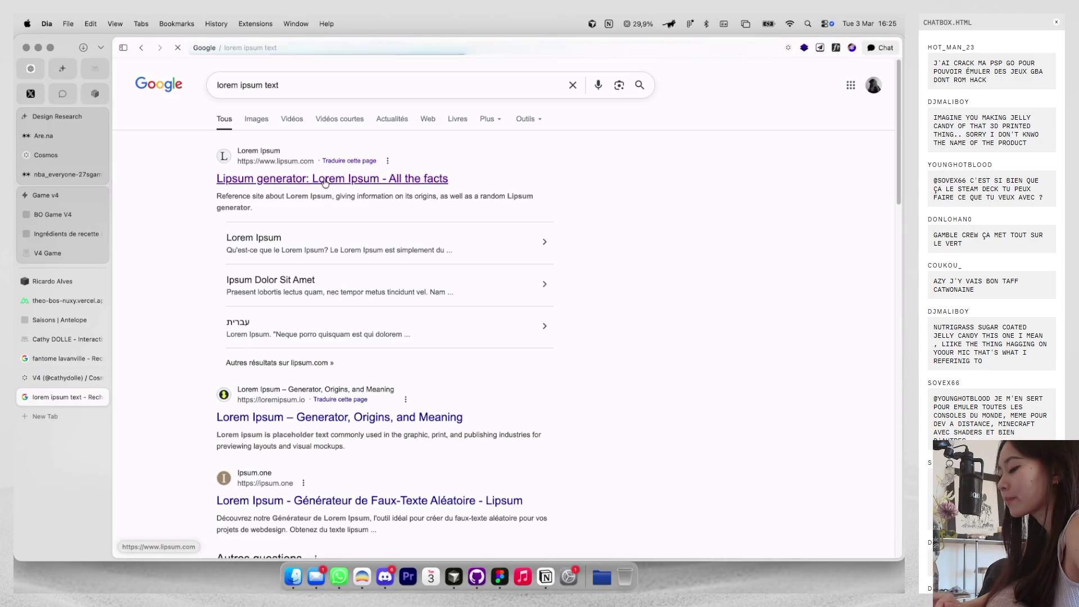
Copy the standard Lorem Ipsum paragraph and return to Figma.
{"action": "scroll", "coordinate": [401, 278], "scroll_direction": "down", "scroll_amount": 2}
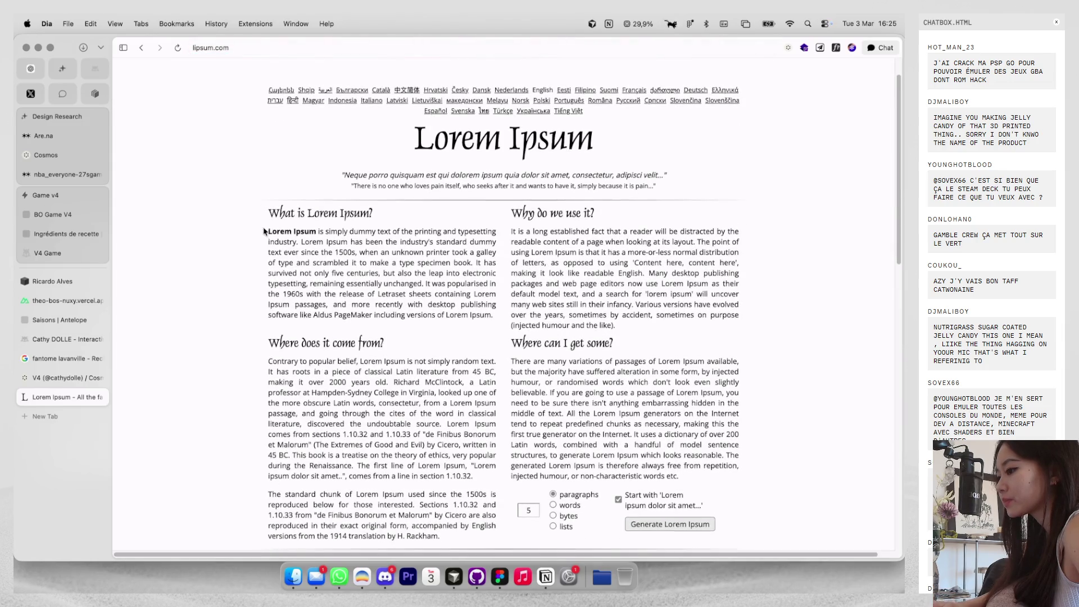
{"action": "scroll", "coordinate": [395, 274], "scroll_direction": "down", "scroll_amount": 10}
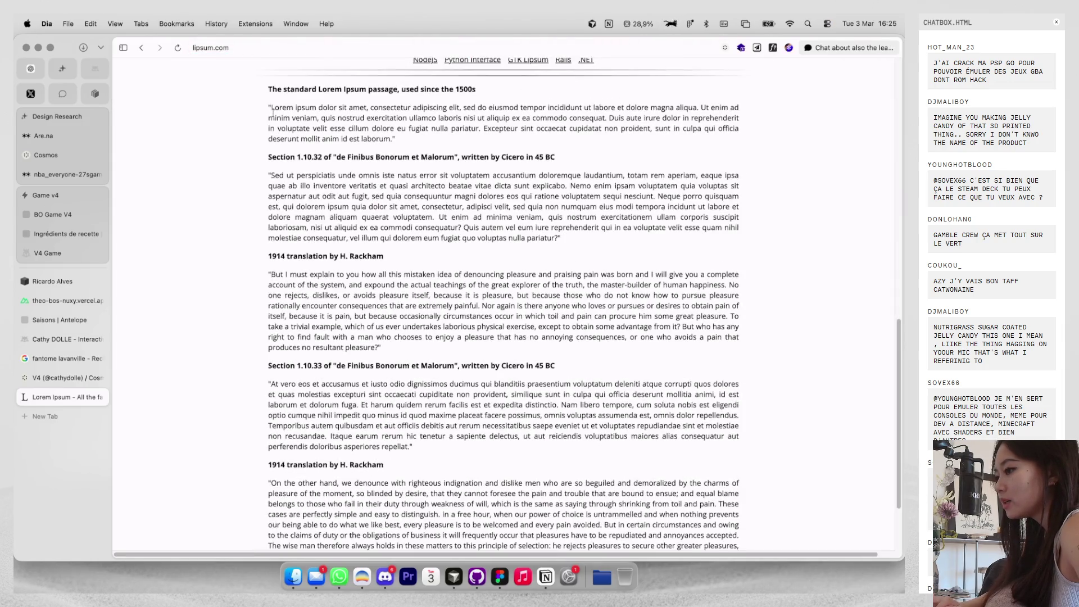
{"action": "triple_click", "coordinate": [272, 111]}
{"action": "key", "text": "super+Tab"}
{"action": "scroll", "coordinate": [581, 276], "scroll_direction": "down", "scroll_amount": 2}
{"action": "scroll", "coordinate": [582, 275], "scroll_direction": "right", "scroll_amount": 2}
Duplicate the IBM Plex Mono label, paste the Lorem Ipsum paragraph into it, and widen it to 461.
{"action": "left_click_drag", "start_coordinate": [548, 331], "coordinate": [547, 344]}
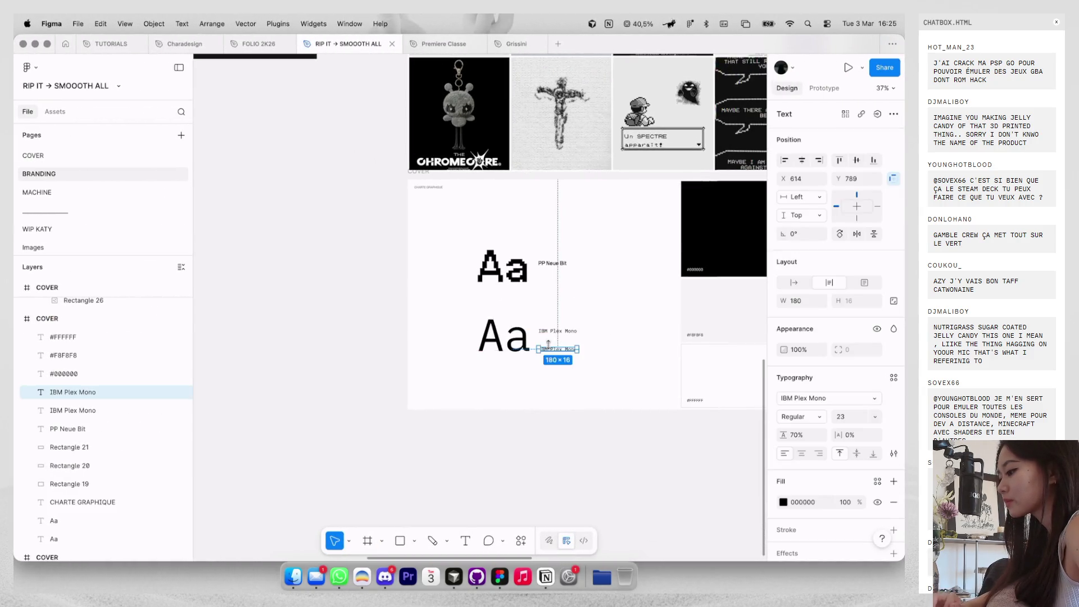
{"action": "key", "text": "super+v"}
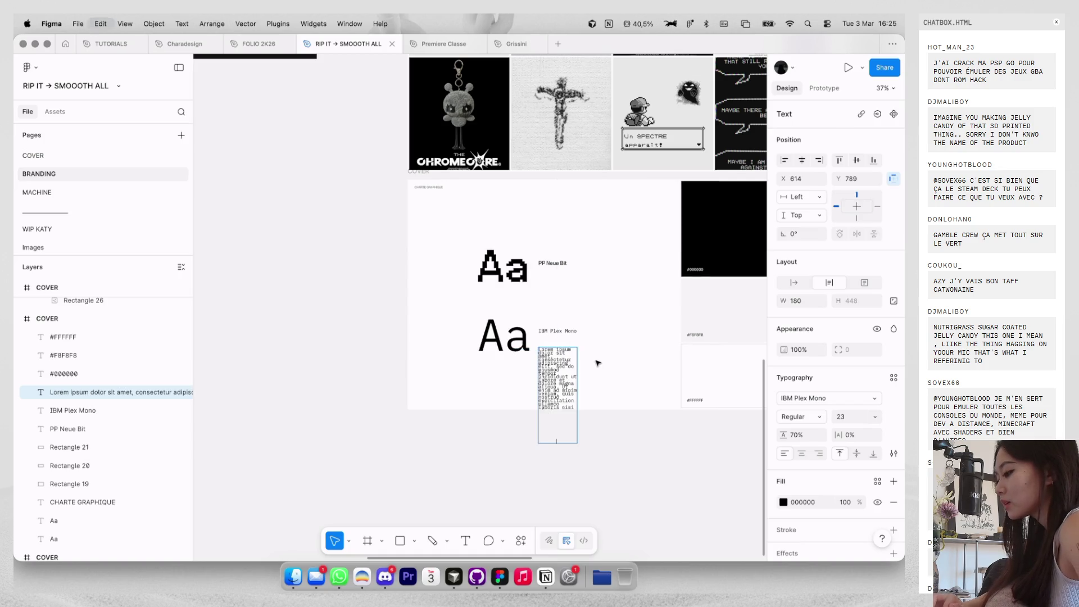
{"action": "left_click_drag", "start_coordinate": [611, 369], "coordinate": [634, 370]}
{"action": "scroll", "coordinate": [631, 365], "scroll_direction": "up", "scroll_amount": 3}
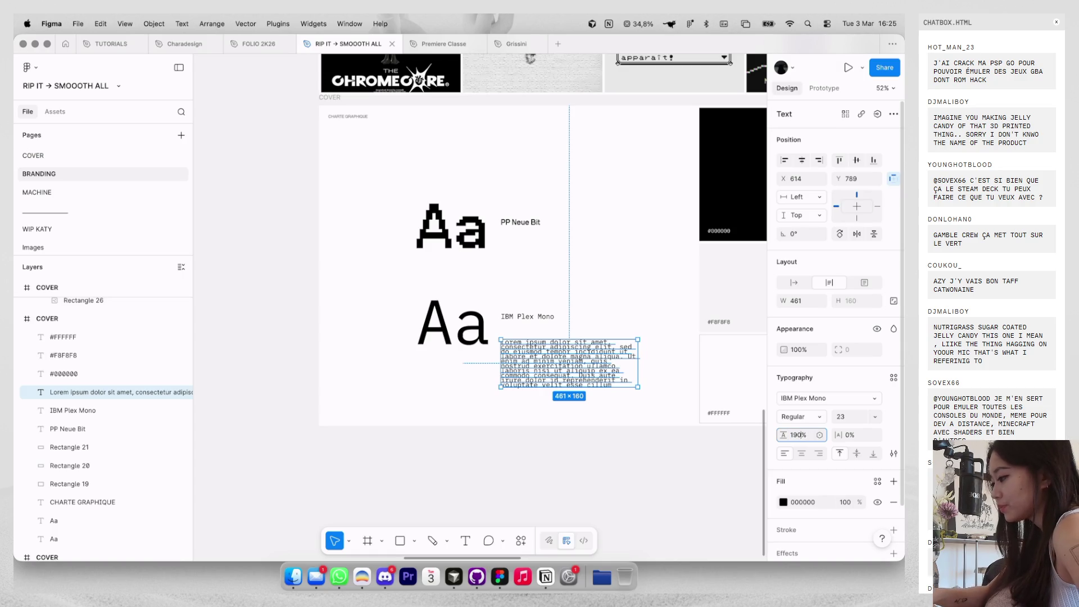
Give the paragraph 110% line height and font size 16.
{"action": "type", "text": "00"}
{"action": "key", "text": "Return"}
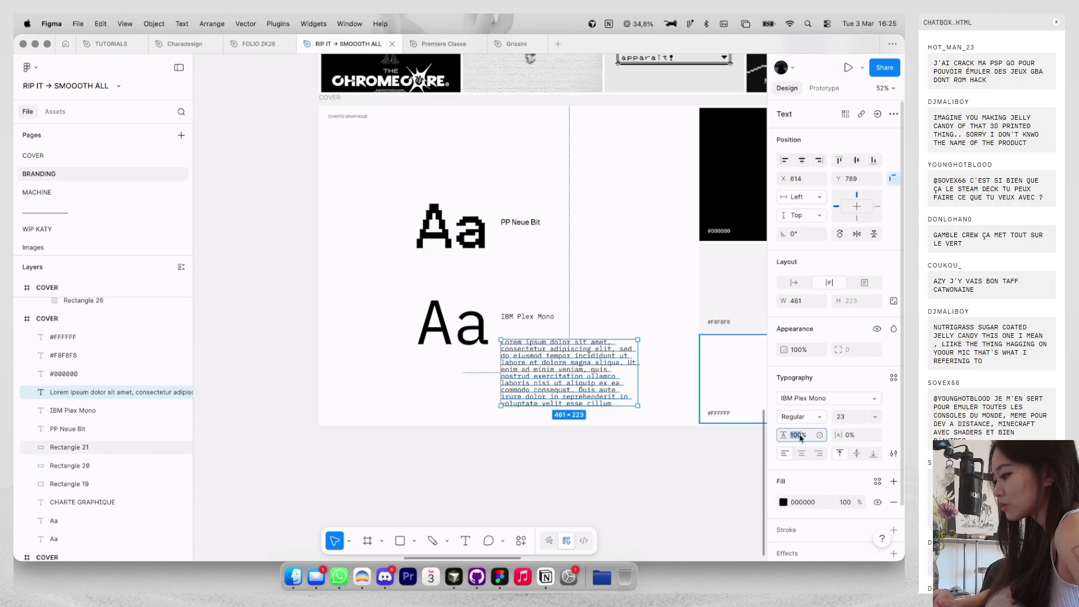
{"action": "scroll", "coordinate": [558, 391], "scroll_direction": "up", "scroll_amount": 2}
{"action": "type", "text": "110"}
{"action": "key", "text": "shift+Tab"}
{"action": "type", "text": "19"}
{"action": "key", "text": "Return"}
{"action": "key", "text": "Down"}
{"action": "key", "text": "Down"}
{"action": "key", "text": "Down"}
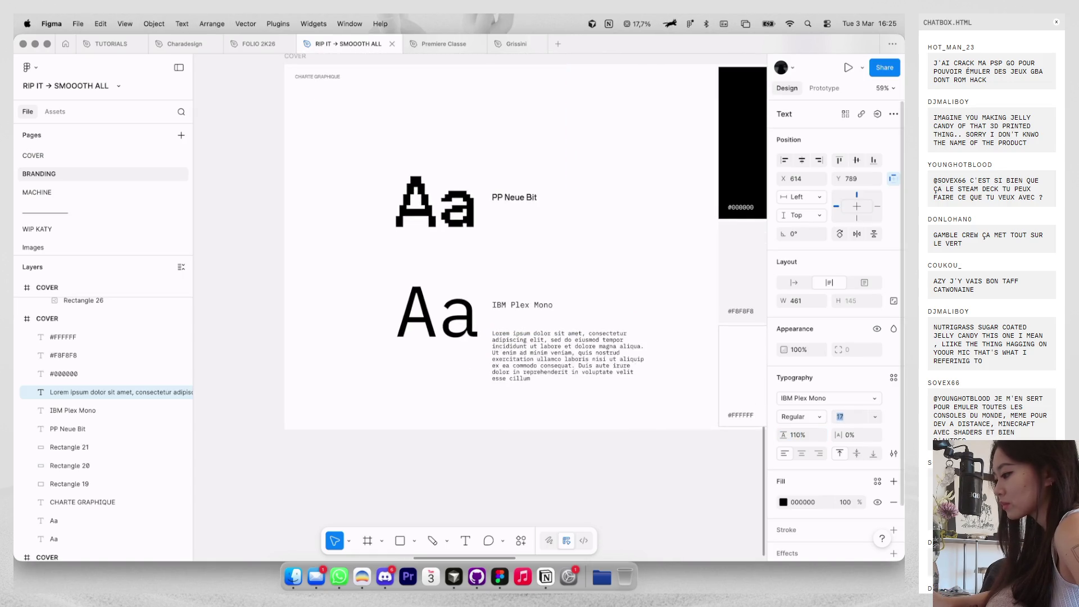
{"action": "scroll", "coordinate": [613, 354], "scroll_direction": "up", "scroll_amount": 2}
Delete the last three lines of the Lorem paragraph.
{"action": "double_click", "coordinate": [614, 355]}
{"action": "left_click_drag", "start_coordinate": [643, 376], "coordinate": [459, 363]}
{"action": "key", "text": "BackSpace"}
{"action": "type", "text": "6"}
{"action": "key", "text": "Escape"}
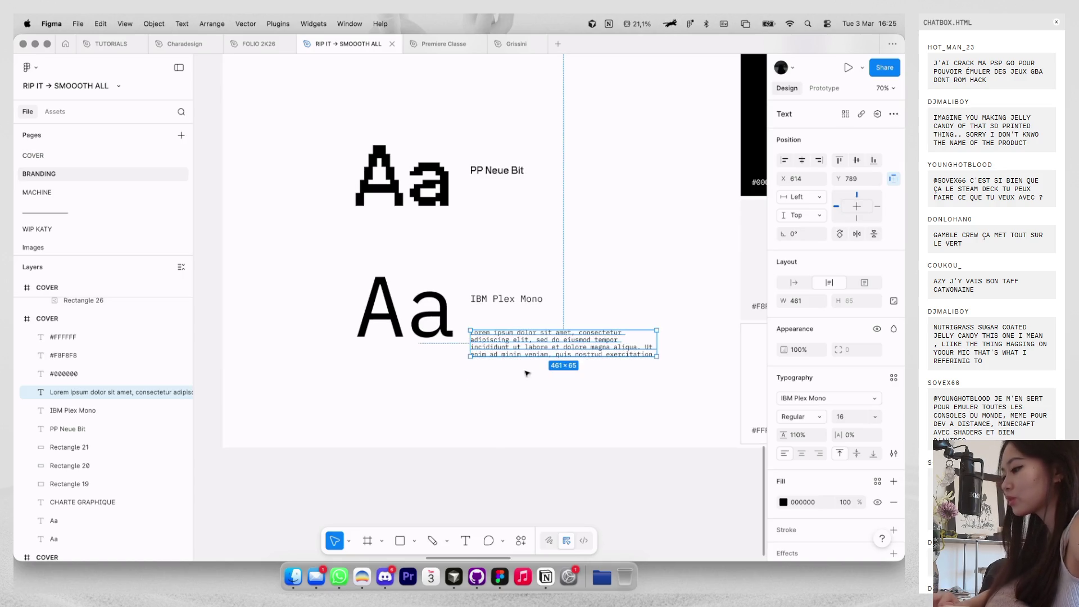
Move the paragraph up under the IBM Plex Mono label and set it to 30% opacity.
{"action": "key", "text": "ctrl+g"}
{"action": "scroll", "coordinate": [561, 359], "scroll_direction": "down", "scroll_amount": 5}
{"action": "left_click_drag", "start_coordinate": [558, 345], "coordinate": [558, 328]}
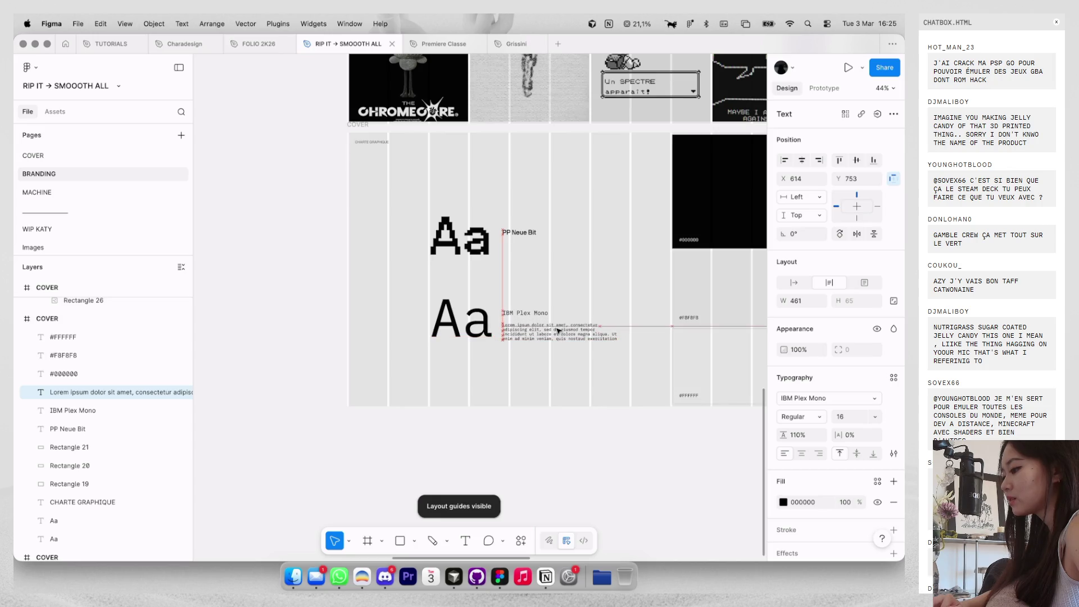
{"action": "key", "text": "3"}
{"action": "key", "text": "Escape"}
{"action": "scroll", "coordinate": [576, 286], "scroll_direction": "down", "scroll_amount": 5}
{"action": "left_click", "coordinate": [568, 310]}
{"action": "key", "text": "Escape"}
{"action": "key", "text": "ctrl+g"}
{"action": "scroll", "coordinate": [552, 289], "scroll_direction": "up", "scroll_amount": 2}
{"action": "key", "text": "ctrl+g"}
Change the IBM Plex Mono Aa specimen and its label to Neue Montreal.
{"action": "left_click", "coordinate": [502, 306]}
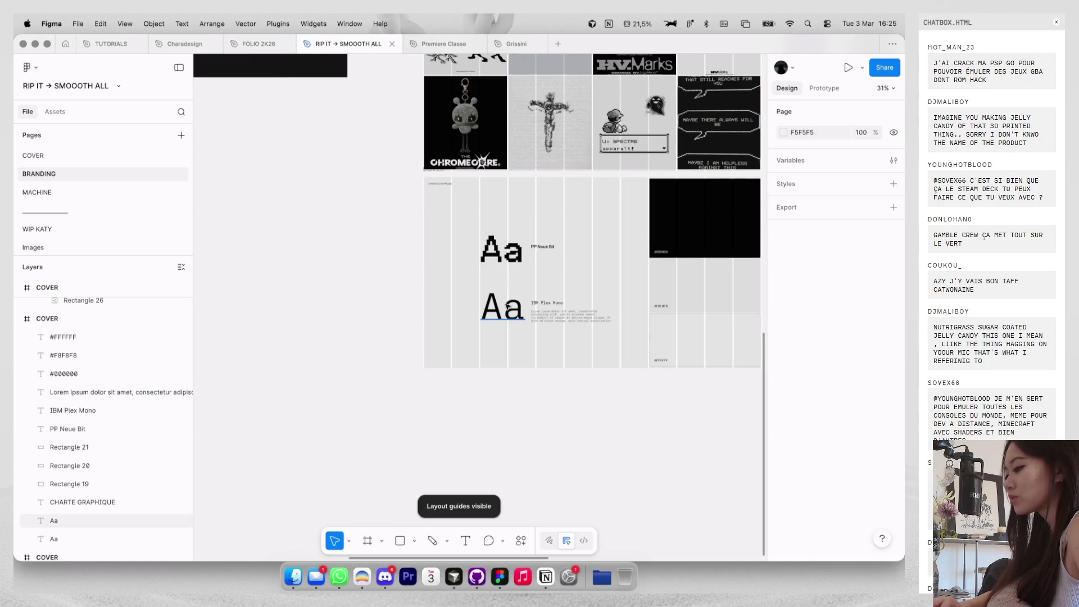
{"action": "left_click", "coordinate": [547, 302], "text": "shift"}
{"action": "left_click", "coordinate": [833, 414]}
{"action": "type", "text": "neue m"}
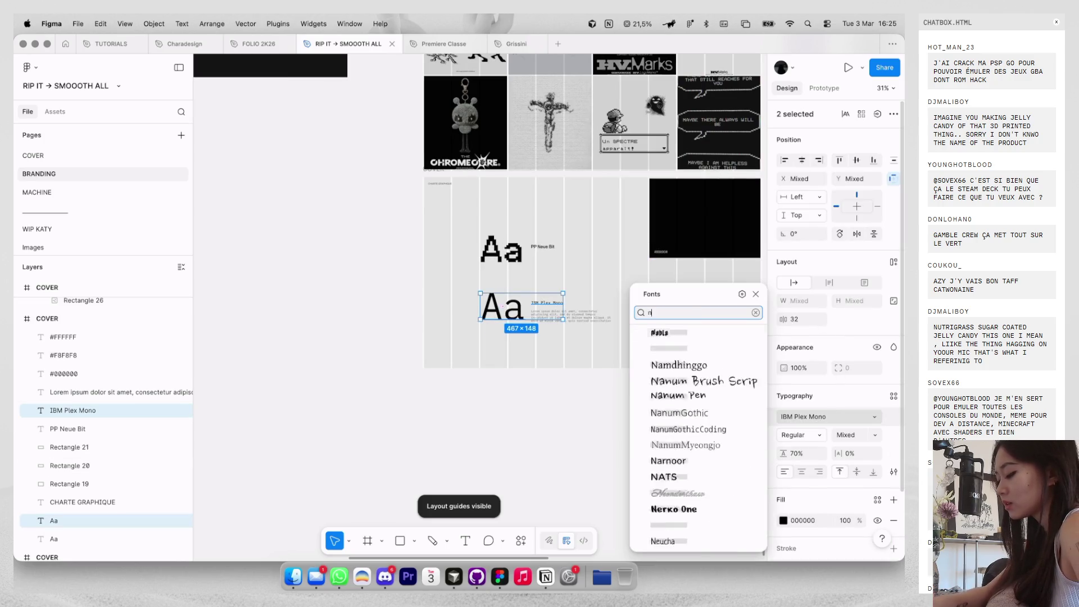
{"action": "key", "text": "Return"}
{"action": "left_click", "coordinate": [620, 397]}
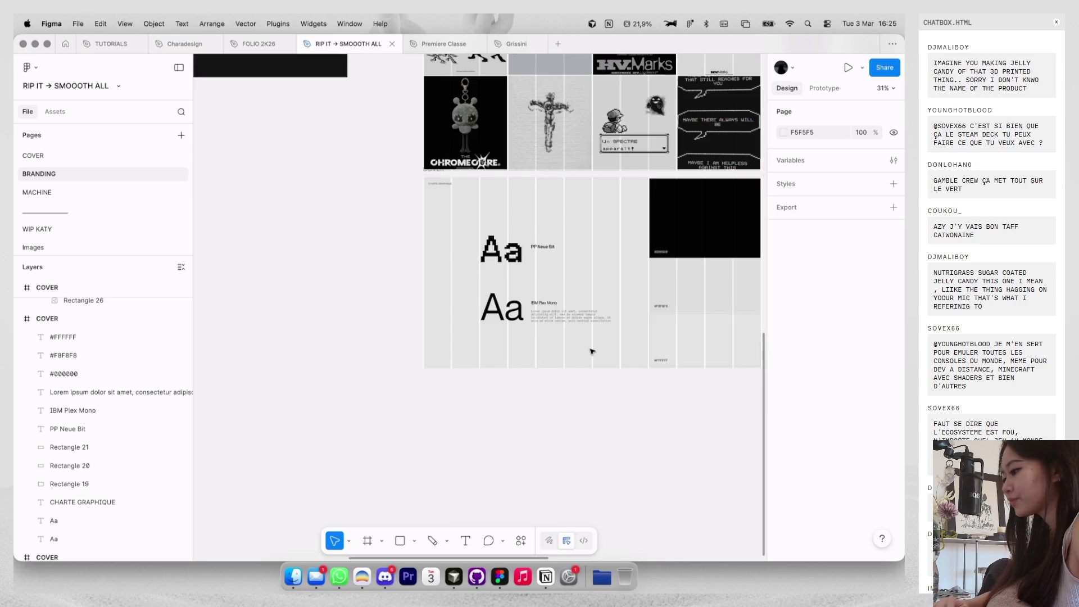
{"action": "scroll", "coordinate": [590, 348], "scroll_direction": "up", "scroll_amount": 3}
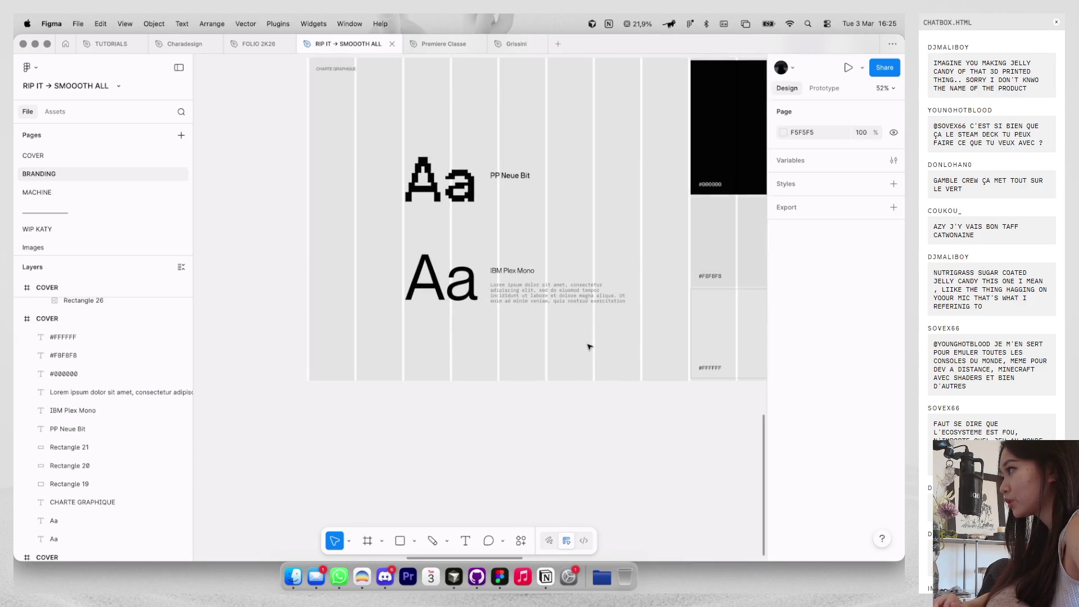
Set the copied ghost logo's fill to black #000000 and reposition the logo lockup.
{"action": "left_click", "coordinate": [521, 284]}
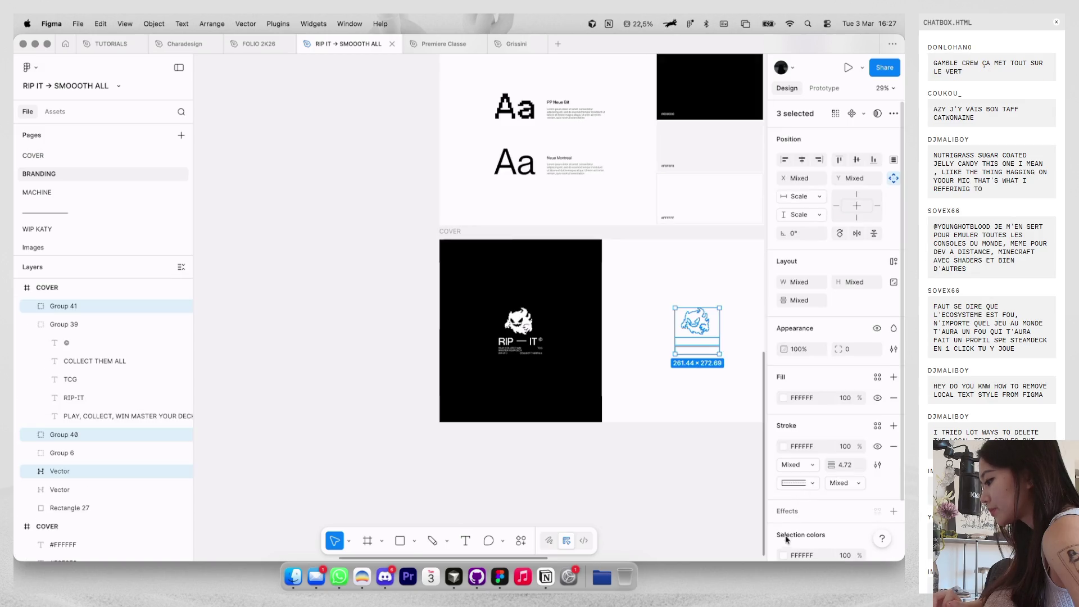
{"action": "left_click", "coordinate": [783, 555]}
{"action": "left_click", "coordinate": [659, 405]}
{"action": "key", "text": "Escape"}
{"action": "key", "text": "Escape"}
{"action": "scroll", "coordinate": [711, 337], "scroll_direction": "up", "scroll_amount": 3}
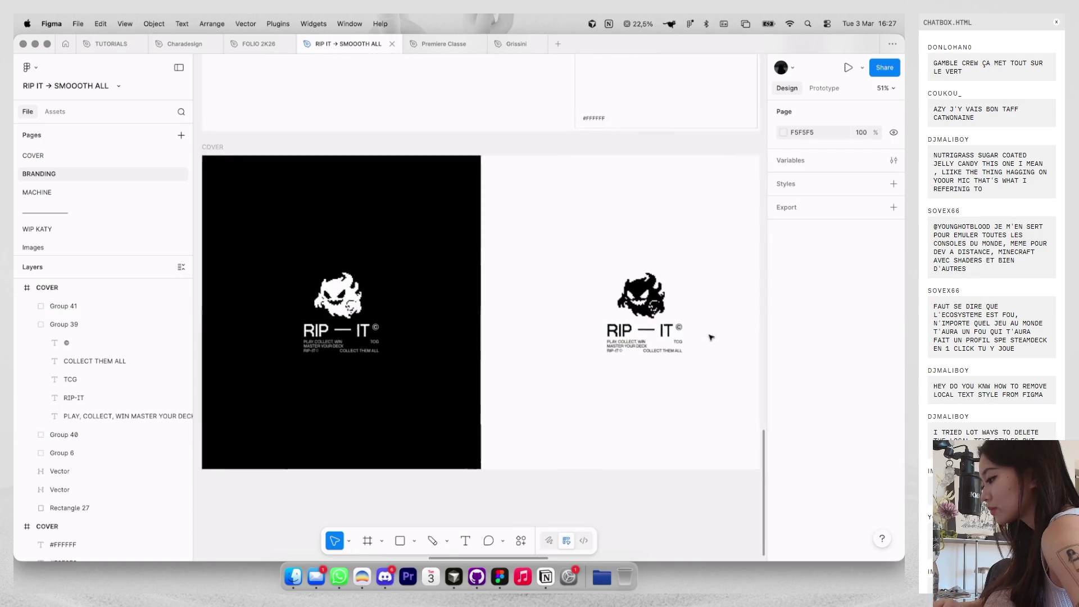
{"action": "scroll", "coordinate": [711, 337], "scroll_direction": "right", "scroll_amount": 4}
{"action": "left_click_drag", "start_coordinate": [566, 366], "coordinate": [472, 200]}
{"action": "left_click_drag", "start_coordinate": [526, 265], "coordinate": [508, 264]}
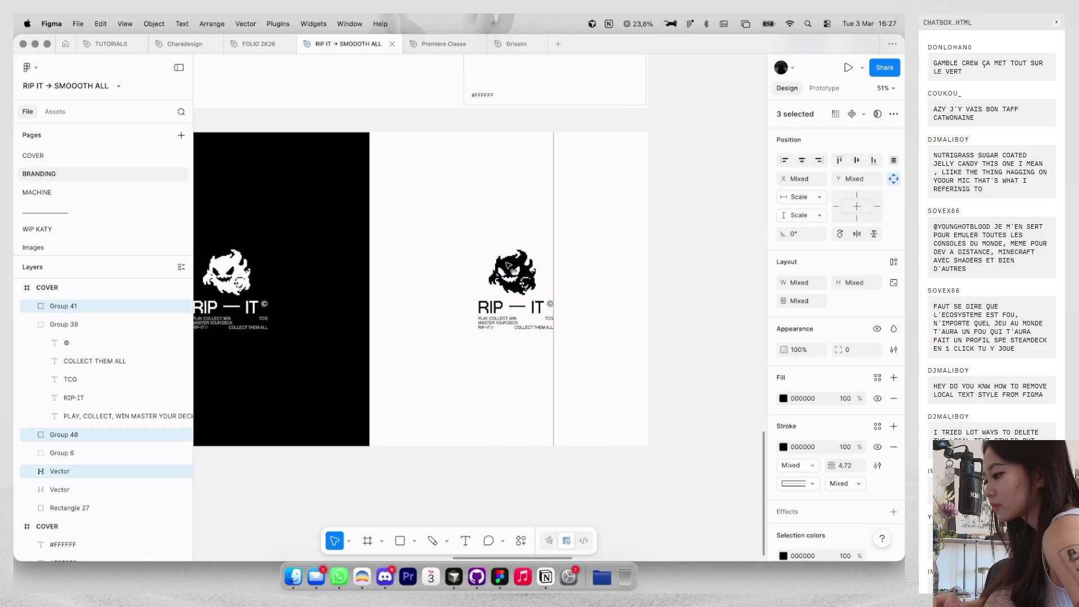
Align Rectangle 28 to the cover's right half, fill it #FFFFFF, and send it to back.
{"action": "scroll", "coordinate": [509, 266], "scroll_direction": "down", "scroll_amount": 3}
{"action": "key", "text": "alt"}
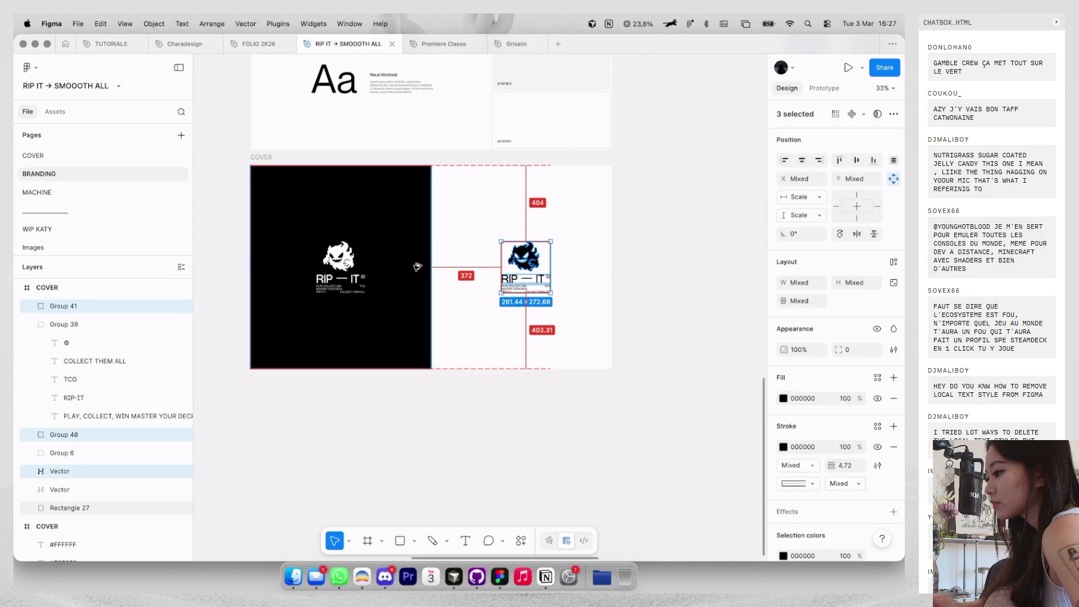
{"action": "left_click", "coordinate": [465, 236]}
{"action": "left_click", "coordinate": [416, 253]}
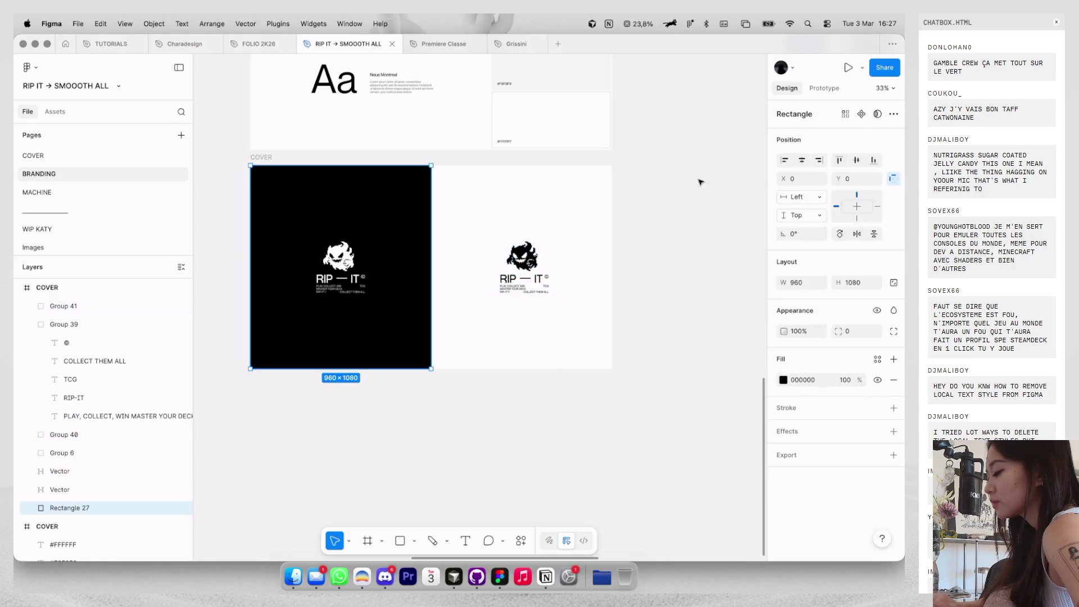
{"action": "left_click", "coordinate": [821, 161]}
{"action": "right_click", "coordinate": [579, 162]}
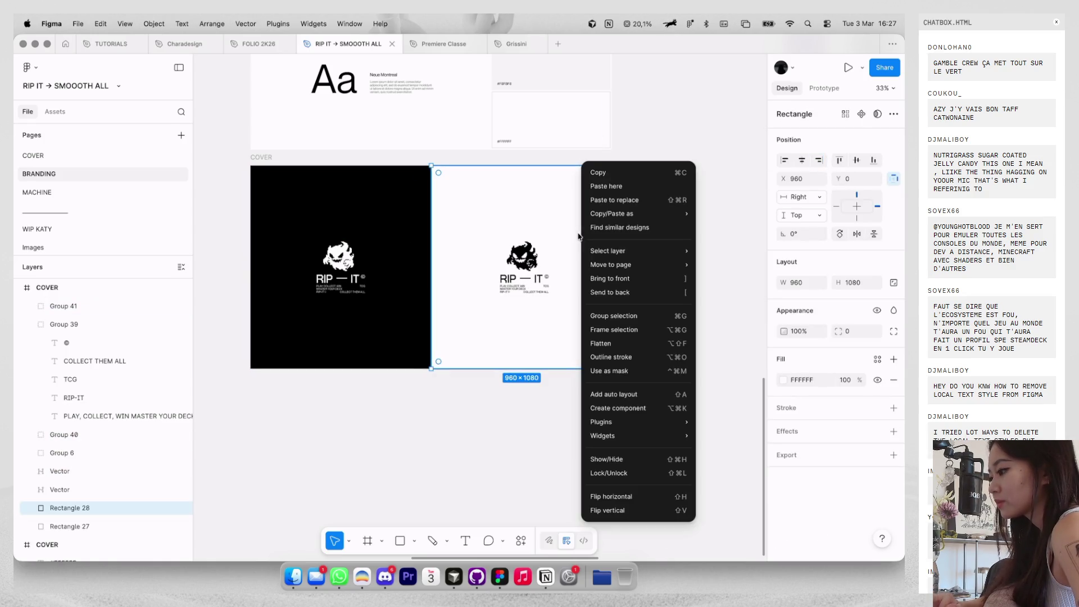
{"action": "left_click", "coordinate": [607, 284]}
Check the black logo elements and the white right-half rectangle, then deselect.
{"action": "left_click", "coordinate": [537, 288]}
{"action": "left_click", "coordinate": [537, 278], "text": "shift"}
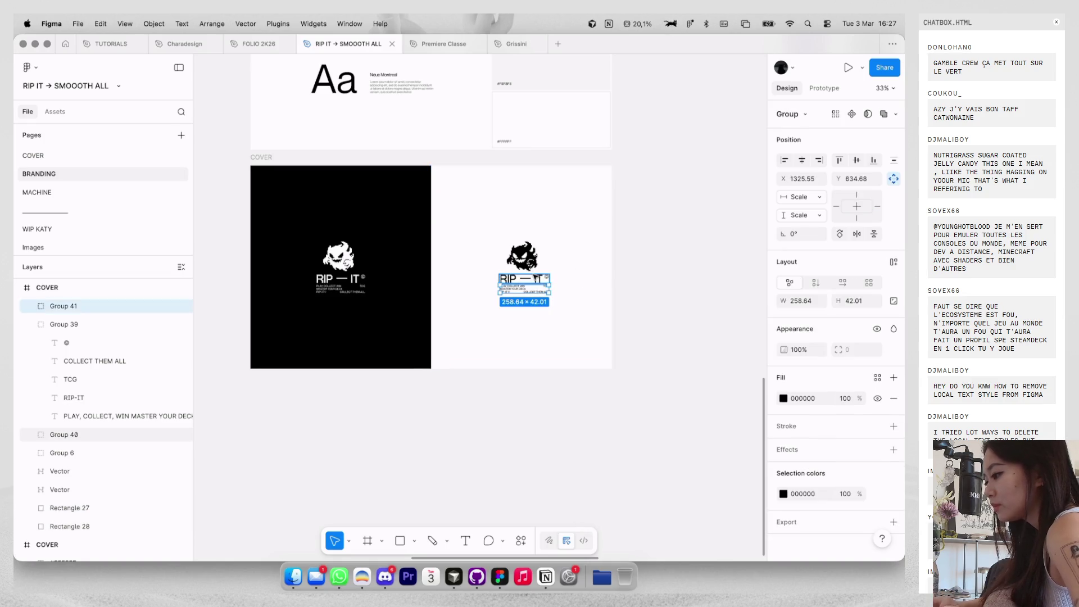
{"action": "left_click", "coordinate": [527, 262], "text": "shift"}
{"action": "left_click", "coordinate": [608, 254]}
{"action": "scroll", "coordinate": [615, 255], "scroll_direction": "down", "scroll_amount": 5}
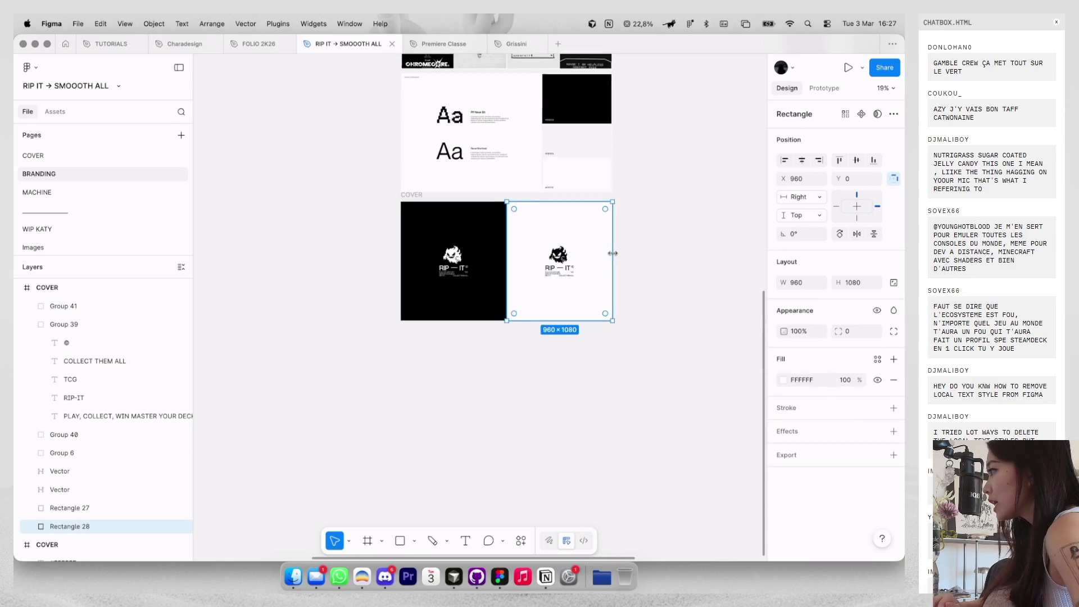
{"action": "left_click", "coordinate": [682, 243]}
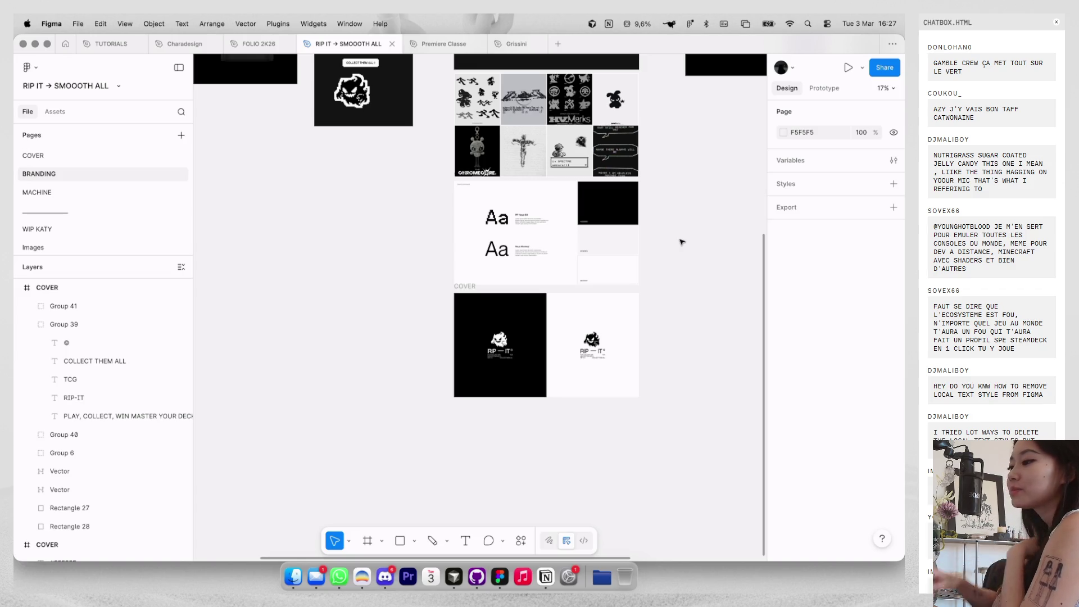
Duplicate the split cover slide below it and delete all of the copy's contents.
{"action": "scroll", "coordinate": [681, 242], "scroll_direction": "up", "scroll_amount": 5}
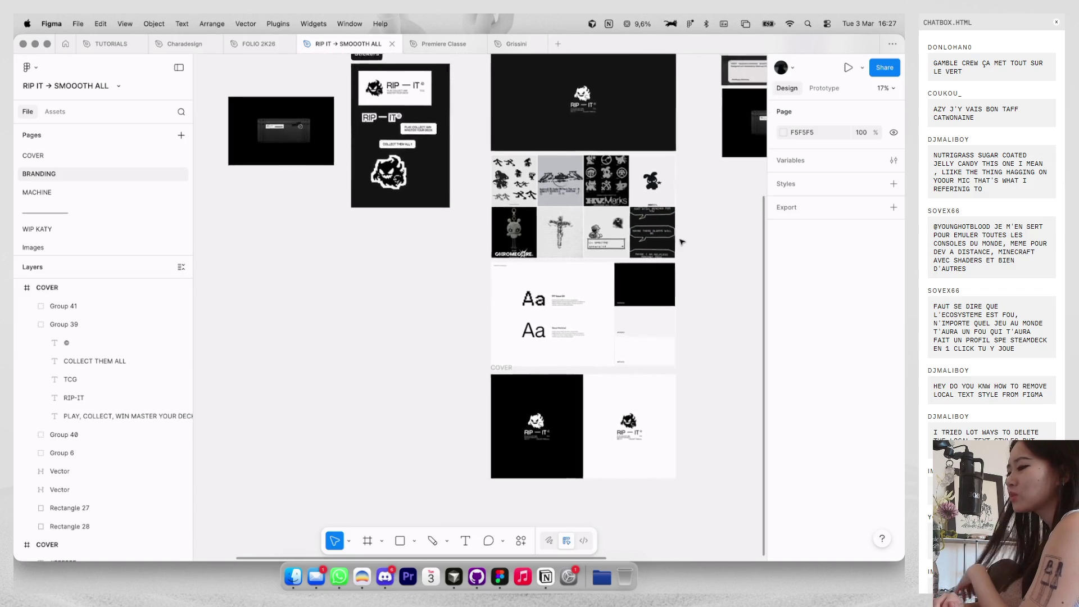
{"action": "scroll", "coordinate": [681, 241], "scroll_direction": "down", "scroll_amount": 4}
{"action": "left_click", "coordinate": [508, 298]}
{"action": "mouse_move", "coordinate": [509, 302]}
{"action": "left_mouse_down"}
{"action": "mouse_move", "coordinate": [510, 444]}
{"action": "mouse_move", "coordinate": [509, 417]}
{"action": "left_mouse_up"}
{"action": "scroll", "coordinate": [509, 417], "scroll_direction": "down", "scroll_amount": 2}
{"action": "scroll", "coordinate": [504, 412], "scroll_direction": "left", "scroll_amount": 4}
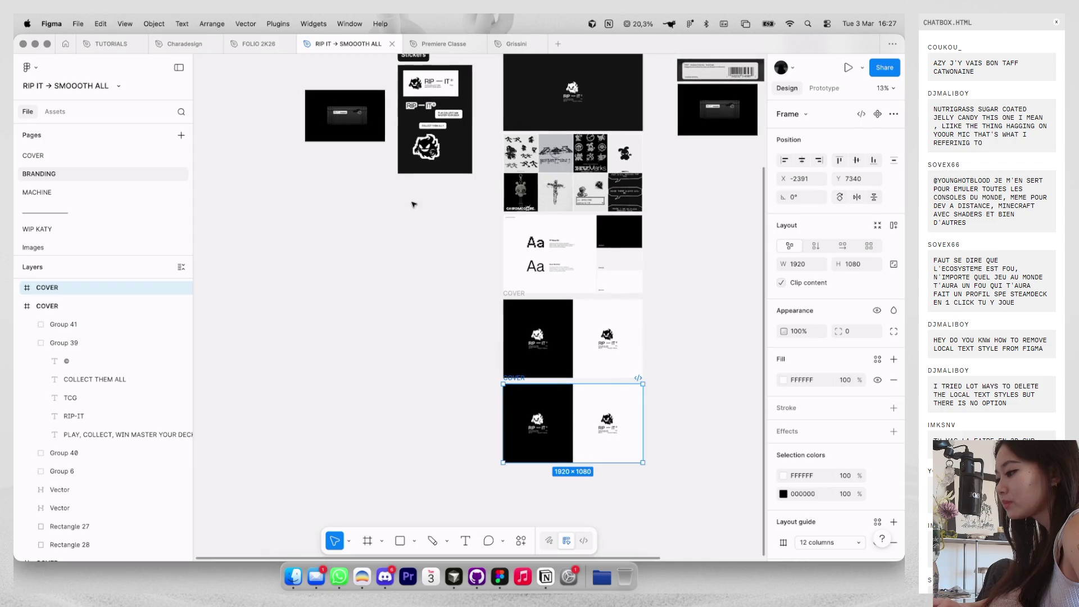
{"action": "left_click", "coordinate": [549, 414]}
{"action": "key", "text": "super+a"}
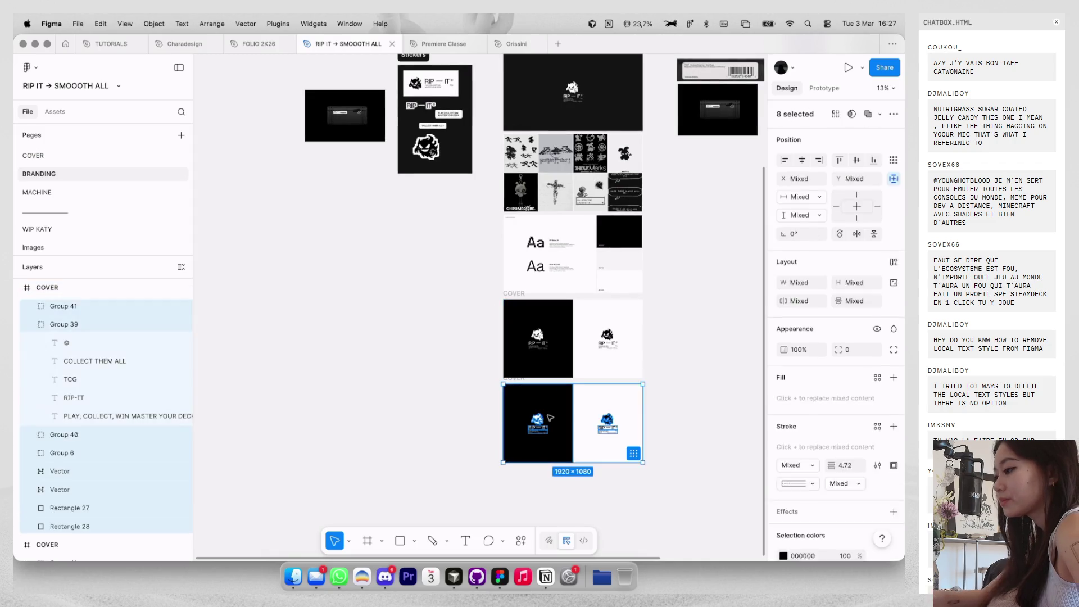
{"action": "key", "text": "Delete"}
Copy the PLAY COLLECT WIN and COLLECT THEM ALL labels into the empty slide.
{"action": "scroll", "coordinate": [528, 337], "scroll_direction": "down", "scroll_amount": 3}
{"action": "mouse_move", "coordinate": [495, 292]}
{"action": "left_mouse_down"}
{"action": "mouse_move", "coordinate": [646, 383]}
{"action": "mouse_move", "coordinate": [645, 354]}
{"action": "mouse_move", "coordinate": [686, 347]}
{"action": "left_mouse_up"}
{"action": "scroll", "coordinate": [529, 326], "scroll_direction": "up", "scroll_amount": 2}
{"action": "key", "text": "super+c"}
{"action": "left_click", "coordinate": [509, 301]}
{"action": "key", "text": "super+v"}
{"action": "scroll", "coordinate": [686, 347], "scroll_direction": "up", "scroll_amount": 3}
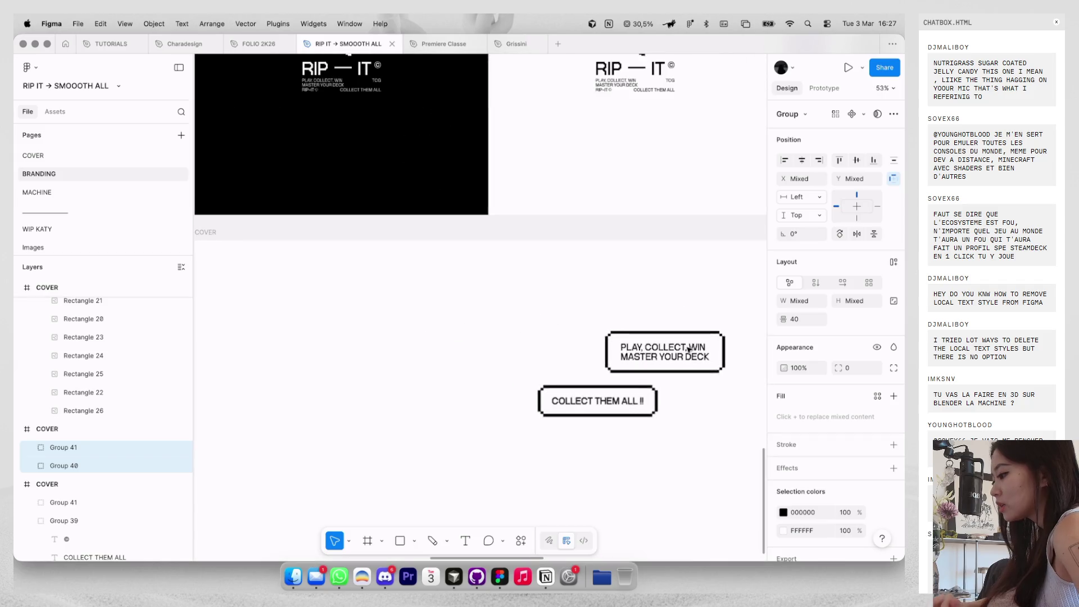
{"action": "scroll", "coordinate": [647, 365], "scroll_direction": "down", "scroll_amount": 5}
{"action": "scroll", "coordinate": [612, 379], "scroll_direction": "up", "scroll_amount": 3}
{"action": "key", "text": "shift+a"}
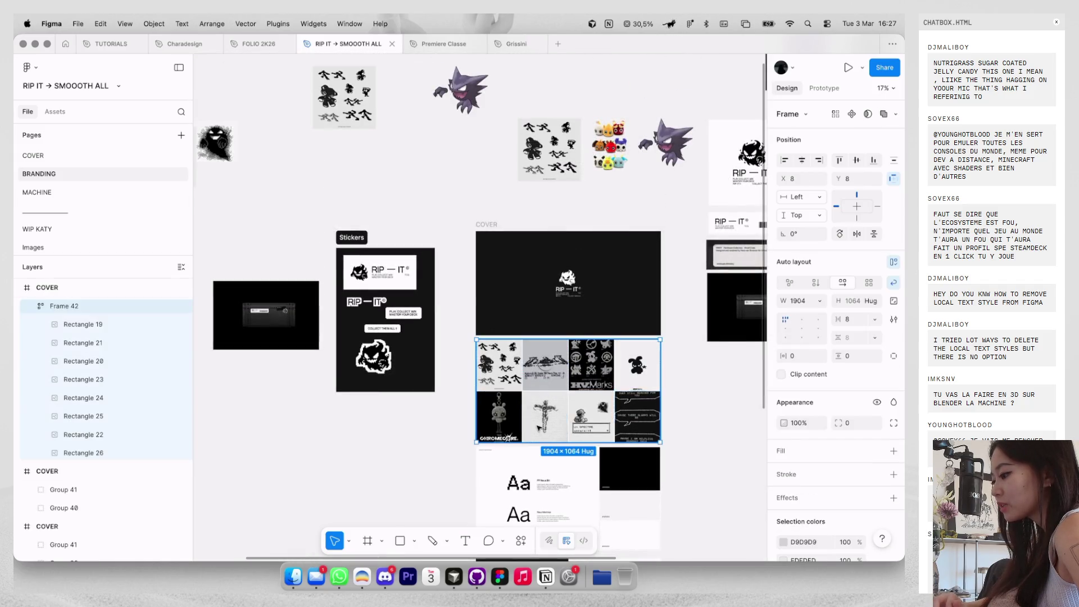
Paste the pixel-art game screenshot into the new slide and position it at X 167, Y 167.
{"action": "scroll", "coordinate": [598, 416], "scroll_direction": "down", "scroll_amount": 10}
{"action": "left_click", "coordinate": [616, 307]}
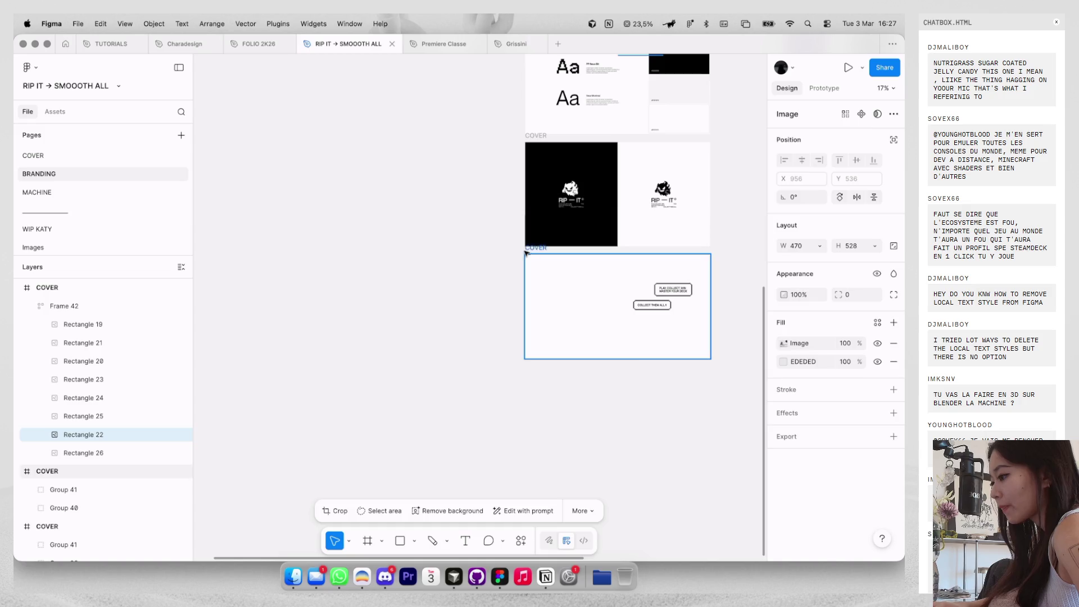
{"action": "scroll", "coordinate": [616, 307], "scroll_direction": "up", "scroll_amount": 3}
{"action": "key", "text": "super+v"}
{"action": "mouse_move", "coordinate": [655, 340]}
{"action": "left_mouse_down"}
{"action": "mouse_move", "coordinate": [540, 268]}
{"action": "mouse_move", "coordinate": [506, 267]}
{"action": "mouse_move", "coordinate": [528, 273]}
{"action": "left_mouse_up"}
{"action": "key", "text": "shift+g"}
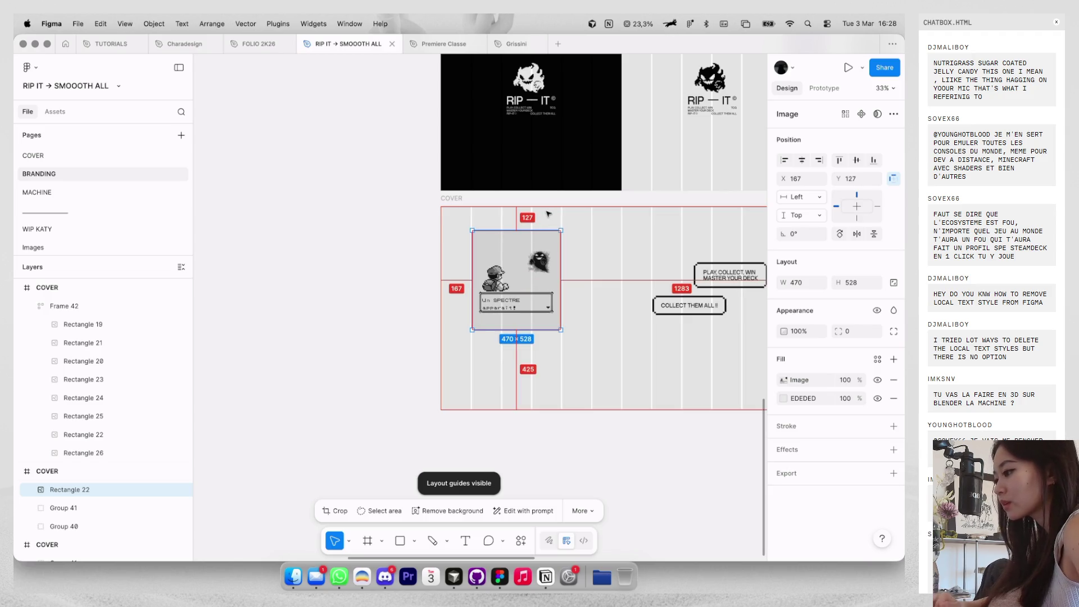
{"action": "key", "text": "shift+Down"}
{"action": "key", "text": "shift+Down"}
{"action": "key", "text": "shift+Down"}
{"action": "key", "text": "Down"}
{"action": "key", "text": "Down"}
{"action": "key", "text": "Down"}
{"action": "key", "text": "Down"}
{"action": "key", "text": "Down"}
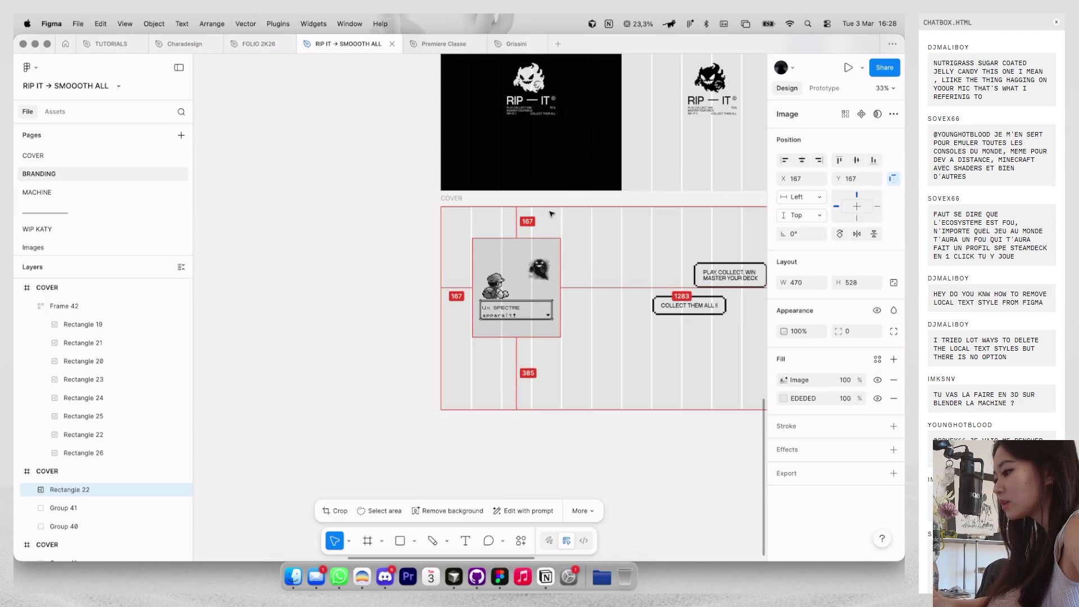
{"action": "key", "text": "shift+g"}
Select the PP Neue Bit title together with its Lorem description text.
{"action": "scroll", "coordinate": [563, 145], "scroll_direction": "up", "scroll_amount": 5}
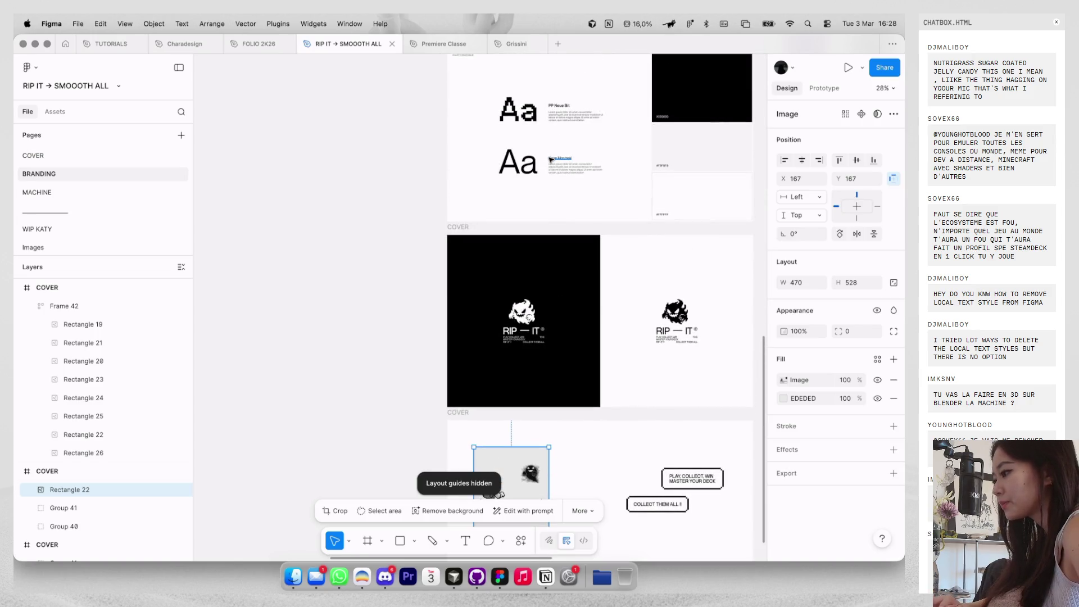
{"action": "left_click", "coordinate": [562, 115]}
{"action": "left_click", "coordinate": [561, 105], "text": "shift"}
Move the PP Neue Bit title and Lorem text onto the bubble slide, aligned to a column.
{"action": "mouse_move", "coordinate": [562, 101]}
{"action": "left_mouse_down"}
{"action": "mouse_move", "coordinate": [562, 185]}
{"action": "mouse_move", "coordinate": [523, 337]}
{"action": "mouse_move", "coordinate": [562, 301]}
{"action": "left_mouse_up"}
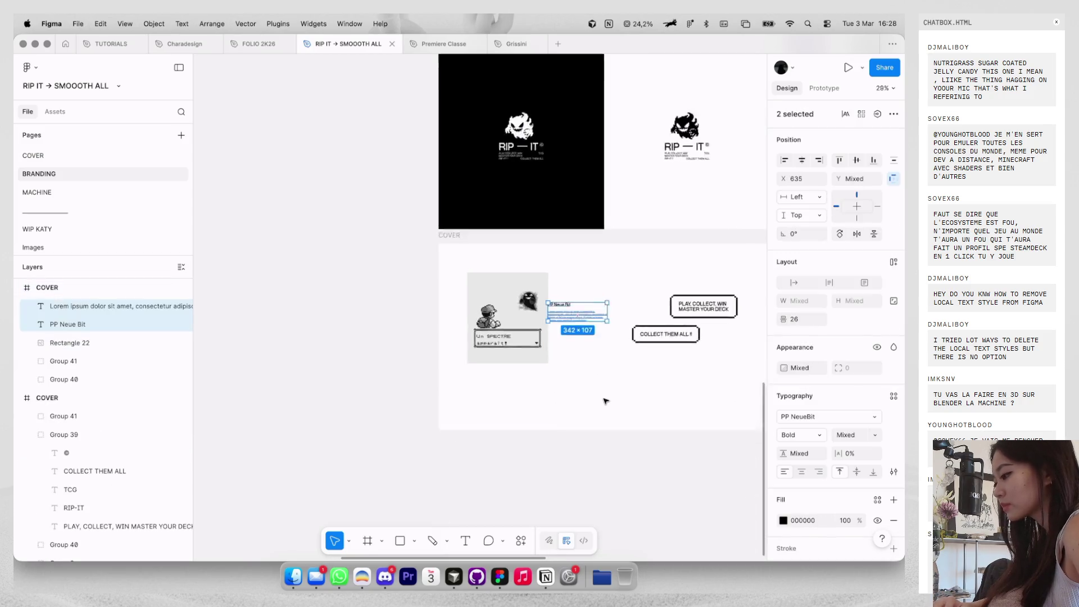
{"action": "scroll", "coordinate": [606, 401], "scroll_direction": "up", "scroll_amount": 3}
{"action": "key", "text": "shift+g"}
{"action": "mouse_move", "coordinate": [495, 281]}
{"action": "left_mouse_down"}
{"action": "mouse_move", "coordinate": [433, 377]}
{"action": "mouse_move", "coordinate": [403, 392]}
{"action": "mouse_move", "coordinate": [535, 350]}
{"action": "mouse_move", "coordinate": [538, 369]}
{"action": "mouse_move", "coordinate": [569, 369]}
{"action": "left_mouse_up"}
Change the heading to 'Bulles de discussion', removing the stray period.
{"action": "key", "text": "shift+g"}
{"action": "double_click", "coordinate": [536, 356]}
{"action": "type", "text": "B"}
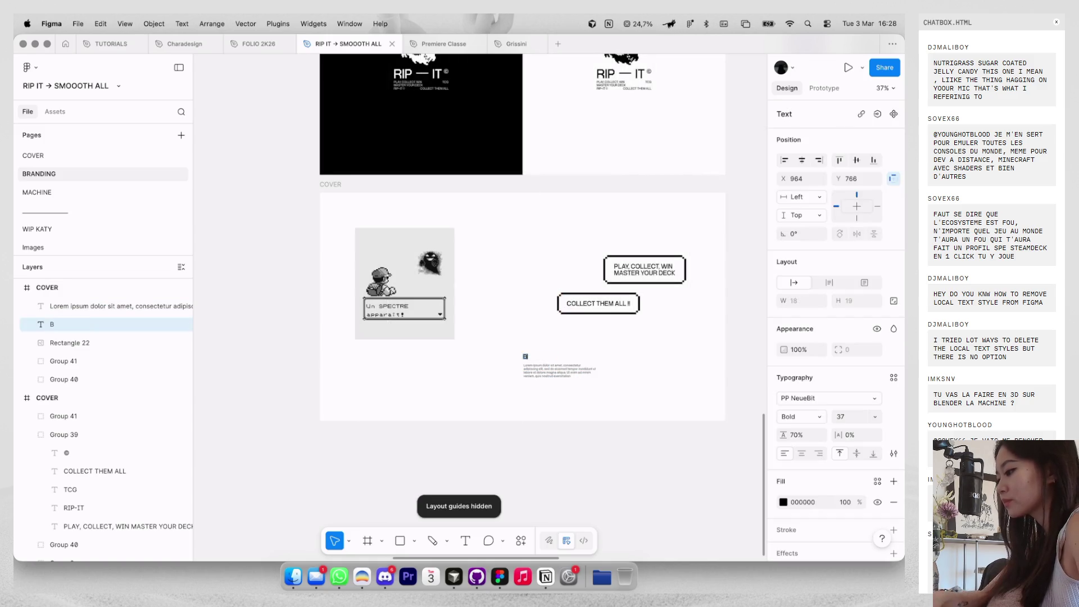
{"action": "type", "text": "ulles .de discussion"}
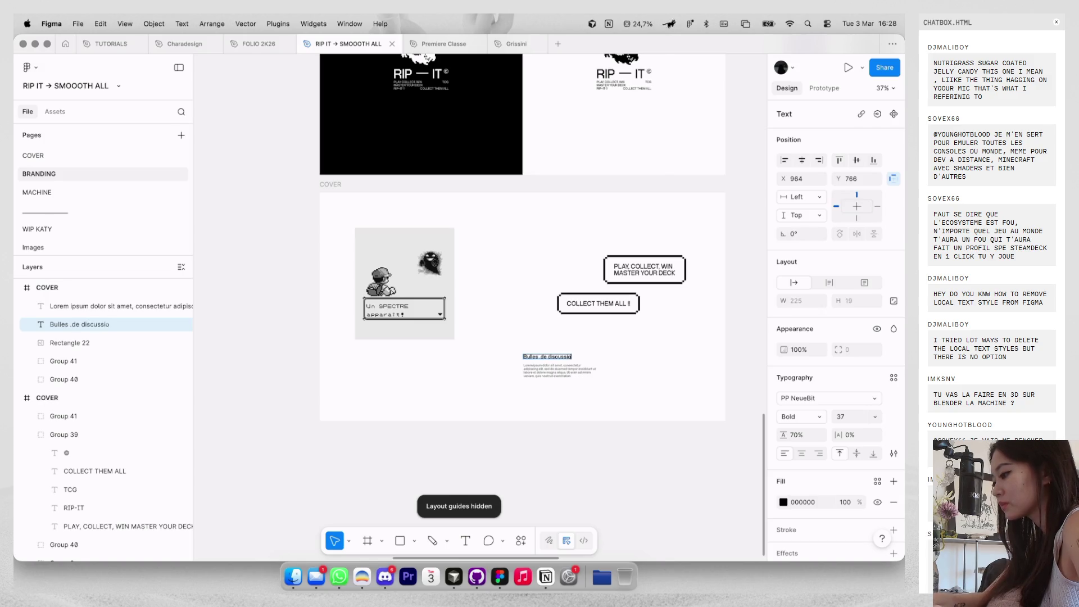
{"action": "scroll", "coordinate": [565, 373], "scroll_direction": "up", "scroll_amount": 2}
{"action": "scroll", "coordinate": [565, 374], "scroll_direction": "up", "scroll_amount": 3}
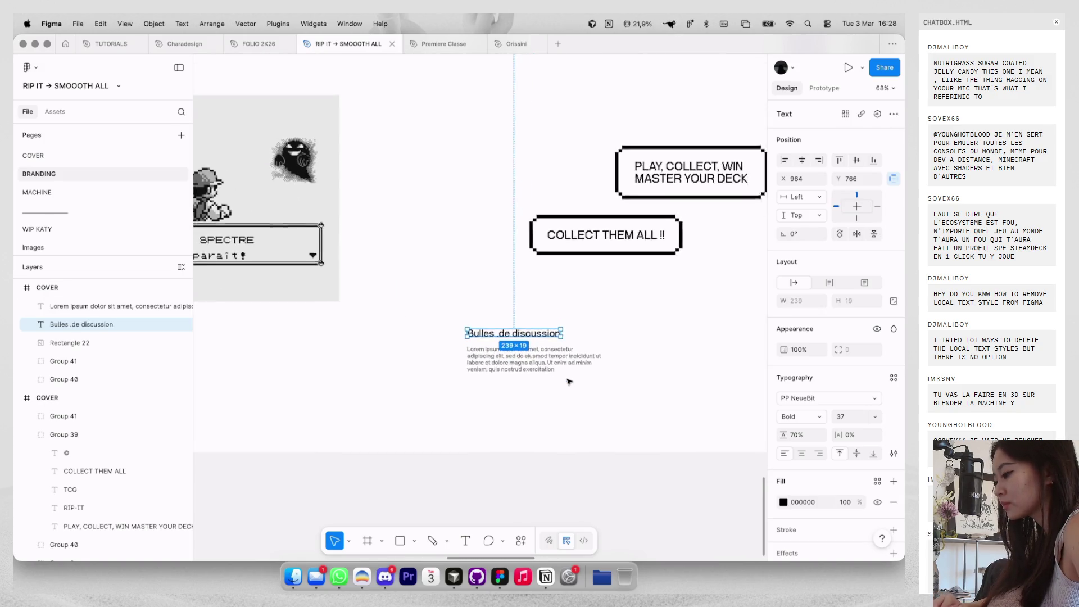
{"action": "left_click", "coordinate": [539, 361]}
{"action": "scroll", "coordinate": [540, 362], "scroll_direction": "down", "scroll_amount": 3}
{"action": "scroll", "coordinate": [457, 301], "scroll_direction": "up", "scroll_amount": 4}
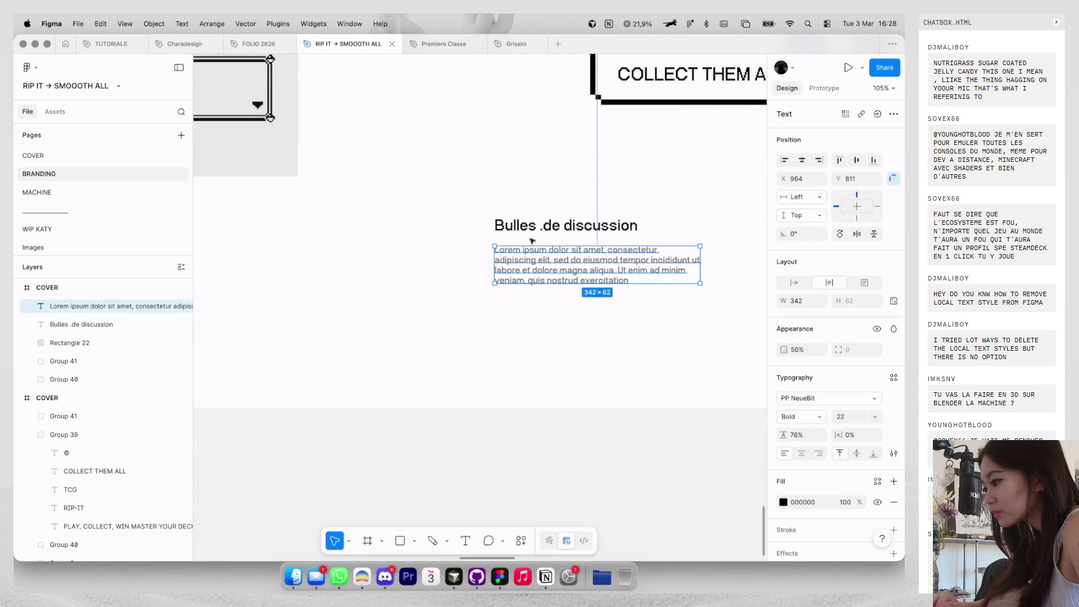
{"action": "left_click", "coordinate": [542, 225]}
{"action": "key", "text": "BackSpace"}
{"action": "left_click", "coordinate": [539, 275]}
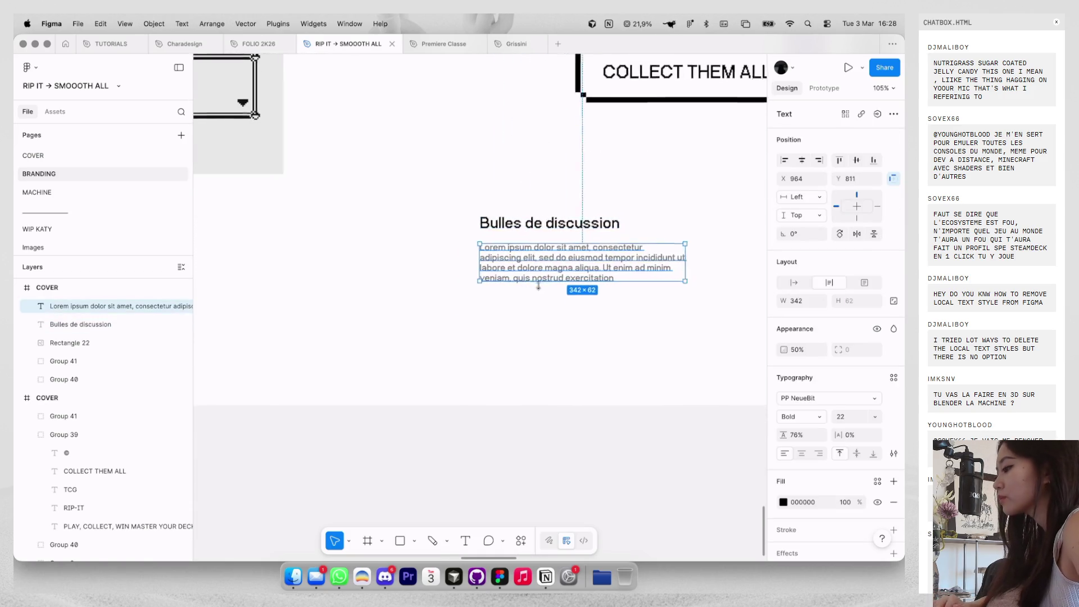
{"action": "scroll", "coordinate": [530, 289], "scroll_direction": "down", "scroll_amount": 2}
Replace the Lorem placeholder with a paragraph about video-game chat-bubble containers and slogans.
{"action": "double_click", "coordinate": [530, 289]}
{"action": "type", "text": "Av"}
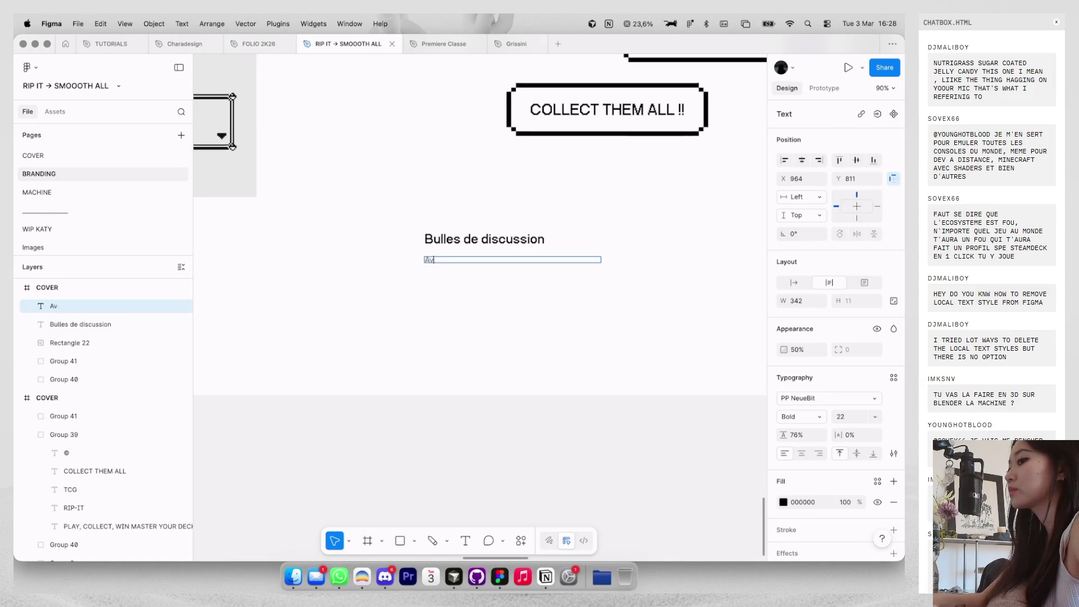
{"action": "type", "text": "oir un container typ"}
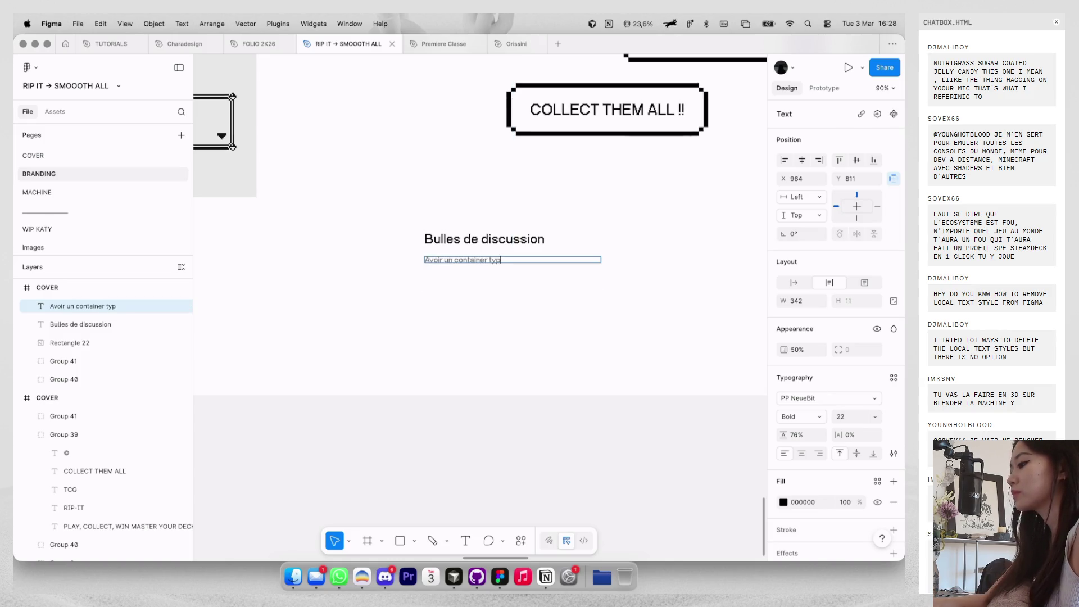
{"action": "type", "text": "e bulle de cat q"}
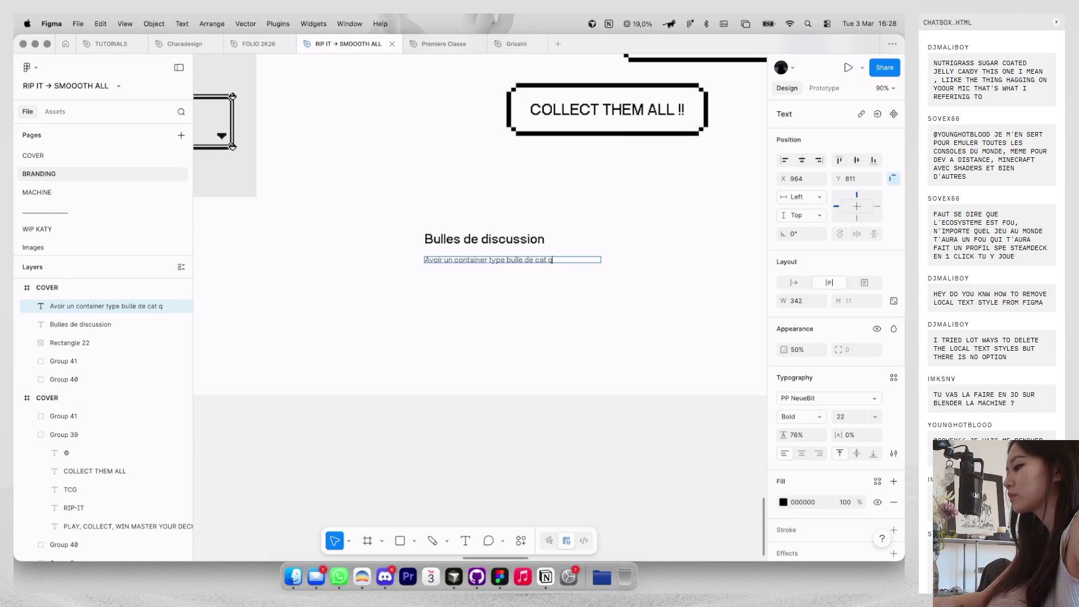
{"action": "type", "text": "ha"}
{"action": "type", "text": "n retrouve da"}
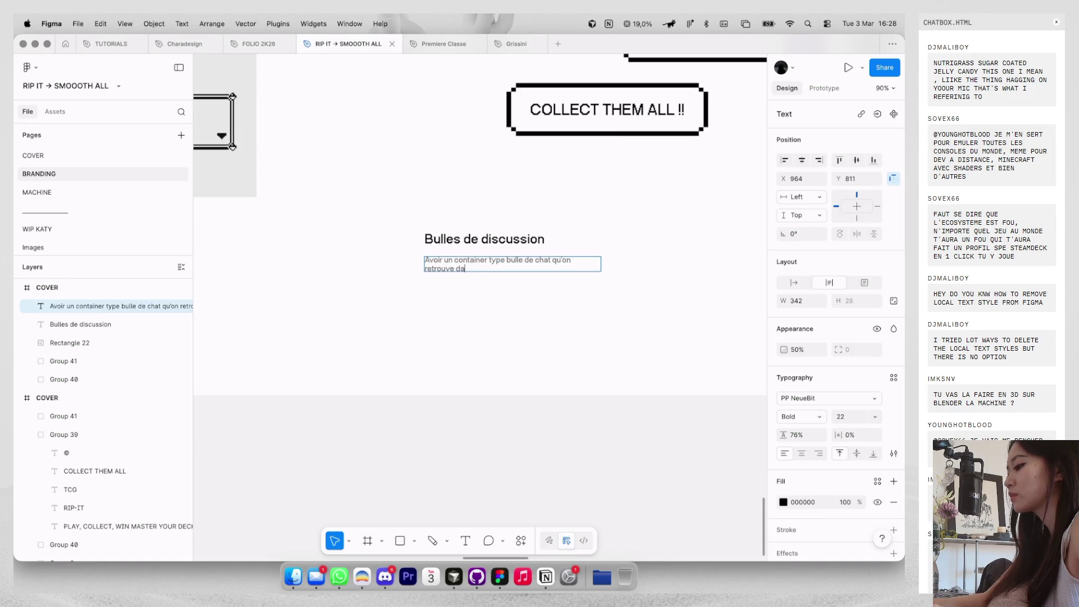
{"action": "type", "text": "jeux videos pour commun"}
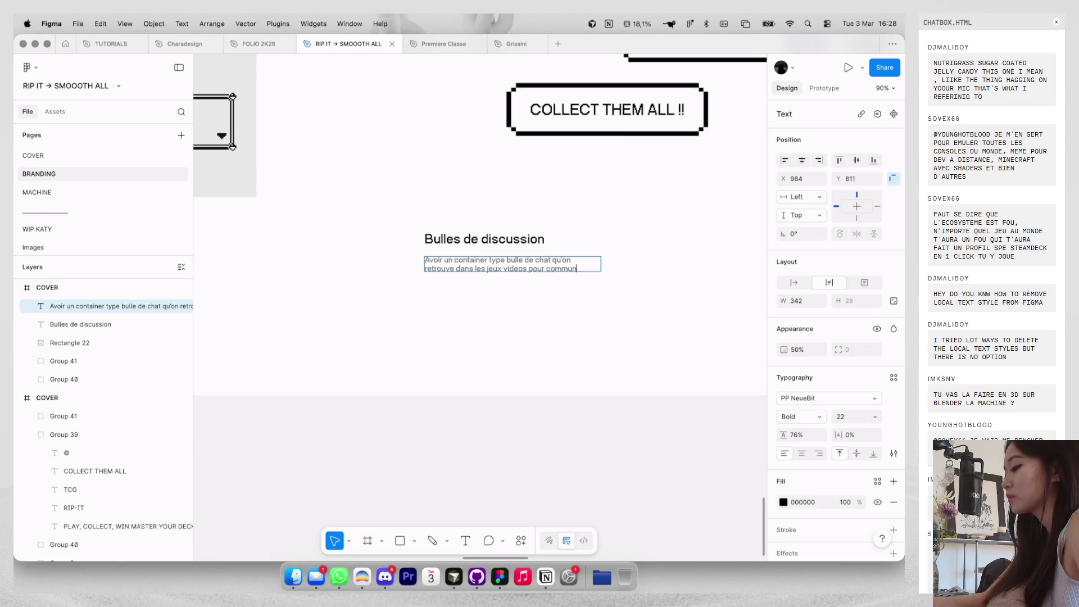
{"action": "type", "text": " des informations ou de"}
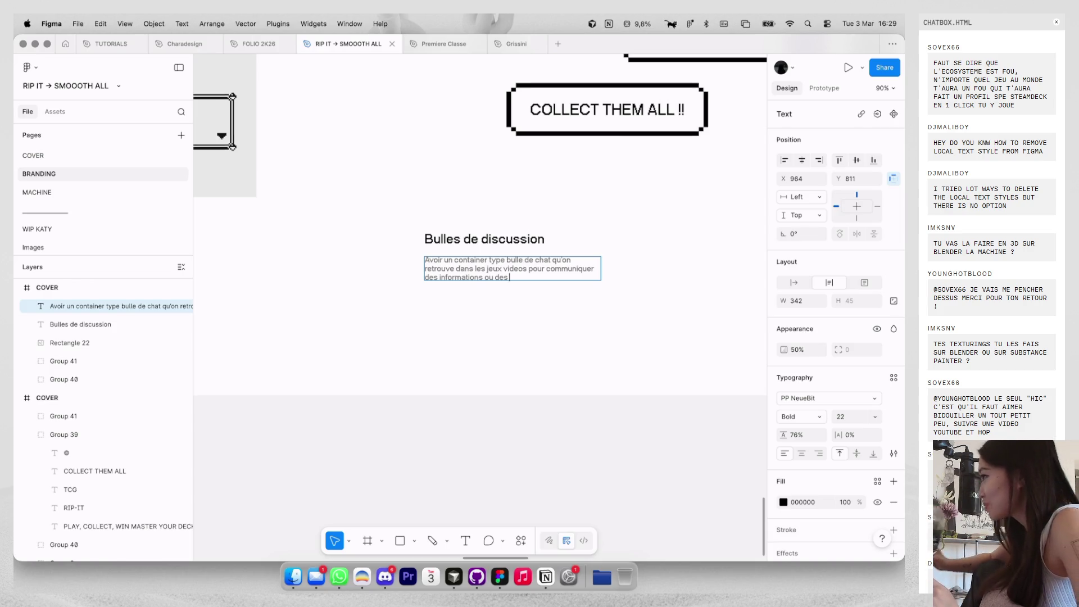
{"action": "type", "text": "slogans"}
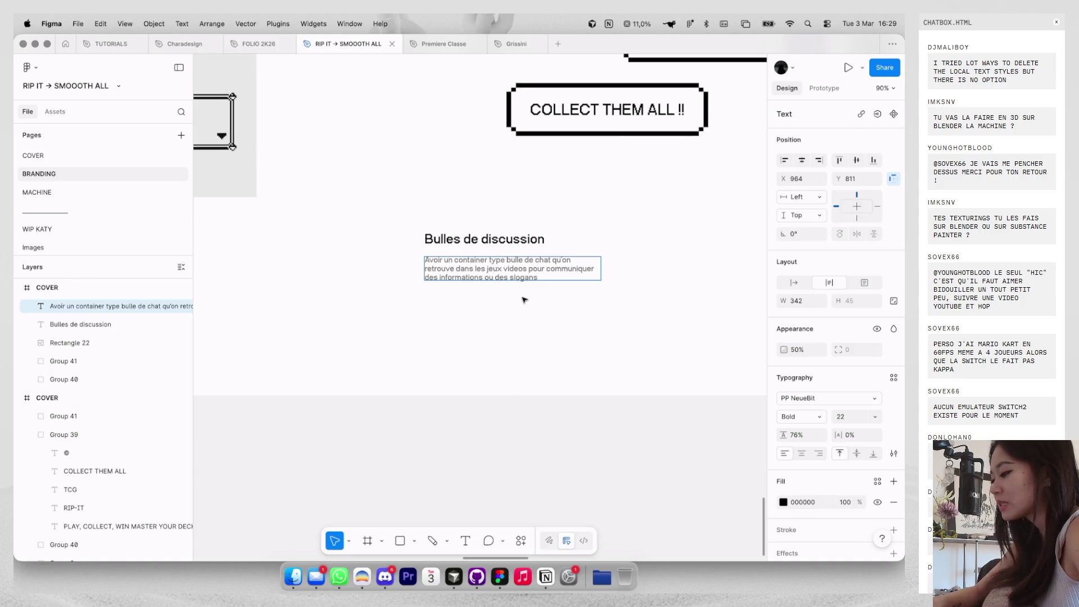
{"action": "left_click", "coordinate": [561, 328]}
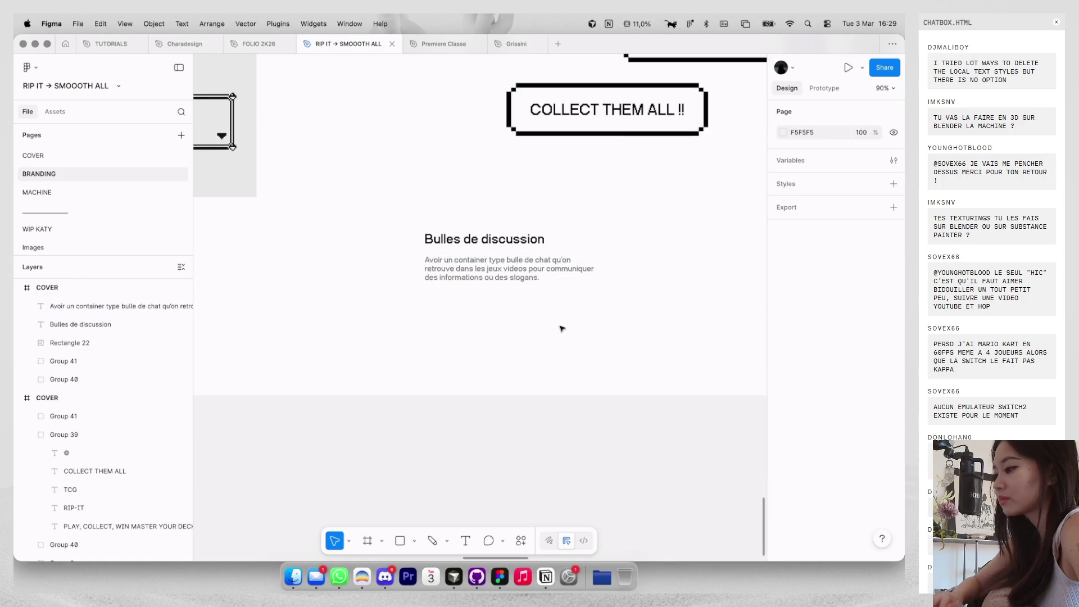
Try description sizes 38/35 and 43/41 and widen the paragraph box to about 478.
{"action": "scroll", "coordinate": [560, 327], "scroll_direction": "down", "scroll_amount": 5}
{"action": "scroll", "coordinate": [560, 327], "scroll_direction": "up", "scroll_amount": 3}
{"action": "left_click", "coordinate": [562, 301]}
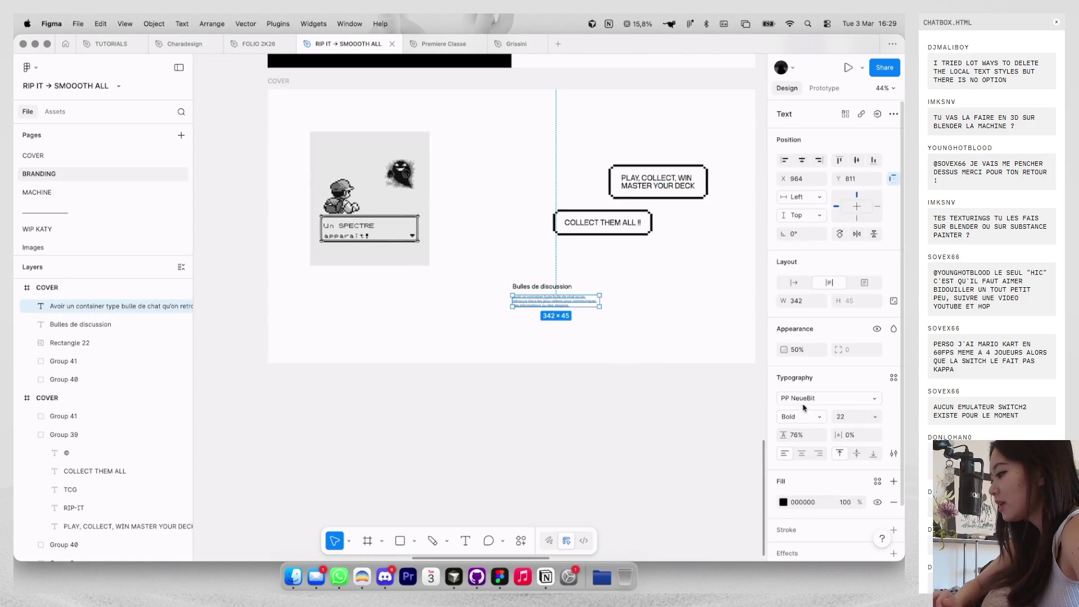
{"action": "left_click", "coordinate": [849, 422]}
{"action": "type", "text": "38"}
{"action": "key", "text": "Return"}
{"action": "key", "text": "Down"}
{"action": "key", "text": "Down"}
{"action": "key", "text": "Down"}
{"action": "left_click_drag", "start_coordinate": [600, 309], "coordinate": [635, 311]}
{"action": "key", "text": "ctrl+g"}
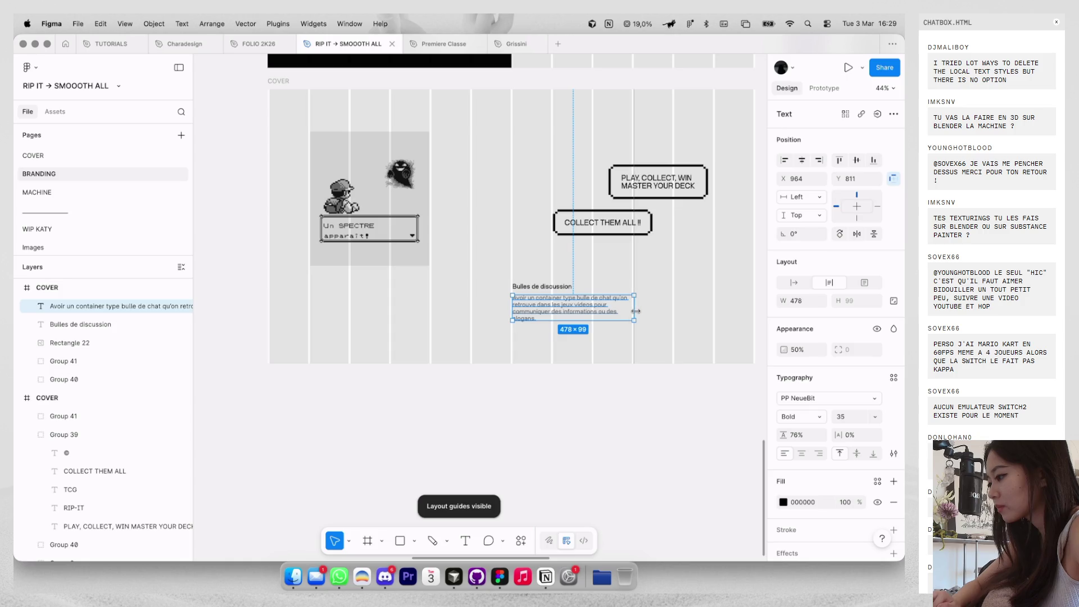
{"action": "left_click", "coordinate": [846, 416]}
{"action": "type", "text": "43"}
{"action": "key", "text": "Return"}
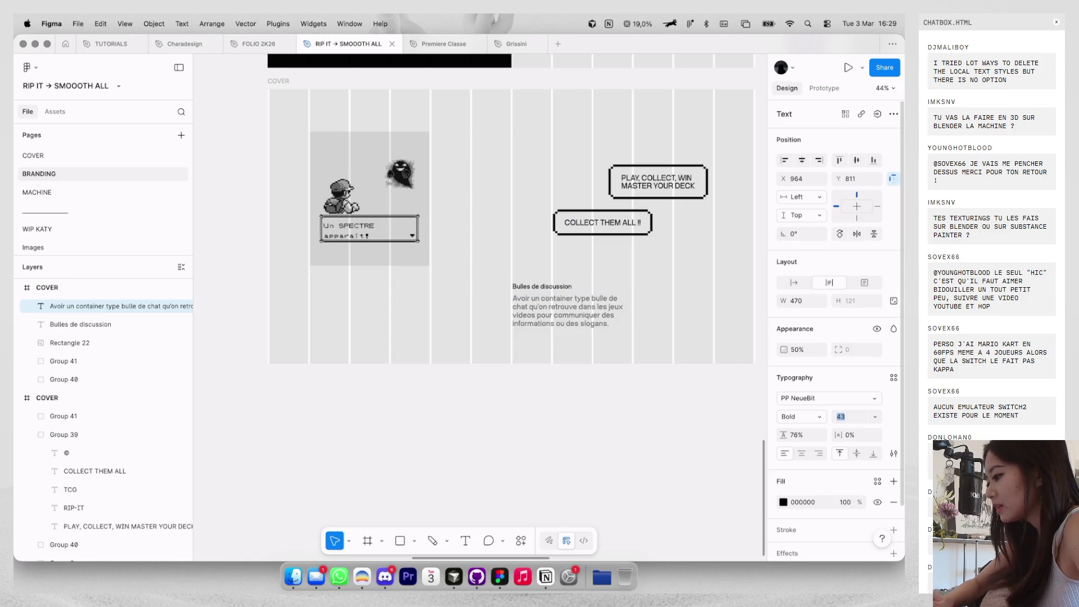
{"action": "key", "text": "Down"}
{"action": "key", "text": "Down"}
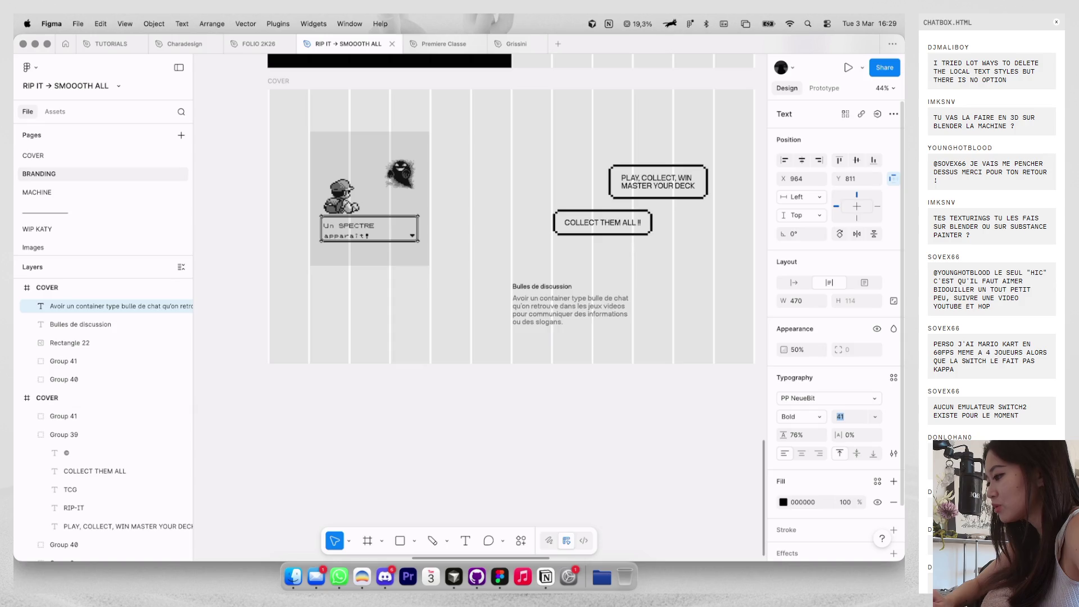
Increase the Bulles de discussion title's font size.
{"action": "left_click", "coordinate": [553, 286]}
{"action": "left_click", "coordinate": [862, 419]}
{"action": "key", "text": "Up"}
{"action": "key", "text": "Up"}
{"action": "key", "text": "Up"}
{"action": "key", "text": "Up"}
{"action": "key", "text": "Up"}
{"action": "key", "text": "Up"}
{"action": "key", "text": "Escape"}
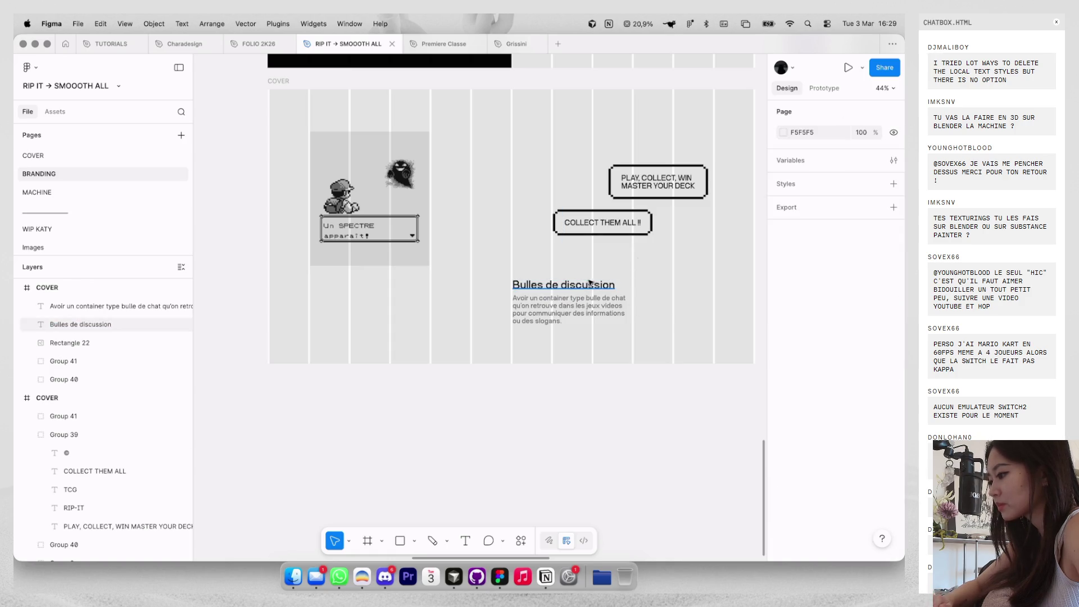
{"action": "left_click", "coordinate": [590, 284]}
Set the description to Neue Montreal Regular with 100% line height.
{"action": "left_click", "coordinate": [567, 309]}
{"action": "left_click", "coordinate": [826, 398]}
{"action": "type", "text": "neue m"}
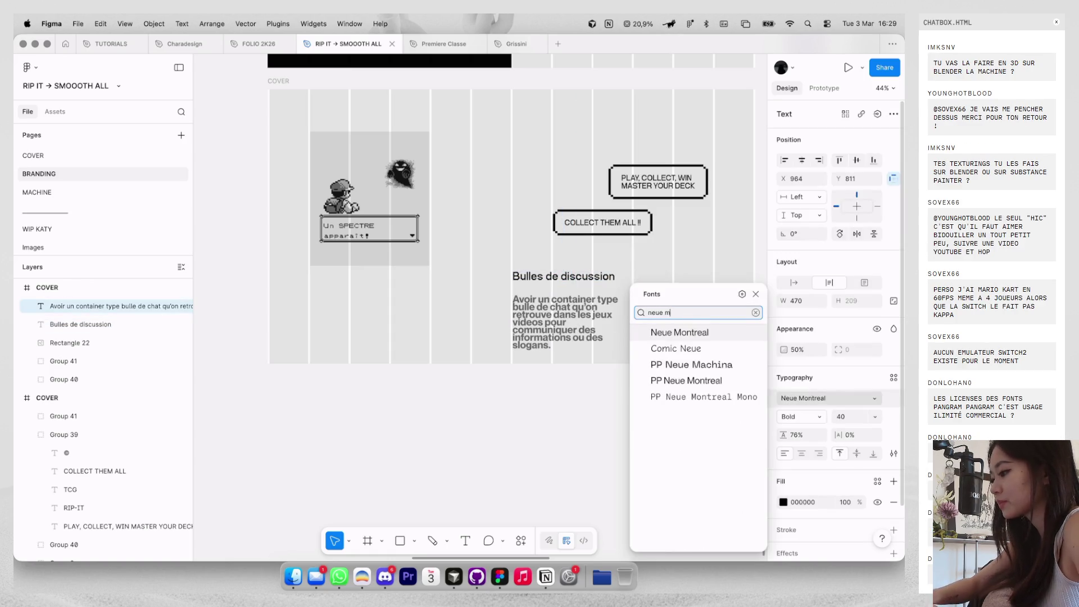
{"action": "key", "text": "Return"}
{"action": "left_click", "coordinate": [782, 417]}
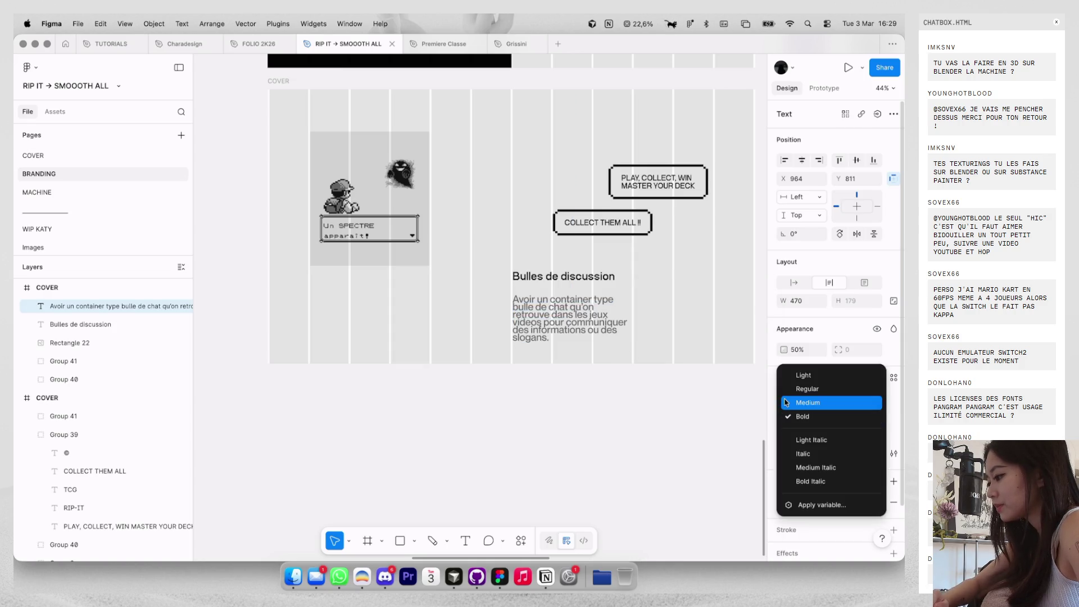
{"action": "left_click", "coordinate": [798, 389]}
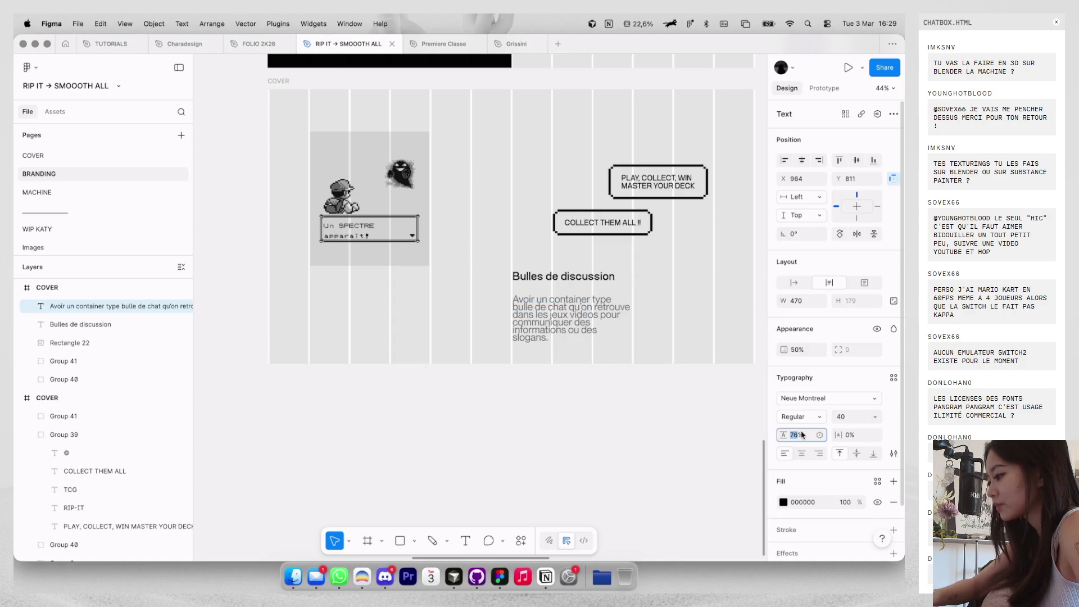
{"action": "type", "text": "0"}
{"action": "key", "text": "Return"}
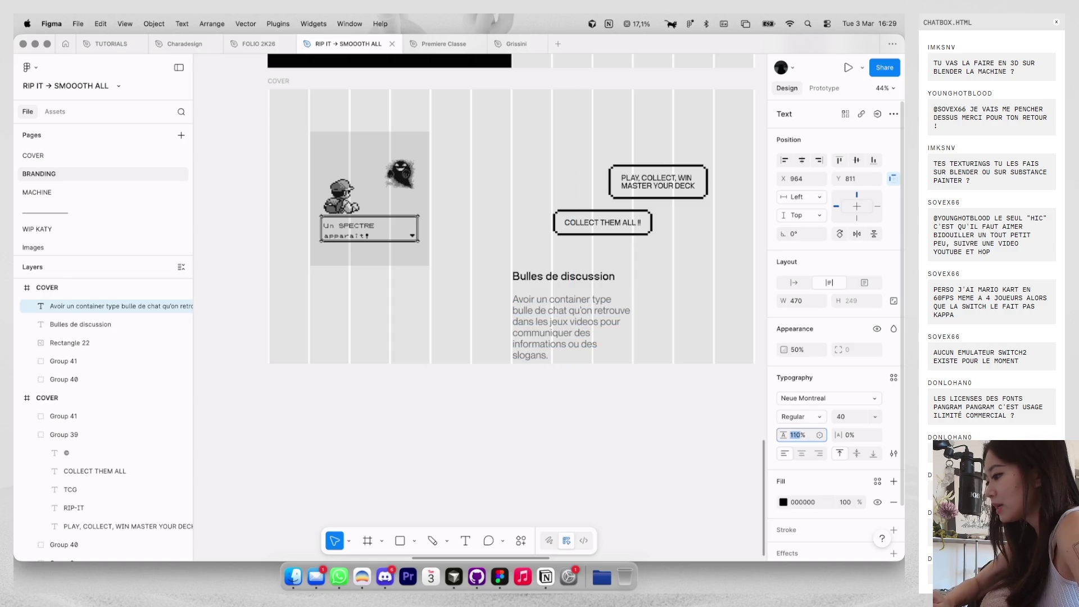
Set the description's font size to 28.
{"action": "left_click", "coordinate": [854, 416]}
{"action": "type", "text": "32"}
{"action": "key", "text": "Return"}
{"action": "key", "text": "Down"}
{"action": "key", "text": "Down"}
{"action": "key", "text": "Down"}
{"action": "key", "text": "Up"}
{"action": "scroll", "coordinate": [624, 347], "scroll_direction": "up", "scroll_amount": 3}
{"action": "key", "text": "Return"}
{"action": "key", "text": "Escape"}
{"action": "key", "text": "Escape"}
{"action": "scroll", "coordinate": [609, 366], "scroll_direction": "down", "scroll_amount": 3}
{"action": "key", "text": "ctrl+g"}
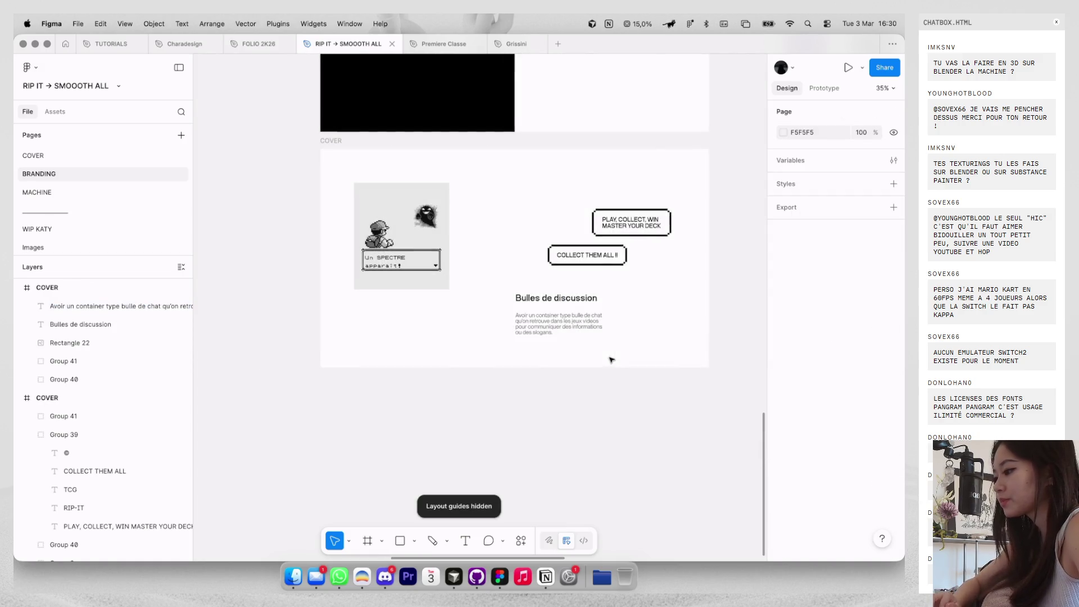
Shift the pixel-art ghost image further right on the slide.
{"action": "key", "text": "ctrl+g"}
{"action": "left_click", "coordinate": [590, 329]}
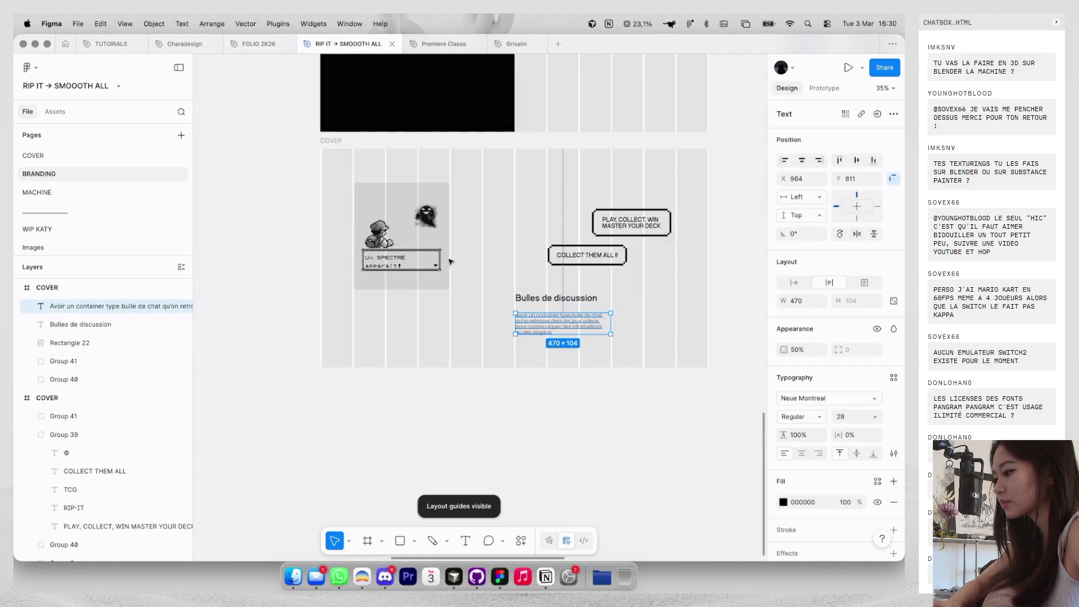
{"action": "left_click", "coordinate": [470, 284]}
{"action": "left_click_drag", "start_coordinate": [427, 264], "coordinate": [565, 264]}
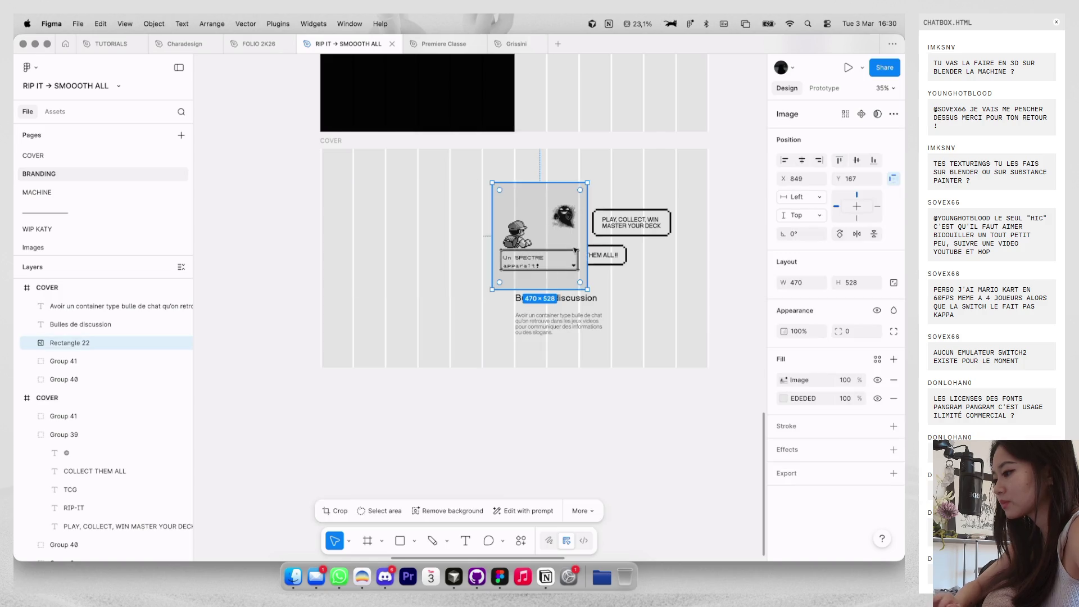
Move the title and description block to the slide's top-left corner.
{"action": "left_click", "coordinate": [543, 308]}
{"action": "left_click", "coordinate": [556, 323]}
{"action": "left_click", "coordinate": [539, 298], "text": "shift"}
{"action": "mouse_move", "coordinate": [556, 323]}
{"action": "left_mouse_down"}
{"action": "mouse_move", "coordinate": [495, 302]}
{"action": "mouse_move", "coordinate": [406, 192]}
{"action": "mouse_move", "coordinate": [390, 191]}
{"action": "mouse_move", "coordinate": [388, 214]}
{"action": "left_mouse_up"}
{"action": "key", "text": "ctrl+g"}
{"action": "key", "text": "ctrl+g"}
{"action": "key", "text": "alt"}
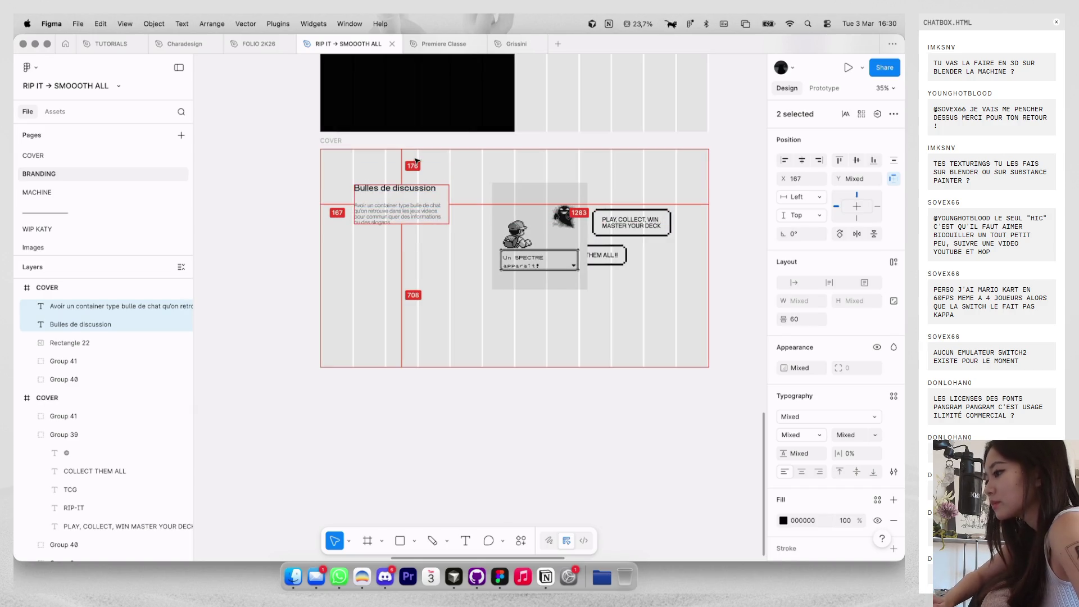
Settle the ghost image on the slide's right side, checking its edge spacing.
{"action": "mouse_move", "coordinate": [537, 197]}
{"action": "left_mouse_down"}
{"action": "mouse_move", "coordinate": [593, 291]}
{"action": "mouse_move", "coordinate": [618, 231]}
{"action": "mouse_move", "coordinate": [625, 243]}
{"action": "left_mouse_up"}
{"action": "key", "text": "alt"}
{"action": "left_click_drag", "start_coordinate": [699, 298], "coordinate": [669, 279]}
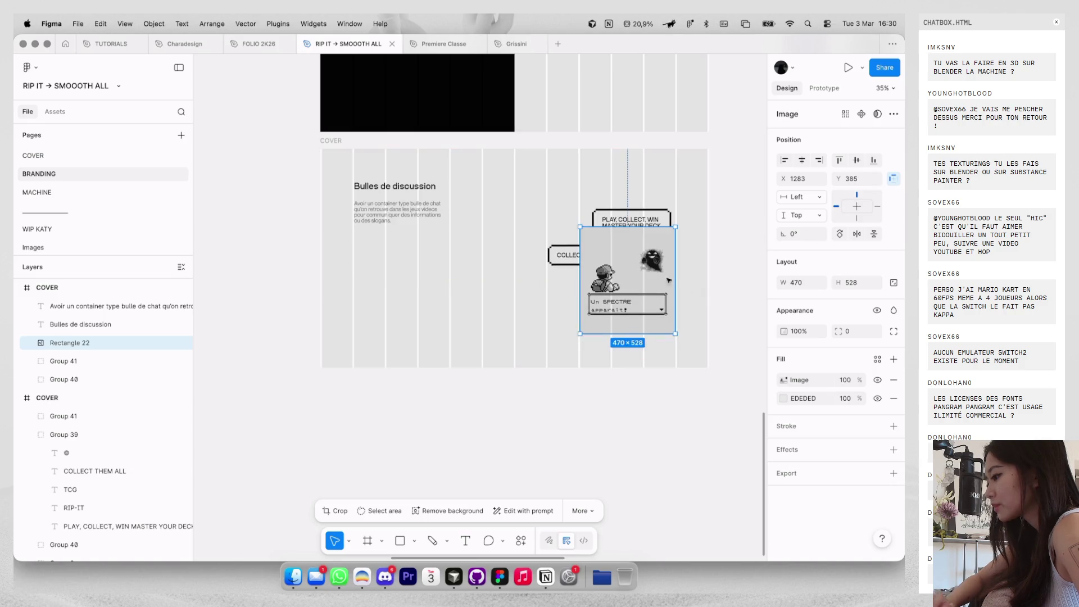
Move both speech bubbles into the left columns beneath the description.
{"action": "left_click", "coordinate": [562, 254]}
{"action": "left_click", "coordinate": [627, 217], "text": "shift"}
{"action": "mouse_move", "coordinate": [627, 216]}
{"action": "left_mouse_down"}
{"action": "mouse_move", "coordinate": [442, 259]}
{"action": "mouse_move", "coordinate": [465, 256]}
{"action": "left_mouse_up"}
{"action": "left_click", "coordinate": [493, 222]}
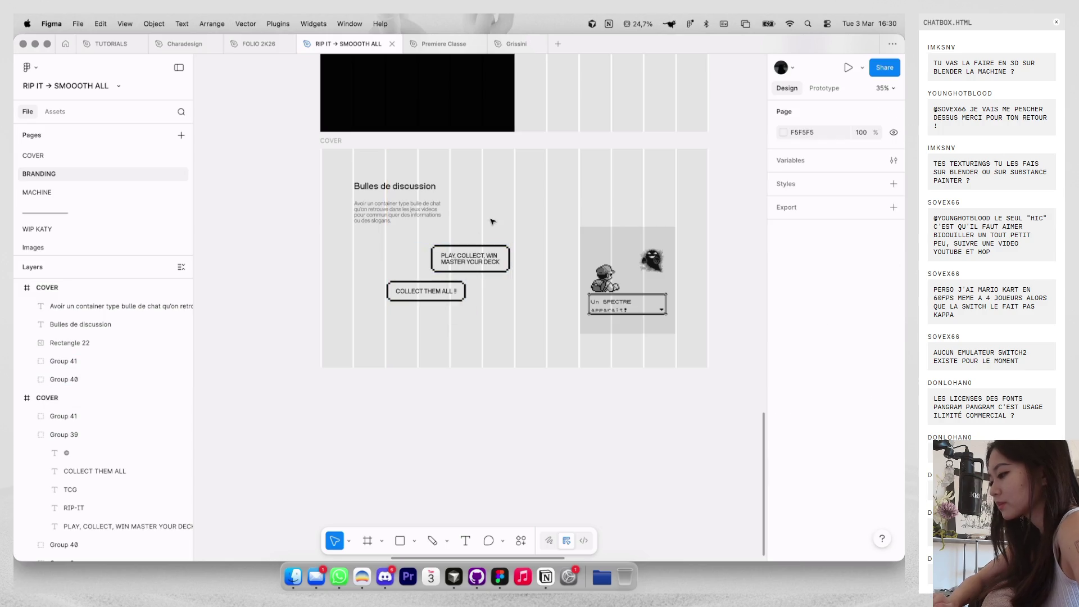
{"action": "key", "text": "ctrl+g"}
Nudge the two speech bubbles slightly down and right, then select the black rectangle.
{"action": "scroll", "coordinate": [492, 222], "scroll_direction": "left", "scroll_amount": 3}
{"action": "left_click", "coordinate": [495, 271]}
{"action": "left_click", "coordinate": [494, 302], "text": "shift"}
{"action": "left_click_drag", "start_coordinate": [495, 302], "coordinate": [496, 304]}
{"action": "left_click", "coordinate": [525, 334]}
{"action": "scroll", "coordinate": [525, 336], "scroll_direction": "right", "scroll_amount": 3}
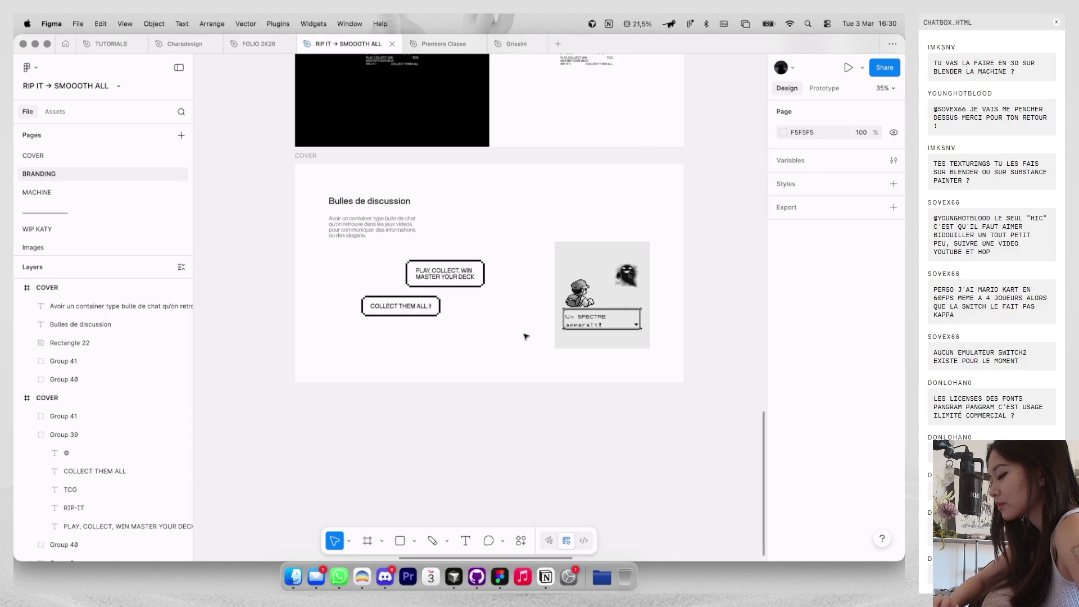
{"action": "scroll", "coordinate": [526, 336], "scroll_direction": "left", "scroll_amount": 1}
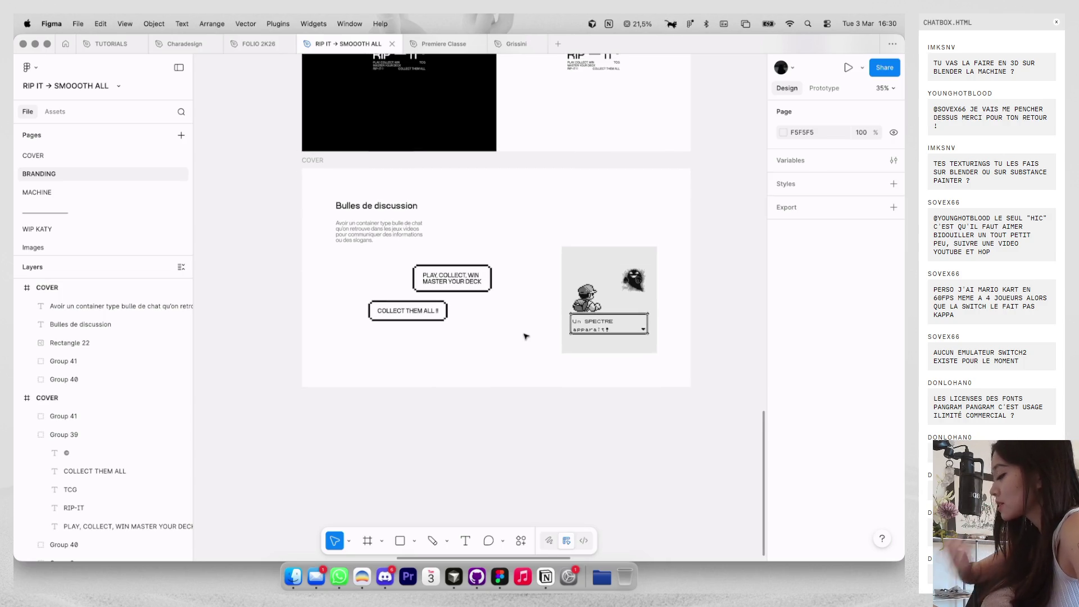
{"action": "key", "text": "ctrl+g"}
{"action": "left_click", "coordinate": [458, 111]}
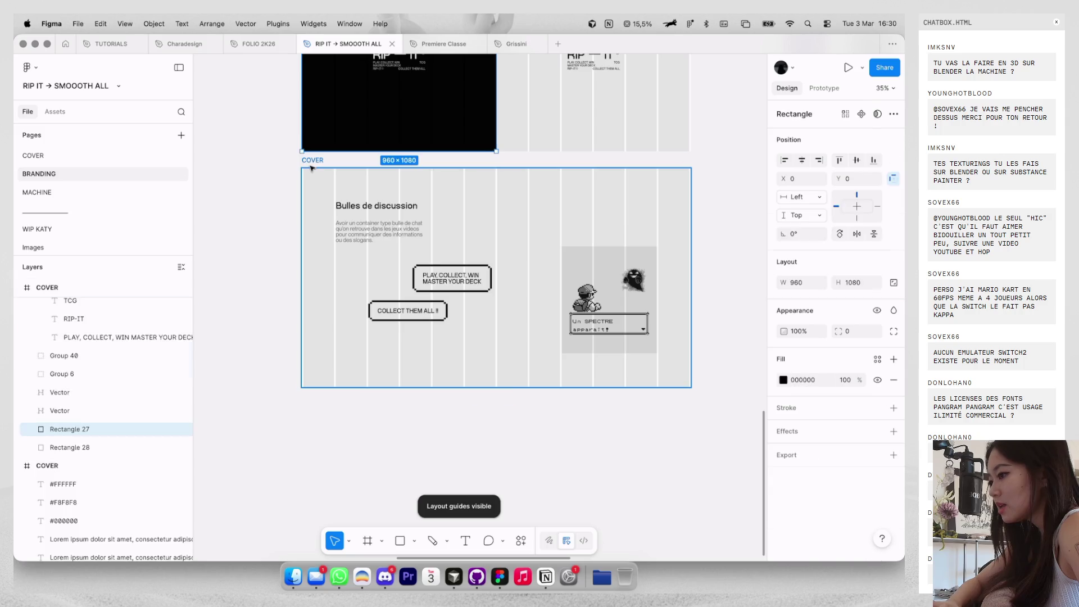
Move the black rectangle into the lower cover slide, send it behind the image, and fill it light grey #EDEDED.
{"action": "left_click_drag", "start_coordinate": [312, 147], "coordinate": [313, 382]}
{"action": "left_click", "coordinate": [819, 160]}
{"action": "right_click", "coordinate": [625, 221]}
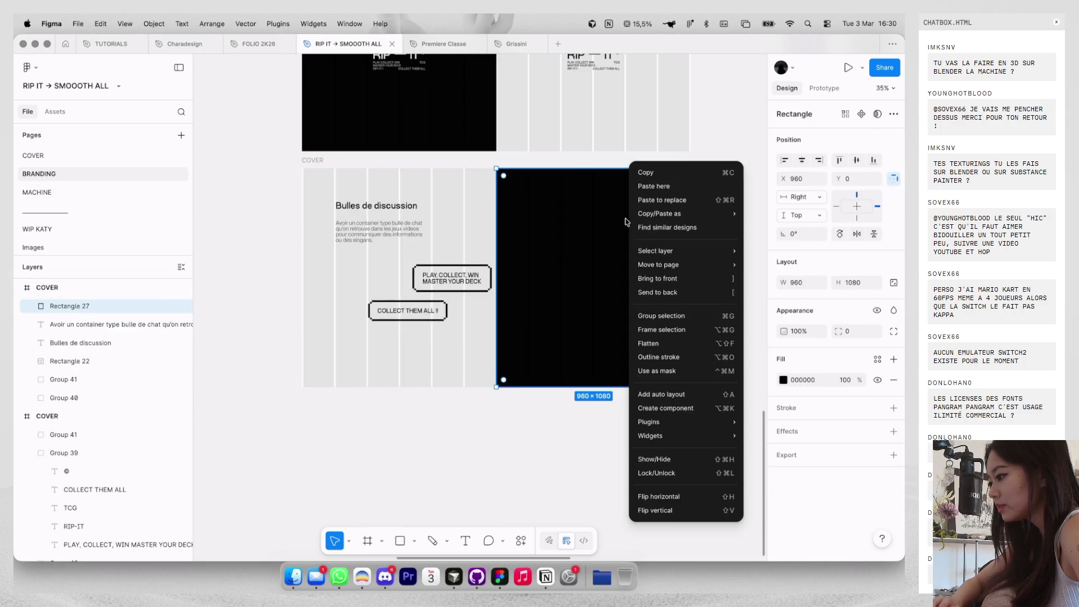
{"action": "left_click", "coordinate": [657, 293]}
{"action": "key", "text": "i"}
{"action": "left_click", "coordinate": [597, 270]}
{"action": "left_click", "coordinate": [522, 405]}
Shift both speech bubbles about 48 px to the left.
{"action": "key", "text": "ctrl+g"}
{"action": "left_click", "coordinate": [451, 279]}
{"action": "key", "text": "ctrl+g"}
{"action": "left_click", "coordinate": [421, 311], "text": "shift"}
{"action": "mouse_move", "coordinate": [420, 310]}
{"action": "left_mouse_down"}
{"action": "mouse_move", "coordinate": [369, 308]}
{"action": "mouse_move", "coordinate": [398, 301]}
{"action": "left_mouse_up"}
{"action": "key", "text": "k"}
{"action": "key", "text": "Escape"}
Reposition the pixel-art ghost image on the grey half of the slide.
{"action": "key", "text": "ctrl+g"}
{"action": "left_click", "coordinate": [579, 318]}
{"action": "key", "text": "ctrl+g"}
{"action": "left_click_drag", "start_coordinate": [613, 246], "coordinate": [613, 212]}
{"action": "key", "text": "ctrl+z"}
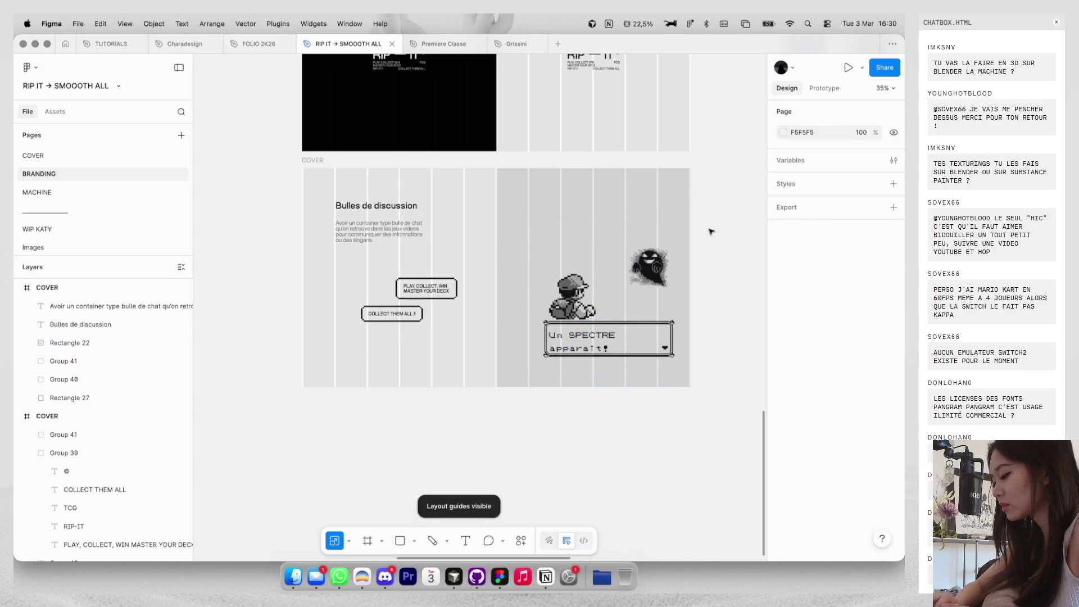
{"action": "key", "text": "ctrl+g"}
{"action": "mouse_move", "coordinate": [626, 307]}
{"action": "left_mouse_down"}
{"action": "mouse_move", "coordinate": [624, 292]}
{"action": "mouse_move", "coordinate": [613, 293]}
{"action": "left_mouse_up"}
{"action": "left_click", "coordinate": [717, 269]}
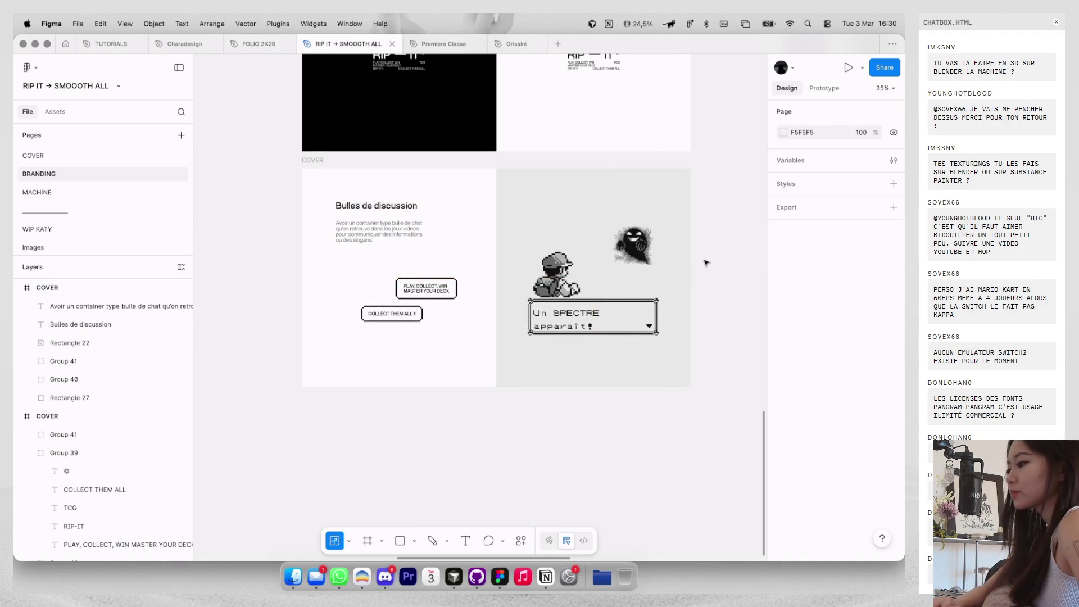
Nudge the COLLECT THEM ALL and PLAY, COLLECT, WIN bubbles slightly down.
{"action": "scroll", "coordinate": [716, 269], "scroll_direction": "down", "scroll_amount": 2}
{"action": "left_click", "coordinate": [512, 288]}
{"action": "scroll", "coordinate": [511, 289], "scroll_direction": "up", "scroll_amount": 10}
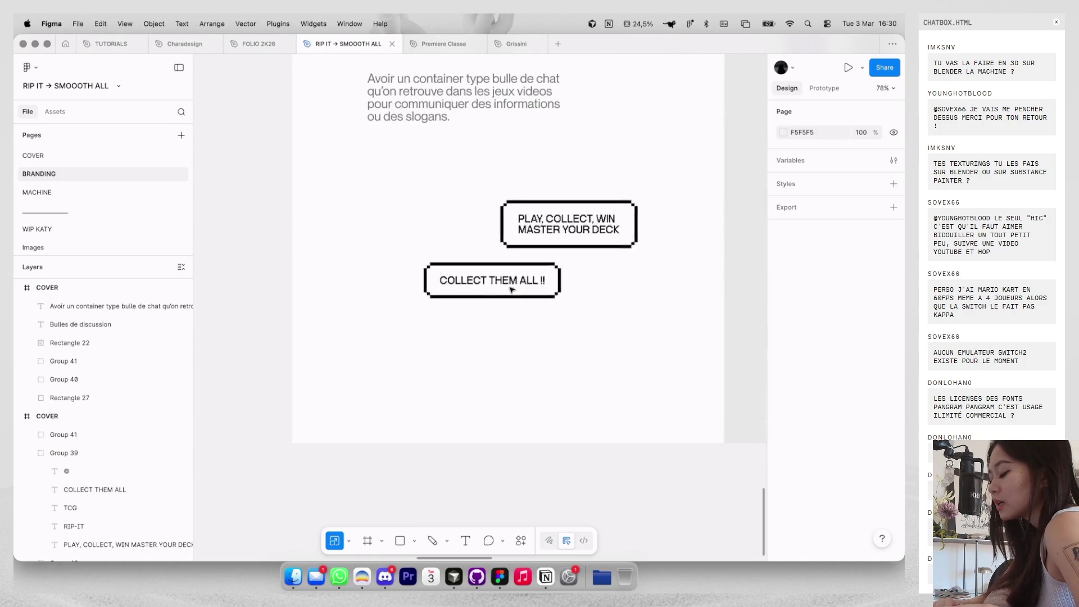
{"action": "scroll", "coordinate": [513, 273], "scroll_direction": "down", "scroll_amount": 4}
{"action": "left_click", "coordinate": [569, 237], "text": "shift"}
{"action": "scroll", "coordinate": [569, 237], "scroll_direction": "down", "scroll_amount": 5}
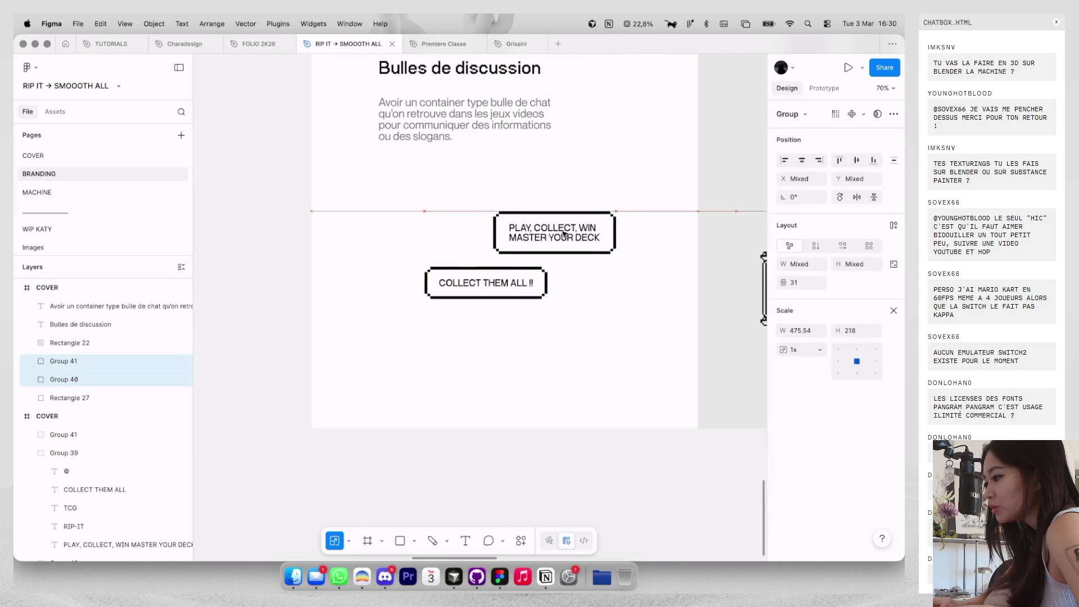
{"action": "left_click_drag", "start_coordinate": [563, 233], "coordinate": [564, 235]}
{"action": "left_click", "coordinate": [568, 202]}
Set the description paragraph's font size to 24.
{"action": "left_click", "coordinate": [514, 155]}
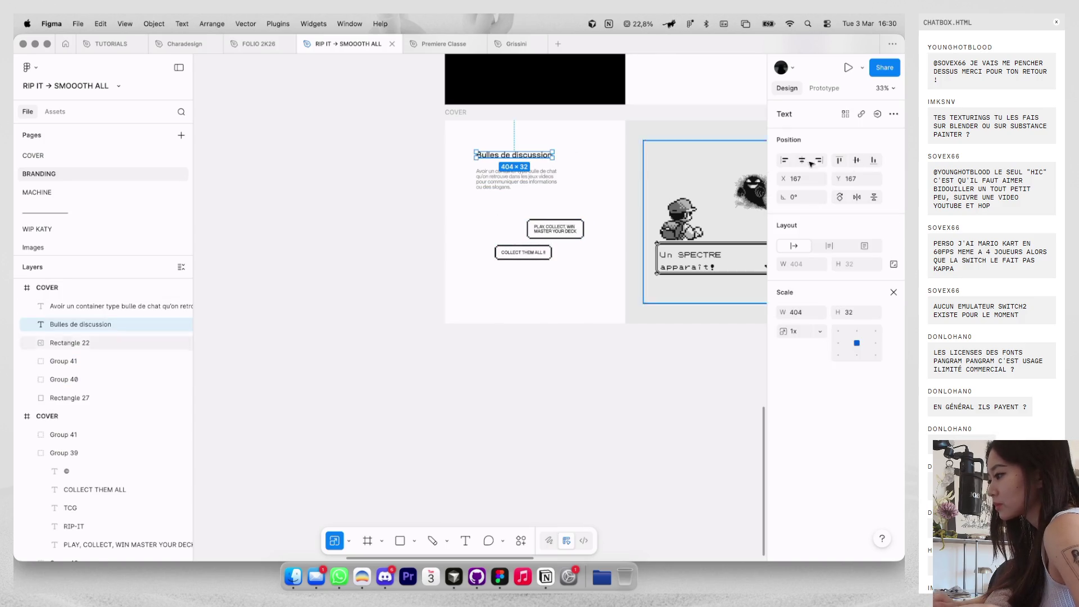
{"action": "left_click", "coordinate": [508, 181]}
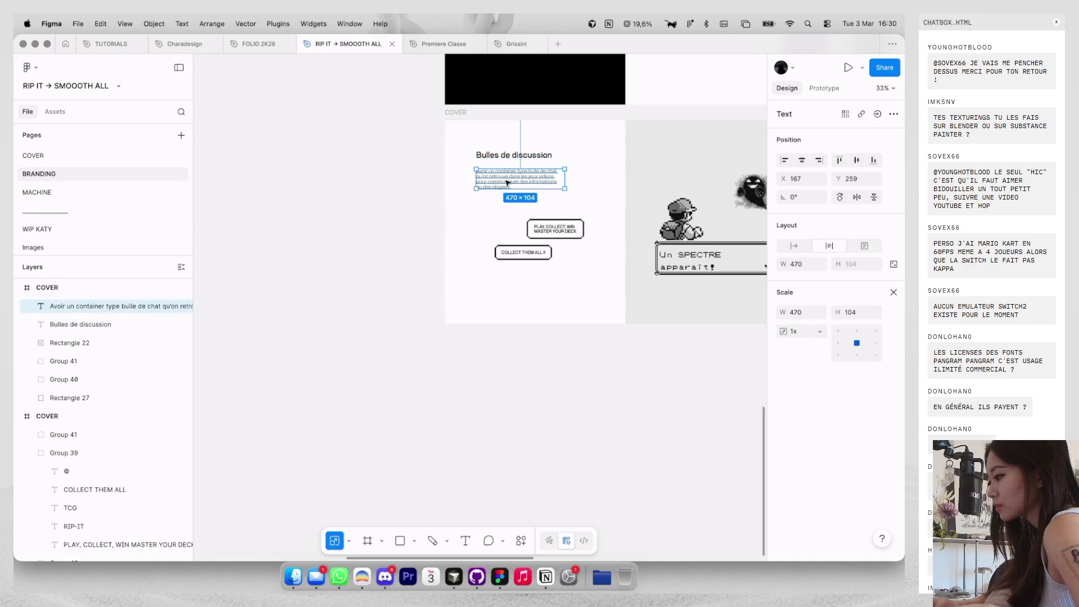
{"action": "left_click", "coordinate": [893, 292]}
{"action": "left_click", "coordinate": [853, 414]}
{"action": "type", "text": "25"}
{"action": "key", "text": "Return"}
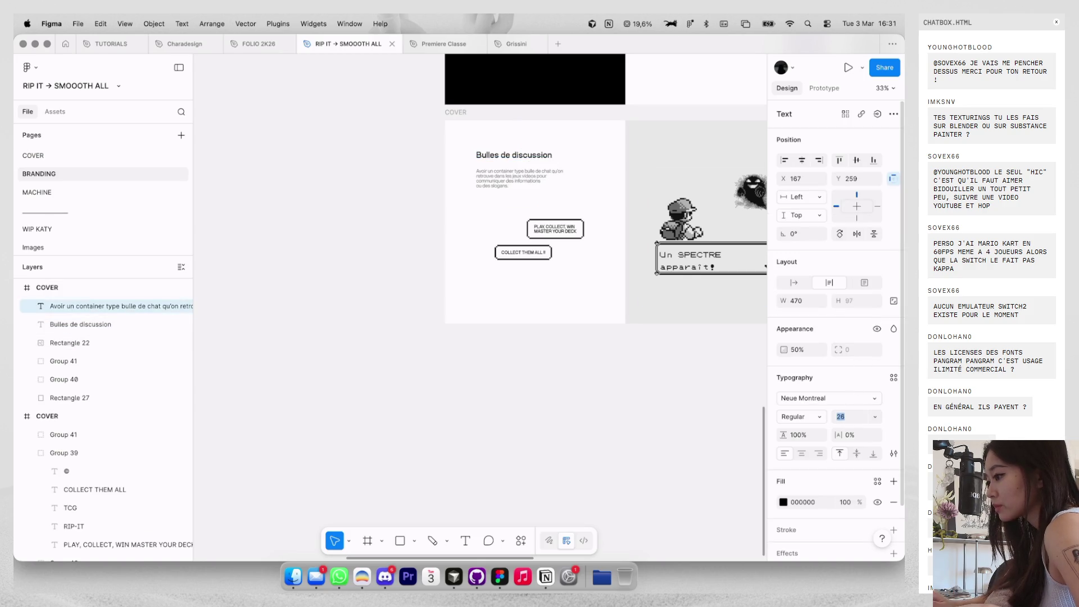
{"action": "type", "text": "24"}
{"action": "key", "text": "Return"}
Rewrap the description paragraph with line breaks before "qu'on" and "pour".
{"action": "scroll", "coordinate": [495, 202], "scroll_direction": "up", "scroll_amount": 5}
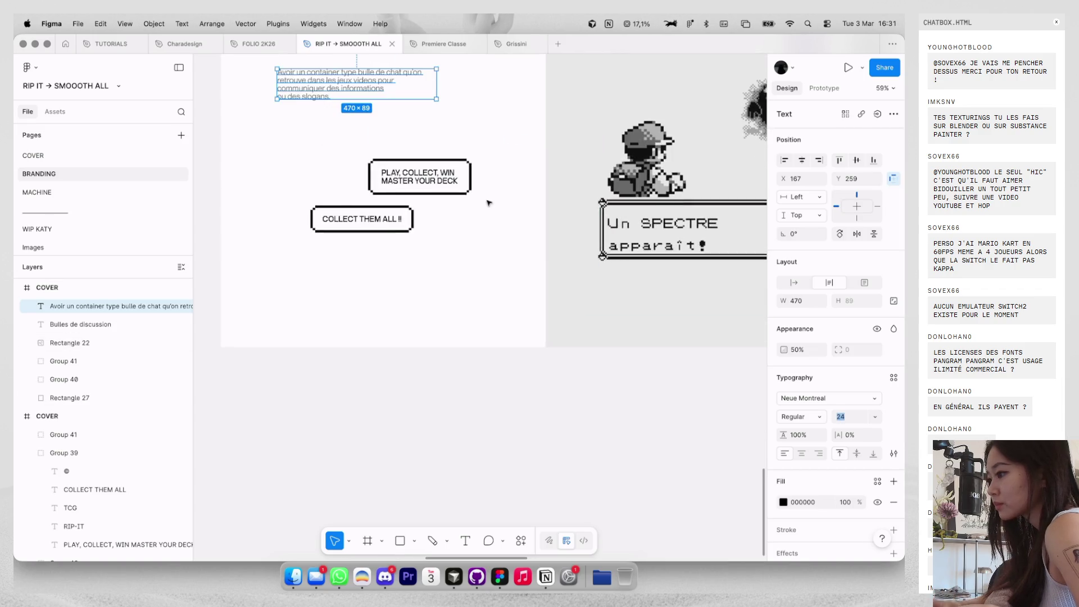
{"action": "double_click", "coordinate": [528, 112]}
{"action": "left_click", "coordinate": [541, 116]}
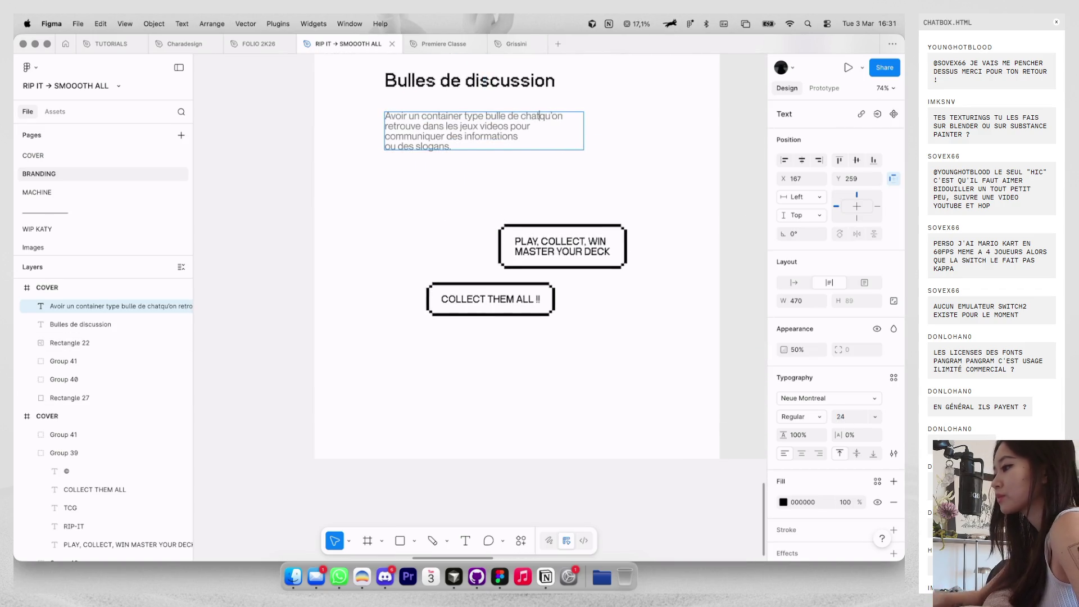
{"action": "key", "text": "Return"}
{"action": "left_click", "coordinate": [534, 127]}
{"action": "key", "text": "Return"}
{"action": "key", "text": "Escape"}
{"action": "left_click", "coordinate": [480, 173]}
Lower the 'Avoir un container…' description text to Y 280.
{"action": "scroll", "coordinate": [480, 173], "scroll_direction": "down", "scroll_amount": 5}
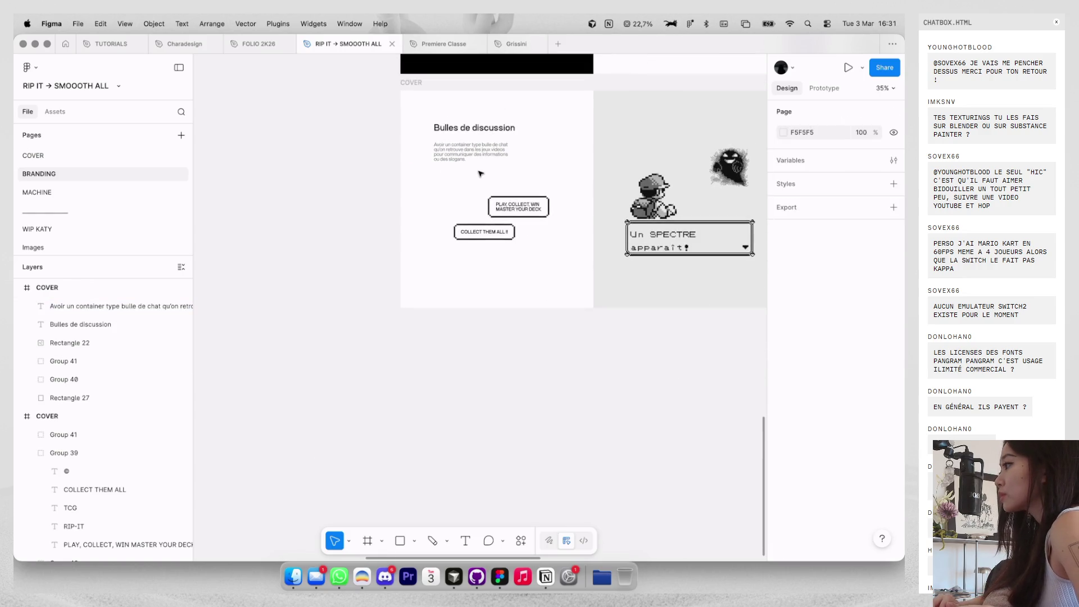
{"action": "left_click", "coordinate": [484, 160]}
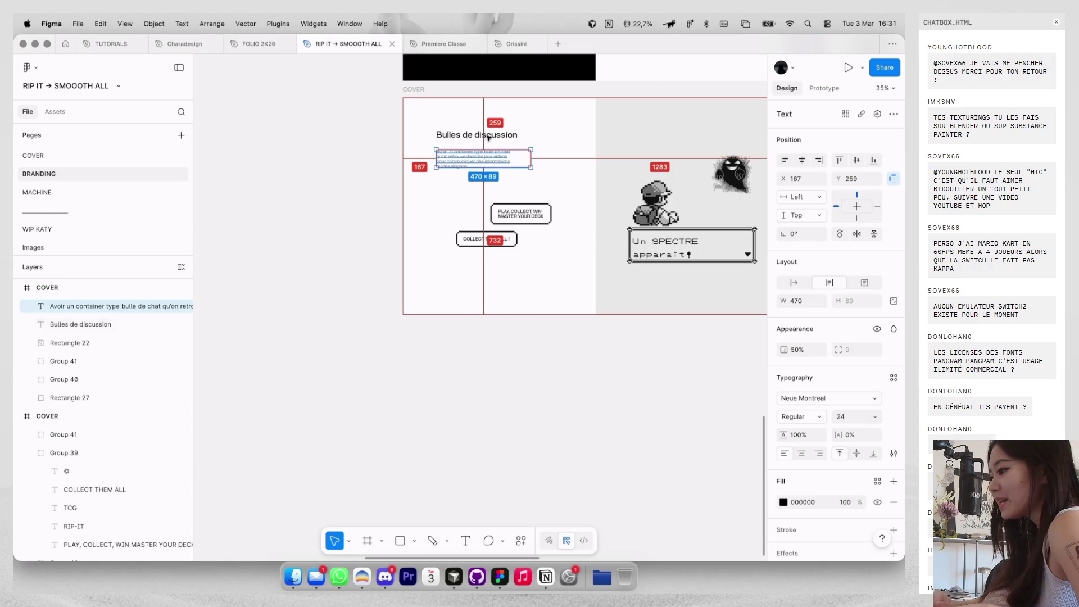
{"action": "key", "text": "shift+Down"}
{"action": "key", "text": "shift+Down"}
{"action": "key", "text": "Down"}
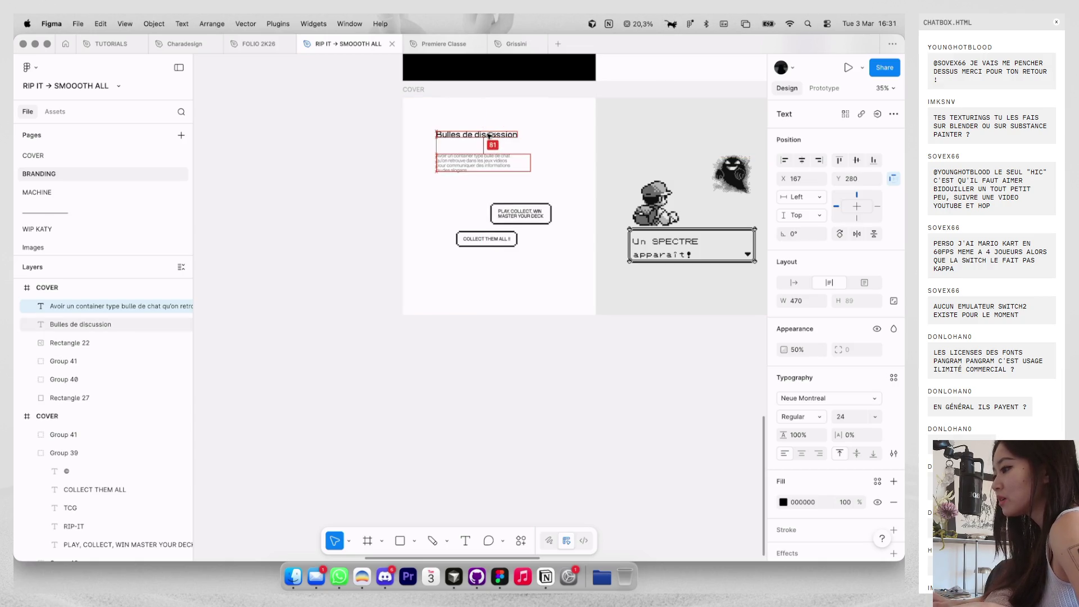
{"action": "left_click", "coordinate": [541, 153]}
{"action": "scroll", "coordinate": [542, 153], "scroll_direction": "down", "scroll_amount": 2}
{"action": "scroll", "coordinate": [548, 163], "scroll_direction": "up", "scroll_amount": 5}
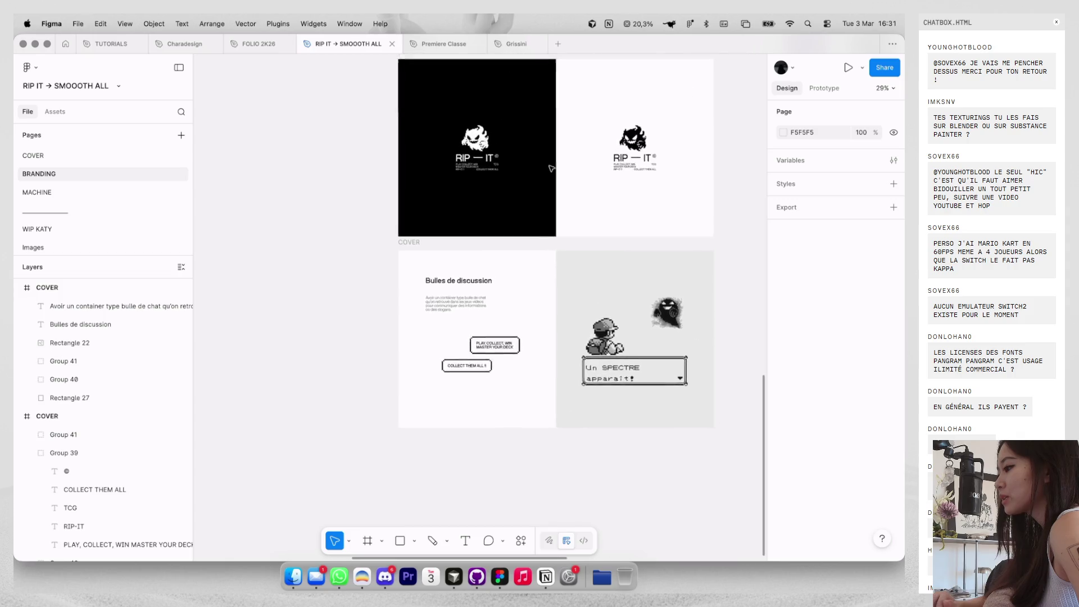
Alt-drag the RIP IT split COVER frame to place a duplicate below the typography frame.
{"action": "scroll", "coordinate": [551, 168], "scroll_direction": "up", "scroll_amount": 10}
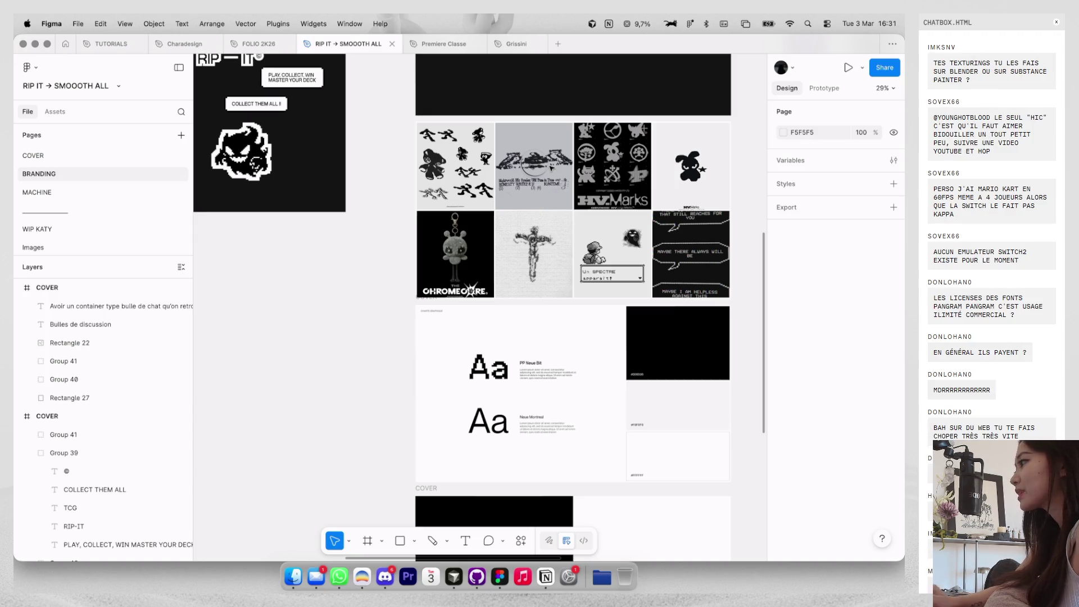
{"action": "scroll", "coordinate": [562, 129], "scroll_direction": "down", "scroll_amount": 10}
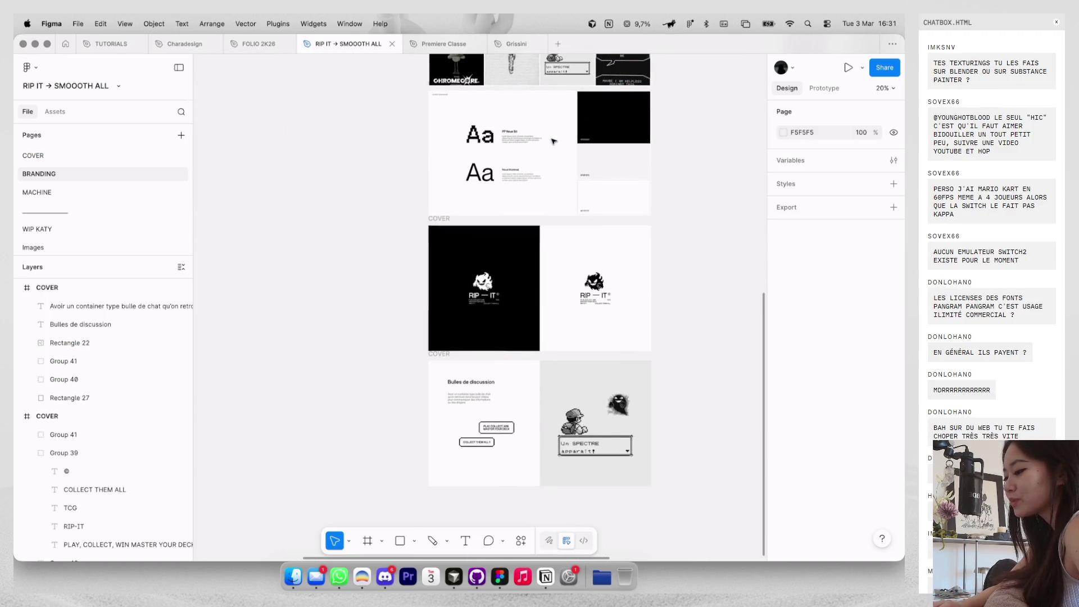
{"action": "scroll", "coordinate": [554, 141], "scroll_direction": "up", "scroll_amount": 1}
{"action": "scroll", "coordinate": [553, 141], "scroll_direction": "up", "scroll_amount": 5}
{"action": "scroll", "coordinate": [554, 141], "scroll_direction": "left", "scroll_amount": 2}
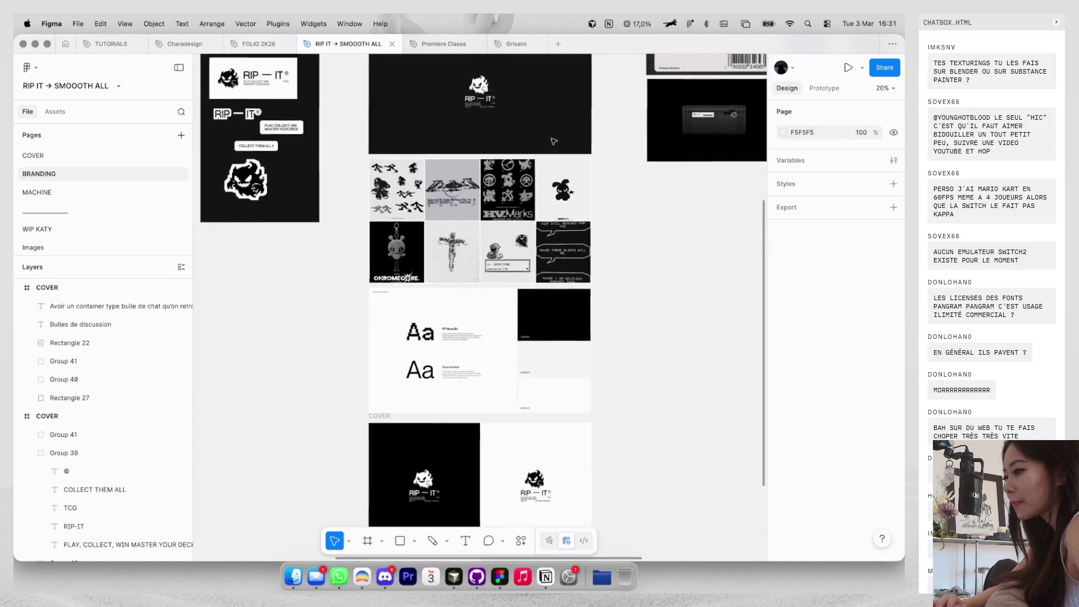
{"action": "scroll", "coordinate": [553, 141], "scroll_direction": "up", "scroll_amount": 2}
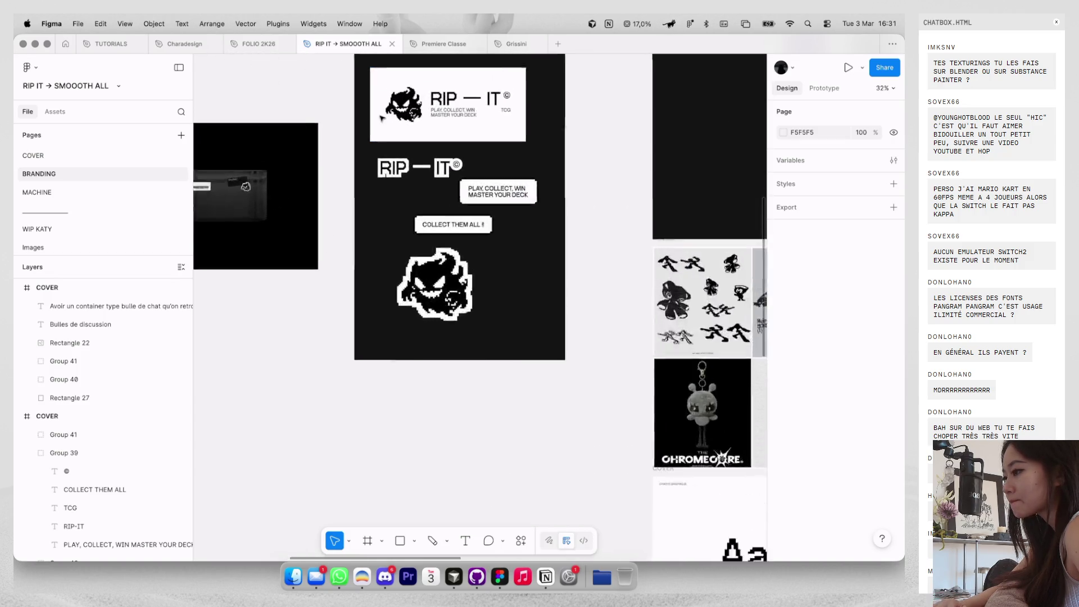
{"action": "left_click", "coordinate": [433, 93]}
{"action": "scroll", "coordinate": [494, 208], "scroll_direction": "up", "scroll_amount": 2}
{"action": "scroll", "coordinate": [494, 208], "scroll_direction": "down", "scroll_amount": 5}
{"action": "scroll", "coordinate": [494, 208], "scroll_direction": "right", "scroll_amount": 2}
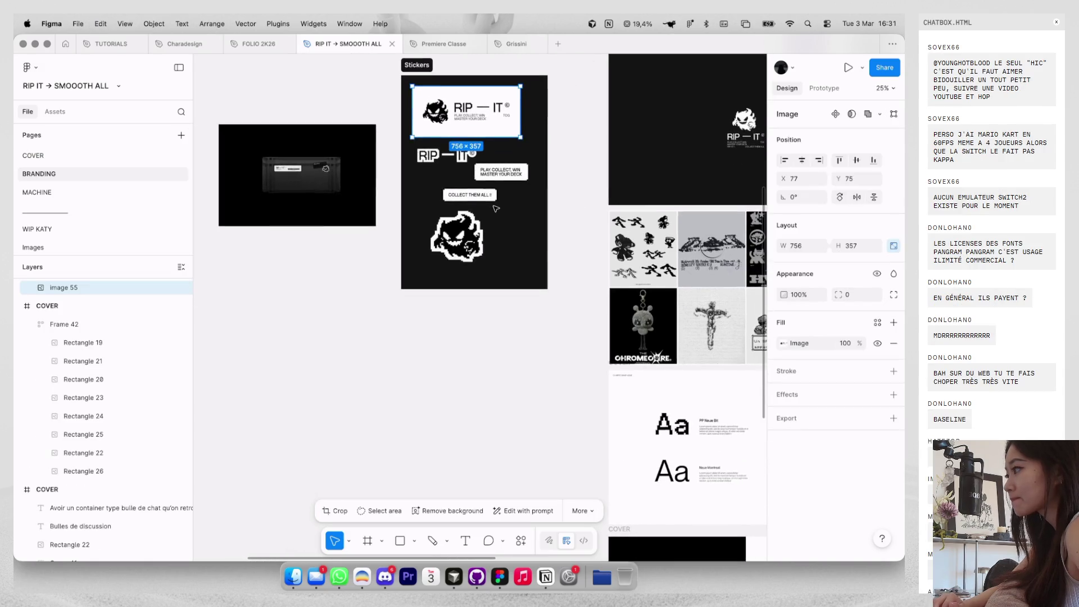
{"action": "scroll", "coordinate": [494, 209], "scroll_direction": "up", "scroll_amount": 5}
{"action": "scroll", "coordinate": [495, 209], "scroll_direction": "left", "scroll_amount": 2}
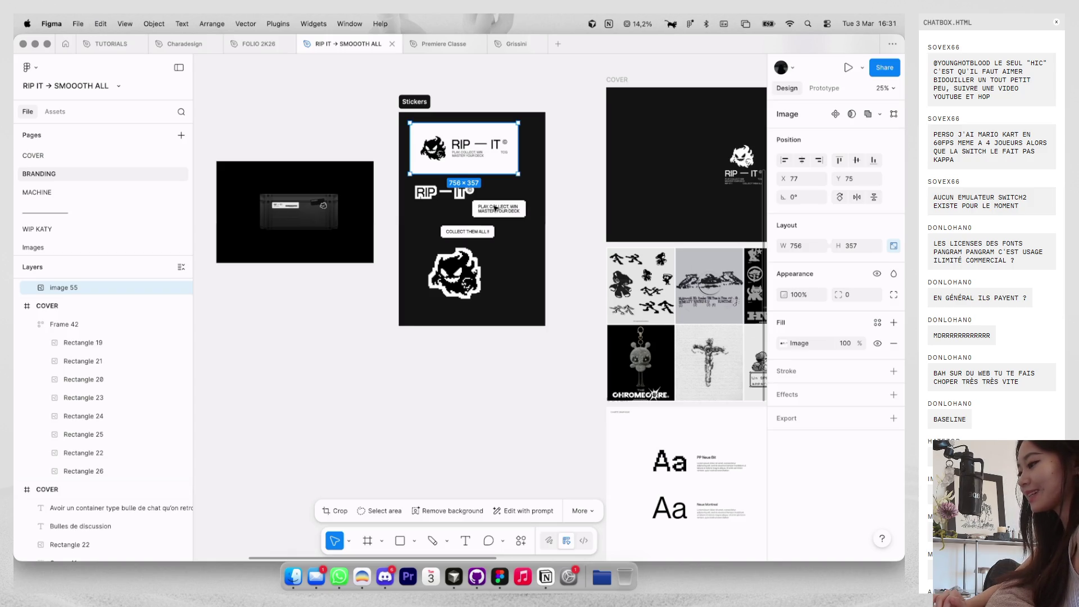
{"action": "scroll", "coordinate": [495, 208], "scroll_direction": "down", "scroll_amount": 6}
{"action": "scroll", "coordinate": [495, 208], "scroll_direction": "right", "scroll_amount": 3}
{"action": "mouse_move", "coordinate": [452, 387]}
{"action": "left_mouse_down"}
{"action": "mouse_move", "coordinate": [472, 218]}
{"action": "mouse_move", "coordinate": [477, 329]}
{"action": "left_mouse_up"}
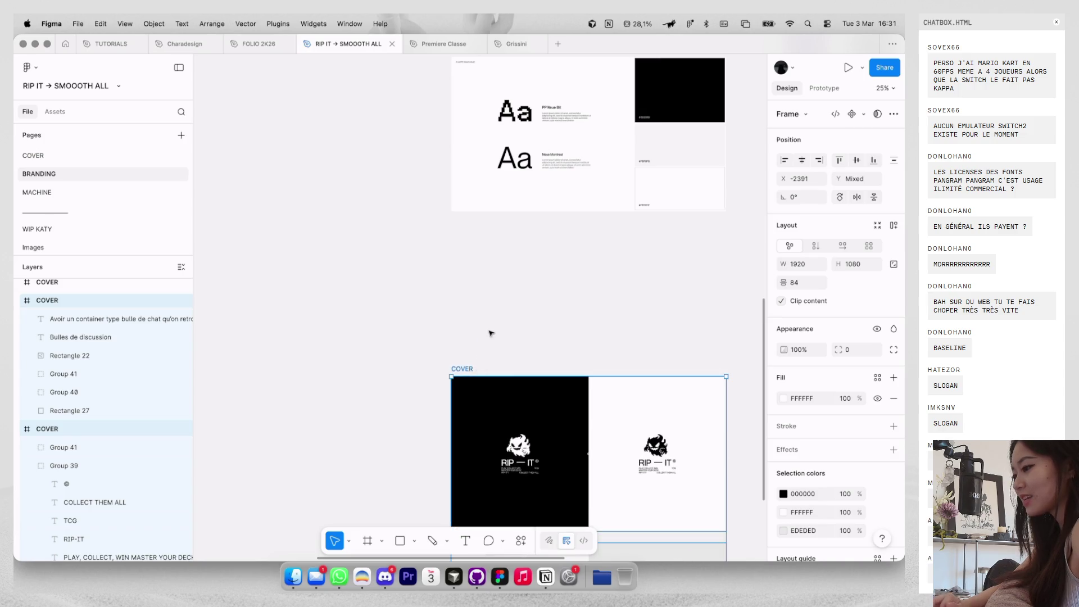
Put the copied slide under the type specimen, delete its black background, and paste the RIP IT logo on the left.
{"action": "mouse_move", "coordinate": [467, 371]}
{"action": "left_mouse_down"}
{"action": "mouse_move", "coordinate": [481, 283]}
{"action": "mouse_move", "coordinate": [509, 316]}
{"action": "mouse_move", "coordinate": [508, 278]}
{"action": "left_mouse_up"}
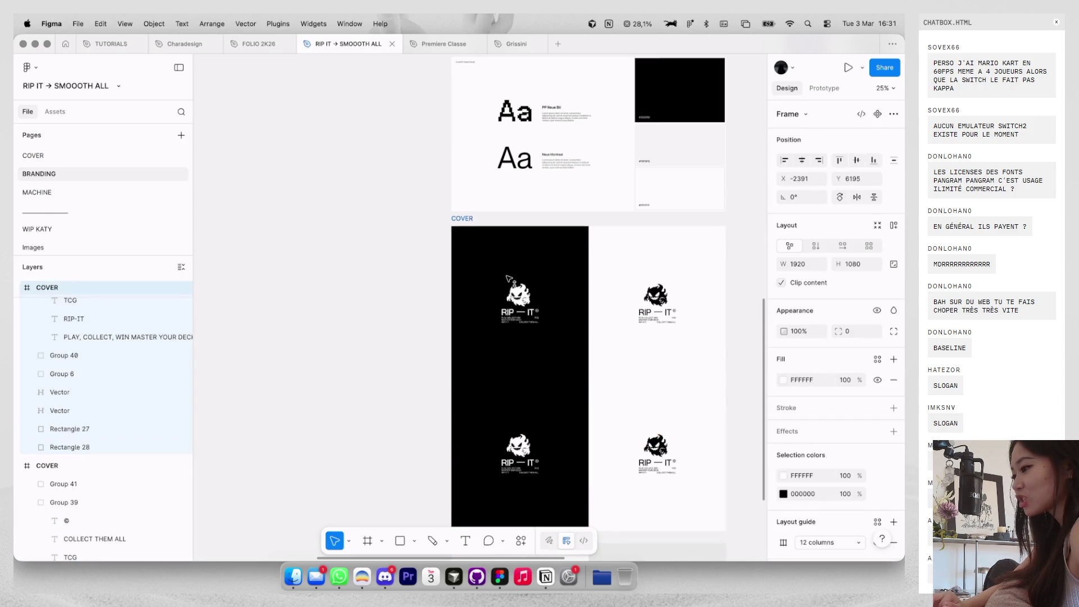
{"action": "left_click", "coordinate": [517, 274]}
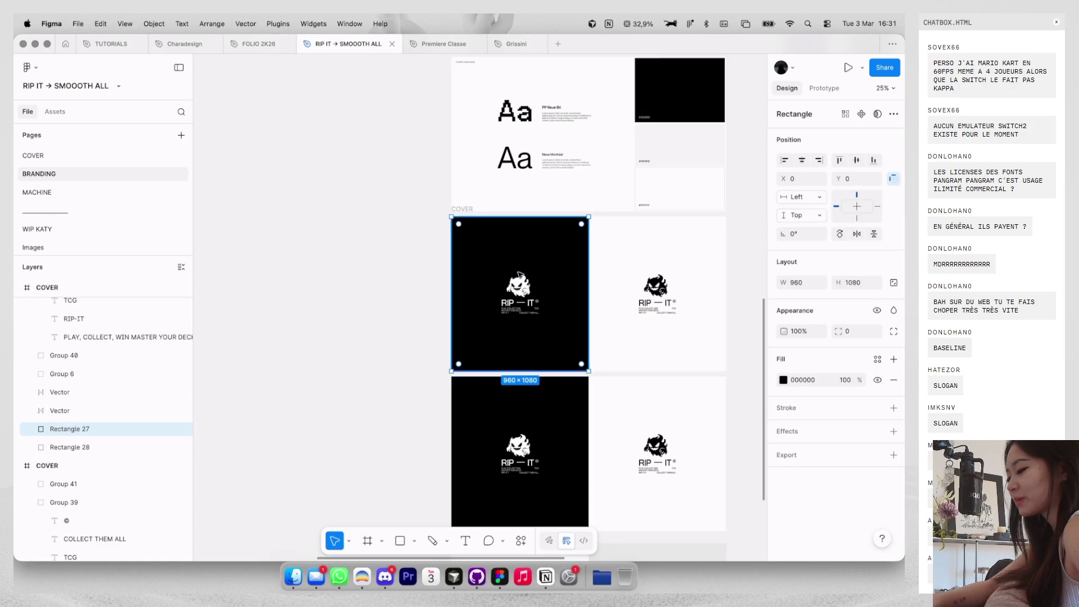
{"action": "key", "text": "Delete"}
{"action": "key", "text": "cmd+v"}
{"action": "left_click_drag", "start_coordinate": [559, 296], "coordinate": [551, 264]}
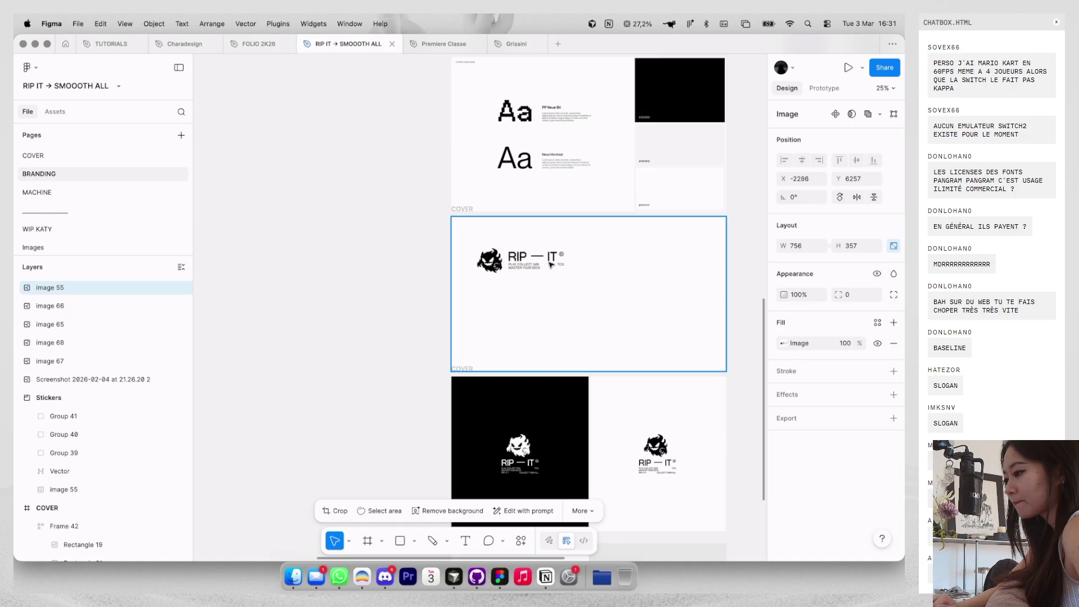
{"action": "left_click", "coordinate": [631, 306]}
{"action": "scroll", "coordinate": [618, 315], "scroll_direction": "right", "scroll_amount": 10}
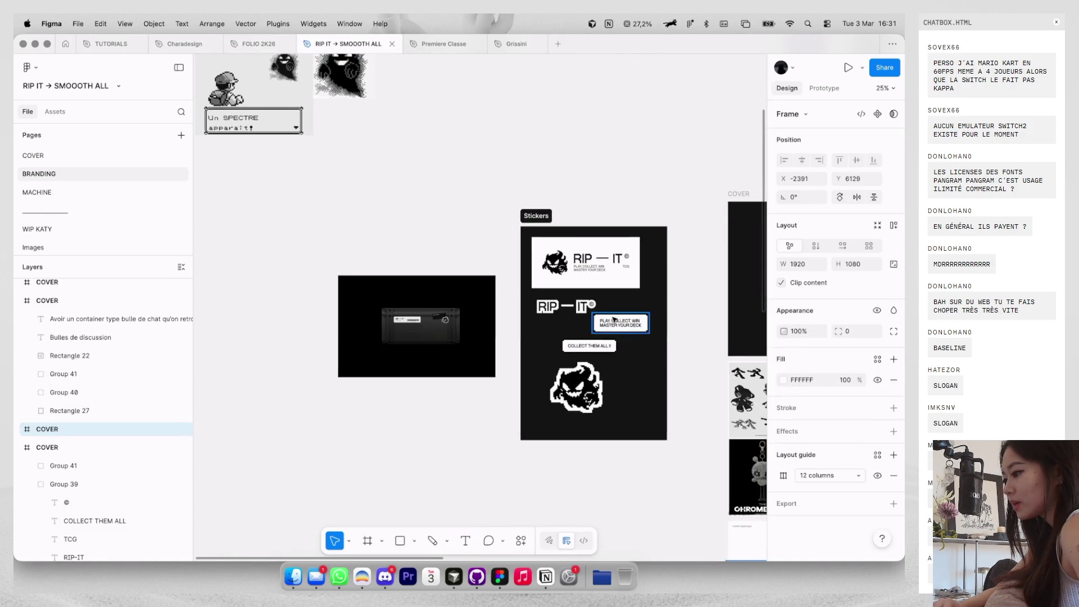
{"action": "scroll", "coordinate": [614, 319], "scroll_direction": "up", "scroll_amount": 5}
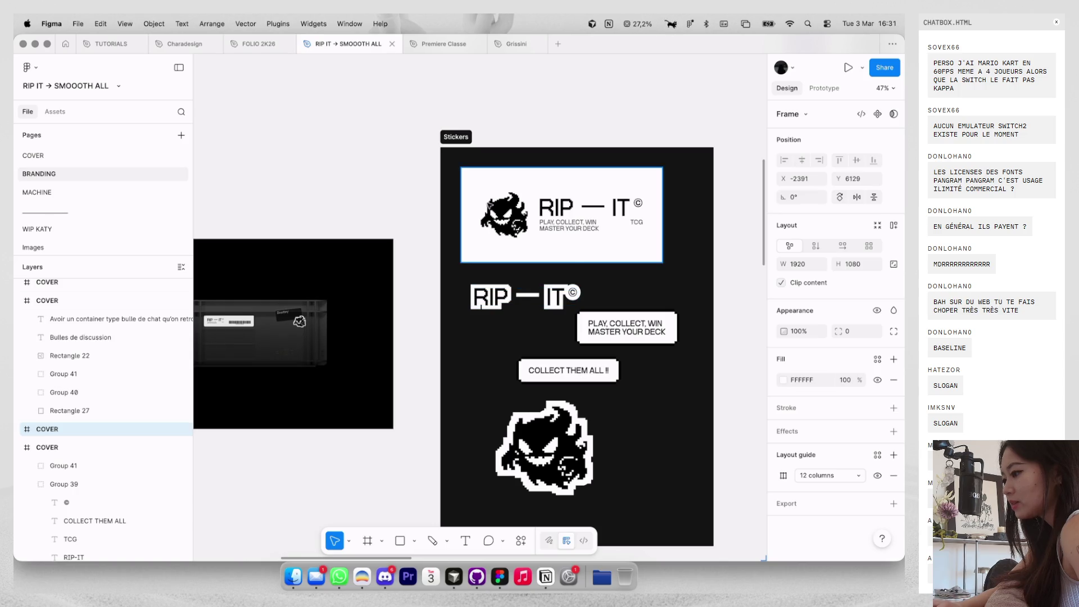
{"action": "double_click", "coordinate": [489, 206]}
{"action": "key", "text": "Escape"}
{"action": "scroll", "coordinate": [591, 267], "scroll_direction": "down", "scroll_amount": 5}
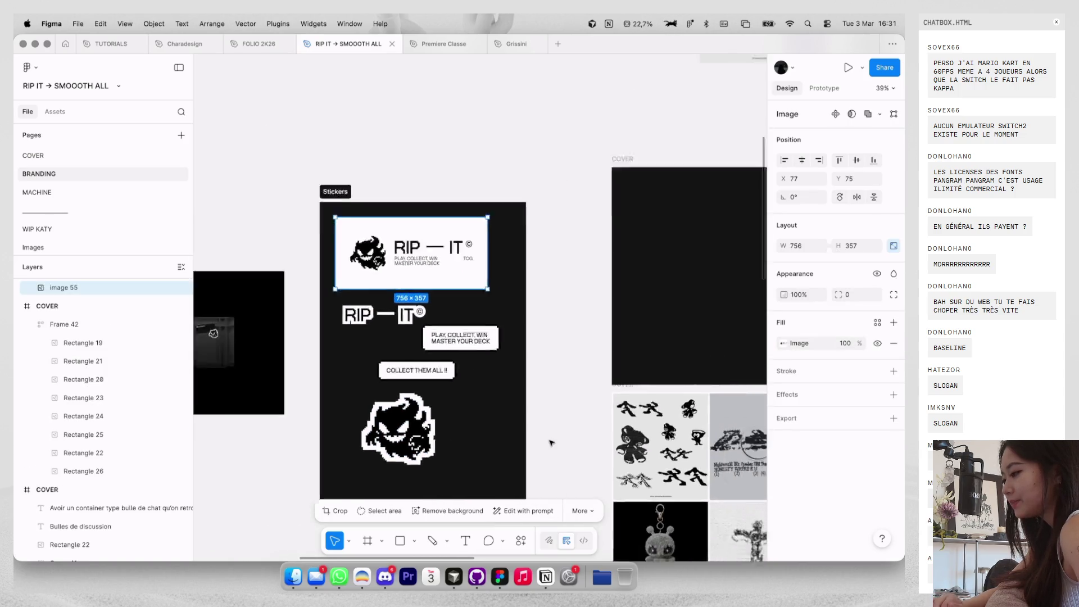
Copy the ghost into the slide, scale it proportionally, and place it on the right half.
{"action": "left_click", "coordinate": [332, 390]}
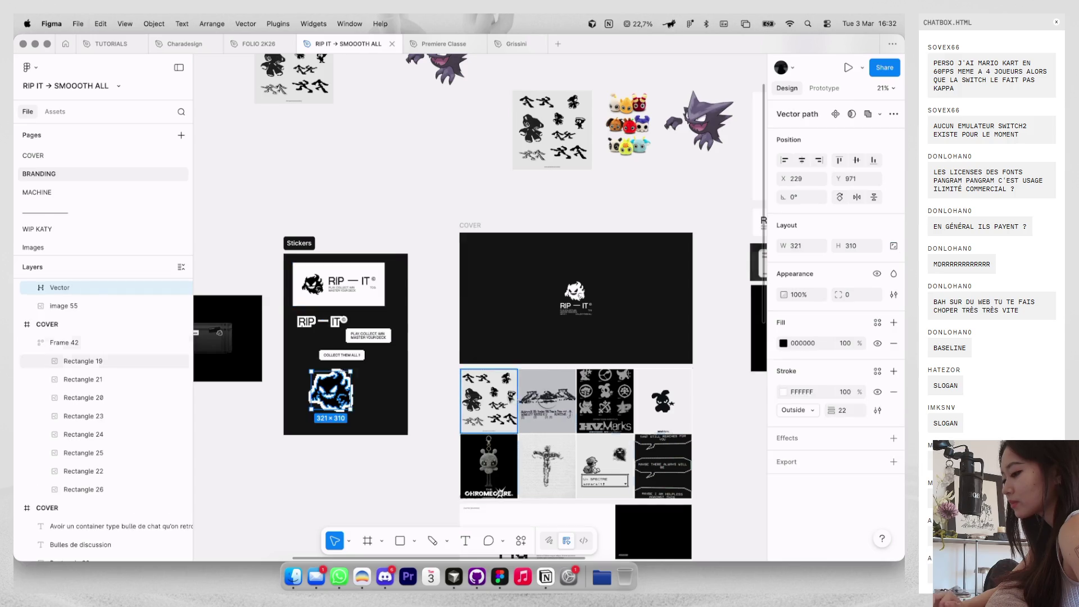
{"action": "scroll", "coordinate": [492, 382], "scroll_direction": "down", "scroll_amount": 5}
{"action": "mouse_move", "coordinate": [499, 333]}
{"action": "left_mouse_down"}
{"action": "mouse_move", "coordinate": [620, 392]}
{"action": "mouse_move", "coordinate": [622, 410]}
{"action": "mouse_move", "coordinate": [649, 413]}
{"action": "mouse_move", "coordinate": [686, 350]}
{"action": "left_mouse_up"}
{"action": "scroll", "coordinate": [650, 413], "scroll_direction": "up", "scroll_amount": 3}
{"action": "key", "text": "k"}
{"action": "scroll", "coordinate": [694, 353], "scroll_direction": "down", "scroll_amount": 2}
{"action": "scroll", "coordinate": [694, 353], "scroll_direction": "right", "scroll_amount": 2}
{"action": "left_click_drag", "start_coordinate": [542, 357], "coordinate": [564, 345]}
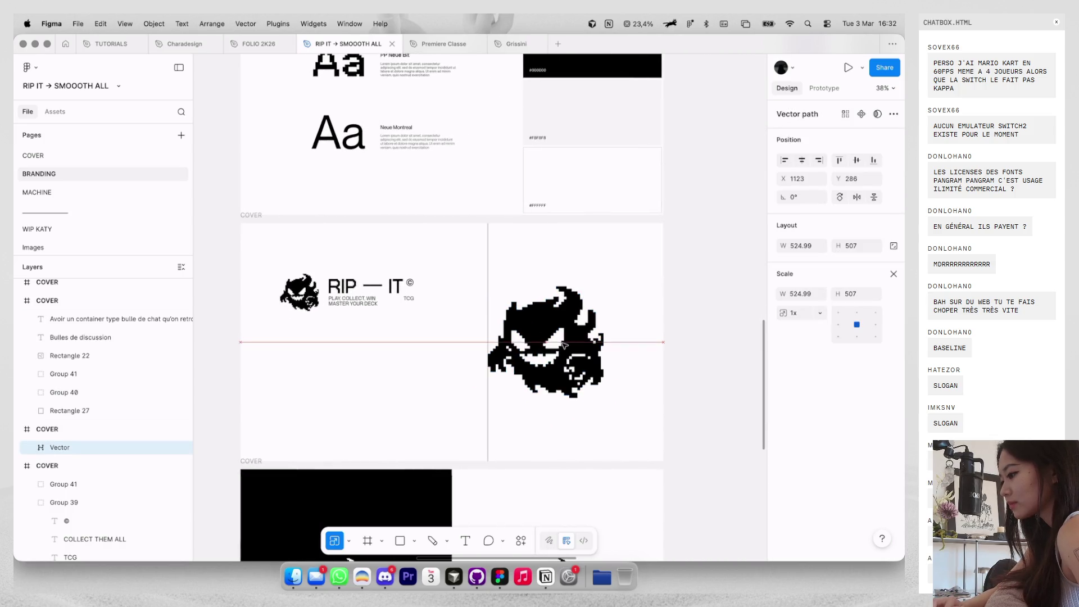
{"action": "left_click_drag", "start_coordinate": [611, 281], "coordinate": [603, 288]}
{"action": "left_click", "coordinate": [623, 277]}
{"action": "scroll", "coordinate": [625, 277], "scroll_direction": "down", "scroll_amount": 5}
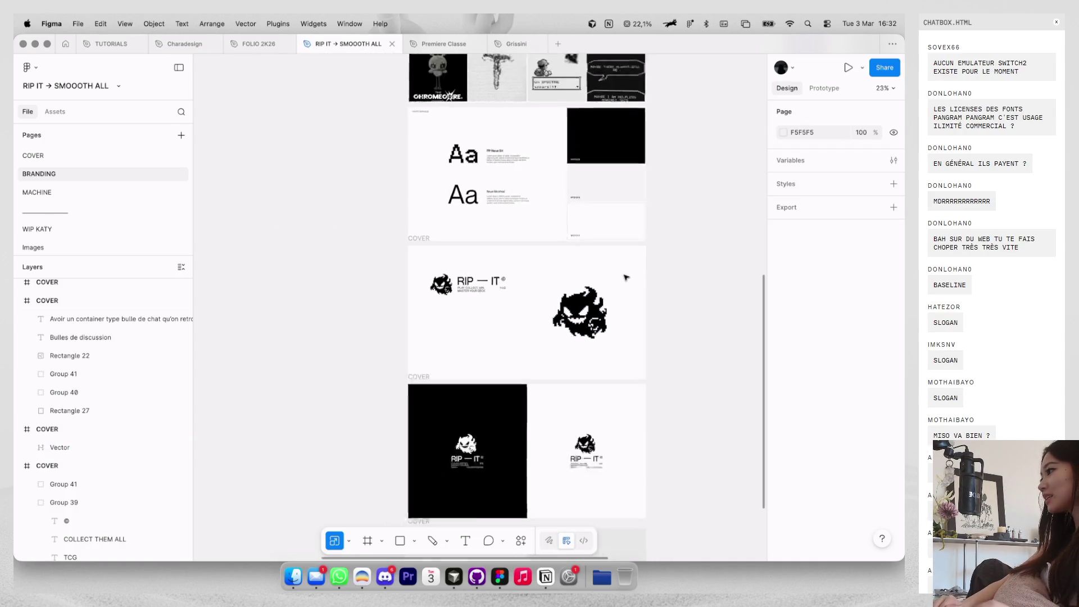
{"action": "scroll", "coordinate": [626, 277], "scroll_direction": "up", "scroll_amount": 3}
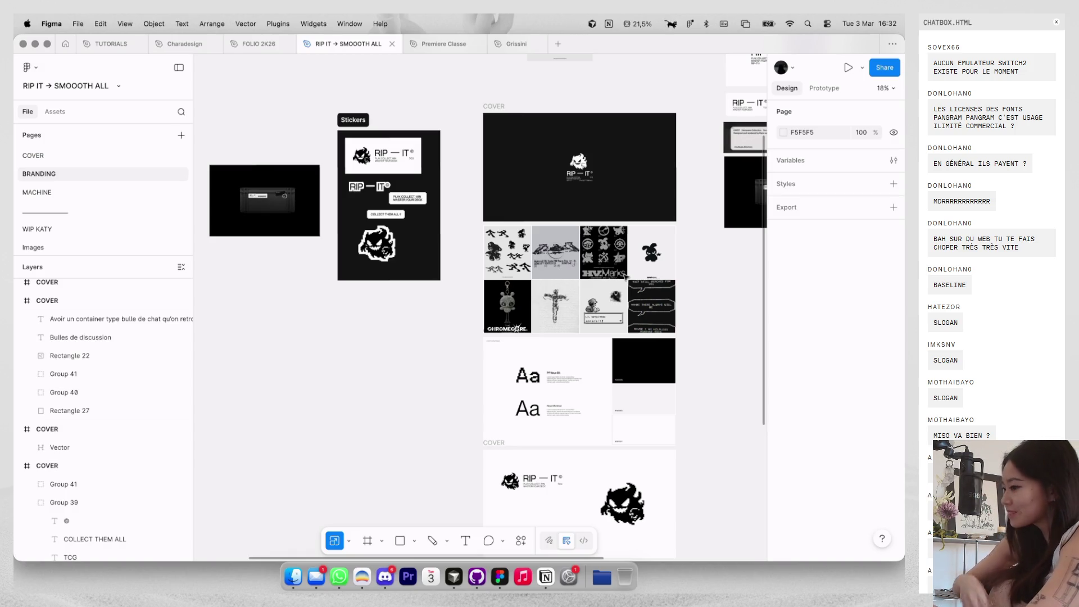
Duplicate the chat-bubble cover slide and paste the dark box screenshot as its fill.
{"action": "left_click", "coordinate": [259, 227]}
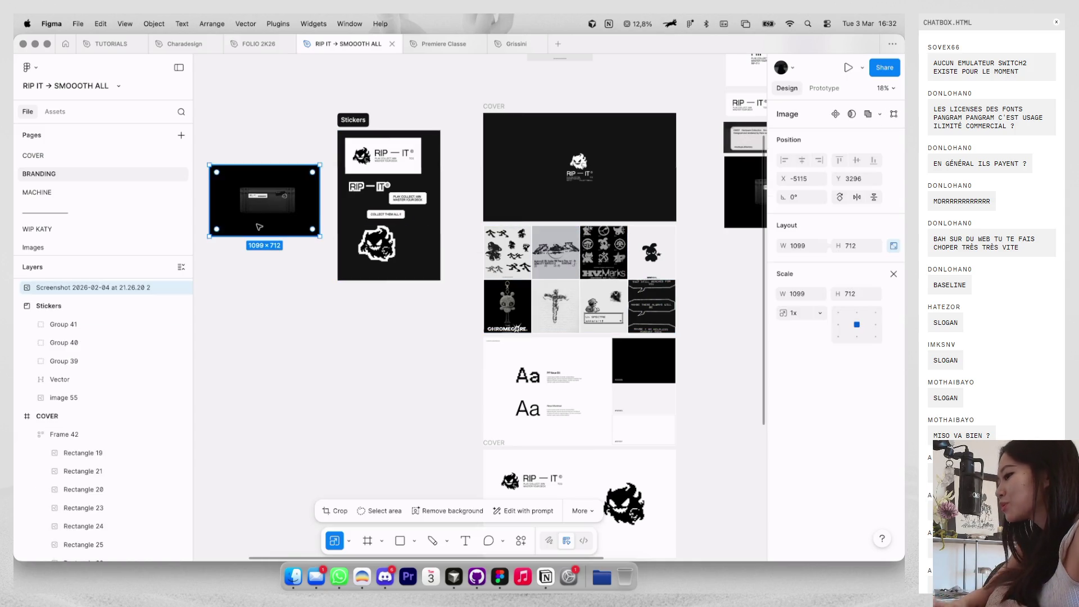
{"action": "left_click", "coordinate": [893, 274]}
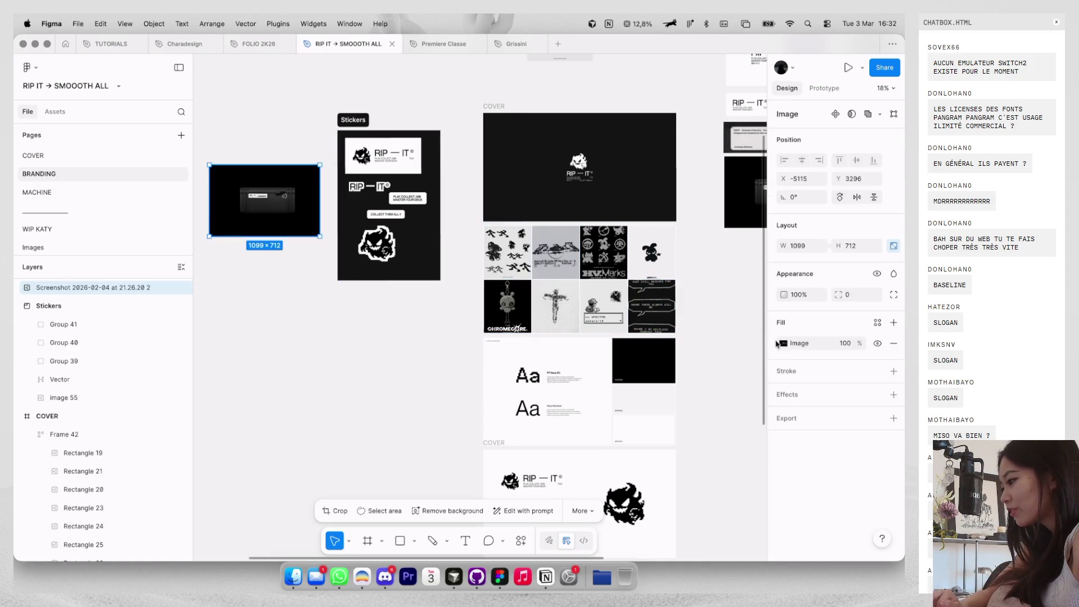
{"action": "scroll", "coordinate": [655, 342], "scroll_direction": "down", "scroll_amount": 10}
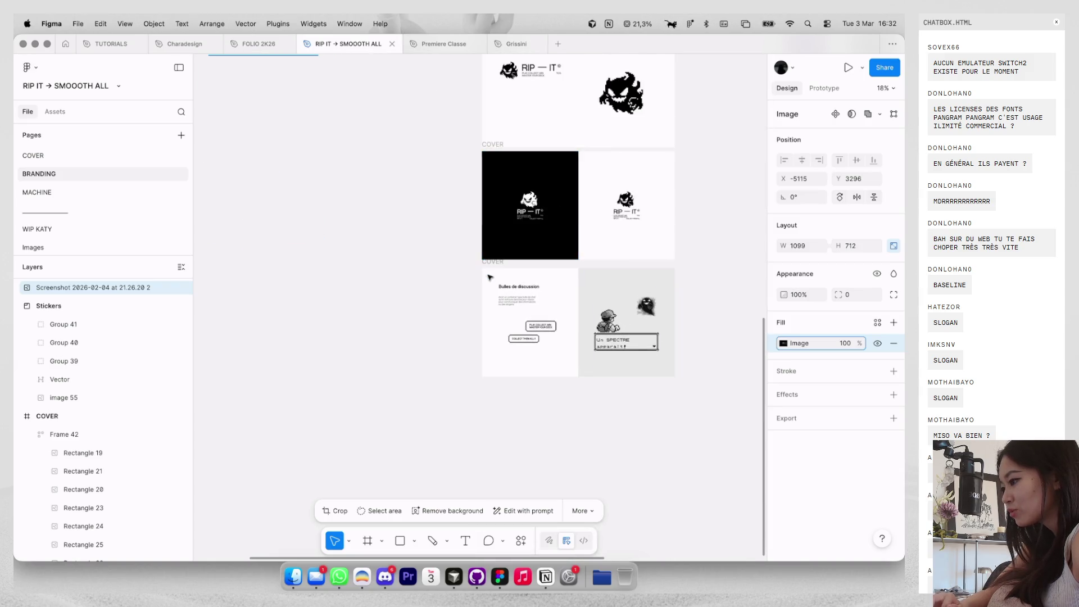
{"action": "left_click", "coordinate": [489, 277]}
{"action": "key", "text": "ctrl+d"}
{"action": "left_click", "coordinate": [516, 409]}
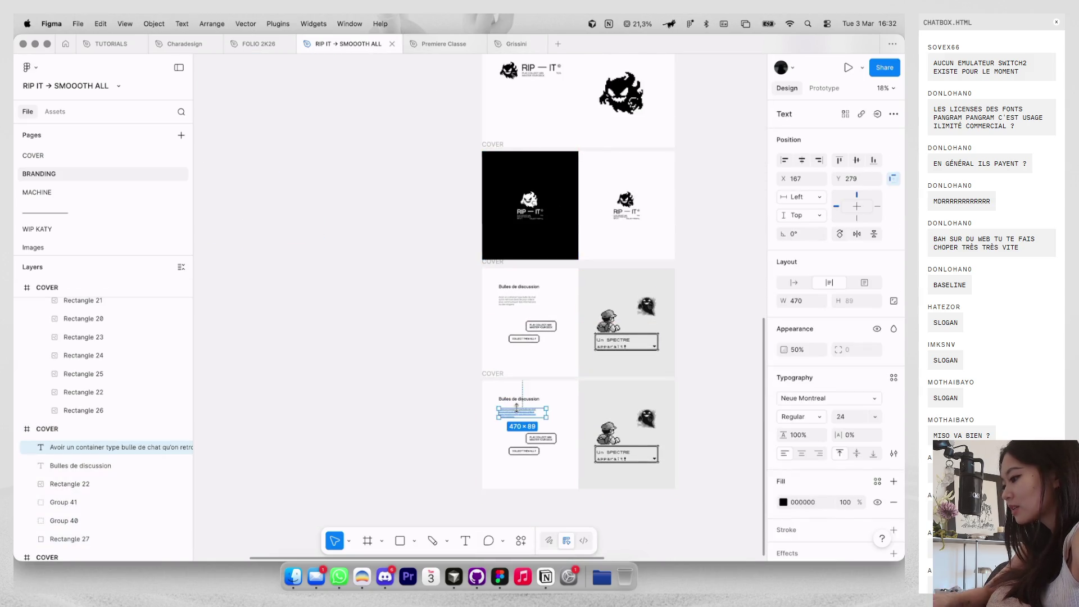
{"action": "key", "text": "ctrl+v"}
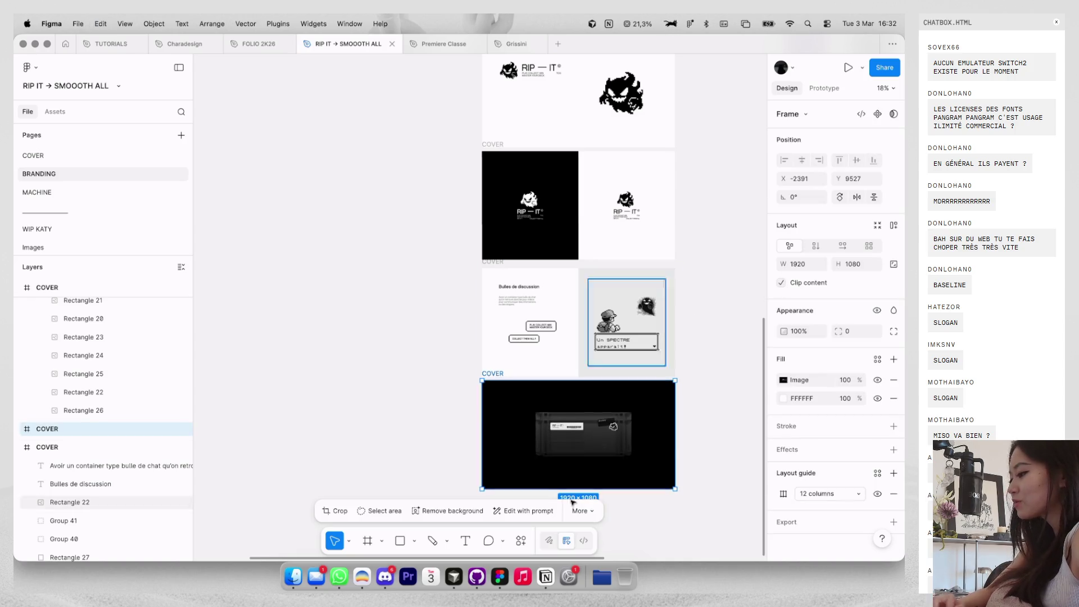
Switch the image fill to Crop mode and stretch the box photo to fill the slide.
{"action": "scroll", "coordinate": [624, 320], "scroll_direction": "up", "scroll_amount": 3}
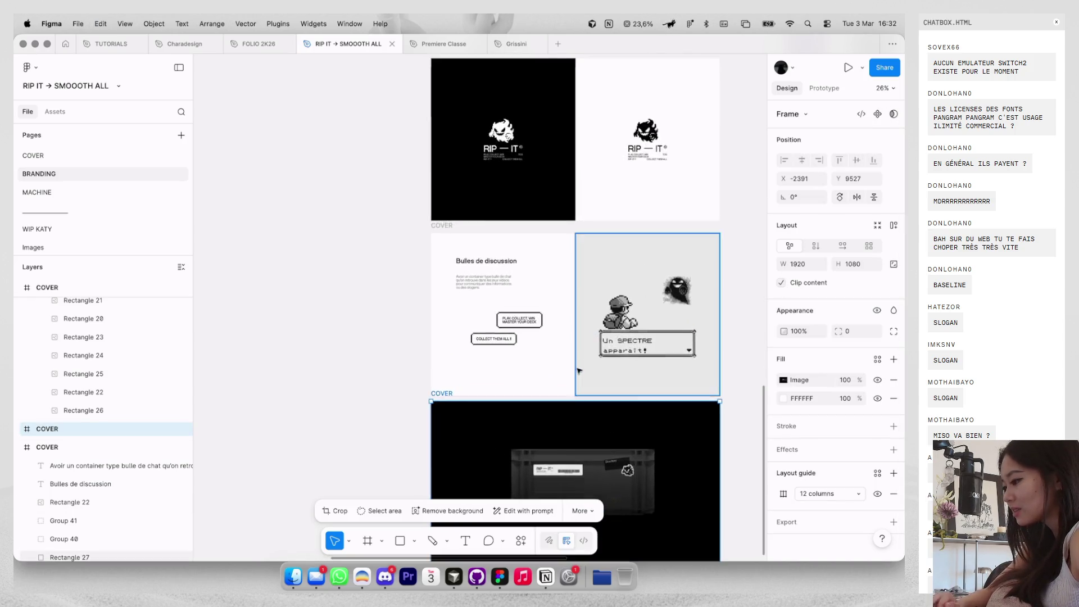
{"action": "double_click", "coordinate": [573, 377]}
{"action": "left_click", "coordinate": [666, 280]}
{"action": "left_click", "coordinate": [663, 309]}
{"action": "scroll", "coordinate": [491, 333], "scroll_direction": "down", "scroll_amount": 3}
{"action": "left_click_drag", "start_coordinate": [506, 309], "coordinate": [497, 310]}
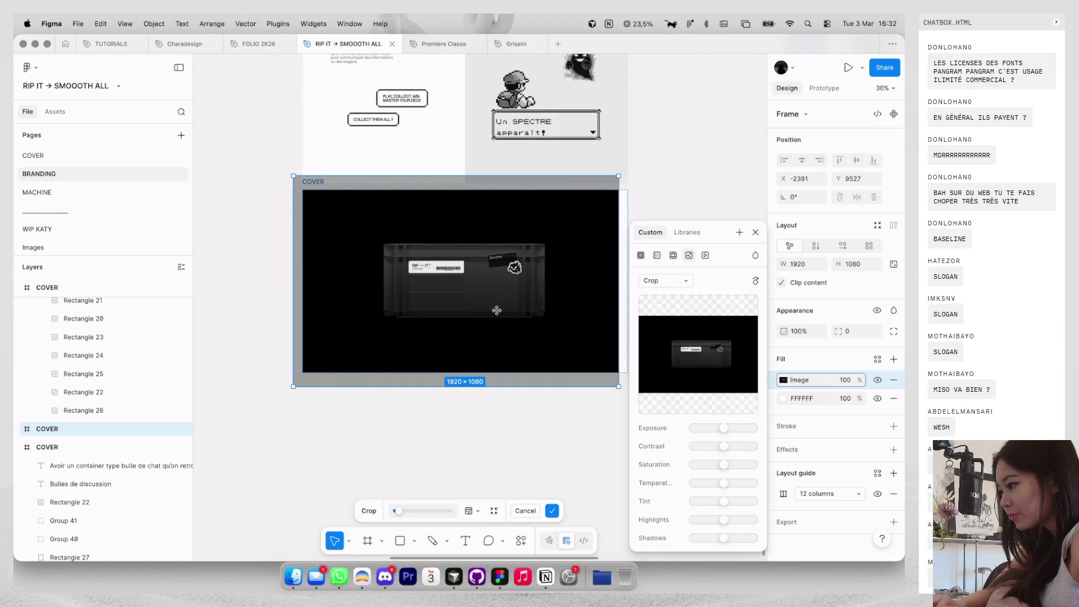
{"action": "scroll", "coordinate": [564, 181], "scroll_direction": "up", "scroll_amount": 2}
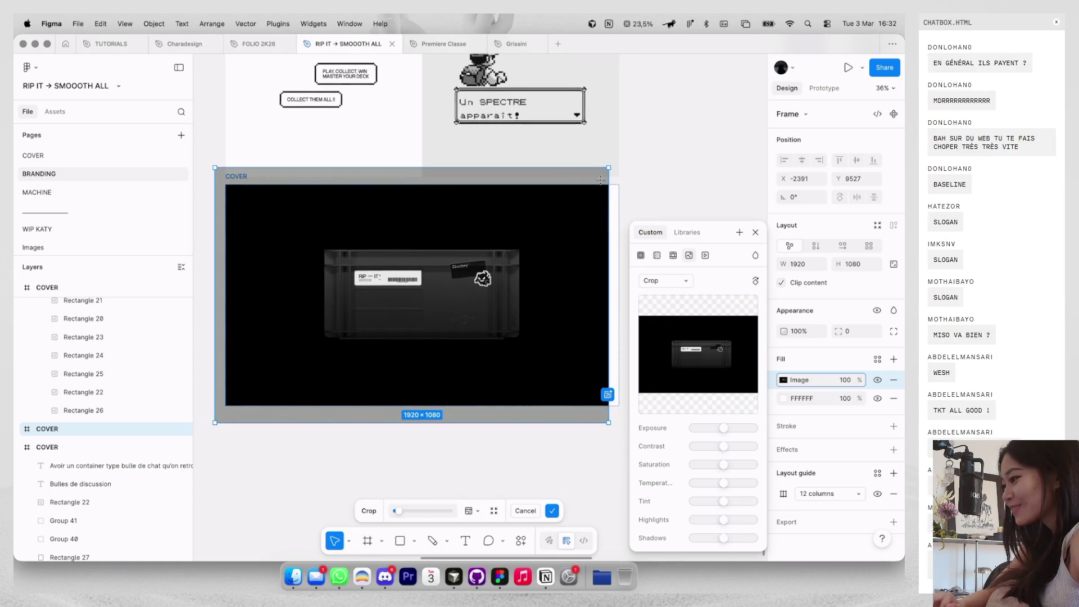
{"action": "left_click_drag", "start_coordinate": [609, 178], "coordinate": [620, 178]}
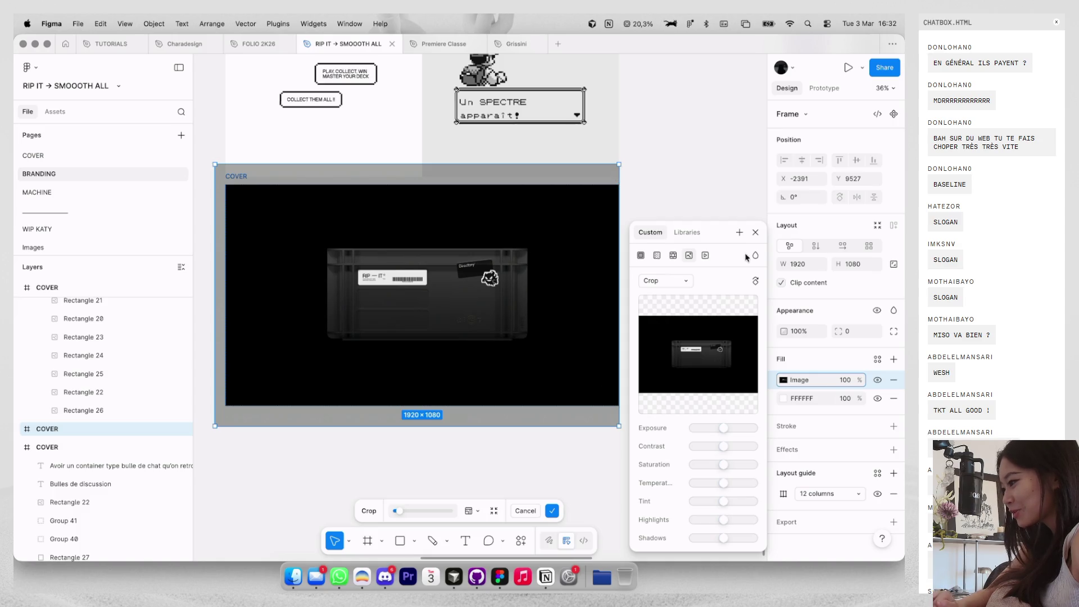
{"action": "key", "text": "Escape"}
{"action": "left_click", "coordinate": [682, 222]}
{"action": "scroll", "coordinate": [682, 222], "scroll_direction": "down", "scroll_amount": 5}
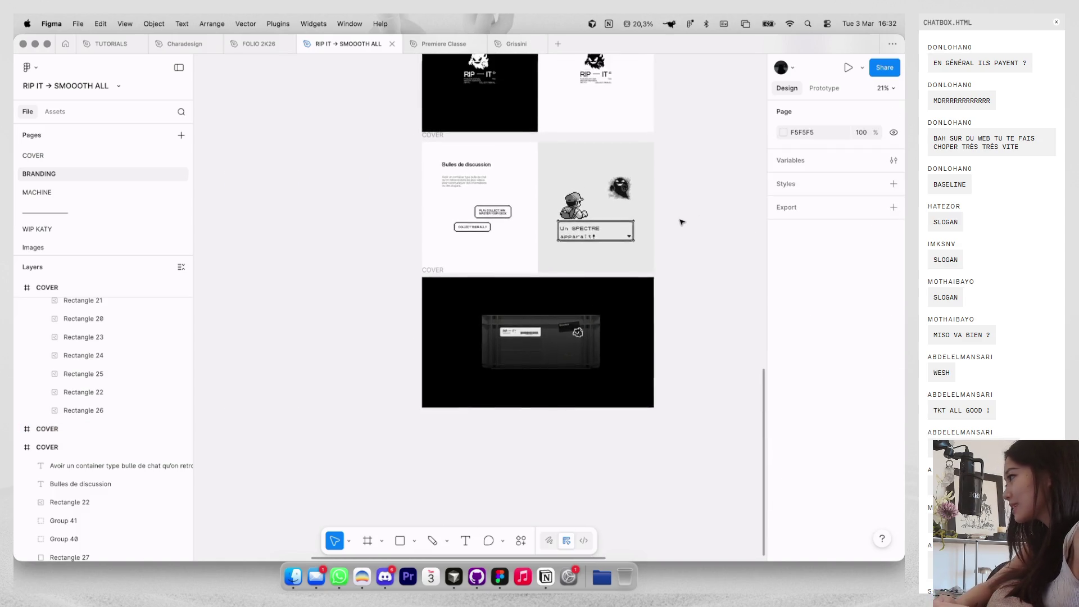
{"action": "scroll", "coordinate": [682, 222], "scroll_direction": "down", "scroll_amount": 2}
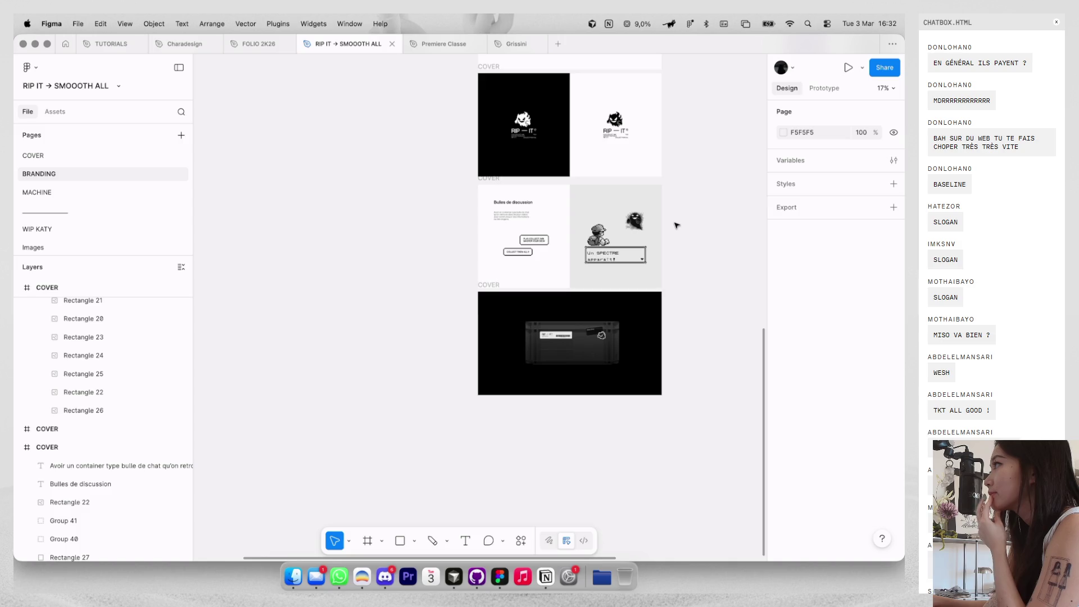
{"action": "scroll", "coordinate": [568, 281], "scroll_direction": "up", "scroll_amount": 5}
{"action": "scroll", "coordinate": [569, 281], "scroll_direction": "up", "scroll_amount": 10}
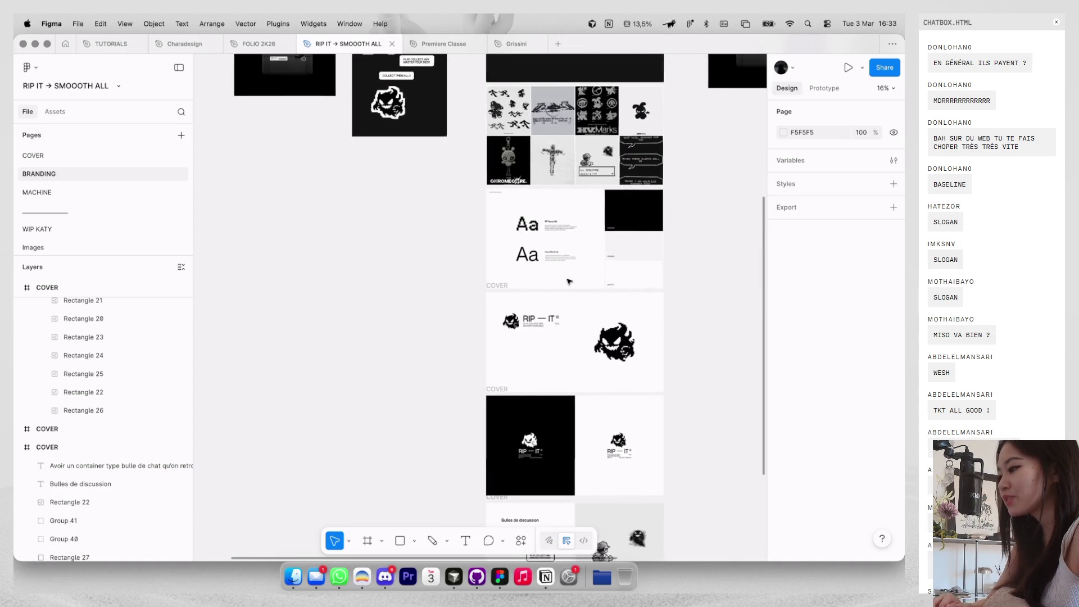
Delete the unused black screenshot frame.
{"action": "scroll", "coordinate": [505, 225], "scroll_direction": "left", "scroll_amount": 5}
{"action": "left_click", "coordinate": [425, 163]}
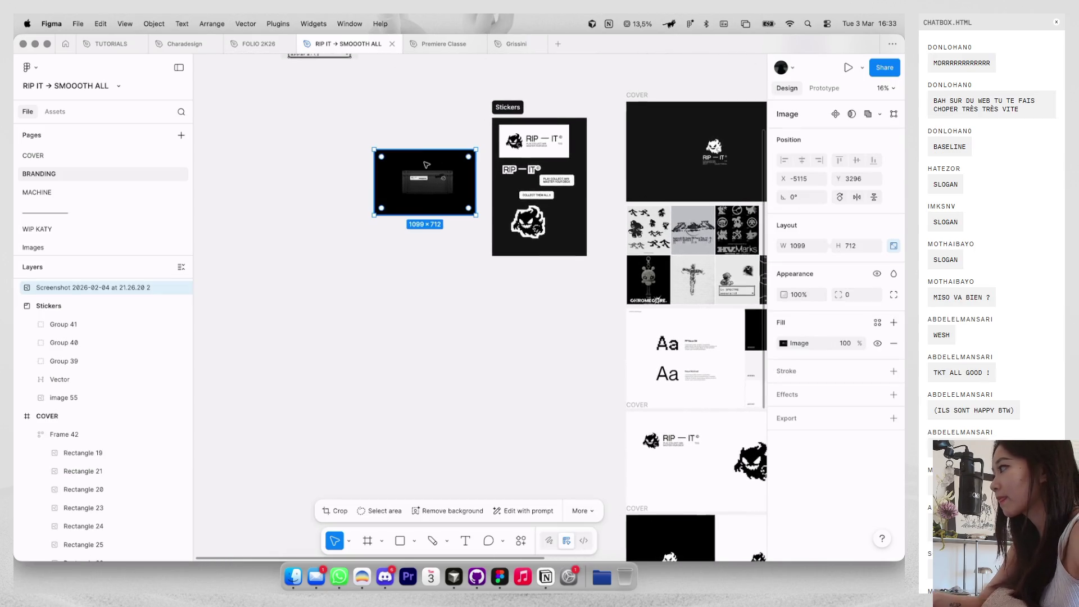
{"action": "key", "text": "Delete"}
Move the Stickers section beside the slide column and delete the stray sticker image.
{"action": "scroll", "coordinate": [424, 163], "scroll_direction": "down", "scroll_amount": 5}
{"action": "mouse_move", "coordinate": [468, 130]}
{"action": "left_mouse_down"}
{"action": "mouse_move", "coordinate": [443, 376]}
{"action": "mouse_move", "coordinate": [453, 381]}
{"action": "left_mouse_up"}
{"action": "scroll", "coordinate": [573, 167], "scroll_direction": "up", "scroll_amount": 5}
{"action": "scroll", "coordinate": [573, 166], "scroll_direction": "down", "scroll_amount": 3}
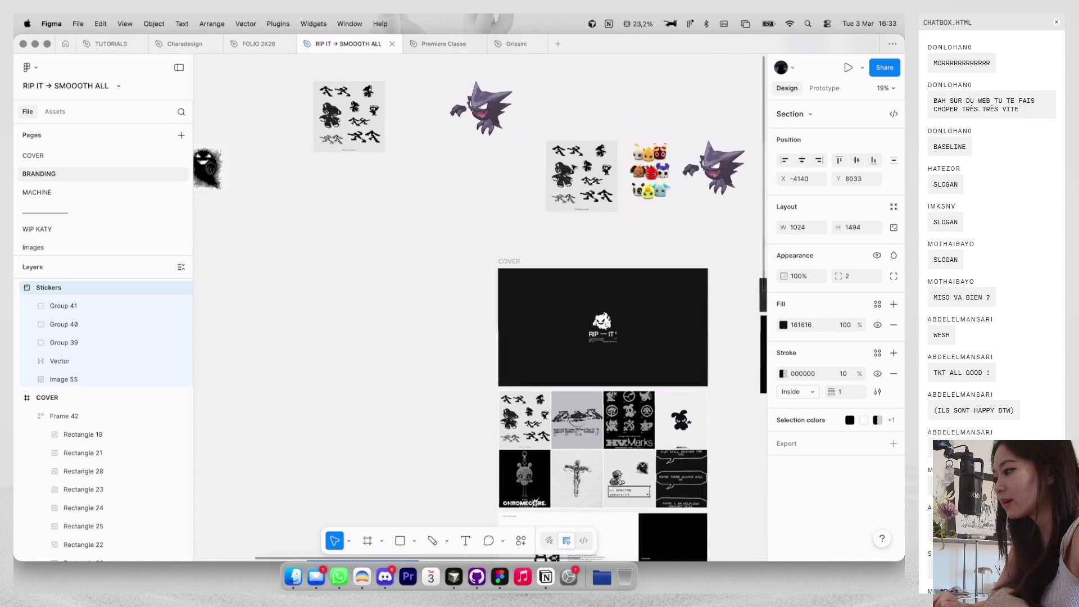
{"action": "left_click", "coordinate": [574, 167]}
{"action": "key", "text": "Delete"}
{"action": "scroll", "coordinate": [573, 167], "scroll_direction": "down", "scroll_amount": 5}
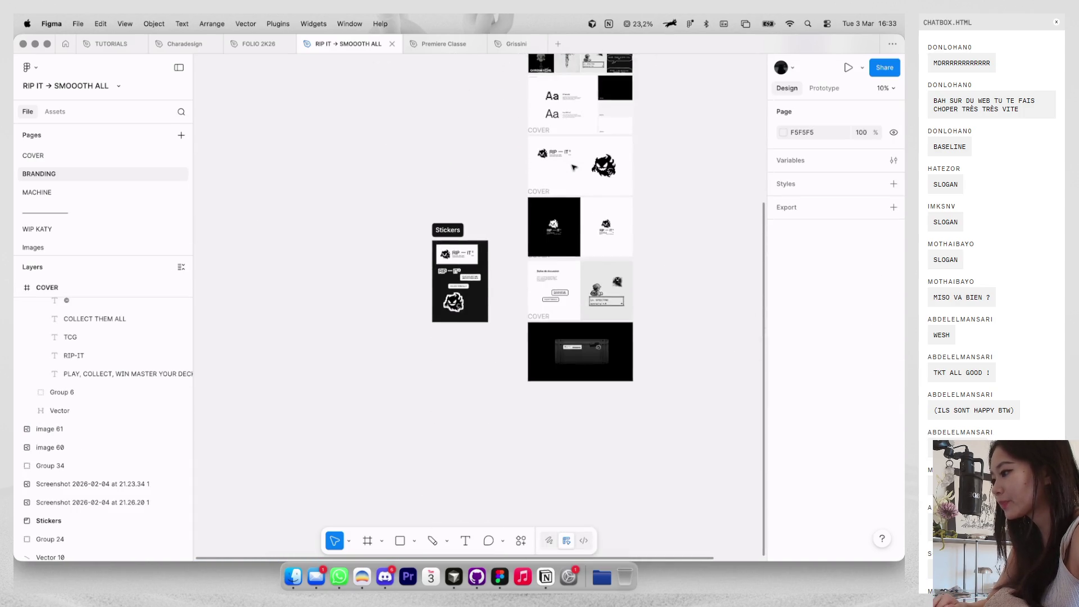
{"action": "scroll", "coordinate": [573, 167], "scroll_direction": "up", "scroll_amount": 5}
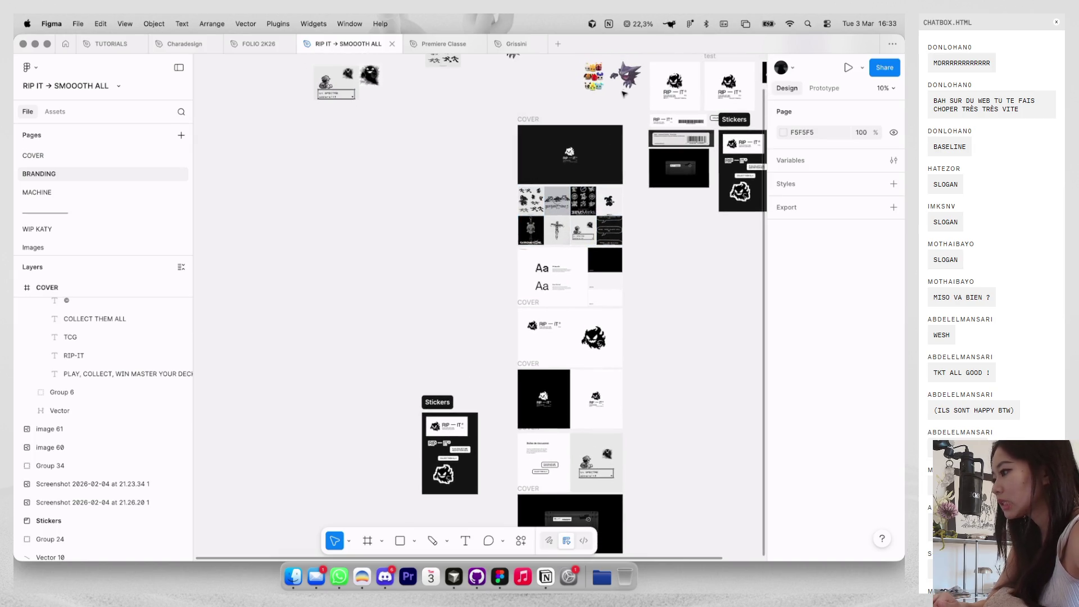
Delete two of the Layer_1 ghost frames.
{"action": "left_click", "coordinate": [624, 93]}
{"action": "scroll", "coordinate": [623, 106], "scroll_direction": "right", "scroll_amount": 3}
{"action": "scroll", "coordinate": [624, 107], "scroll_direction": "up", "scroll_amount": 2}
{"action": "scroll", "coordinate": [655, 59], "scroll_direction": "up", "scroll_amount": 5}
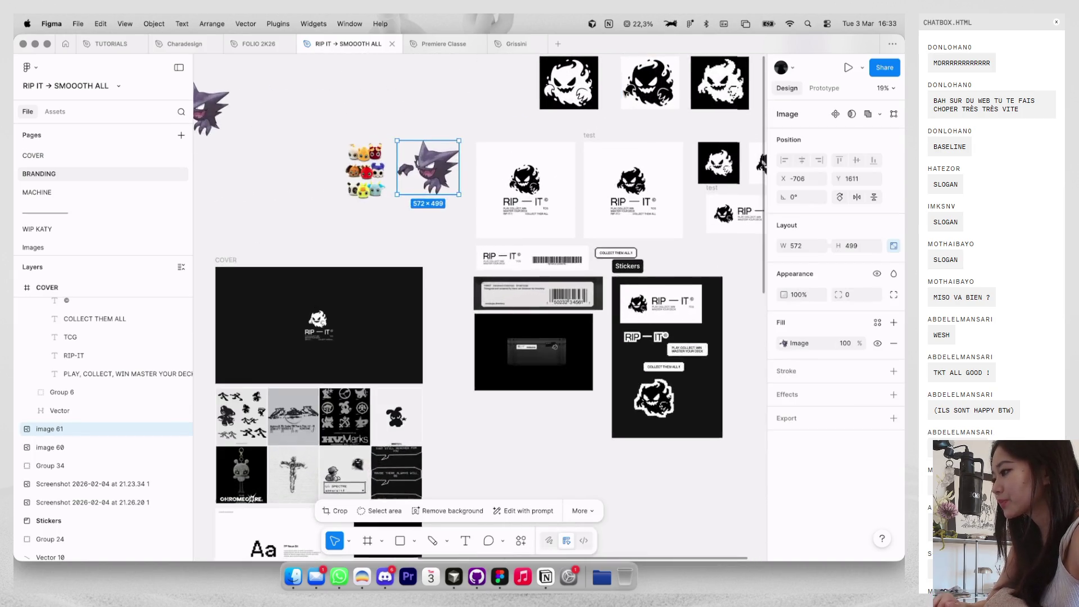
{"action": "scroll", "coordinate": [700, 136], "scroll_direction": "down", "scroll_amount": 10}
{"action": "scroll", "coordinate": [618, 168], "scroll_direction": "left", "scroll_amount": 4}
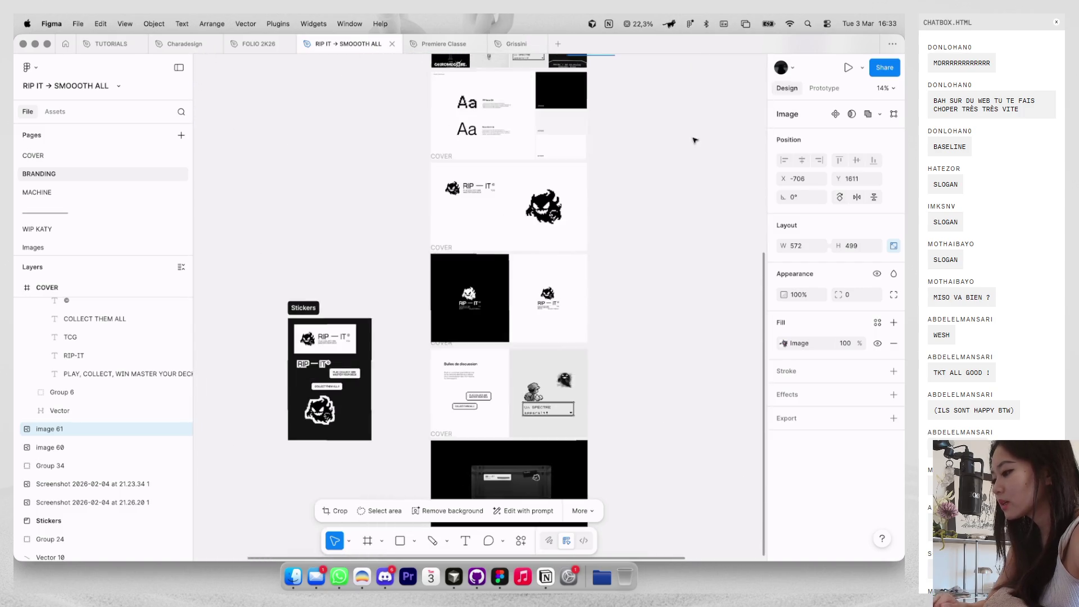
{"action": "scroll", "coordinate": [572, 184], "scroll_direction": "up", "scroll_amount": 4}
{"action": "scroll", "coordinate": [572, 183], "scroll_direction": "down", "scroll_amount": 5}
{"action": "scroll", "coordinate": [573, 225], "scroll_direction": "right", "scroll_amount": 5}
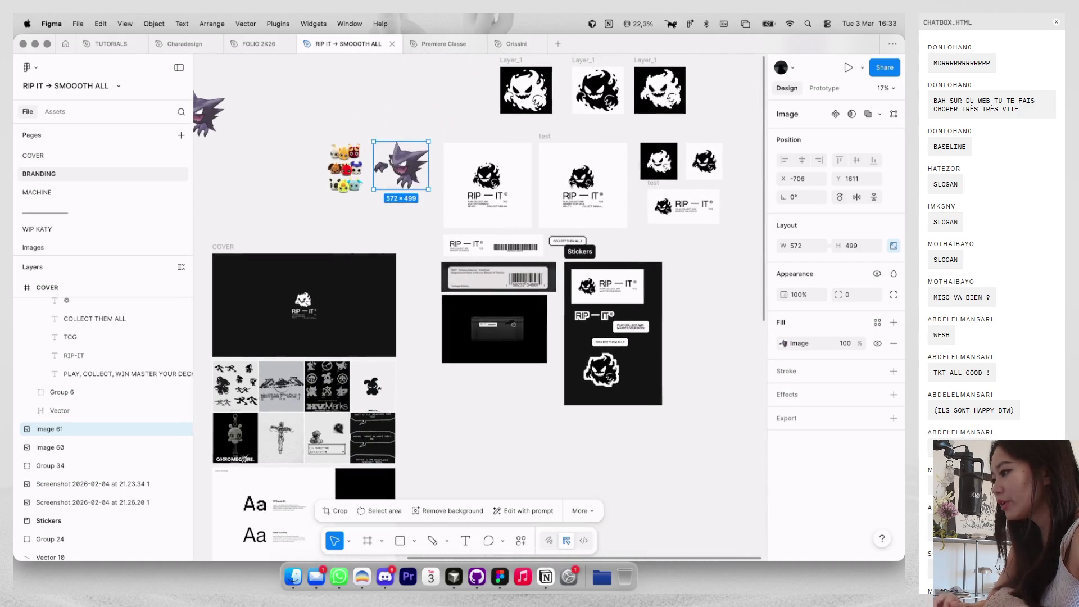
{"action": "scroll", "coordinate": [646, 135], "scroll_direction": "up", "scroll_amount": 3}
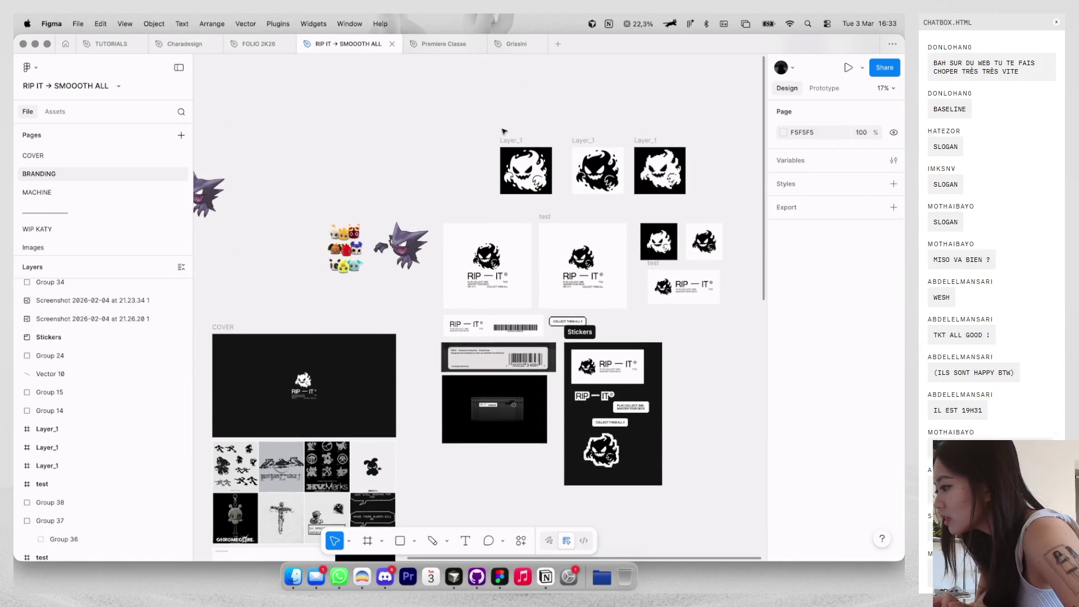
{"action": "left_click", "coordinate": [527, 142]}
{"action": "left_click", "coordinate": [583, 143], "text": "shift"}
{"action": "key", "text": "Delete"}
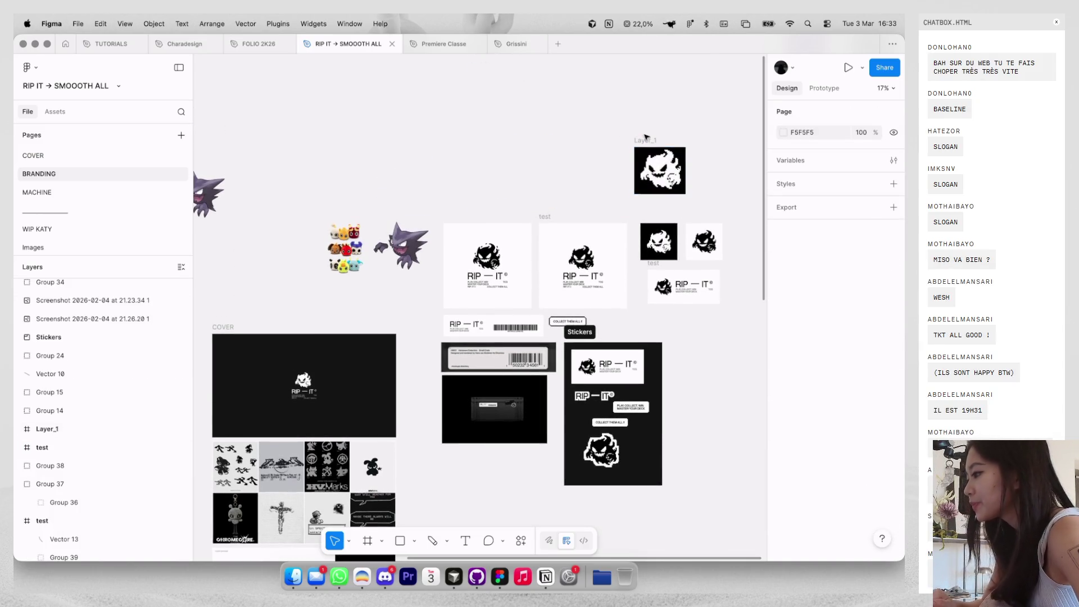
Inspect the remaining Layer_1 ghost frame's nested image and group.
{"action": "left_click", "coordinate": [646, 140]}
{"action": "left_click", "coordinate": [654, 163]}
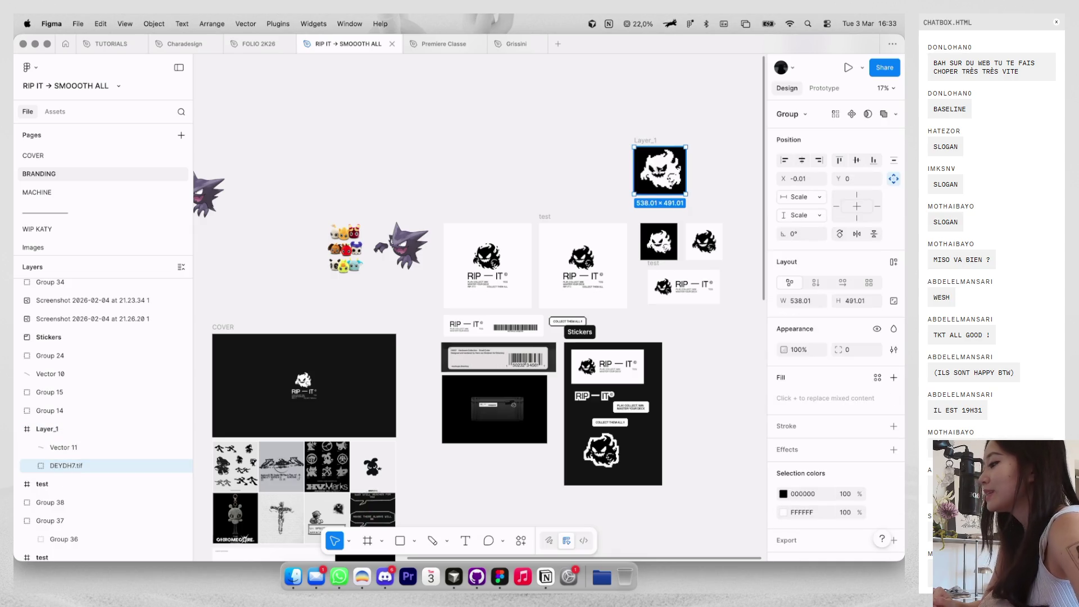
{"action": "left_click", "coordinate": [654, 165]}
{"action": "left_click", "coordinate": [645, 140]}
Draw a 243×243 square on the logo slide and eyedrop black #000000 into it.
{"action": "scroll", "coordinate": [650, 138], "scroll_direction": "right", "scroll_amount": 10}
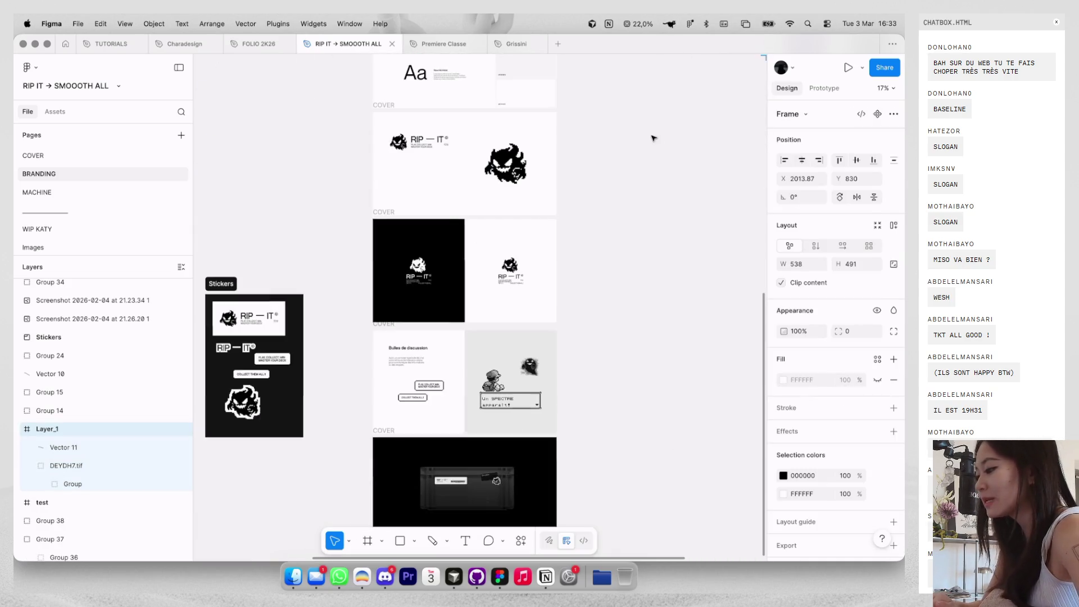
{"action": "scroll", "coordinate": [495, 169], "scroll_direction": "up", "scroll_amount": 5}
{"action": "key", "text": "r"}
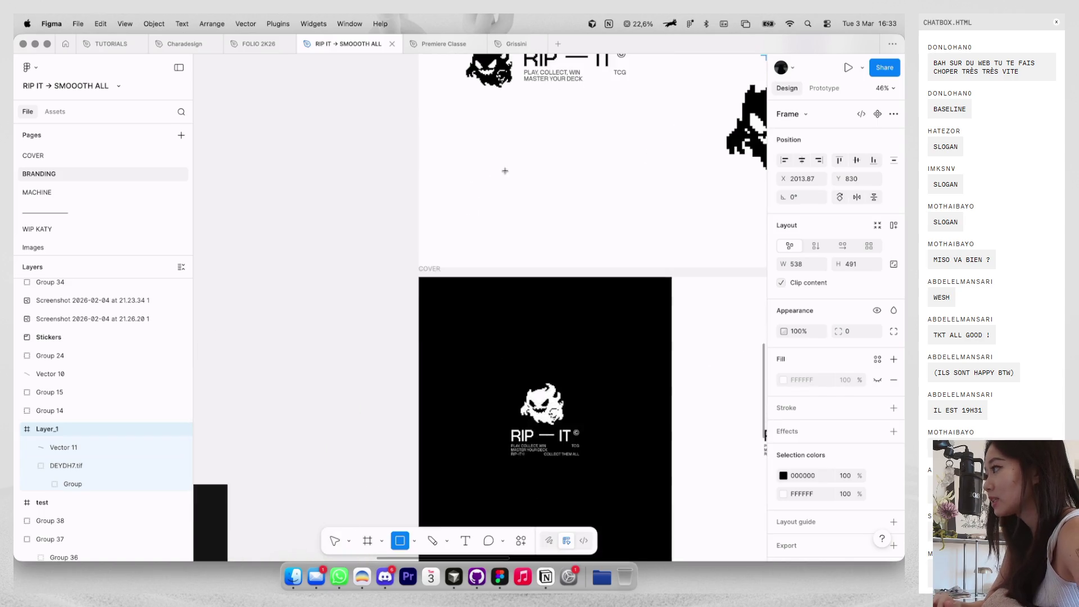
{"action": "left_click_drag", "start_coordinate": [494, 161], "coordinate": [500, 166]}
{"action": "left_click_drag", "start_coordinate": [538, 205], "coordinate": [556, 224]}
{"action": "key", "text": "i"}
{"action": "left_click", "coordinate": [578, 321]}
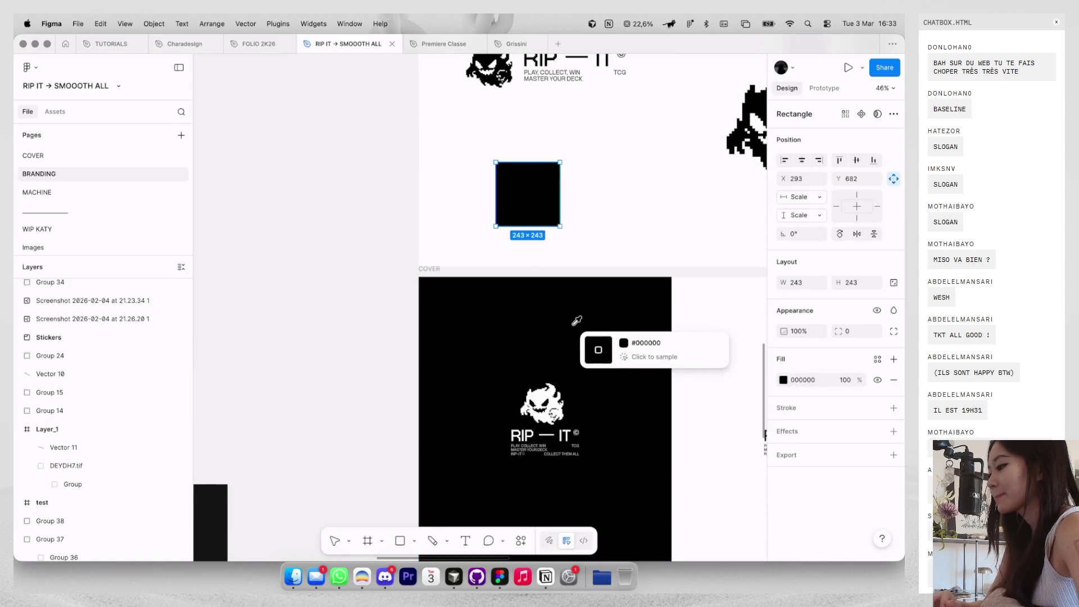
Copy the large pixel ghost and place the copy over the black square.
{"action": "scroll", "coordinate": [574, 272], "scroll_direction": "right", "scroll_amount": 5}
{"action": "left_click", "coordinate": [596, 186]}
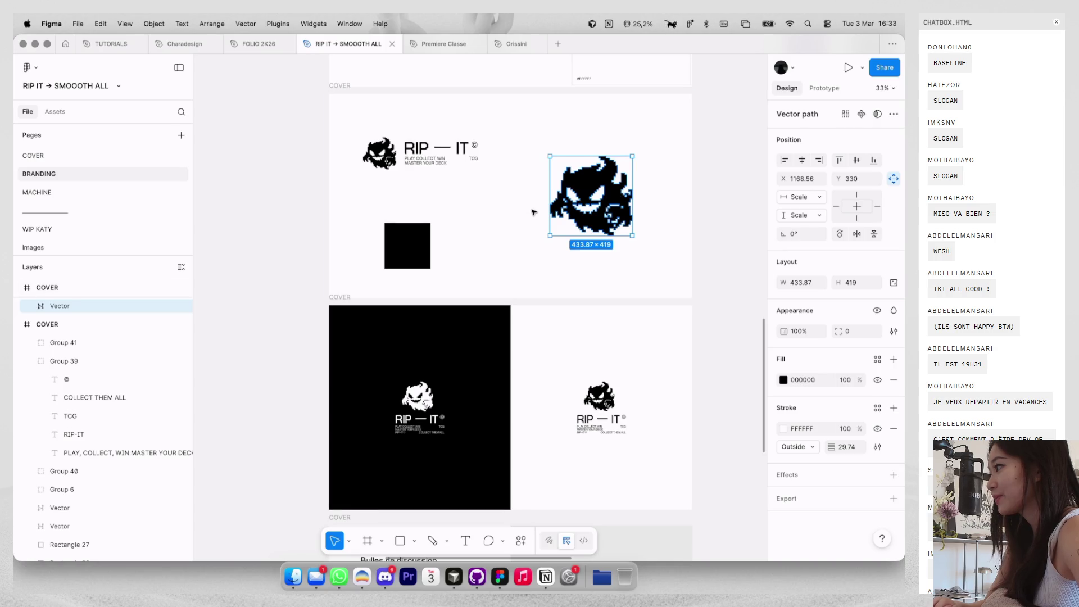
{"action": "scroll", "coordinate": [534, 213], "scroll_direction": "down", "scroll_amount": 3}
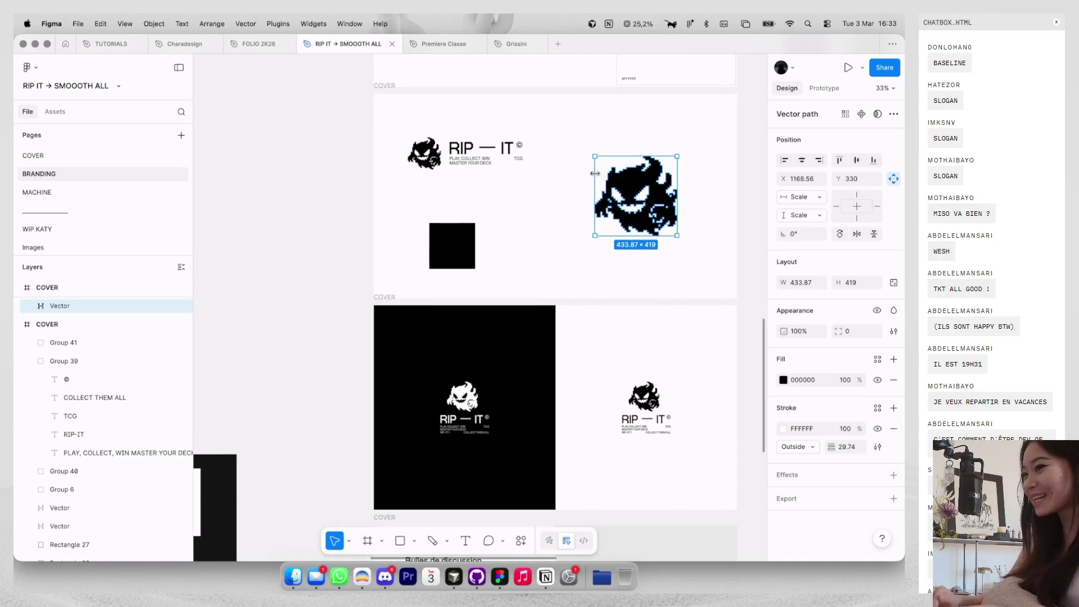
{"action": "scroll", "coordinate": [595, 173], "scroll_direction": "up", "scroll_amount": 2}
{"action": "mouse_move", "coordinate": [635, 169]}
{"action": "left_mouse_down"}
{"action": "mouse_move", "coordinate": [539, 169]}
{"action": "mouse_move", "coordinate": [537, 199]}
{"action": "mouse_move", "coordinate": [442, 263]}
{"action": "mouse_move", "coordinate": [433, 250]}
{"action": "mouse_move", "coordinate": [421, 261]}
{"action": "left_mouse_up"}
{"action": "scroll", "coordinate": [580, 164], "scroll_direction": "up", "scroll_amount": 2}
{"action": "key", "text": "ctrl+x"}
{"action": "key", "text": "ctrl+v"}
Remove the small ghost's outline, fill it white, and centre it on the black square.
{"action": "left_click", "coordinate": [892, 428]}
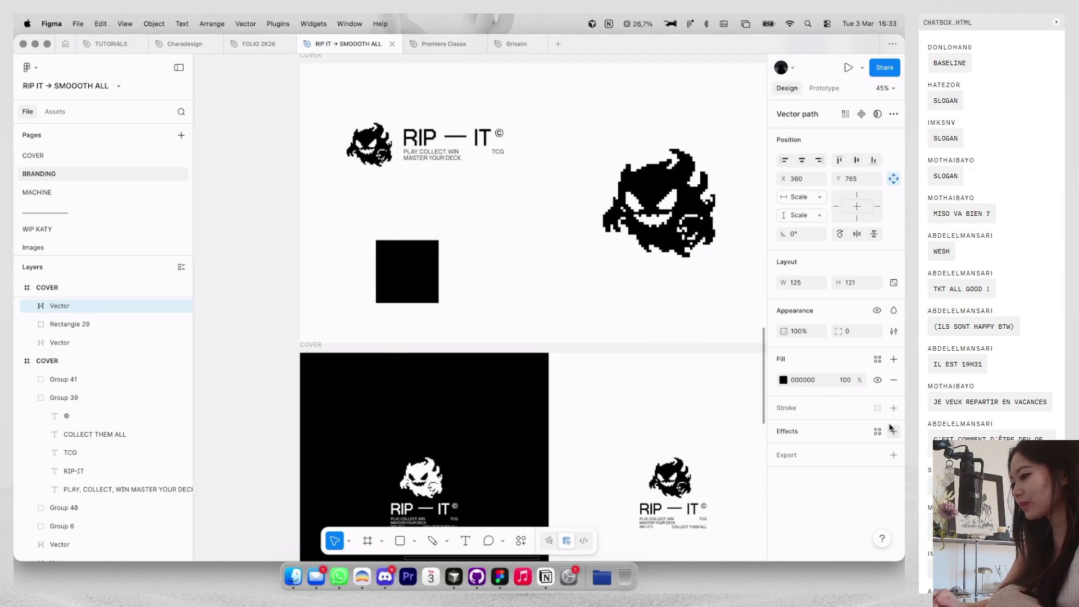
{"action": "left_click", "coordinate": [783, 380]}
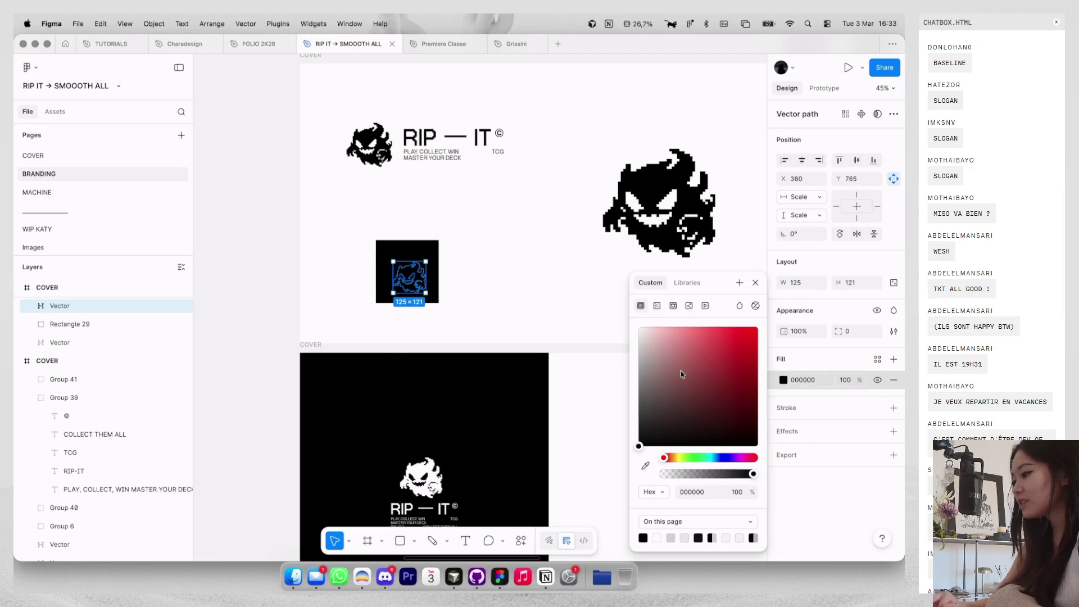
{"action": "left_click", "coordinate": [544, 257]}
{"action": "scroll", "coordinate": [442, 262], "scroll_direction": "up", "scroll_amount": 3}
{"action": "left_click", "coordinate": [397, 298]}
{"action": "mouse_move", "coordinate": [397, 298]}
{"action": "left_mouse_down"}
{"action": "mouse_move", "coordinate": [393, 290]}
{"action": "mouse_move", "coordinate": [476, 270]}
{"action": "left_mouse_up"}
Duplicate the icon, making the copy a white square with a black ghost.
{"action": "left_click", "coordinate": [422, 263], "text": "shift"}
{"action": "scroll", "coordinate": [430, 258], "scroll_direction": "down", "scroll_amount": 3}
{"action": "left_click", "coordinate": [508, 244]}
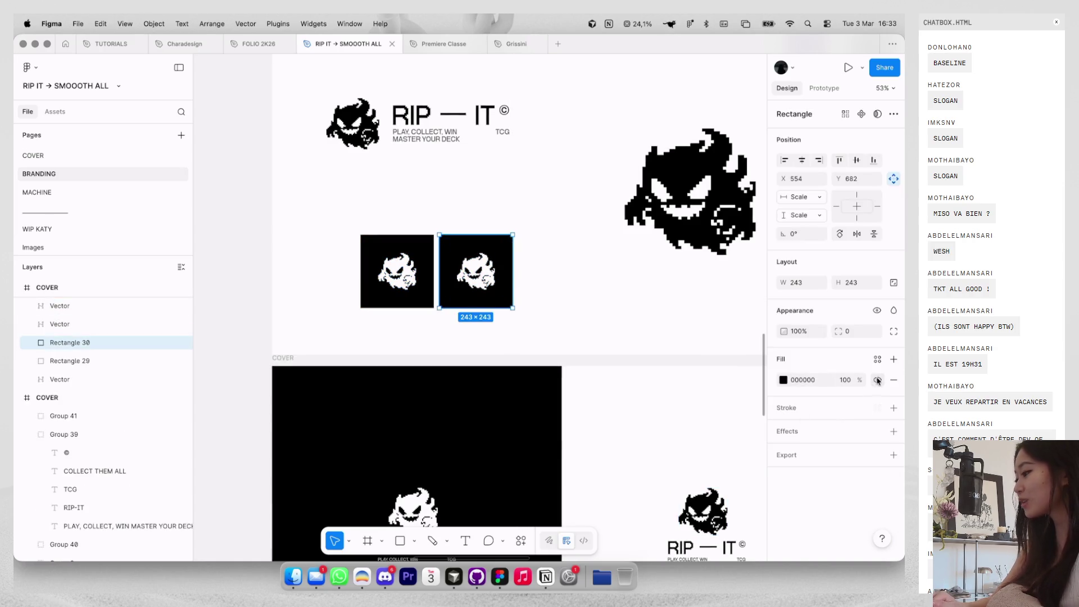
{"action": "left_click", "coordinate": [783, 379]}
{"action": "left_click_drag", "start_coordinate": [710, 370], "coordinate": [580, 306]}
{"action": "left_click", "coordinate": [476, 271]}
{"action": "key", "text": "Escape"}
{"action": "left_click", "coordinate": [784, 380]}
{"action": "left_click_drag", "start_coordinate": [682, 344], "coordinate": [641, 444]}
{"action": "left_click", "coordinate": [556, 241]}
Tint the logo slide background to F6F6F6.
{"action": "scroll", "coordinate": [559, 245], "scroll_direction": "down", "scroll_amount": 3}
{"action": "left_click", "coordinate": [510, 259]}
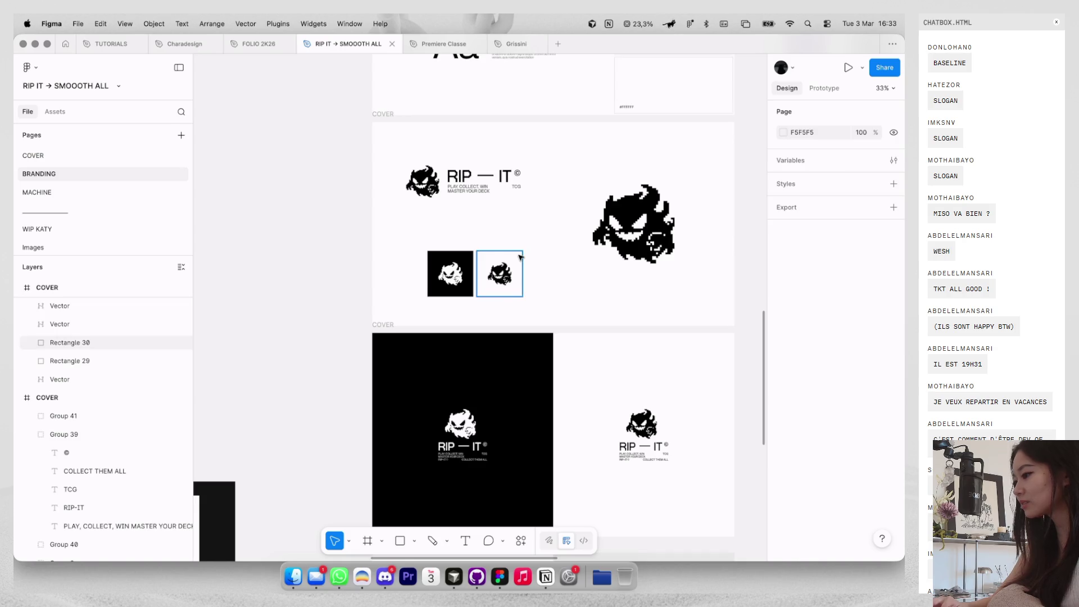
{"action": "left_click", "coordinate": [382, 120]}
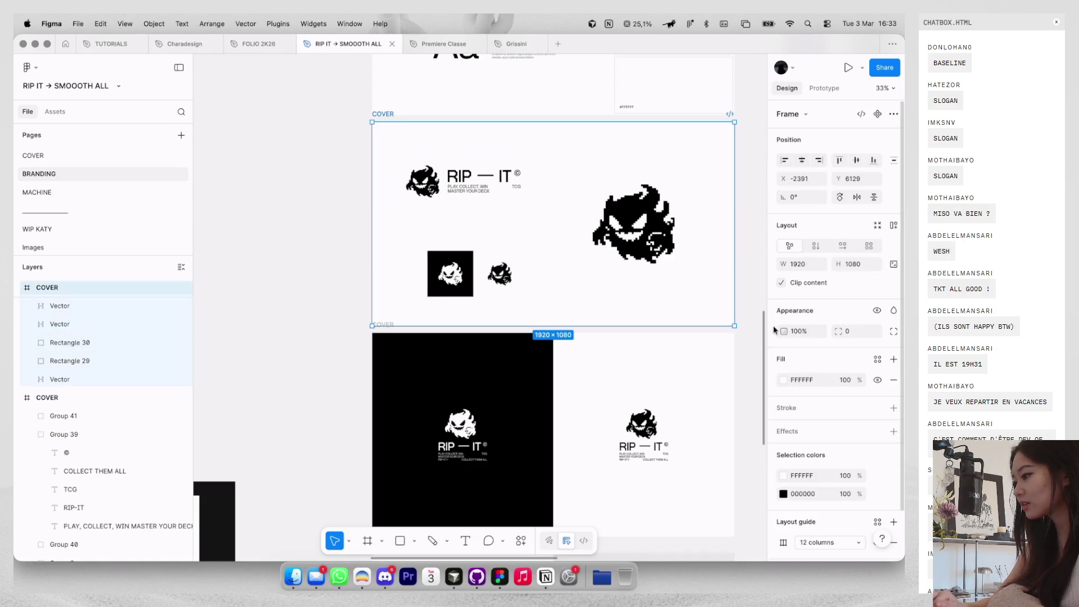
{"action": "left_click", "coordinate": [783, 380]}
{"action": "mouse_move", "coordinate": [643, 341]}
{"action": "left_mouse_down"}
{"action": "mouse_move", "coordinate": [630, 339]}
{"action": "mouse_move", "coordinate": [615, 304]}
{"action": "left_mouse_up"}
{"action": "left_click", "coordinate": [607, 299]}
{"action": "scroll", "coordinate": [590, 289], "scroll_direction": "down", "scroll_amount": 5}
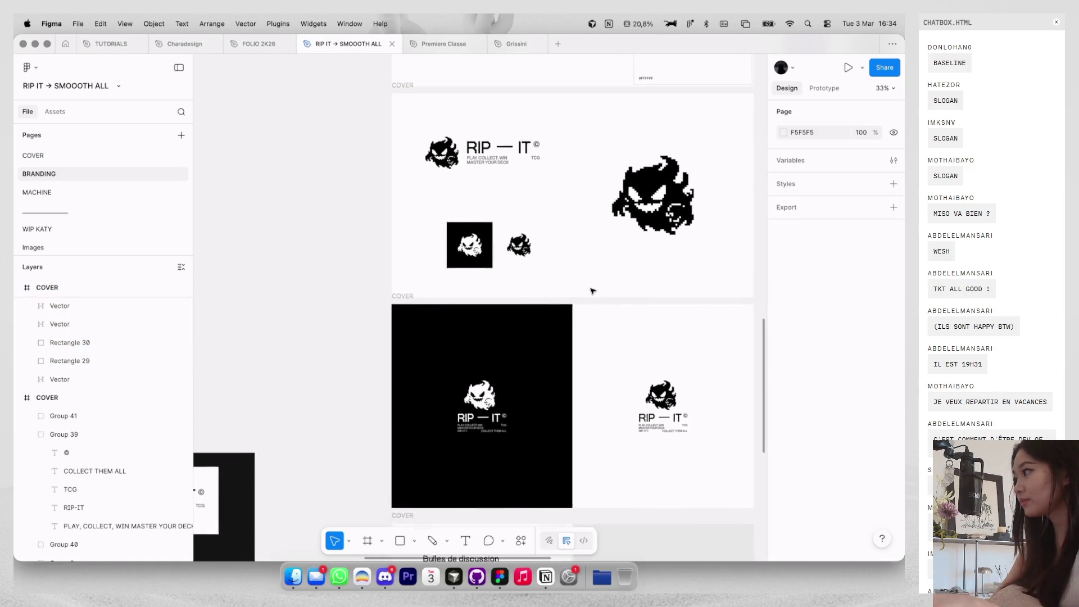
{"action": "left_click_drag", "start_coordinate": [601, 257], "coordinate": [500, 214]}
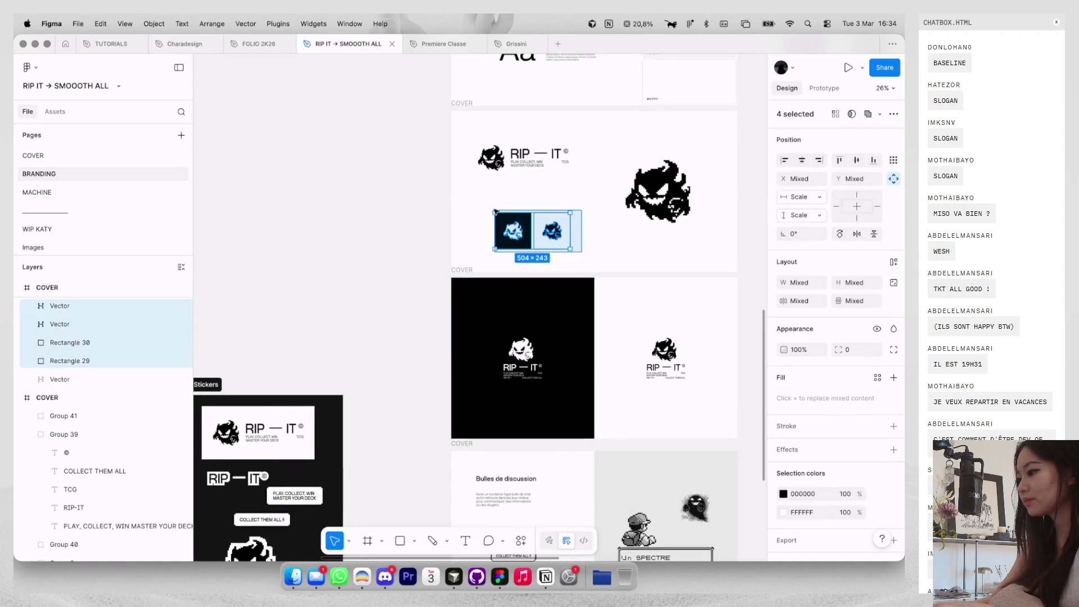
Duplicate the black-and-white split slide below and remove the ghost and slogan from its black half.
{"action": "scroll", "coordinate": [474, 271], "scroll_direction": "down", "scroll_amount": 3}
{"action": "left_click", "coordinate": [487, 140]}
{"action": "scroll", "coordinate": [484, 142], "scroll_direction": "down", "scroll_amount": 5}
{"action": "left_click_drag", "start_coordinate": [519, 161], "coordinate": [518, 399]}
{"action": "left_click", "coordinate": [518, 416]}
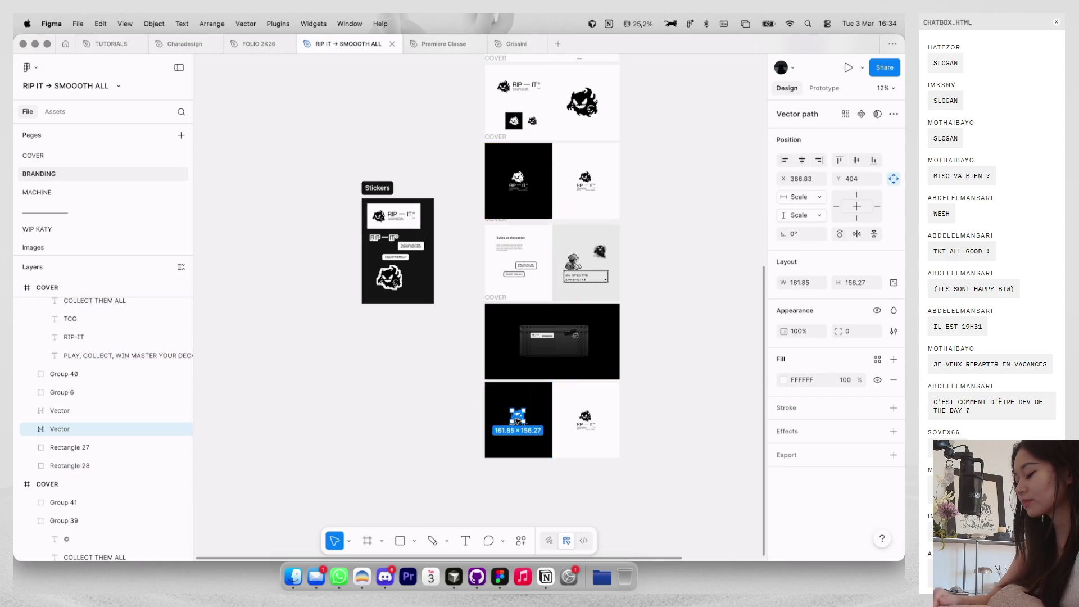
{"action": "scroll", "coordinate": [518, 419], "scroll_direction": "up", "scroll_amount": 4}
{"action": "left_click", "coordinate": [528, 431], "text": "shift"}
{"action": "key", "text": "Delete"}
Delete the remaining RIP-IT text and logo pieces from the copied slide.
{"action": "left_click", "coordinate": [529, 431]}
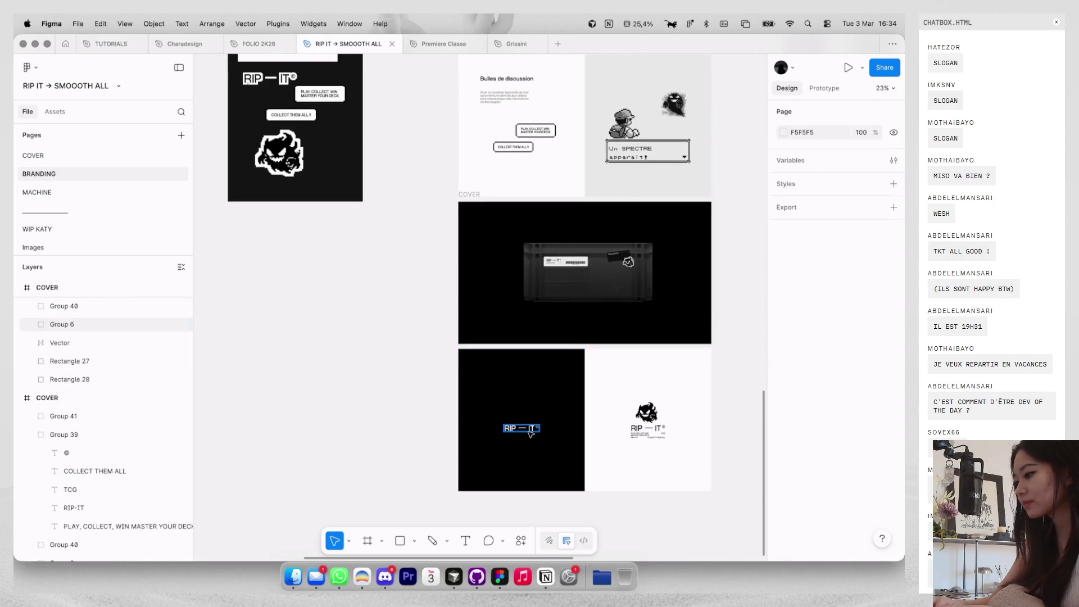
{"action": "left_click", "coordinate": [651, 442], "text": "shift"}
{"action": "key", "text": "ctrl+v"}
{"action": "left_click", "coordinate": [646, 416], "text": "shift"}
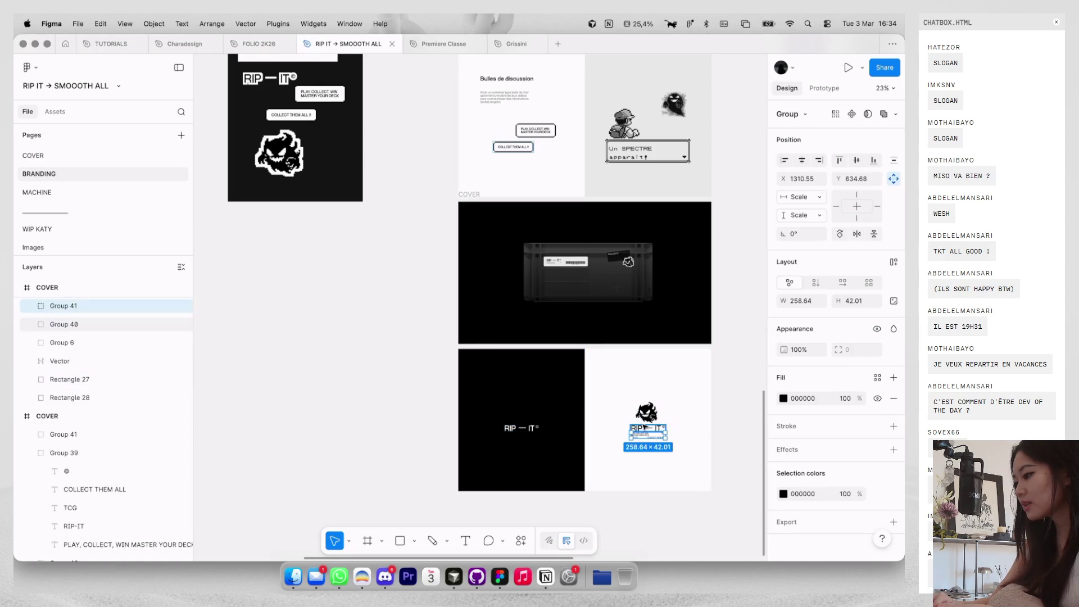
{"action": "left_click", "coordinate": [646, 416], "text": "shift"}
{"action": "left_click", "coordinate": [527, 433], "text": "shift"}
{"action": "key", "text": "Delete"}
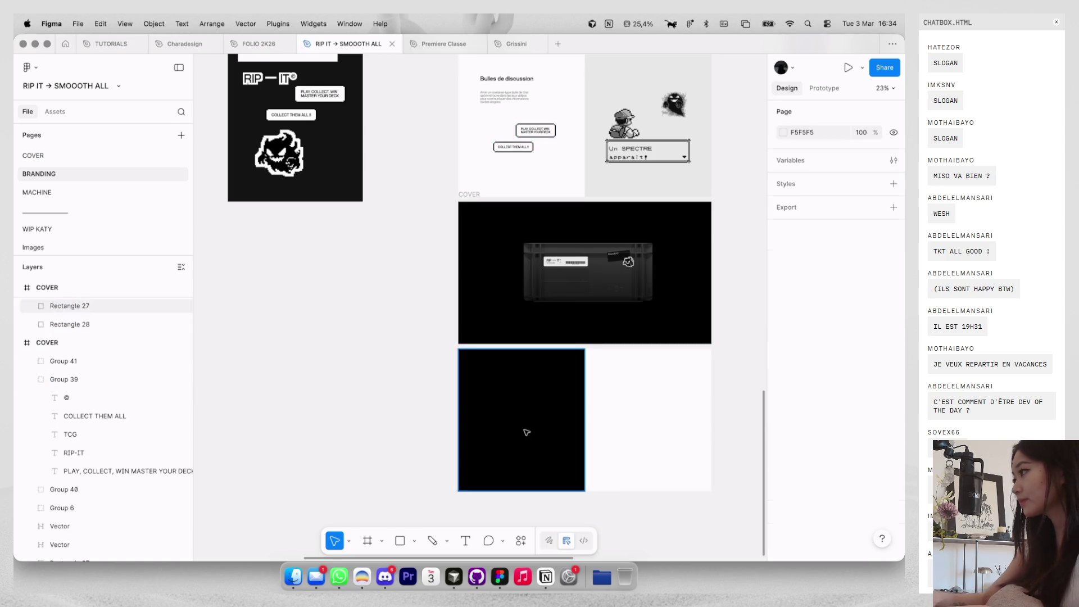
Paste the two square ghost icons into the split slide.
{"action": "scroll", "coordinate": [526, 432], "scroll_direction": "up", "scroll_amount": 5}
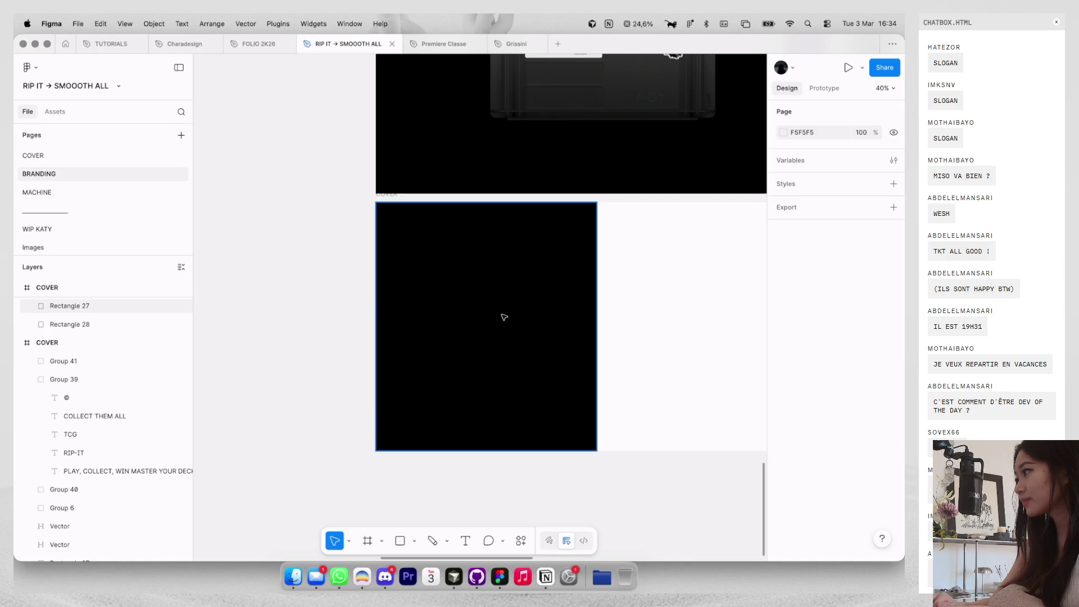
{"action": "left_click", "coordinate": [389, 205]}
{"action": "key", "text": "ctrl+v"}
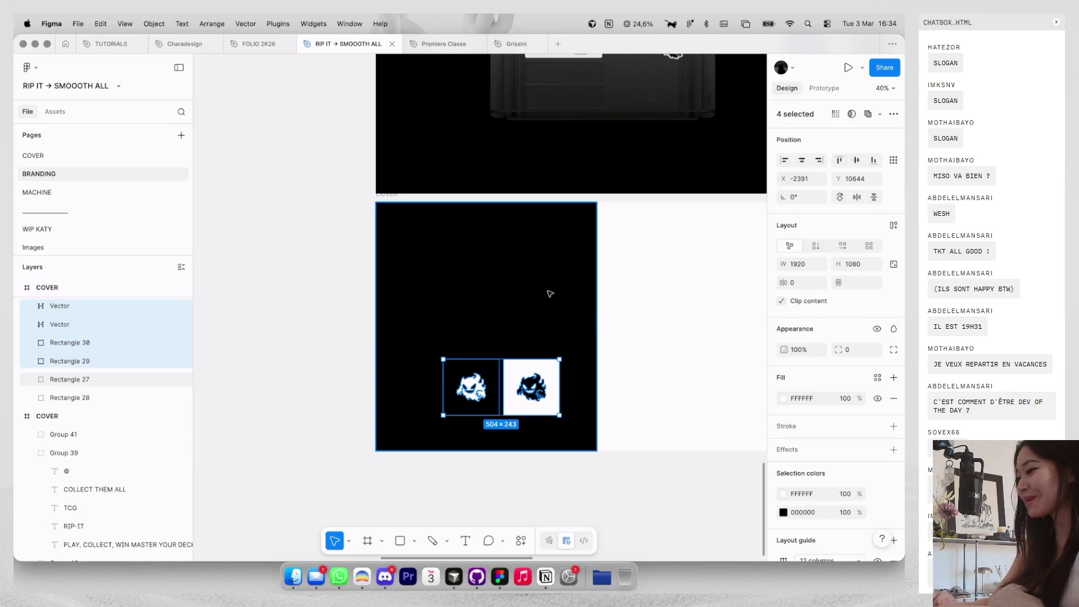
{"action": "scroll", "coordinate": [550, 293], "scroll_direction": "down", "scroll_amount": 1}
{"action": "scroll", "coordinate": [550, 294], "scroll_direction": "right", "scroll_amount": 1}
{"action": "mouse_move", "coordinate": [488, 352]}
{"action": "left_mouse_down"}
{"action": "mouse_move", "coordinate": [669, 266]}
{"action": "mouse_move", "coordinate": [480, 262]}
{"action": "mouse_move", "coordinate": [460, 281]}
{"action": "mouse_move", "coordinate": [471, 281]}
{"action": "left_mouse_up"}
Group each ghost with its square to form two icon groups.
{"action": "left_click", "coordinate": [669, 266]}
{"action": "left_click", "coordinate": [695, 257], "text": "shift"}
{"action": "key", "text": "ctrl+g"}
{"action": "left_click", "coordinate": [607, 264]}
{"action": "mouse_move", "coordinate": [612, 264]}
{"action": "left_mouse_down"}
{"action": "mouse_move", "coordinate": [675, 257]}
{"action": "mouse_move", "coordinate": [686, 271]}
{"action": "left_mouse_up"}
{"action": "left_click", "coordinate": [610, 264]}
{"action": "left_click", "coordinate": [629, 247], "text": "shift"}
{"action": "key", "text": "ctrl+g"}
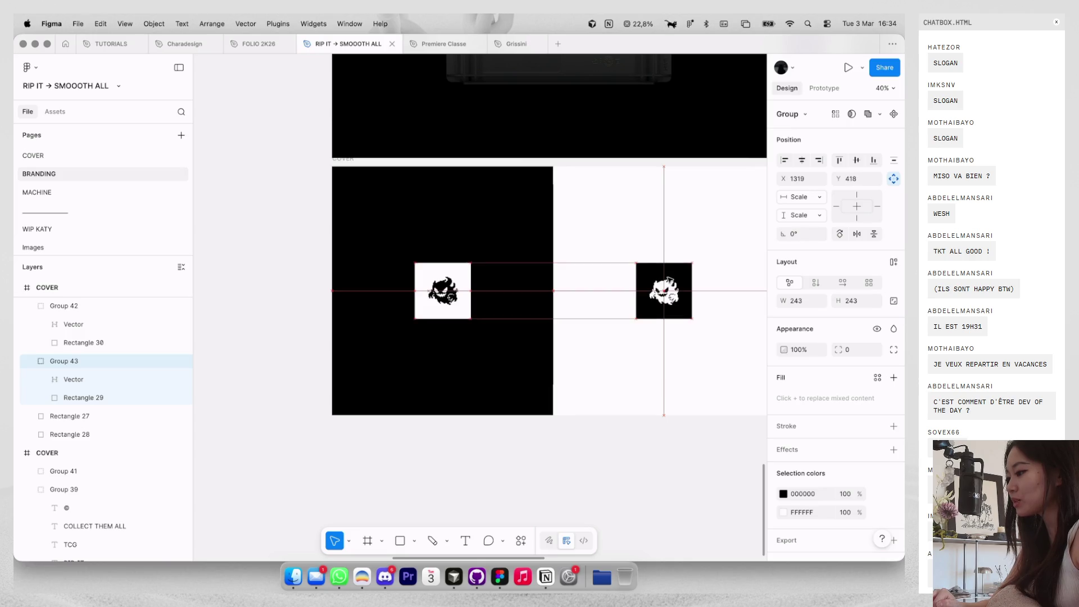
Scale the black ghost icon on the white half by 1.5.
{"action": "left_click", "coordinate": [677, 236]}
{"action": "scroll", "coordinate": [676, 230], "scroll_direction": "down", "scroll_amount": 3}
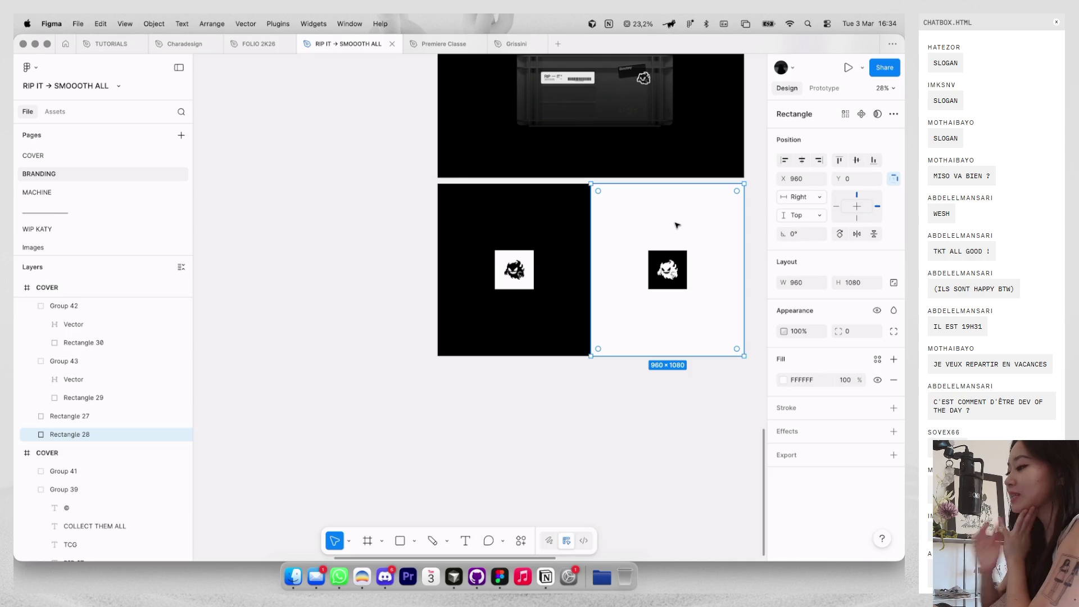
{"action": "scroll", "coordinate": [676, 225], "scroll_direction": "down", "scroll_amount": 2}
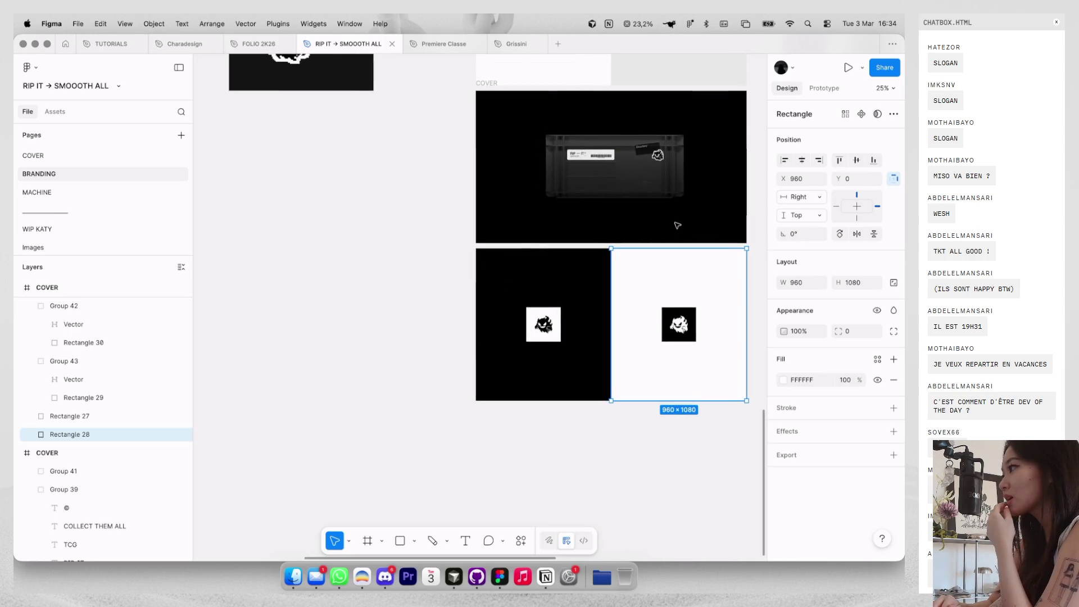
{"action": "scroll", "coordinate": [677, 224], "scroll_direction": "right", "scroll_amount": 2}
{"action": "scroll", "coordinate": [677, 224], "scroll_direction": "up", "scroll_amount": 1}
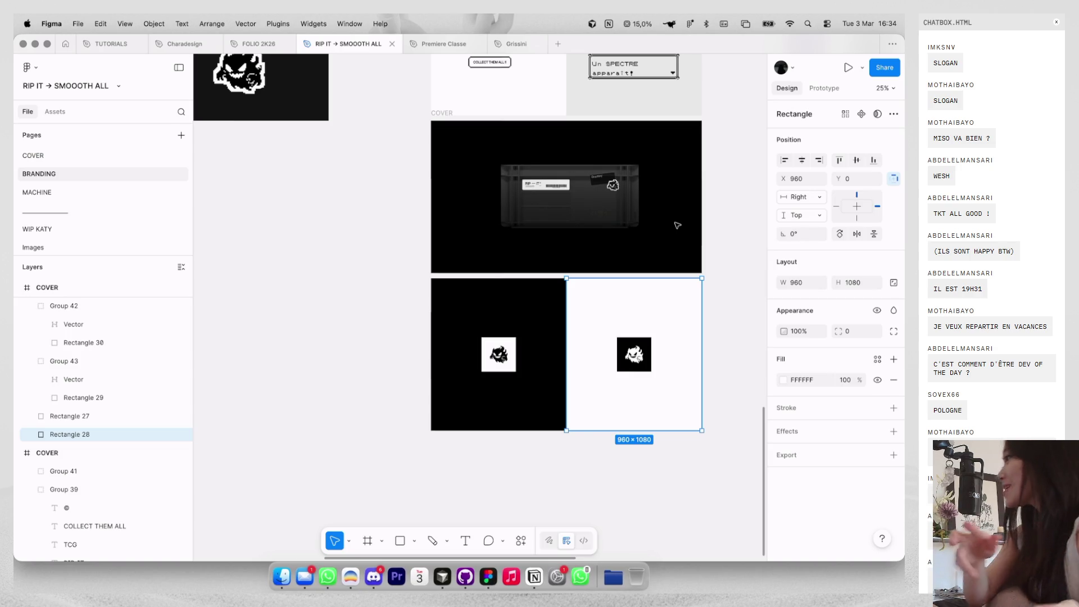
{"action": "scroll", "coordinate": [548, 297], "scroll_direction": "up", "scroll_amount": 2}
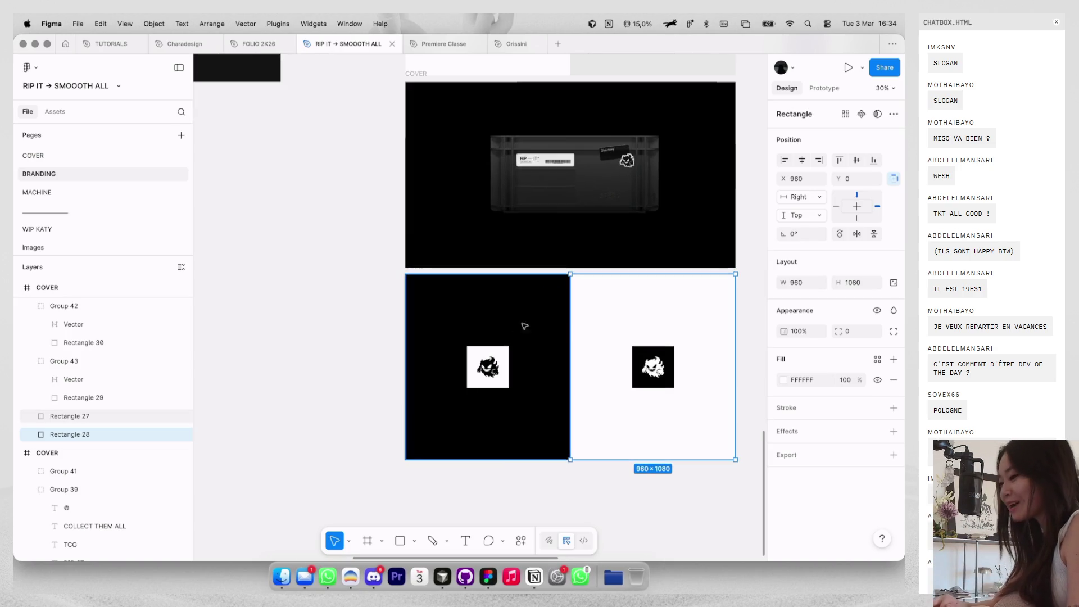
{"action": "left_click", "coordinate": [500, 357]}
{"action": "key", "text": "k"}
{"action": "scroll", "coordinate": [500, 358], "scroll_direction": "up", "scroll_amount": 4}
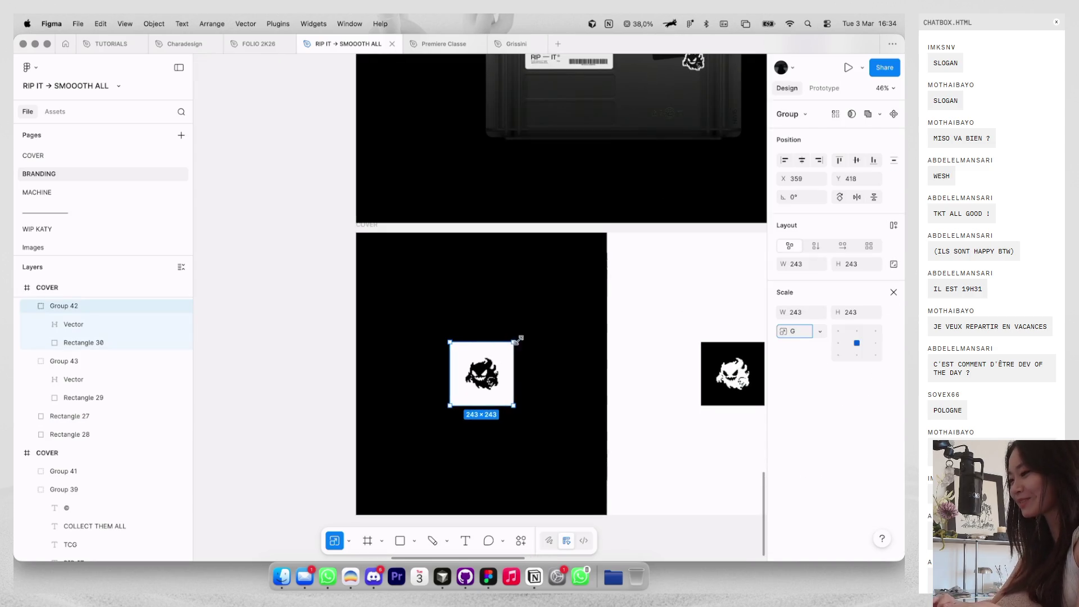
{"action": "left_click", "coordinate": [600, 353]}
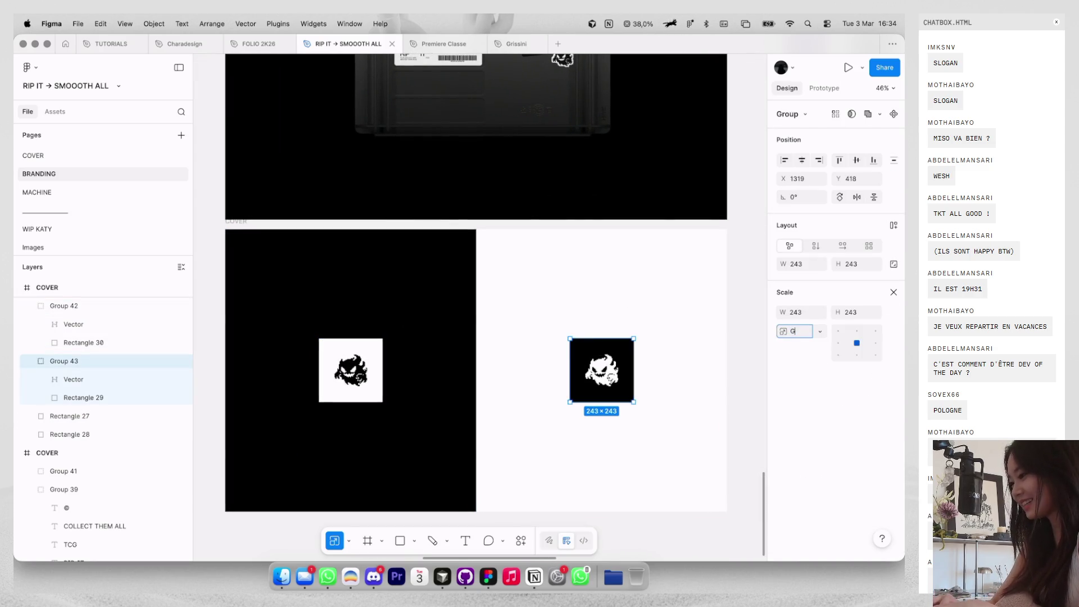
{"action": "left_click", "coordinate": [894, 292]}
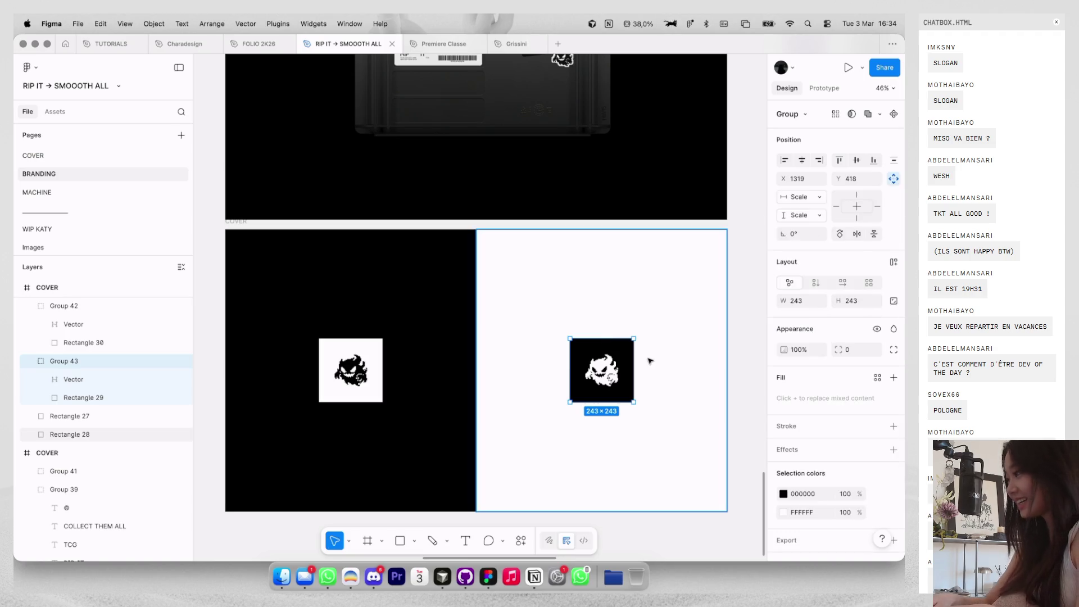
{"action": "type", "text": "k.5"}
{"action": "key", "text": "Return"}
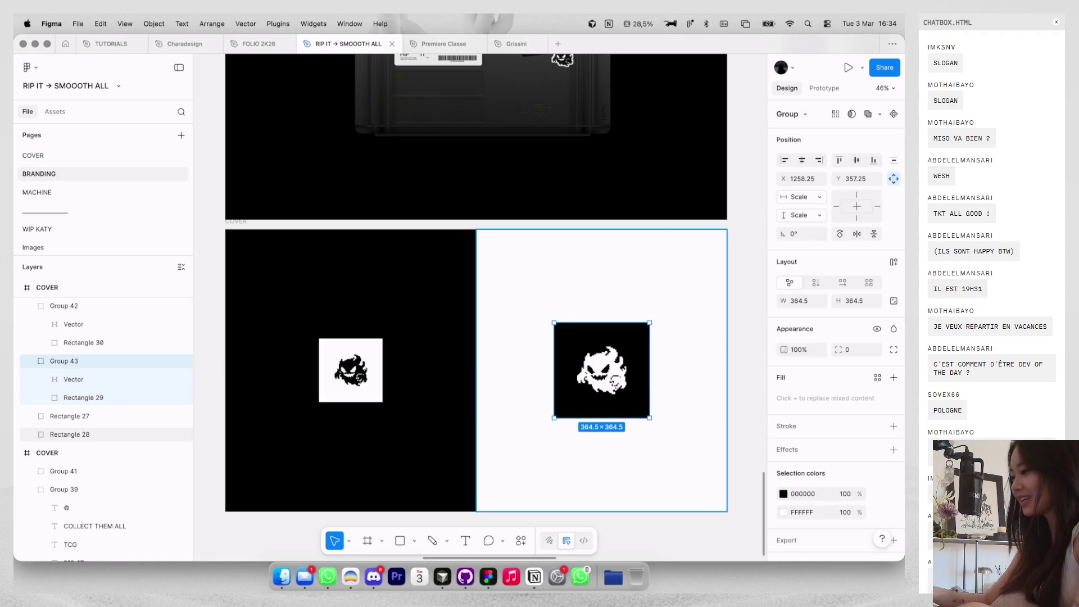
Scale the white ghost icon on the black half by 1.5.
{"action": "left_click", "coordinate": [351, 371]}
{"action": "type", "text": "k"}
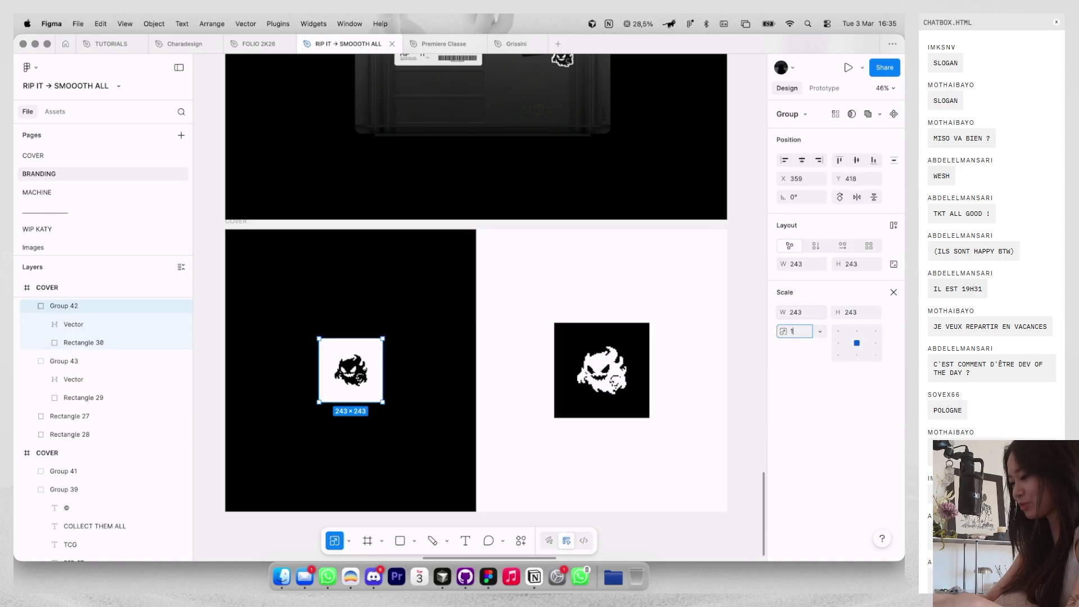
{"action": "type", "text": ".5"}
{"action": "key", "text": "Return"}
{"action": "scroll", "coordinate": [660, 287], "scroll_direction": "down", "scroll_amount": 5}
{"action": "left_click", "coordinate": [736, 239]}
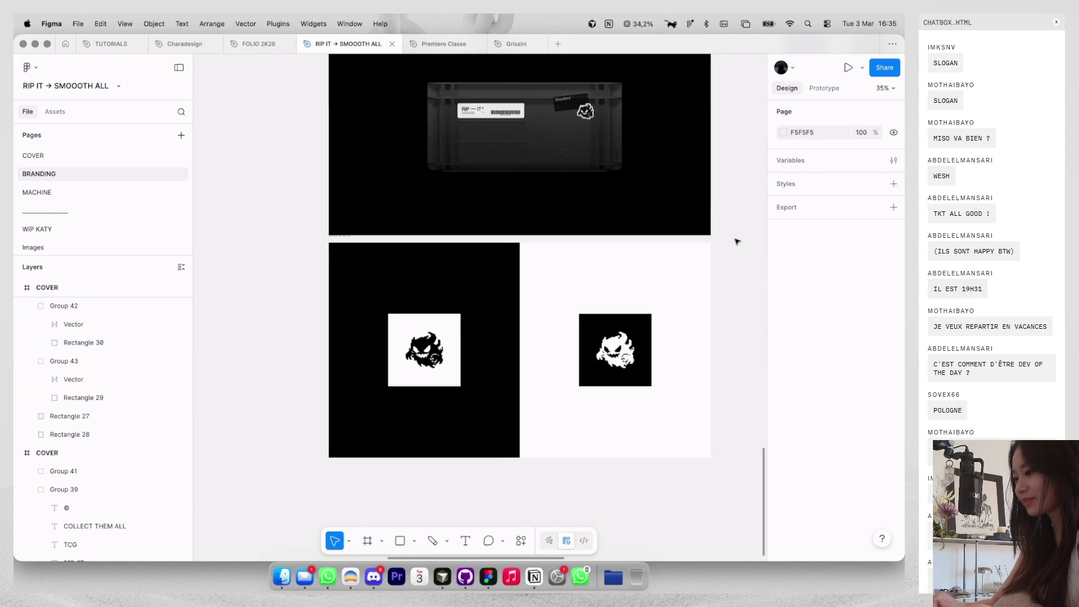
Drag the Stickers section up beside the branding slides.
{"action": "scroll", "coordinate": [735, 241], "scroll_direction": "up", "scroll_amount": 10}
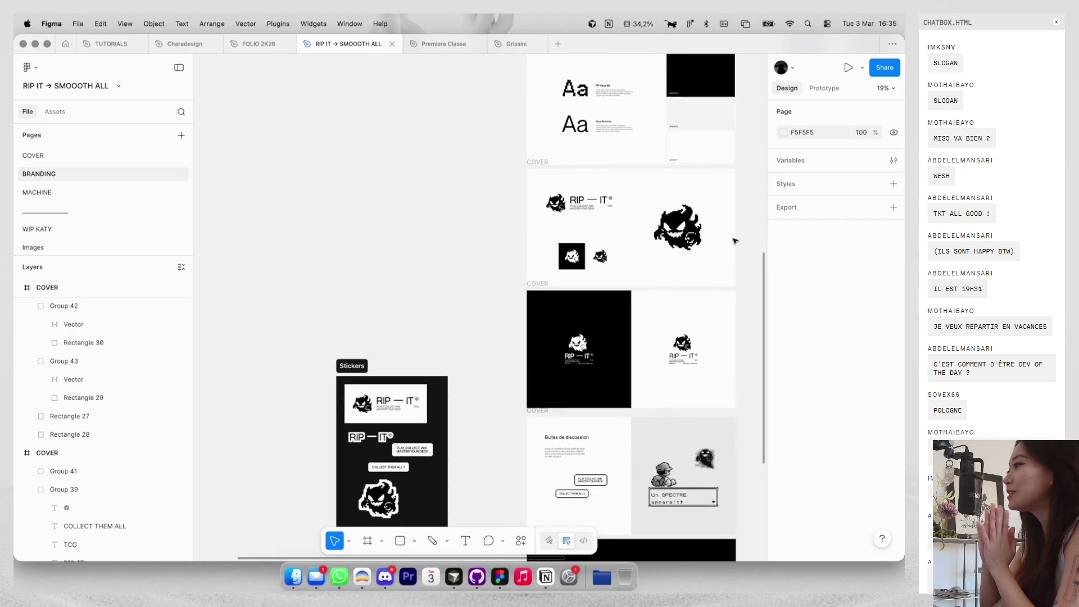
{"action": "scroll", "coordinate": [735, 241], "scroll_direction": "right", "scroll_amount": 2}
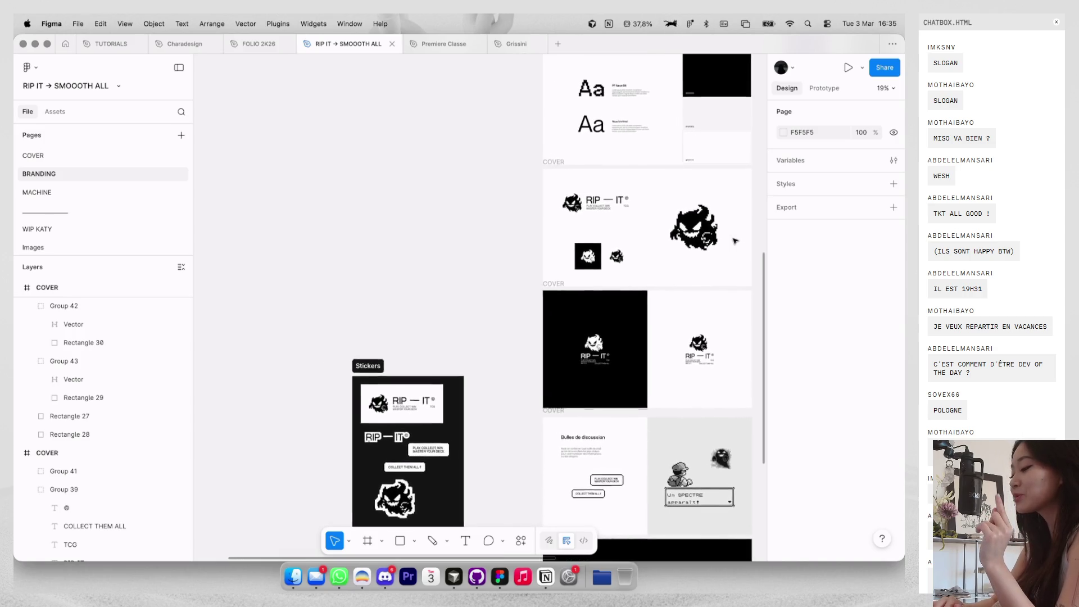
{"action": "scroll", "coordinate": [604, 234], "scroll_direction": "up", "scroll_amount": 2}
{"action": "left_click", "coordinate": [525, 262]}
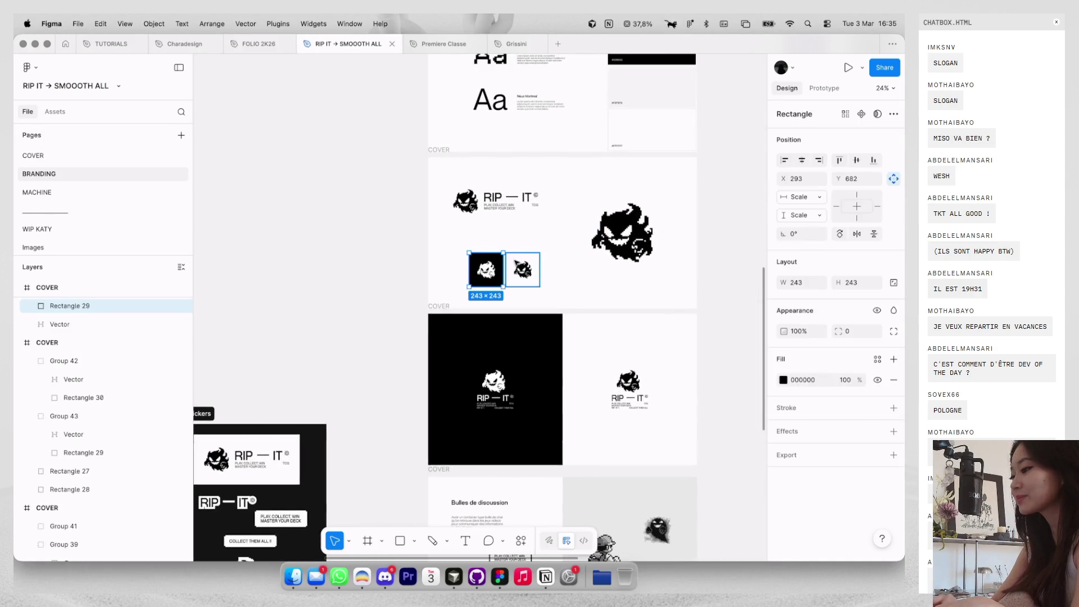
{"action": "key", "text": "Escape"}
{"action": "scroll", "coordinate": [525, 262], "scroll_direction": "down", "scroll_amount": 2}
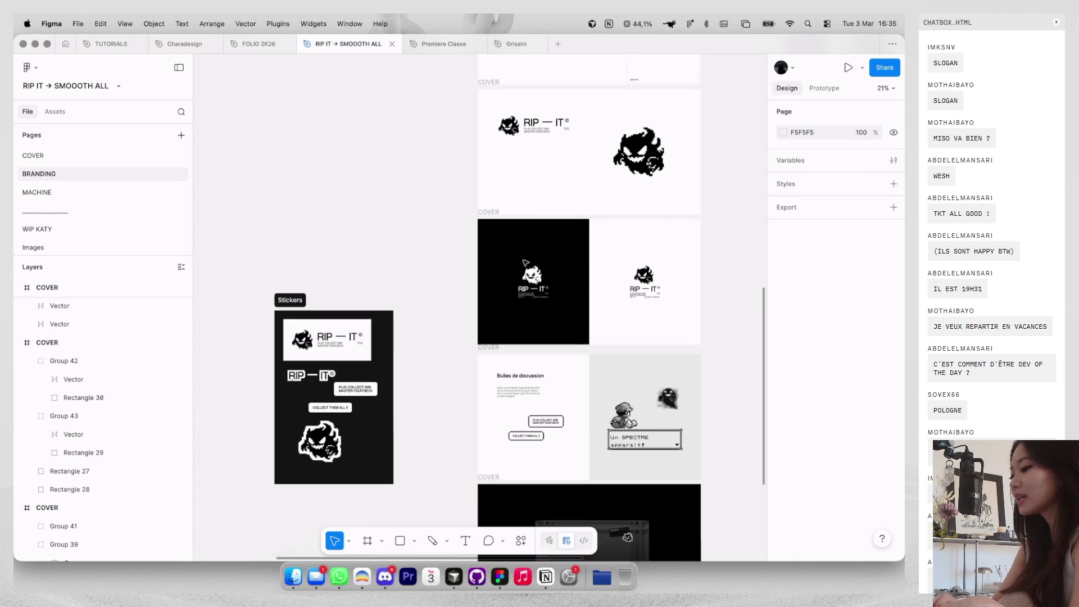
{"action": "mouse_move", "coordinate": [290, 295]}
{"action": "left_mouse_down"}
{"action": "mouse_move", "coordinate": [291, 157]}
{"action": "mouse_move", "coordinate": [351, 84]}
{"action": "left_mouse_up"}
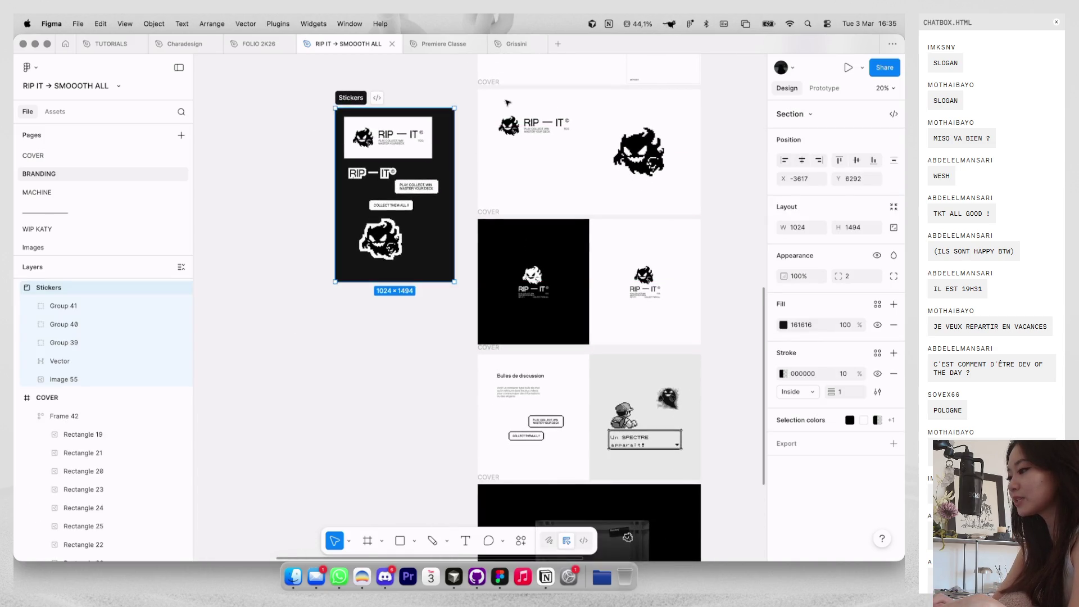
Check the large ghost drawing on the logo slide, then switch to the MACHINE page.
{"action": "scroll", "coordinate": [618, 116], "scroll_direction": "up", "scroll_amount": 3}
{"action": "left_click", "coordinate": [650, 163]}
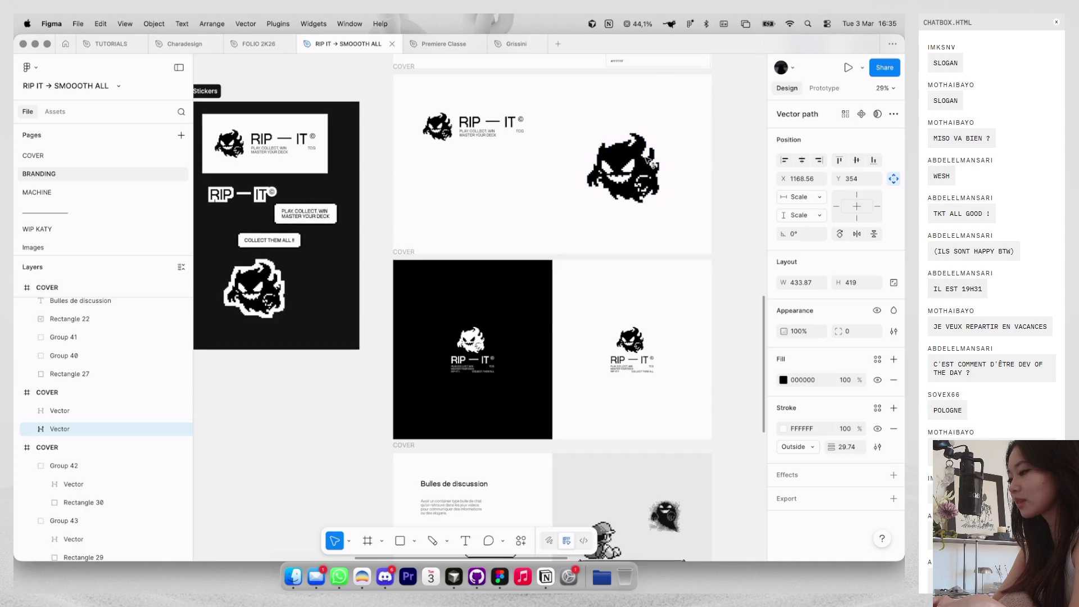
{"action": "scroll", "coordinate": [650, 163], "scroll_direction": "up", "scroll_amount": 5}
{"action": "scroll", "coordinate": [651, 163], "scroll_direction": "left", "scroll_amount": 3}
{"action": "scroll", "coordinate": [648, 160], "scroll_direction": "right", "scroll_amount": 2}
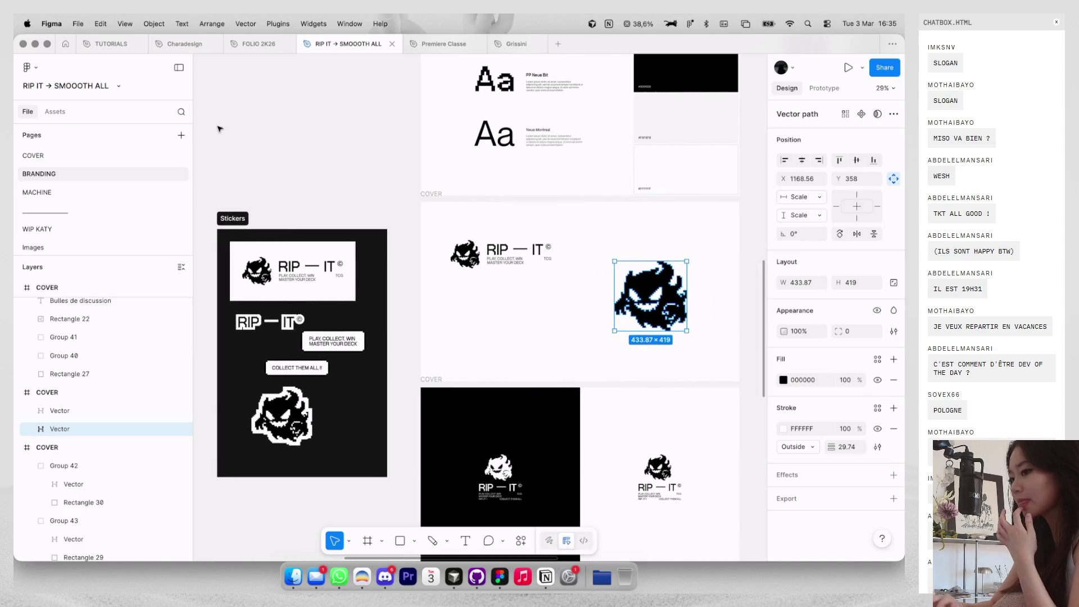
{"action": "left_click", "coordinate": [95, 192]}
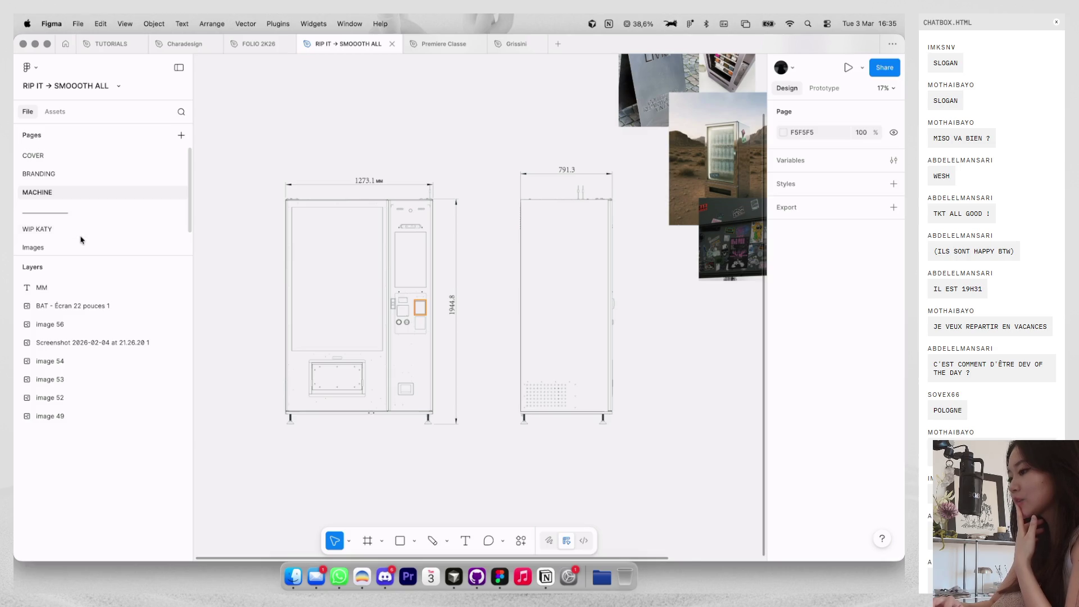
Switch to the WIP KATY page and pan around its moodboard of logos, stickers and photos.
{"action": "left_click", "coordinate": [79, 228]}
{"action": "scroll", "coordinate": [410, 237], "scroll_direction": "down", "scroll_amount": 5}
{"action": "scroll", "coordinate": [538, 154], "scroll_direction": "up", "scroll_amount": 3}
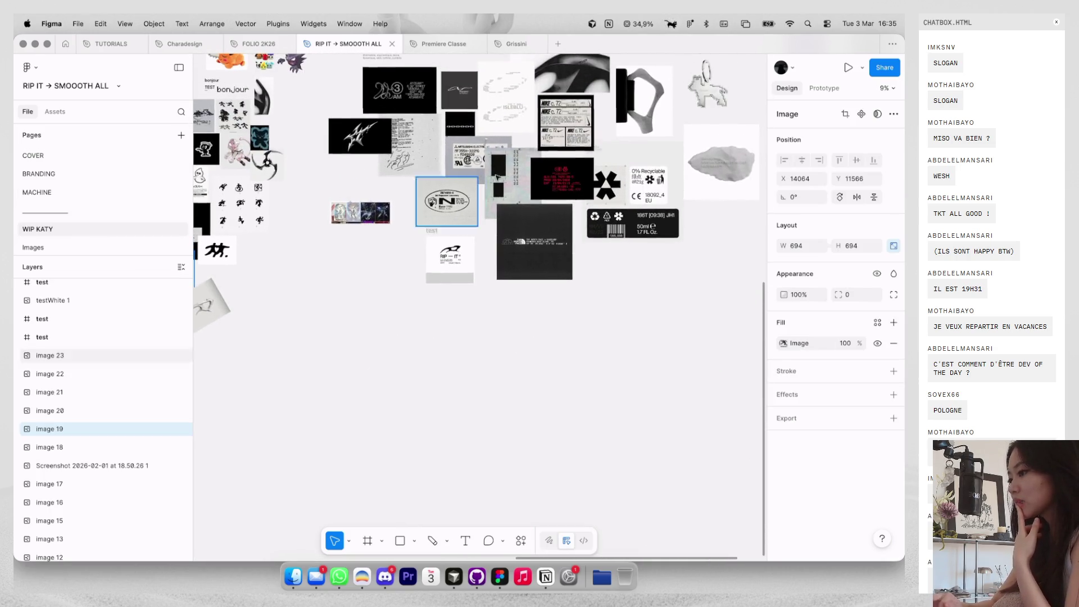
{"action": "scroll", "coordinate": [538, 154], "scroll_direction": "left", "scroll_amount": 10}
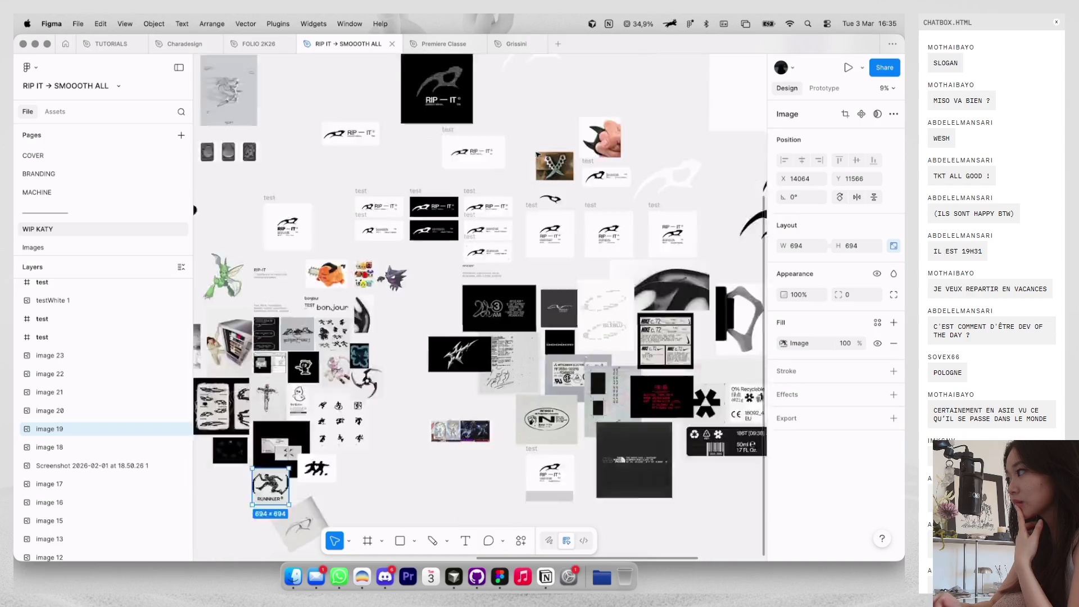
{"action": "scroll", "coordinate": [538, 155], "scroll_direction": "down", "scroll_amount": 3}
{"action": "scroll", "coordinate": [538, 155], "scroll_direction": "left", "scroll_amount": 5}
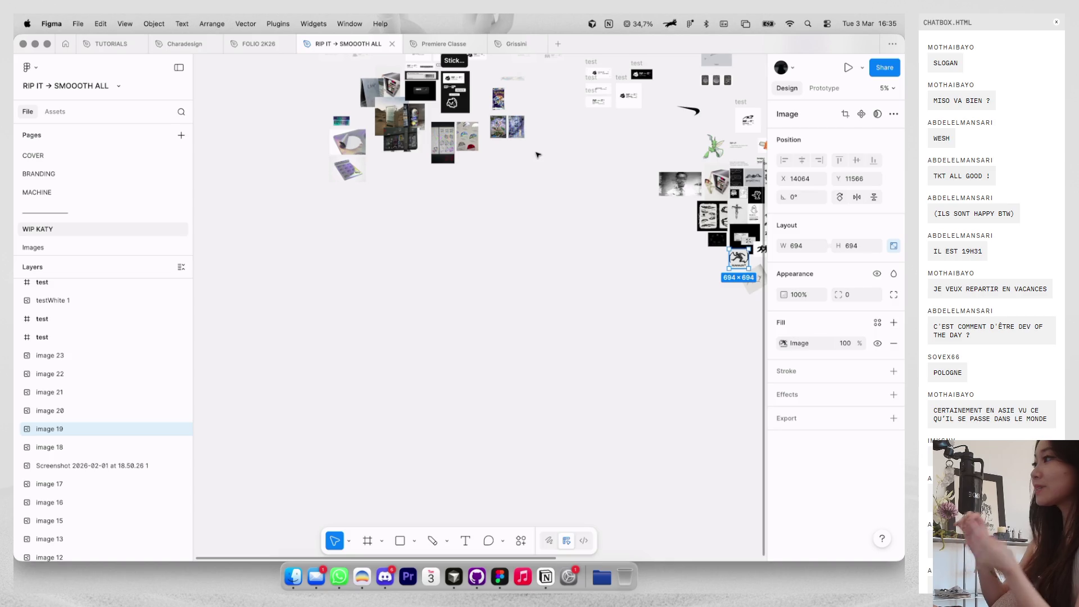
{"action": "scroll", "coordinate": [537, 155], "scroll_direction": "right", "scroll_amount": 2}
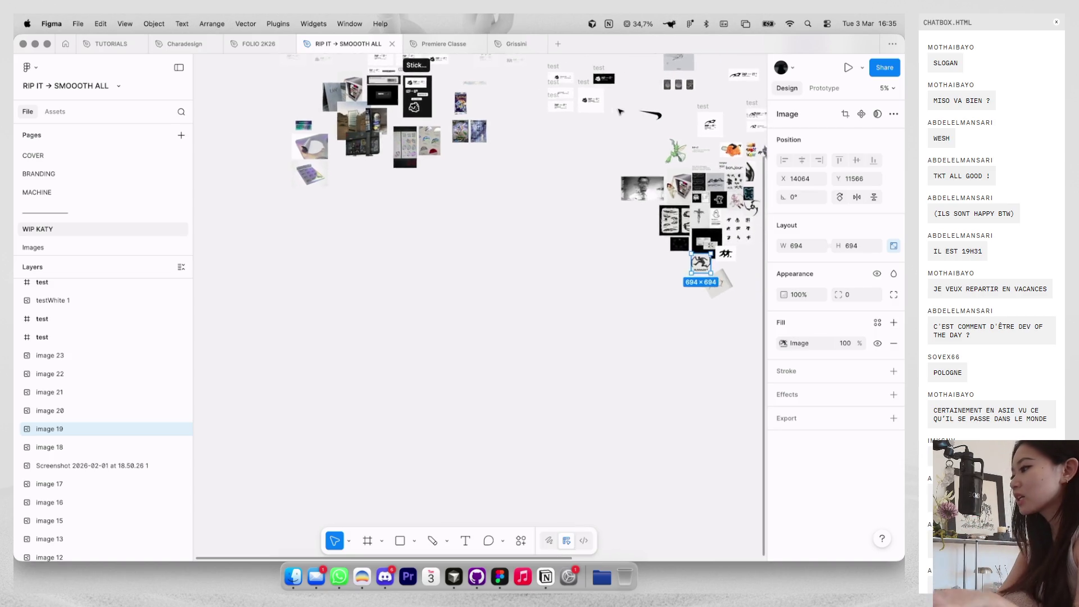
{"action": "scroll", "coordinate": [538, 155], "scroll_direction": "up", "scroll_amount": 3}
{"action": "scroll", "coordinate": [621, 111], "scroll_direction": "right", "scroll_amount": 1}
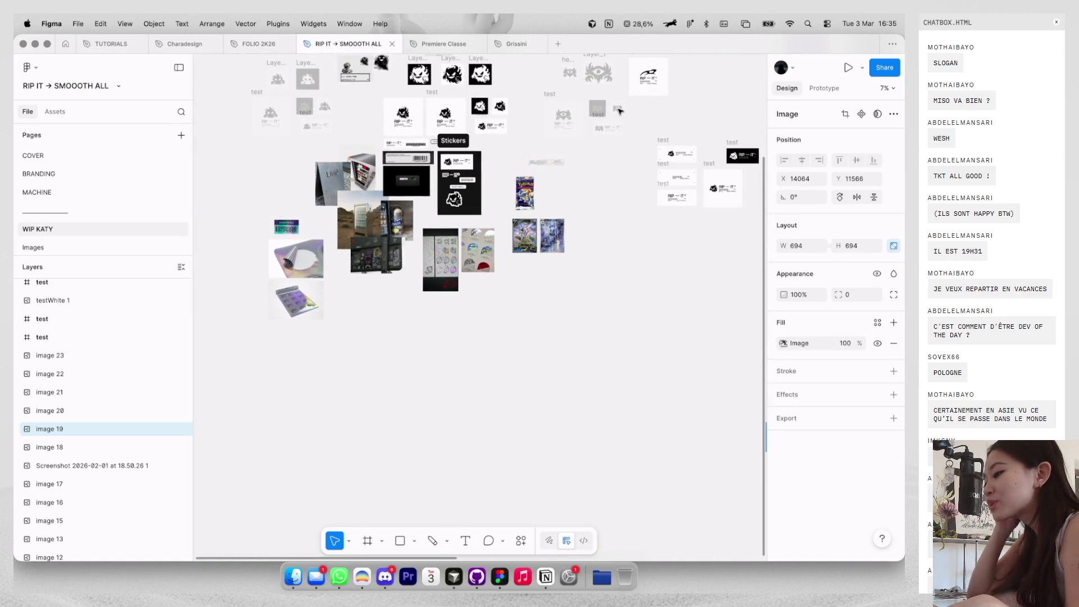
{"action": "scroll", "coordinate": [617, 106], "scroll_direction": "down", "scroll_amount": 3}
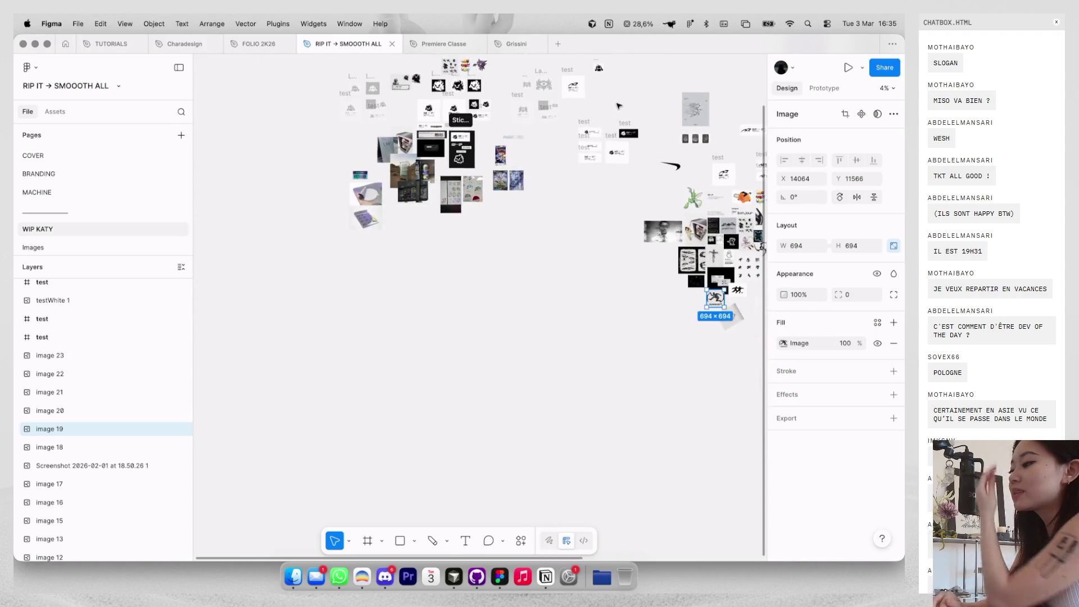